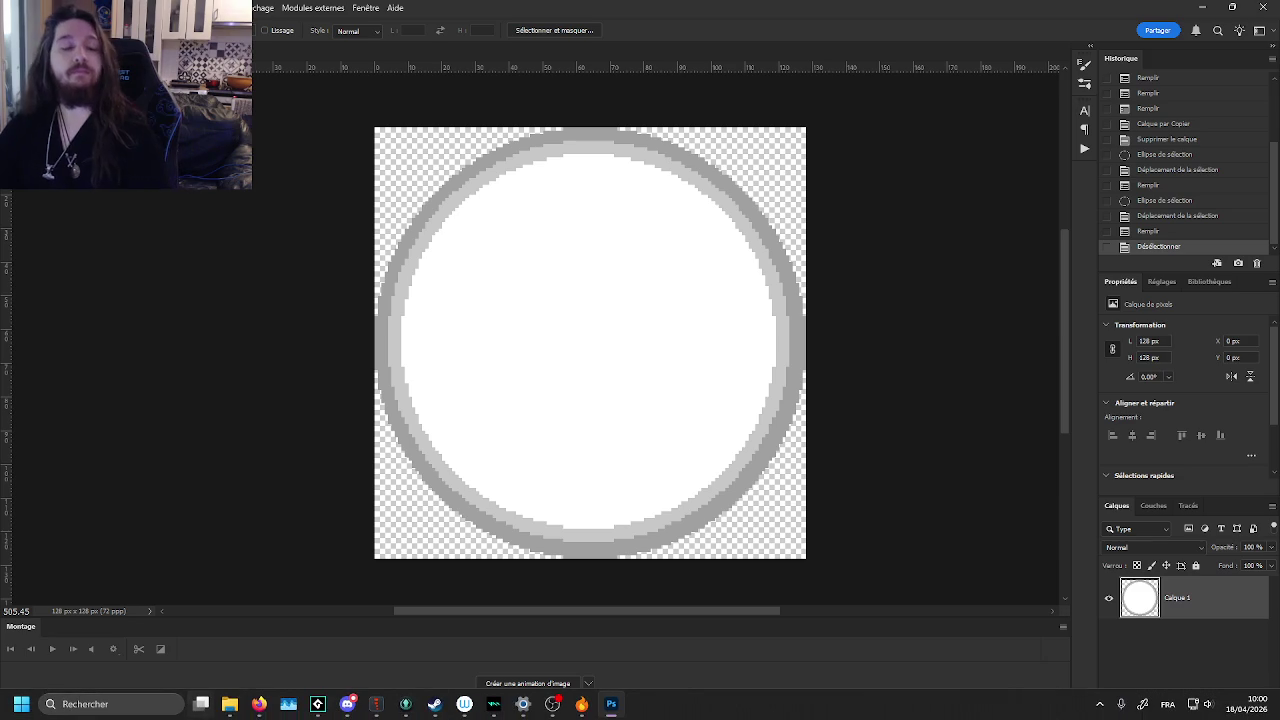
- Re-import the halo image file into GameMaker's sprLightHalo sprite, then go back to Photoshop
mouse_move(258, 710)
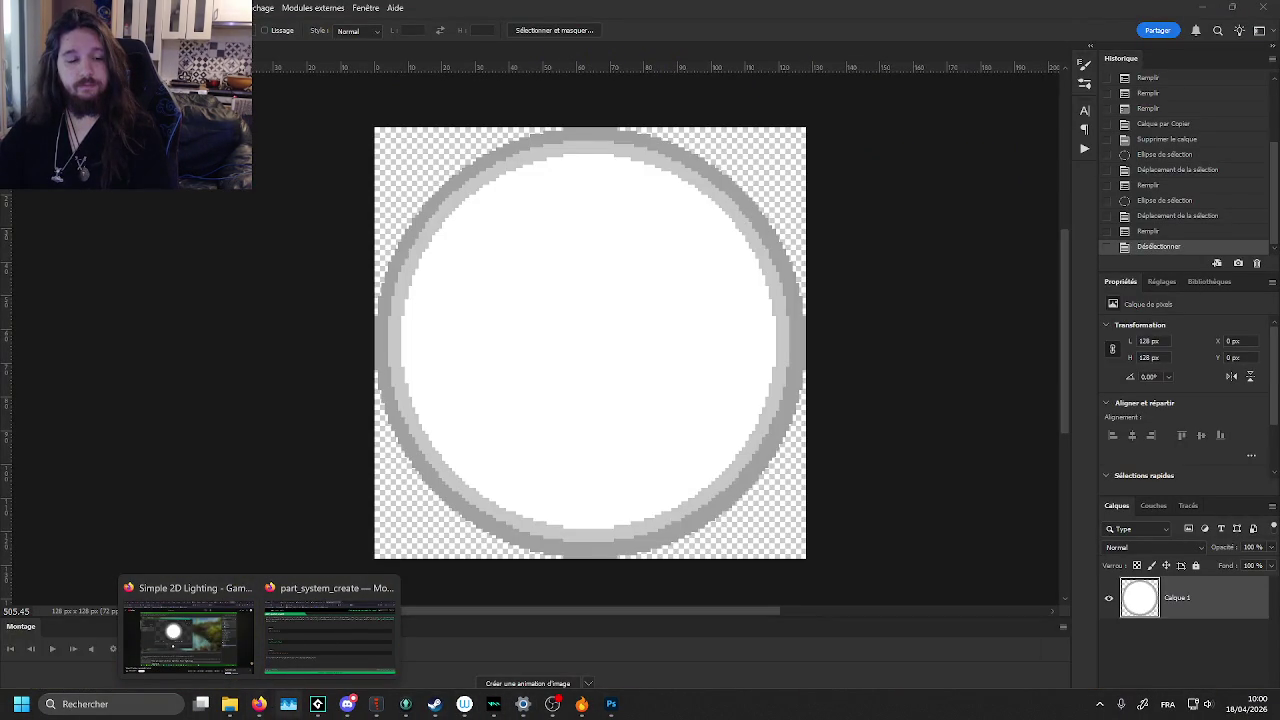
left_click(317, 704)
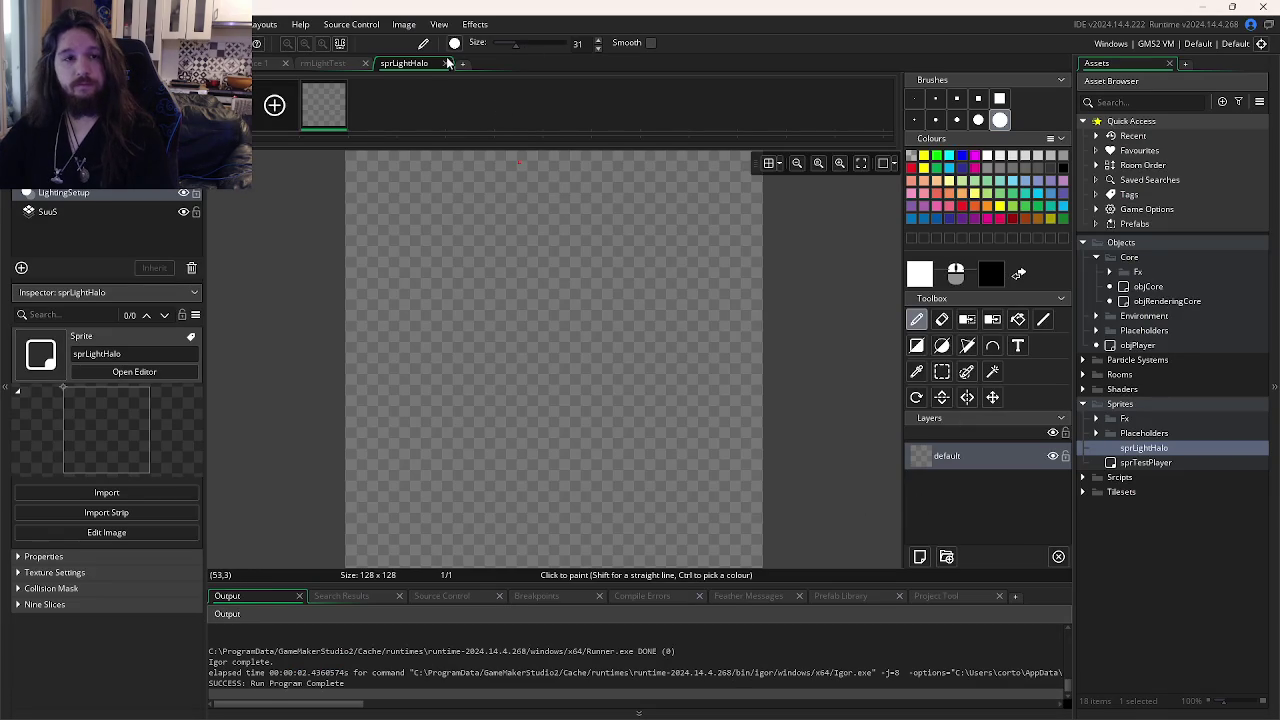
left_click(446, 63)
left_click(328, 224)
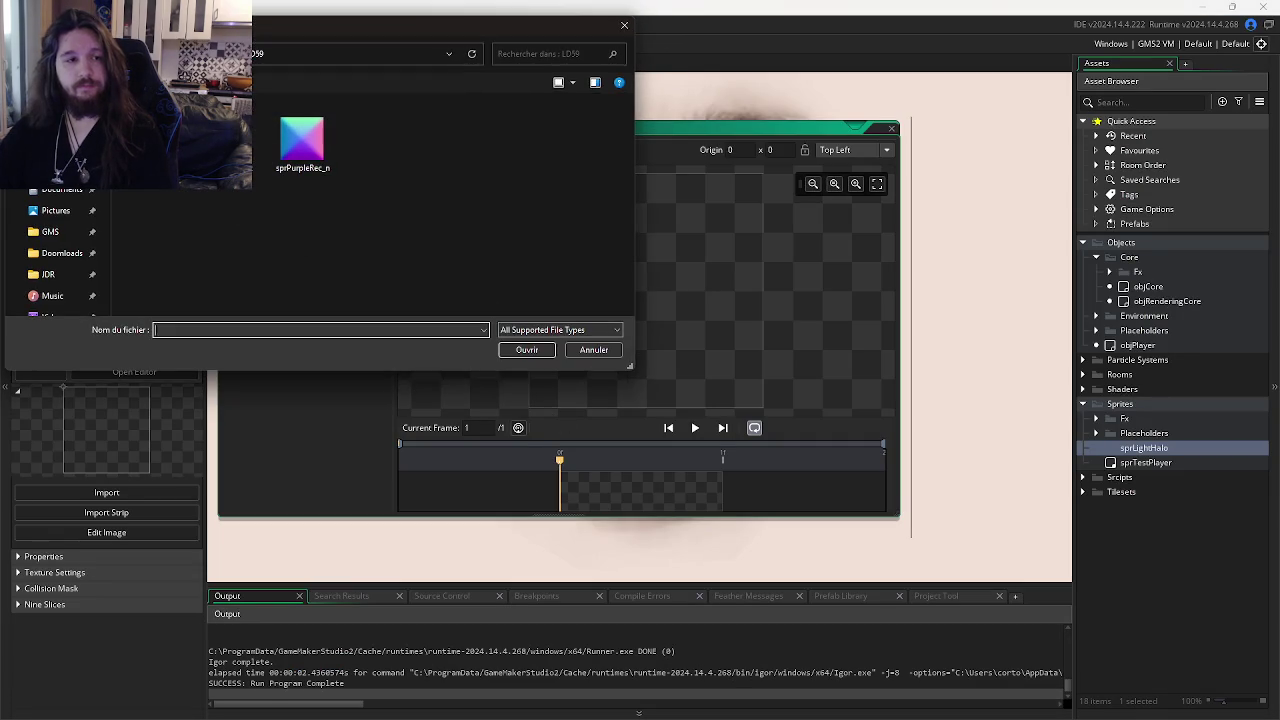
double_click(306, 137)
key("alt+Tab")
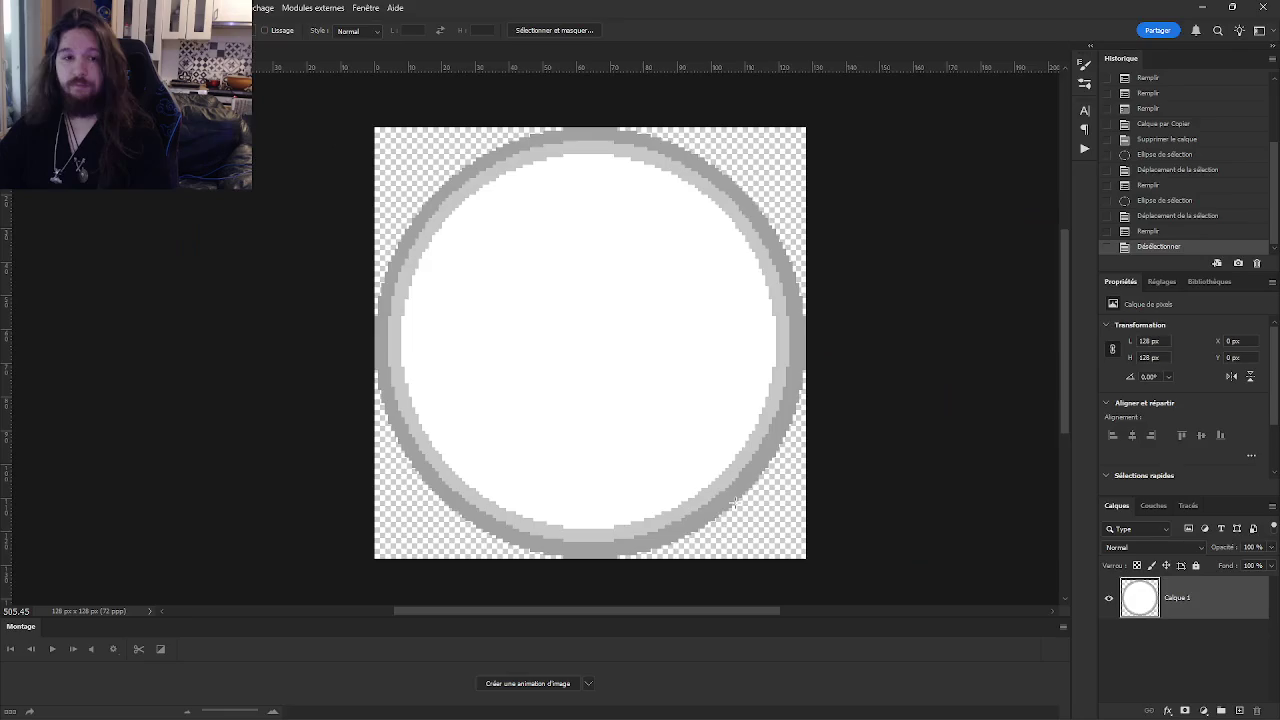
- Switch from Photoshop to the browser showing the Simple 2D Lighting tutorial
key("alt+Tab")
key("Tab")
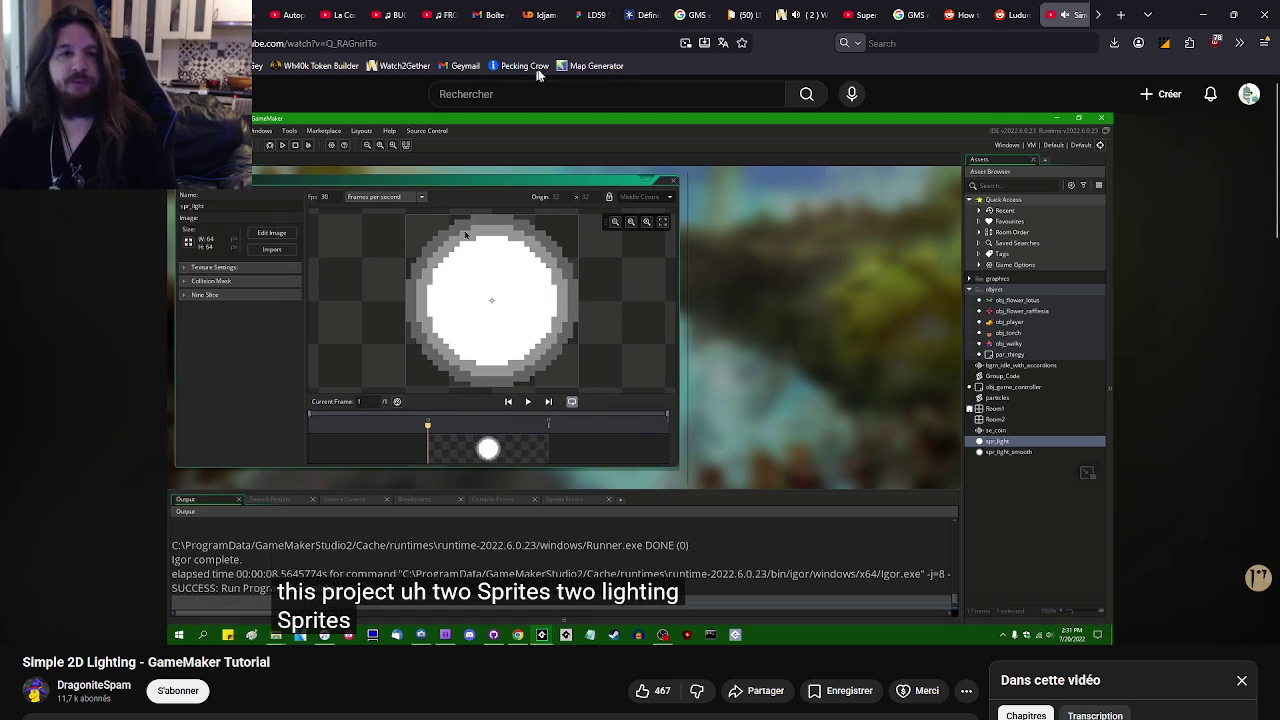
- Check the Watch2Gether tab, then seek the tutorial to the smooth light sprite part (~9:18)
left_click(800, 14)
mouse_move(940, 584)
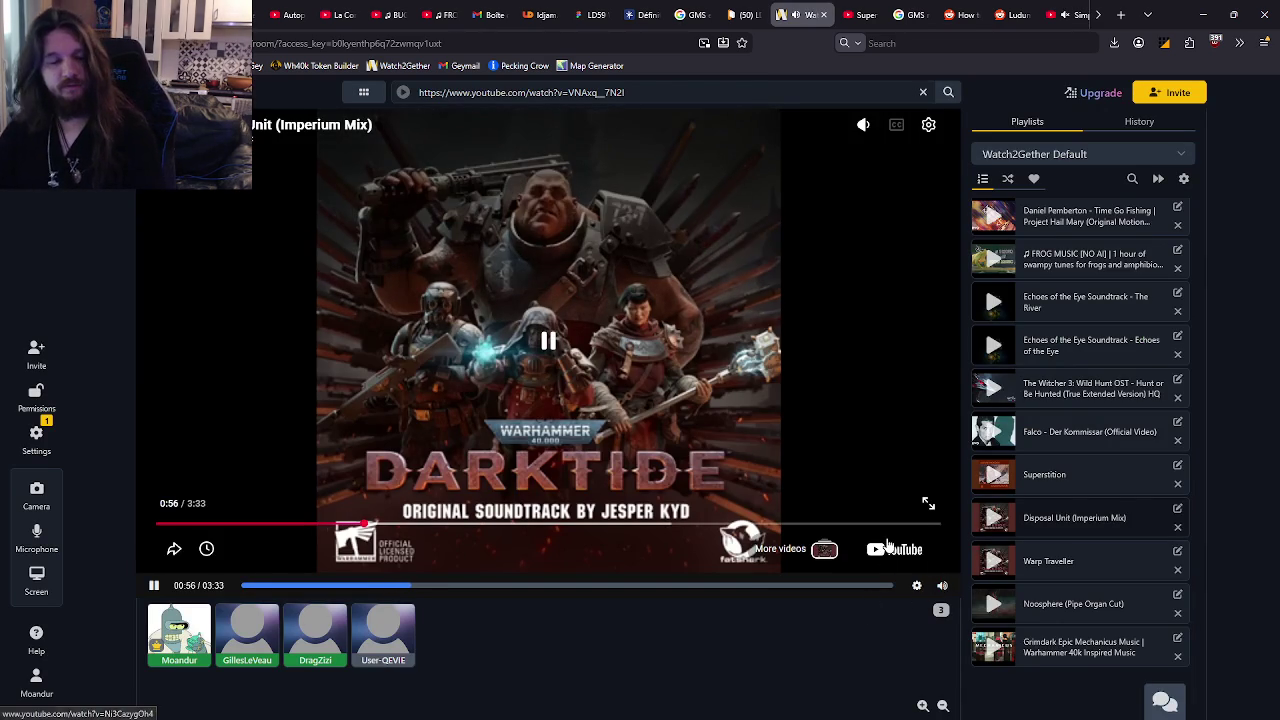
key("ctrl+9")
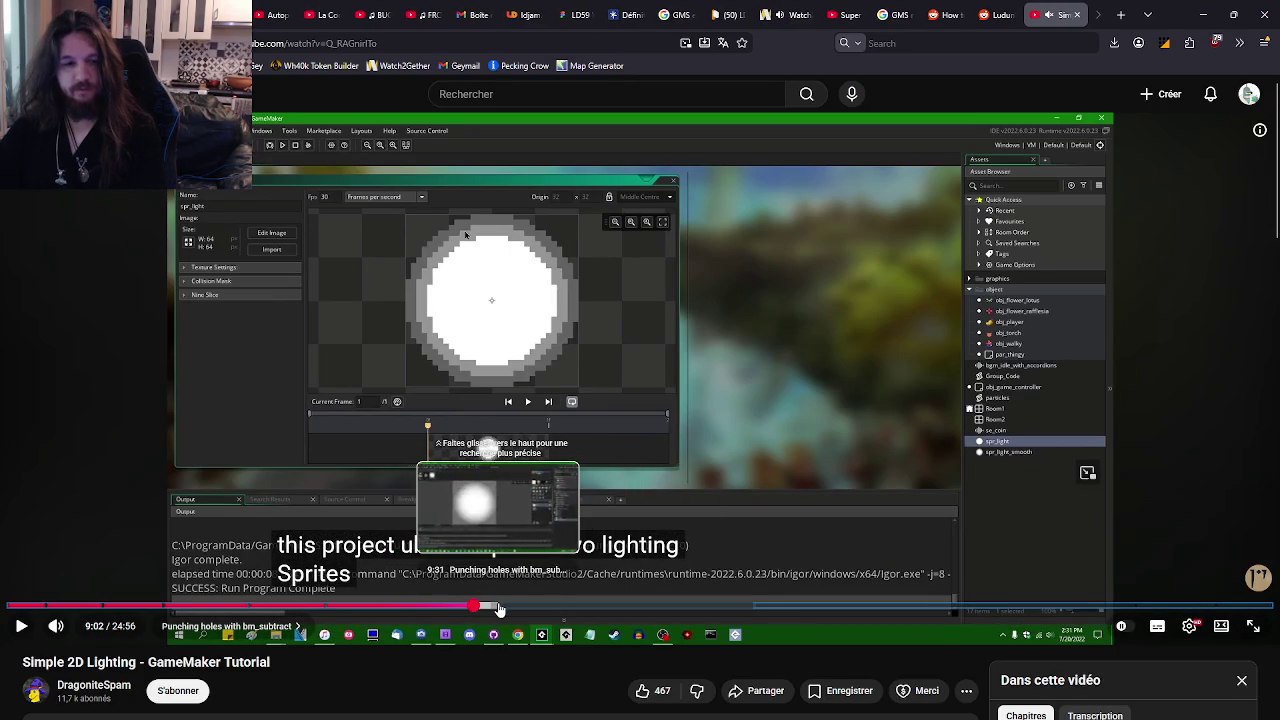
left_click_drag(484, 607, 491, 607)
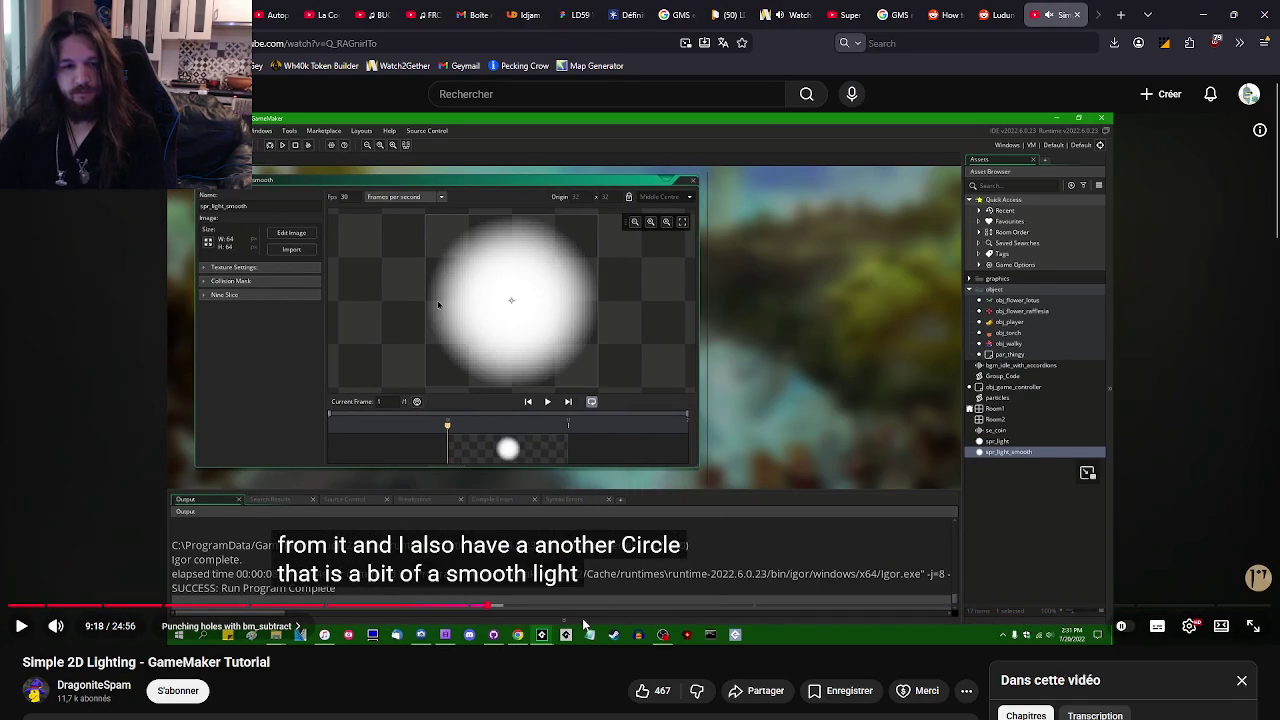
key("Left")
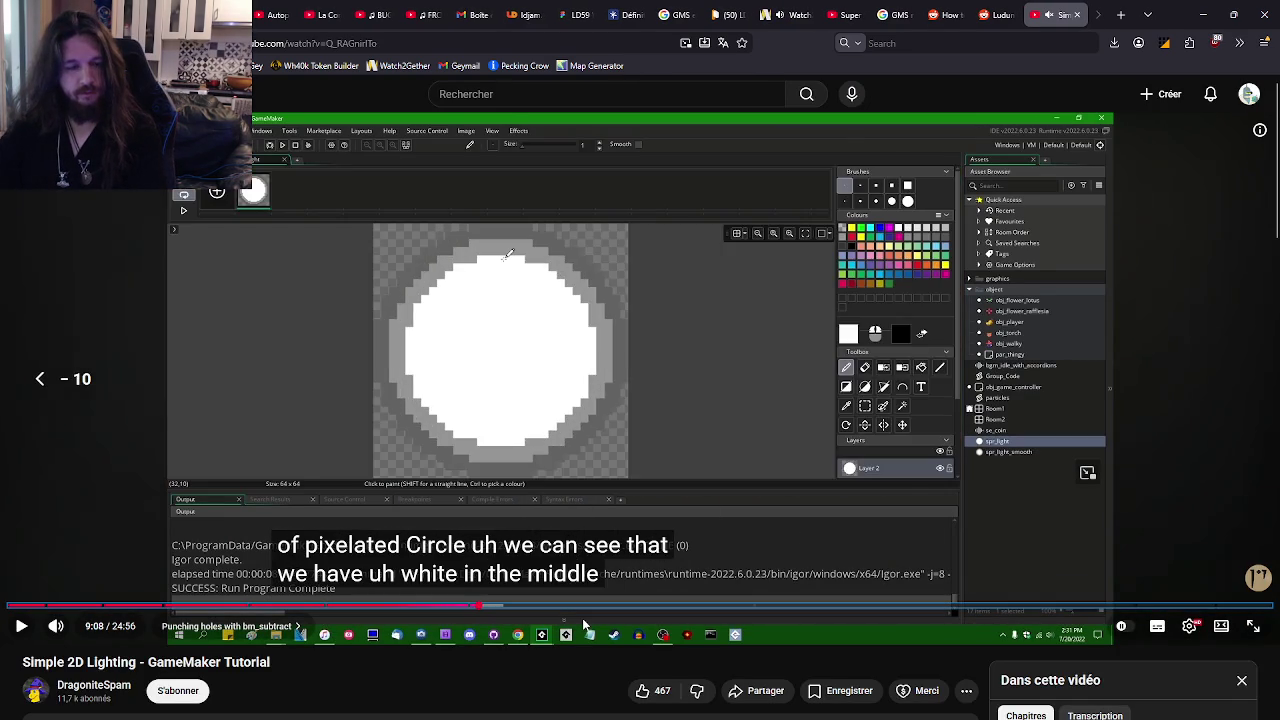
key("Right")
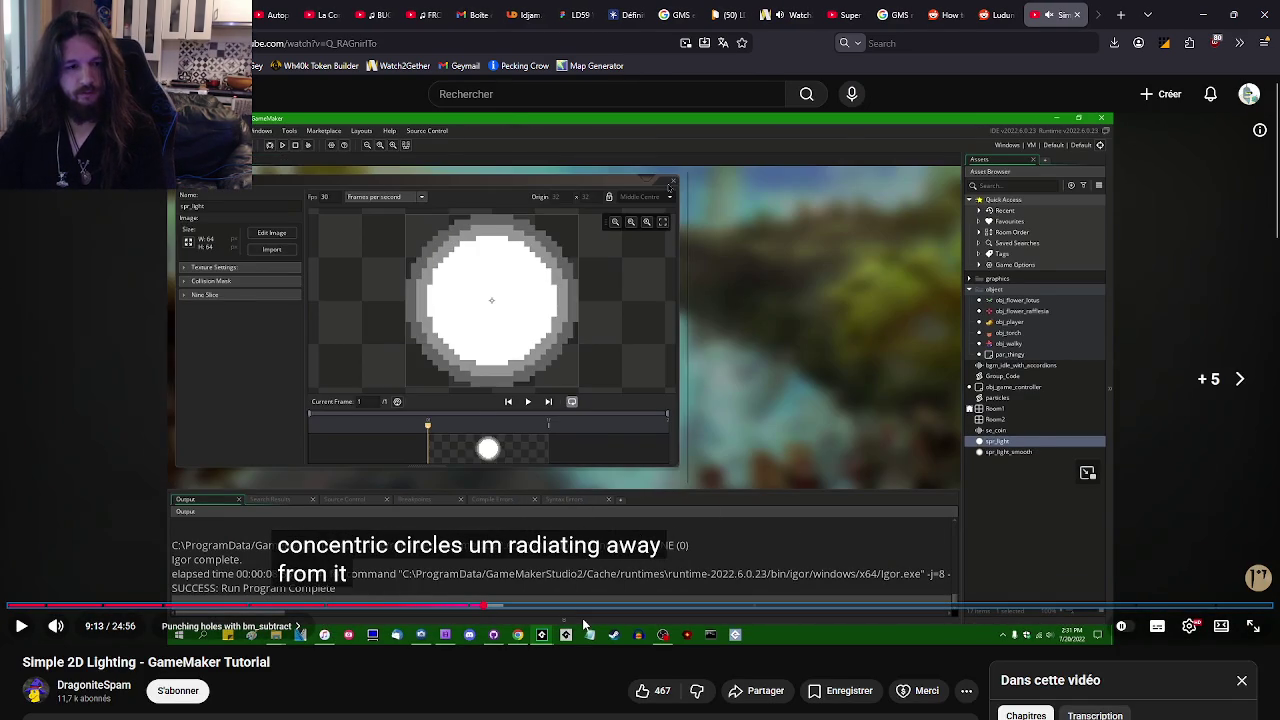
key("Right")
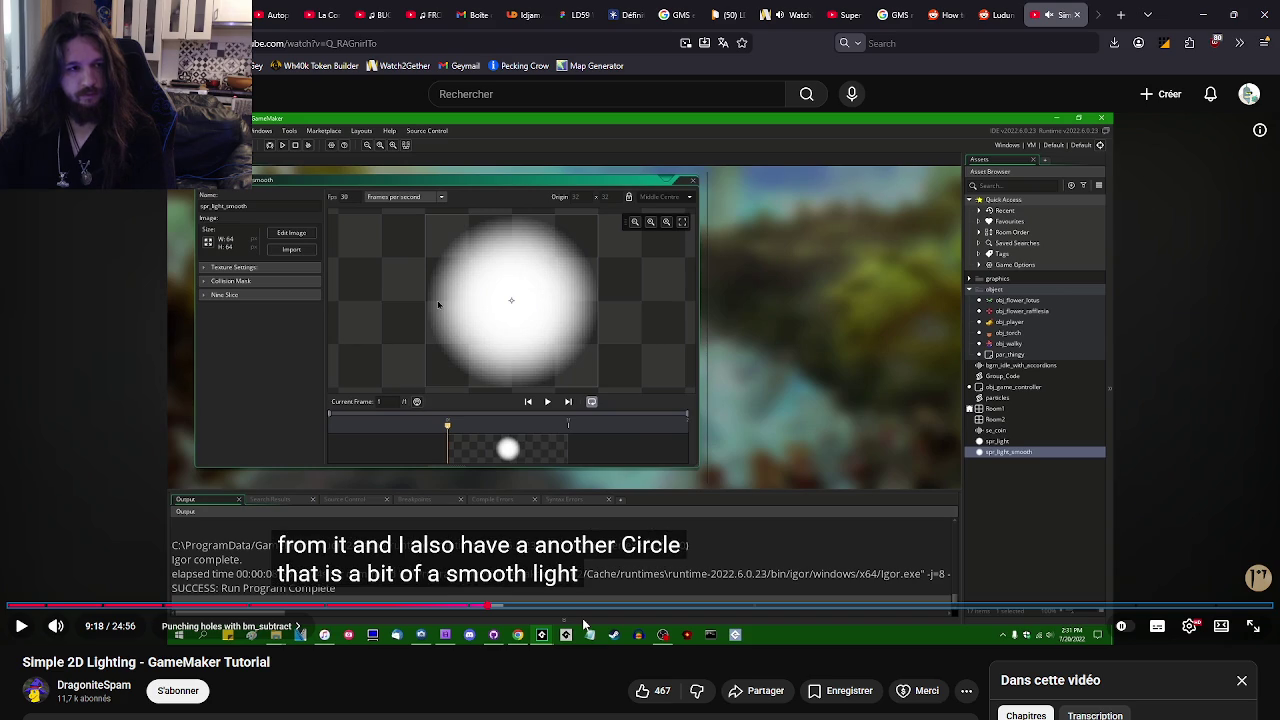
- Skim the layer-filling, outside-deletion and code parts, then return to Photoshop's halo
key("Right")
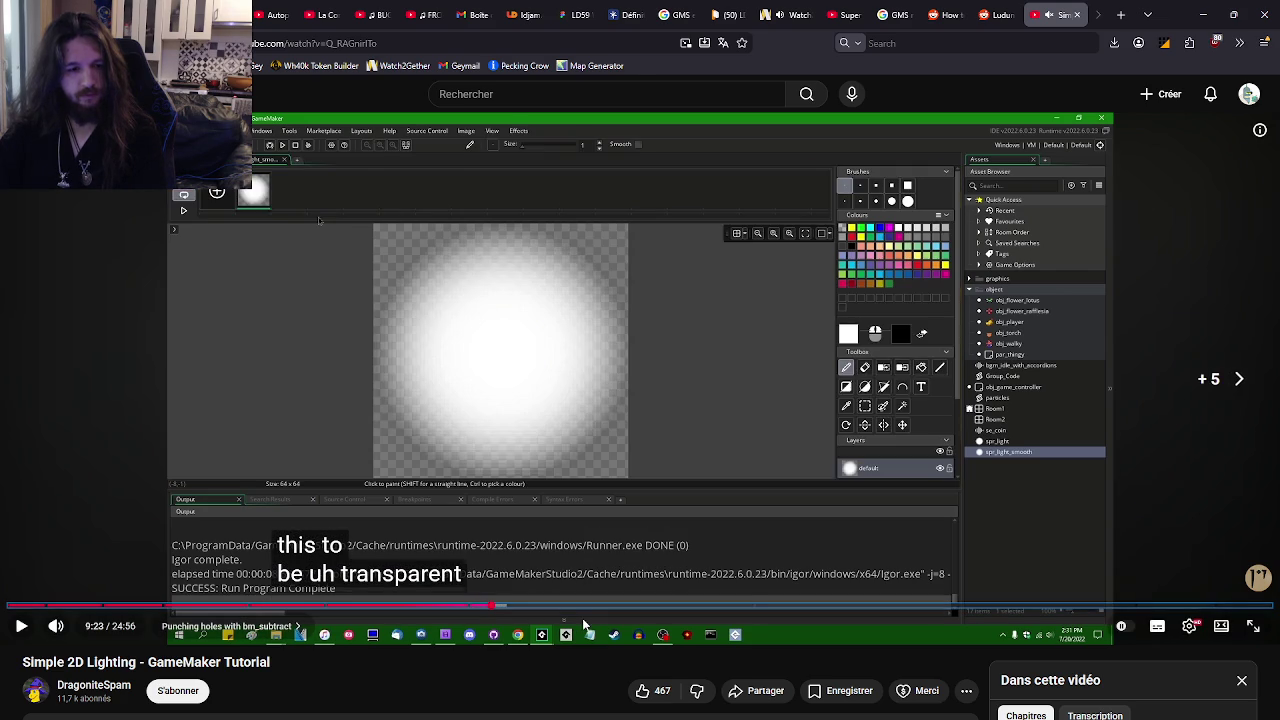
key("Right")
key("Right")
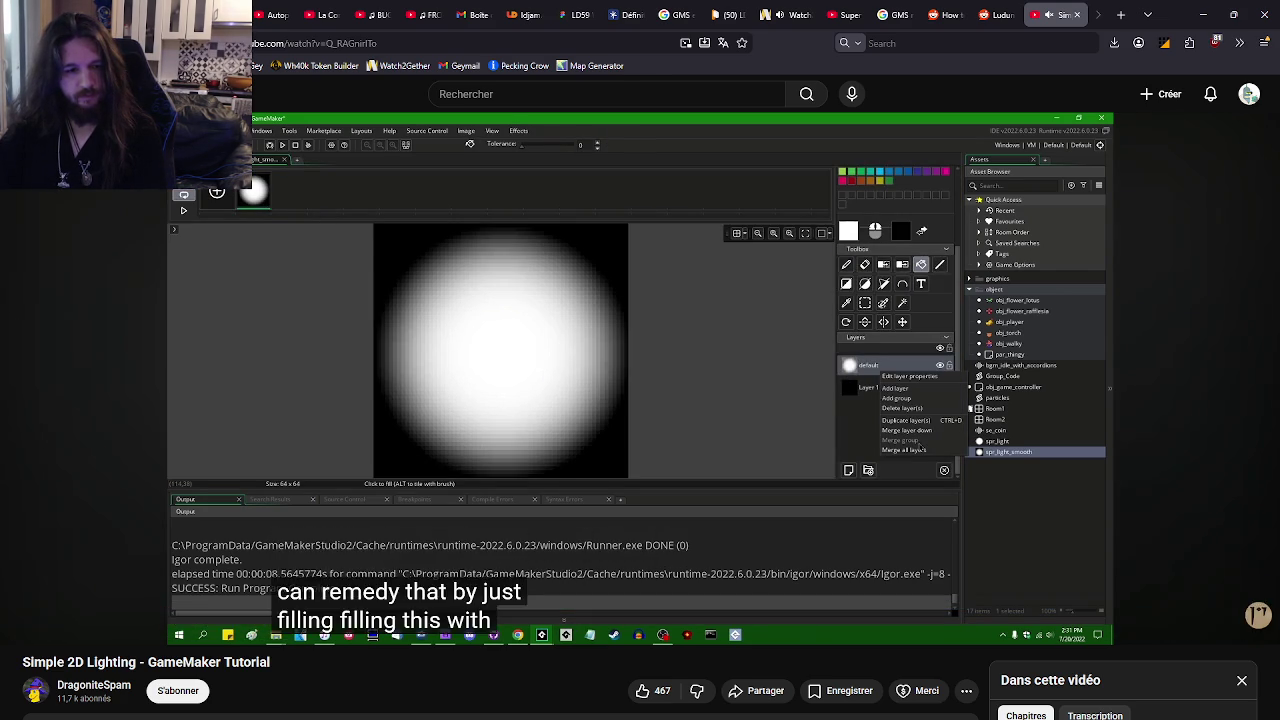
key("Right")
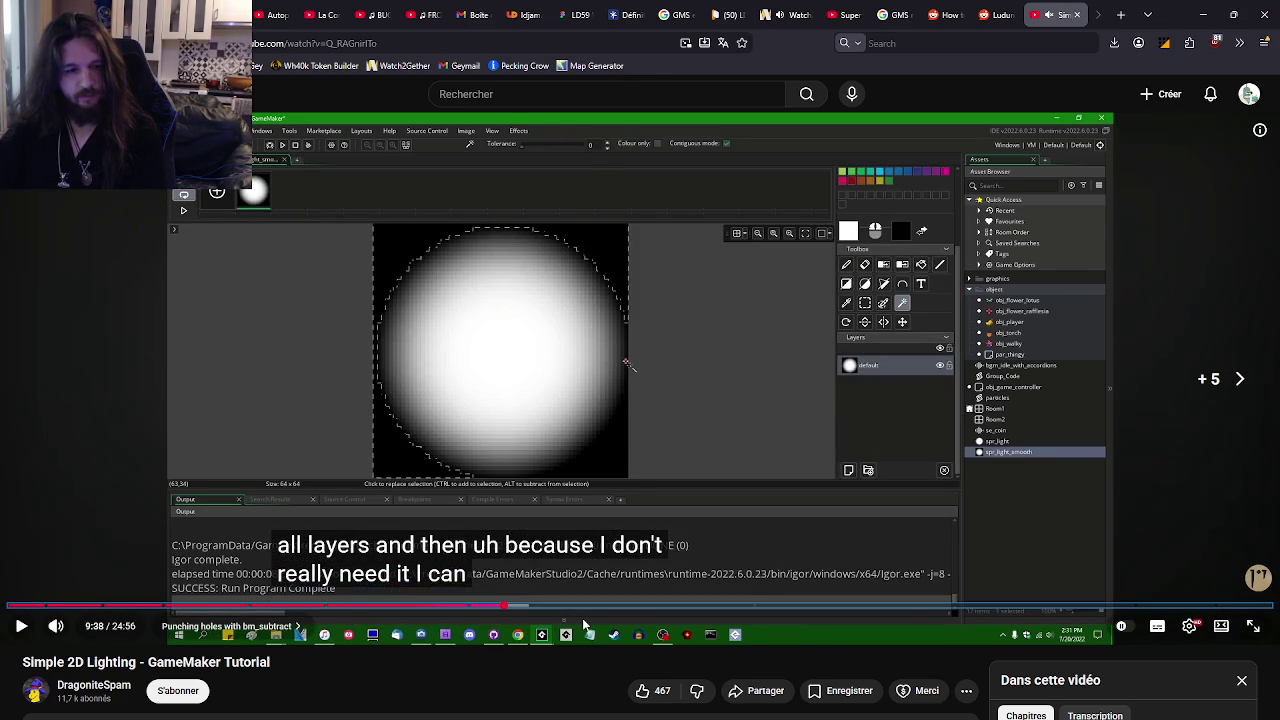
key("Right")
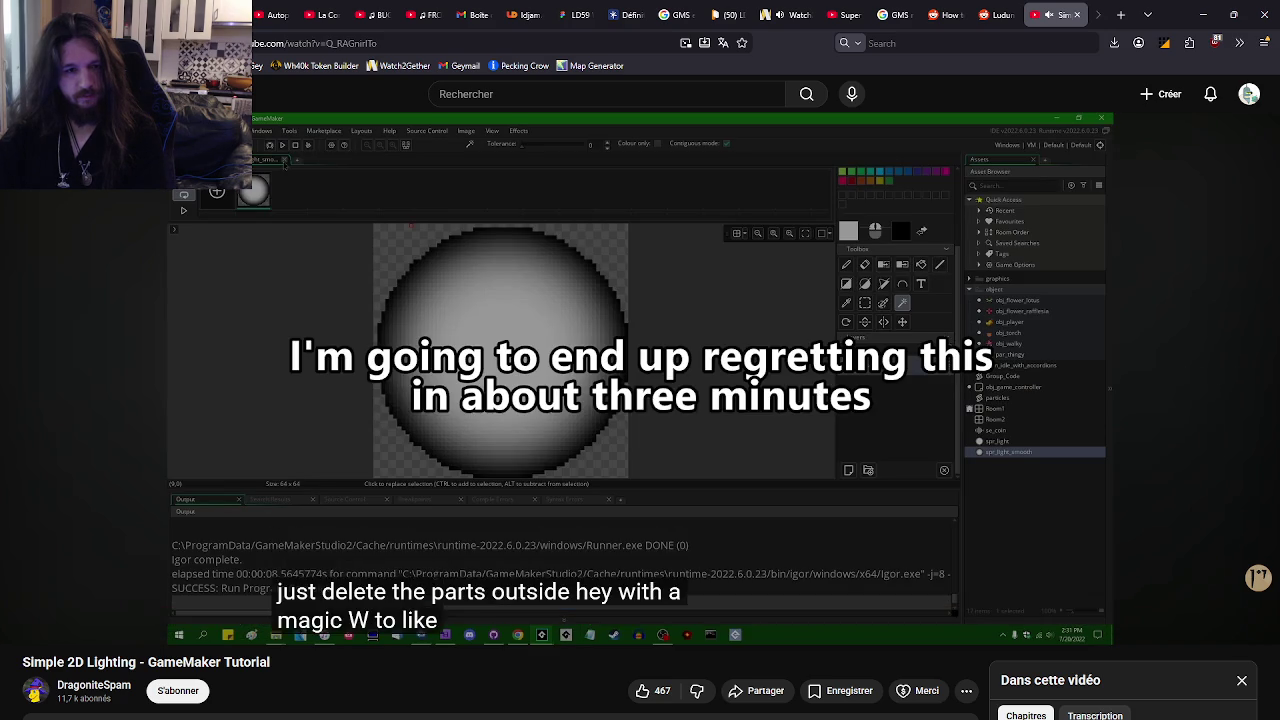
key("Left")
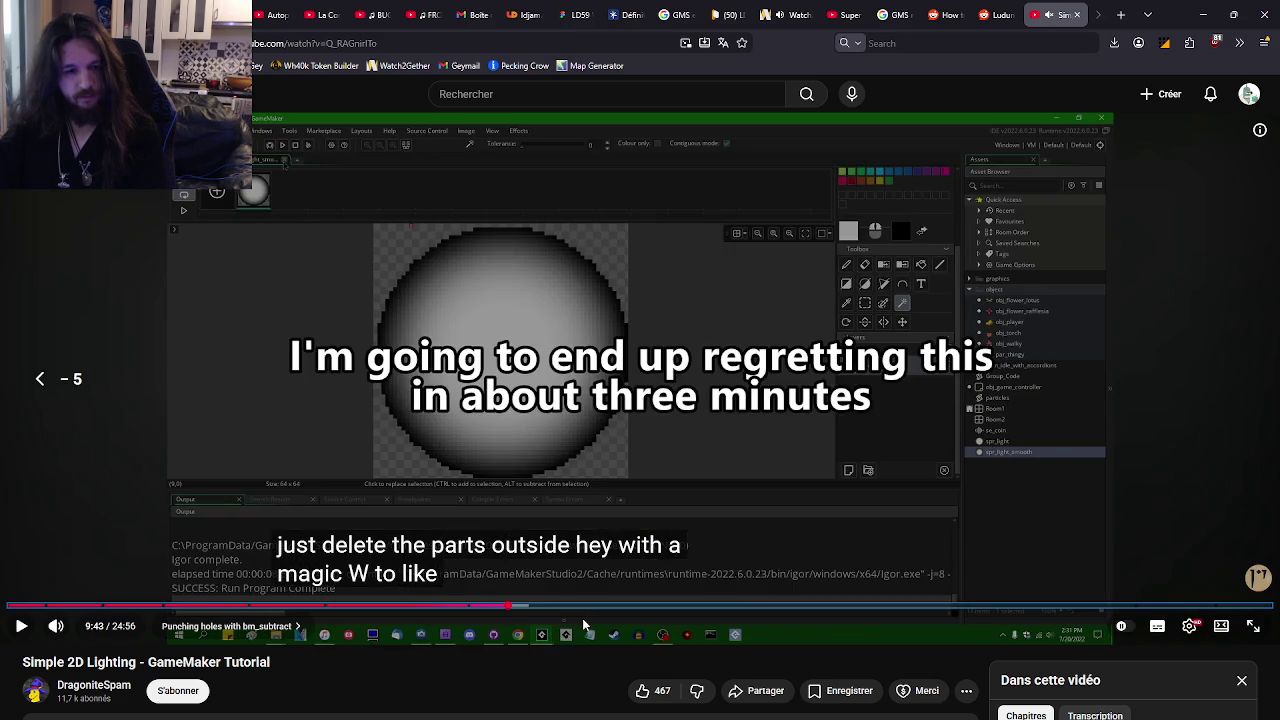
key("Right")
key("Right")
key("Right")
key("Left")
key("Left")
key("Left")
key("Left")
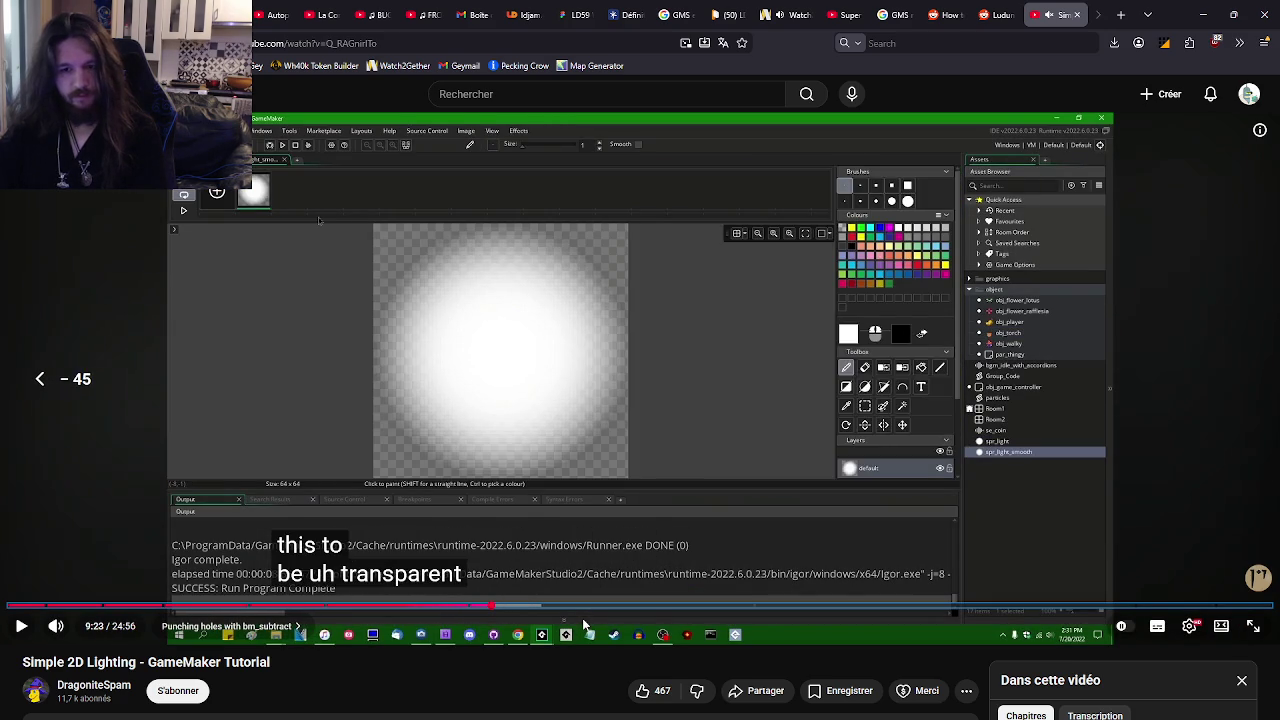
key("alt+Tab")
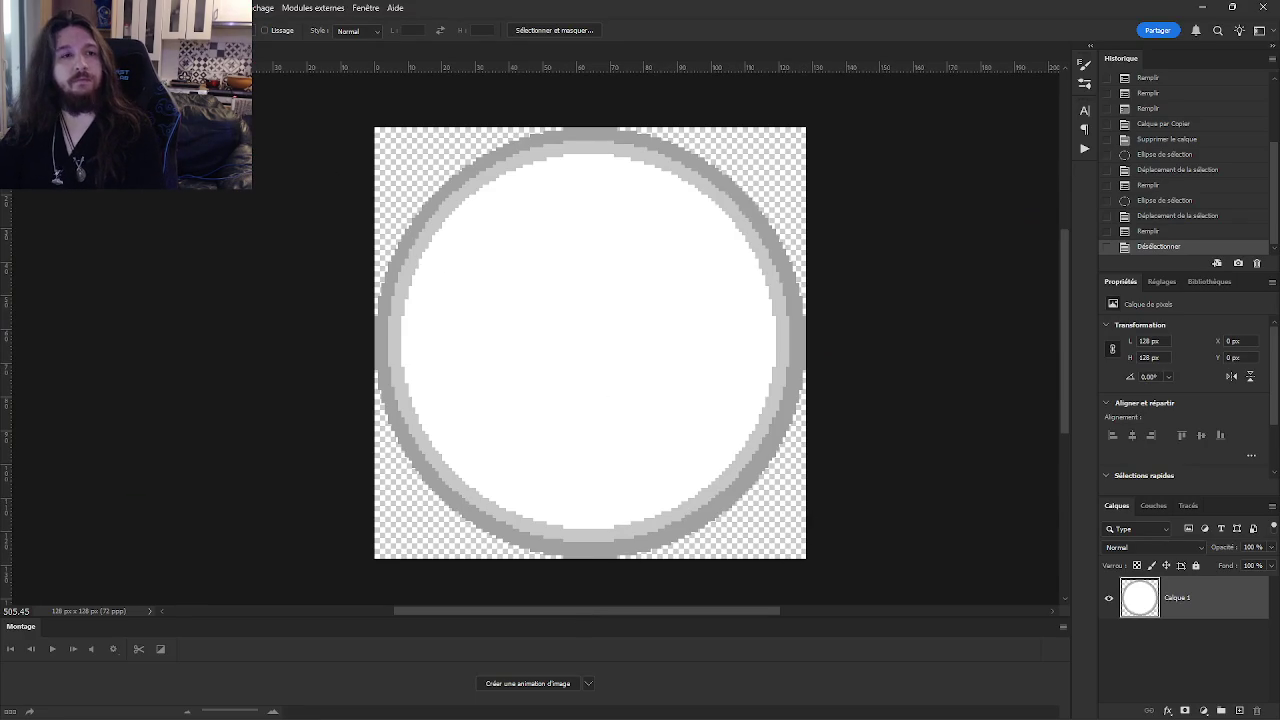
- Apply the basic Filtre > Flou > Flou blur to the halo
left_click(95, 7)
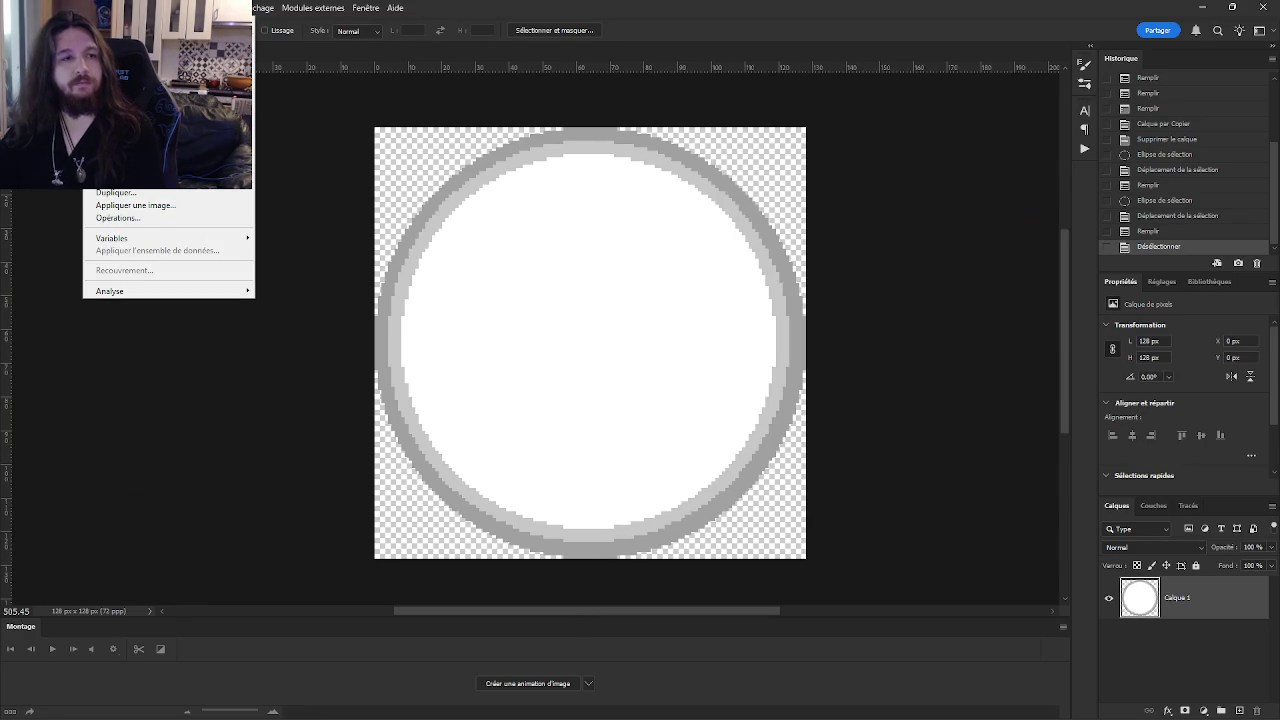
left_click(55, 7)
left_click(120, 7)
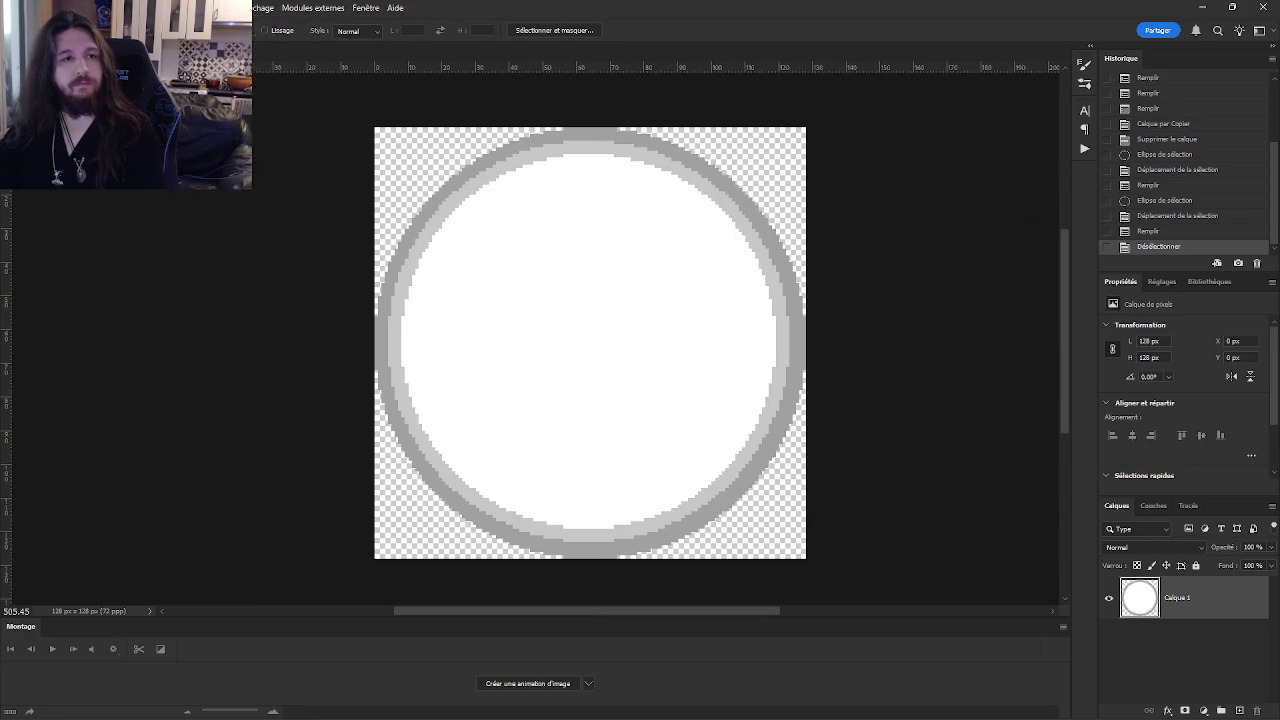
mouse_move(128, 7)
mouse_move(110, 41)
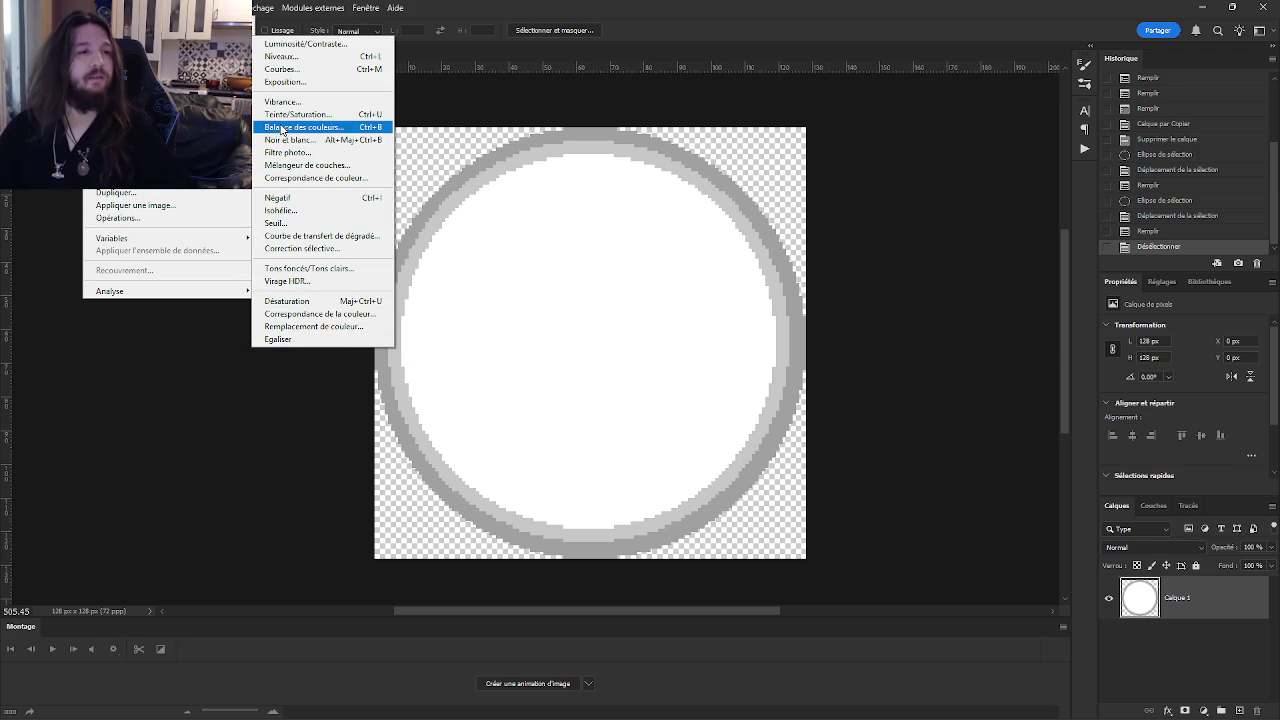
mouse_move(180, 22)
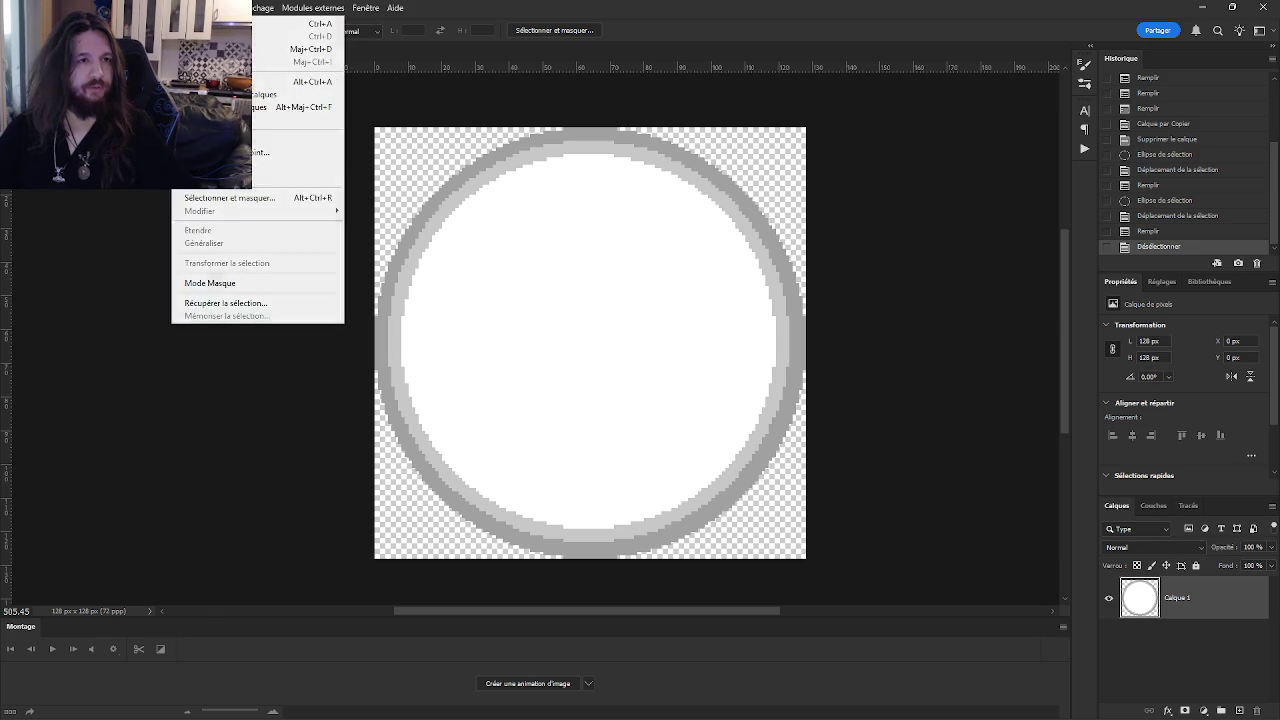
mouse_move(225, 7)
mouse_move(276, 207)
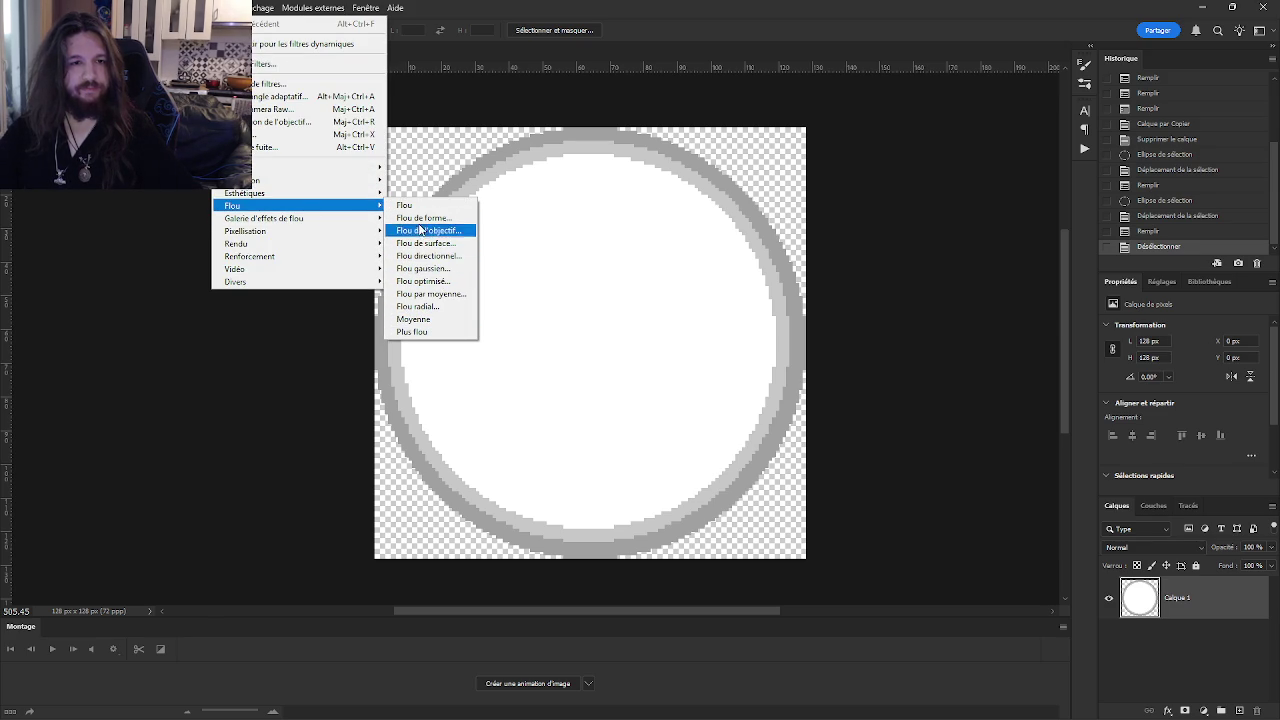
left_click(423, 210)
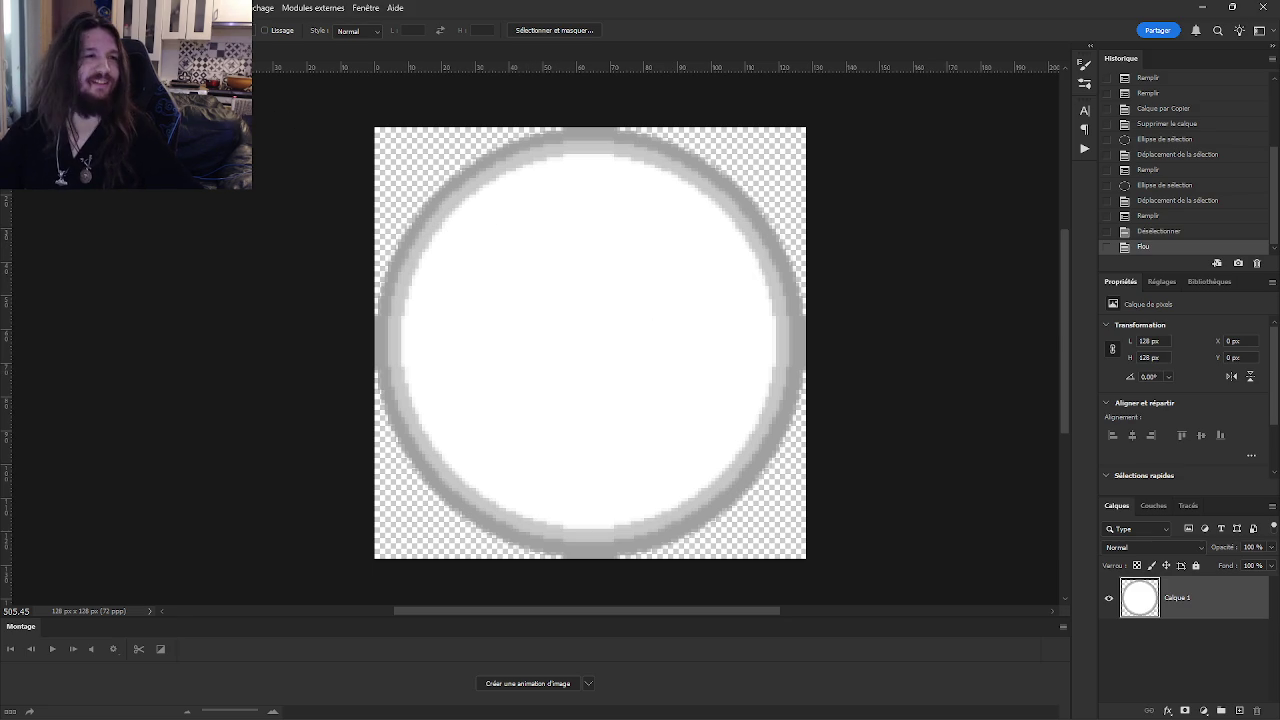
- Undo the basic blur and bring up the Flou blur filter list
left_click(97, 7)
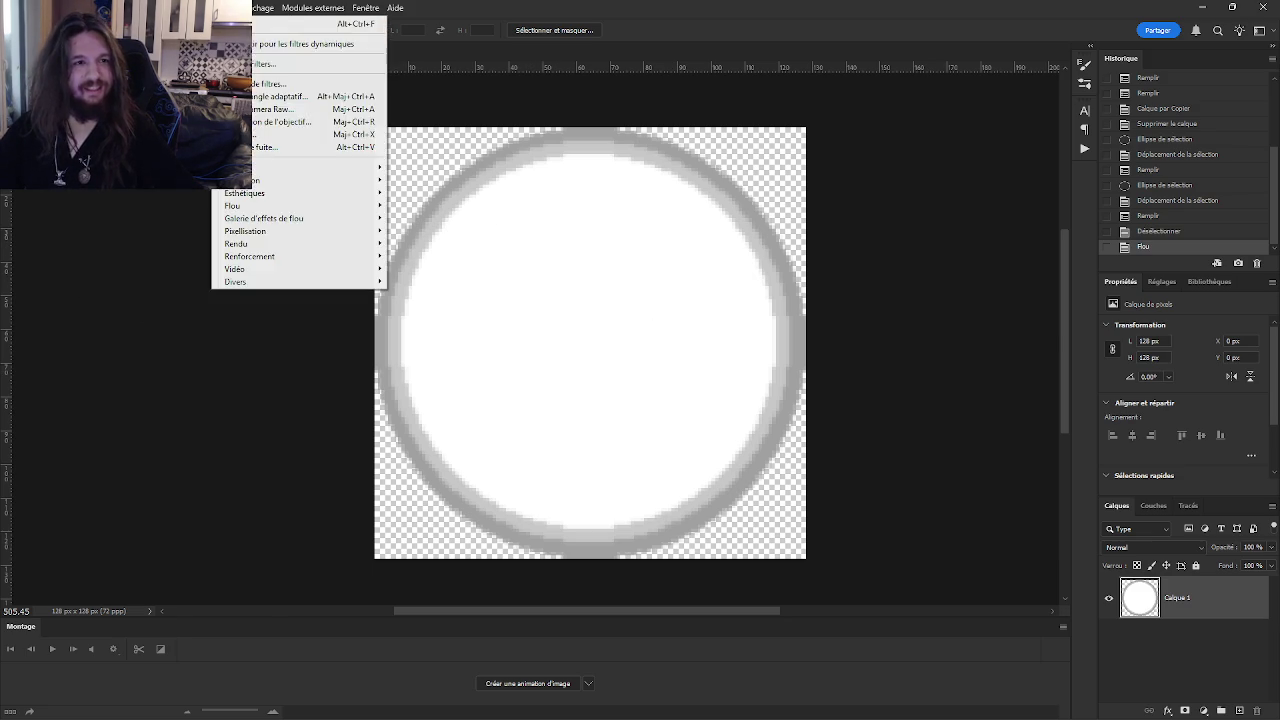
left_click(517, 7)
key("ctrl+z")
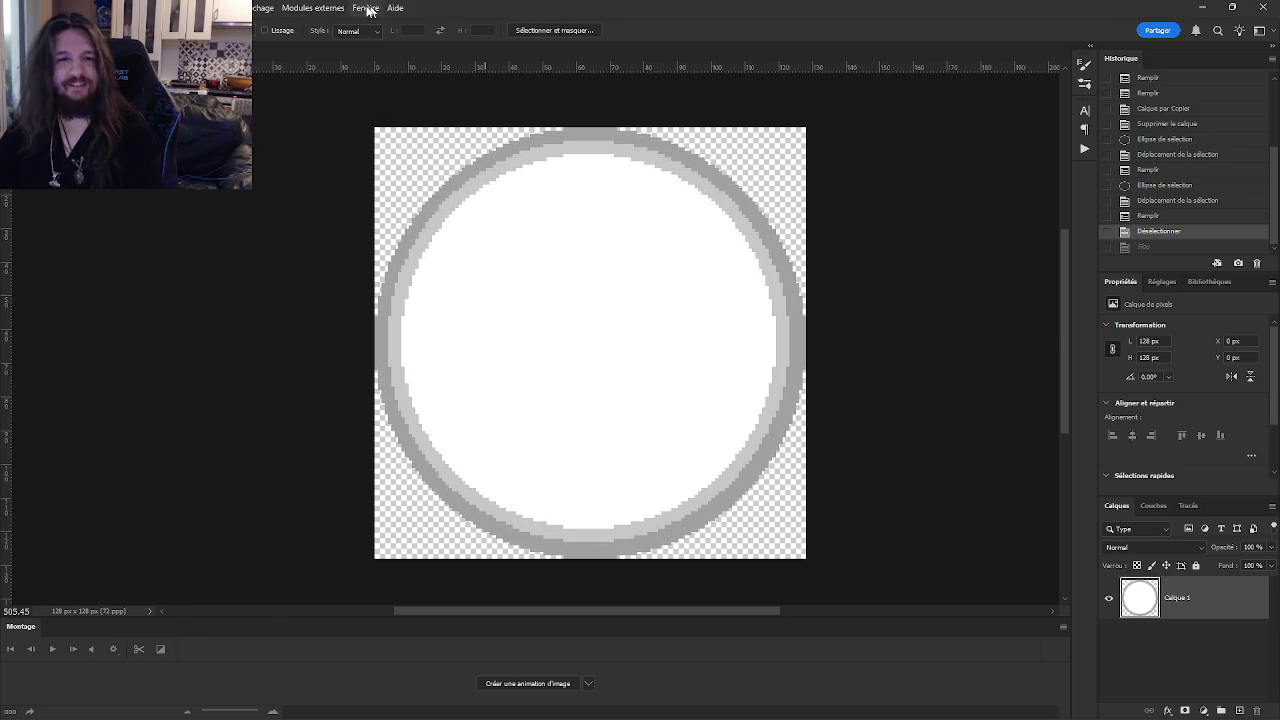
left_click(185, 7)
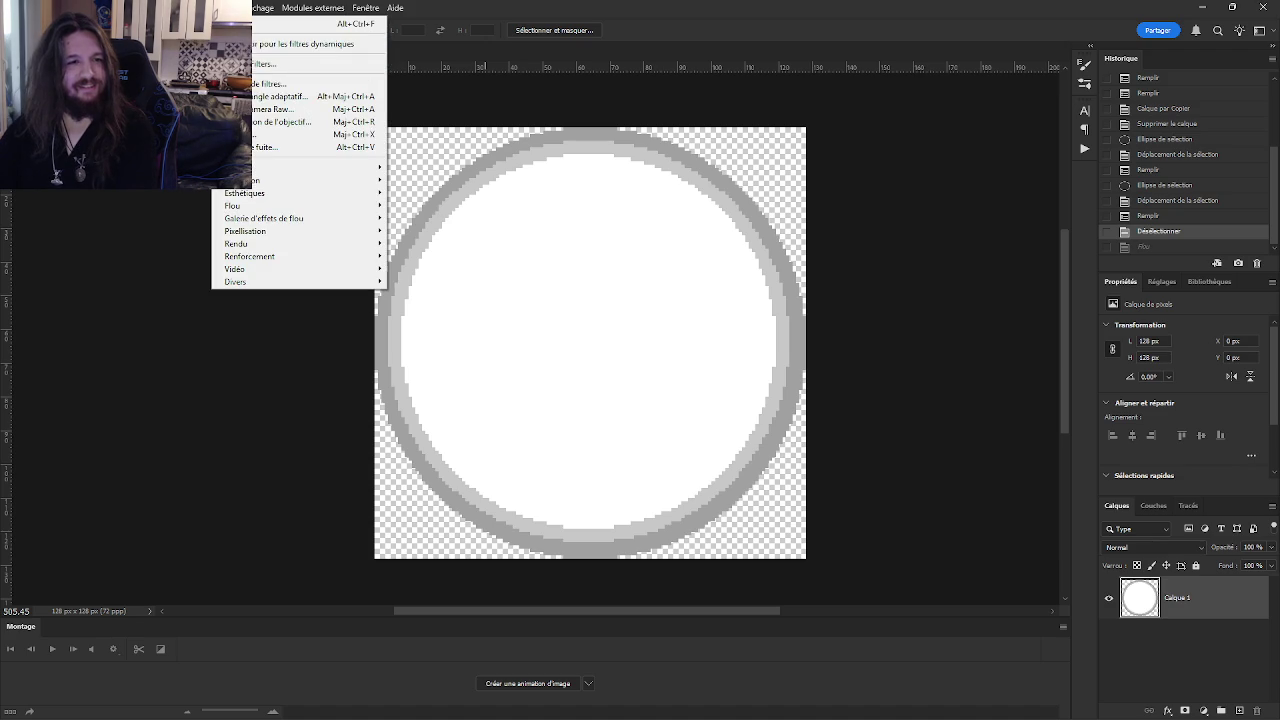
mouse_move(350, 205)
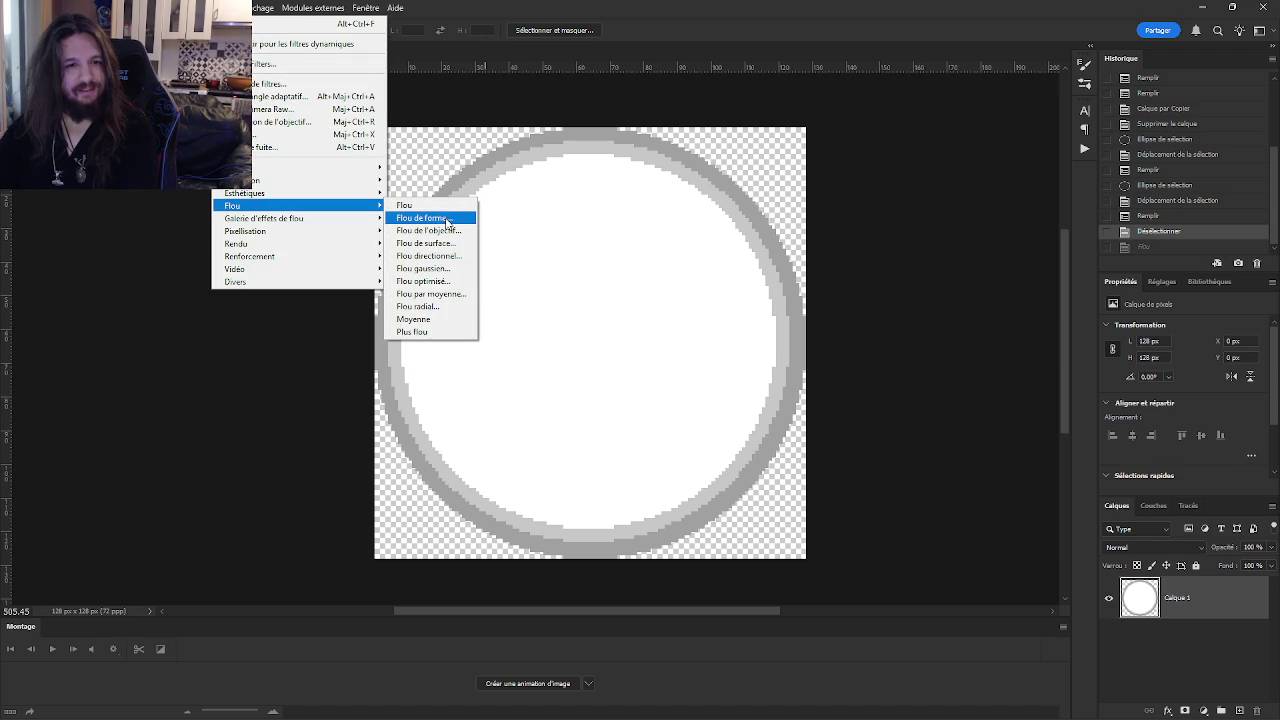
- Cancel Gaussian Blur and a Free Transform, leaving the 128 × 128 halo unchanged
left_click(442, 268)
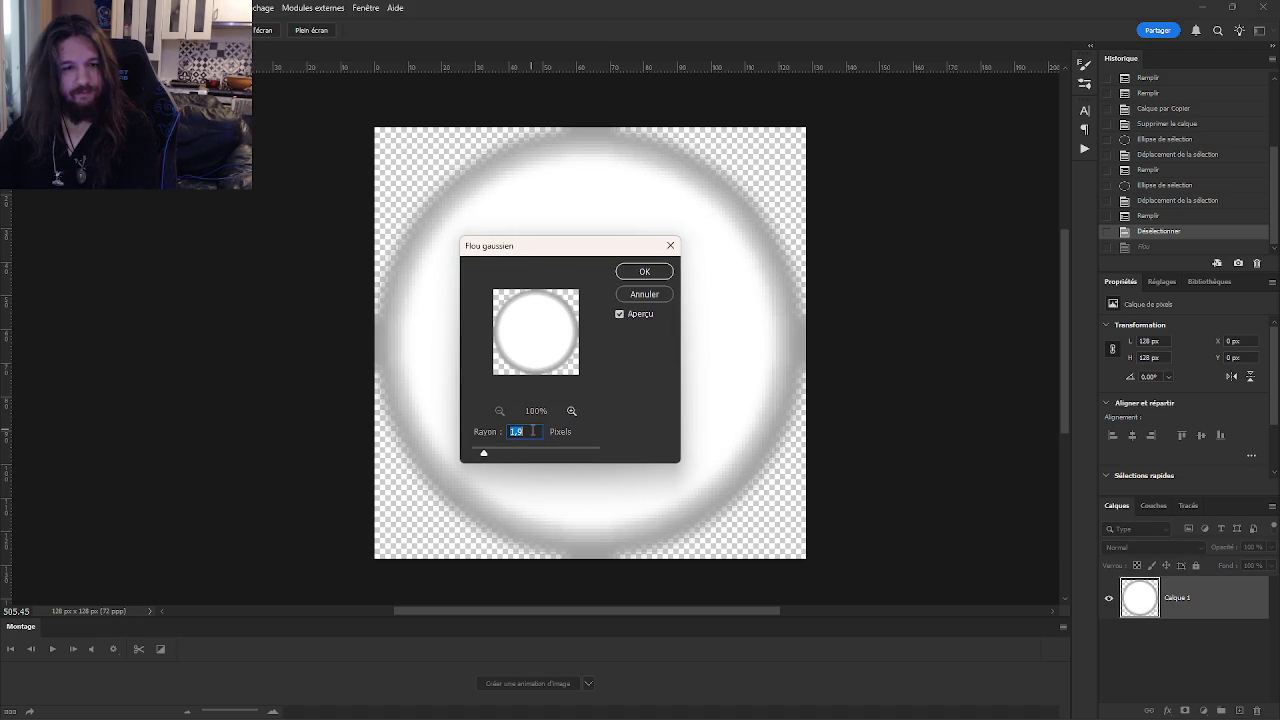
left_click(644, 294)
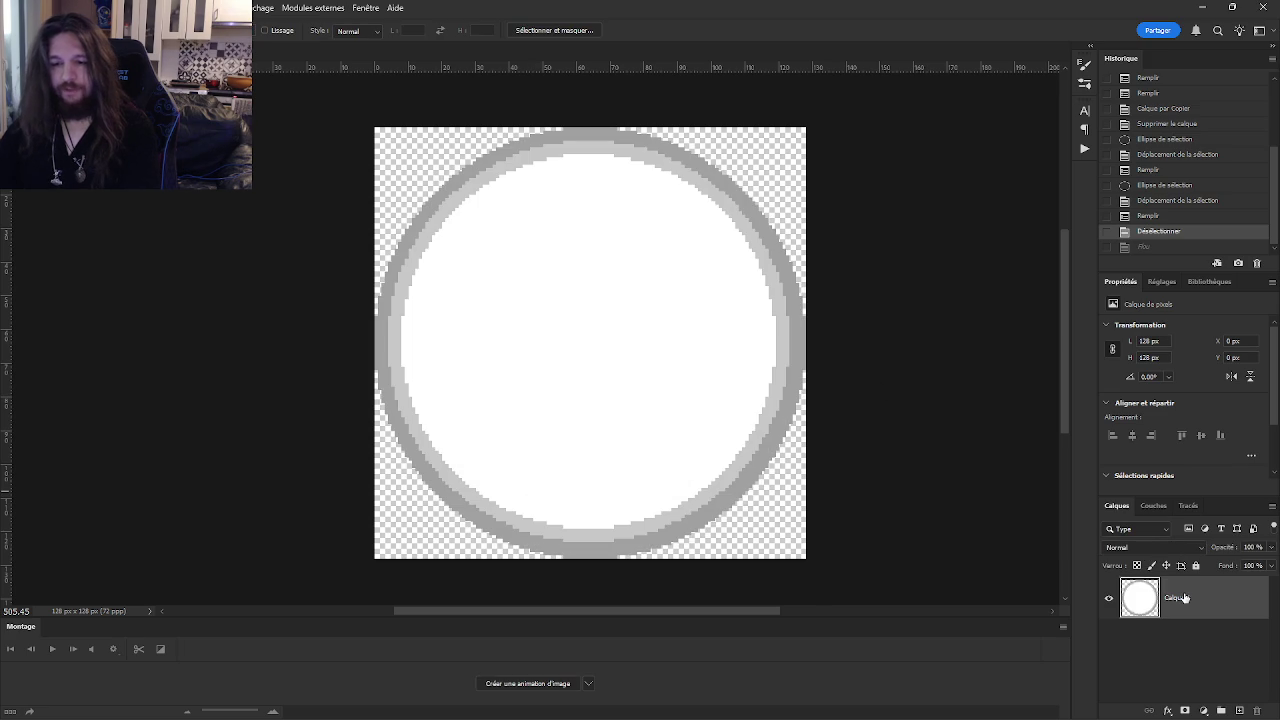
key("ctrl+t")
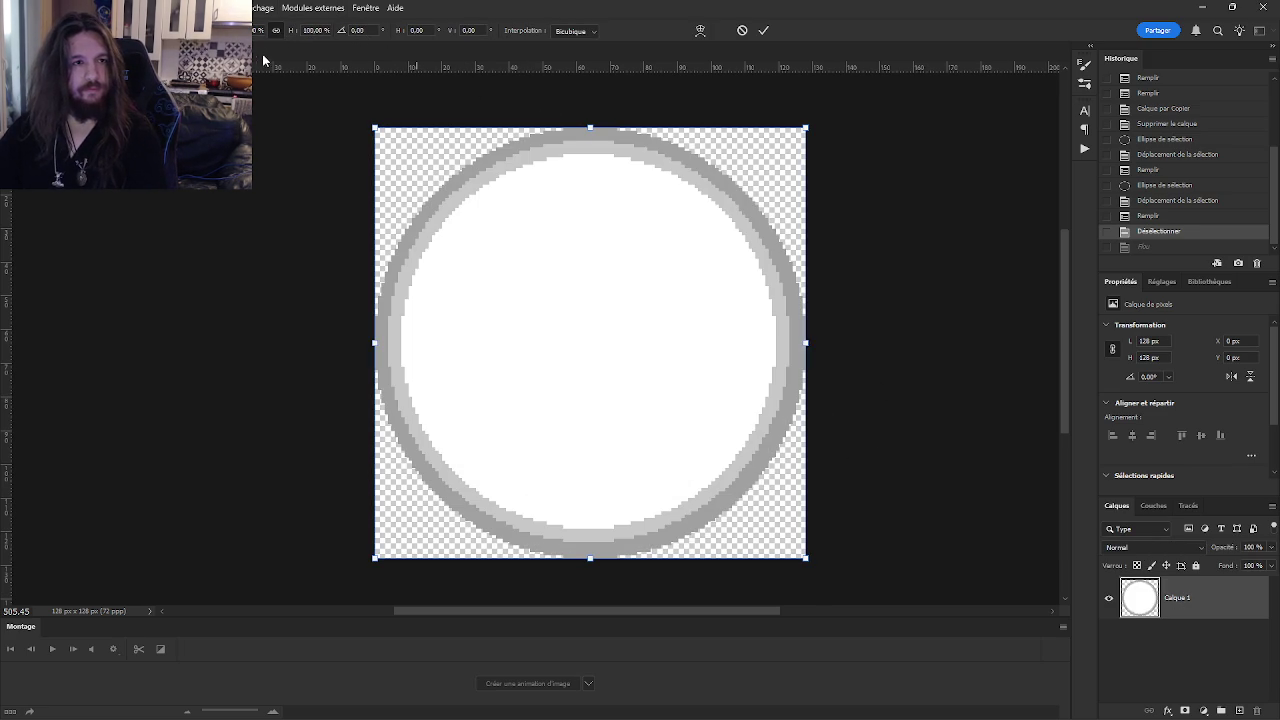
key("Escape")
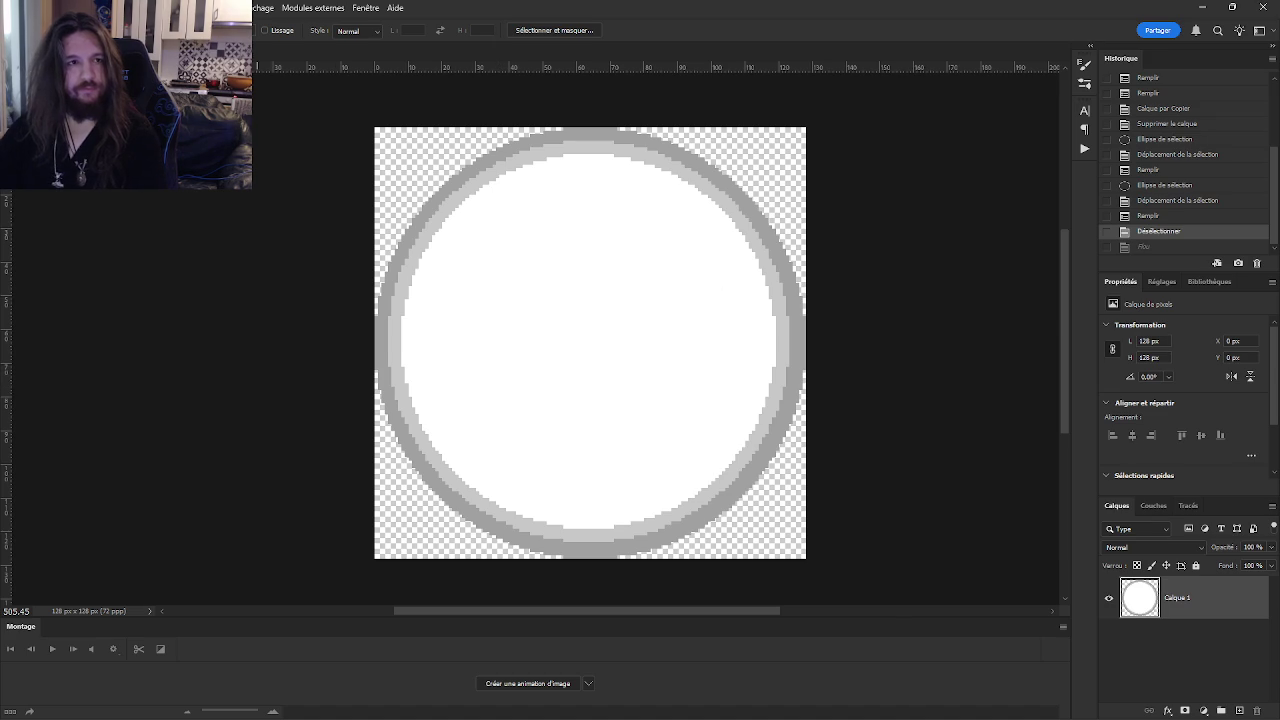
left_click(97, 7)
- Set Canvas Size width and height to 256 pixels with the halo anchored centre
left_click(150, 120)
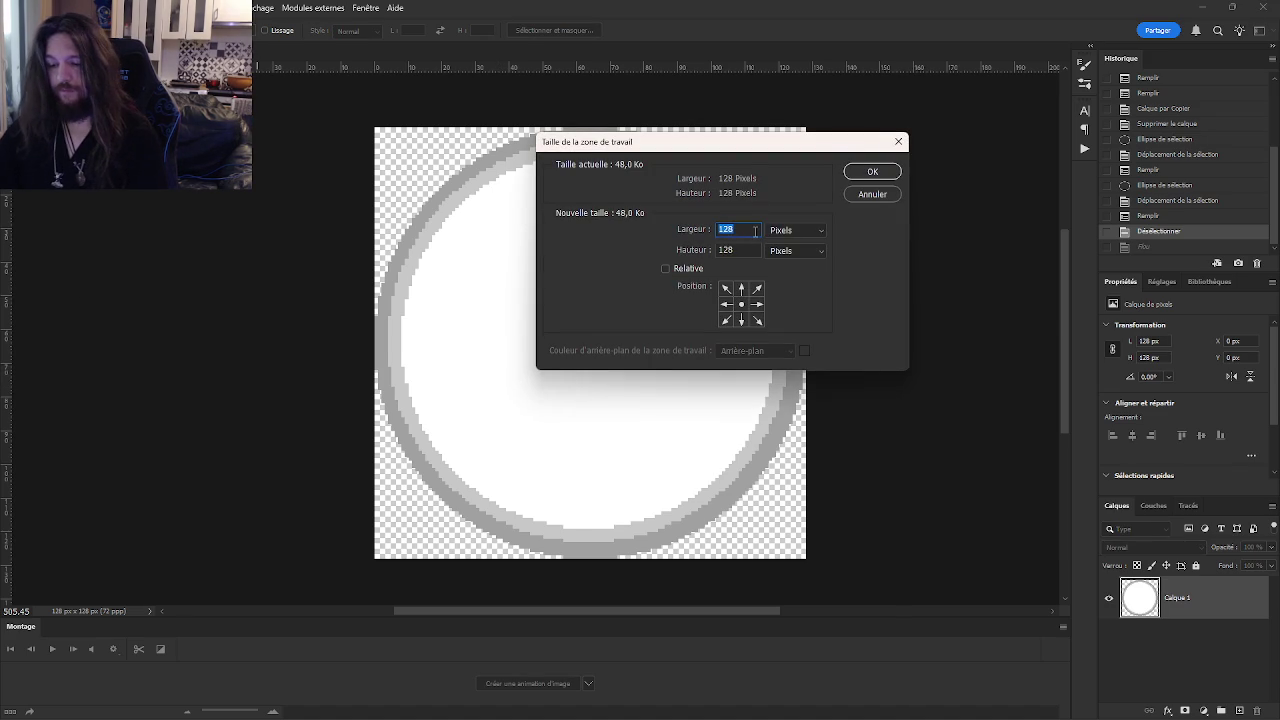
type("256256")
key("Return")
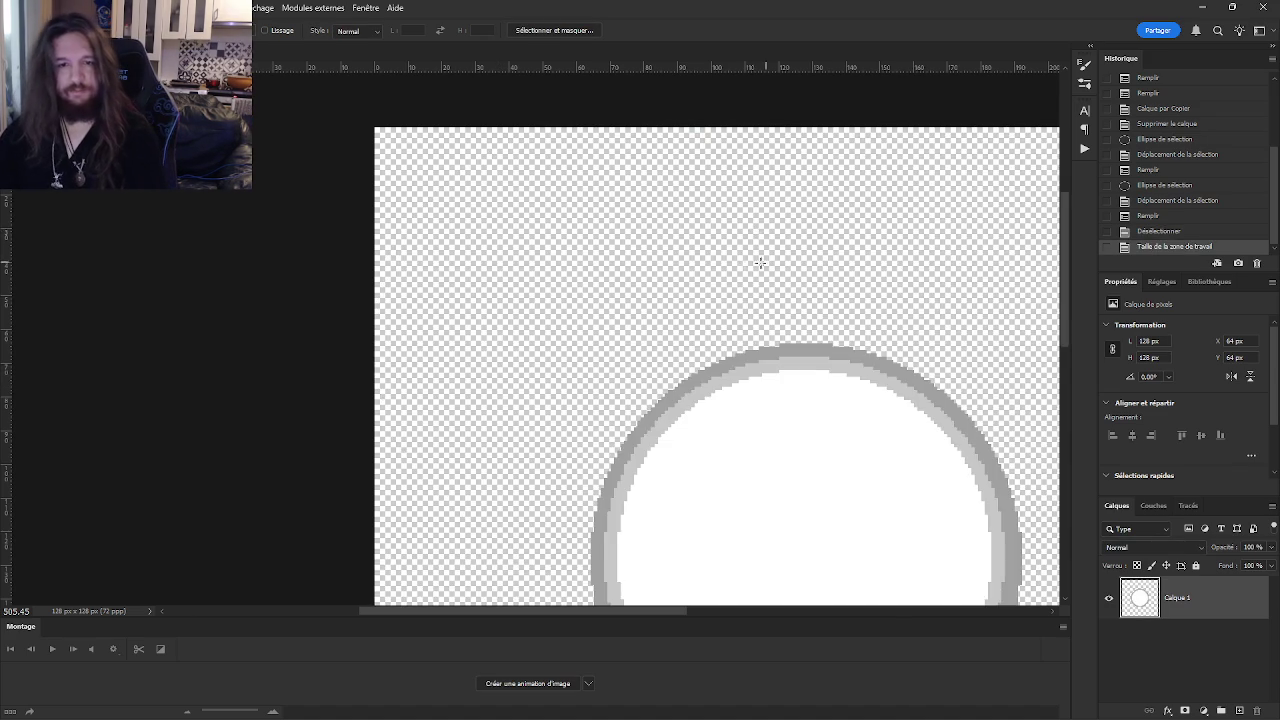
scroll(760, 262, "down", 3)
scroll(508, 337, "up", 4)
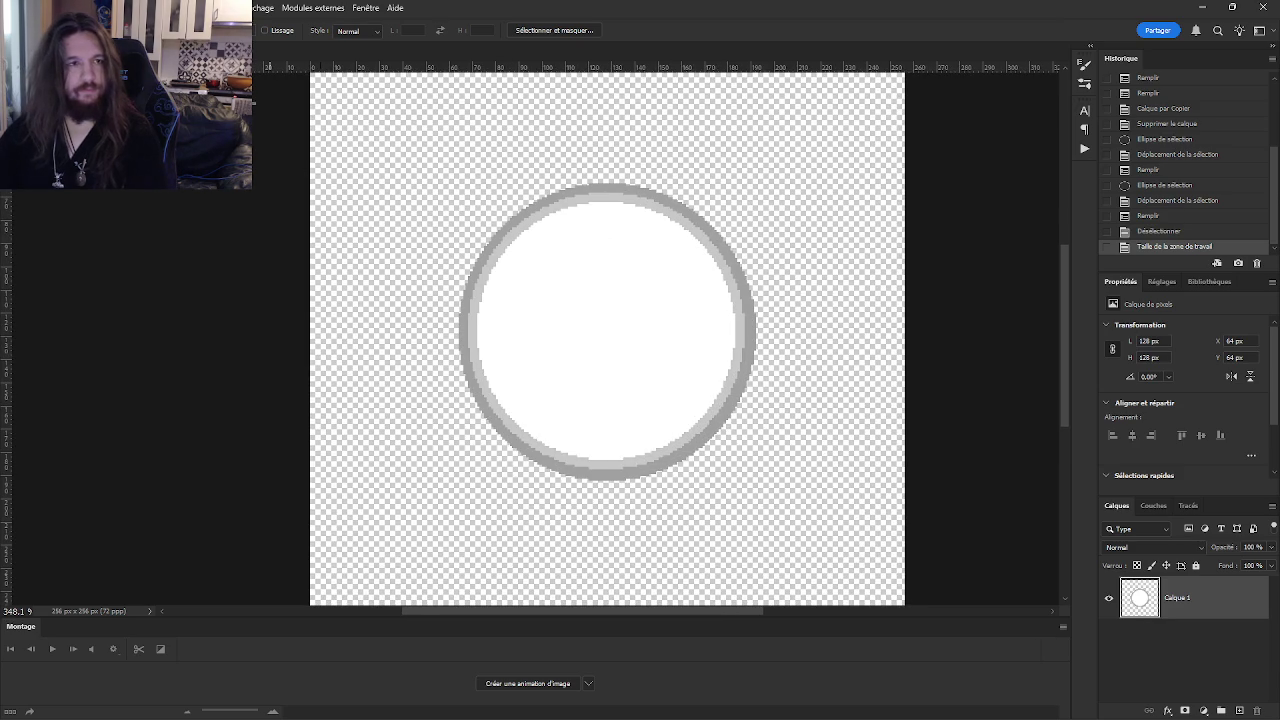
- Apply a small-radius Gaussian Blur, melting the grey rings into a soft glow
key("alt+i")
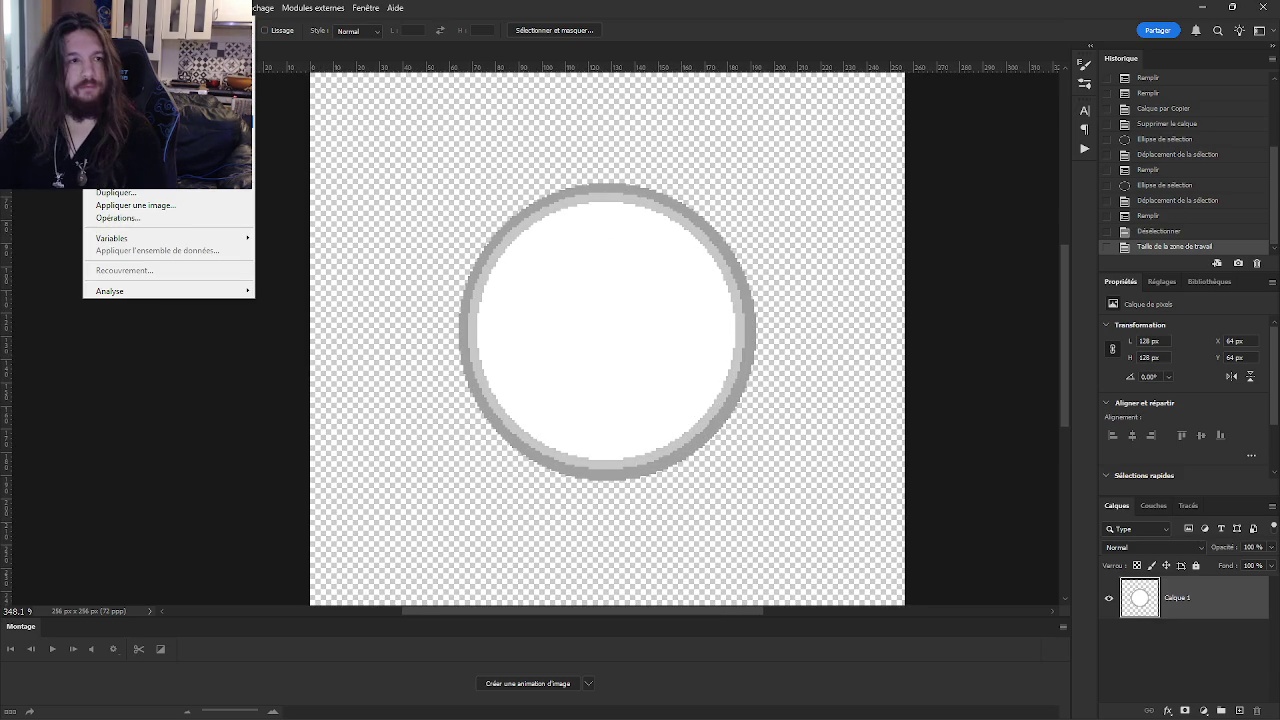
key("Right")
key("Right")
key("Right")
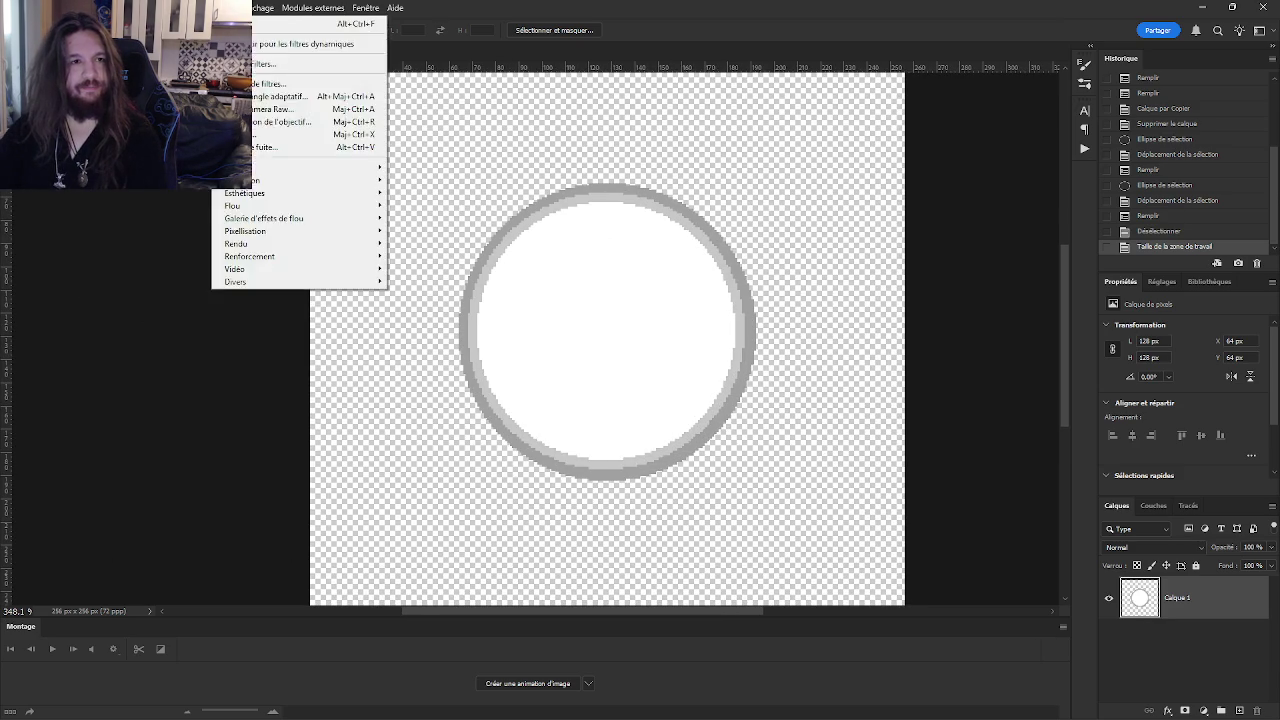
key("Right")
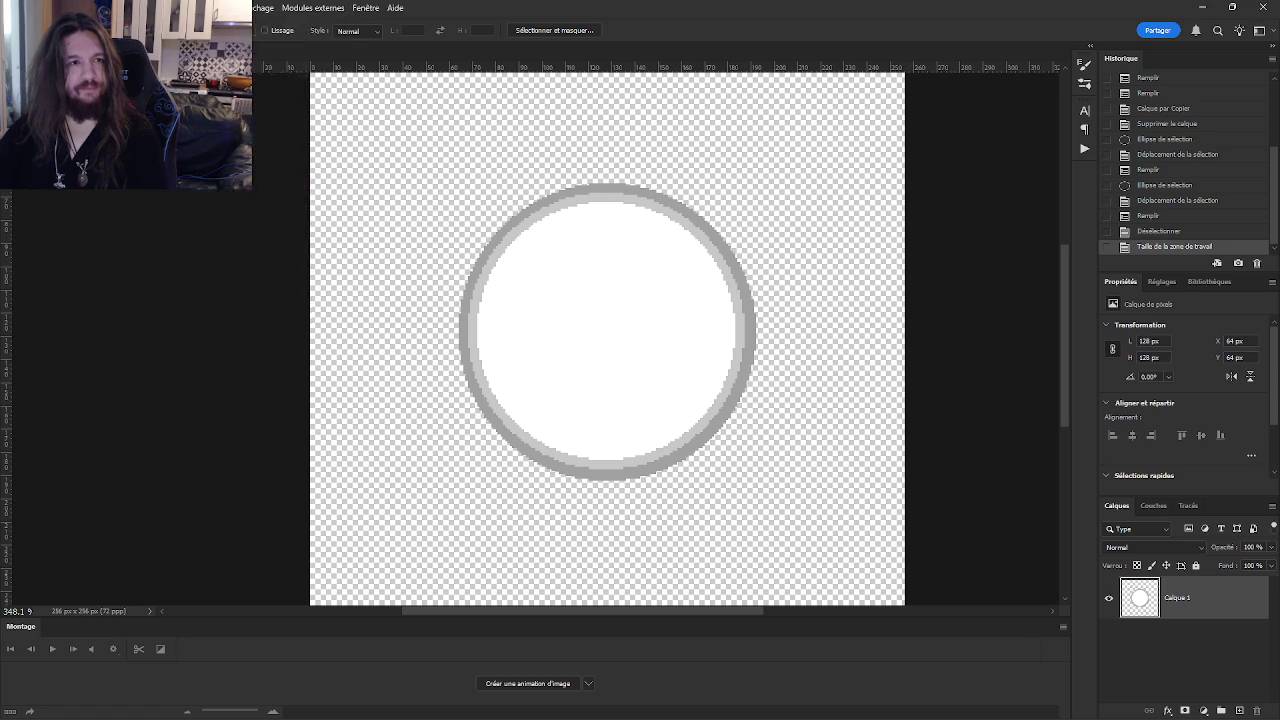
key("Right")
key("Right")
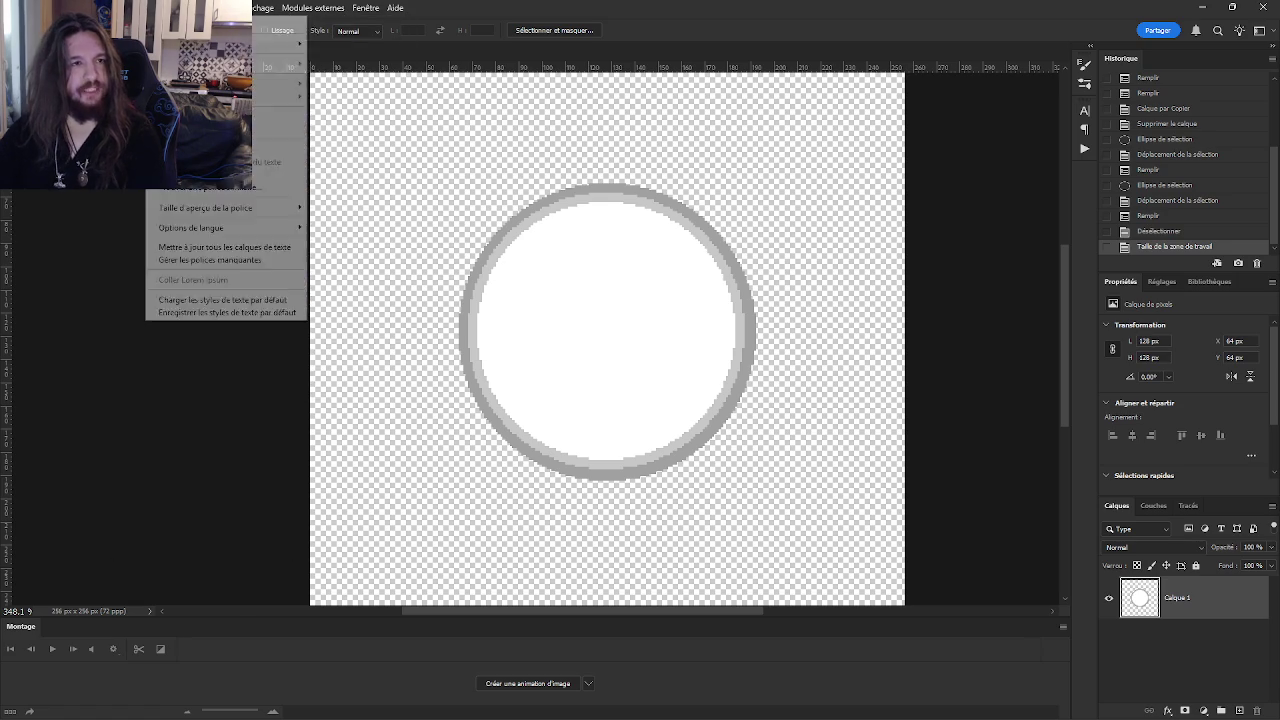
mouse_move(228, 7)
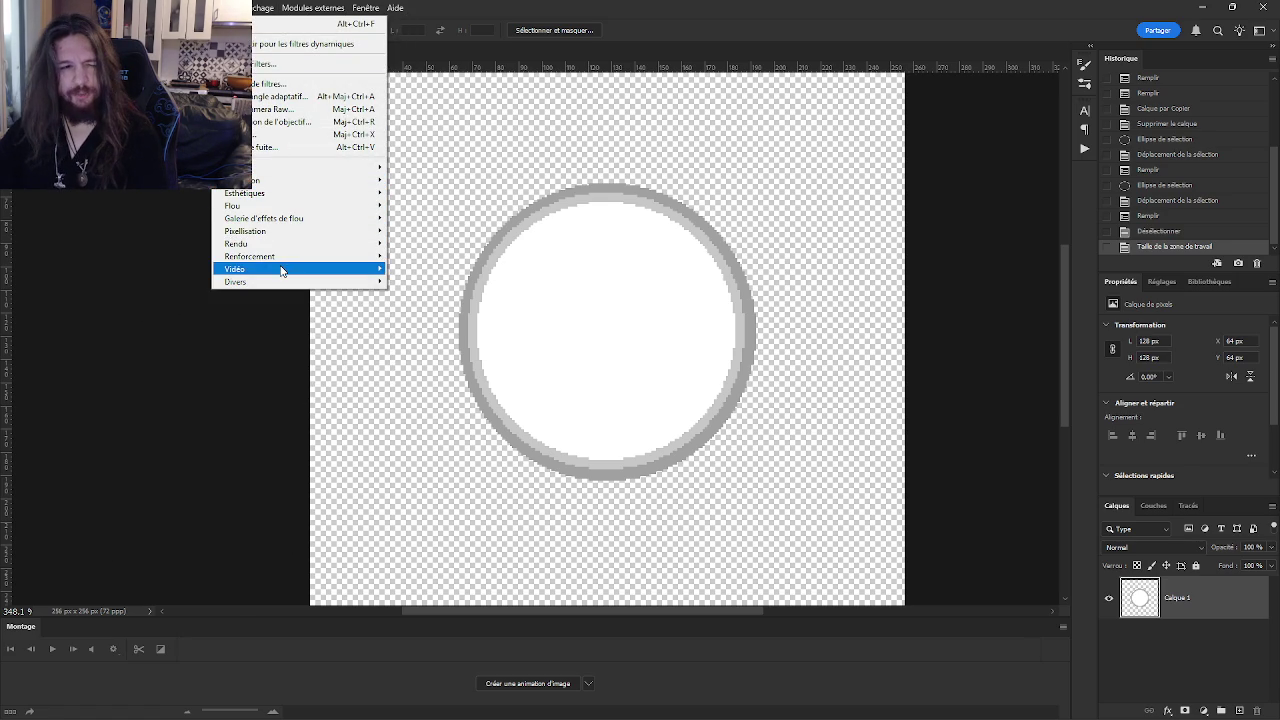
mouse_move(289, 181)
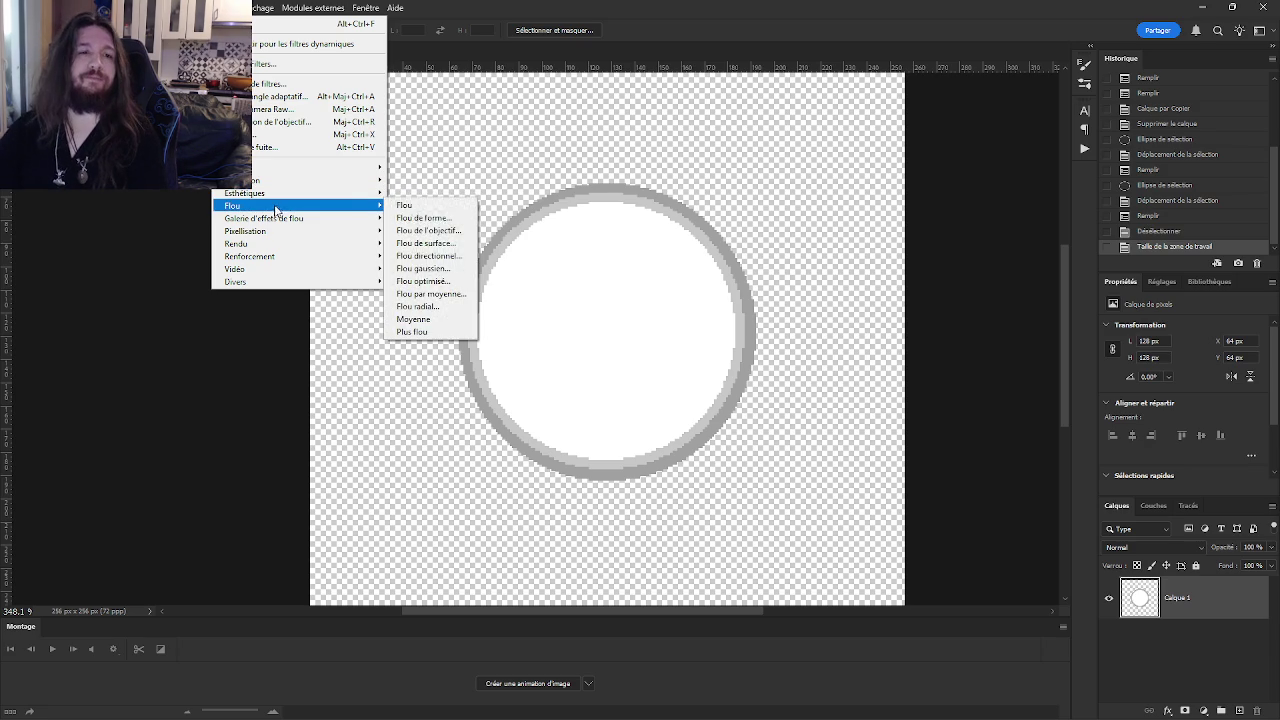
left_click(432, 268)
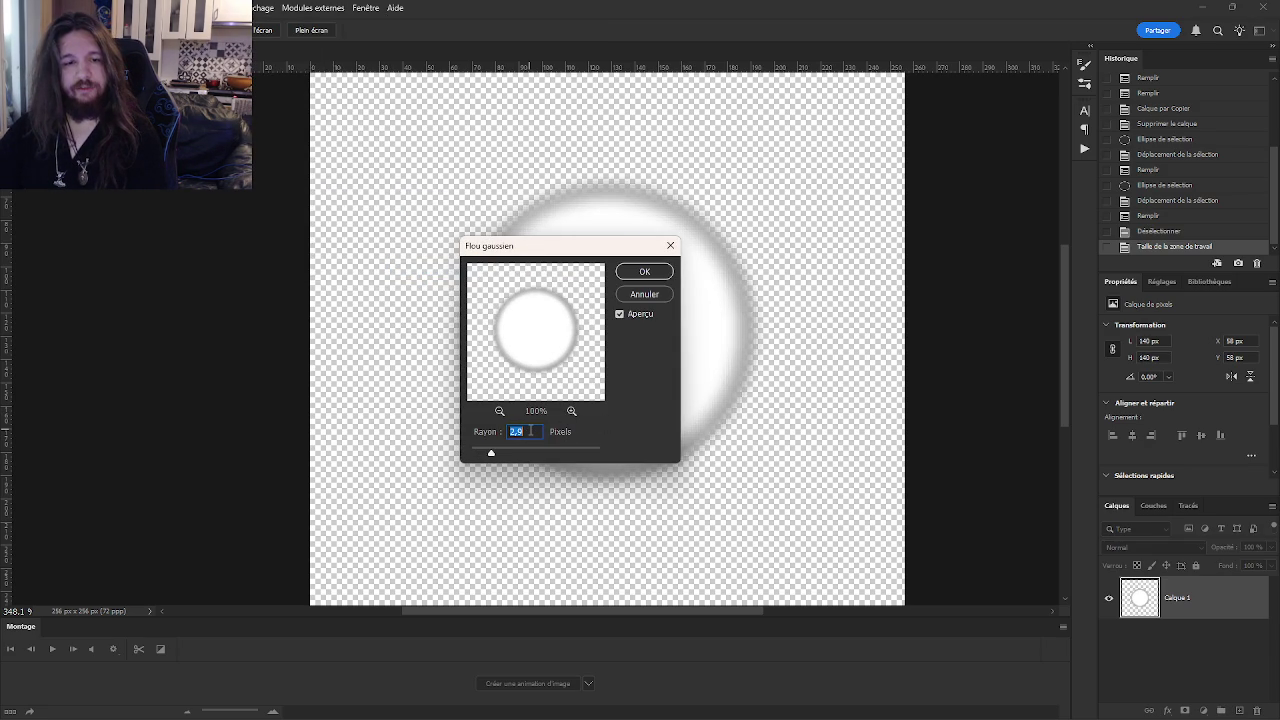
left_click(647, 273)
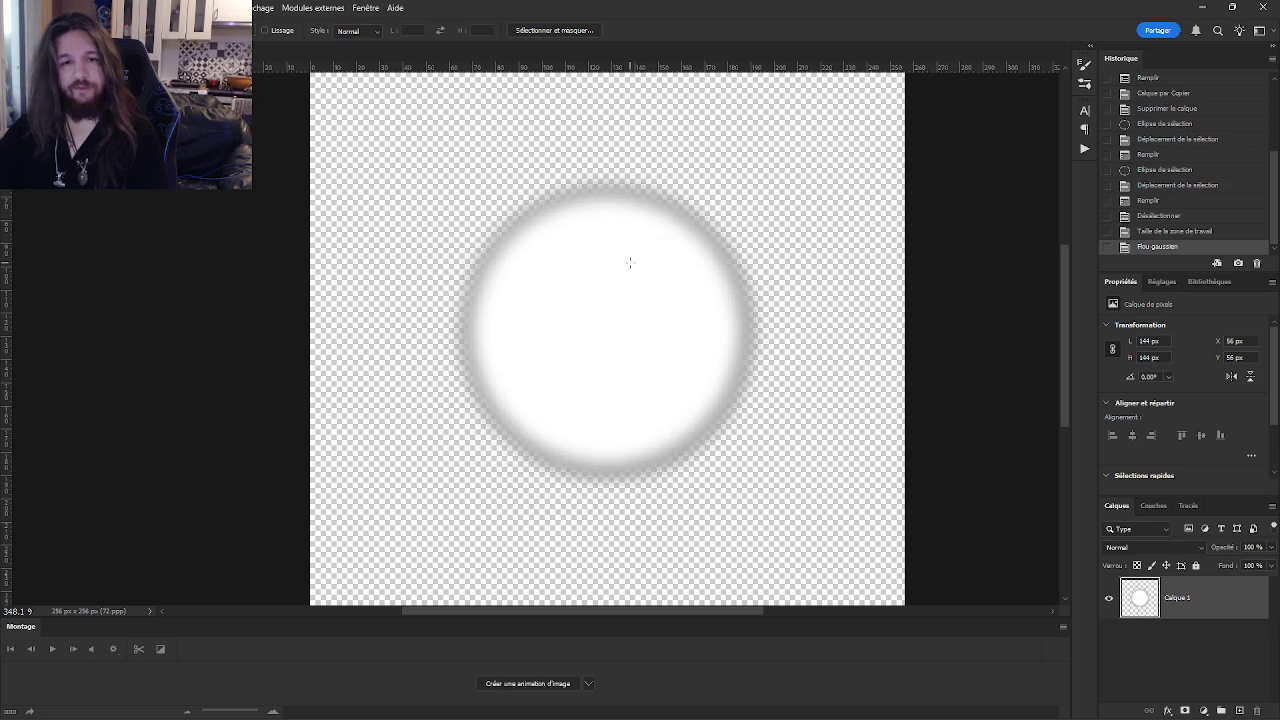
left_click(32, 8)
- Quick-export the blurred halo as the PNG LightHaloSmouf
mouse_move(120, 242)
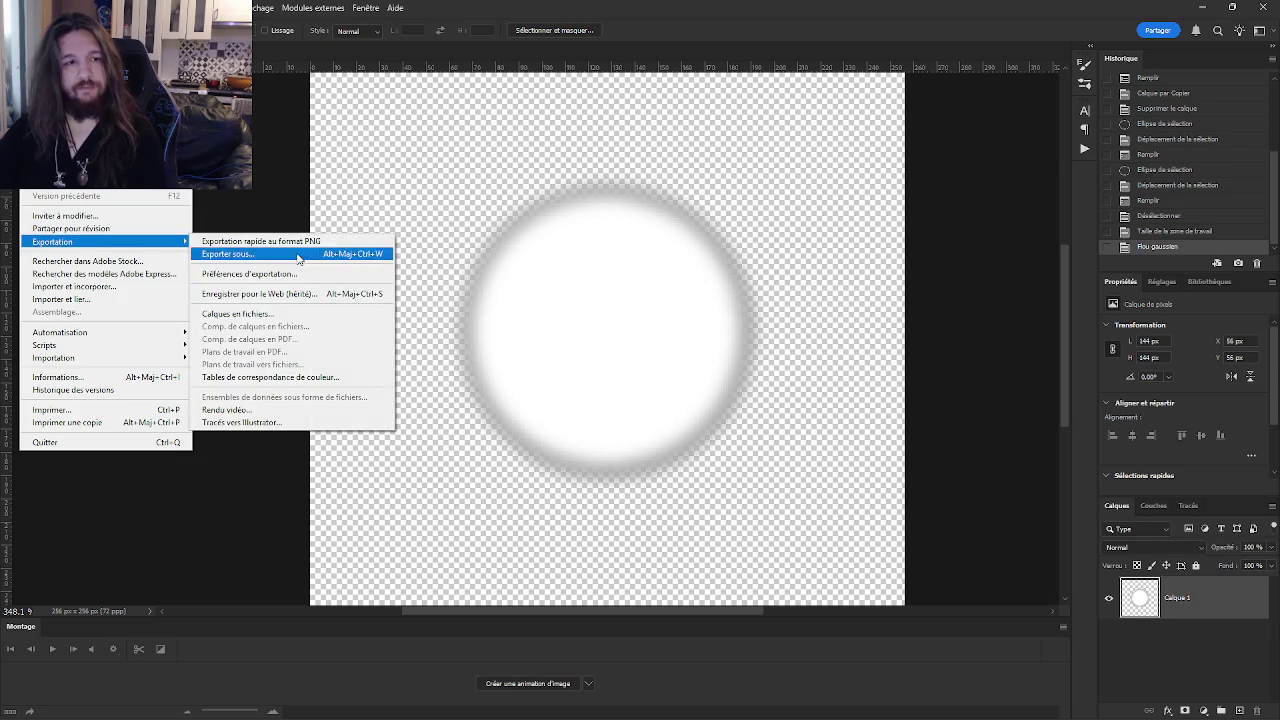
left_click(288, 244)
type("LightHaloSmo")
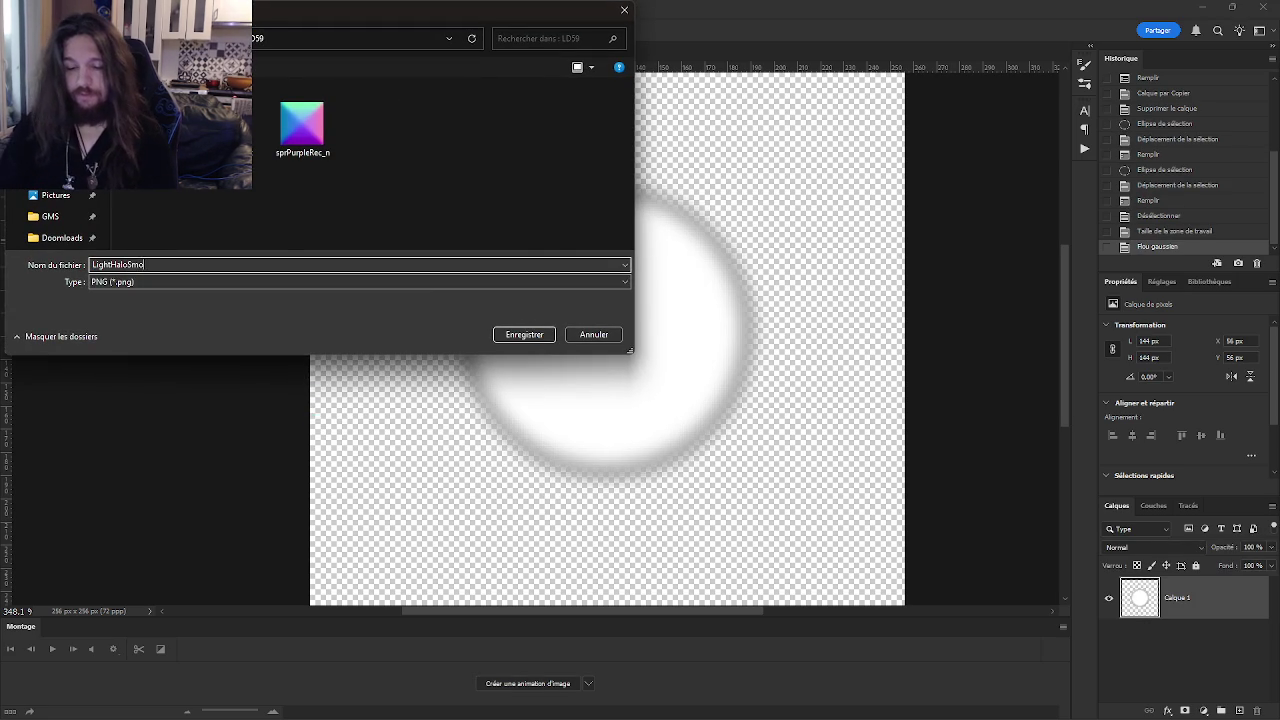
key("Return")
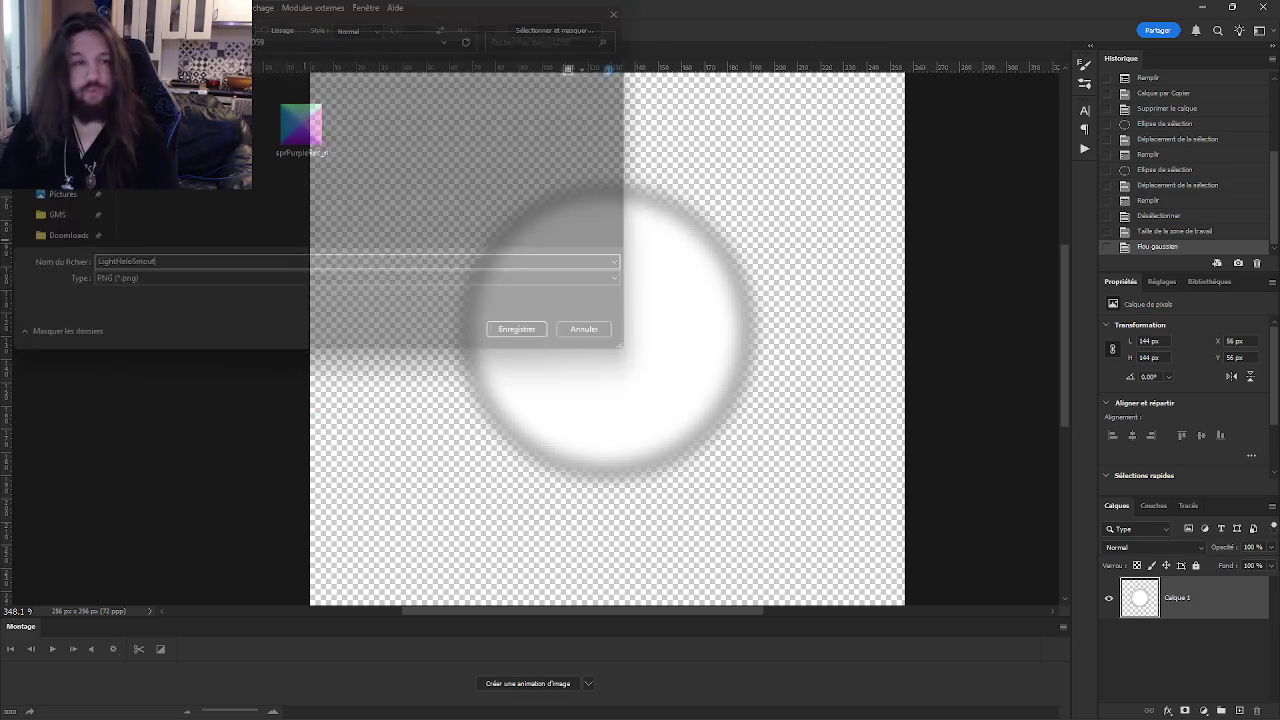
- Undo the blur and quick-export the hard-edged circle, replacing the existing LightHalo PNG
key("ctrl+z")
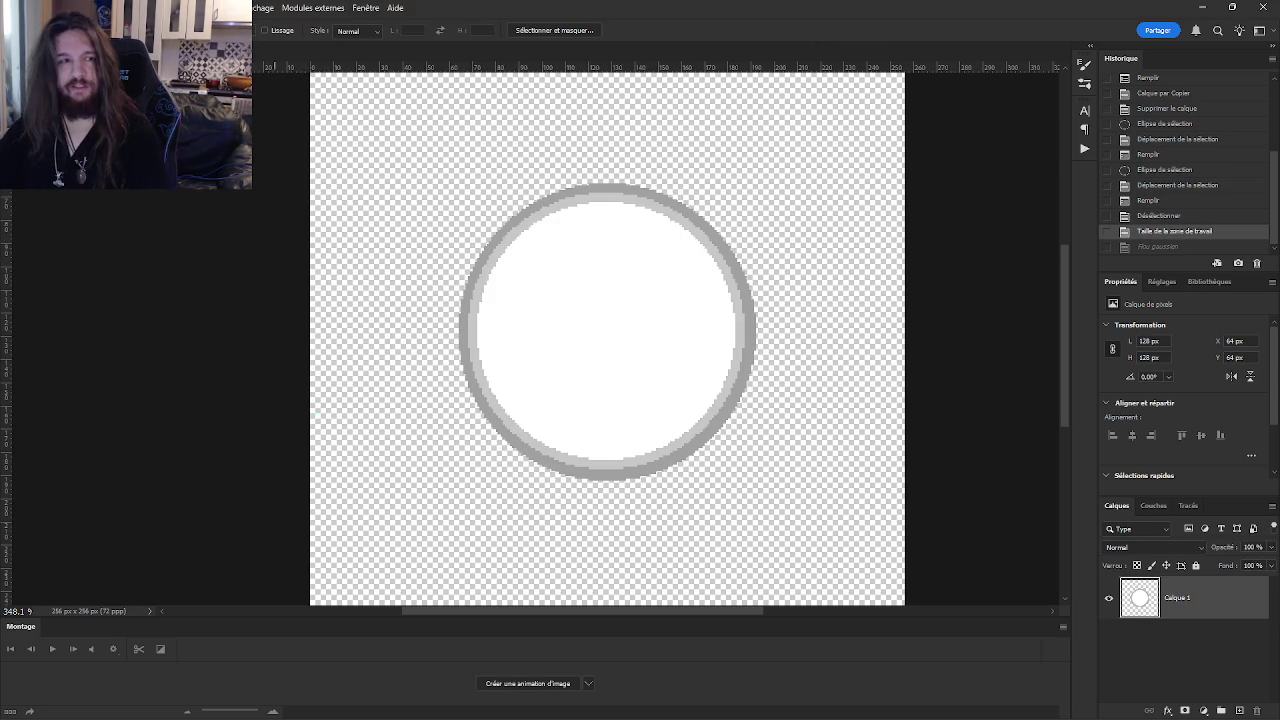
left_click(32, 8)
mouse_move(120, 240)
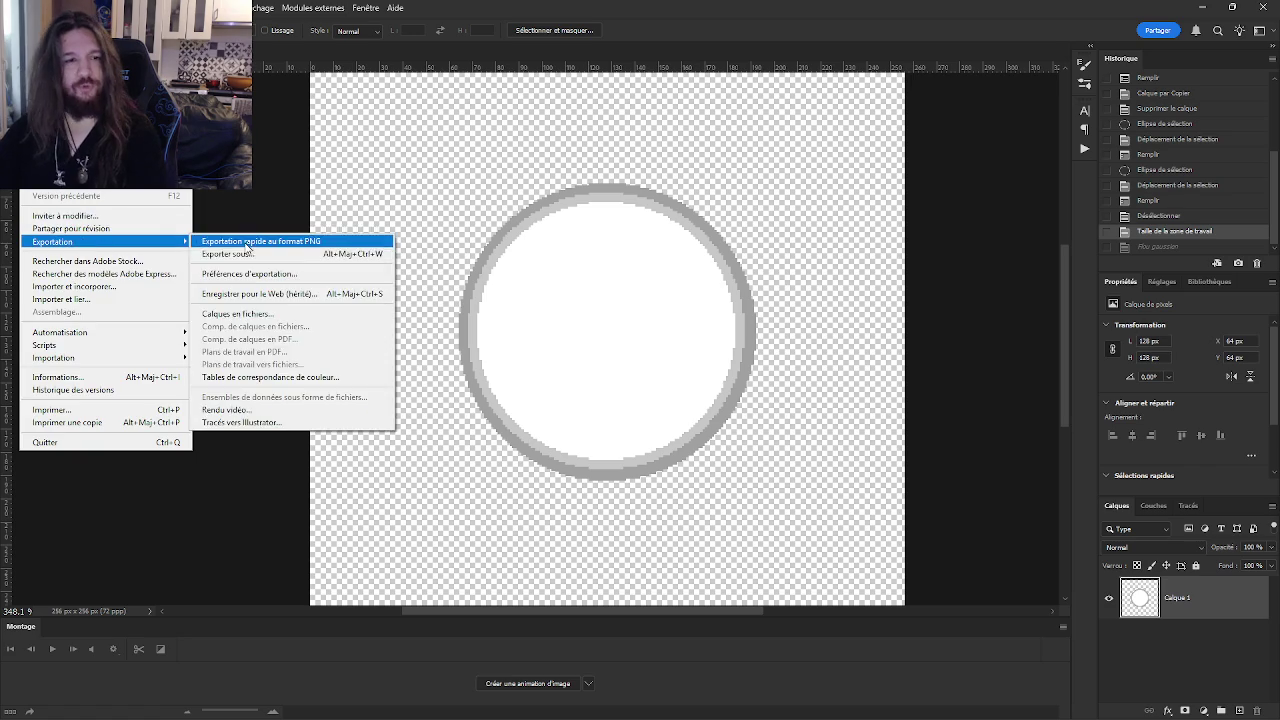
left_click(391, 246)
type("LightHalo")
key("Return")
left_click(672, 368)
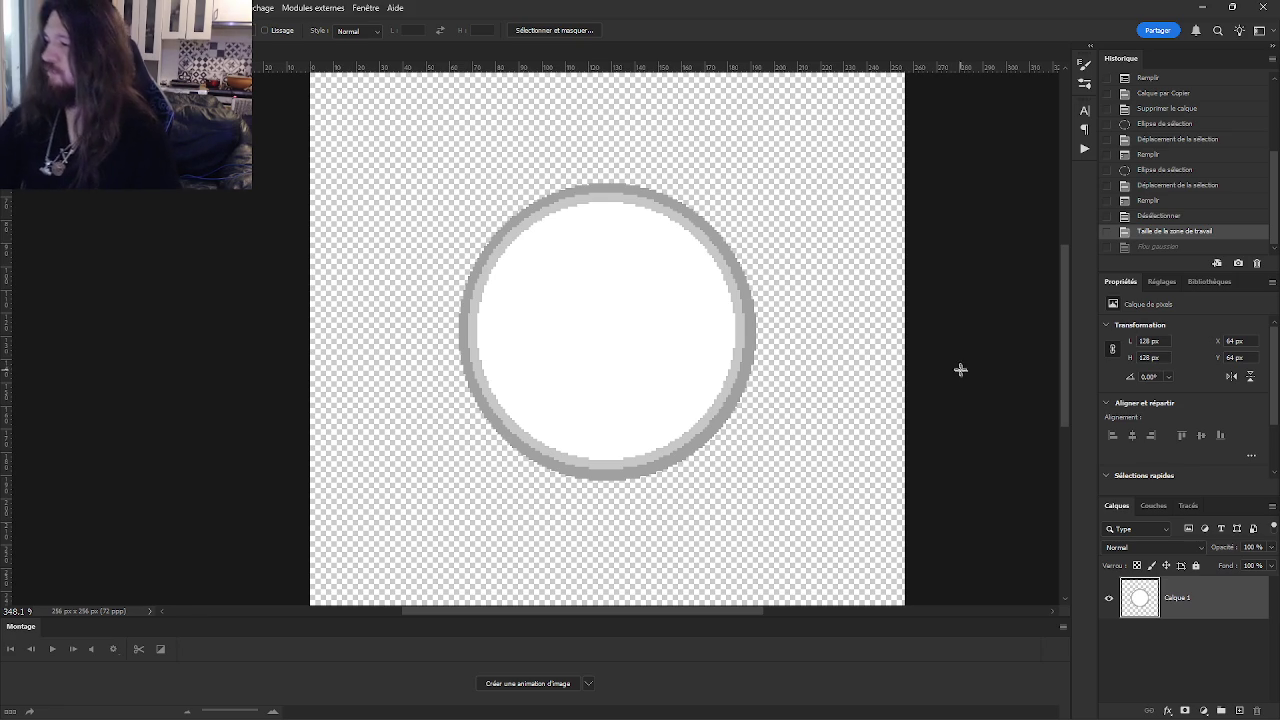
key("alt+Tab")
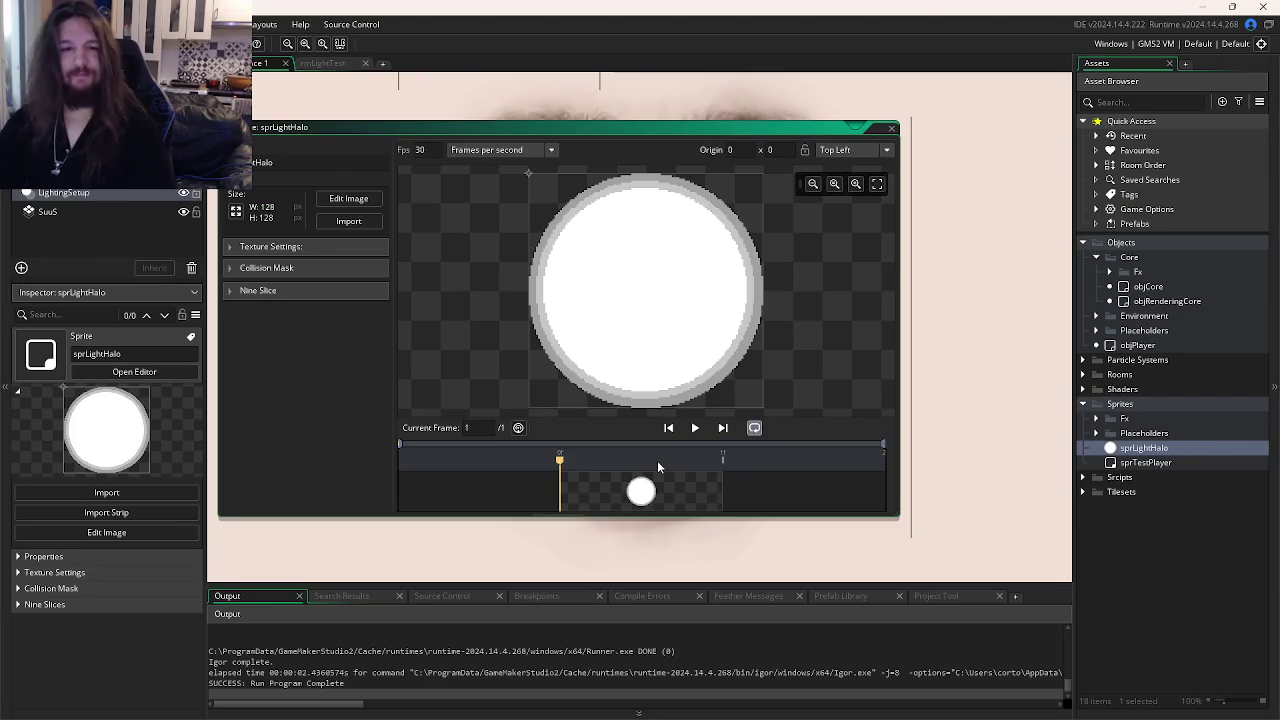
- Import the new 256 px LightHalo PNG into sprLightHalo
key("alt+Tab")
key("alt+Tab")
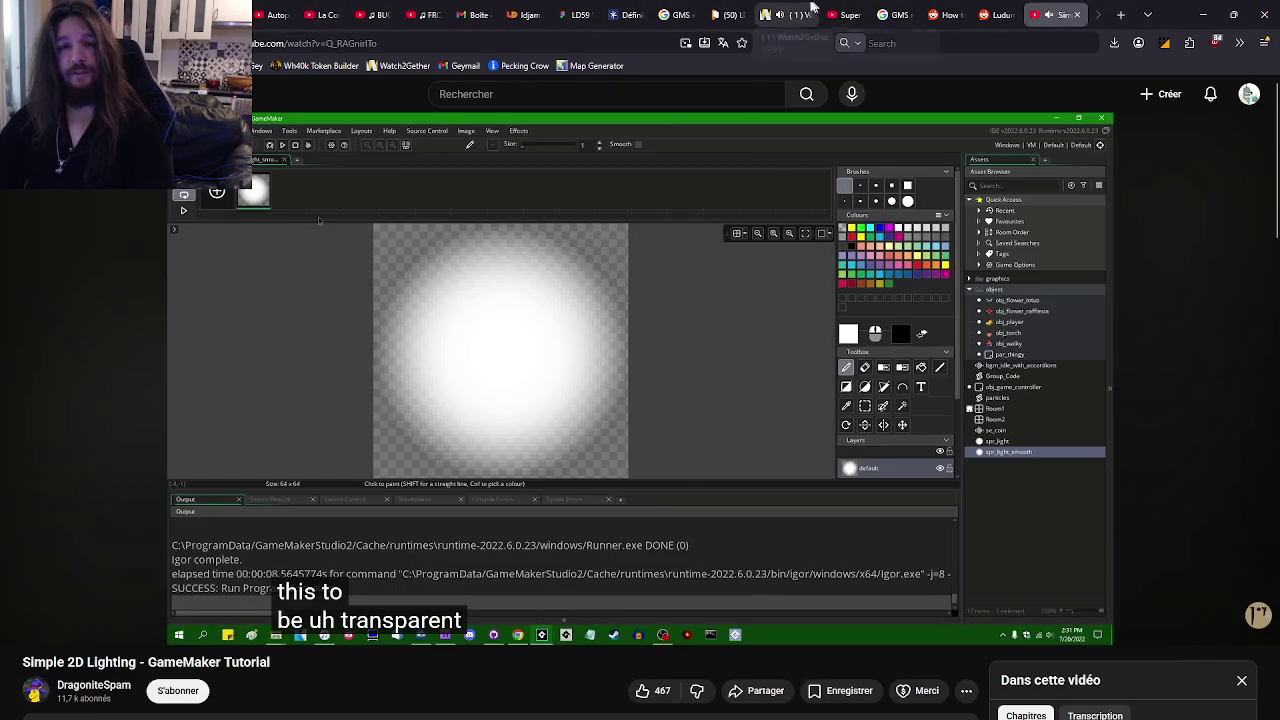
left_click(785, 14)
mouse_move(942, 586)
key("alt+Tab")
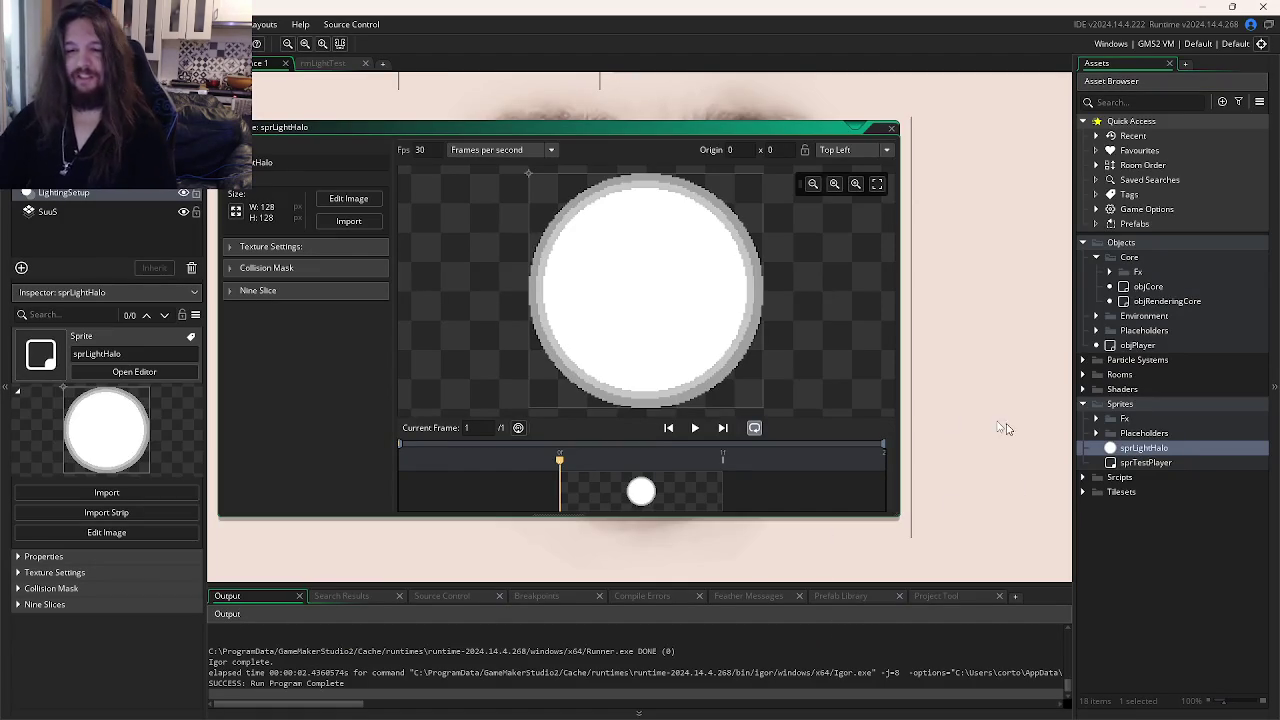
left_click(350, 222)
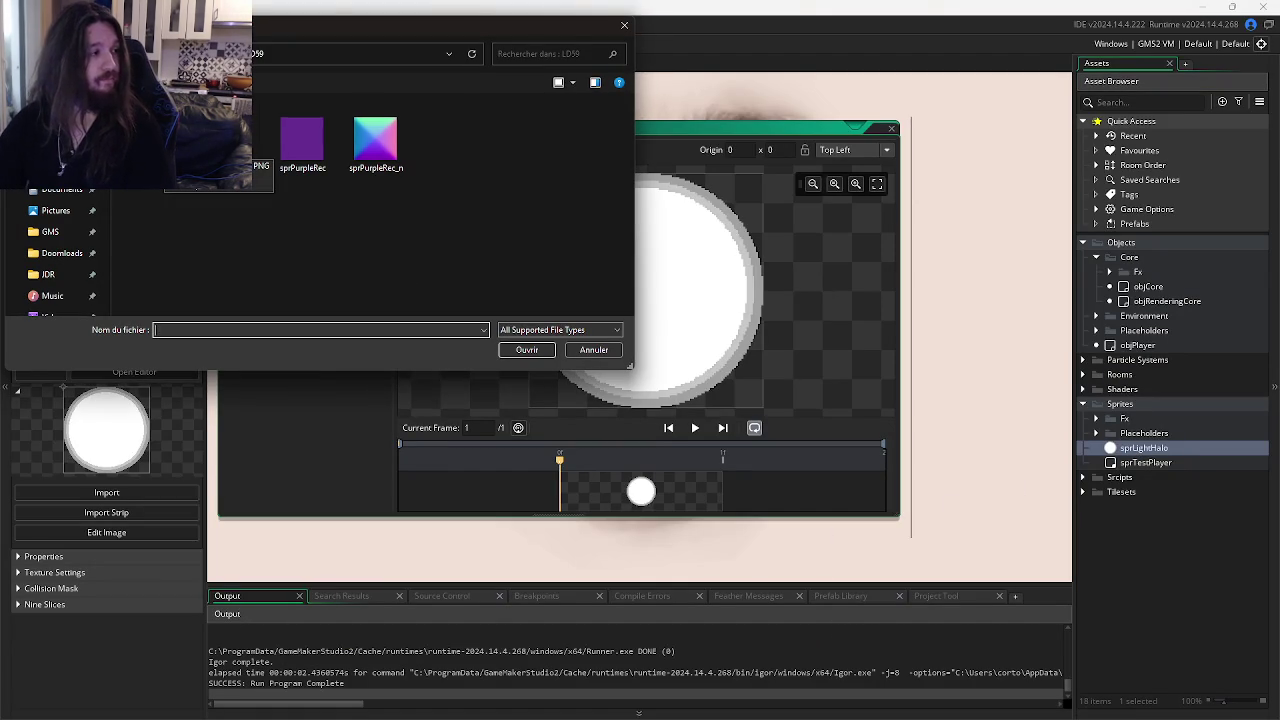
type("LightHalo")
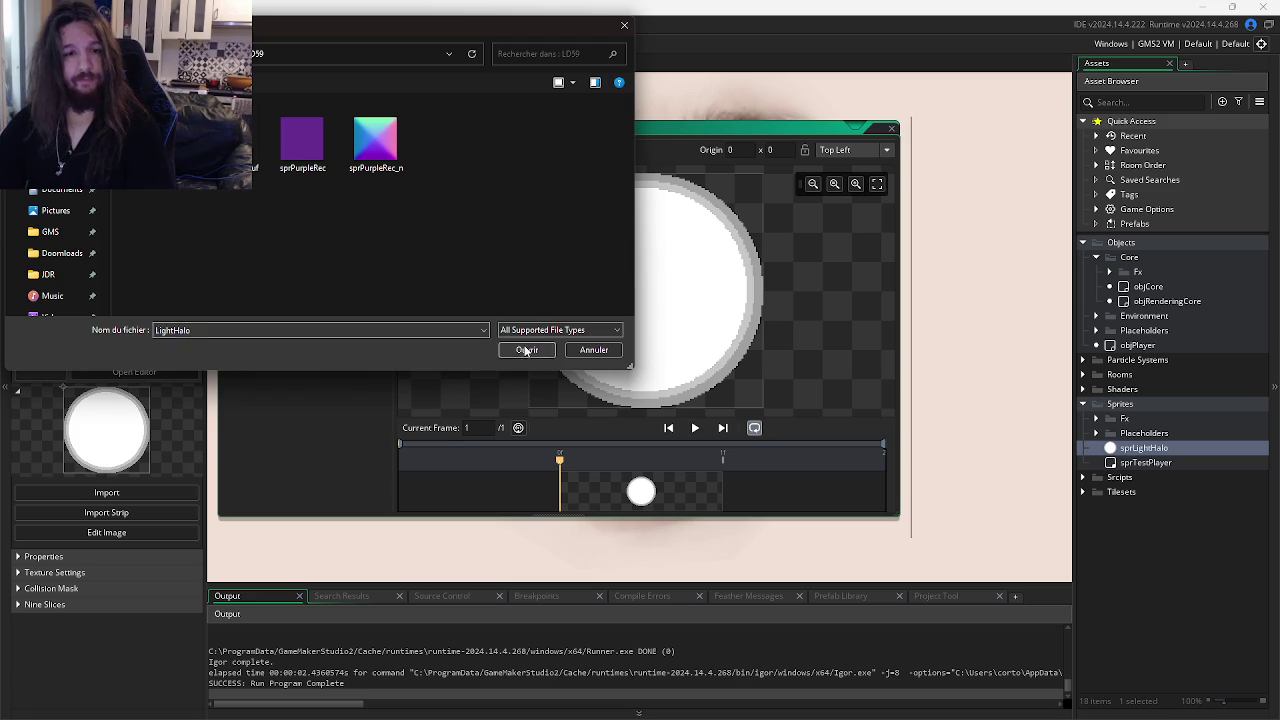
left_click(527, 350)
- Duplicate sprLightHalo as sprLightHaloSmouf and import the LightHaloSmouf PNG into it
left_click(1145, 448)
key("ctrl+d")
type("sprLightHaloSmal")
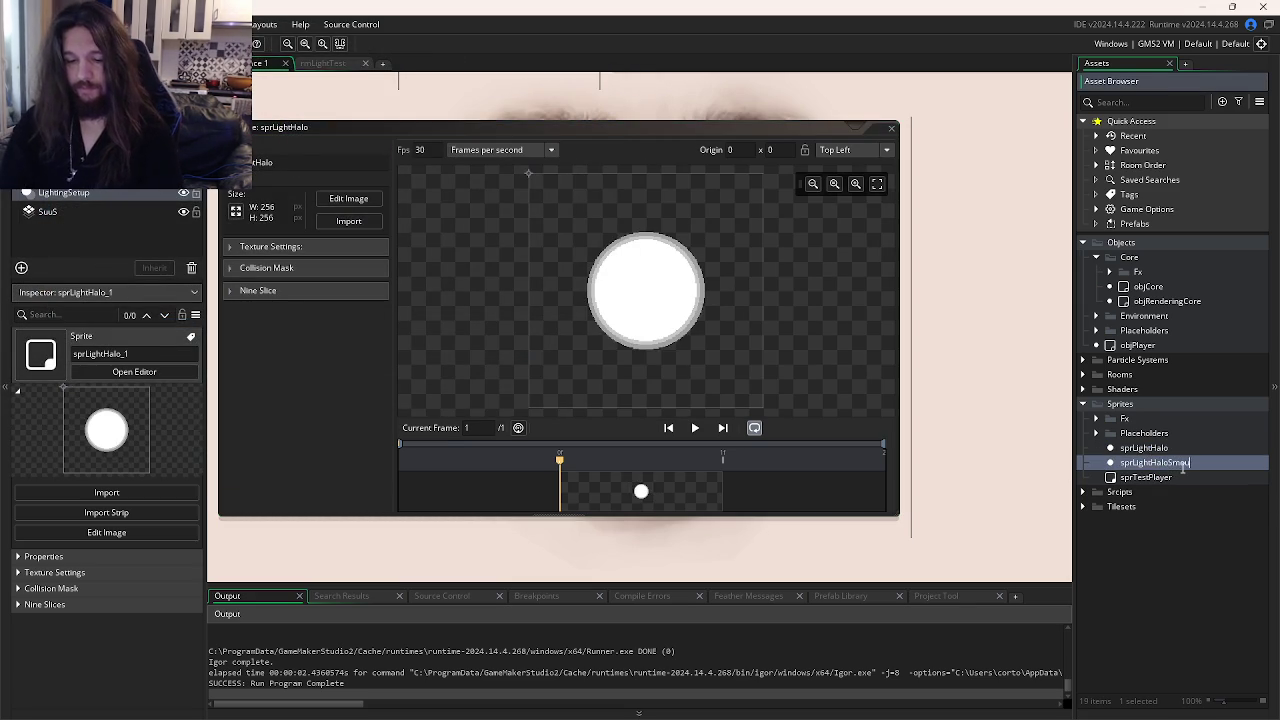
type("f")
key("Return")
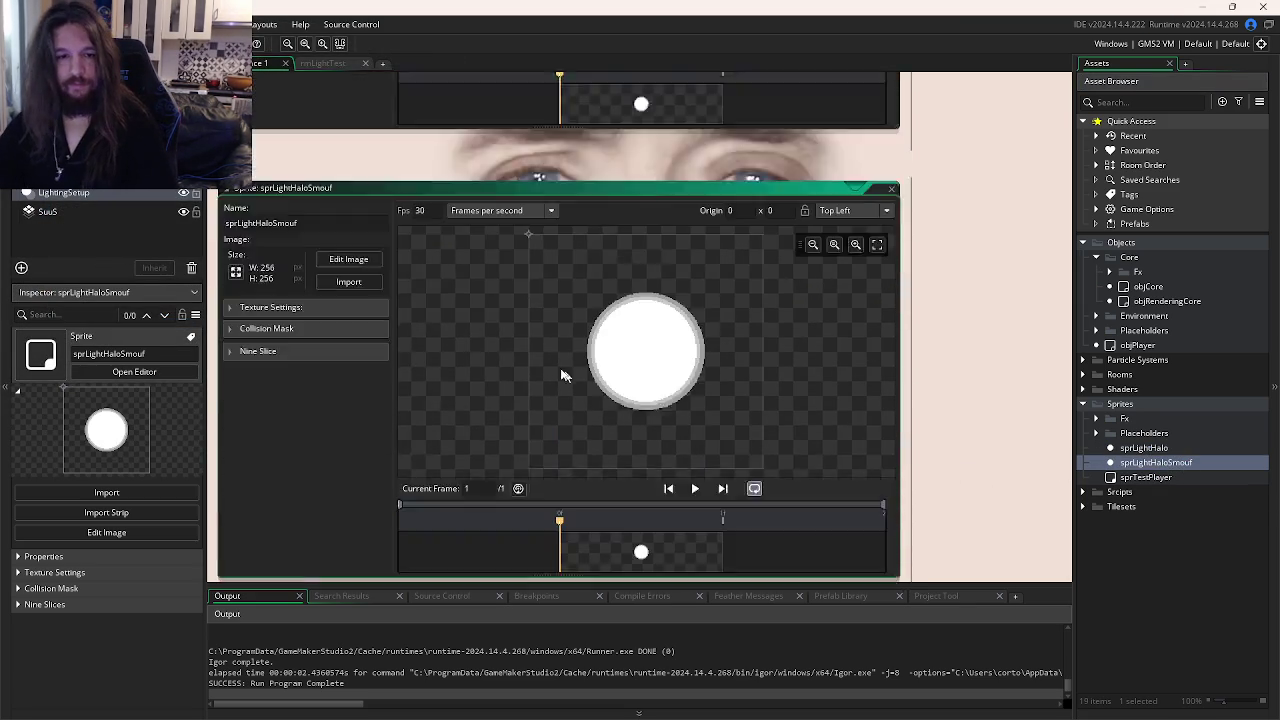
left_click(343, 222)
key("Return")
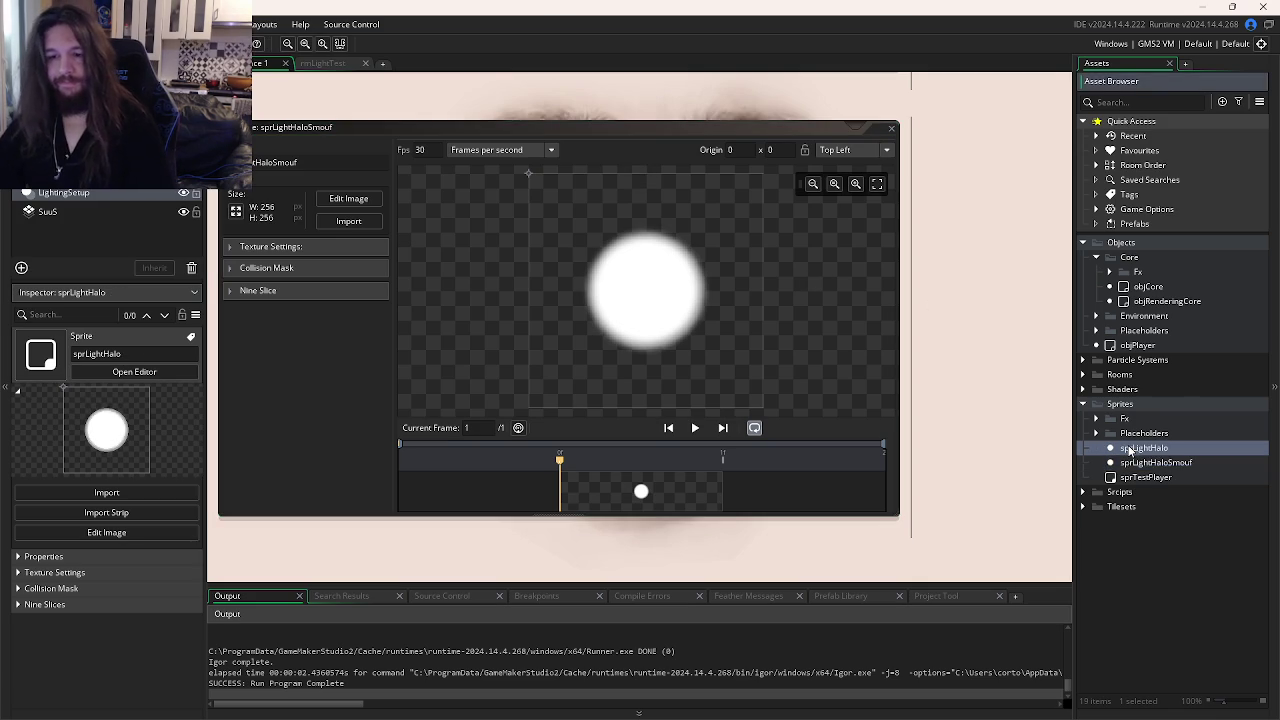
key("alt+Tab")
key("alt+Tab")
key("alt+Tab")
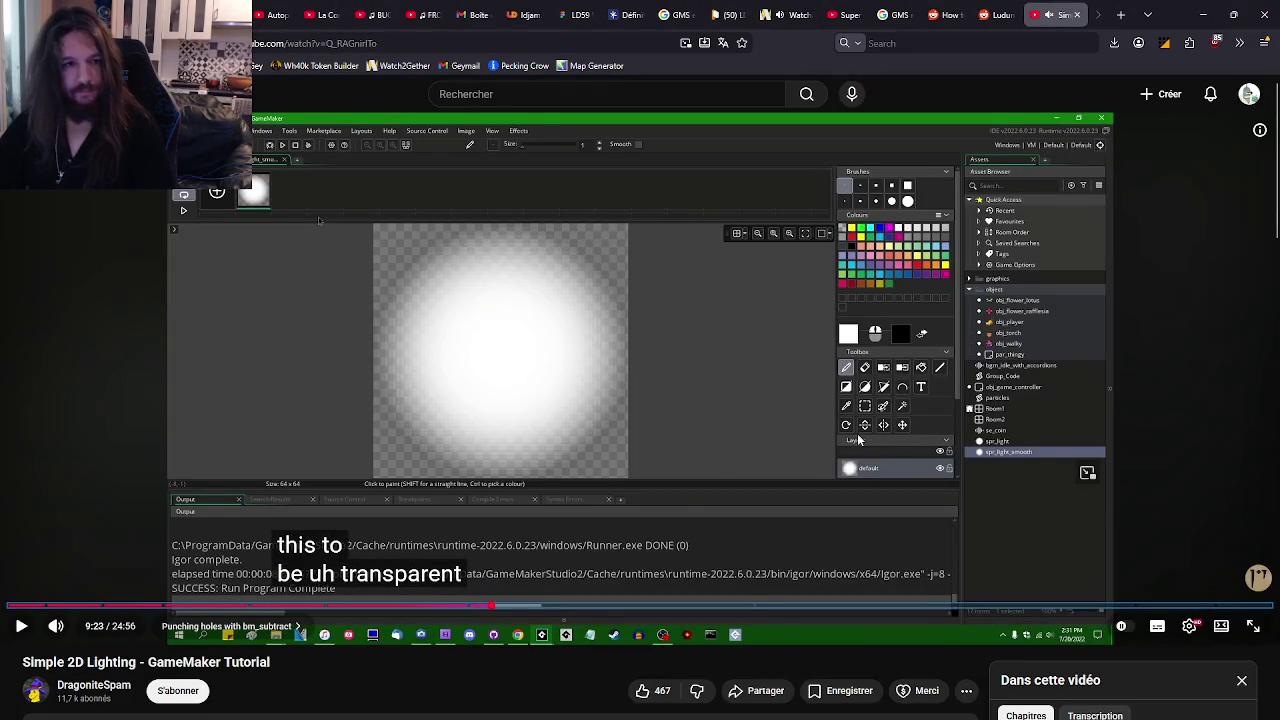
- Set both halo sprites' origins to Middle Centre (128,128)
key("j")
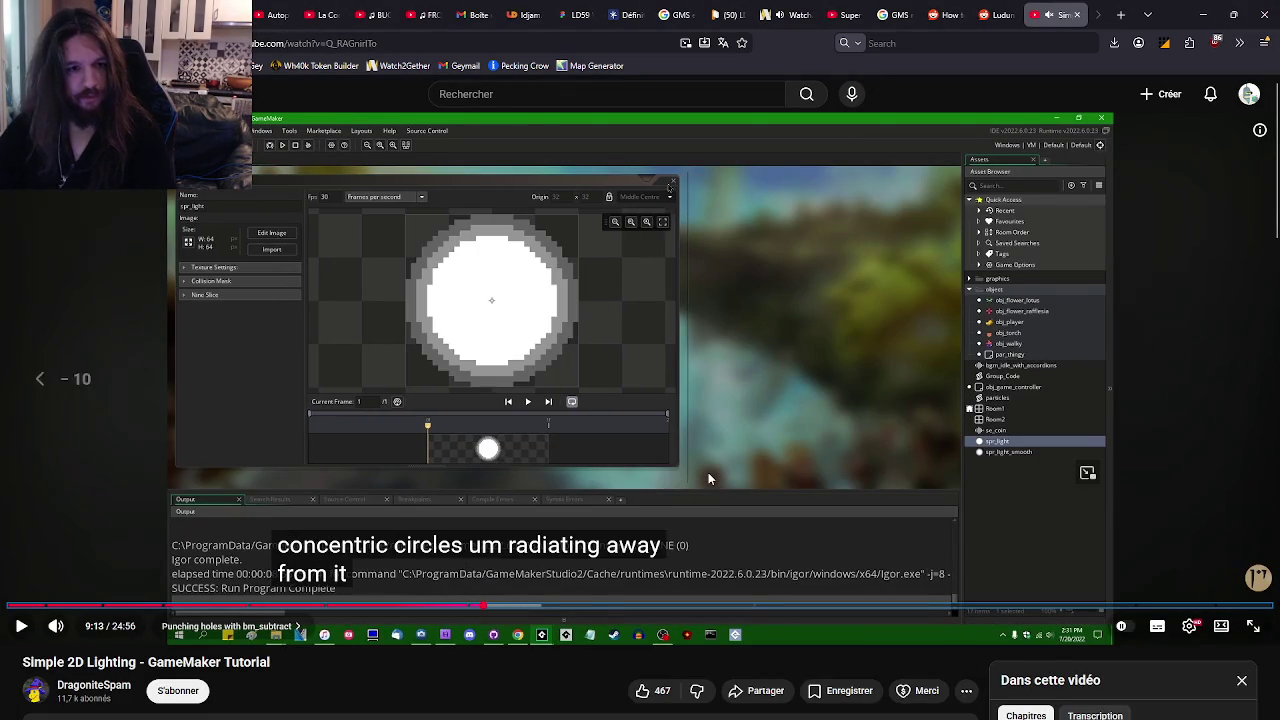
key("alt+Tab")
key("alt+Tab")
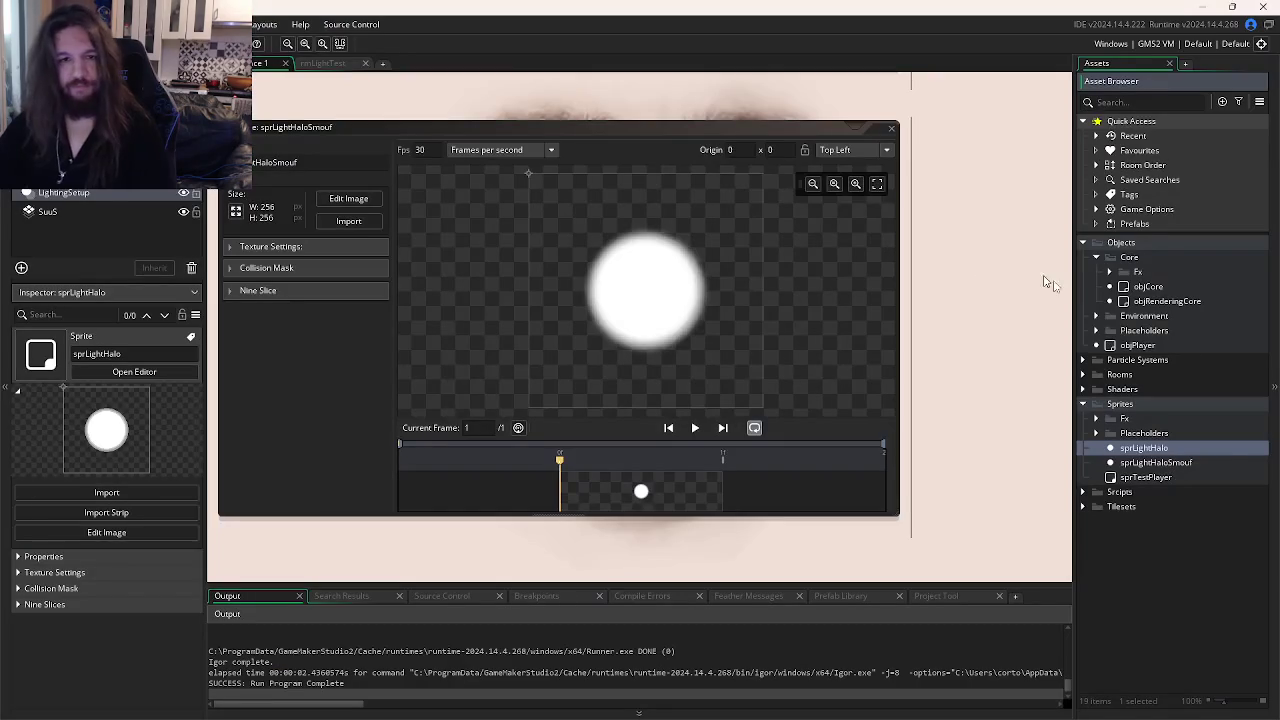
left_click(870, 149)
left_click(845, 214)
key("ctrl+Tab")
left_click(870, 149)
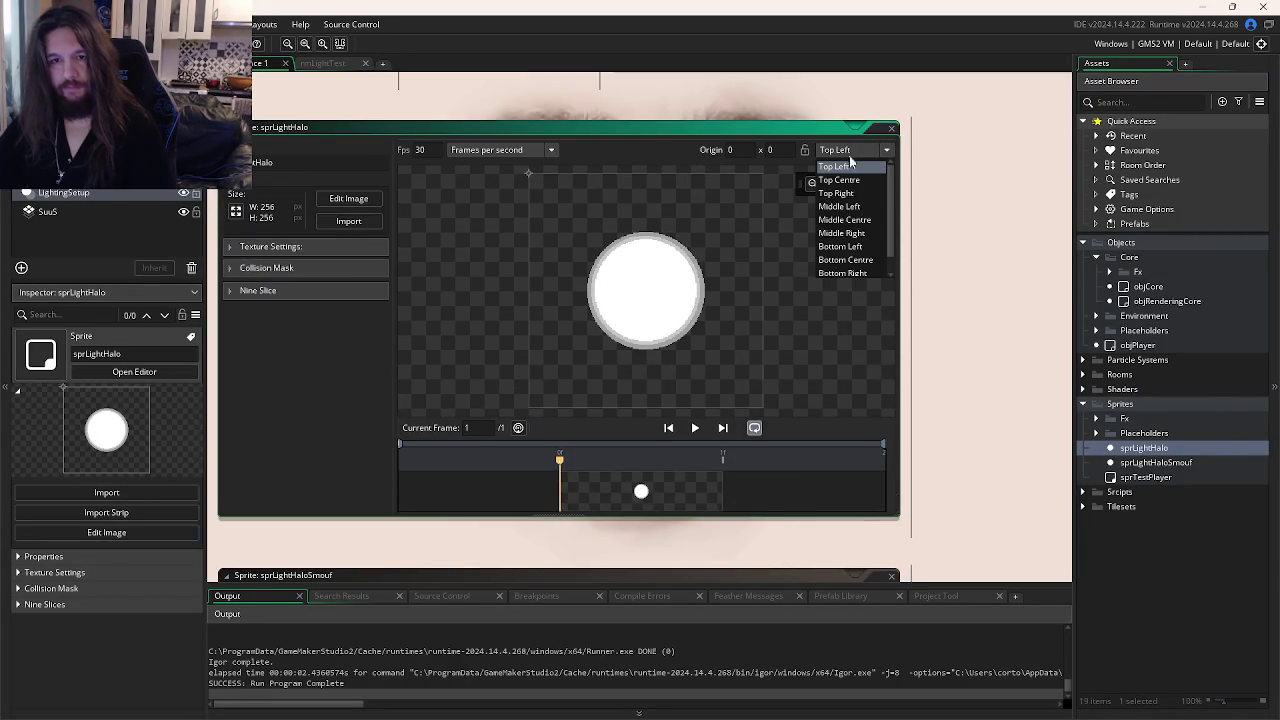
left_click(858, 220)
- Seek the YouTube tutorial to its Draw End code (~10:40) and view it fullscreen
key("alt+Tab")
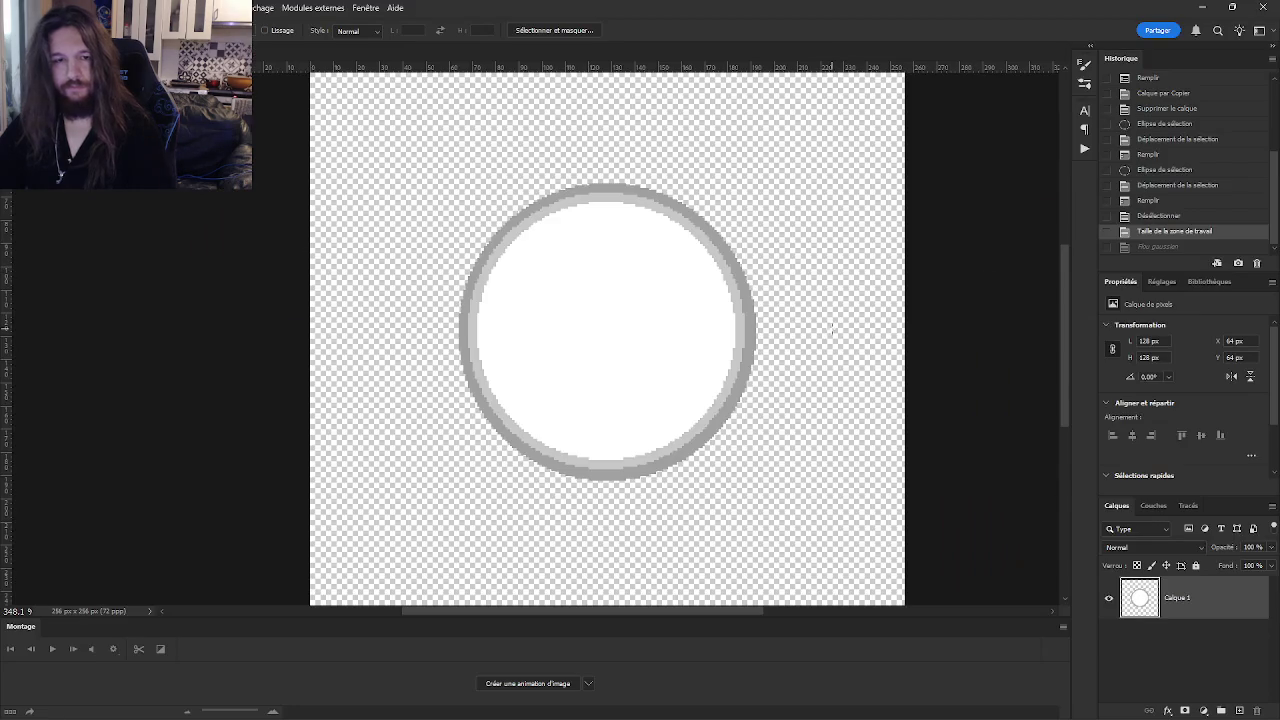
key("alt+Tab")
key("Right")
key("Right")
key("Right")
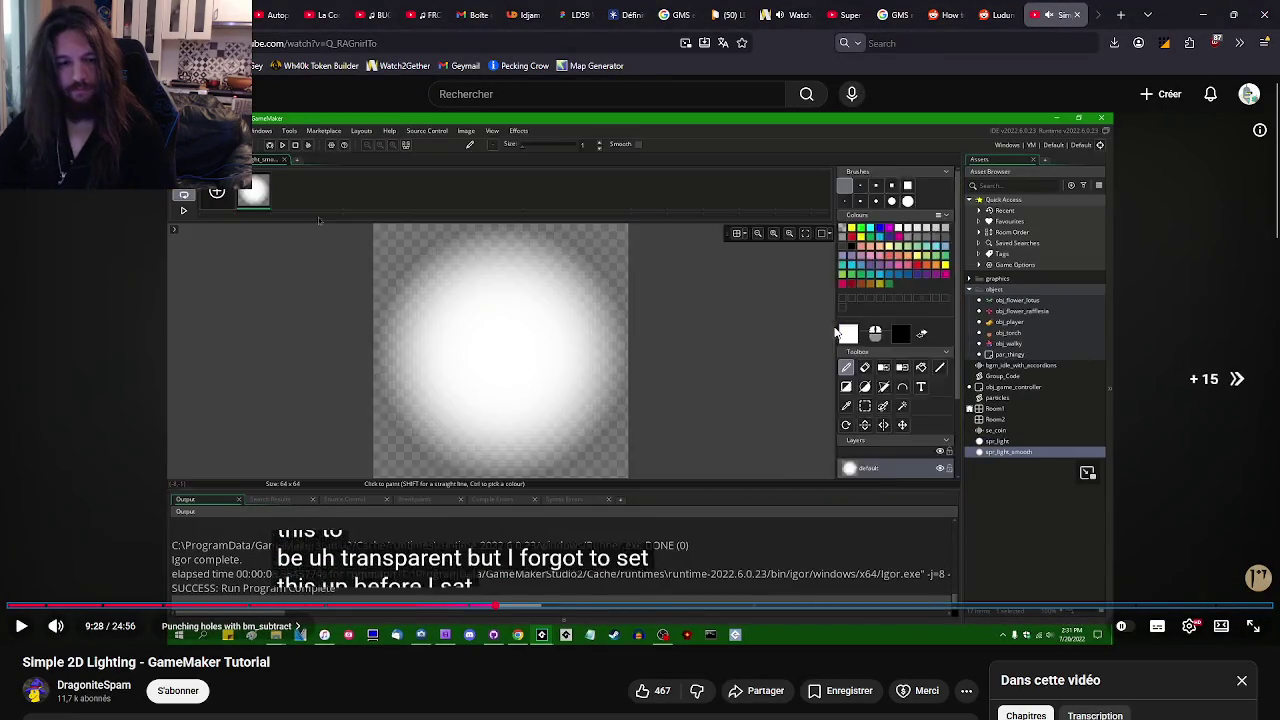
key("Right")
key("Right")
key("Right")
key("Left")
key("Left")
key("Right")
key("Right")
key("Right")
key("Right")
key("Right")
key("Right")
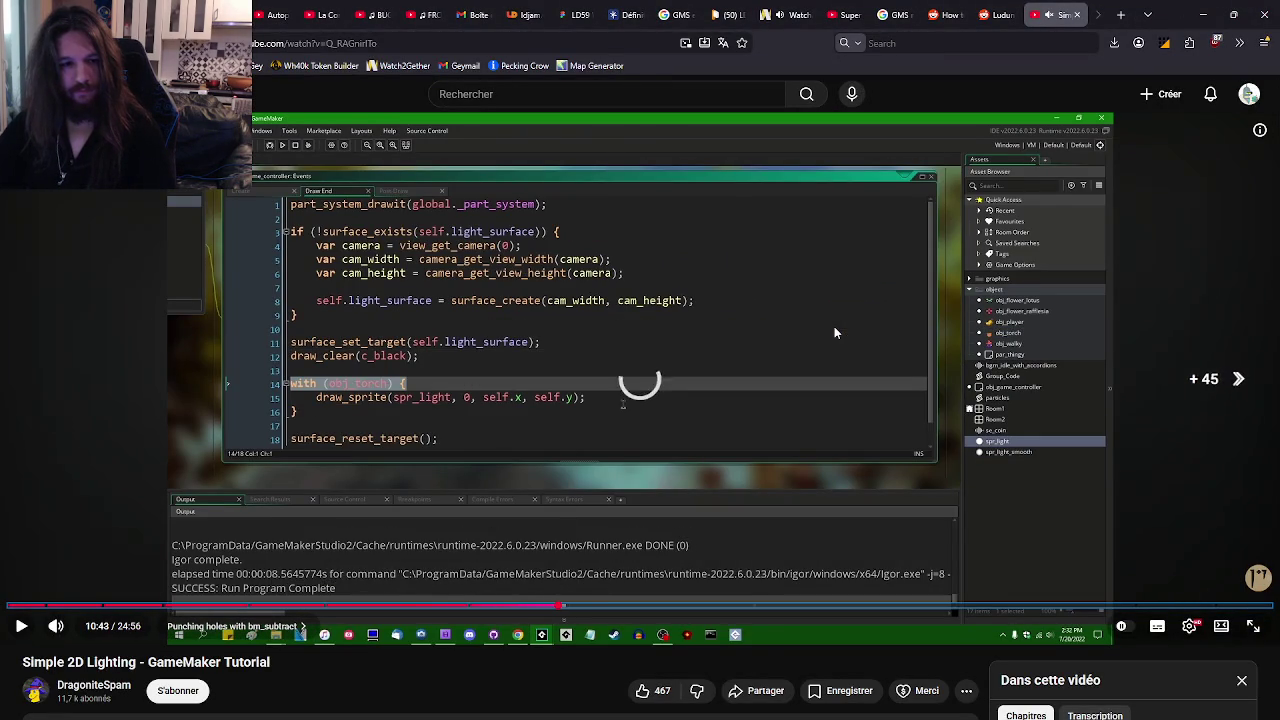
key("Left")
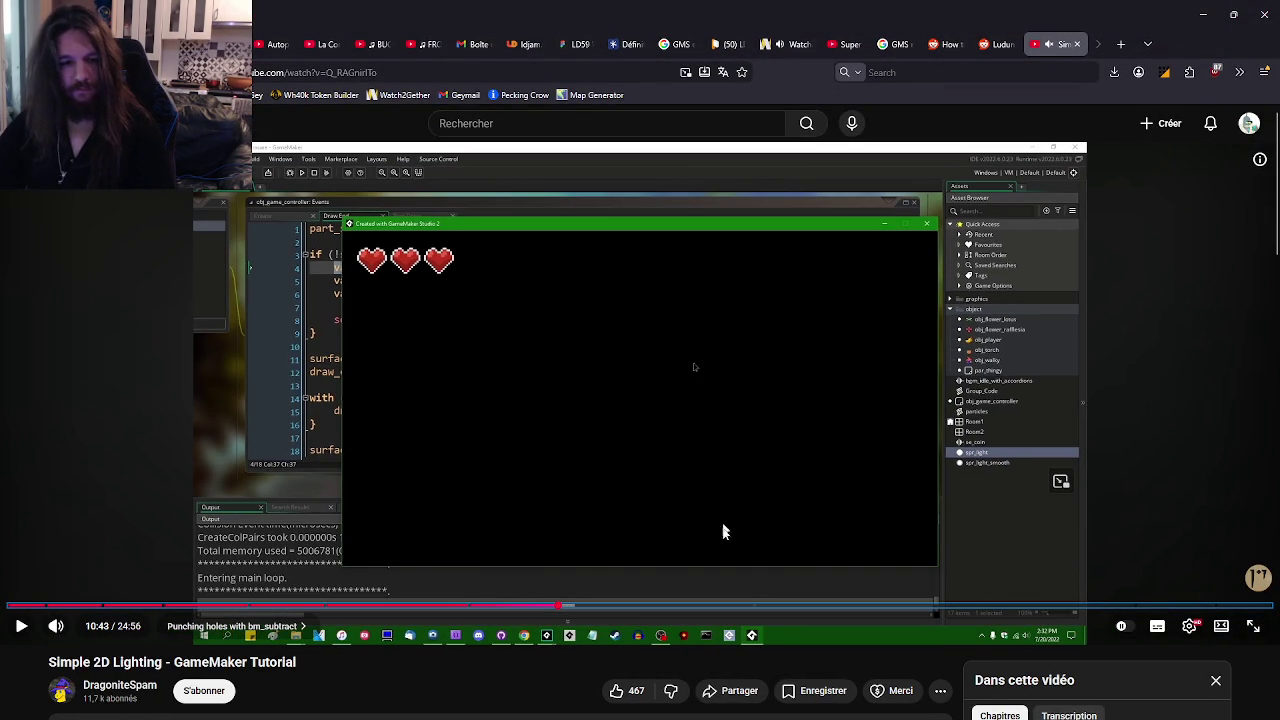
left_click(539, 654)
key("Left")
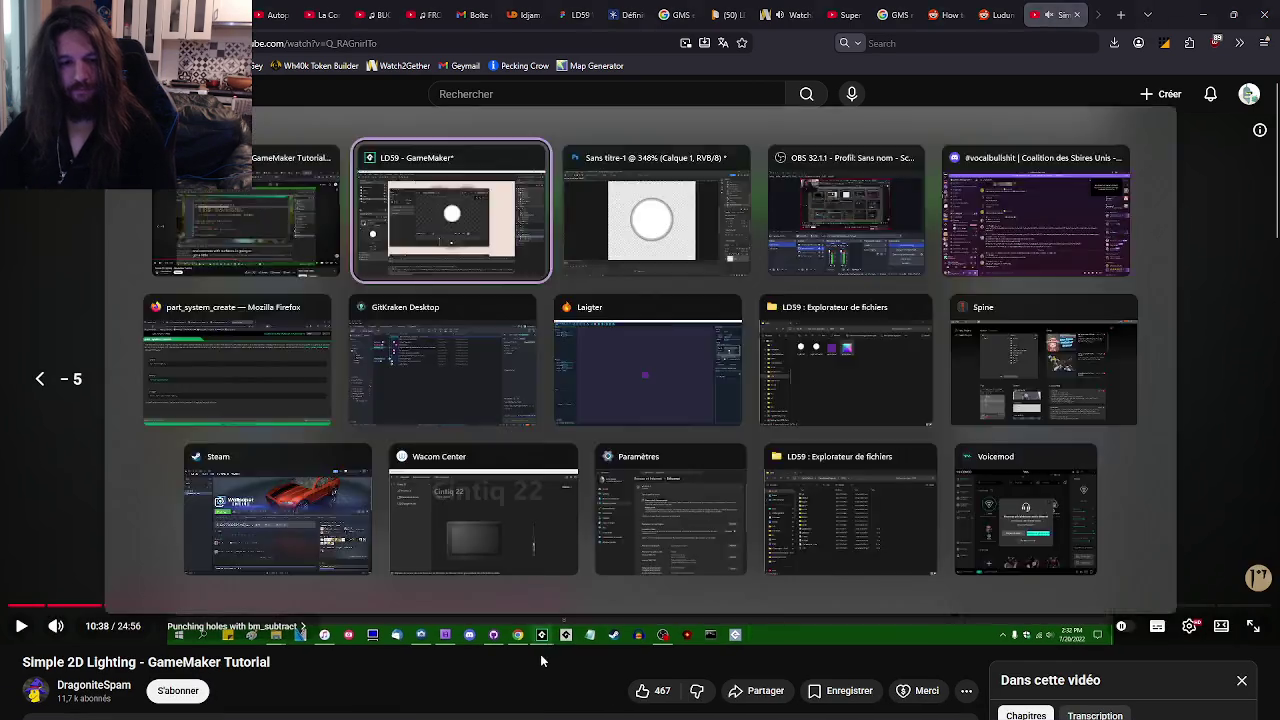
key("space")
key("f")
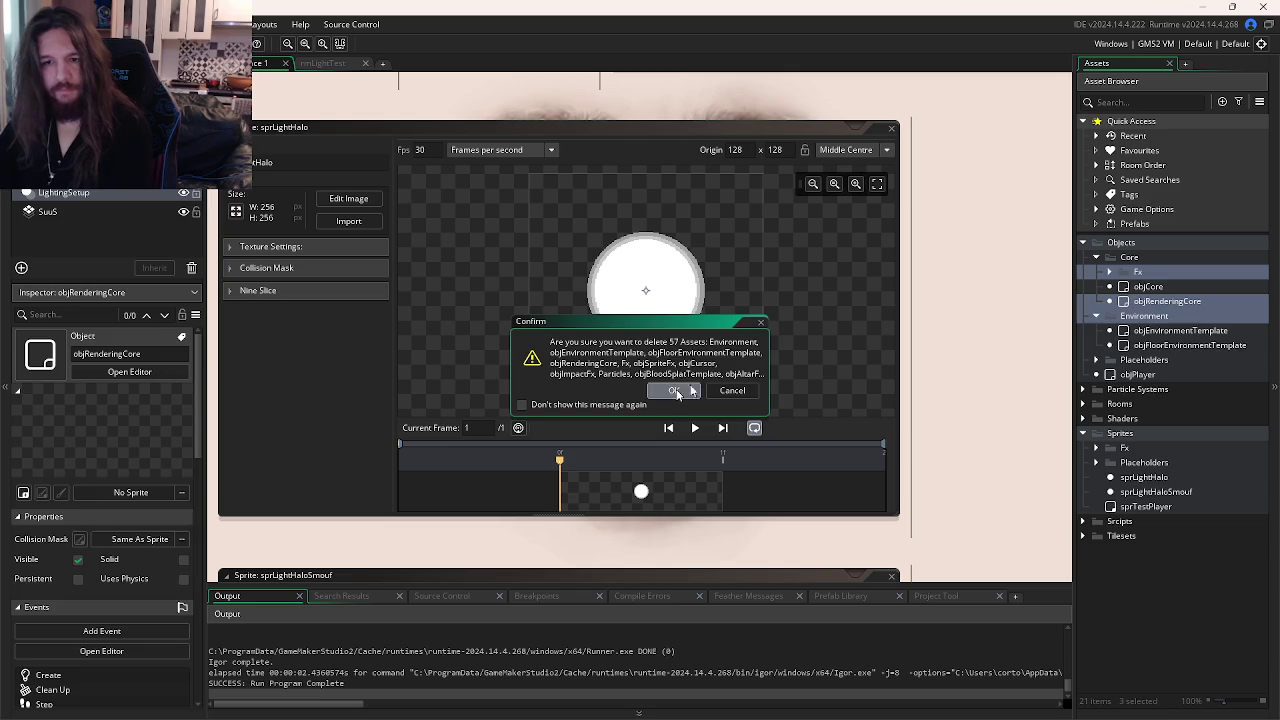
- Confirm deleting the 57 selected Environment and objRenderingCore assets
left_click(1096, 286)
left_click(1096, 286)
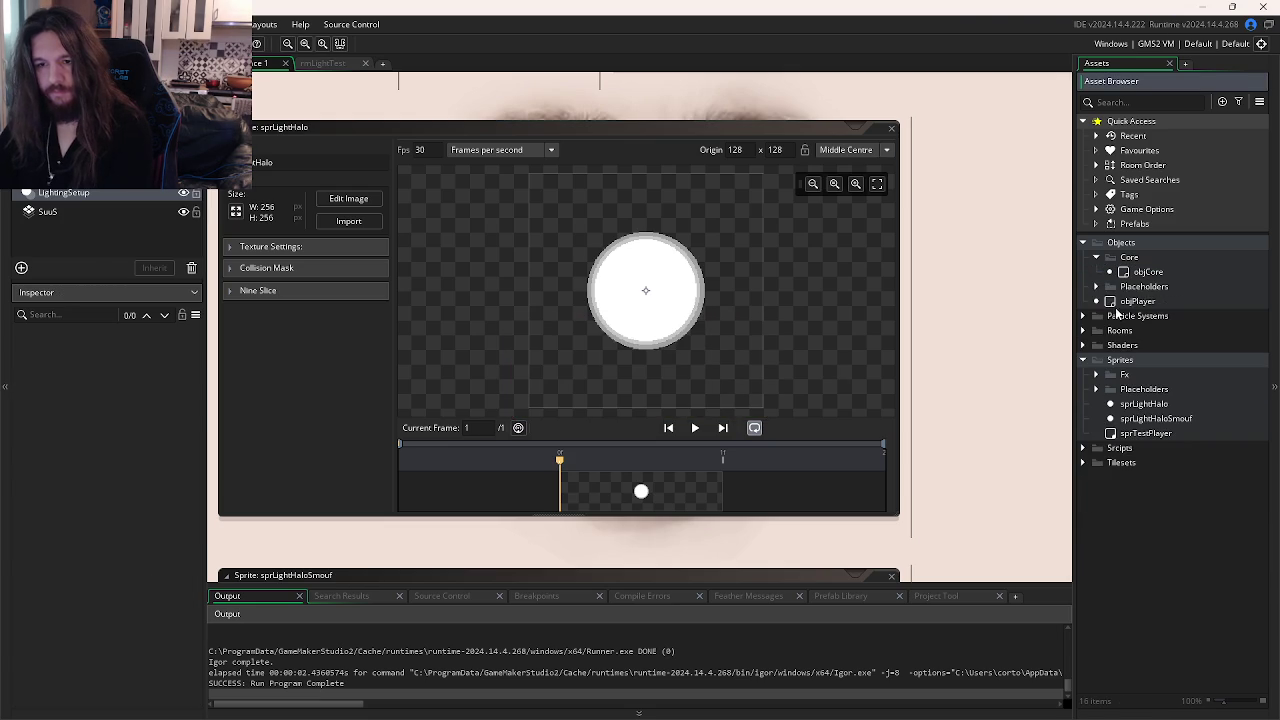
left_click(1137, 301)
- Delete the three GM_ particle sprites from the Particle Systems folder
left_click(1083, 315)
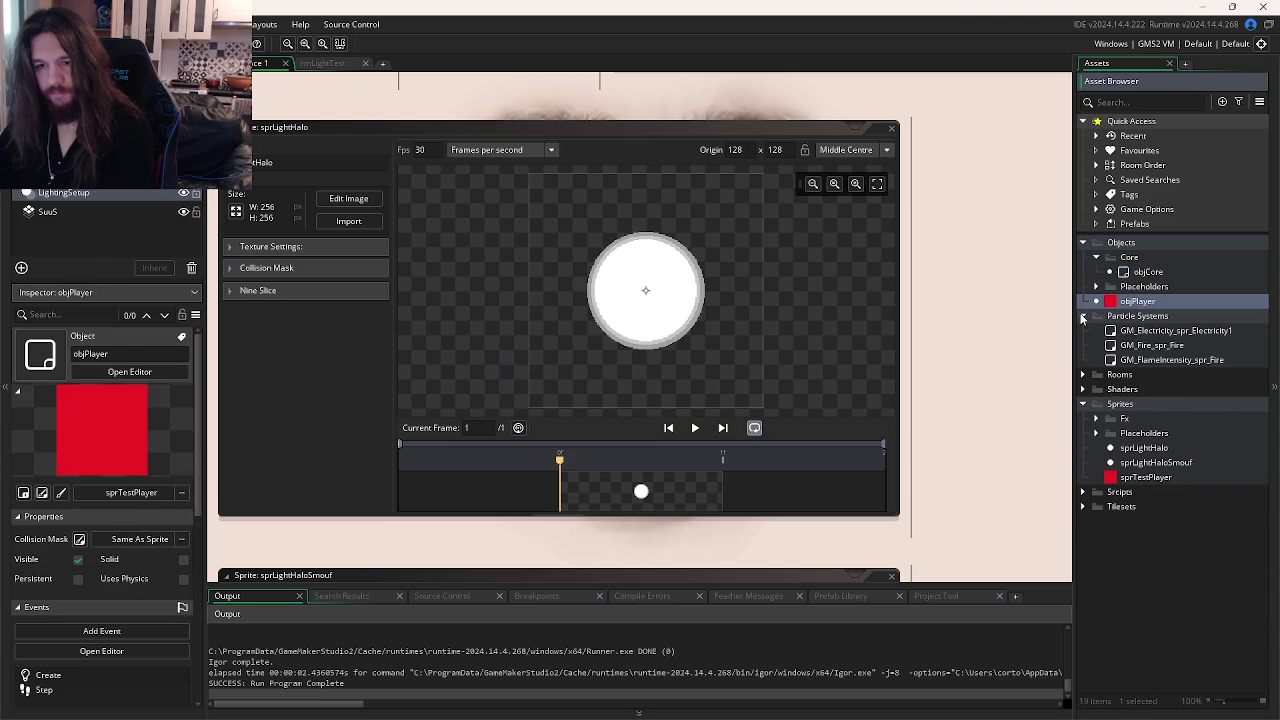
left_click(1130, 330)
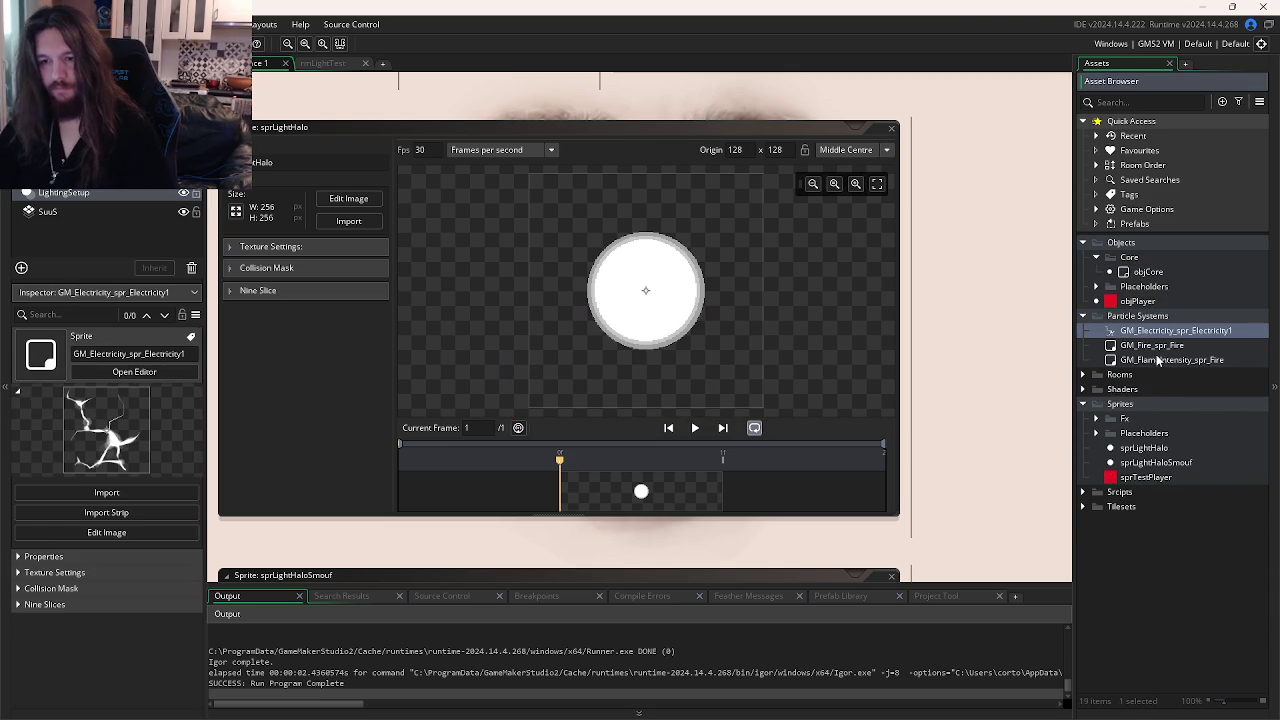
left_click(1158, 360, "shift")
key("Delete")
left_click(674, 391)
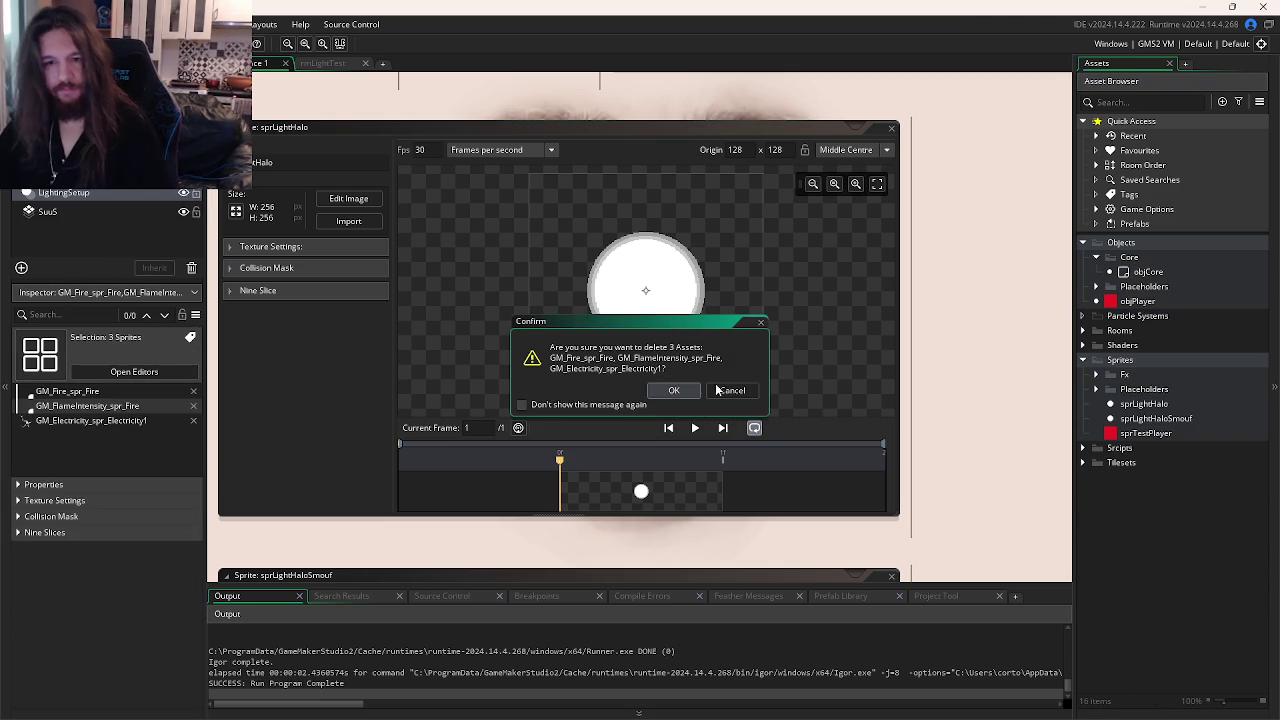
- Delete the NormalMapping scripts folder and its scripts, leaving only Utils under Scripts
left_click(1083, 346)
left_click(1082, 346)
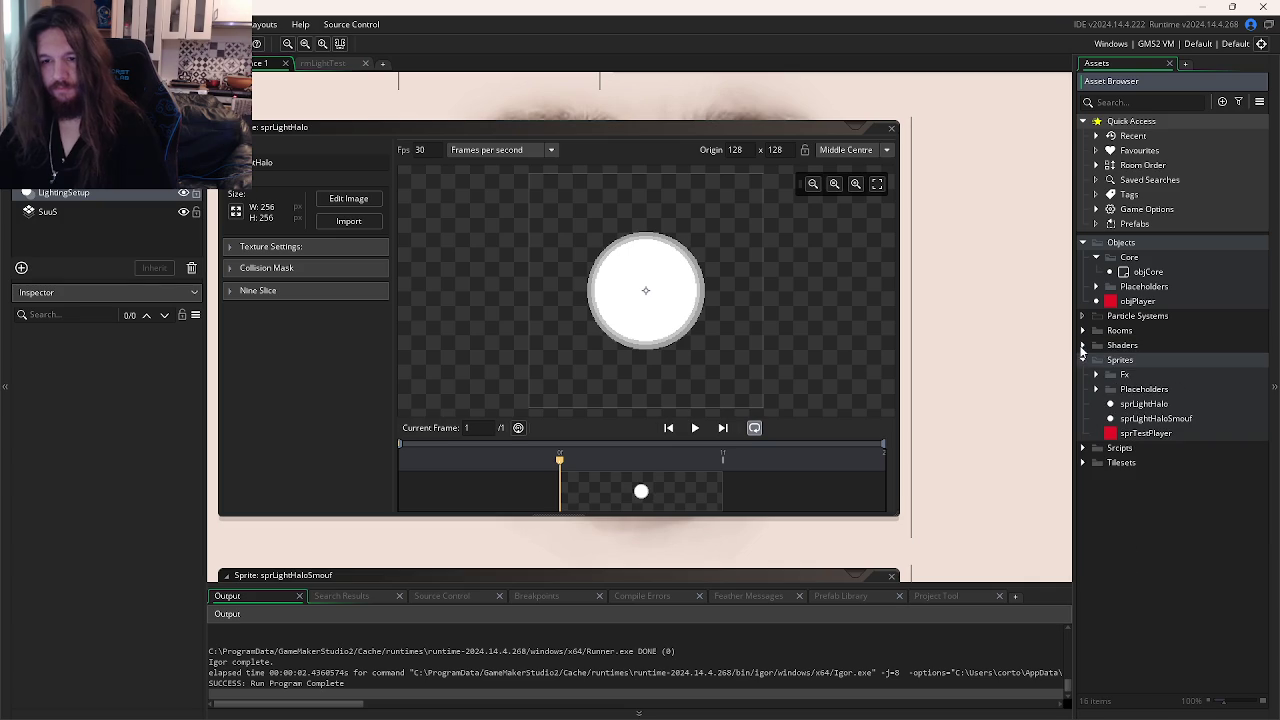
left_click(1084, 448)
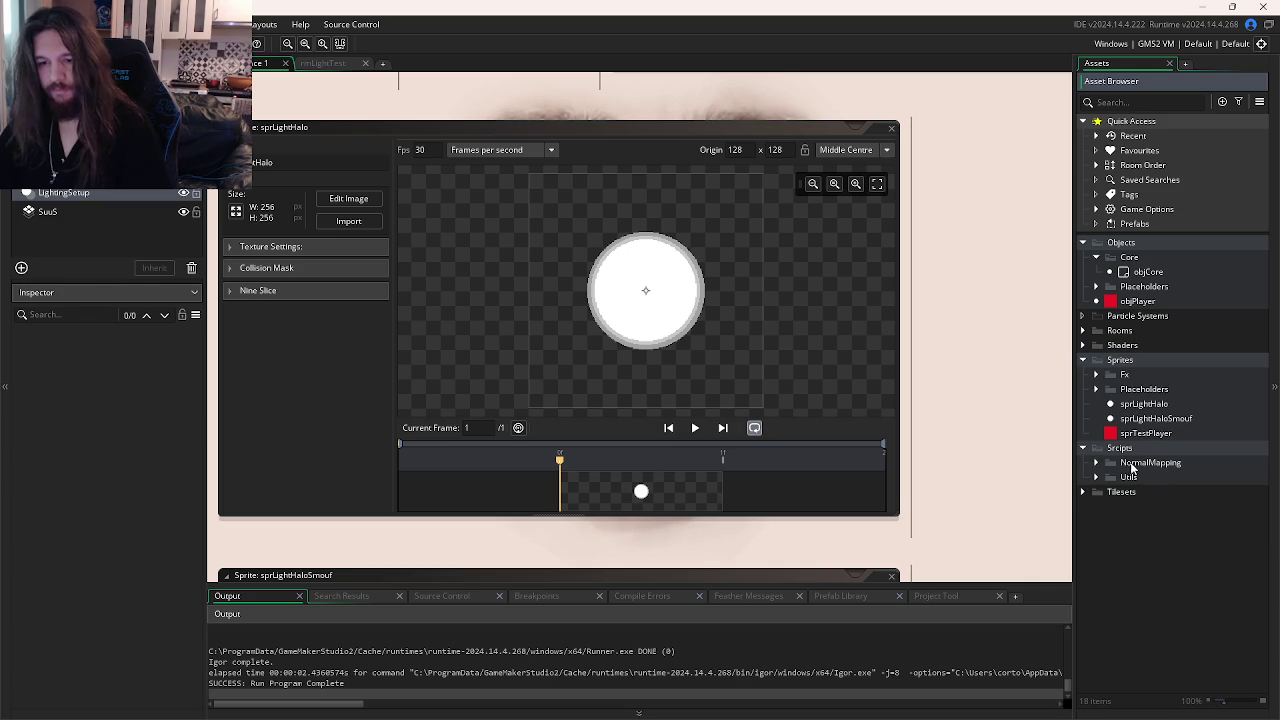
left_click(1096, 463)
left_click(1136, 464)
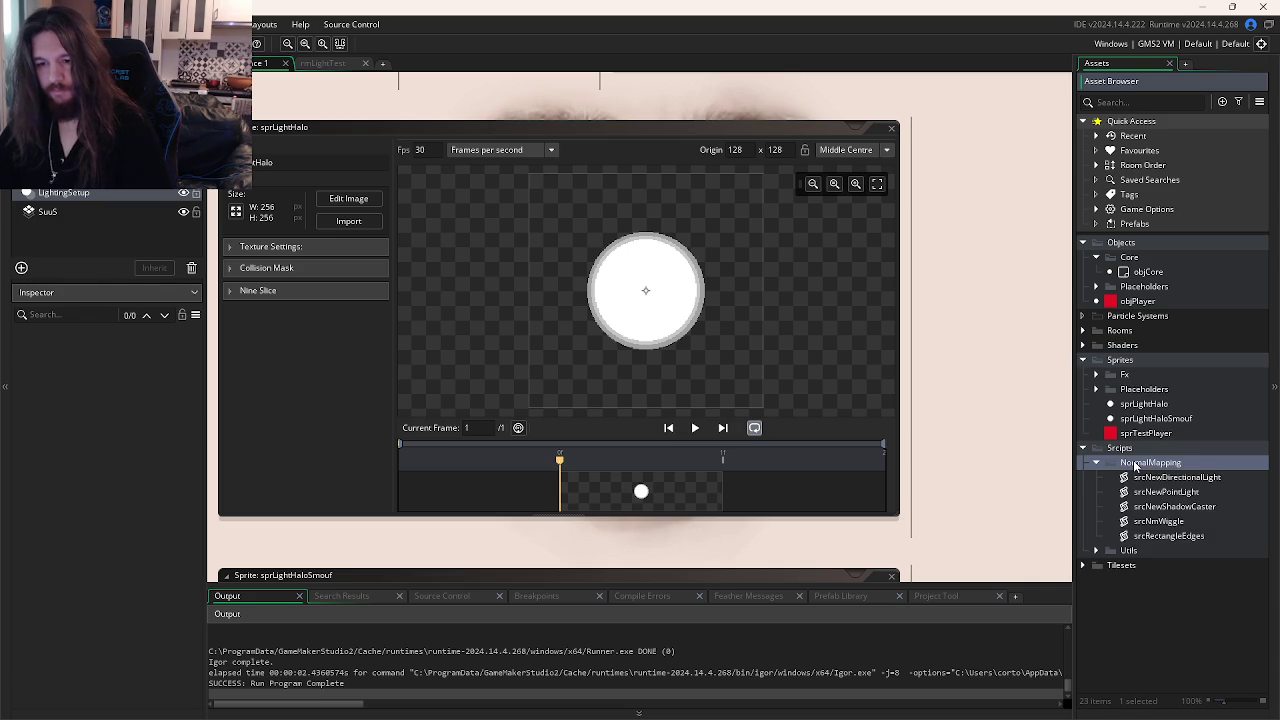
key("Delete")
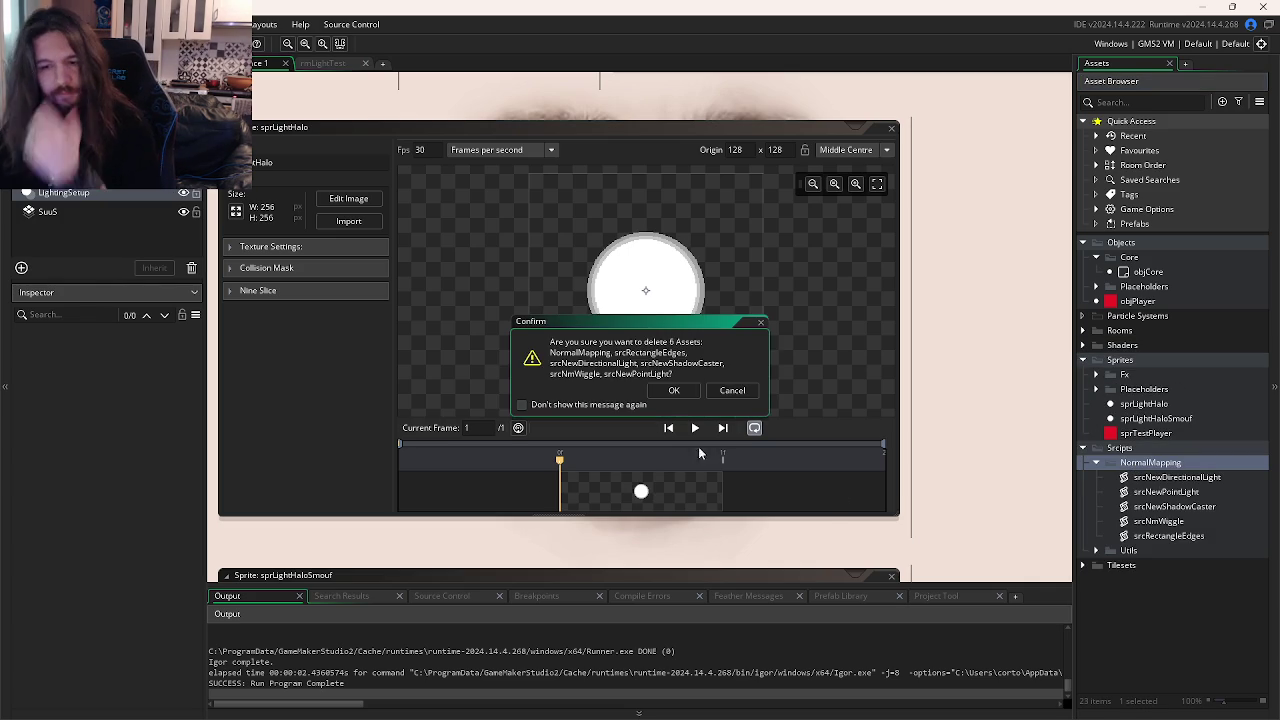
left_click(673, 391)
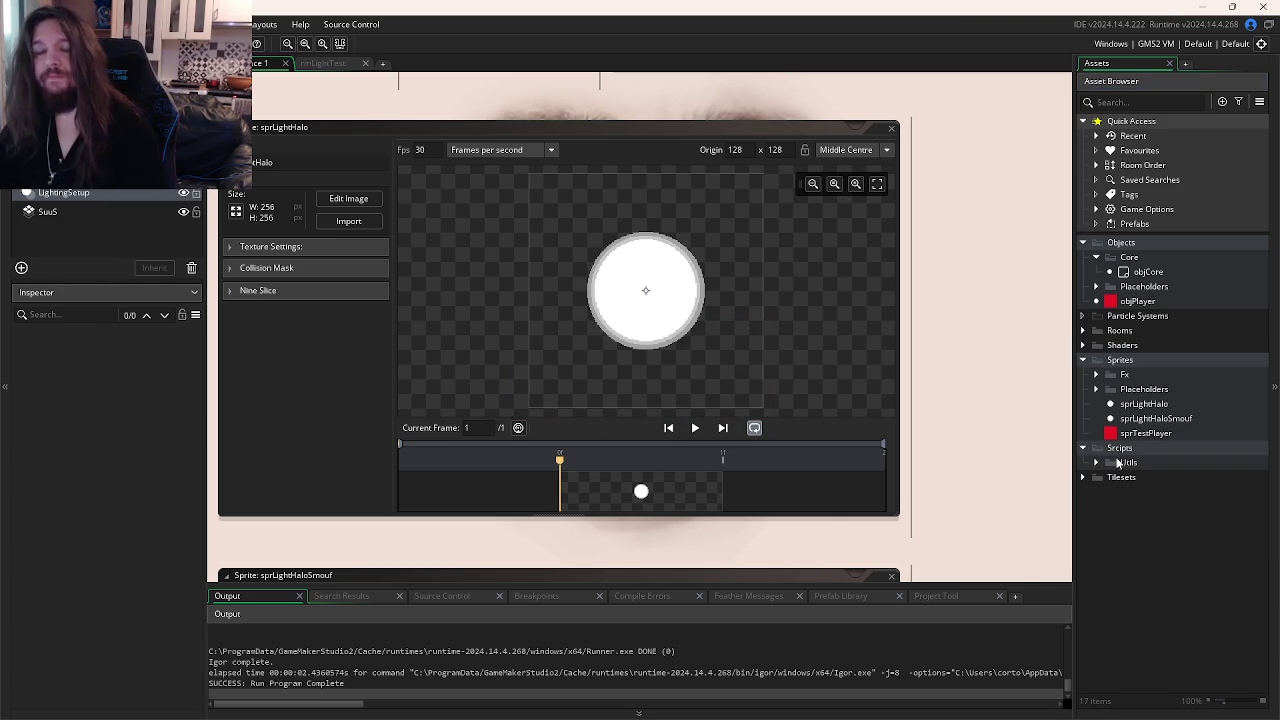
double_click(1133, 290)
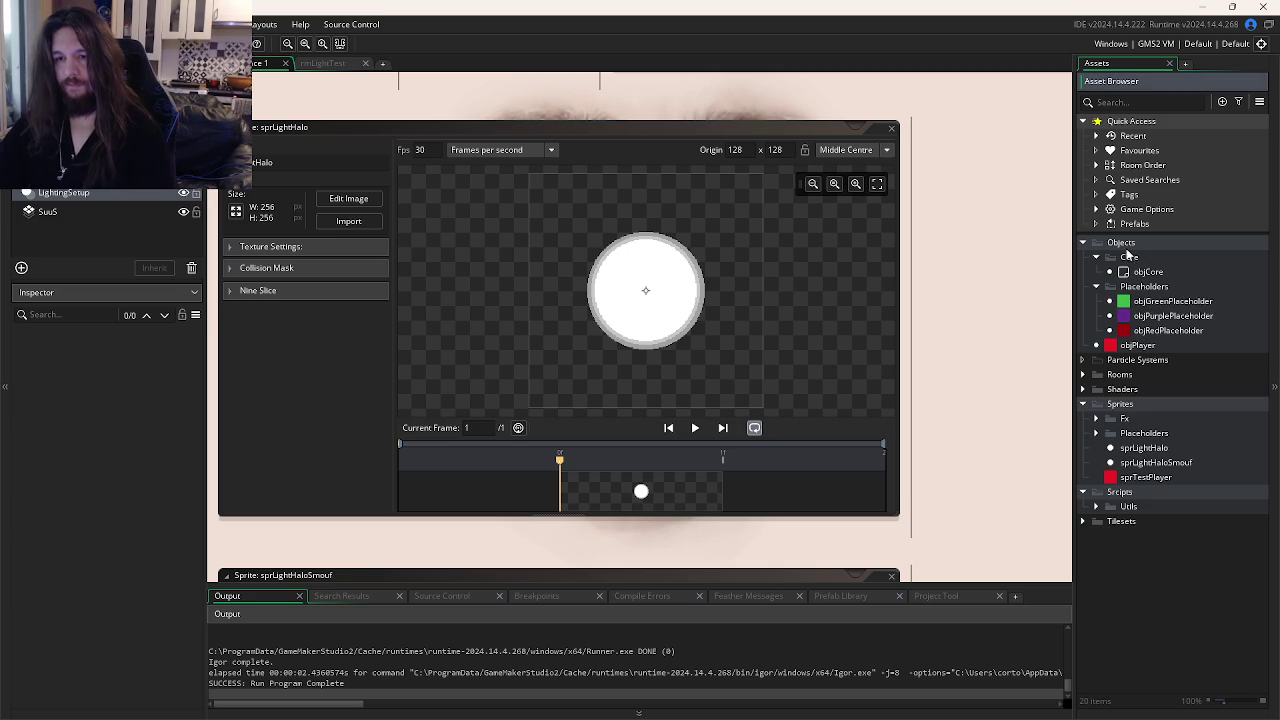
- Create a Templates group under Objects containing a new object named objSolidTemplate
right_click(1128, 258)
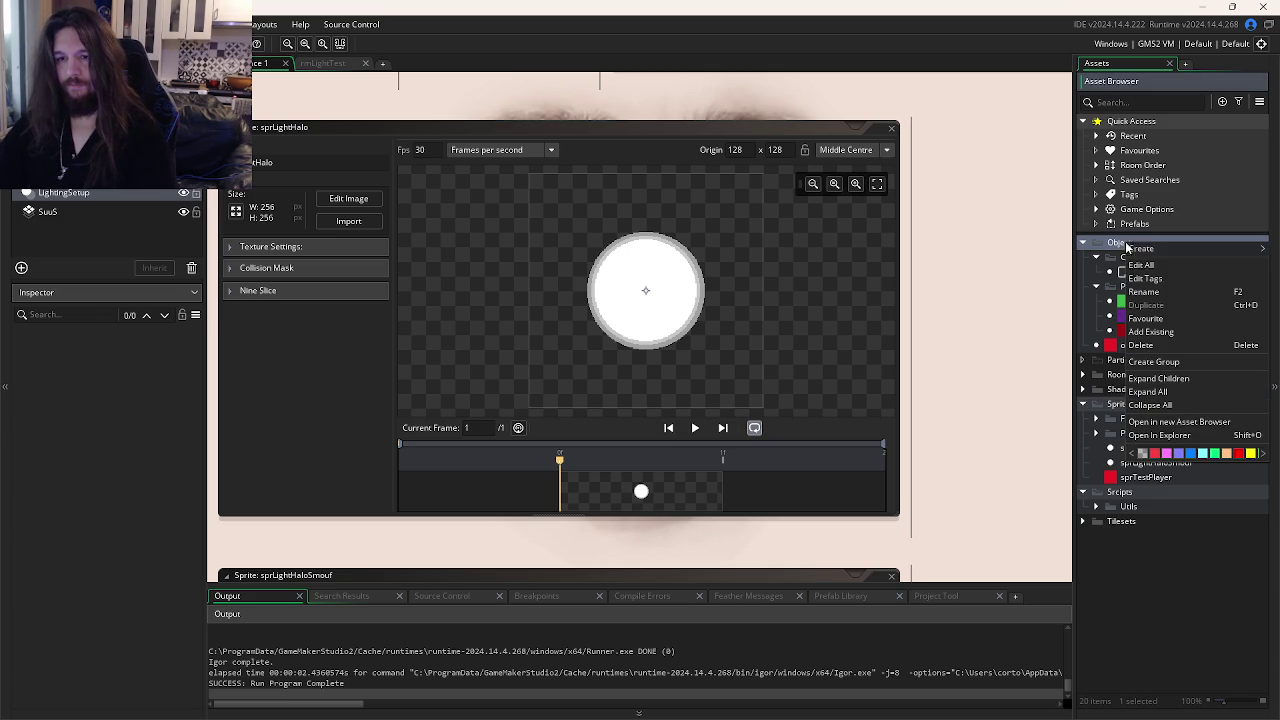
left_click(1168, 364)
type("Templat")
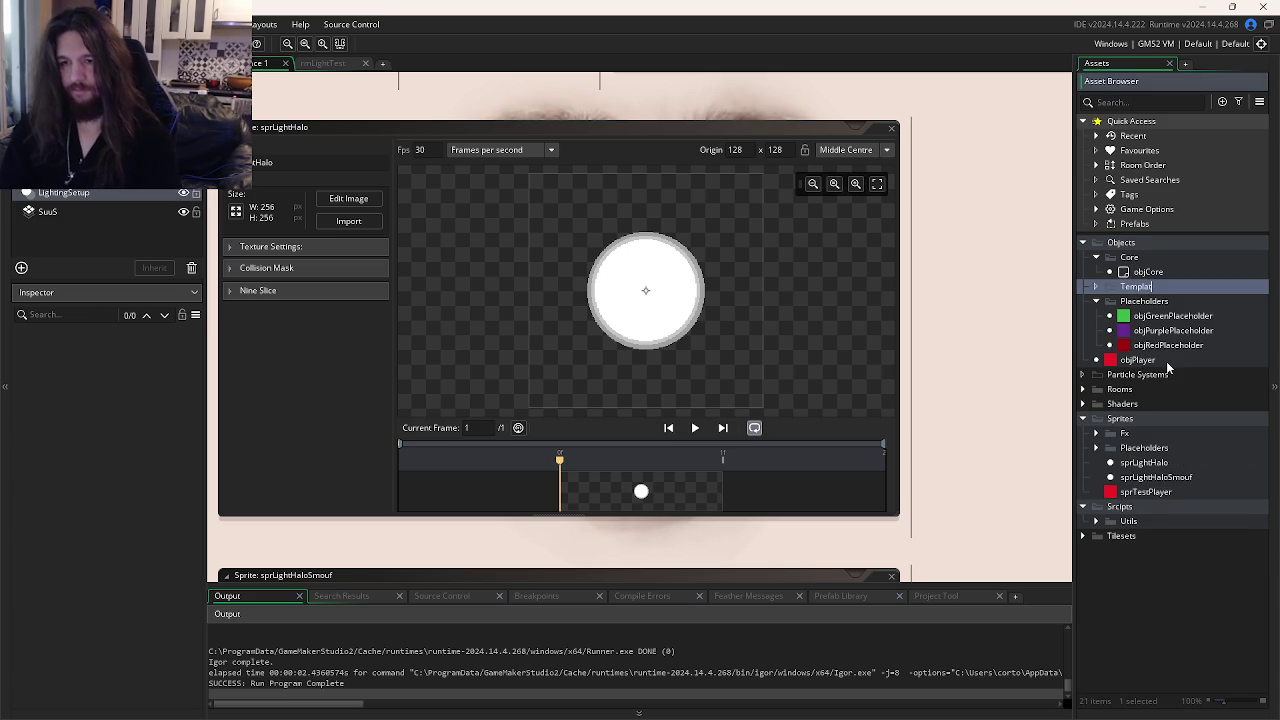
type("es")
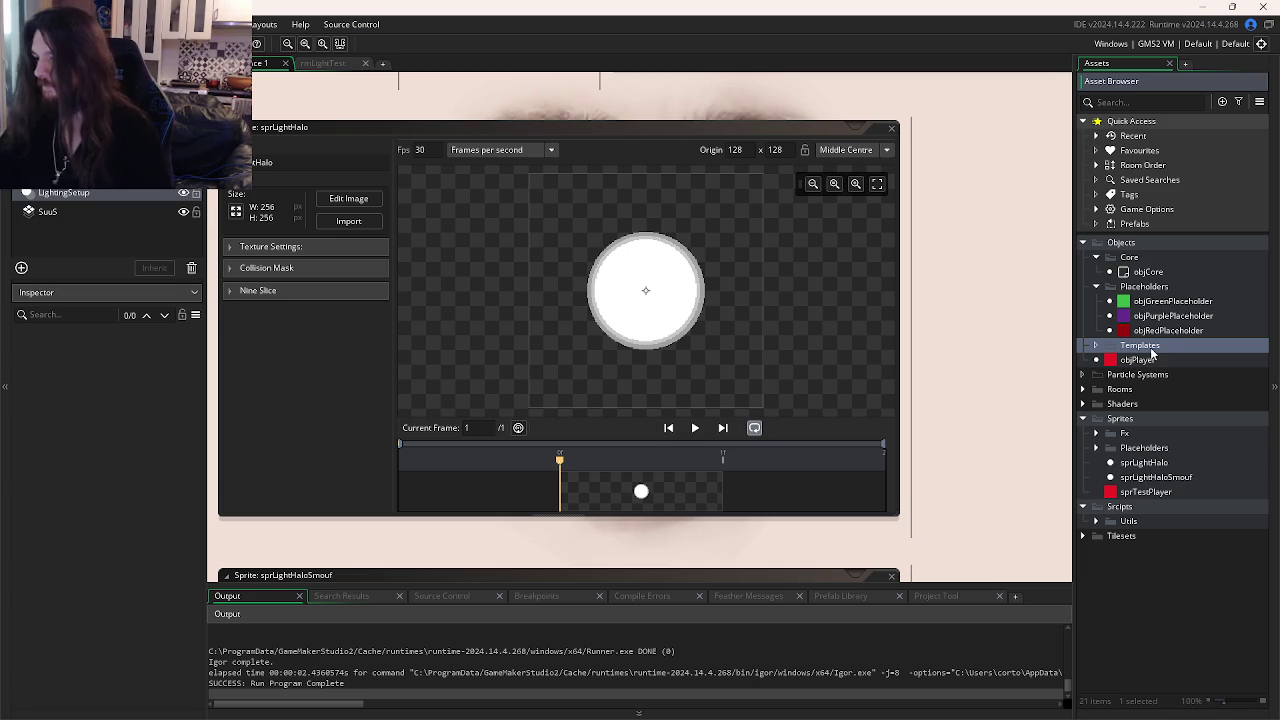
right_click(1154, 345)
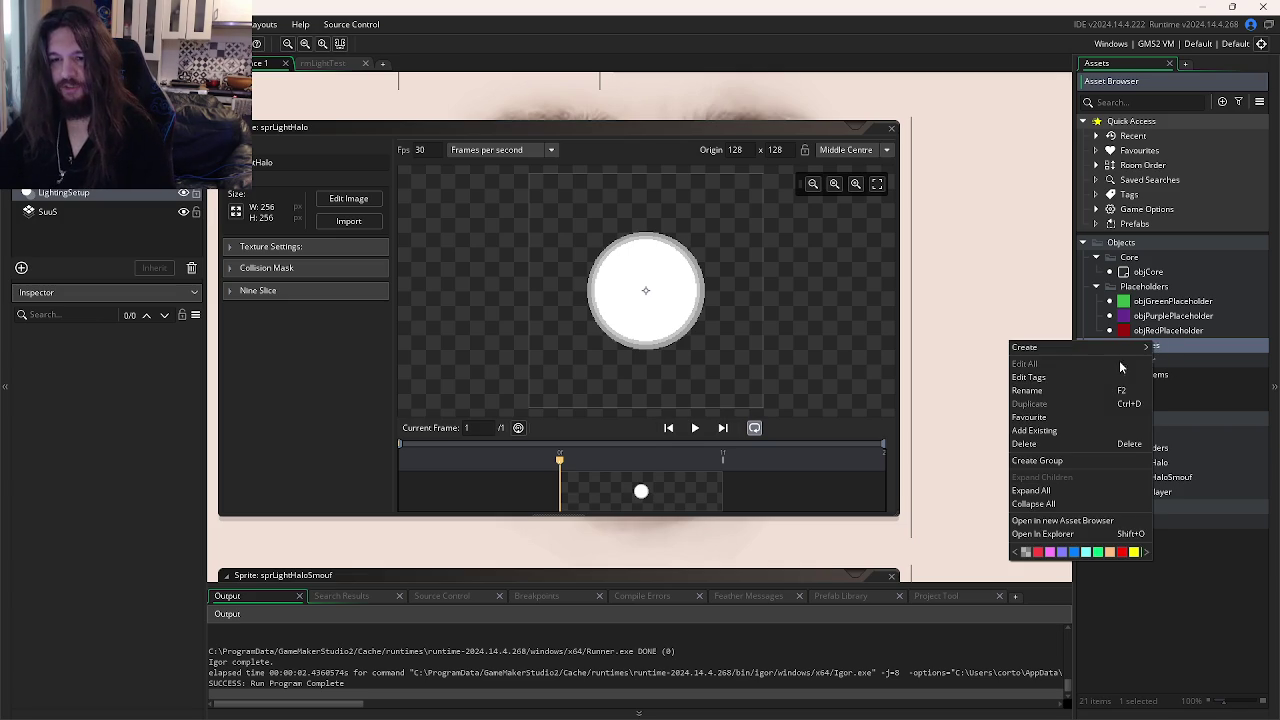
mouse_move(1096, 351)
left_click(1175, 416)
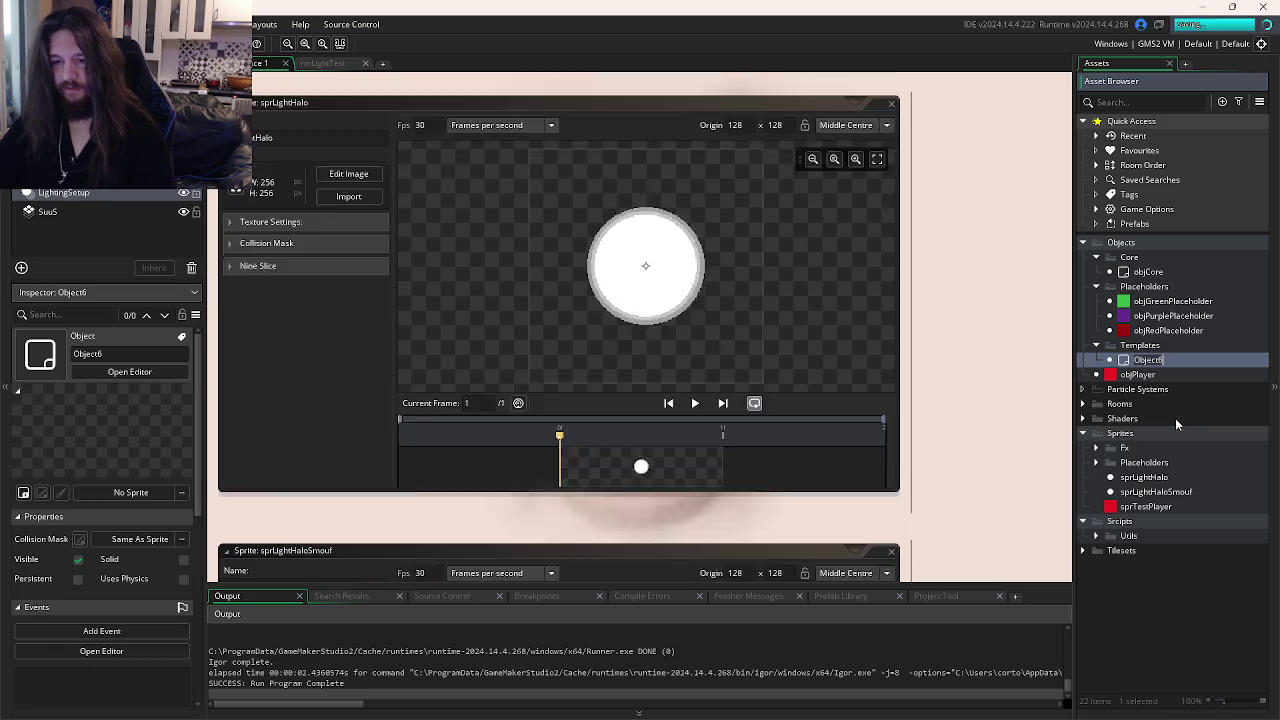
type("objSo")
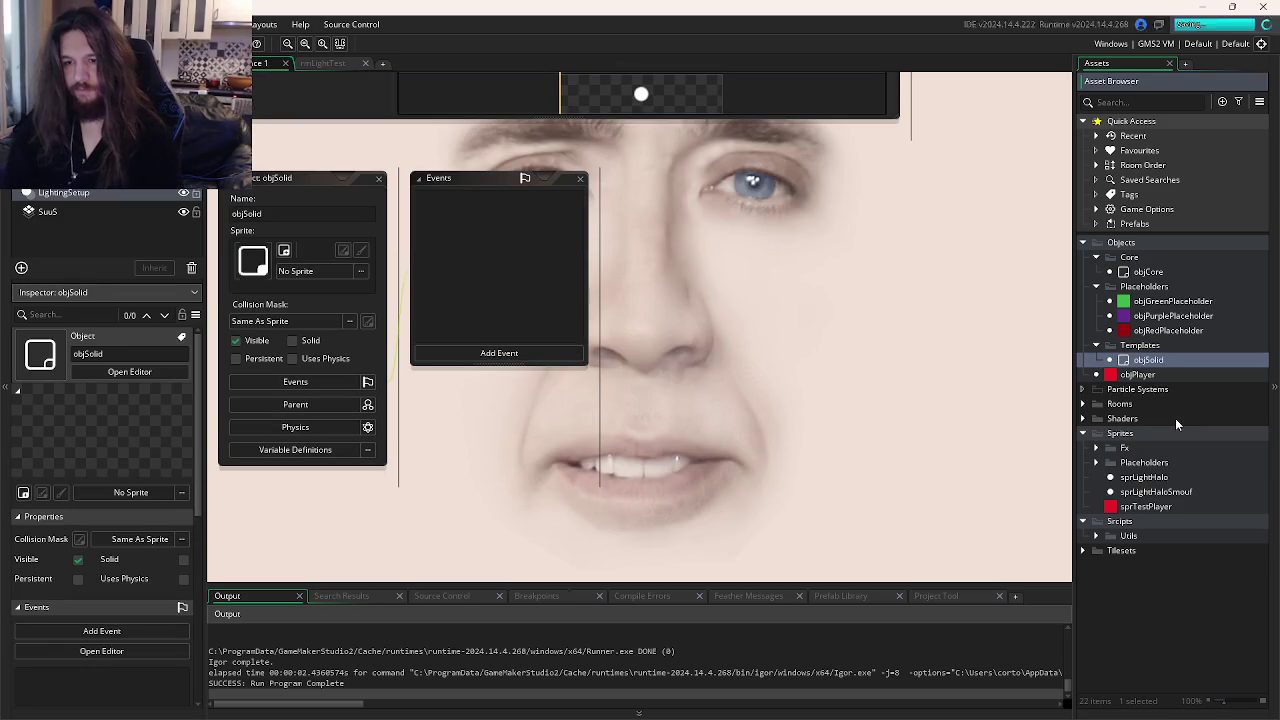
type("lid")
key("Return")
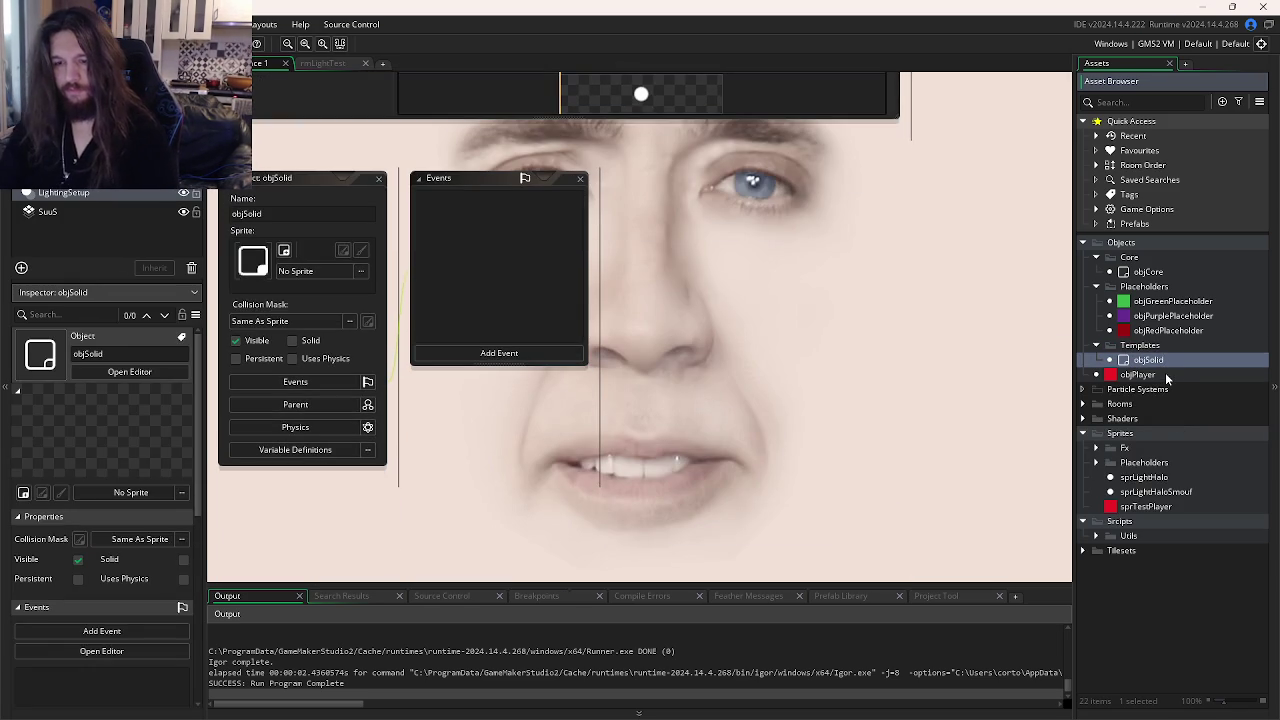
type("Template")
key("Return")
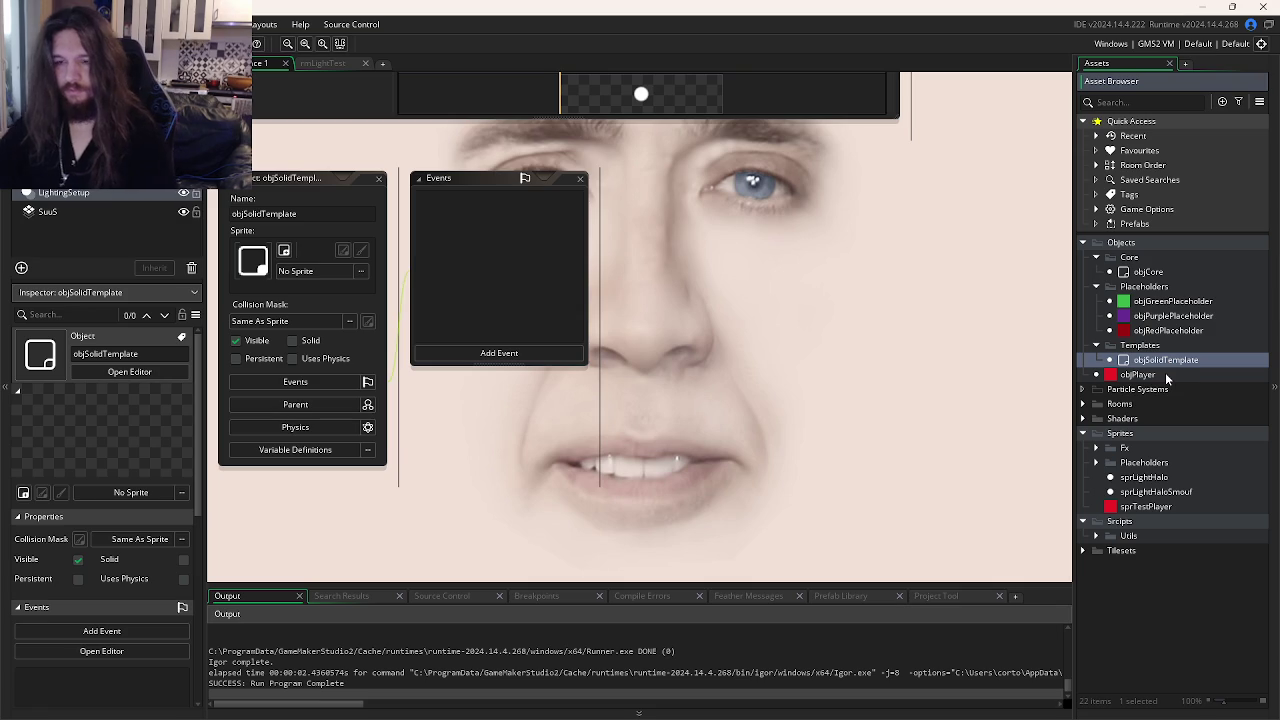
- Add a second new object, objLightTemplate, to the Templates group
right_click(1140, 347)
mouse_move(1180, 357)
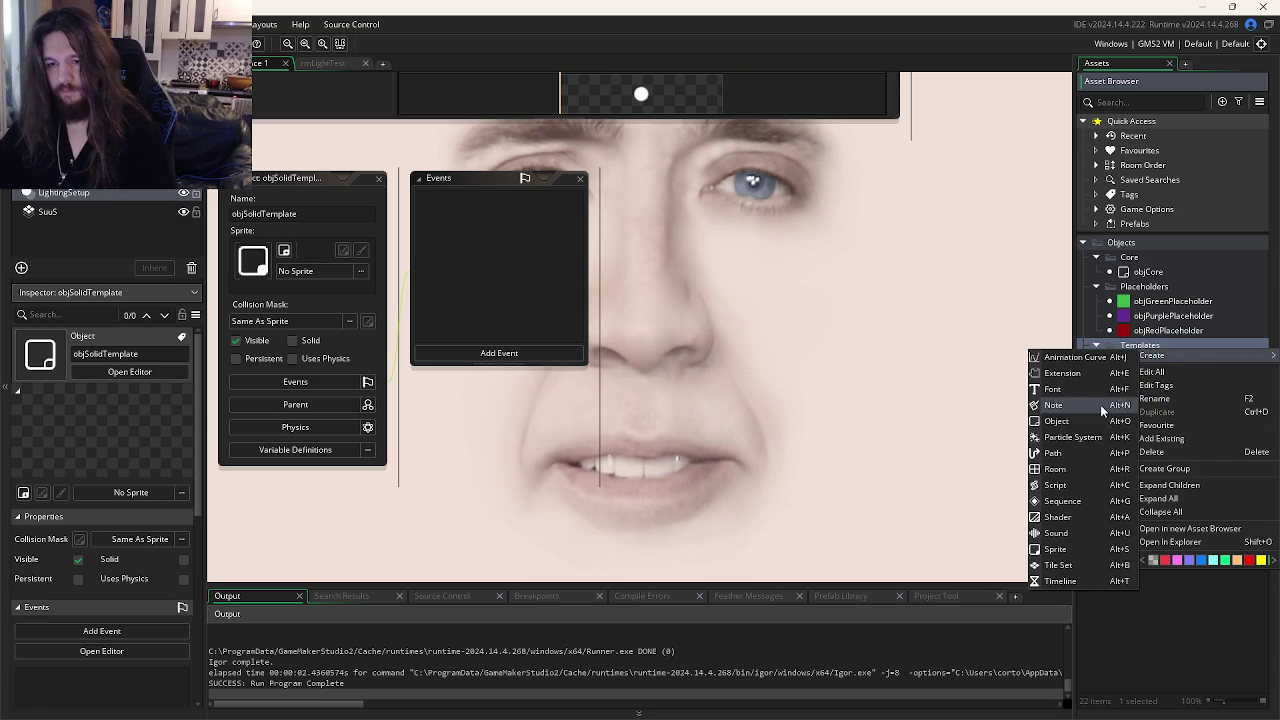
left_click(1098, 407)
type("objLightTemplate")
key("Return")
left_click_drag(600, 337, 696, 410)
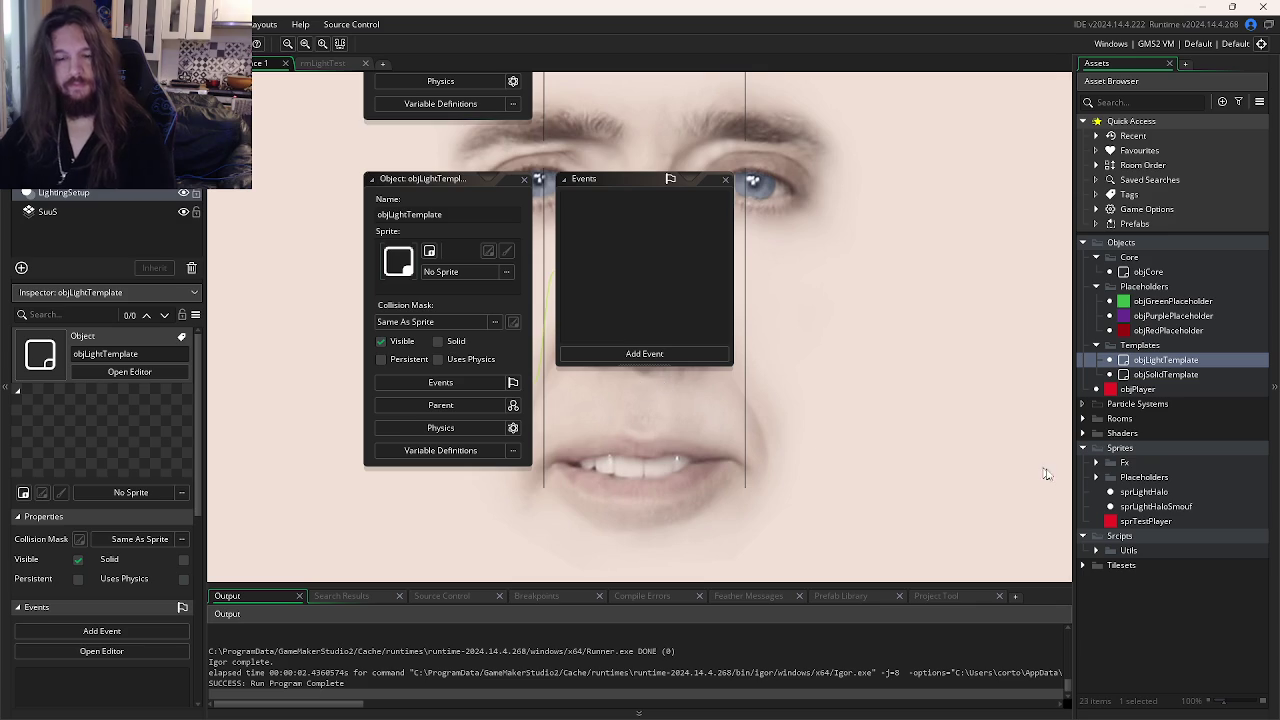
key("alt+Tab")
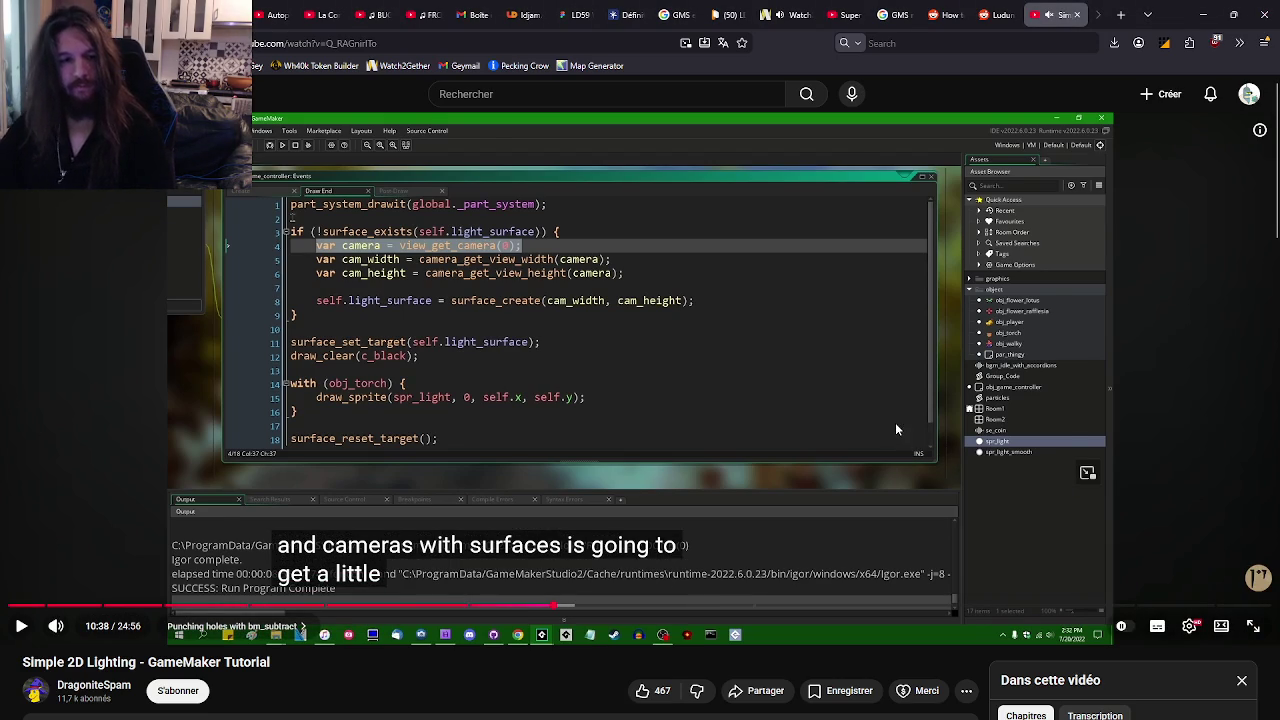
key("alt+Tab")
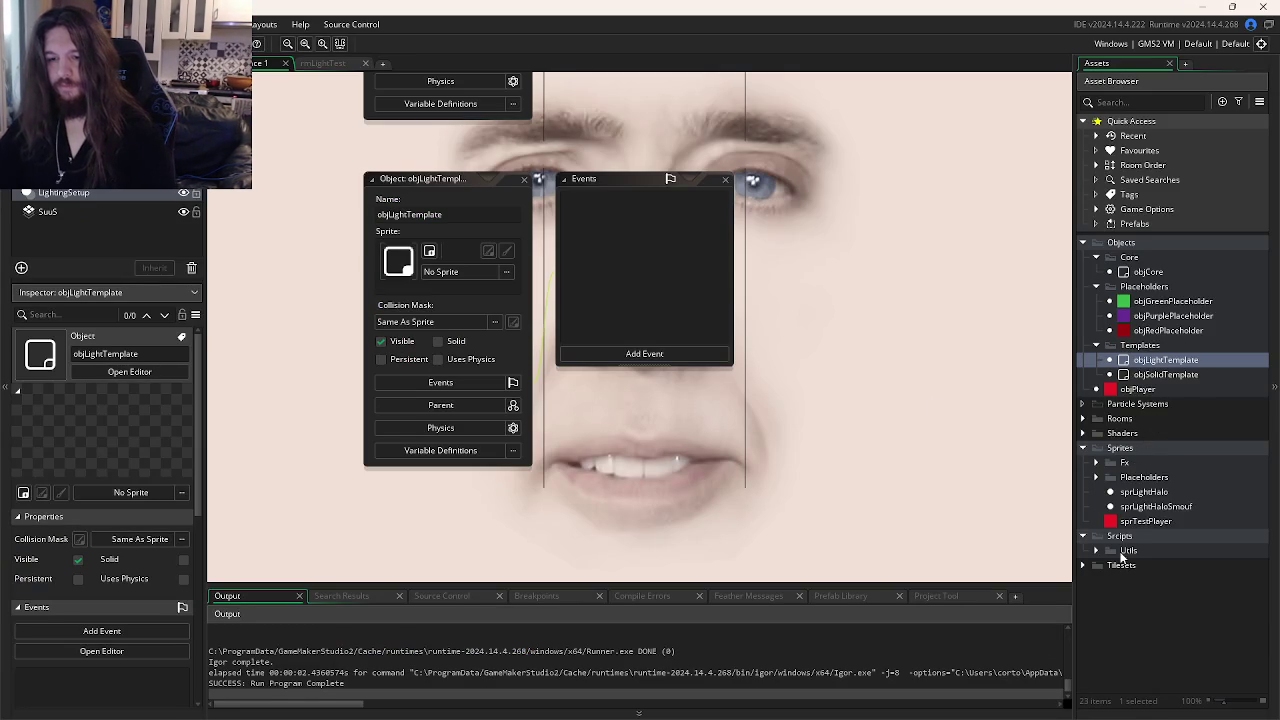
double_click(1148, 272)
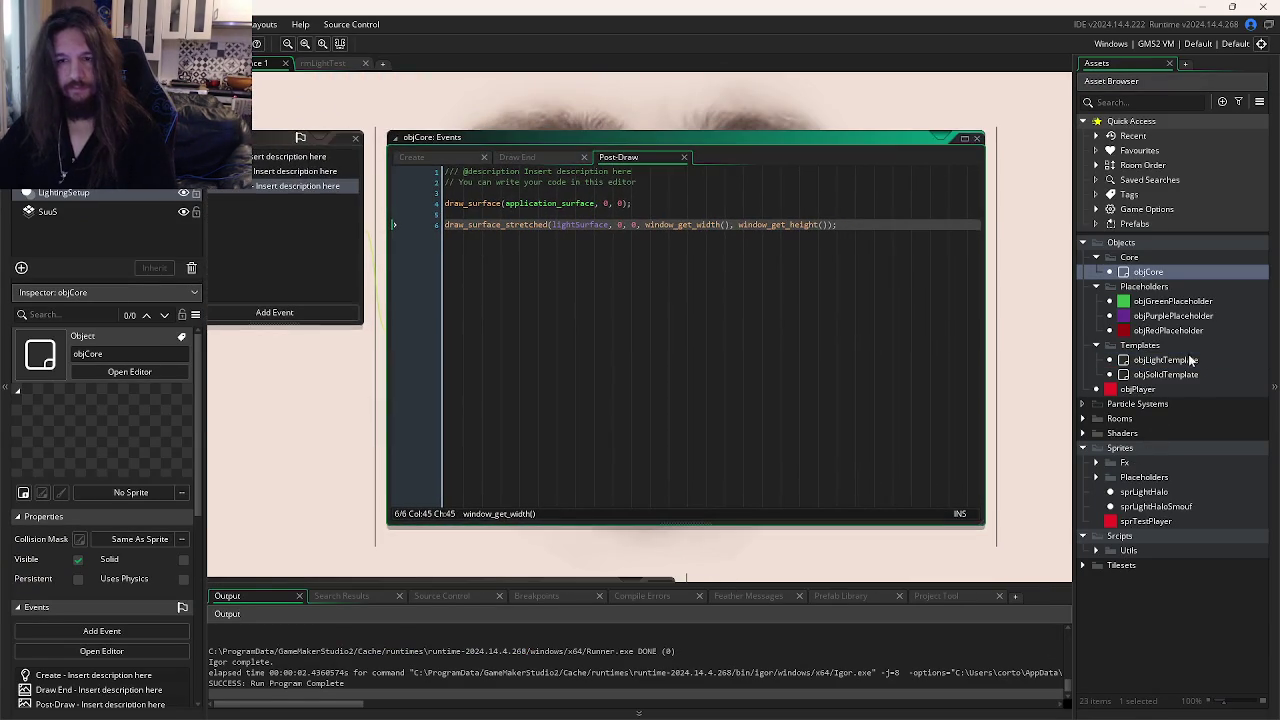
- Open objCore's editor and show its Draw End event code
double_click(1172, 315)
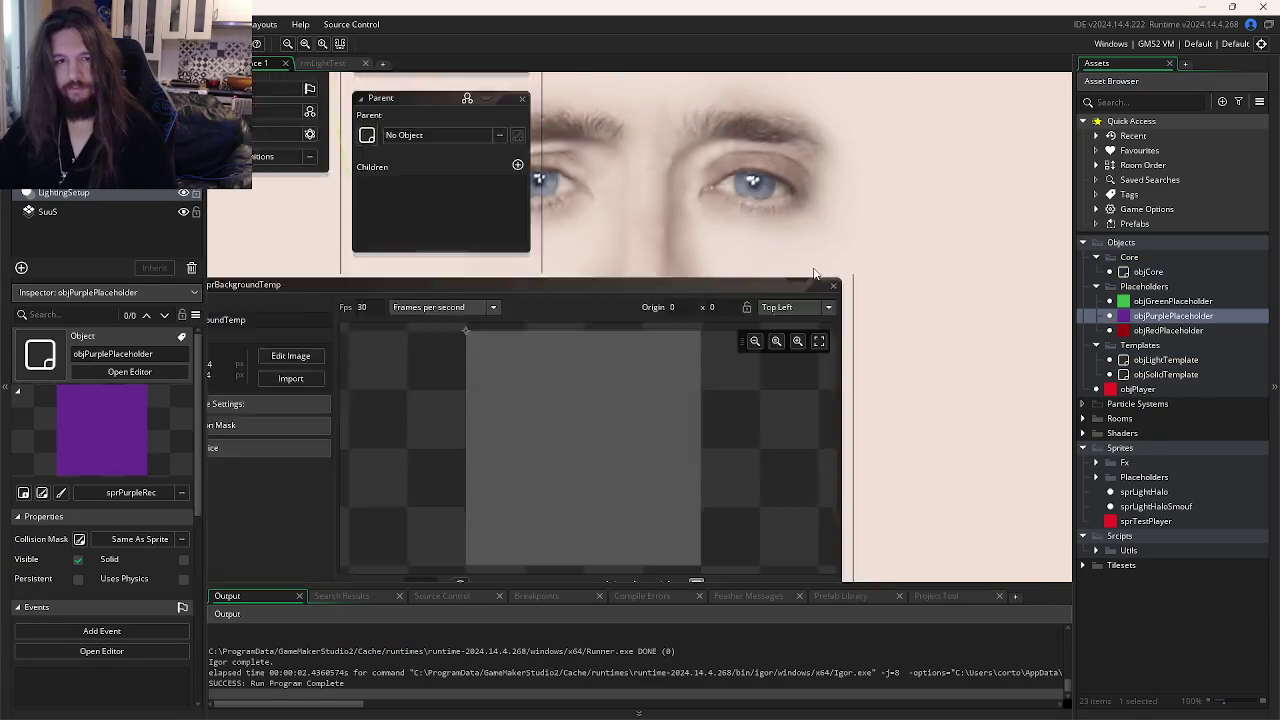
scroll(884, 270, "down", 5)
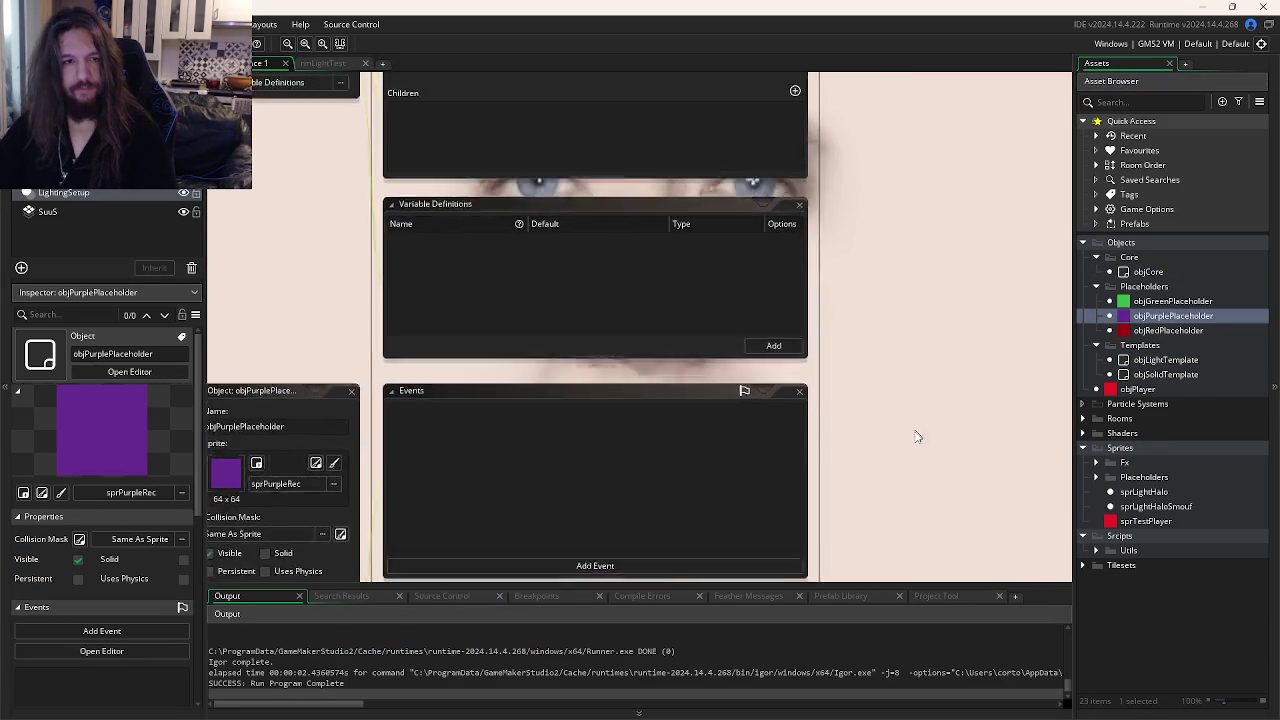
scroll(928, 448, "down", 5)
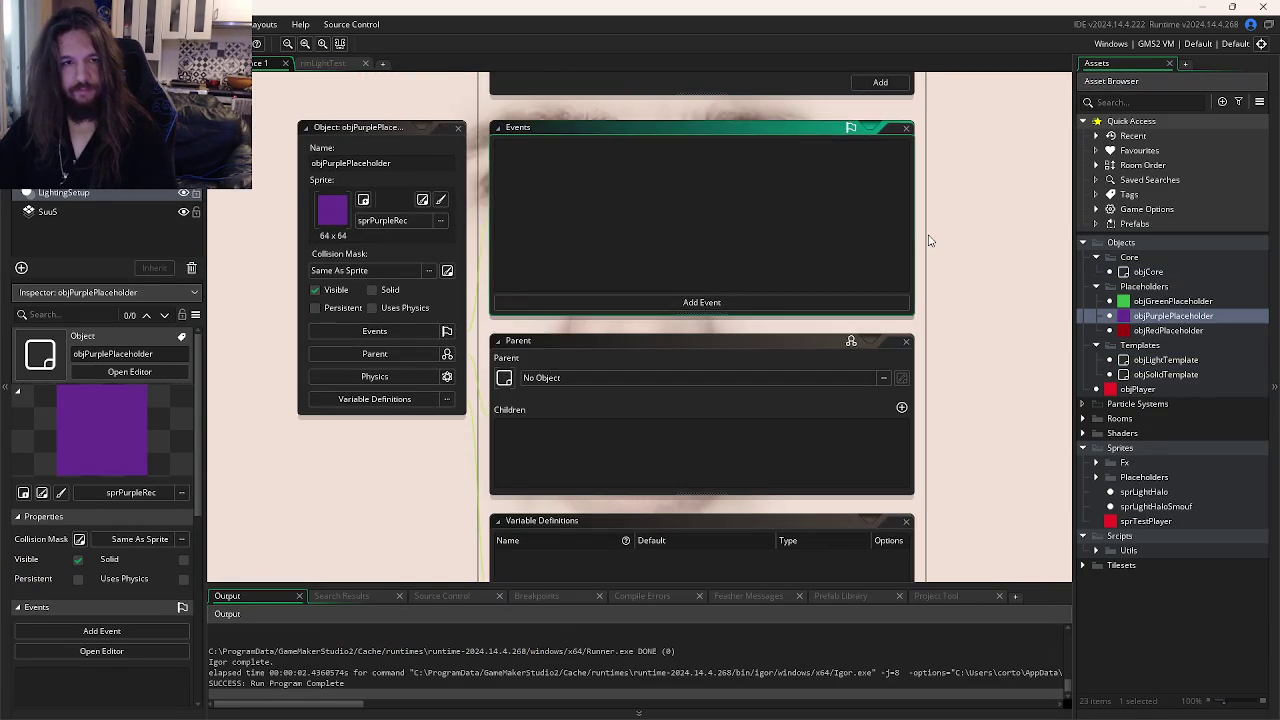
double_click(1148, 272)
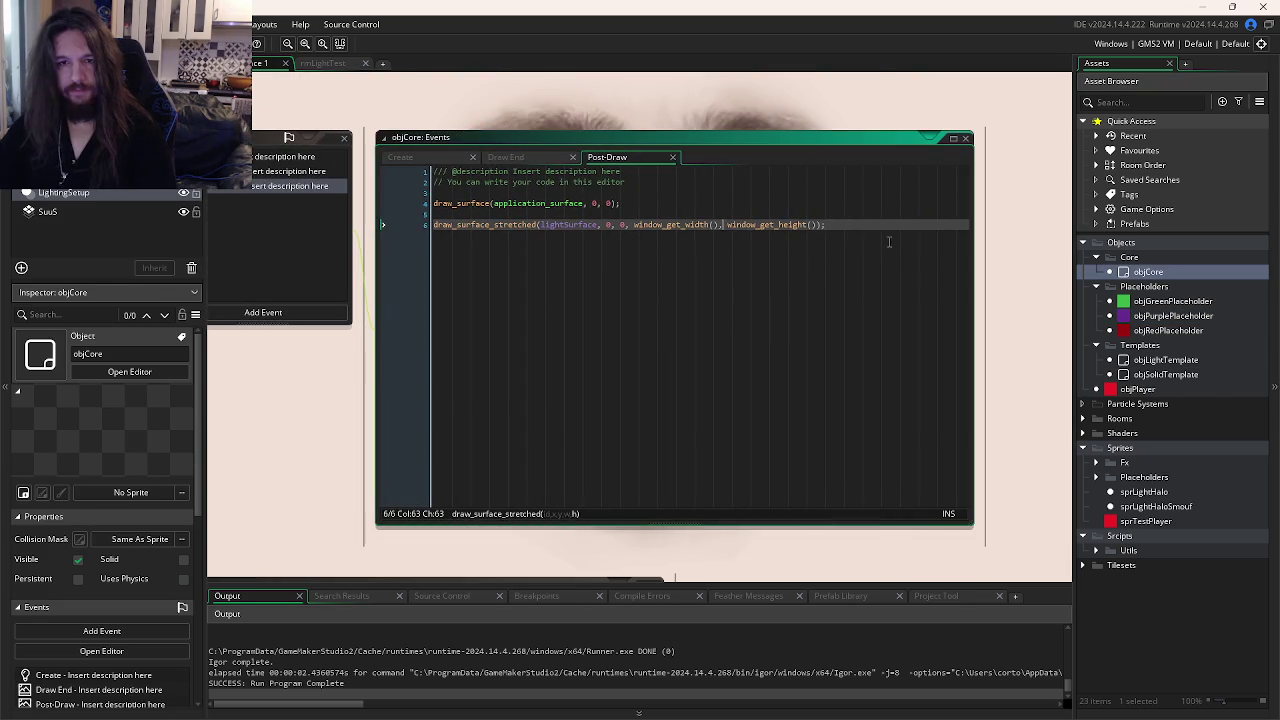
left_click(866, 224)
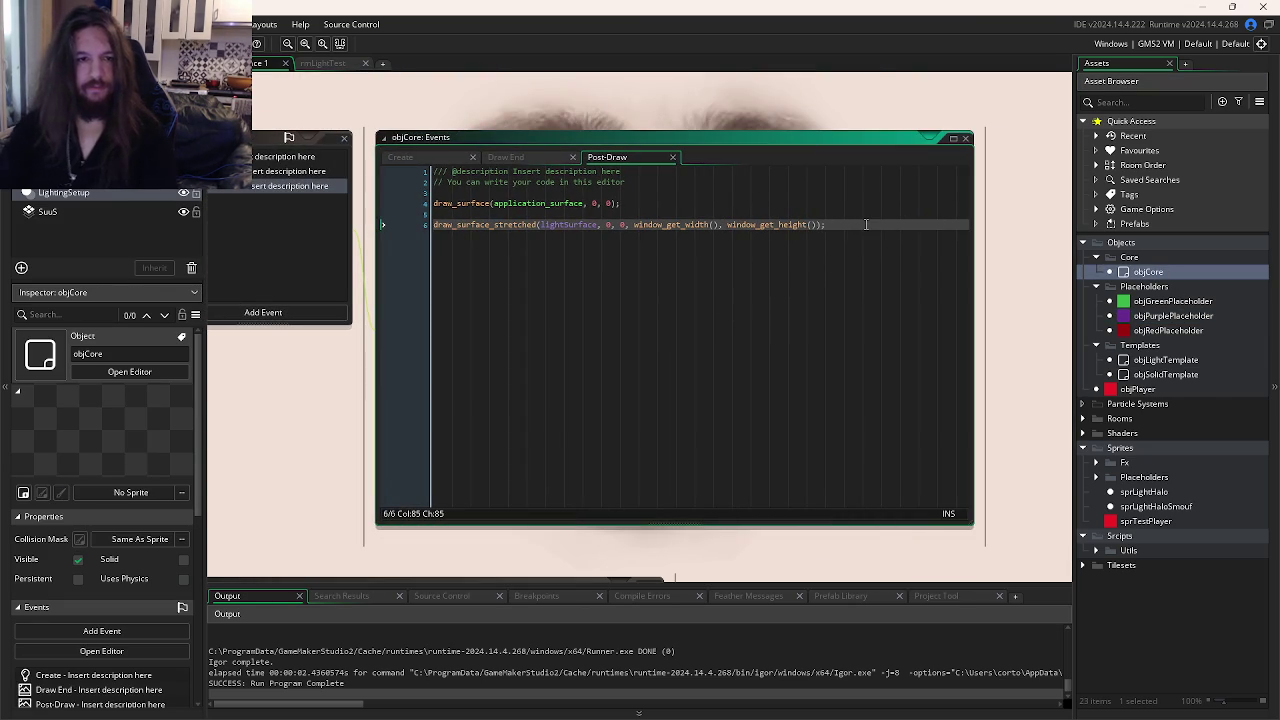
key("alt+Tab")
- Add blank lines below draw_clear in the Draw End code, checking the tutorial
key("alt+Tab")
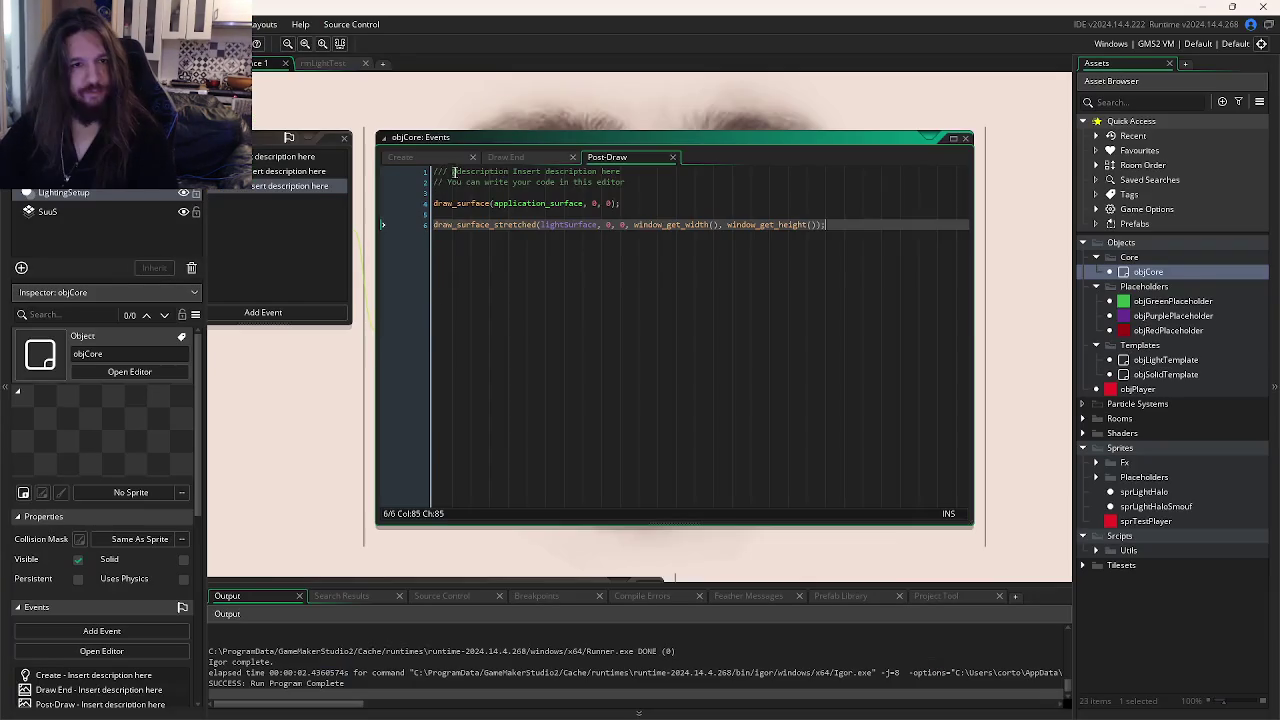
left_click(504, 160)
left_click(660, 300)
key("alt+Tab")
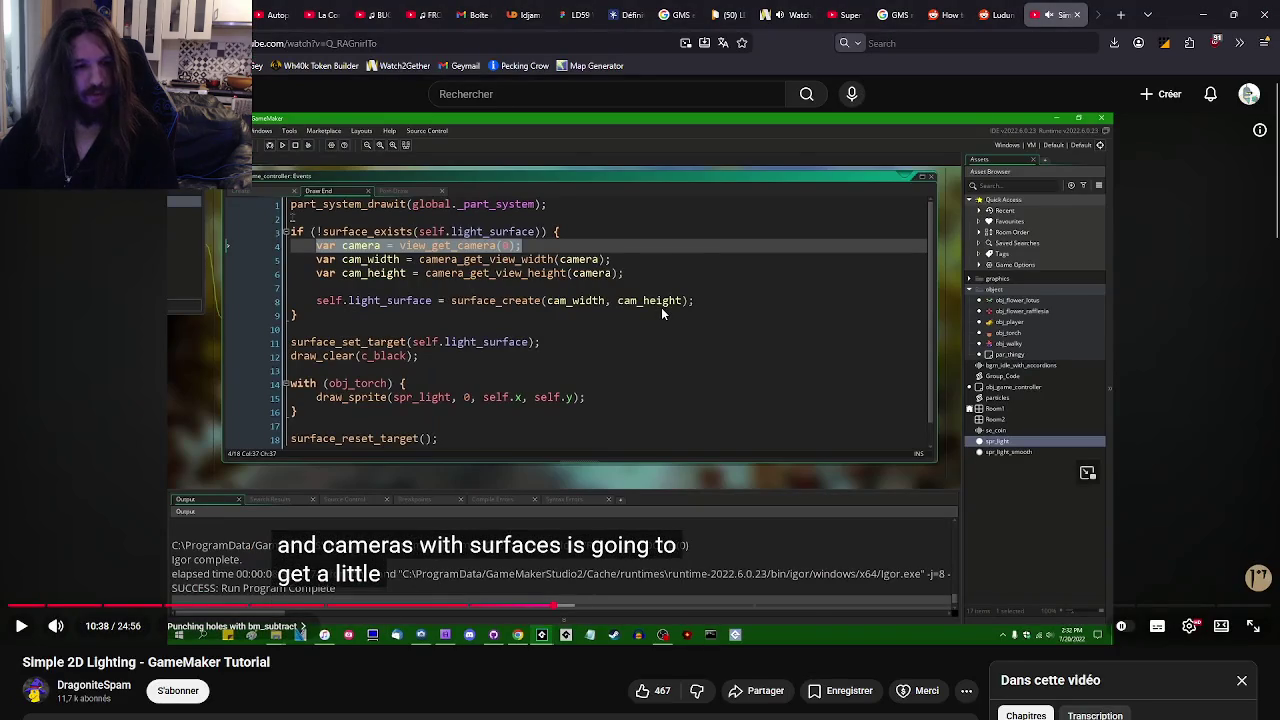
key("alt+Tab")
left_click(595, 311)
key("Down")
key("Return")
key("Return")
key("alt+Tab")
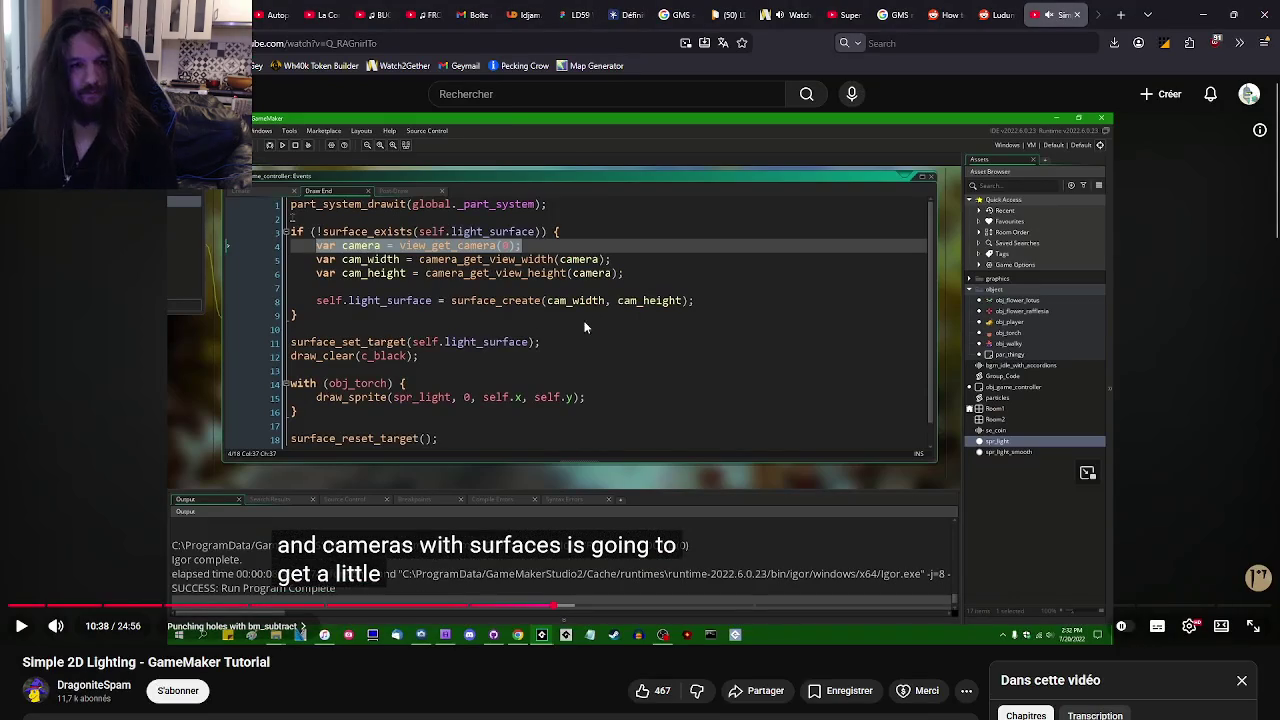
key("alt+Tab")
- Write an empty with(objLightTemplate){ } block in the Draw End code
type("wi")
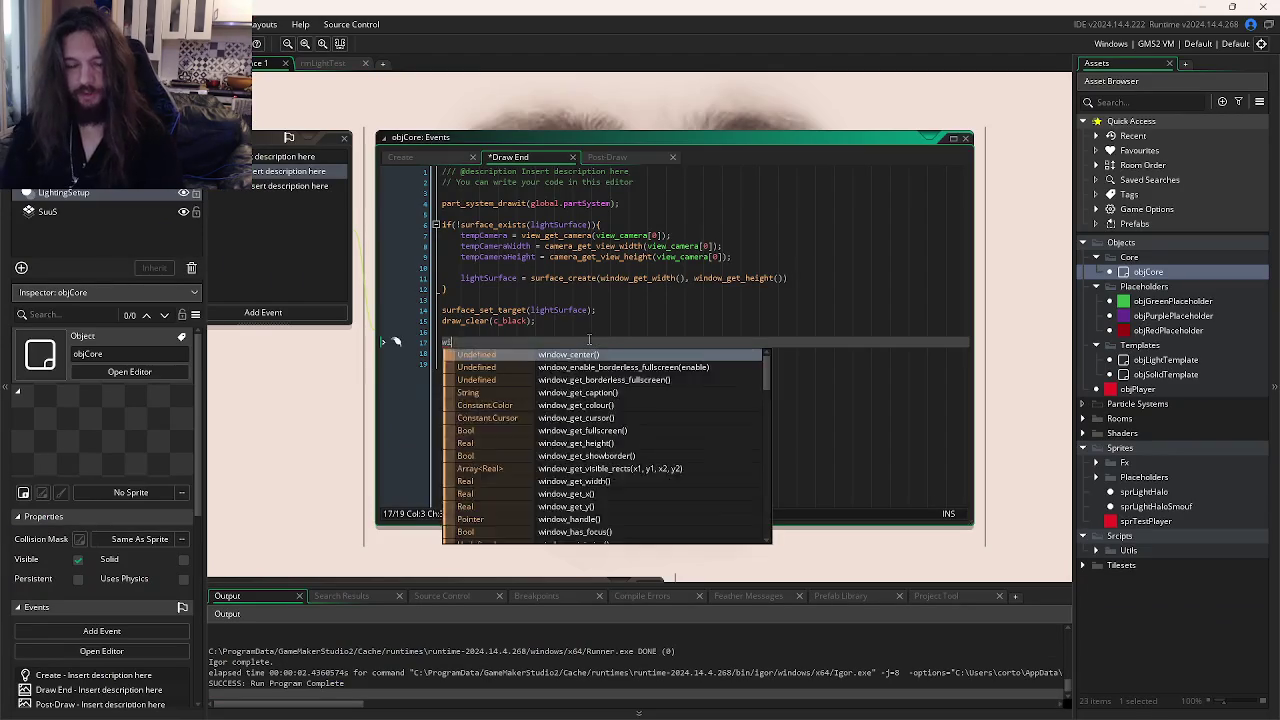
type("th(objLightTemplate){")
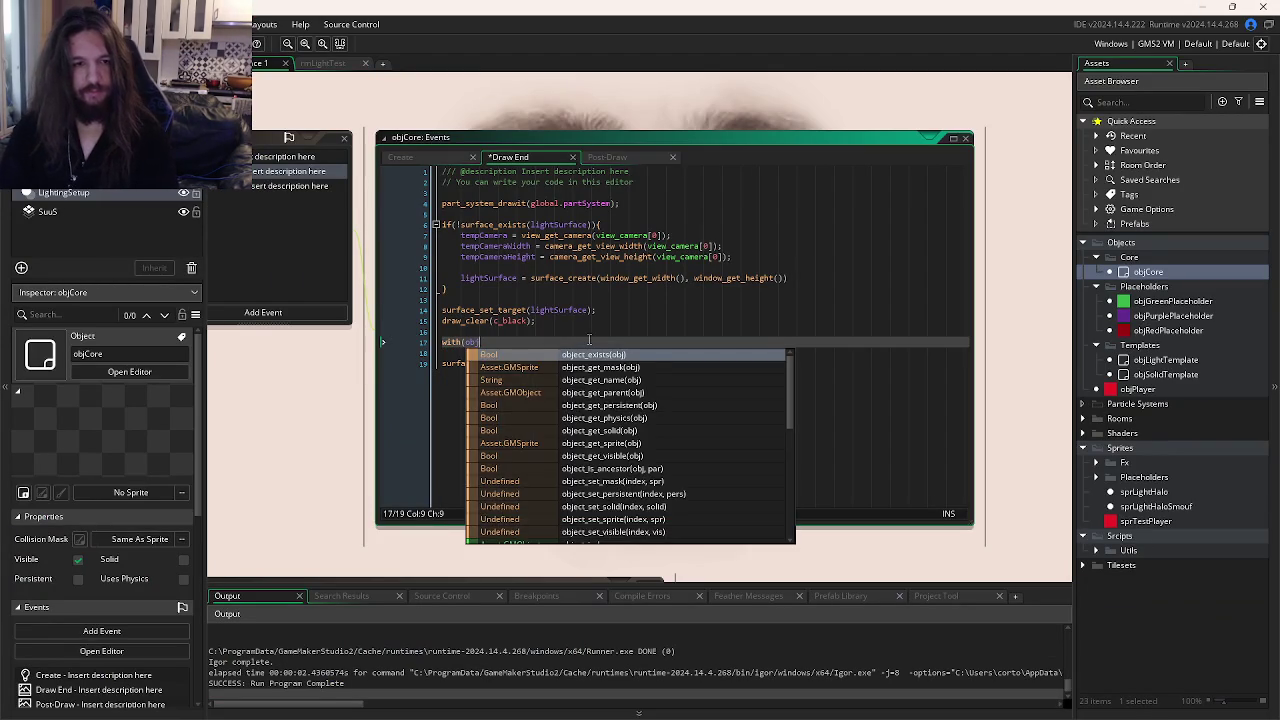
key("Return")
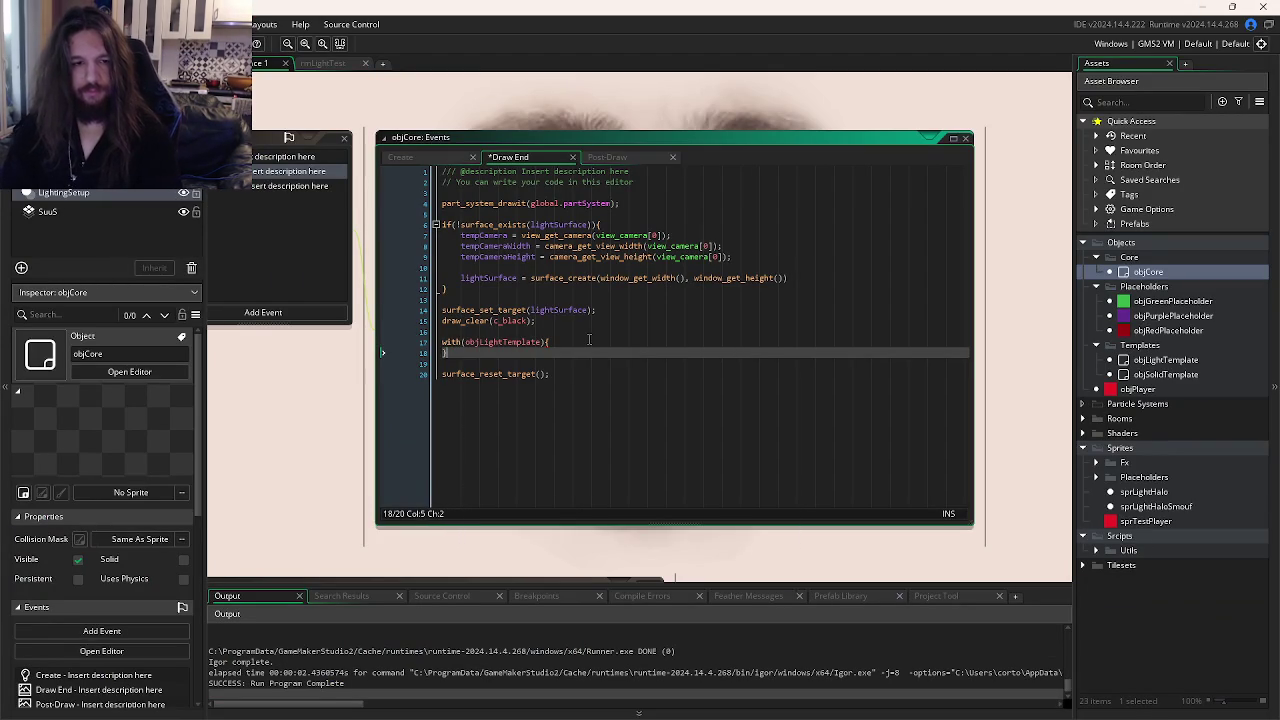
key("BackSpace")
key("Return")
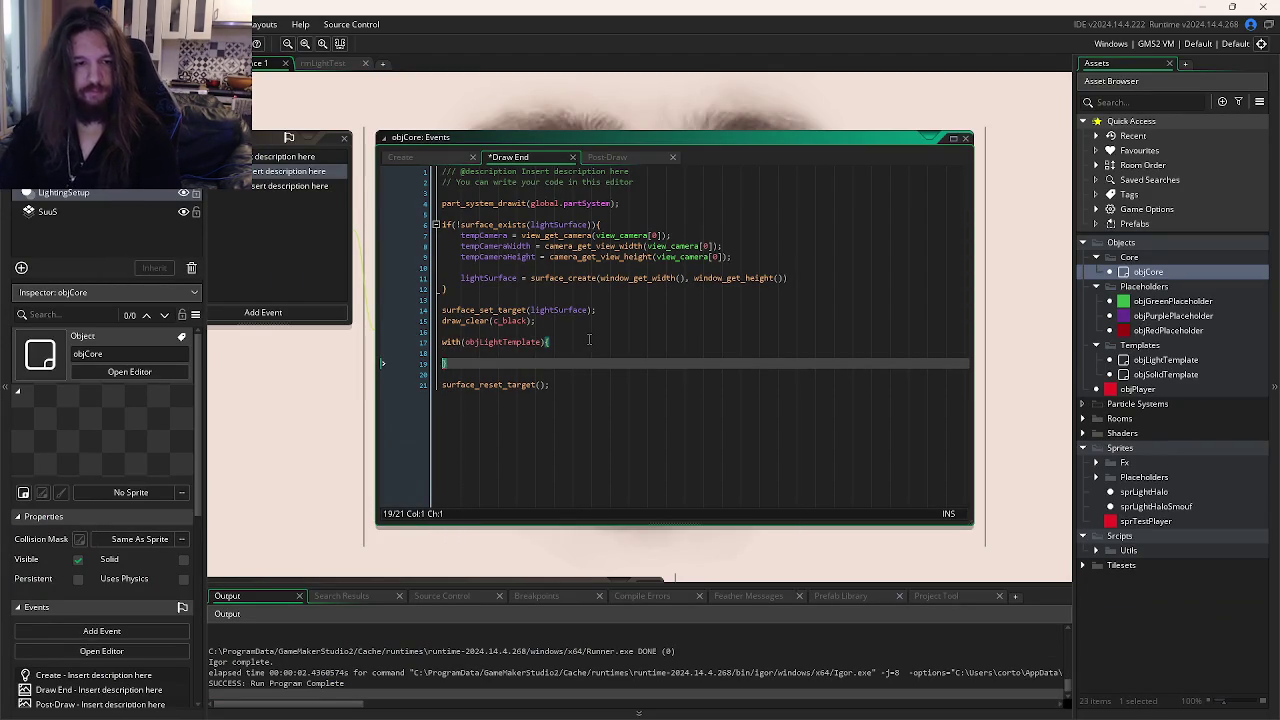
key("alt+Tab")
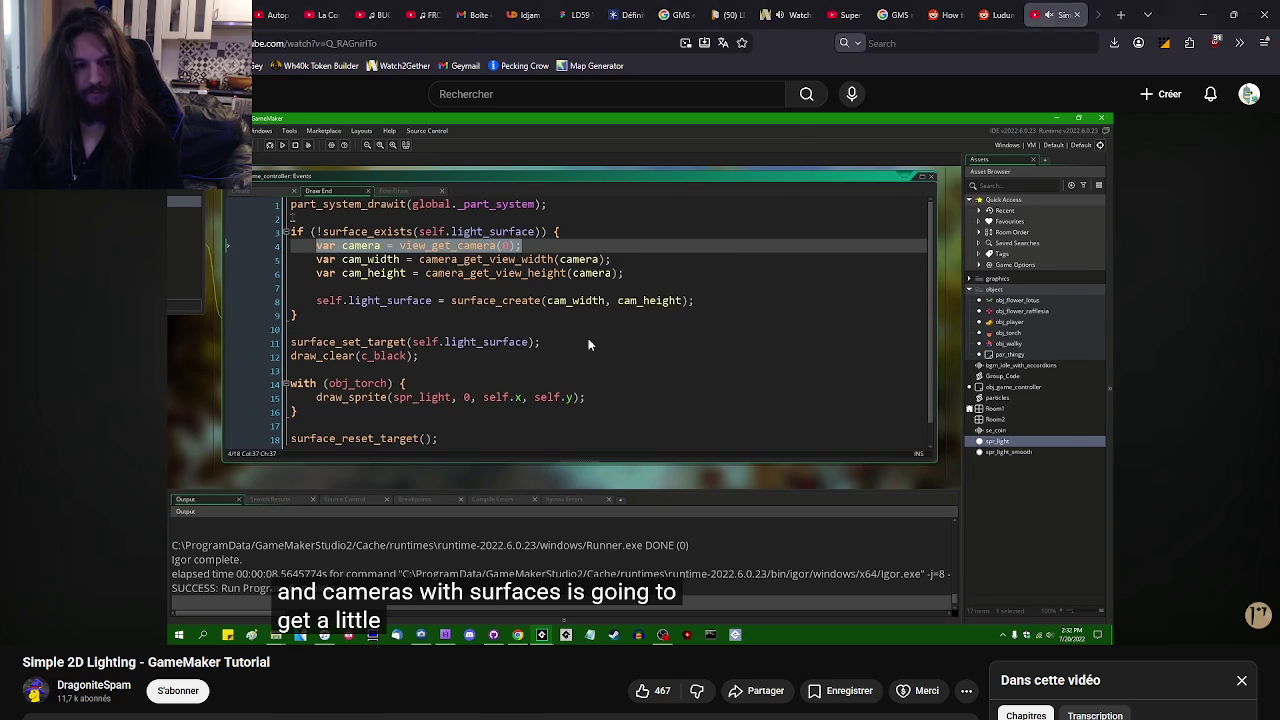
key("alt+Tab")
- Inside the block, add draw_sprite(sprLightHalo, 0, x, y); and save the event
type("draw_sprite")
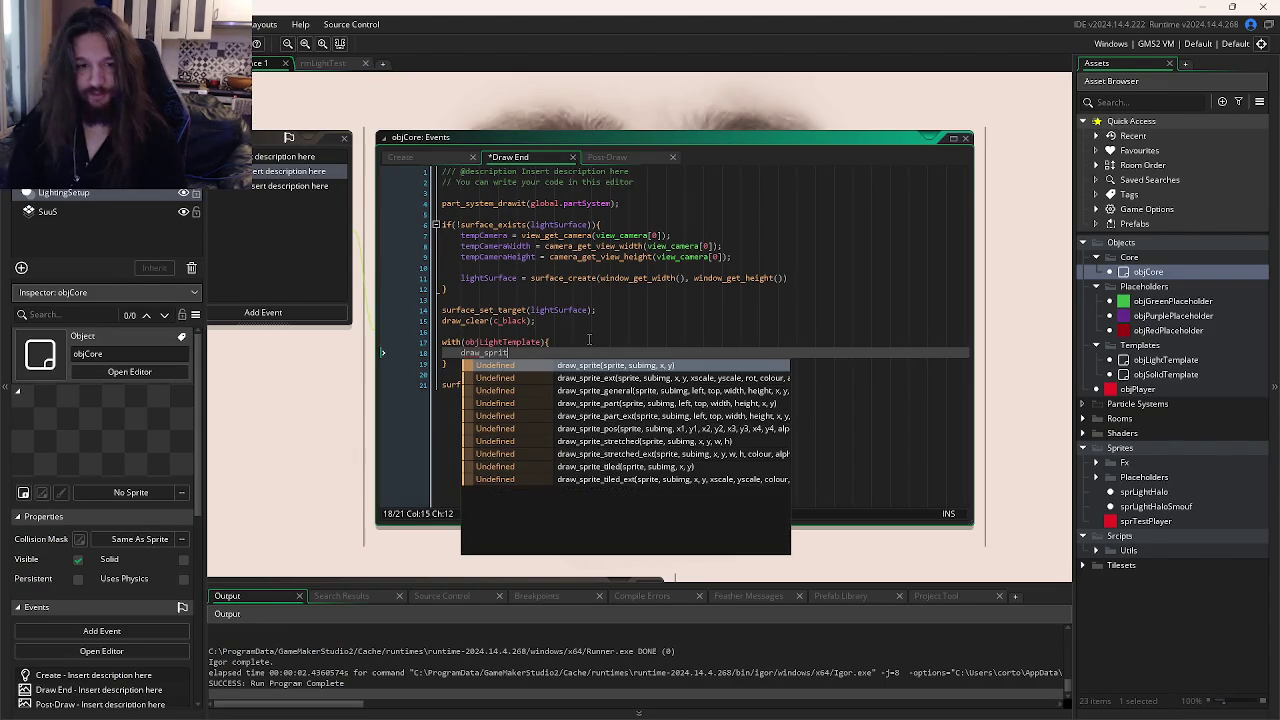
type("(")
key("alt+Tab")
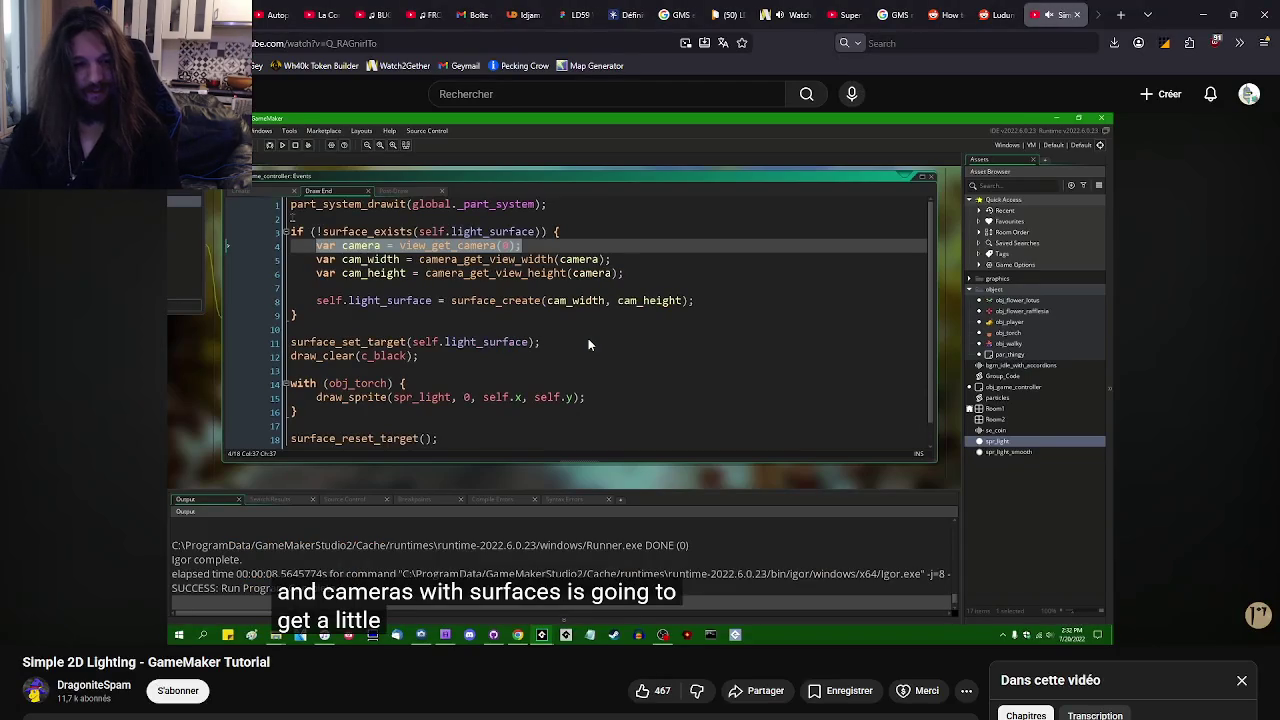
key("alt+Tab")
type("spr")
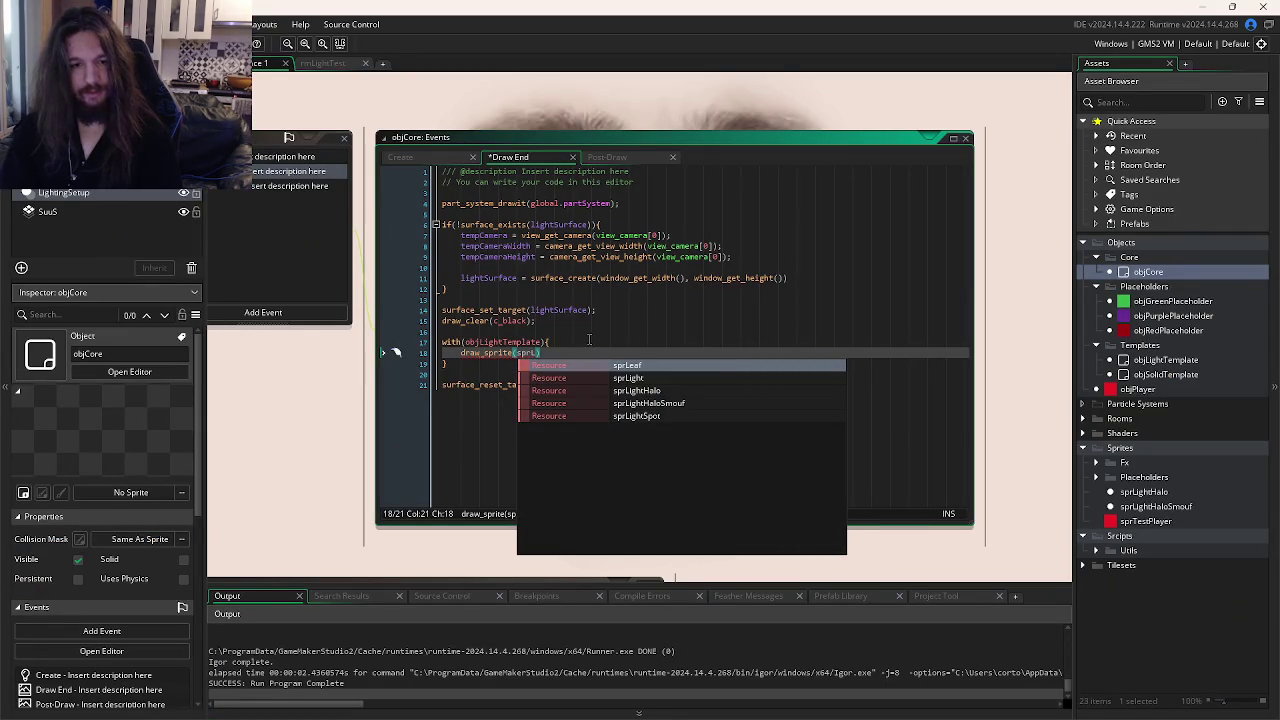
type("i")
key("Return")
key("alt+Tab")
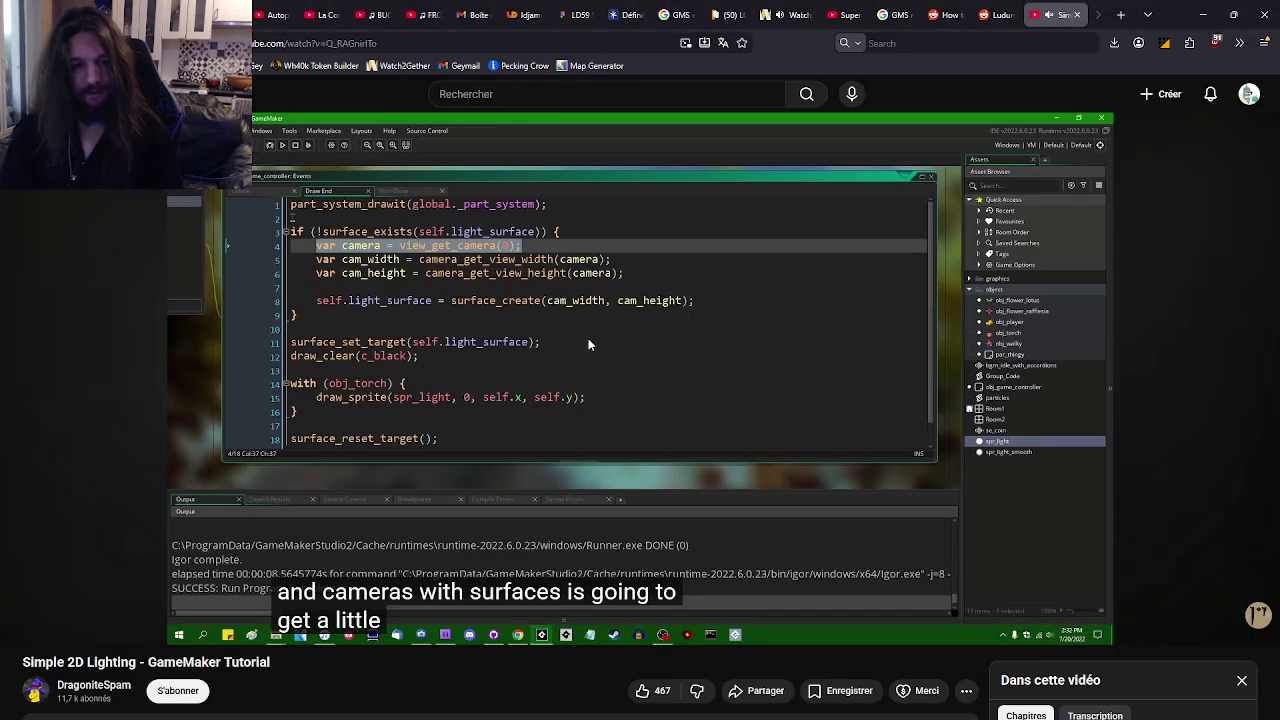
key("alt+Tab")
type(", 0,")
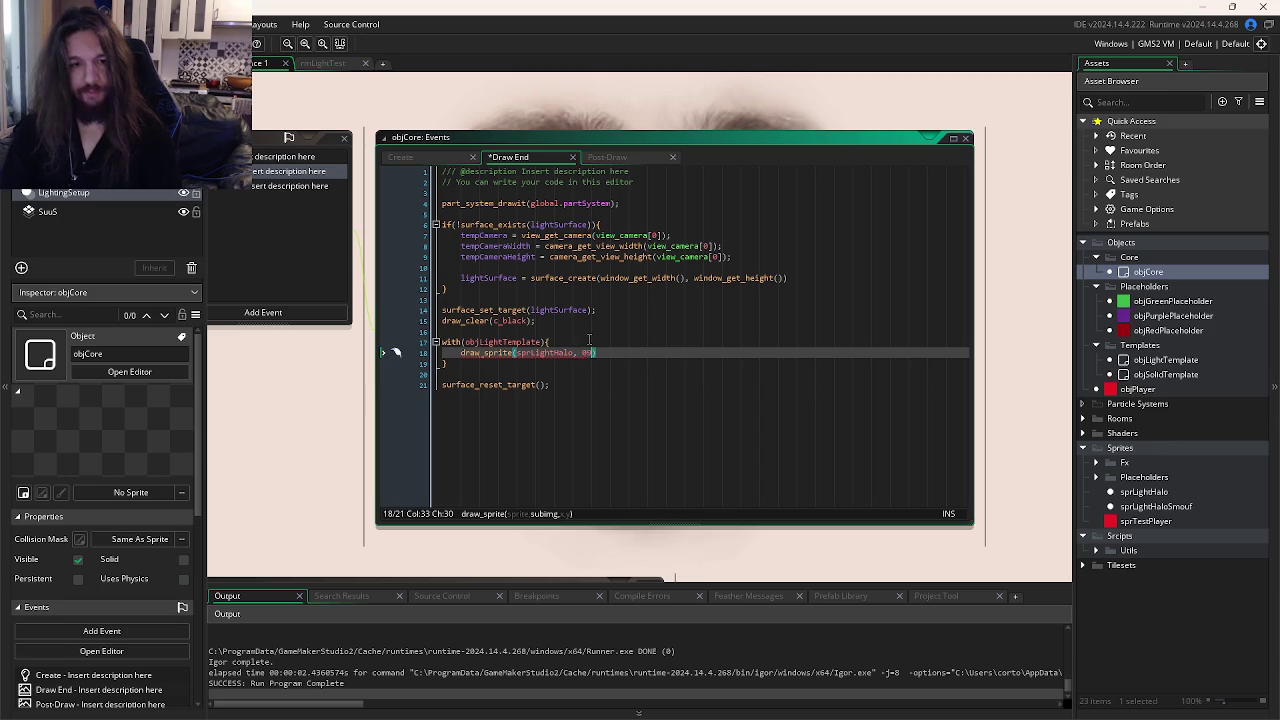
key("alt+Tab")
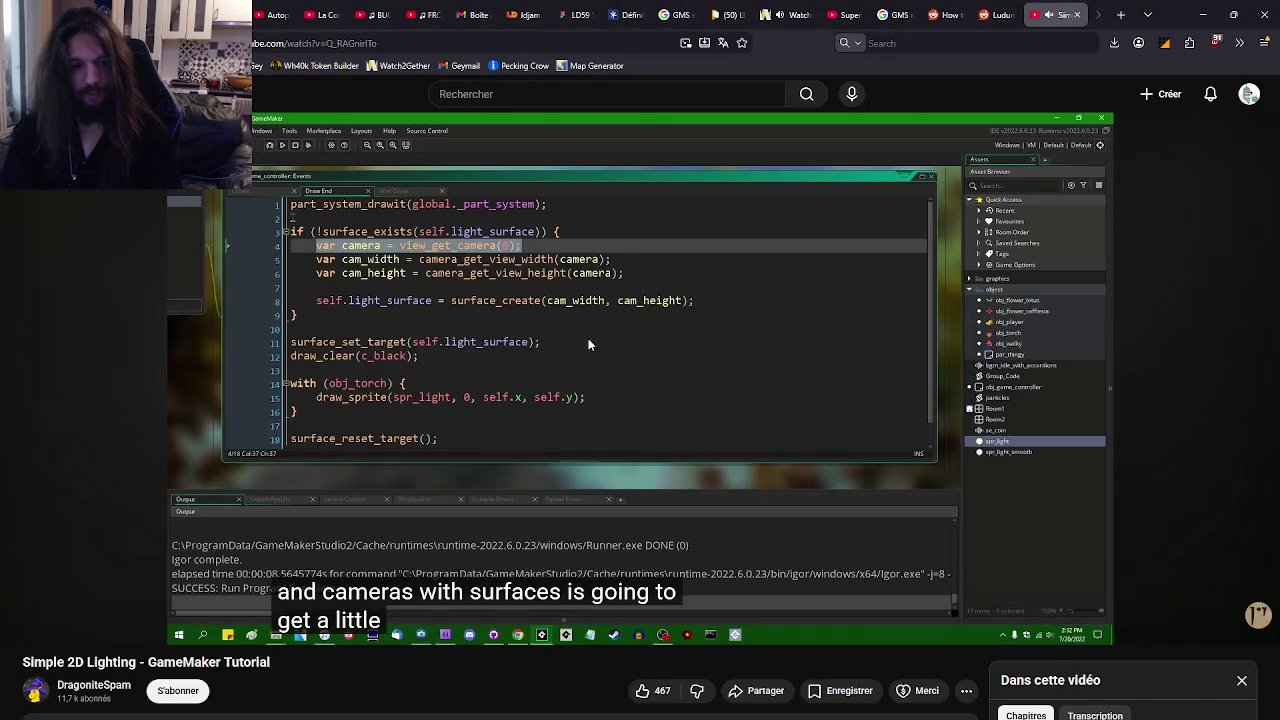
key("alt+Tab")
type("x")
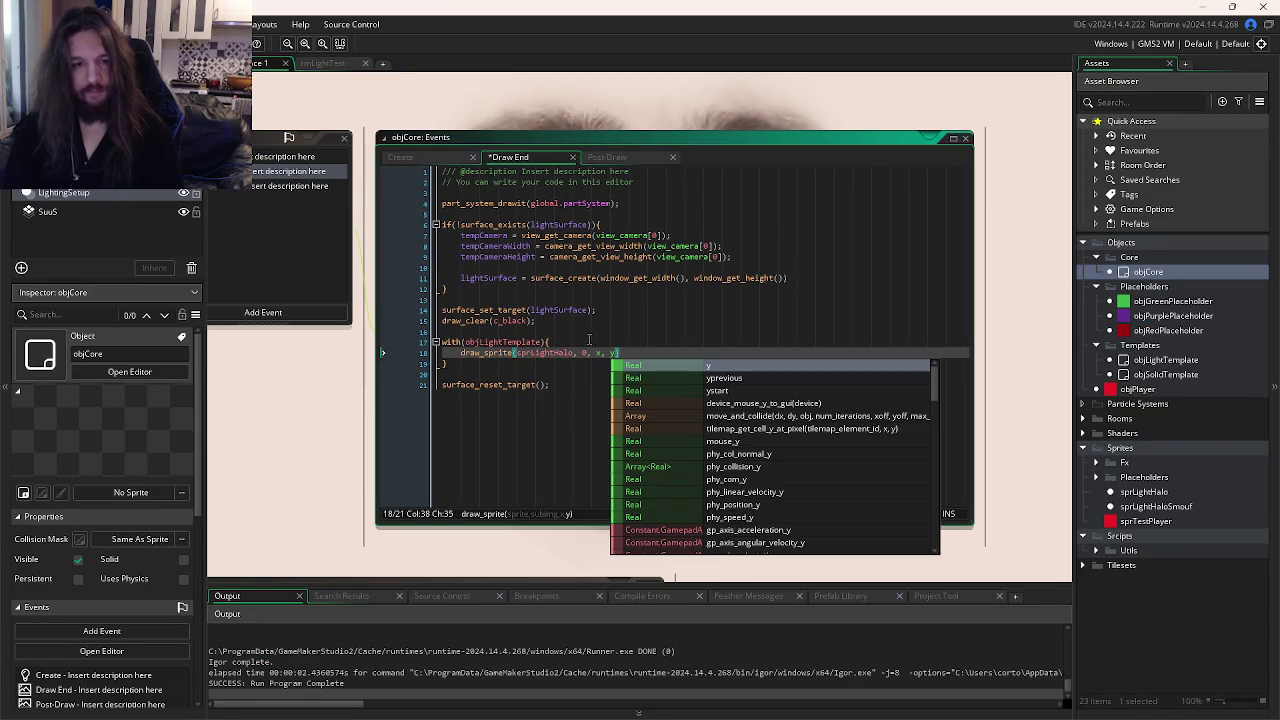
type(");")
key("ctrl+s")
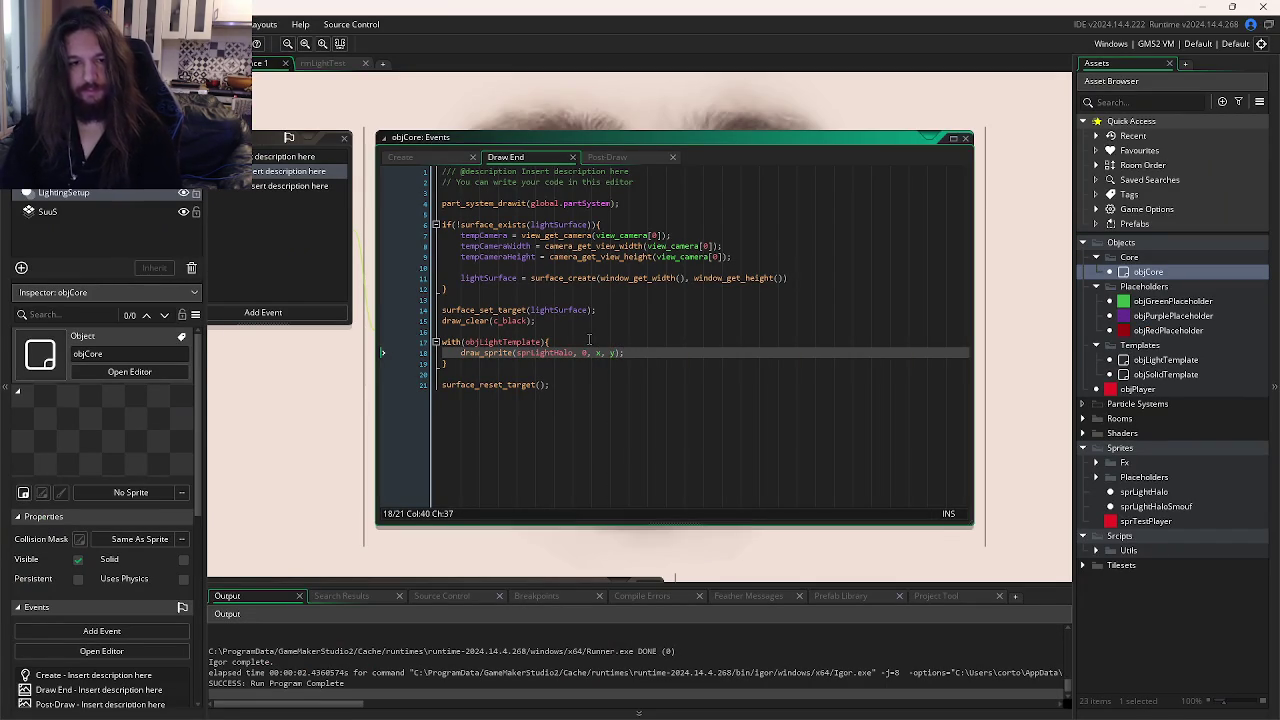
- Jump the tutorial video ahead to 11:14 and return to GameMaker
key("alt+Tab")
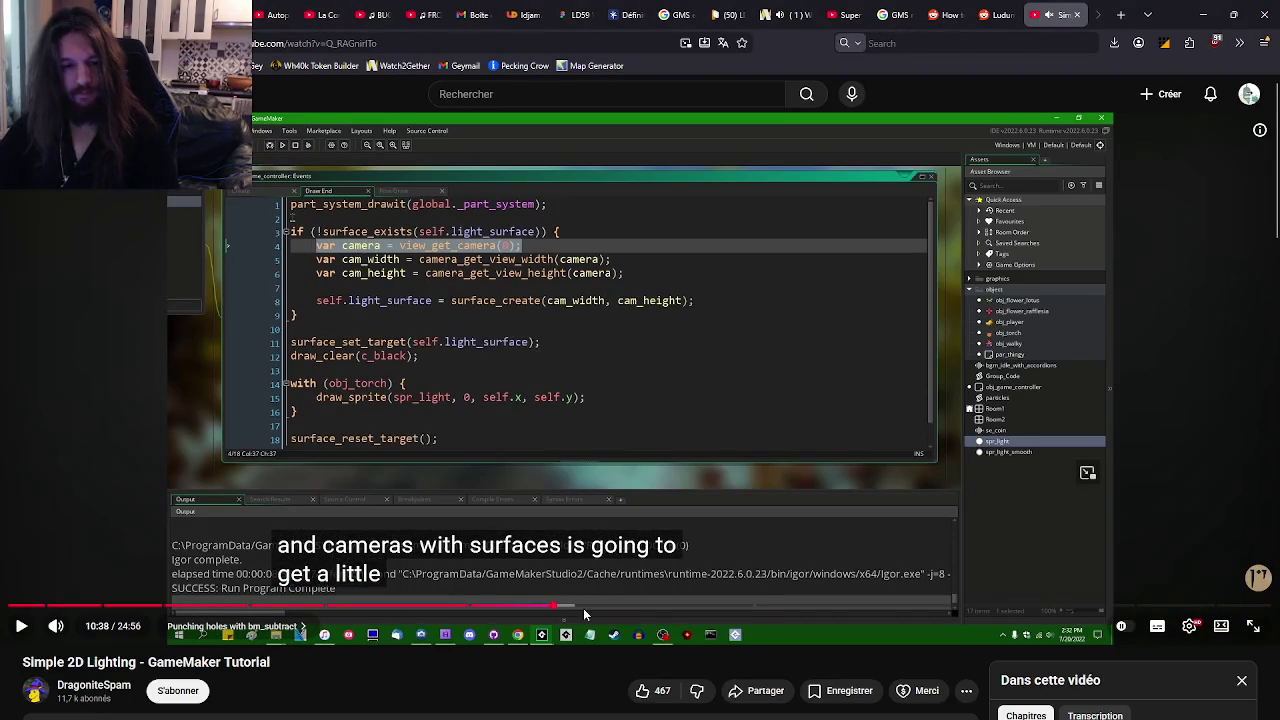
left_click(585, 607)
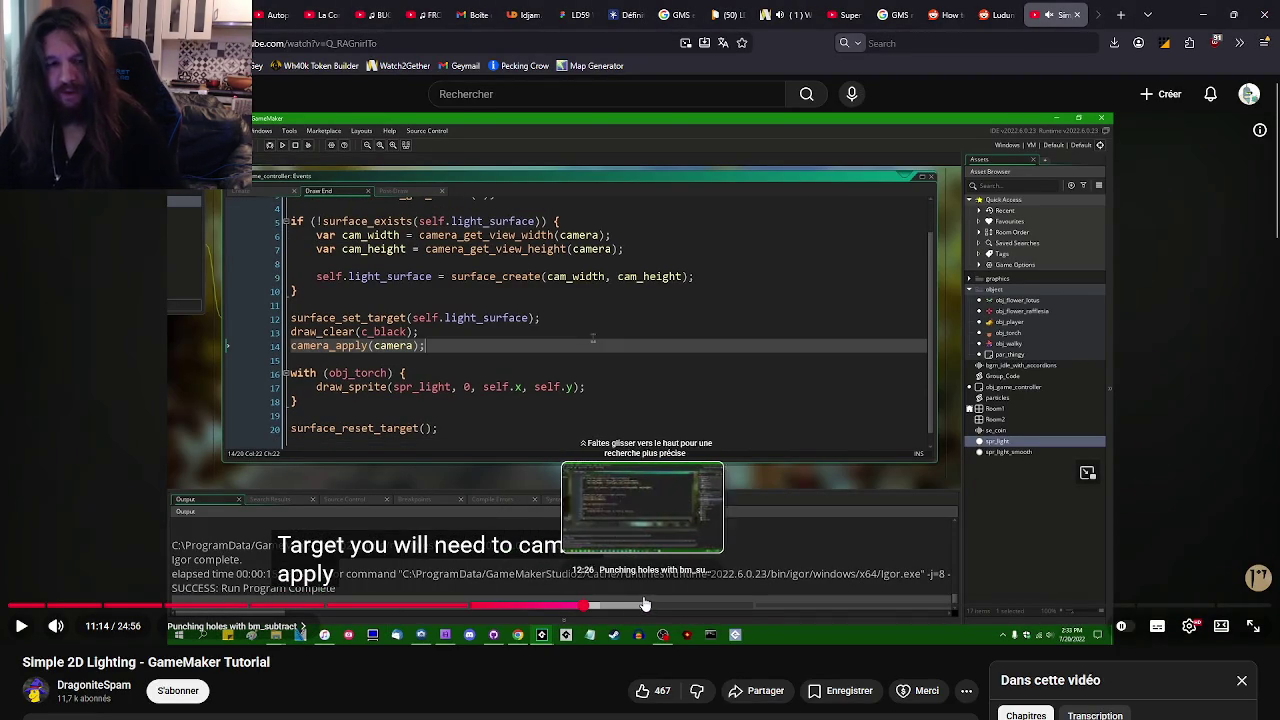
key("alt+Tab")
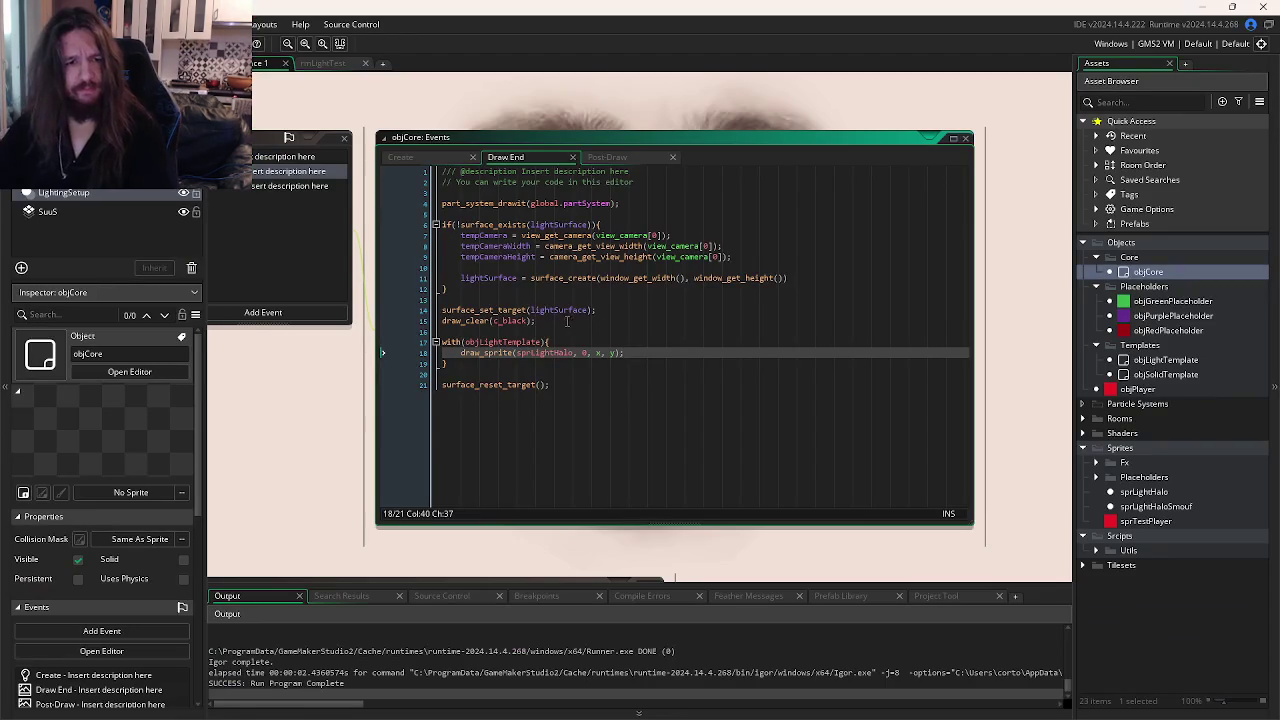
- Add camera_apply(camera); on a new line right after draw_clear(c_black);
left_click(567, 321)
key("Return")
type("camera_ap")
key("Return")
type("ca")
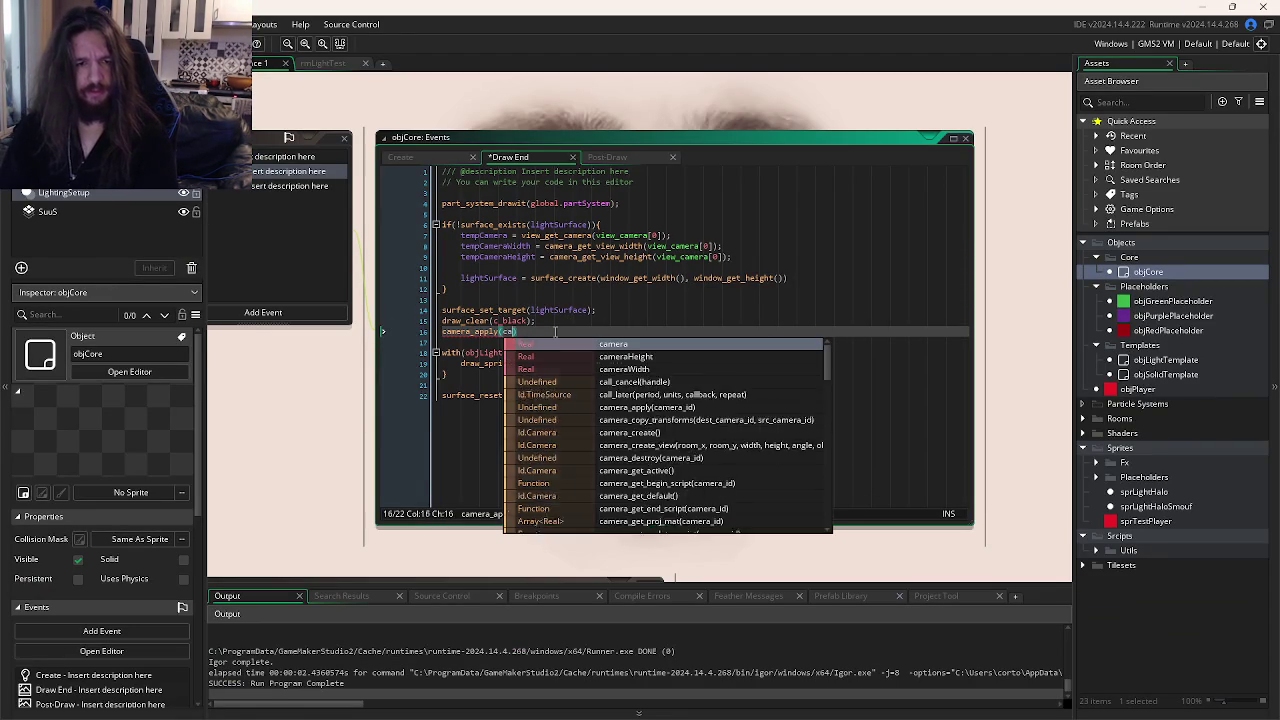
key("Return")
type(");")
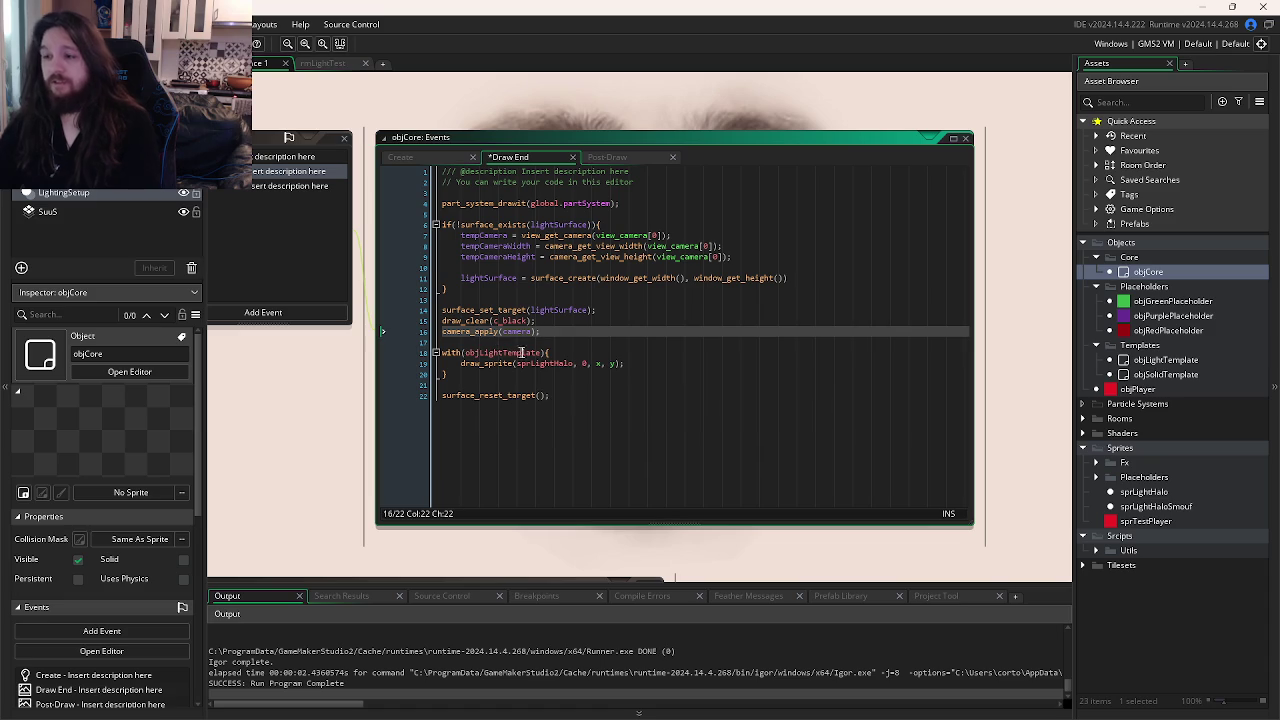
left_click(614, 366)
- Skip the tutorial forward to 12:45, where light sprites are drawn with subtract blending
key("alt+Tab")
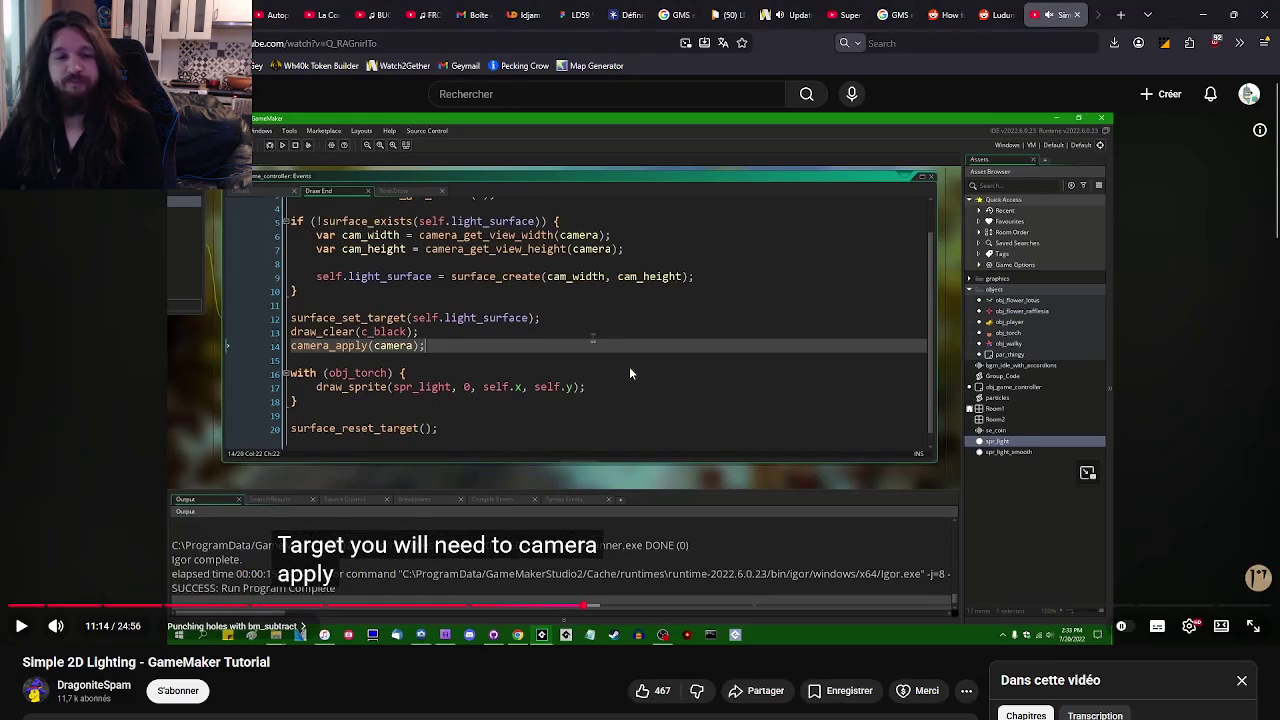
key("l")
key("l")
key("l")
key("Right")
key("Right")
key("Right")
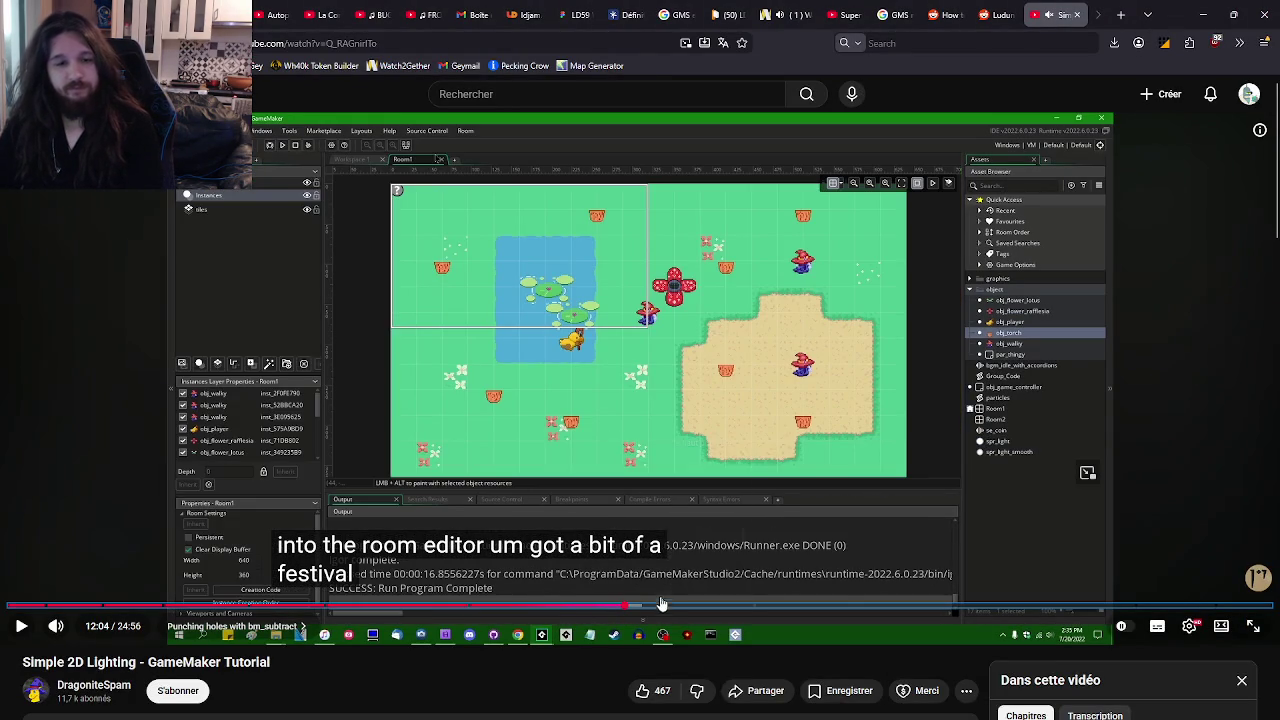
left_click(661, 604)
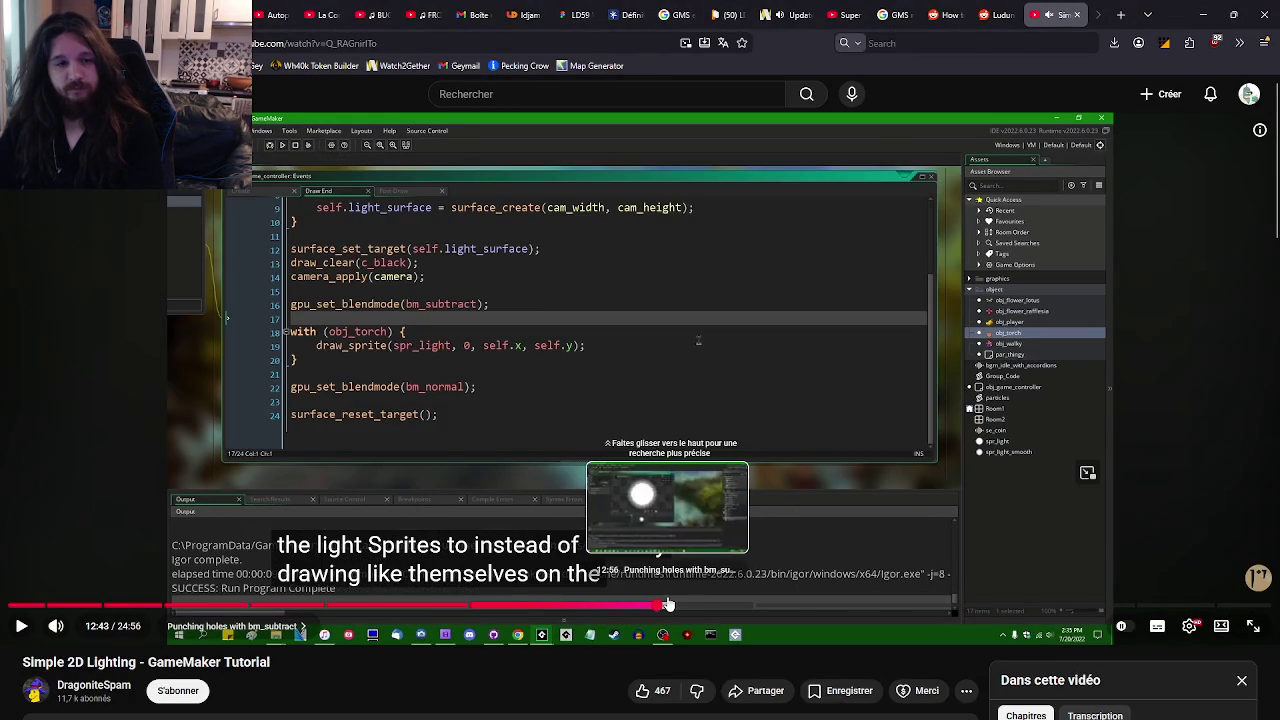
left_click(670, 605)
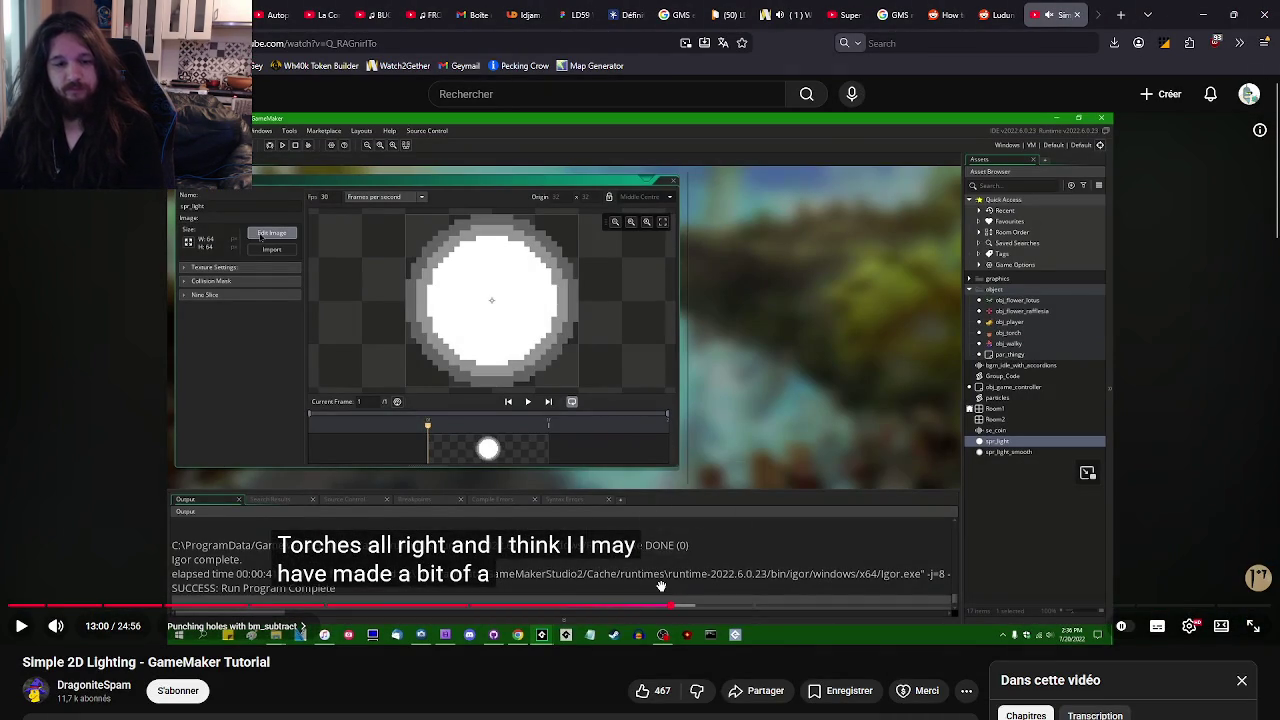
key("Left")
key("Left")
key("Left")
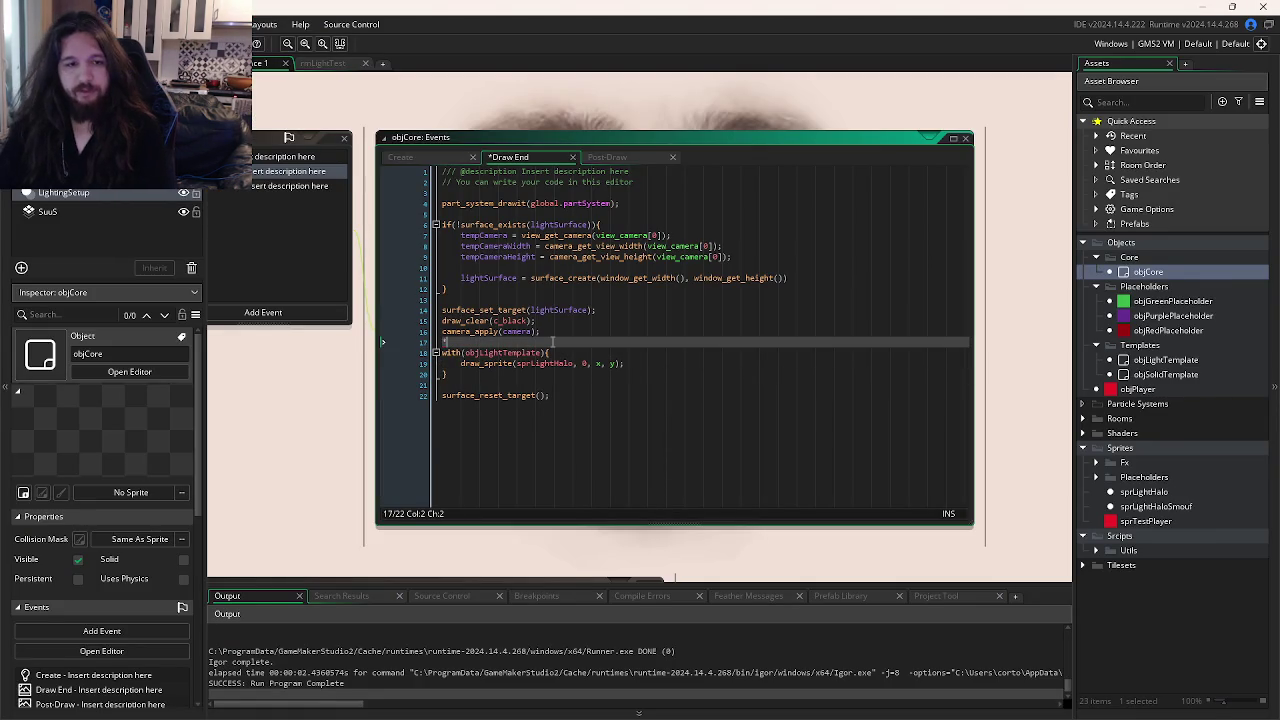
- Insert a gpu_set_blendmode call on a new line above the with block
key("alt+Tab")
key("alt+Tab")
key("Return")
key("Return")
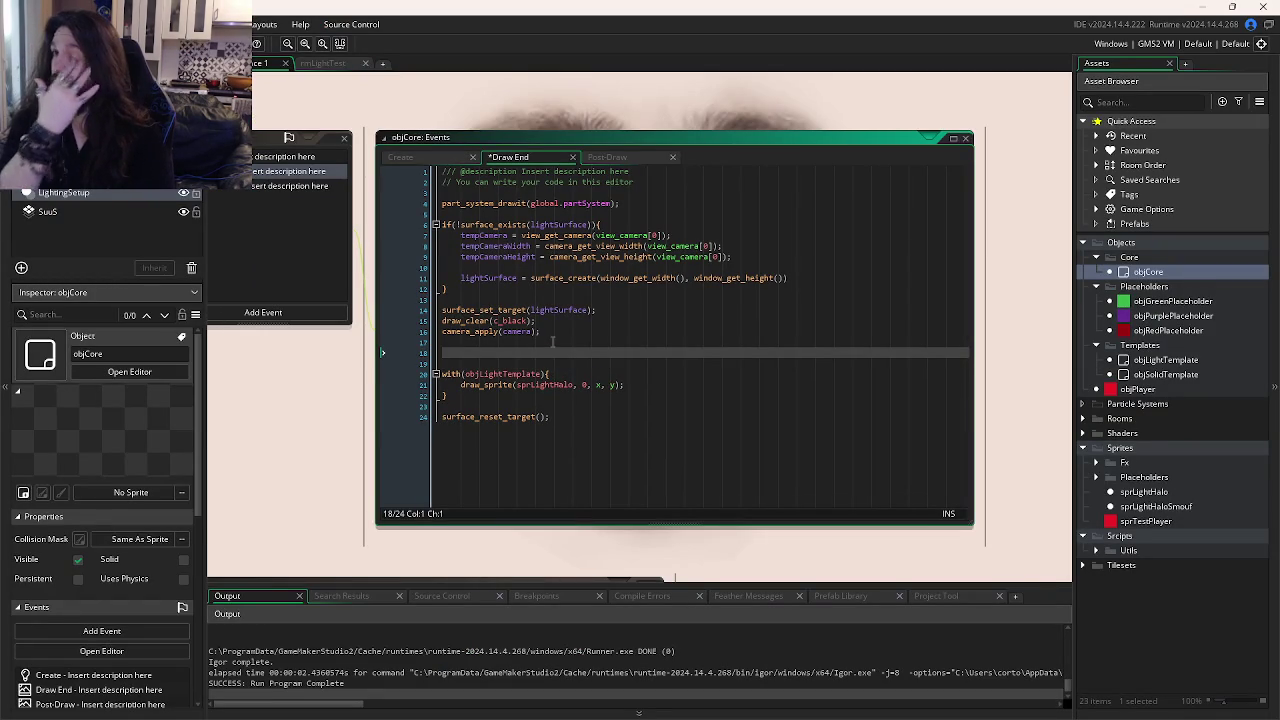
key("alt+Tab")
key("alt+Tab")
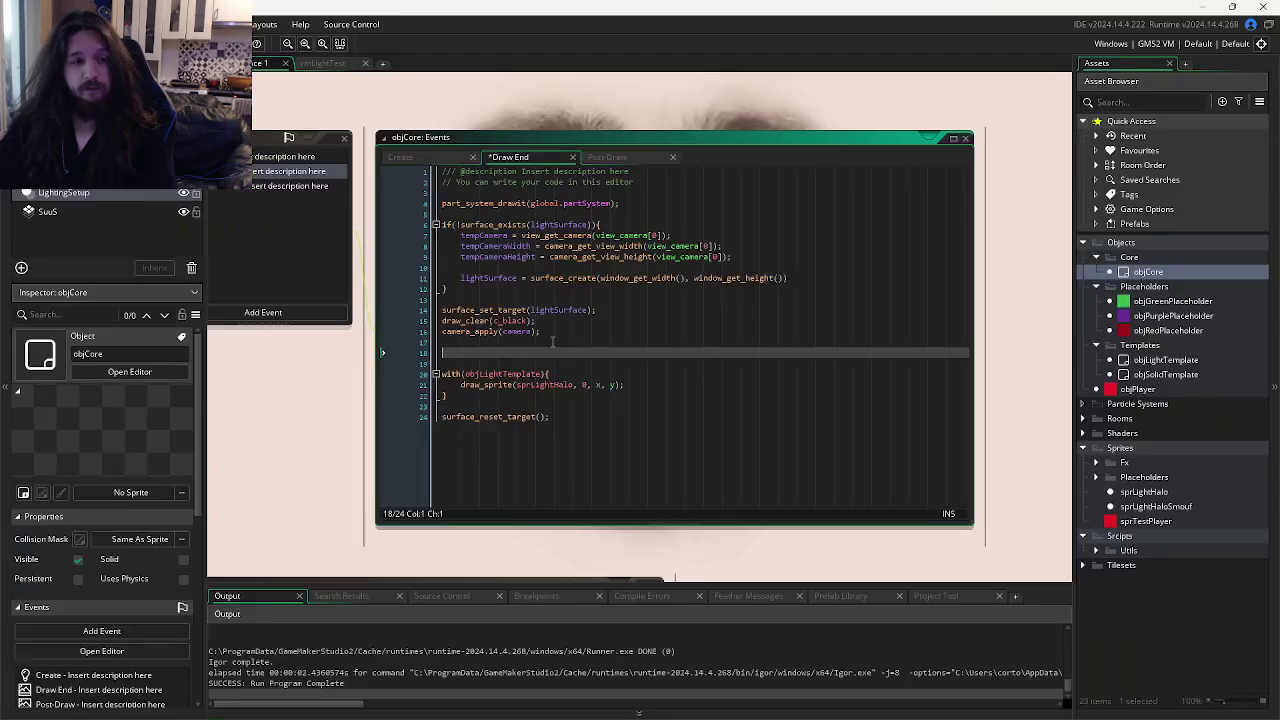
type("gpu_set_ble")
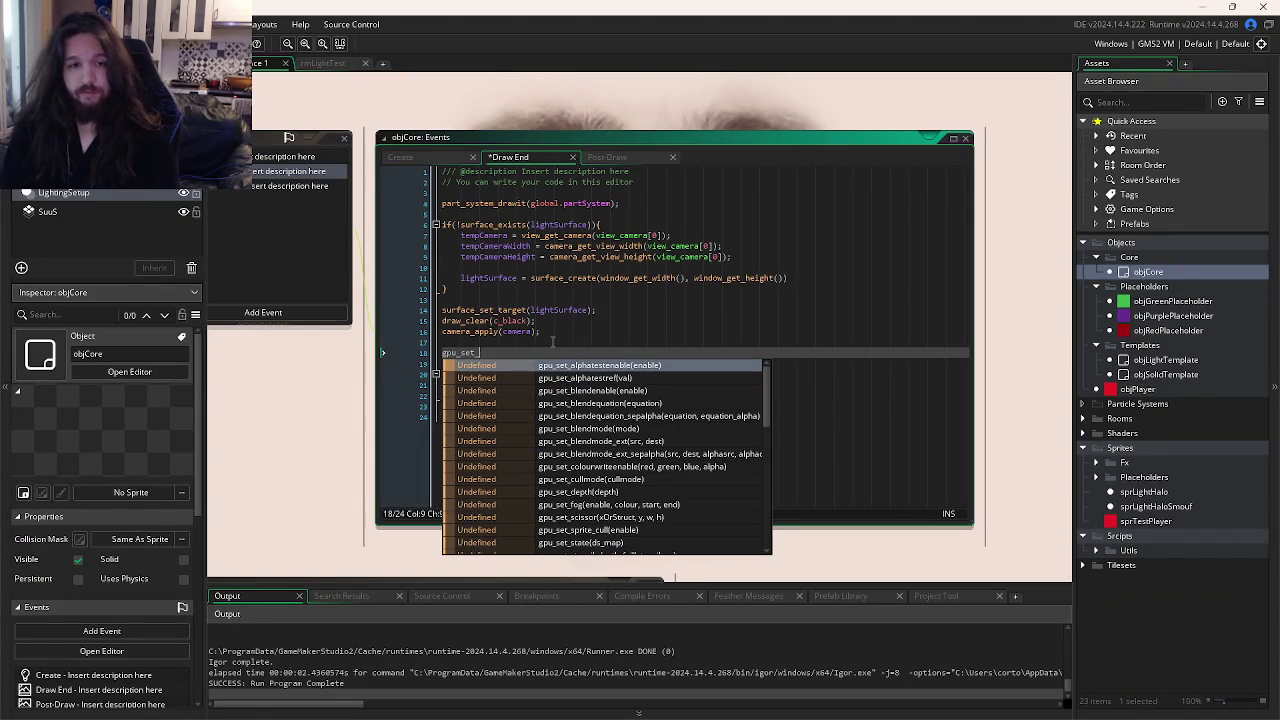
key("alt+Tab")
key("alt+Tab")
type("ndenab")
key("BackSpace")
key("BackSpace")
key("BackSpace")
type("mo")
key("Return")
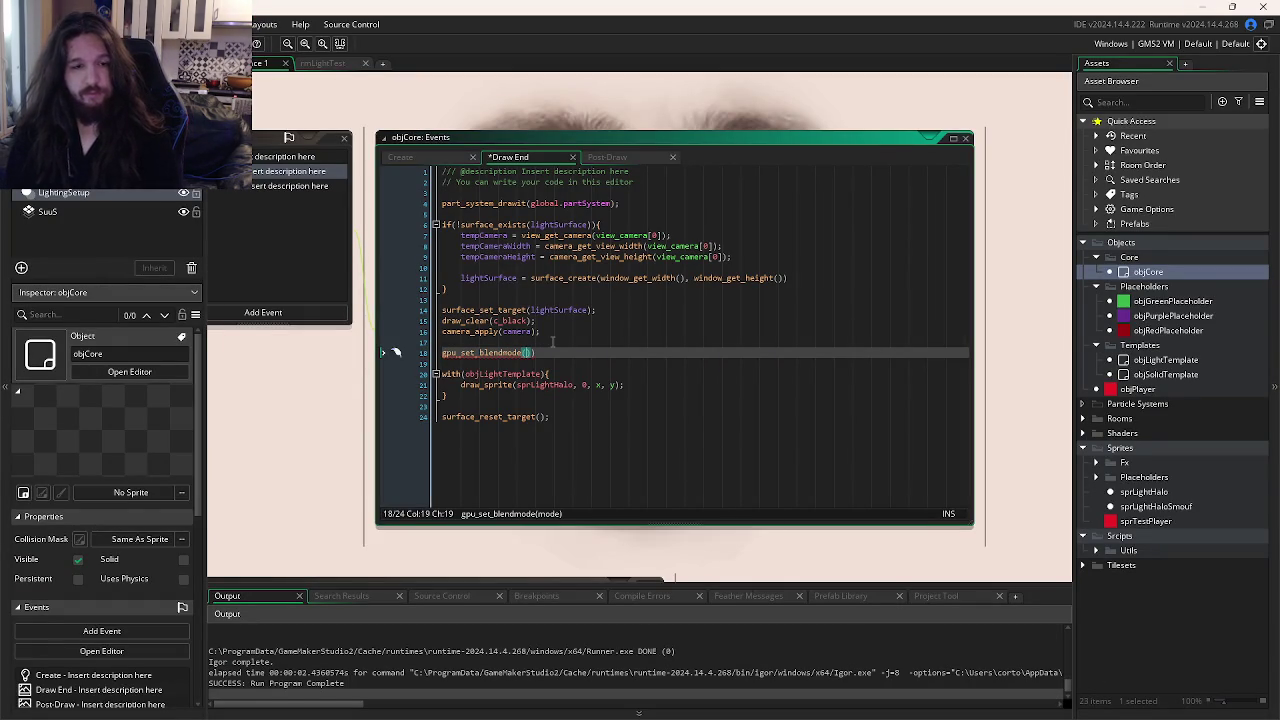
- Complete it as gpu_set_blendmode(bm_subtract); and run the game with F5
type("bm_su")
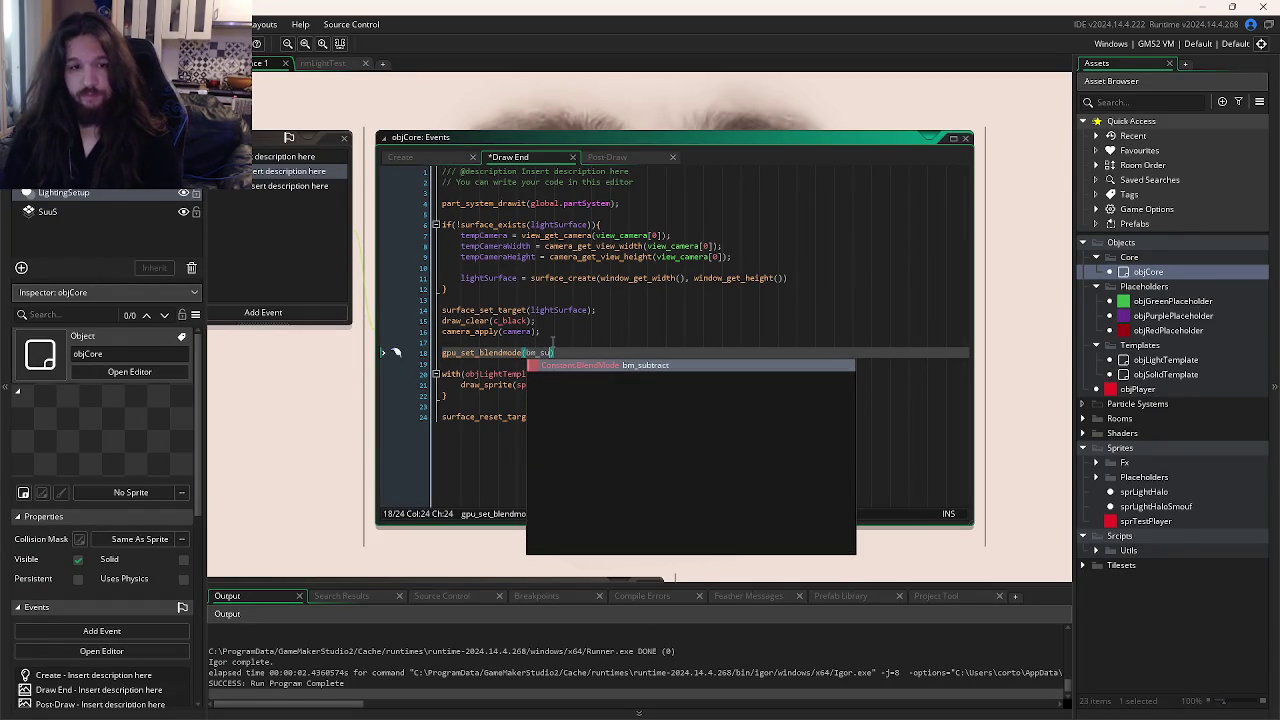
key("alt+Tab")
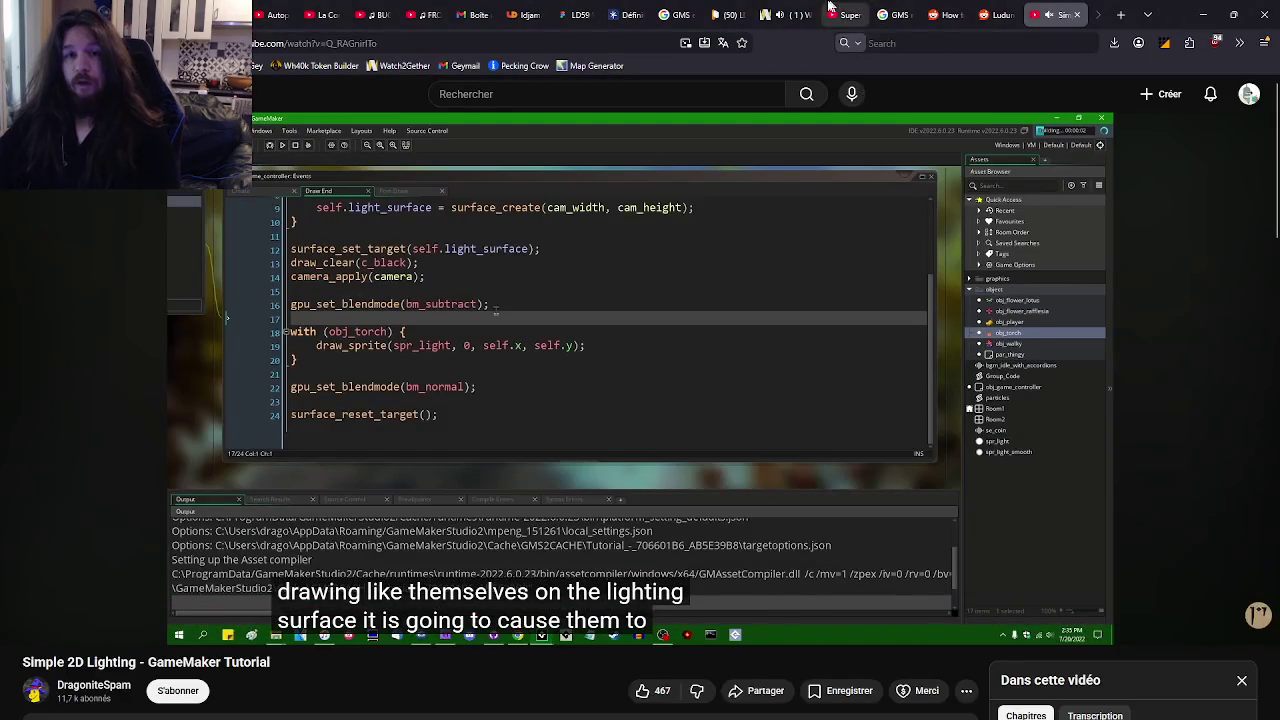
left_click(785, 14)
mouse_move(943, 558)
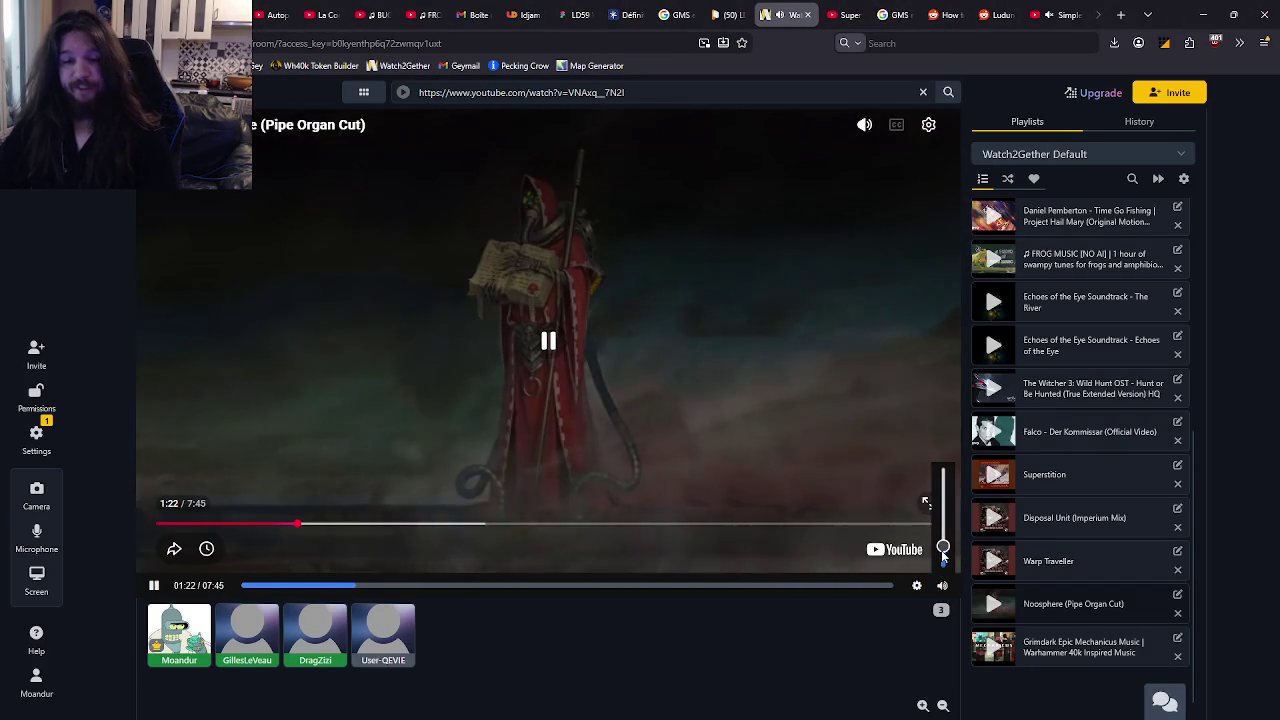
key("alt+Tab")
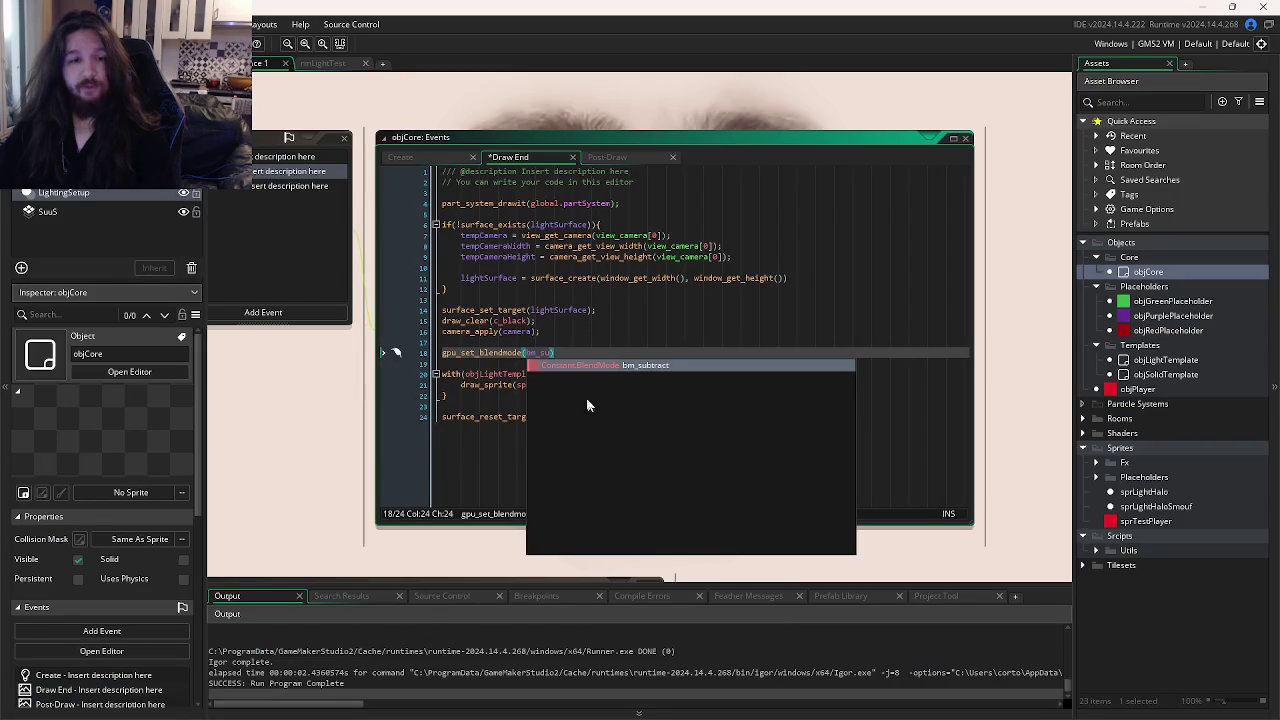
key("Return")
type(");")
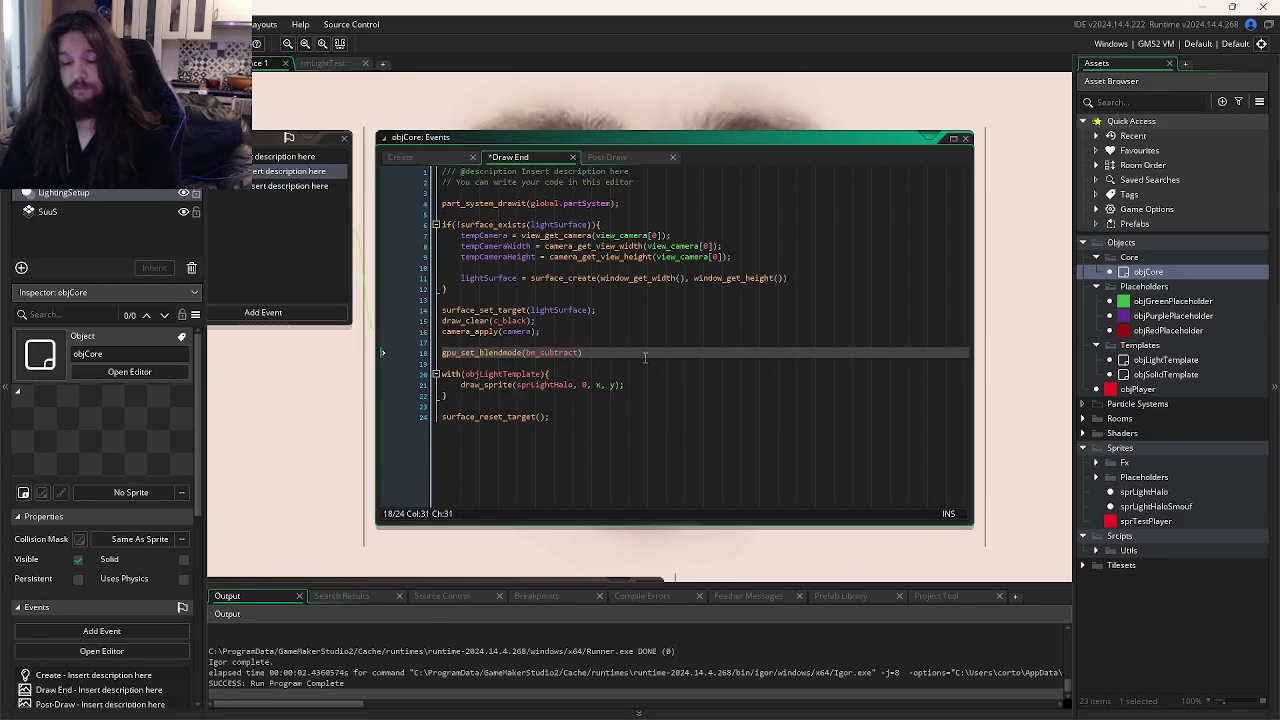
key("F5")
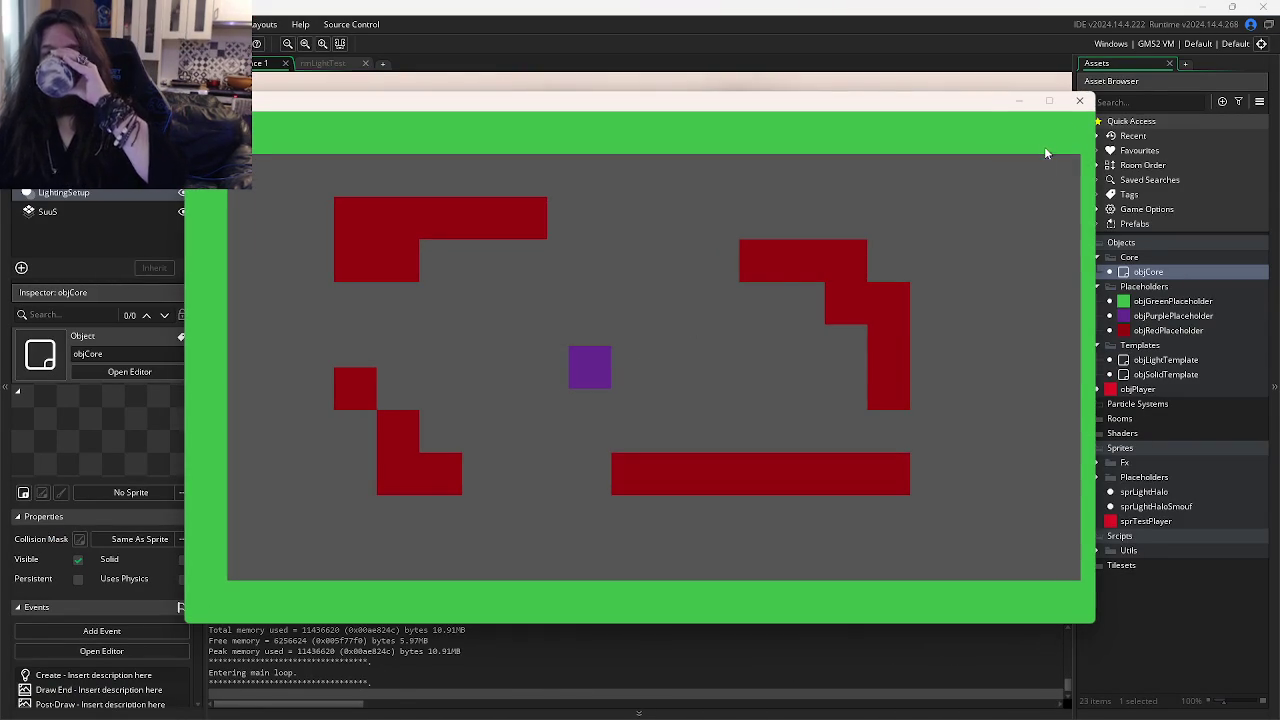
- Close the game and place an objCore instance at -96, 352 in rmLightTest
left_click(1080, 101)
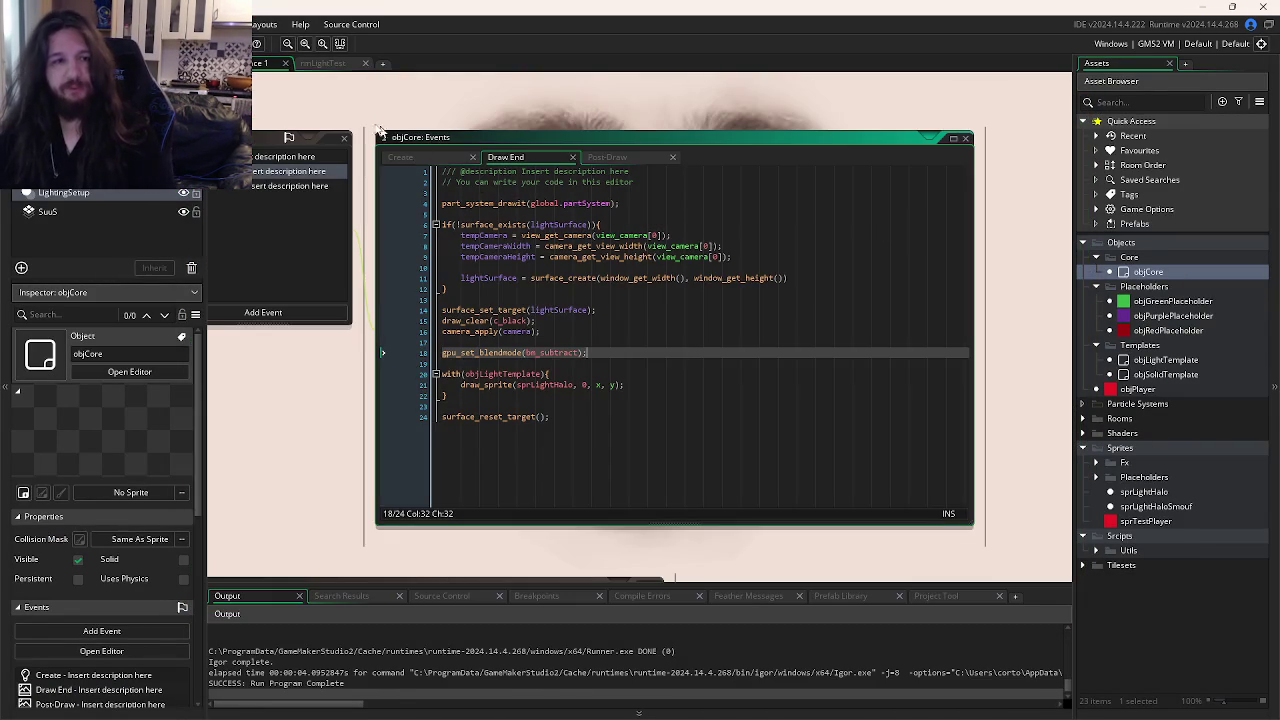
left_click(318, 63)
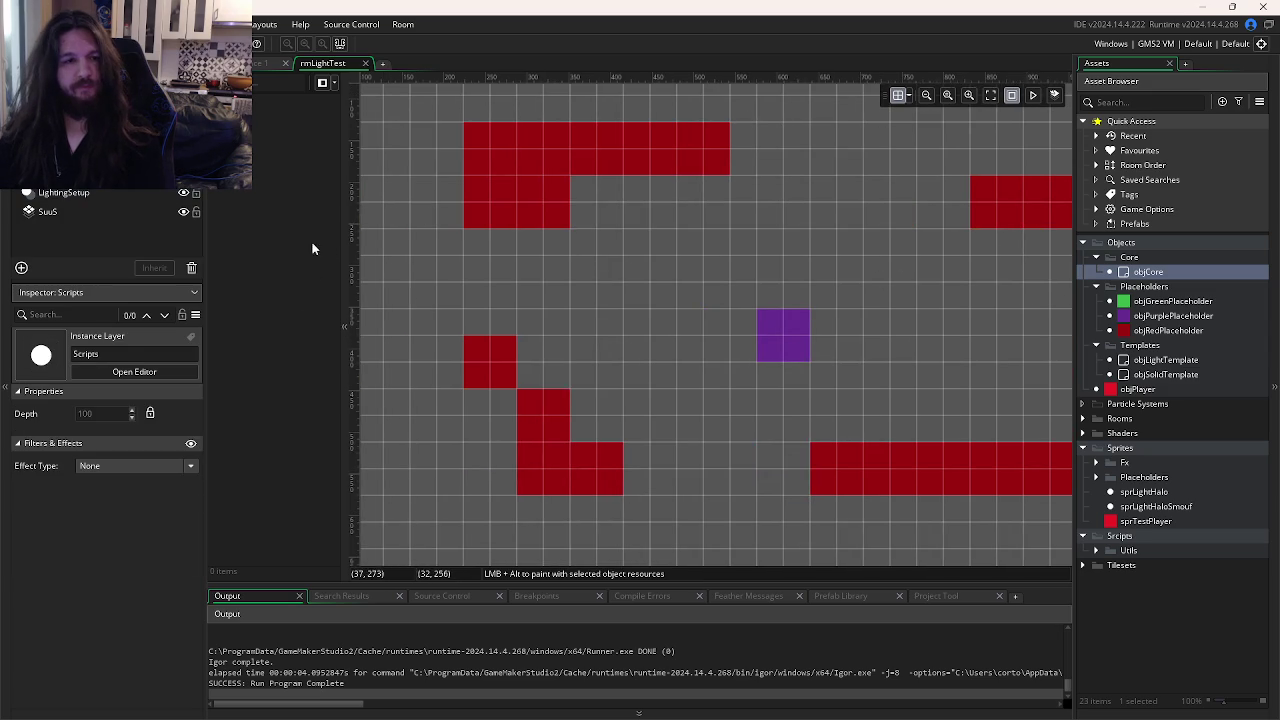
left_click_drag(432, 330, 749, 334)
scroll(757, 271, "down", 4)
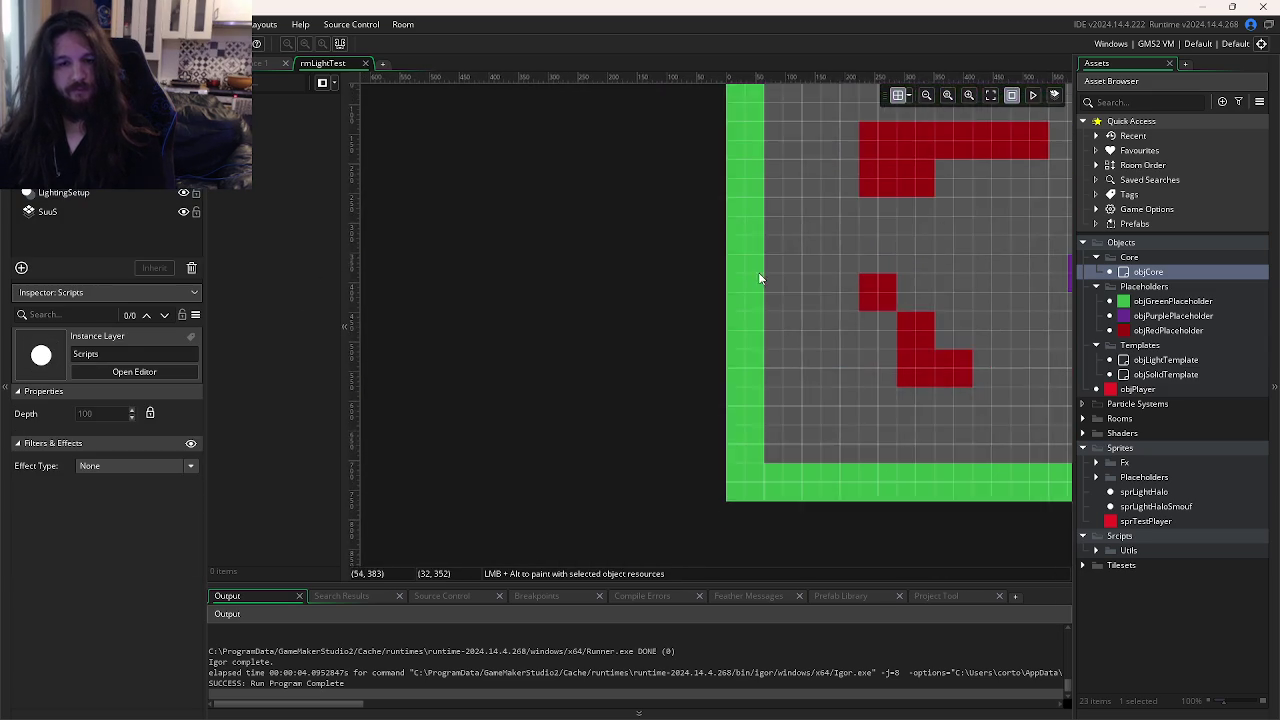
left_click(697, 264, "alt")
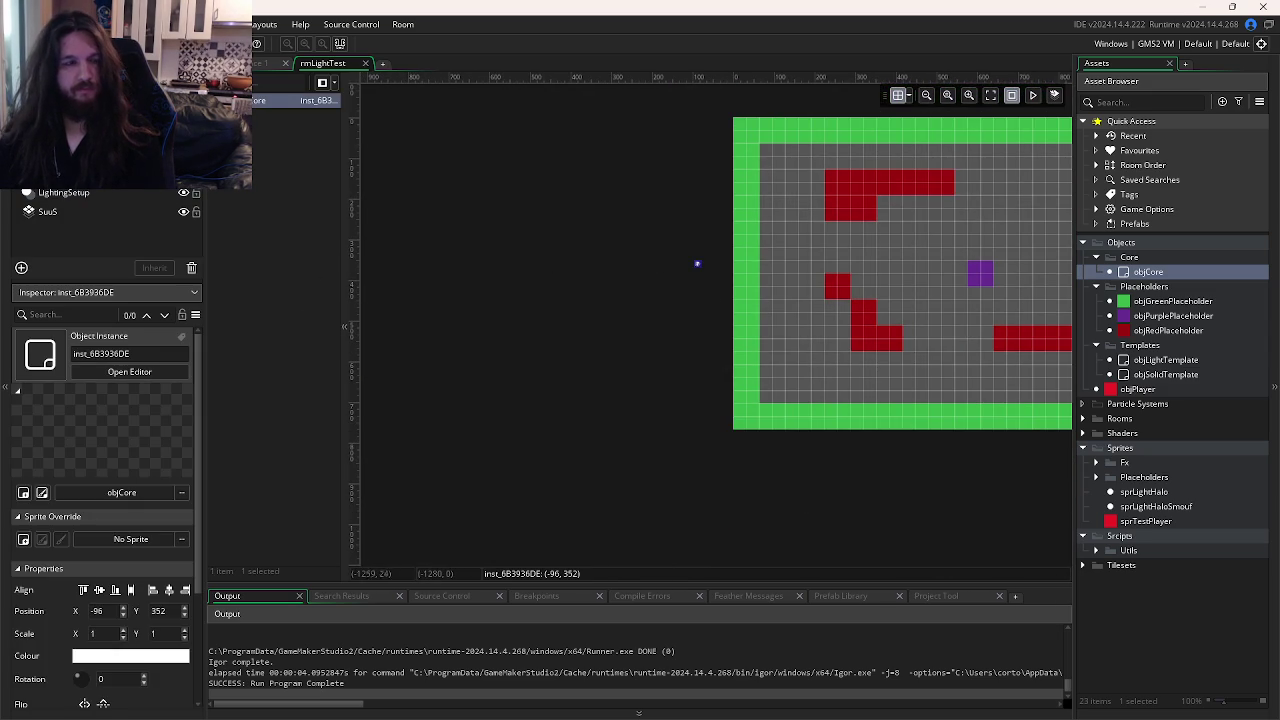
- Place four objLightTemplate instances at different spots inside rmLightTest
key("F5")
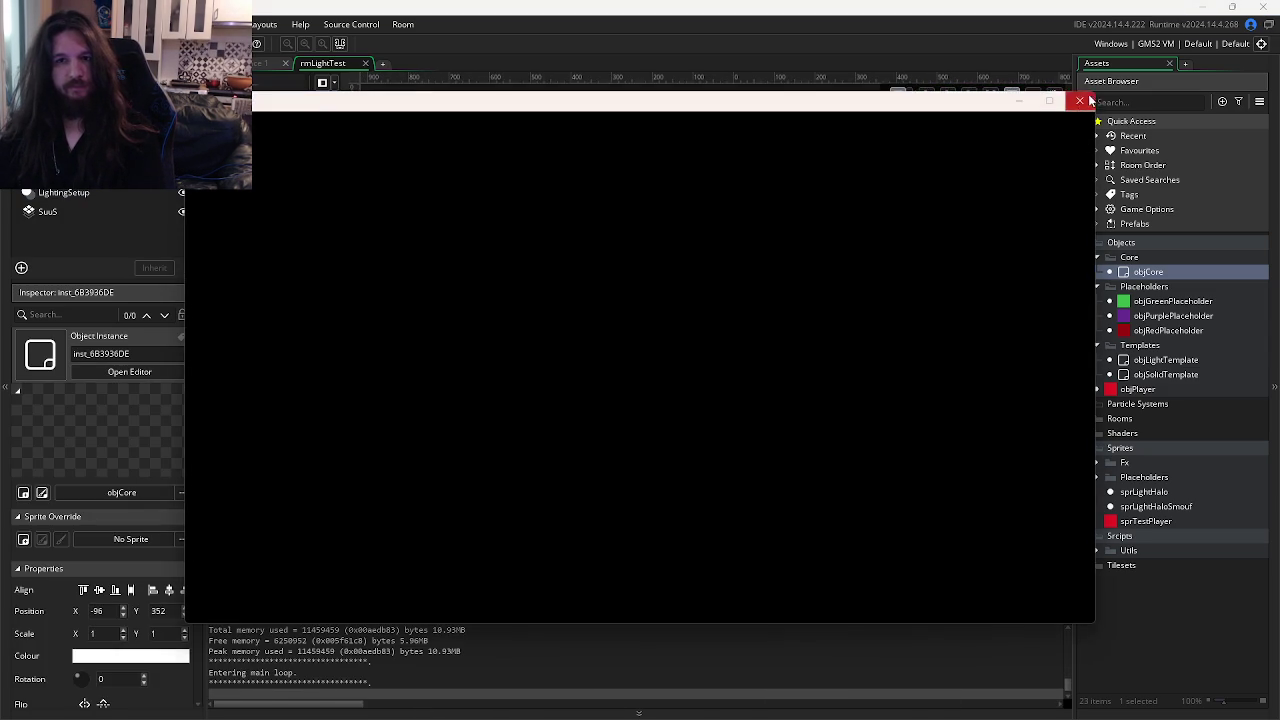
left_click(1079, 100)
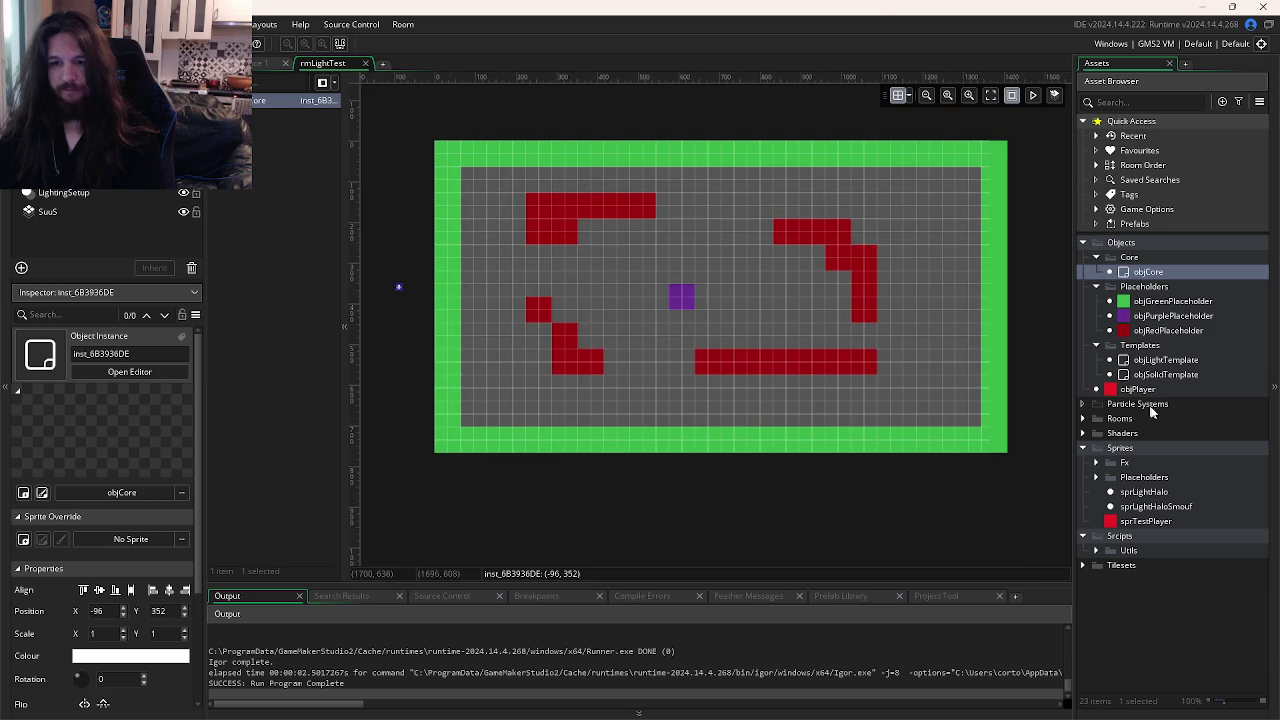
left_click(1166, 359)
left_click(750, 299, "alt")
left_click(659, 378, "alt")
left_click(567, 234, "alt")
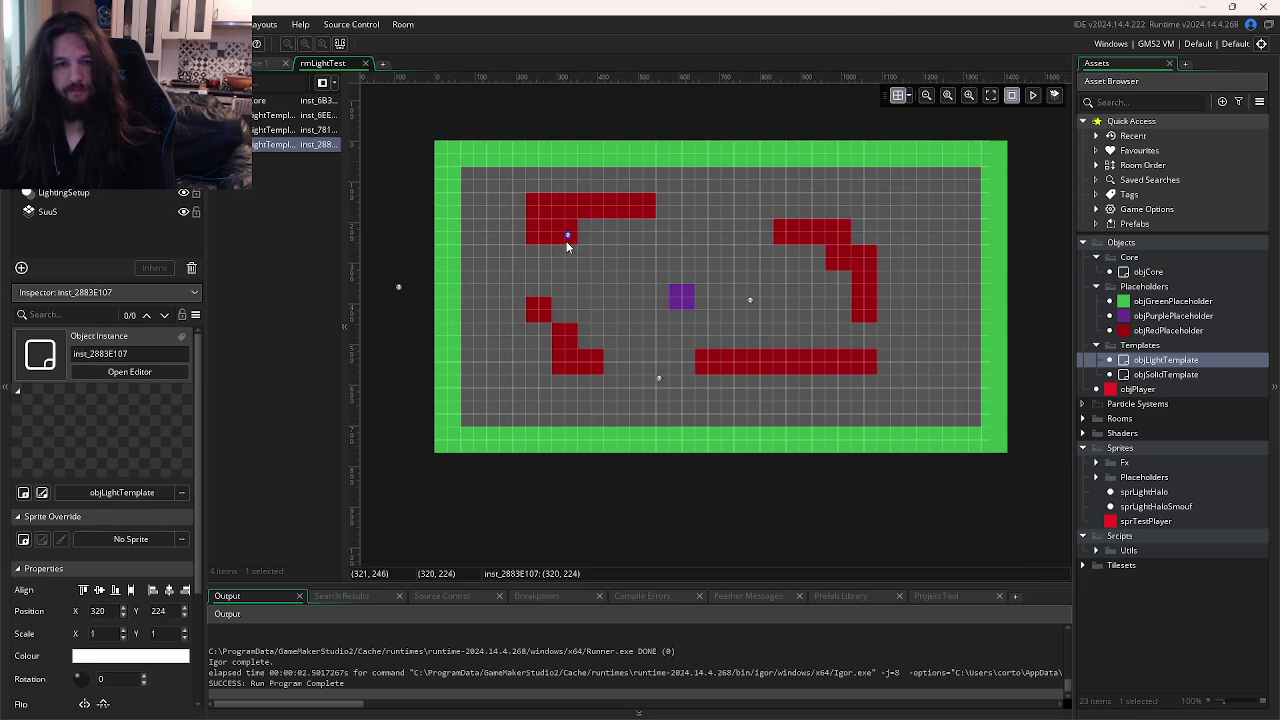
left_click(775, 196, "alt")
- Run the game to test the lights, then return to objCore's code and the tutorial
key("F5")
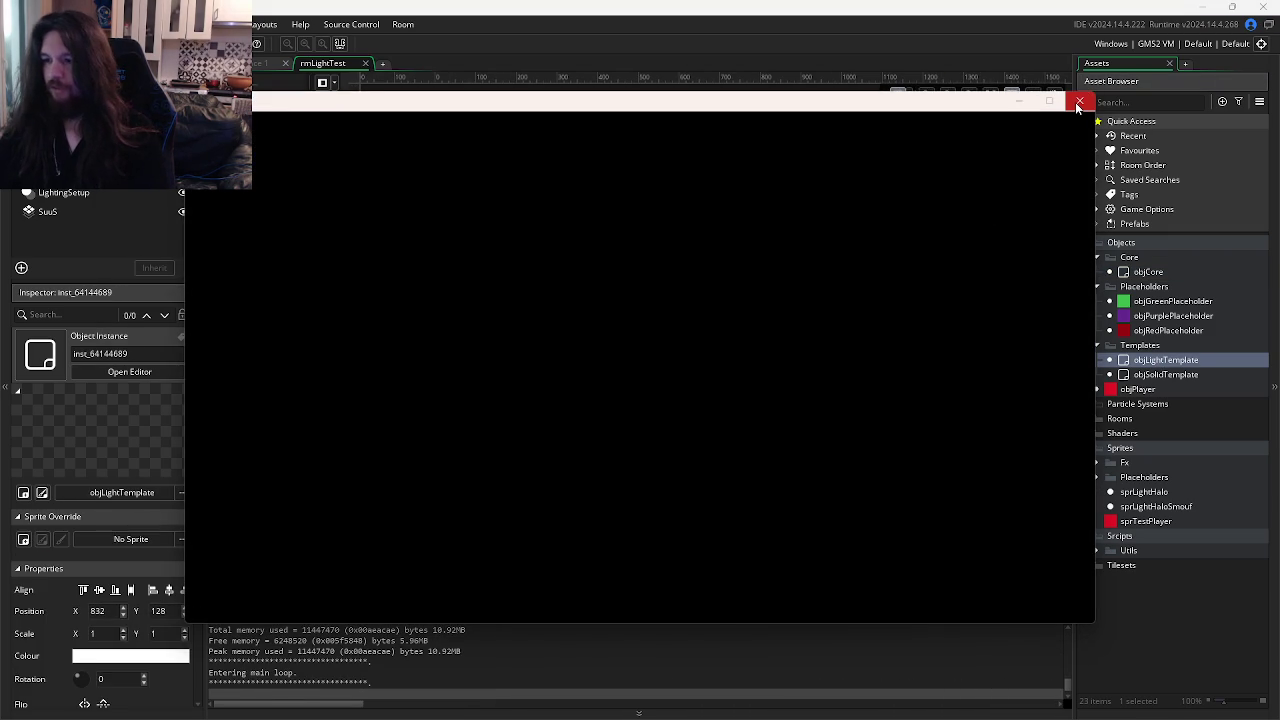
left_click(1079, 101)
left_click(262, 63)
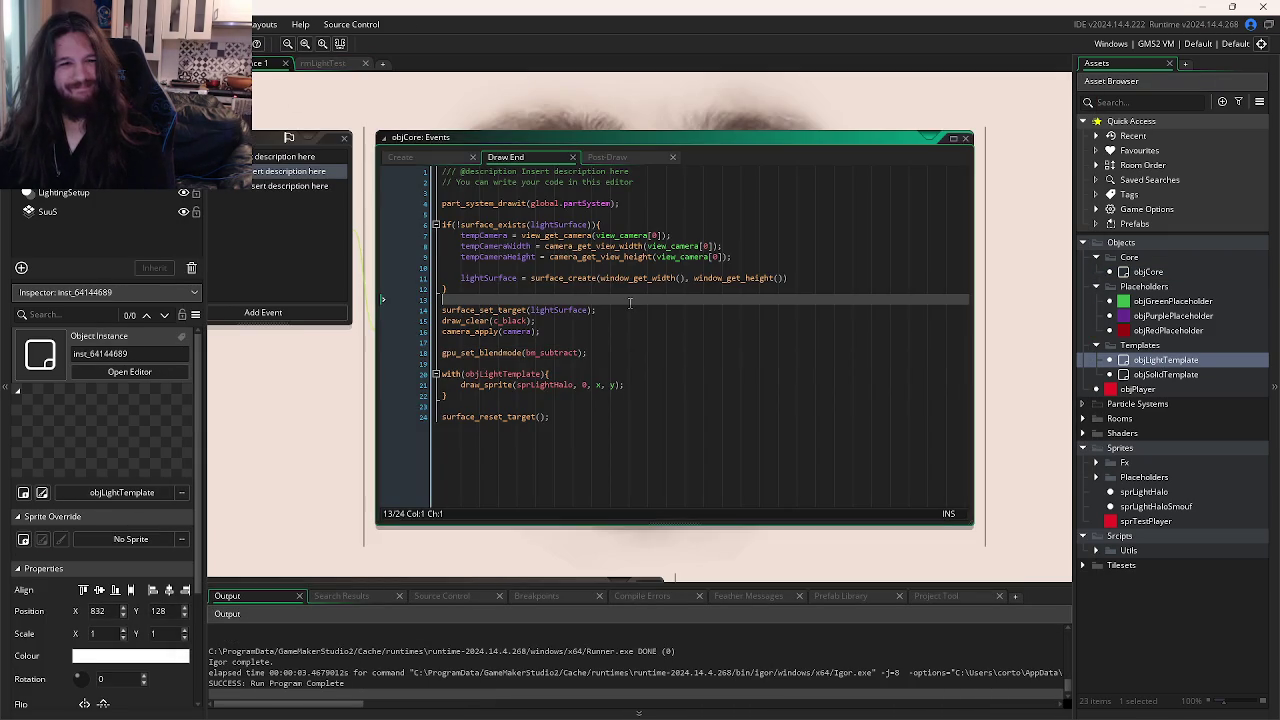
key("alt+Tab")
key("alt+Tab")
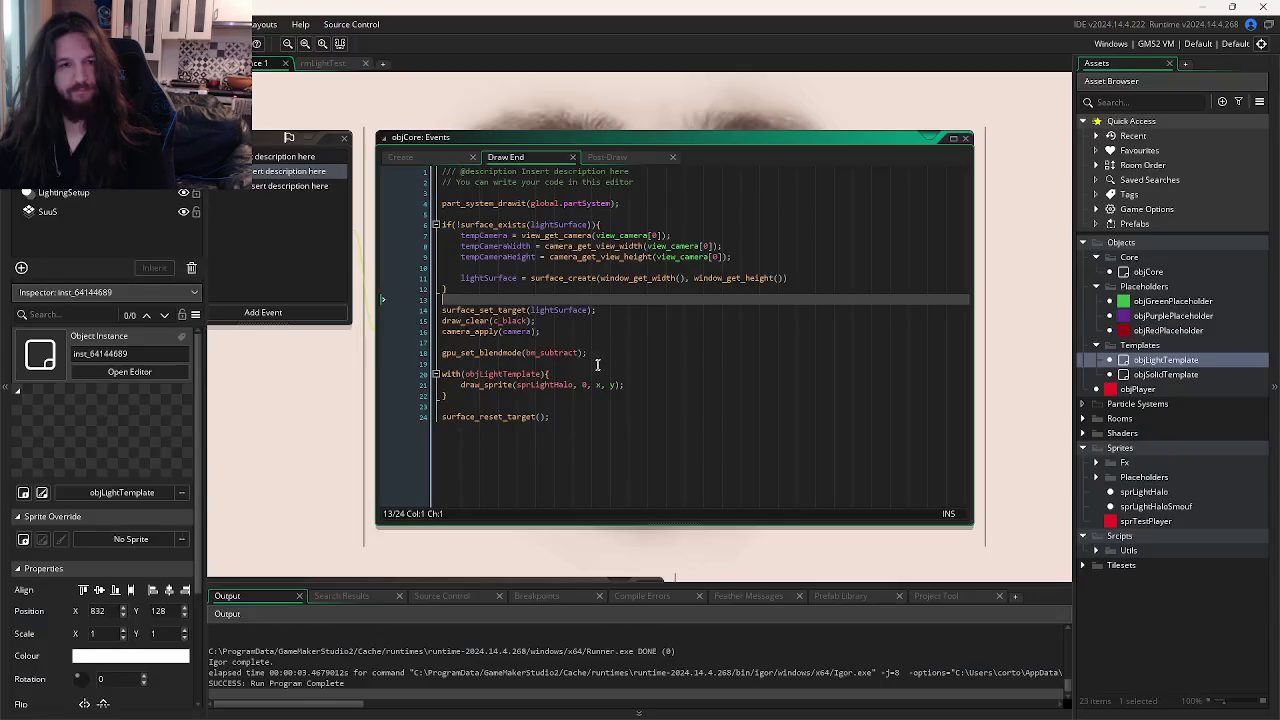
key("alt+Tab")
key("Tab")
key("alt+Tab")
key("Tab")
key("alt+Tab")
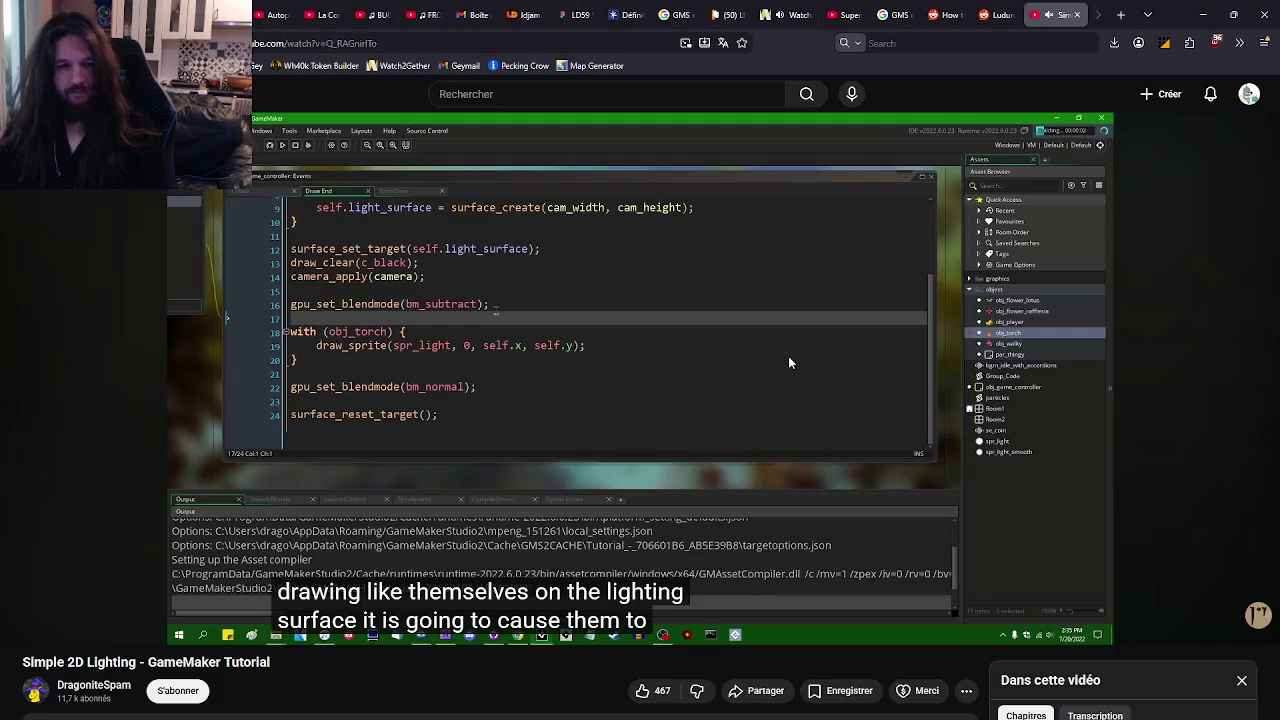
key("Right")
key("Right")
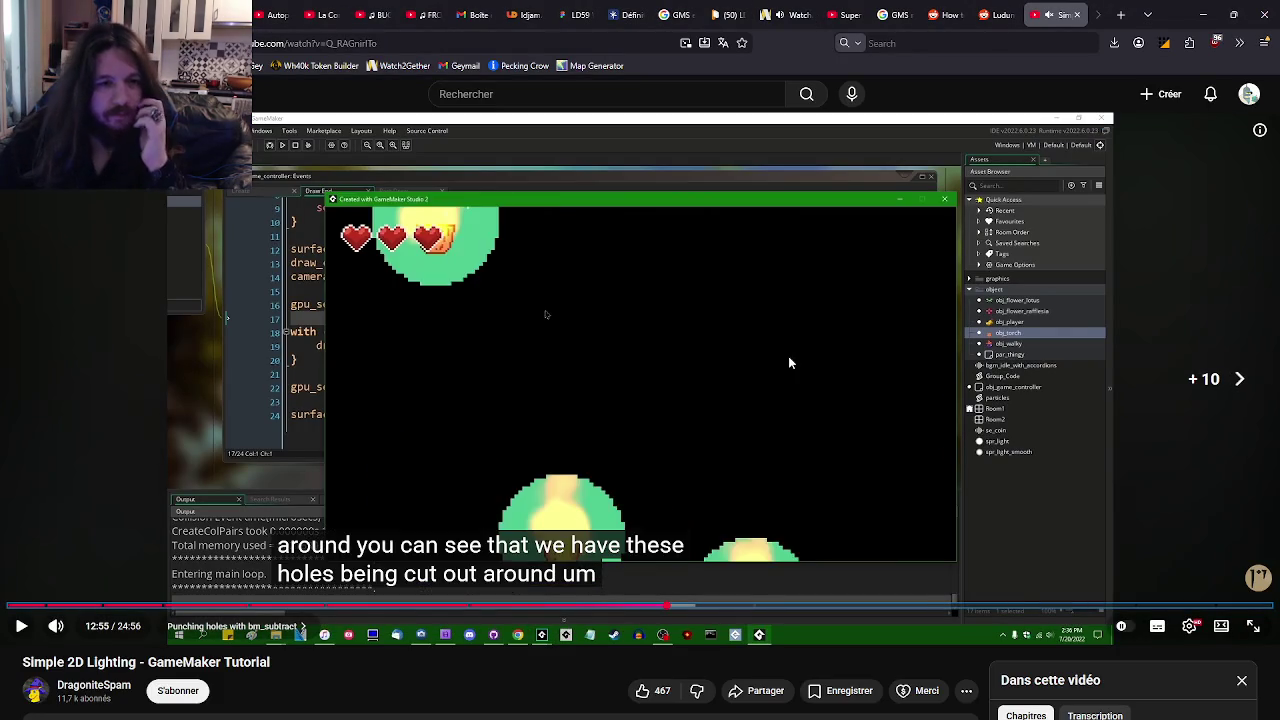
key("Left")
key("Left")
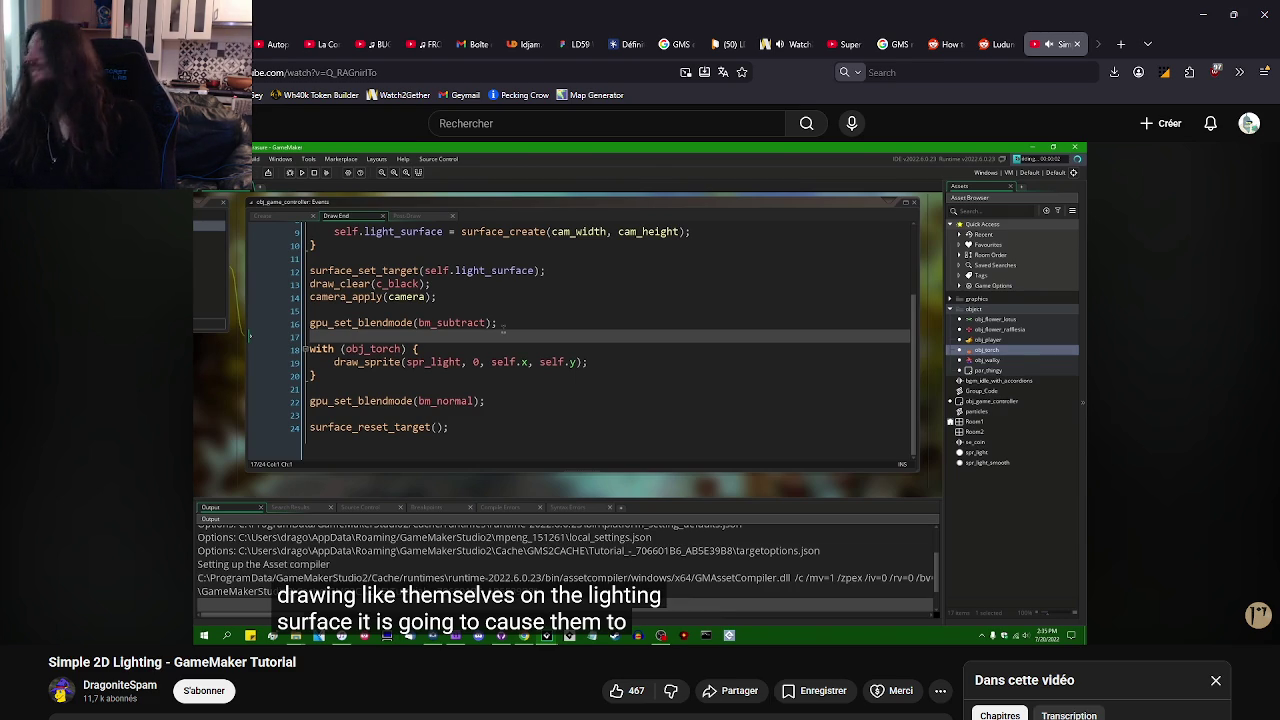
key("super+Up")
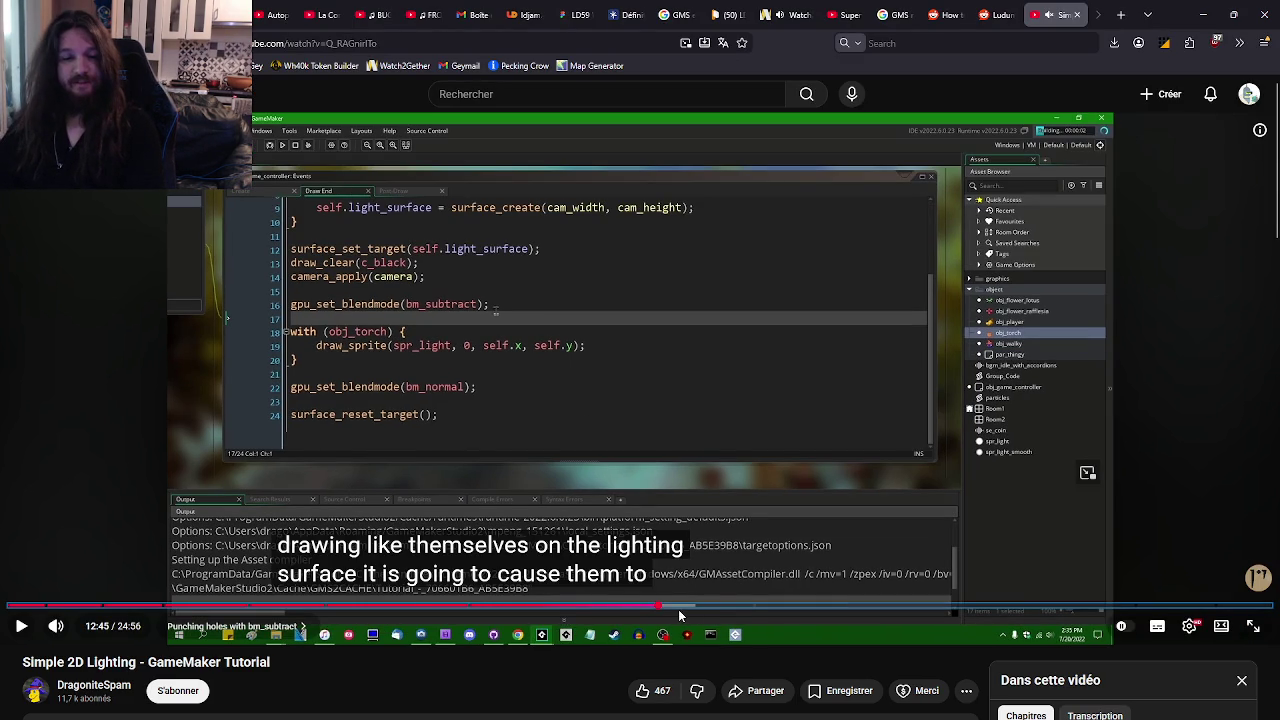
- Scrub the tutorial through 13:53 and 21:56 to near the end, then rewind to 10:34
left_click(680, 607)
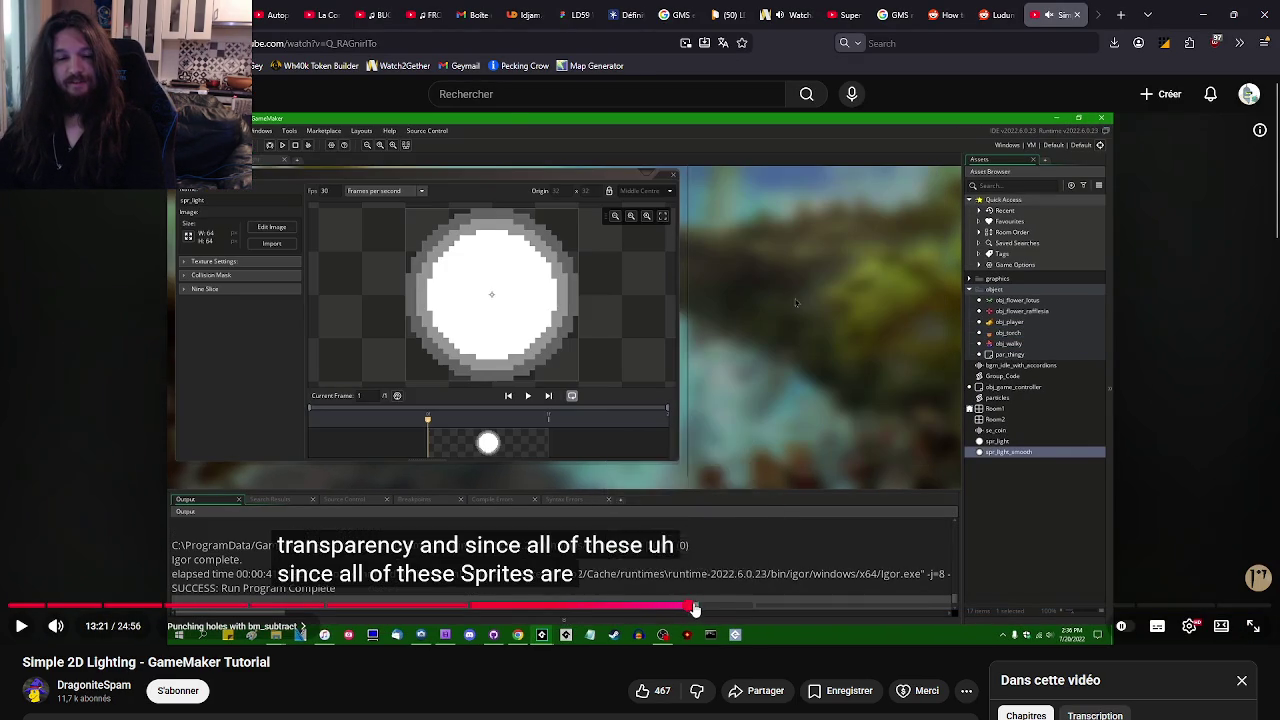
left_click_drag(680, 607, 720, 610)
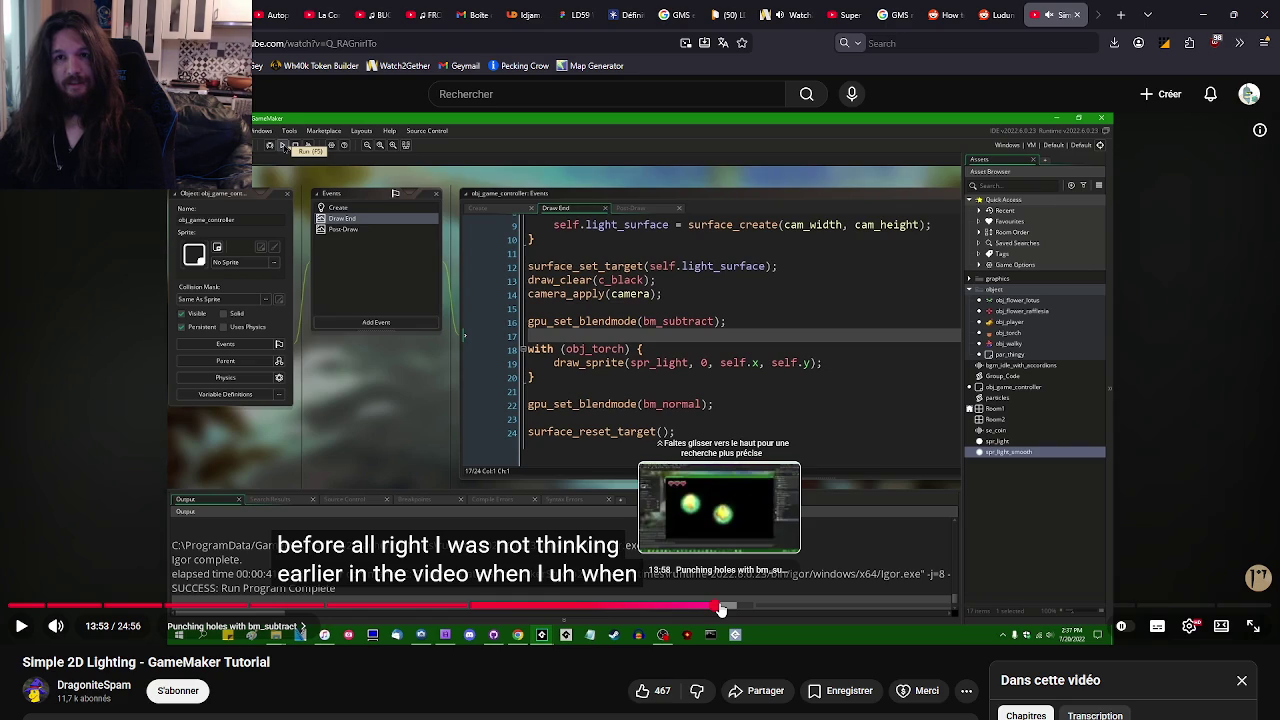
left_click_drag(720, 607, 715, 607)
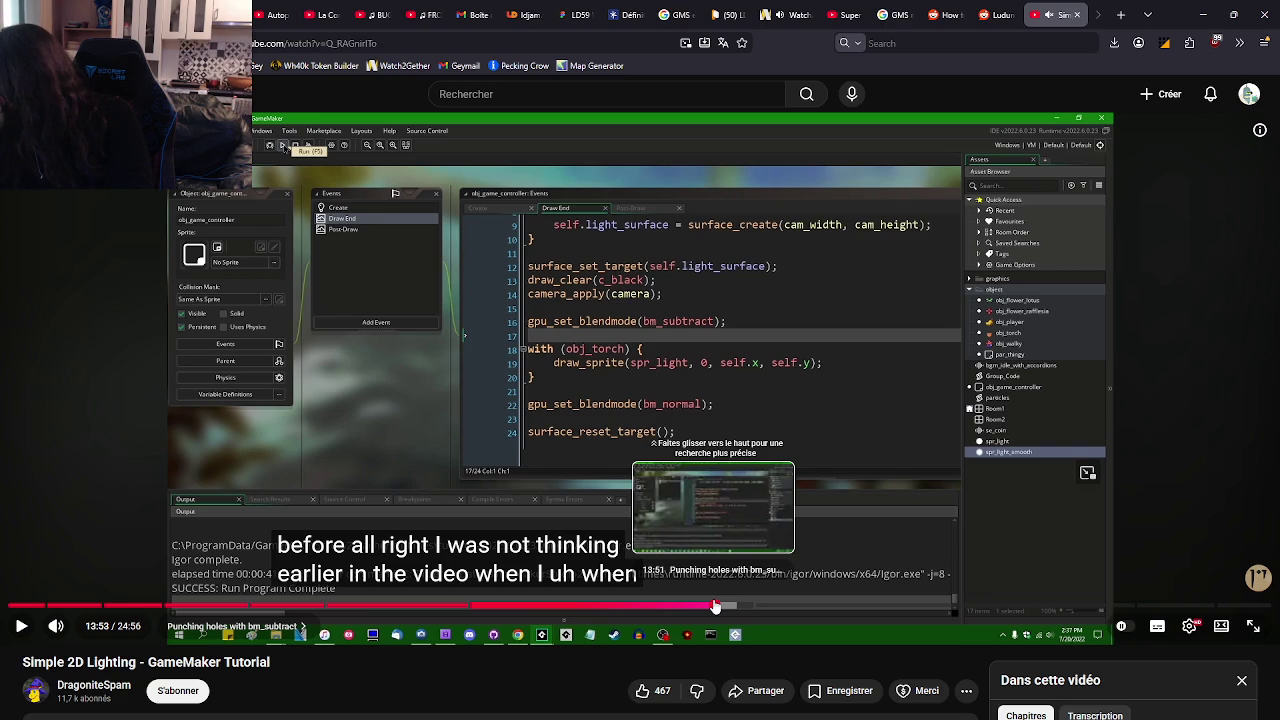
left_click_drag(716, 607, 715, 607)
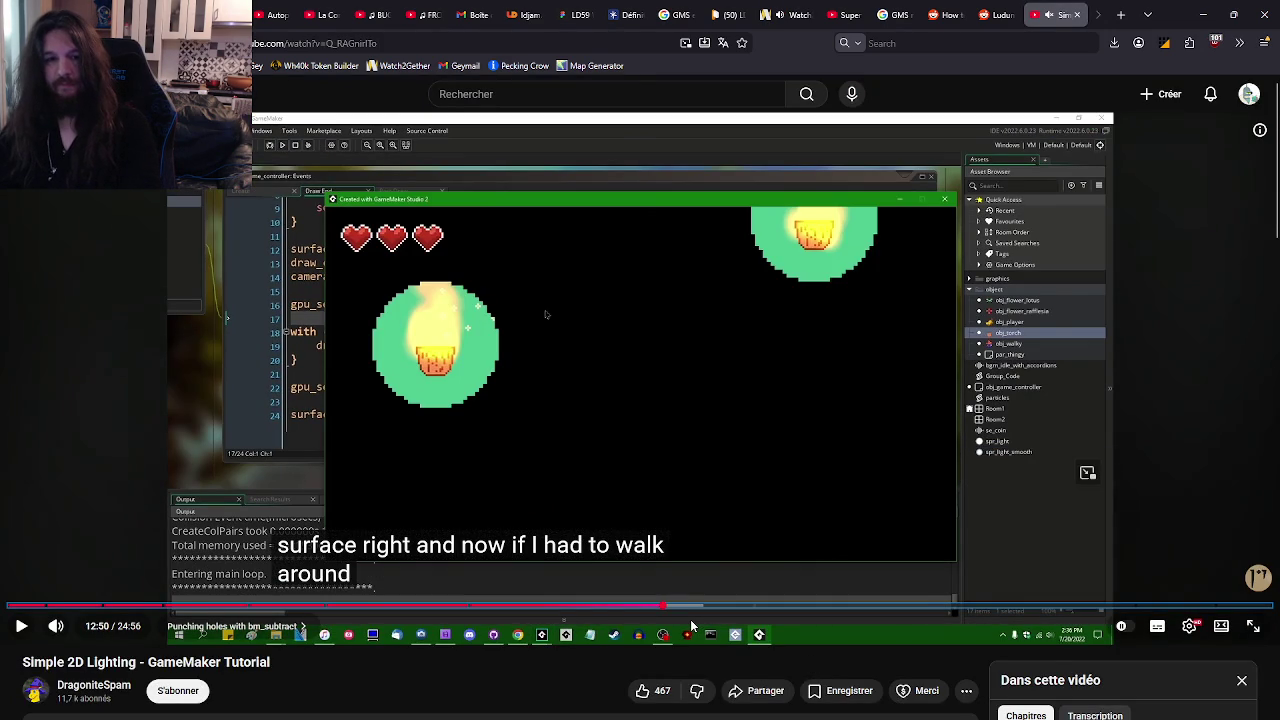
key("space")
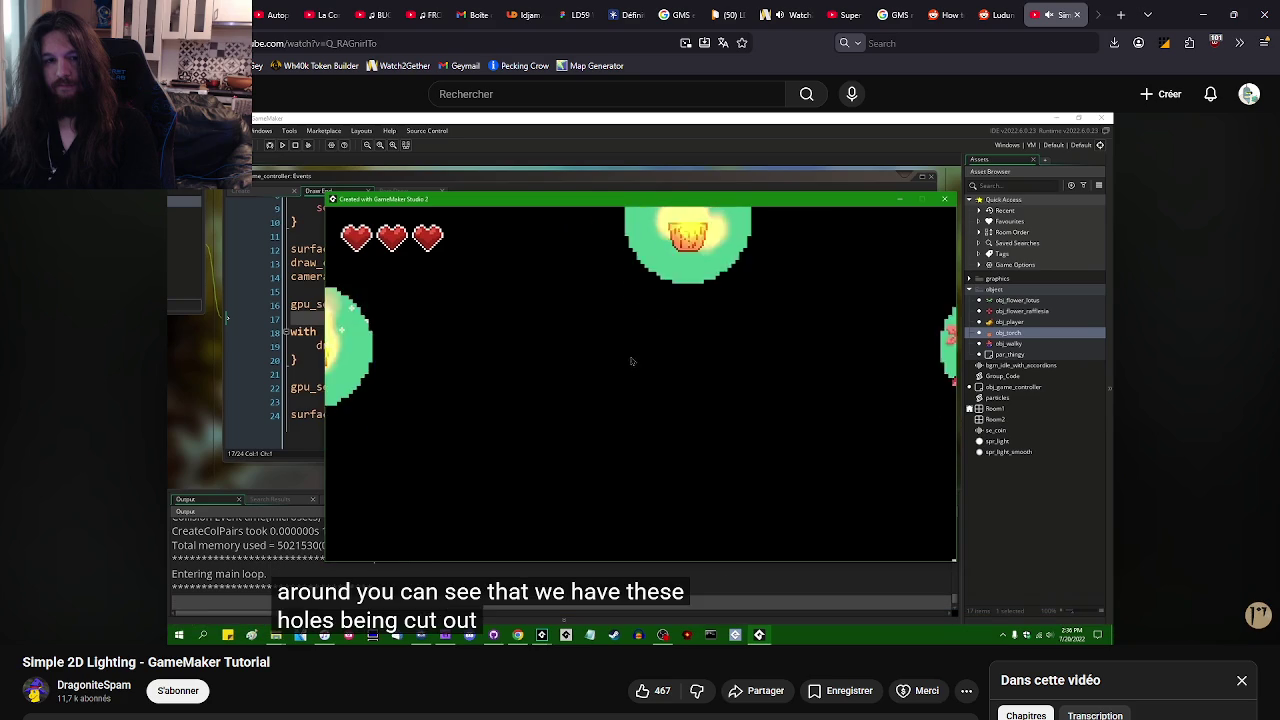
key("space")
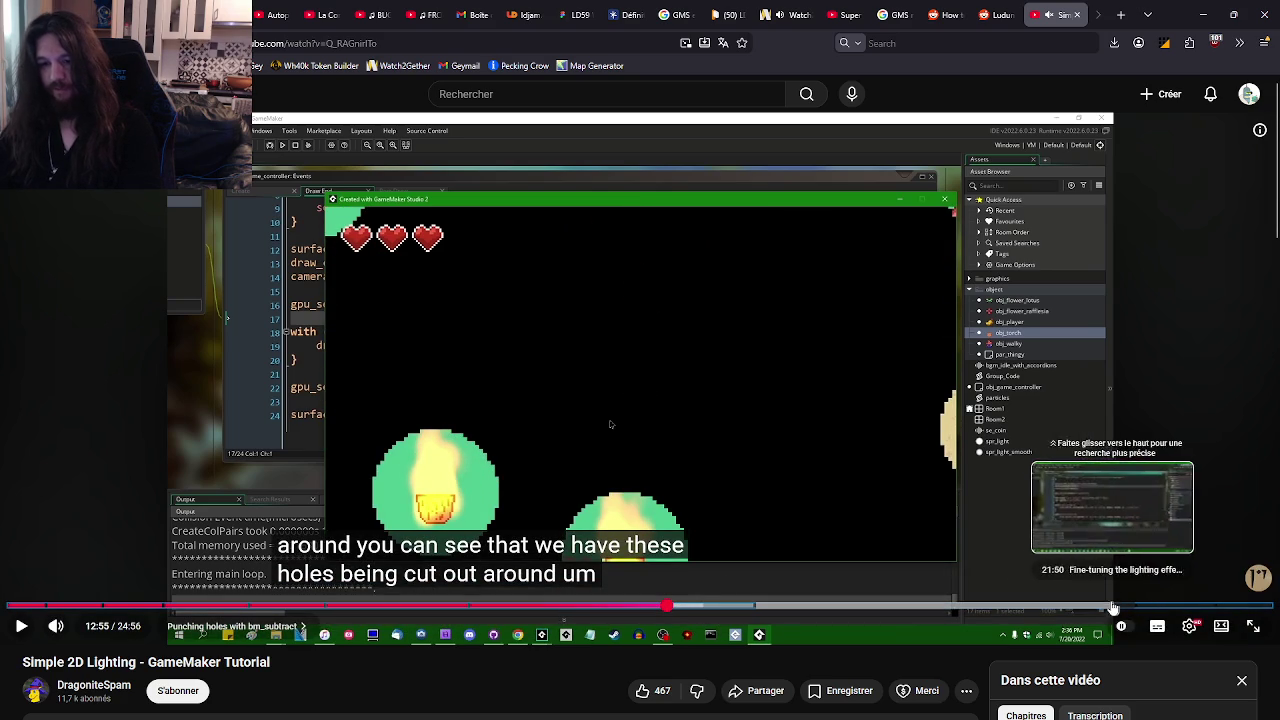
left_click(1119, 607)
left_click(1011, 473)
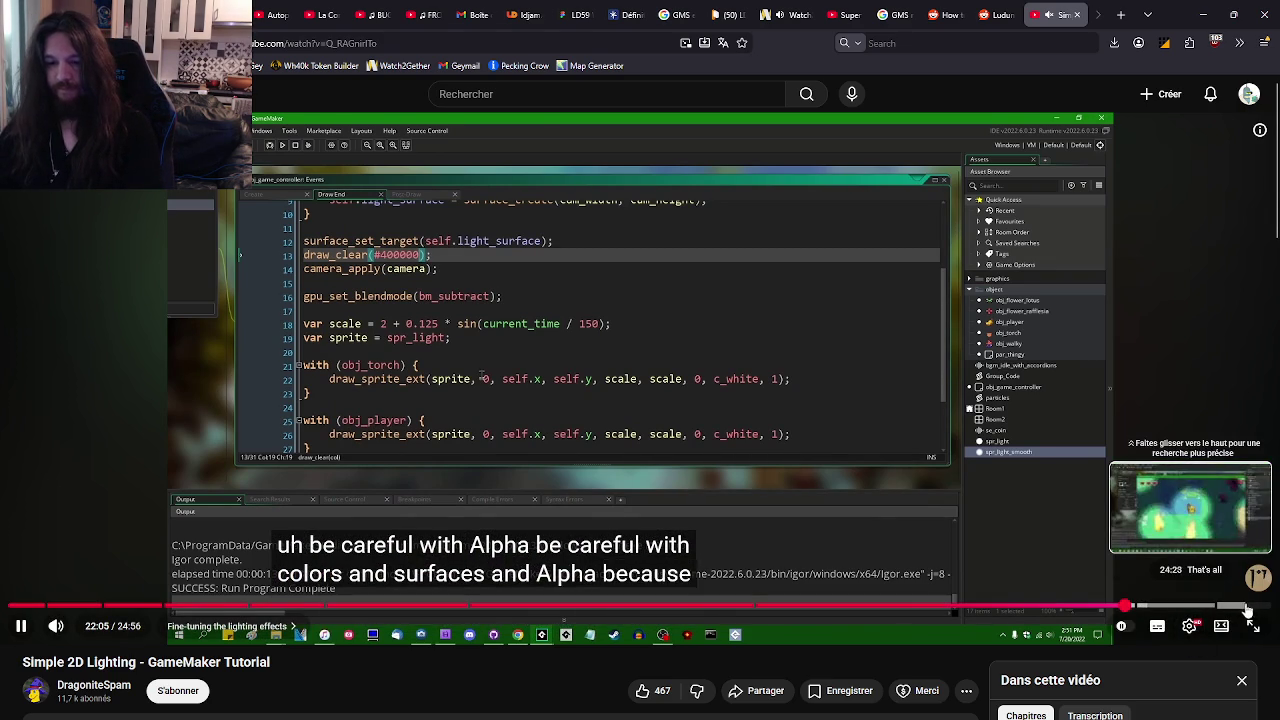
left_click(1240, 607)
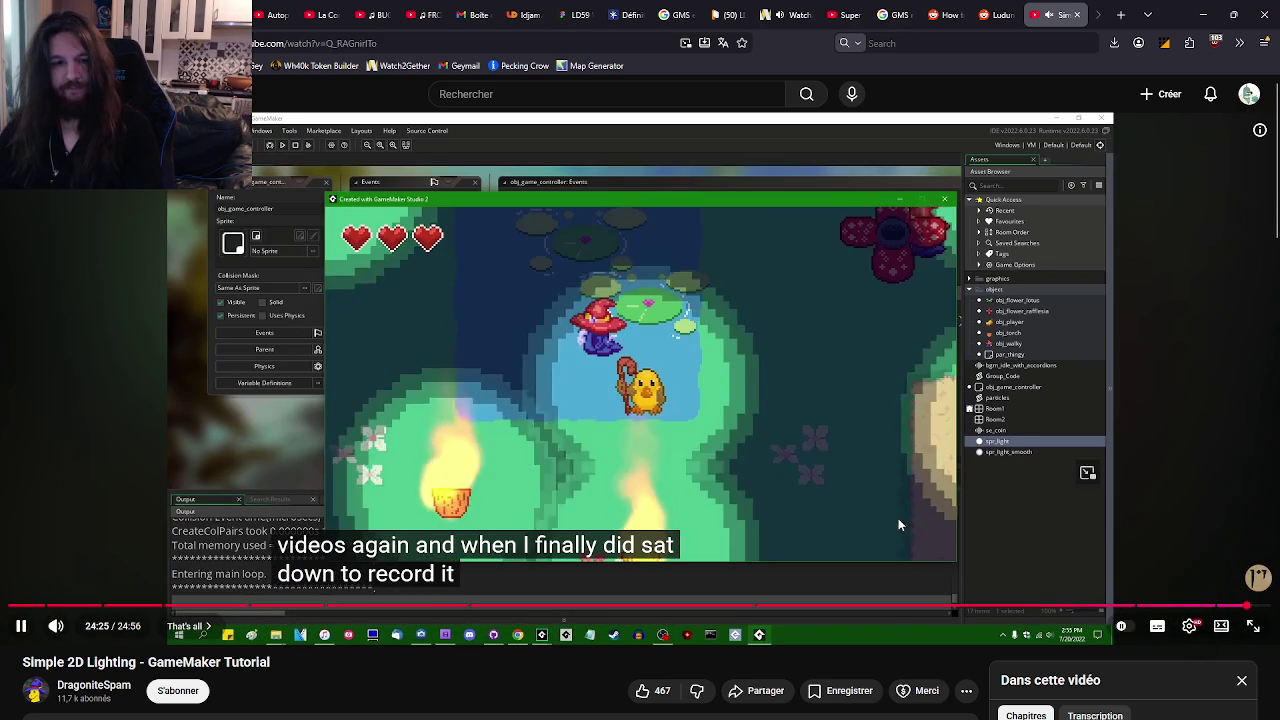
left_click(703, 526)
left_click_drag(470, 606, 626, 603)
- Return to the GameMaker project and open the sprLightHaloSmouf sprite
key("alt+Tab")
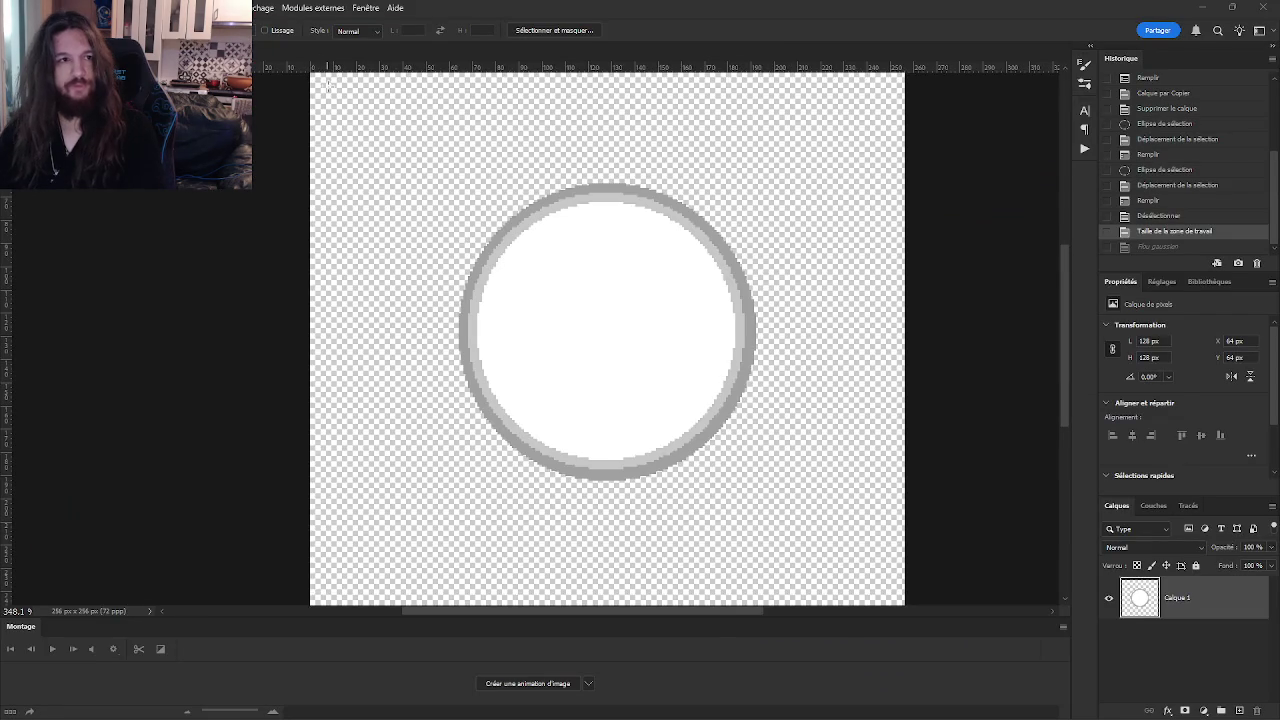
key("alt+Tab")
key("Tab")
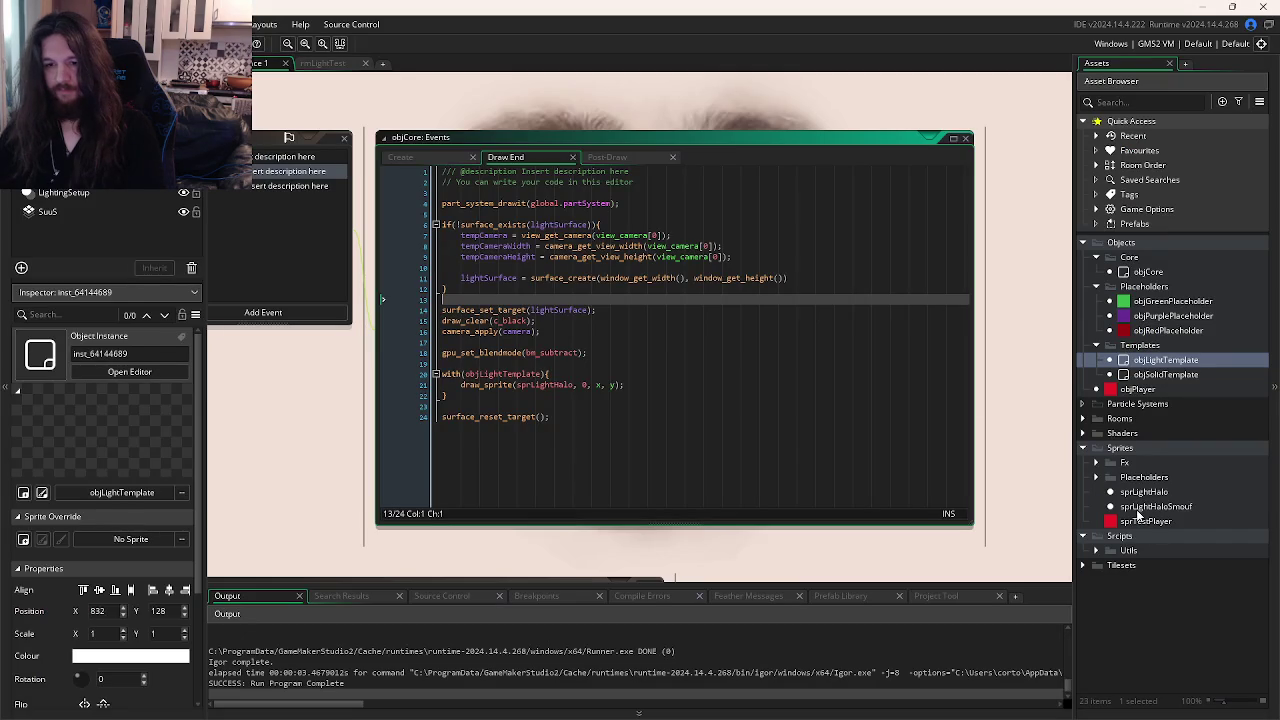
double_click(1138, 513)
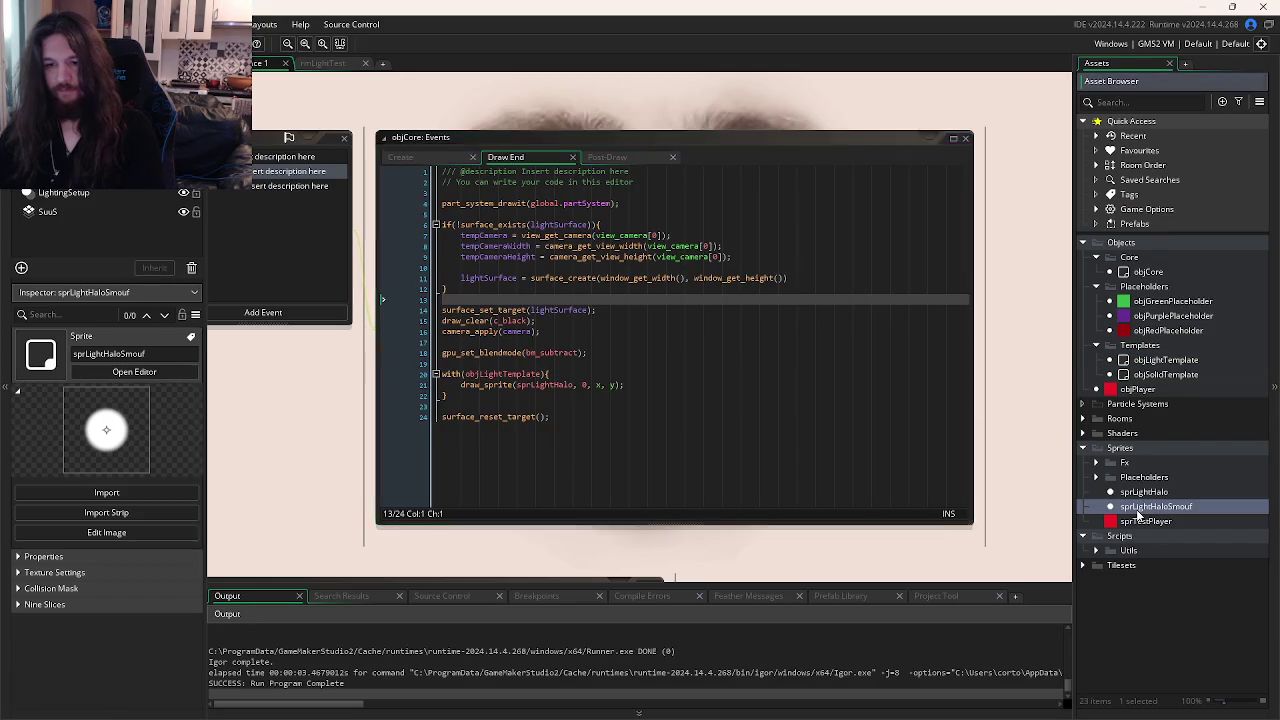
- Check the halo sprite part of the YouTube GameMaker tutorial in the browser
scroll(661, 289, "up", 3)
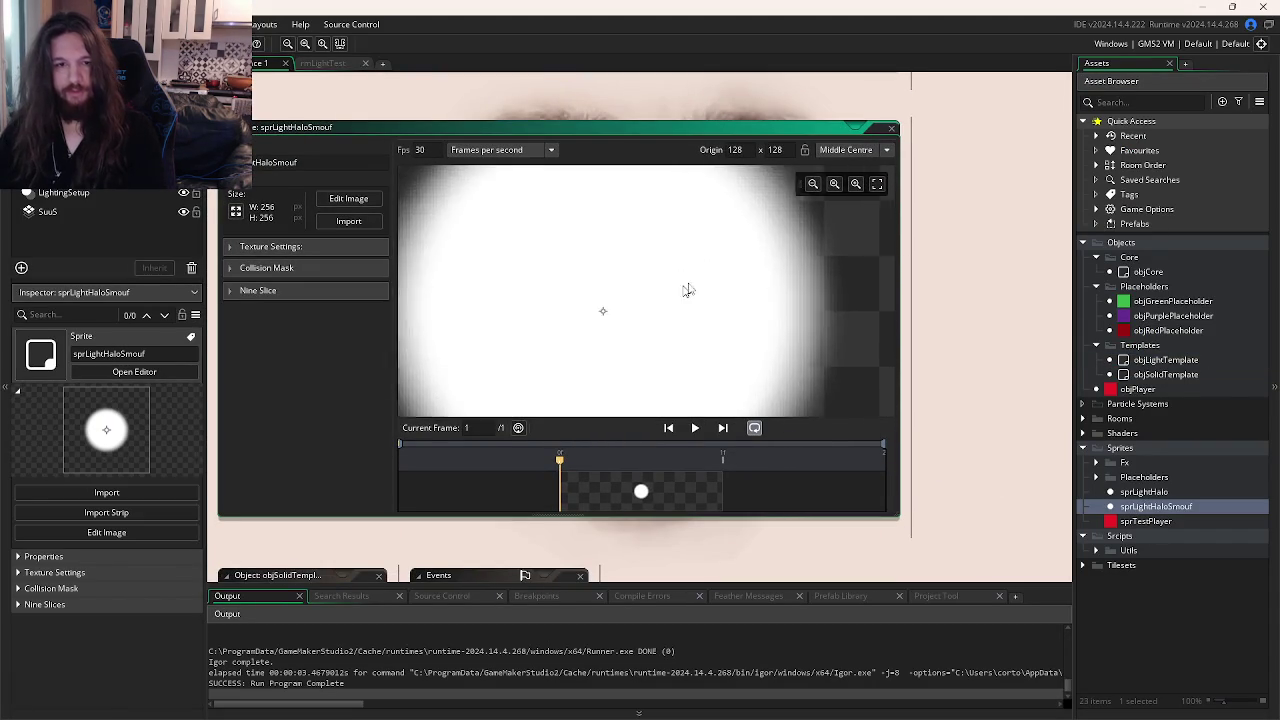
scroll(791, 251, "down", 3)
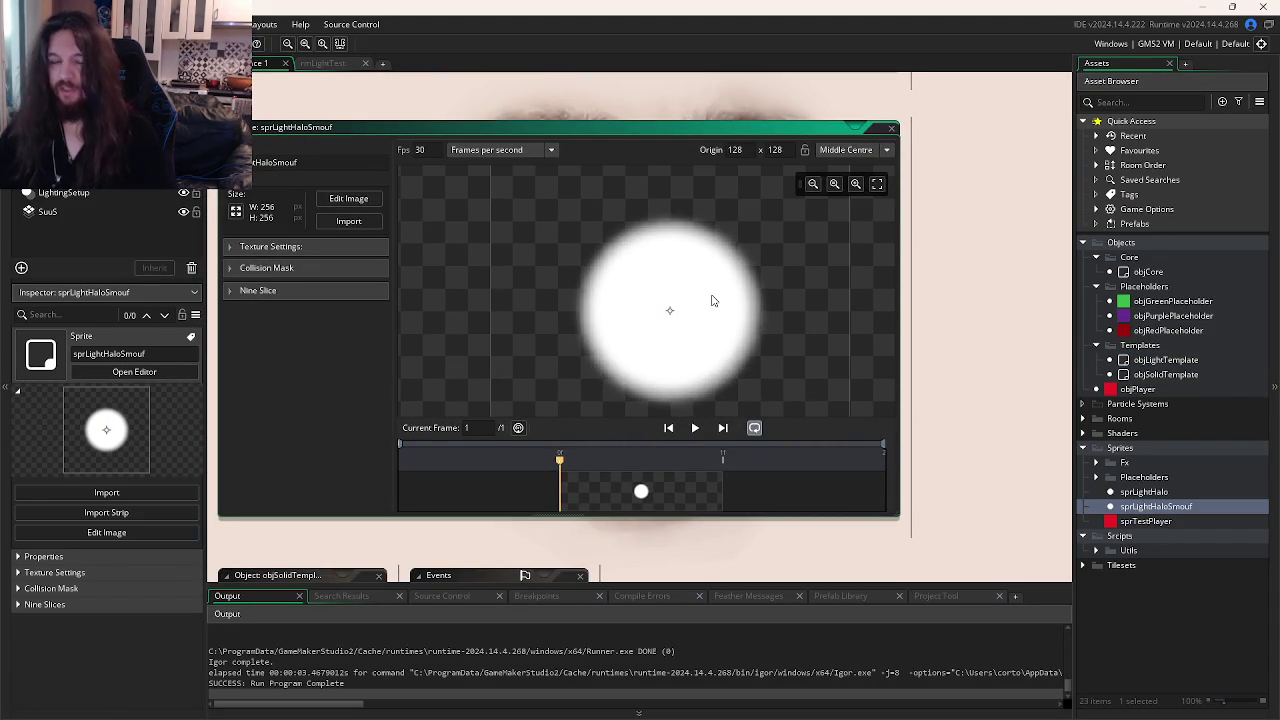
key("alt+Tab")
key("alt+Tab")
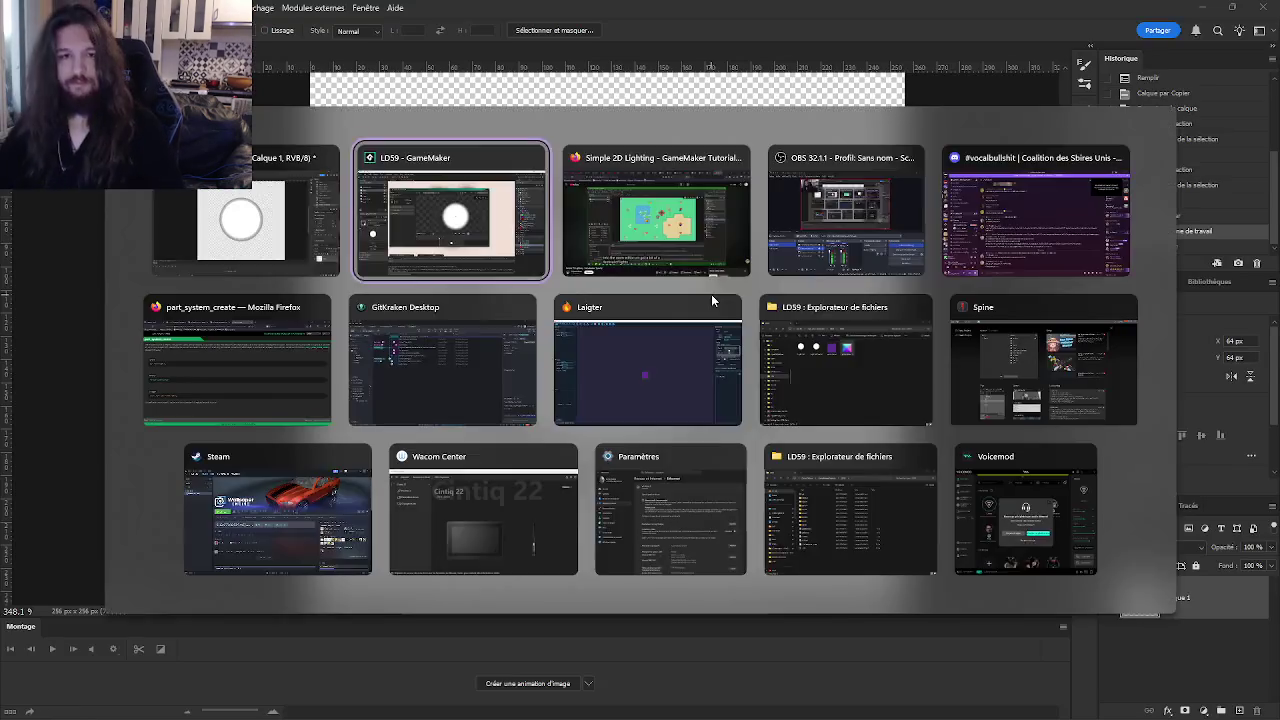
key("alt+Tab")
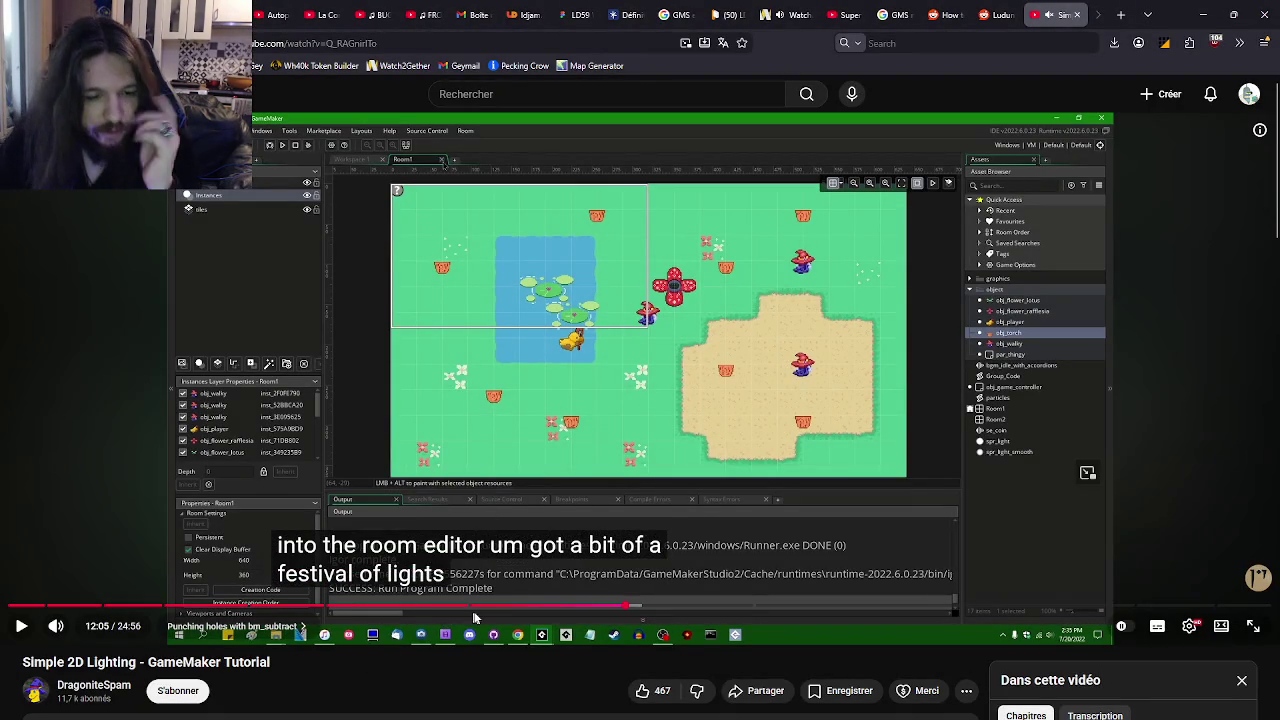
left_click(481, 607)
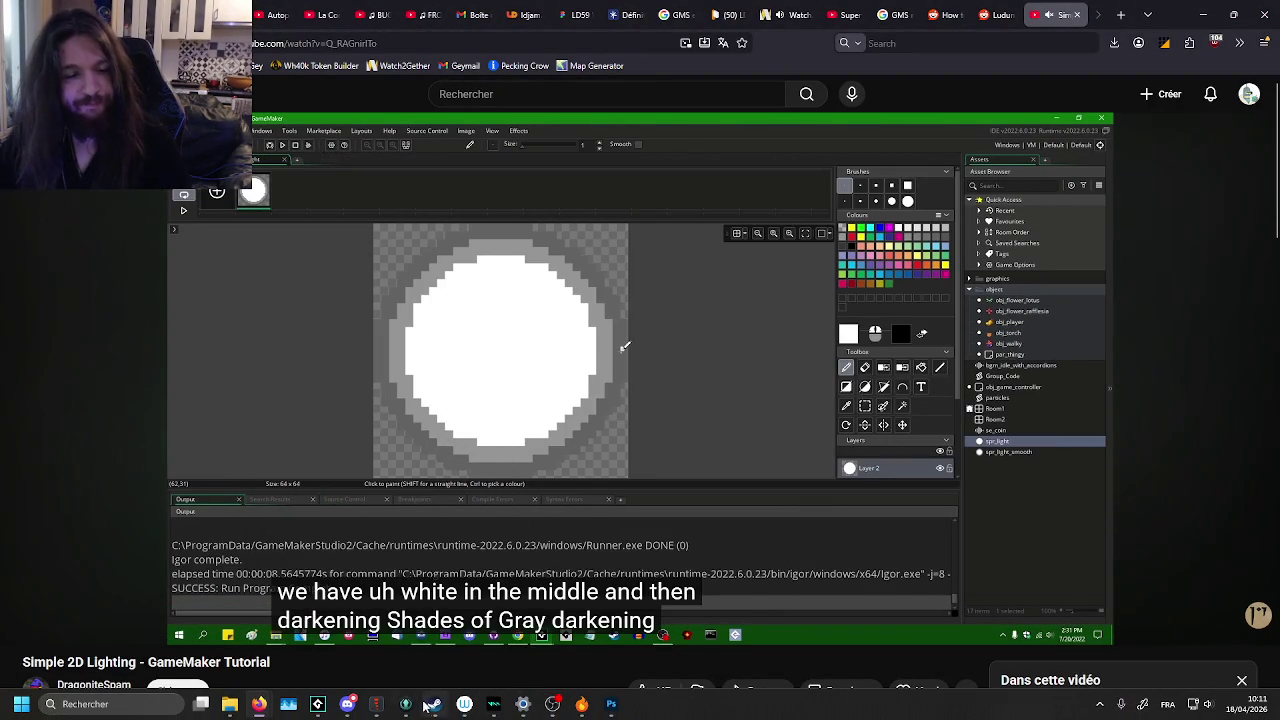
- Back in GameMaker, test-run the game and close its black window
left_click(318, 704)
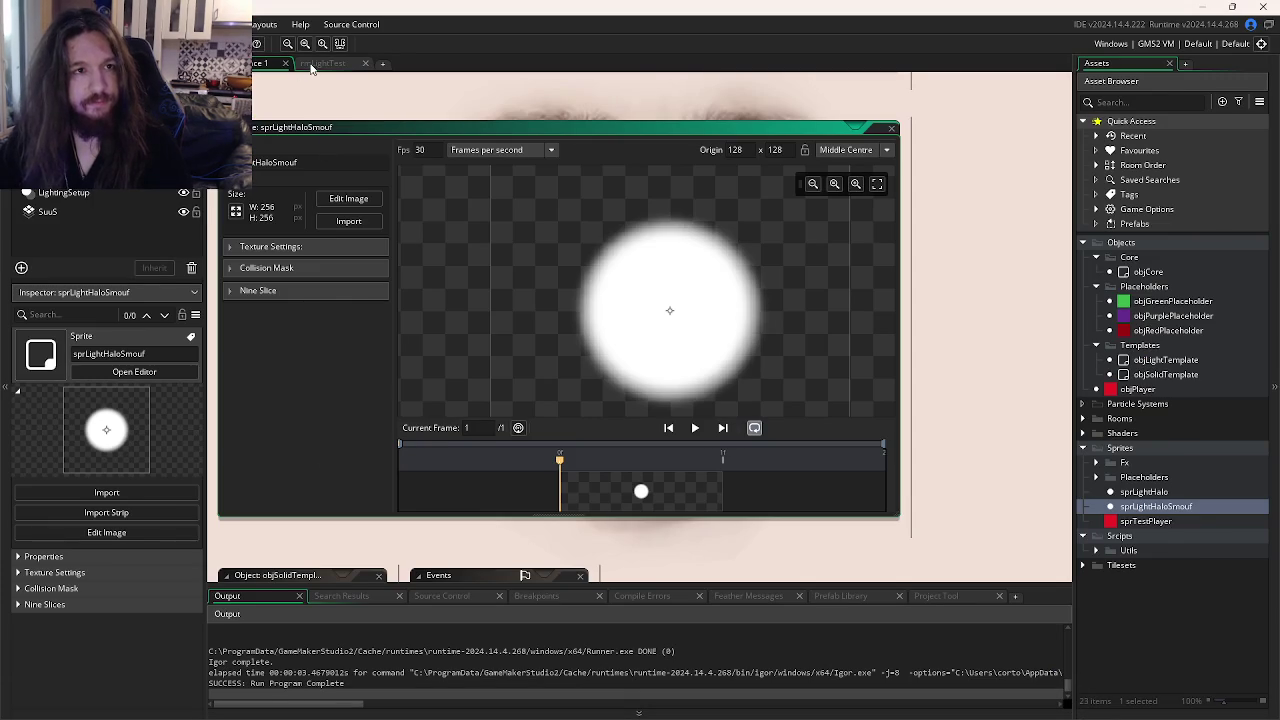
key("F5")
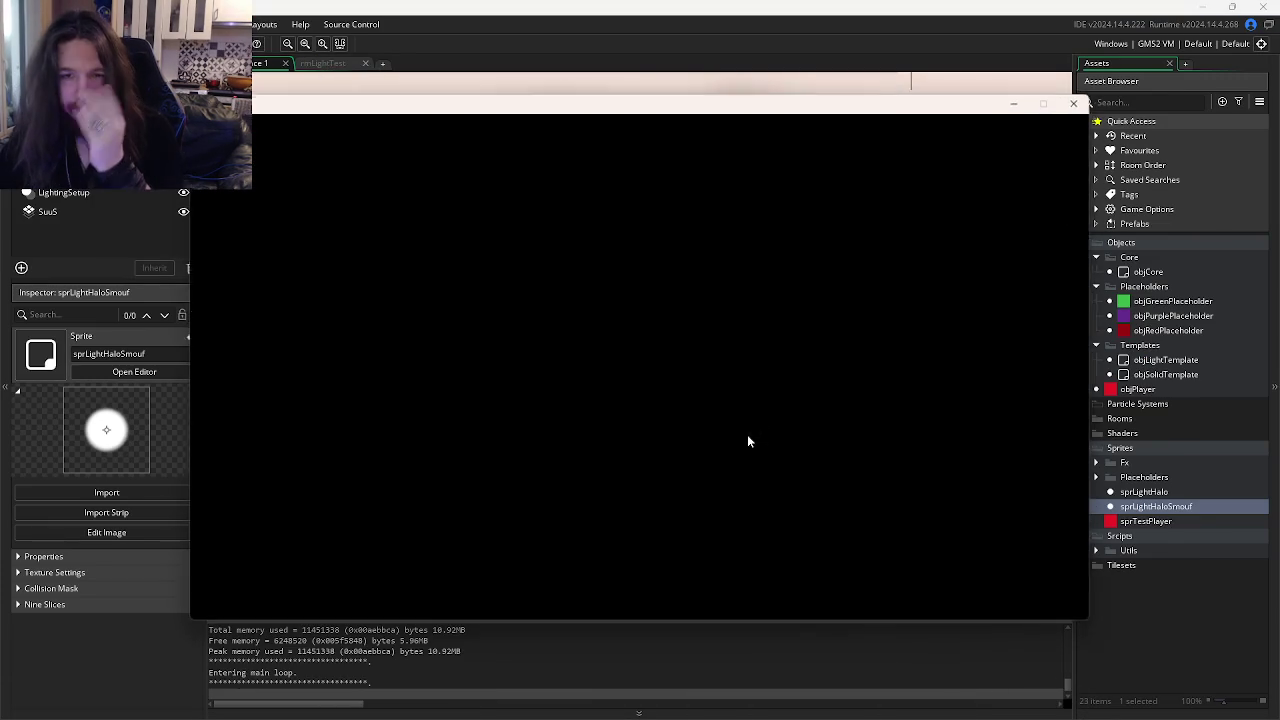
left_click(1070, 104)
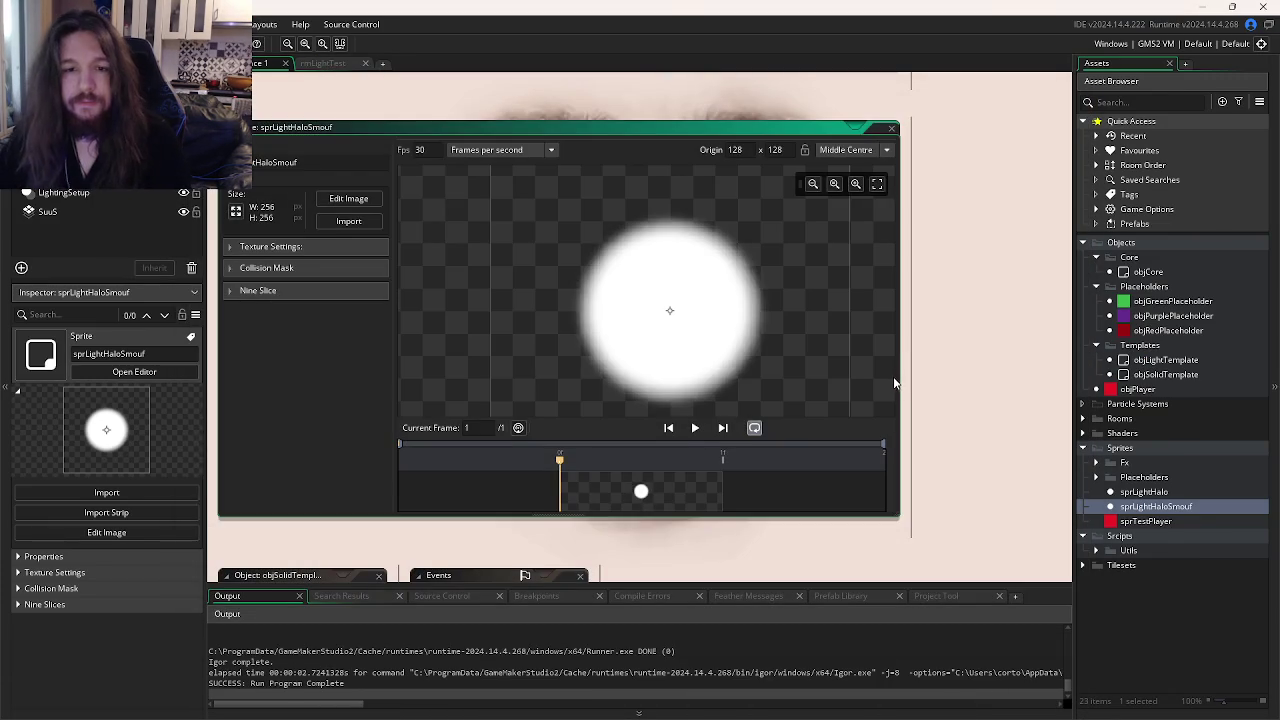
key("ctrl+Tab")
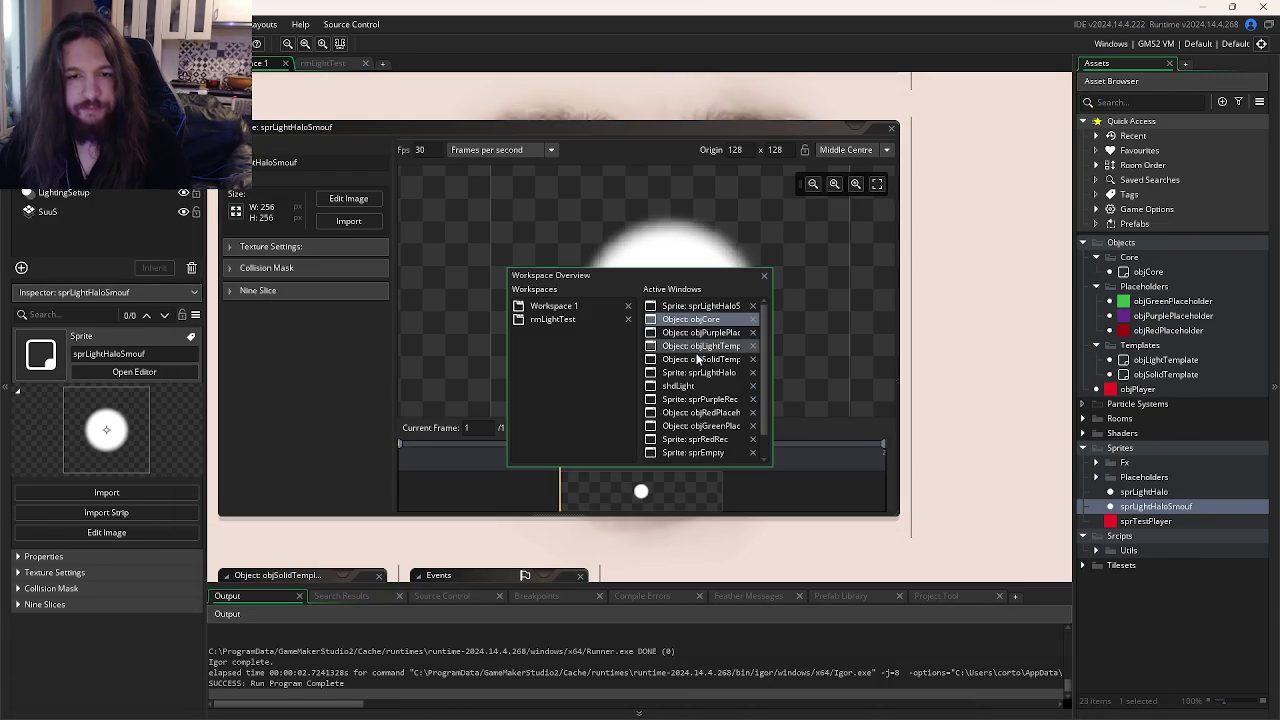
- Switch to objCore's Draw End code through the workspace overview
left_click(705, 345)
key("ctrl+Tab")
left_click(703, 332)
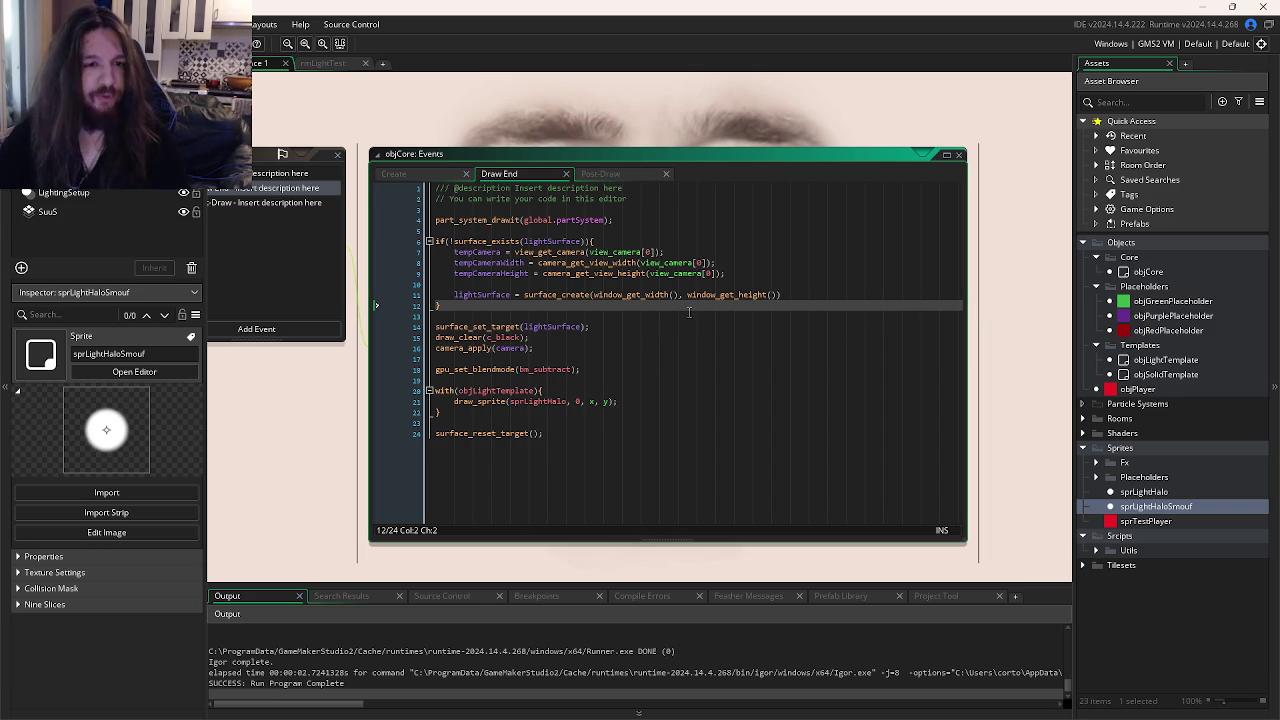
left_click(564, 299)
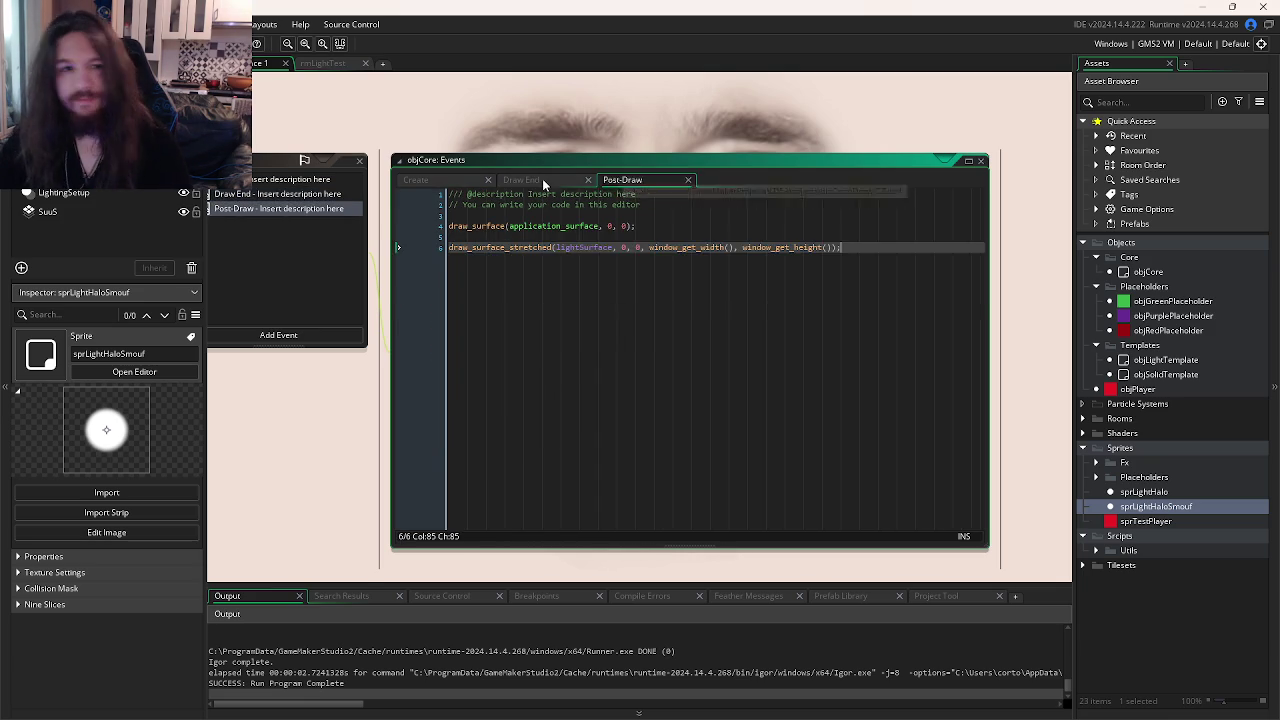
scroll(453, 289, "up", 2)
left_click(460, 306)
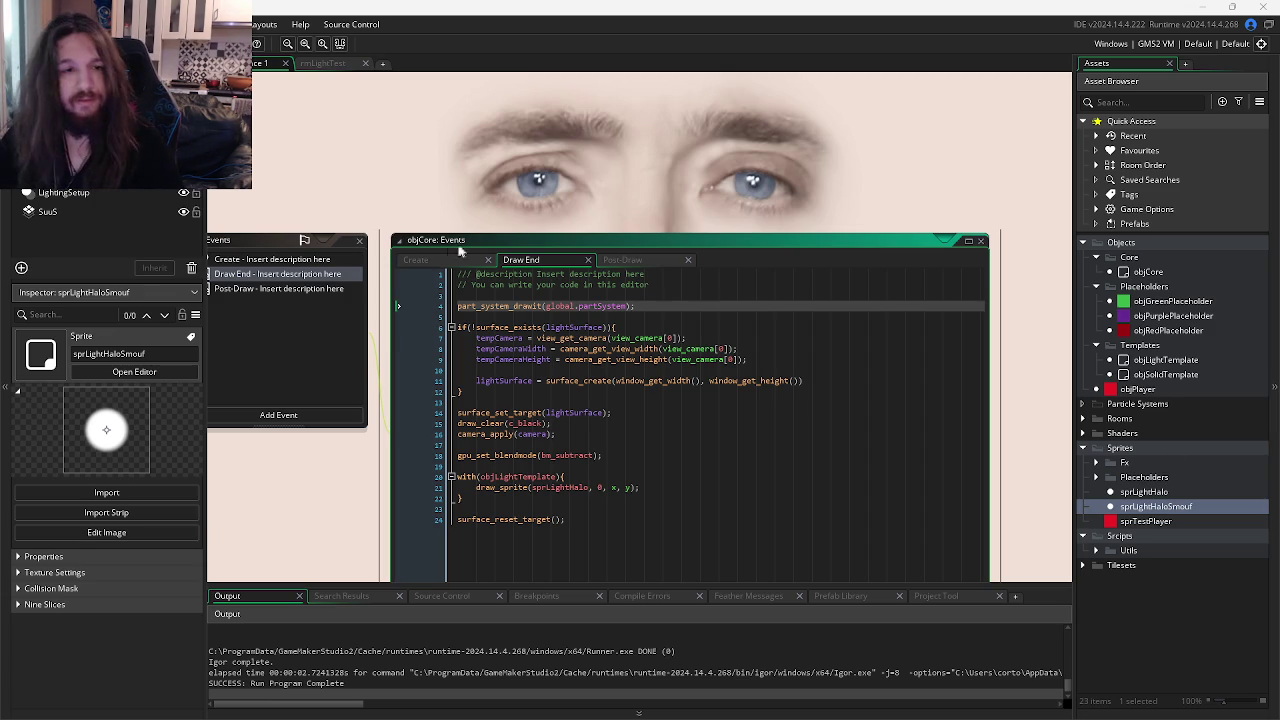
- Delete the empty line after part_system_create in objCore's Create code, save, and go to rmLightTest
left_click(272, 259)
left_click(662, 205)
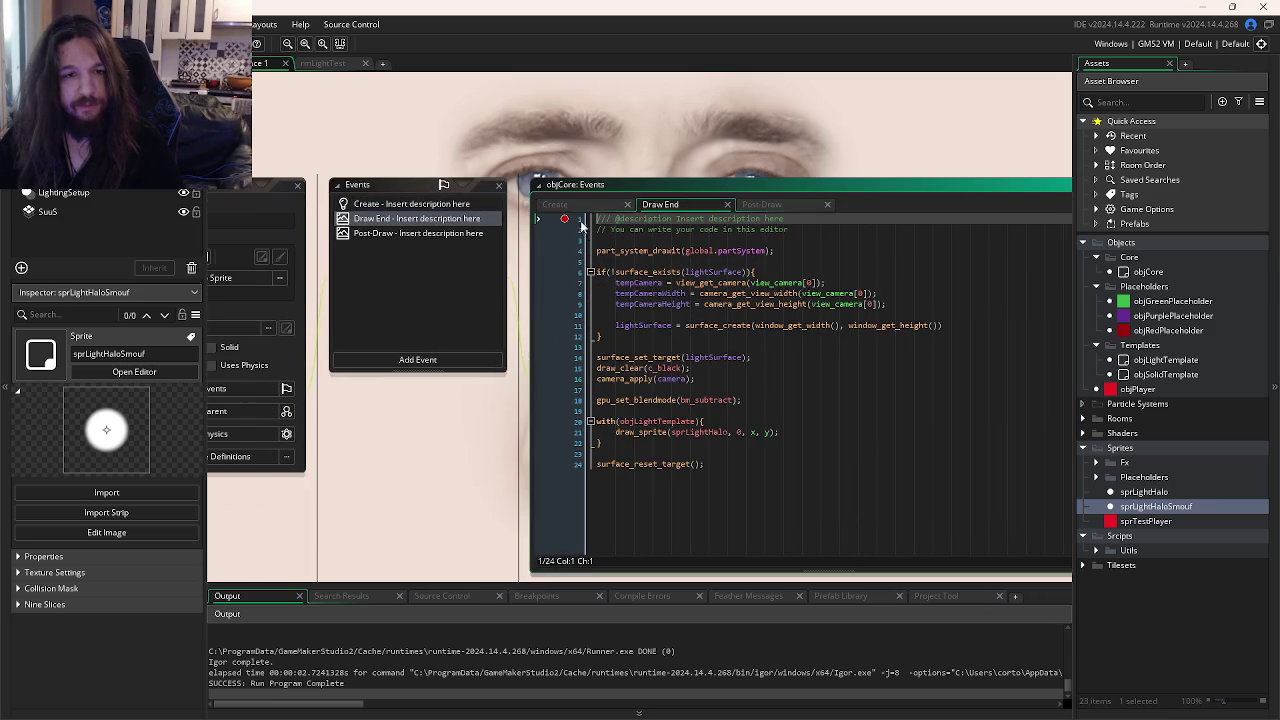
left_click(556, 205)
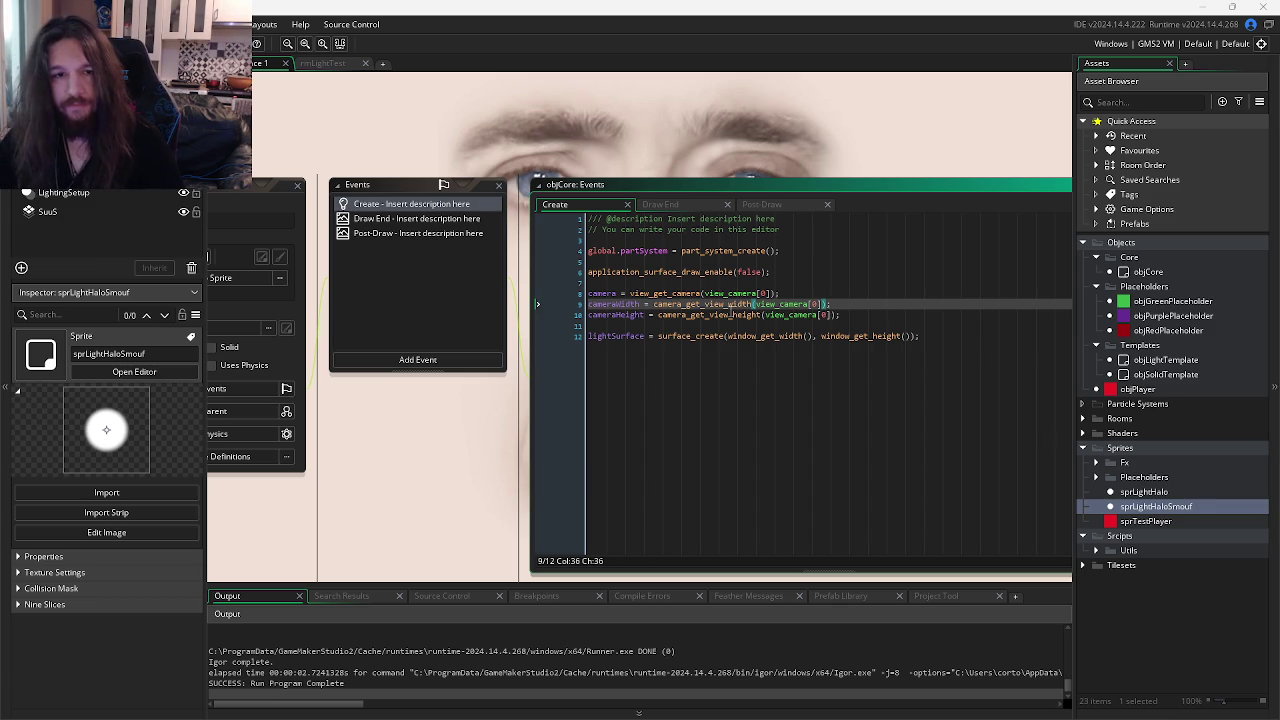
left_click(781, 252)
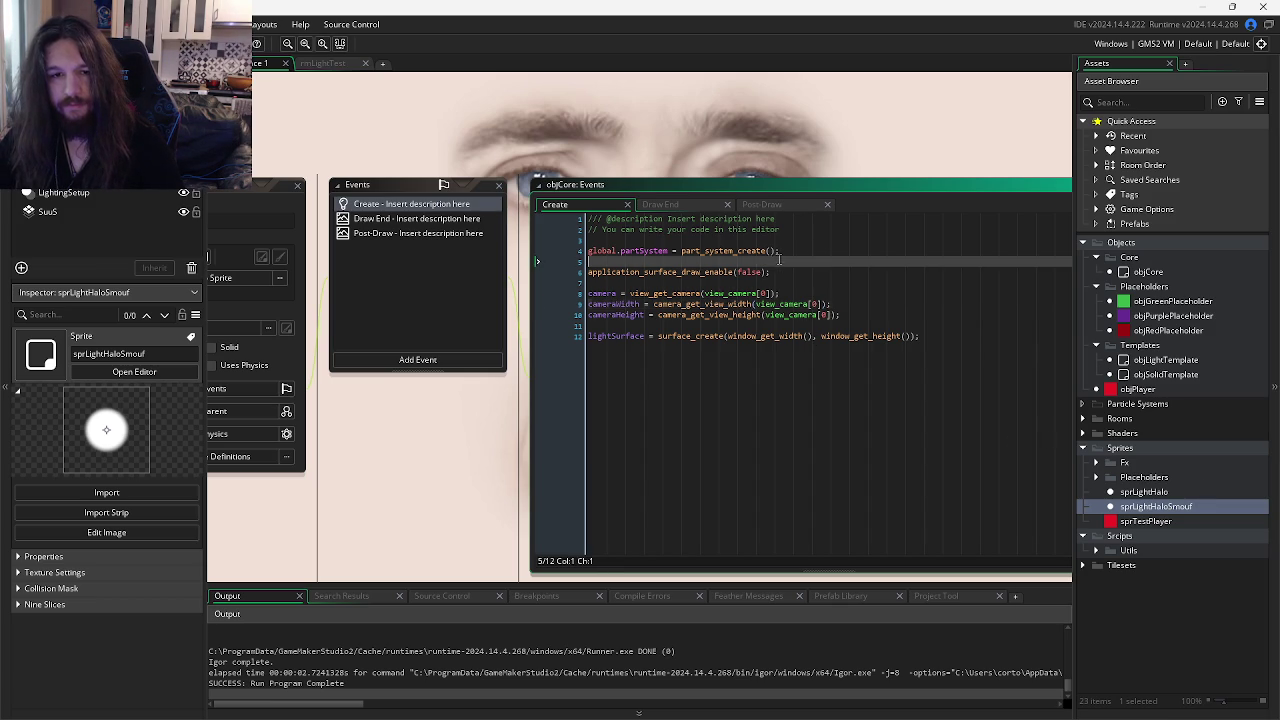
key("Delete")
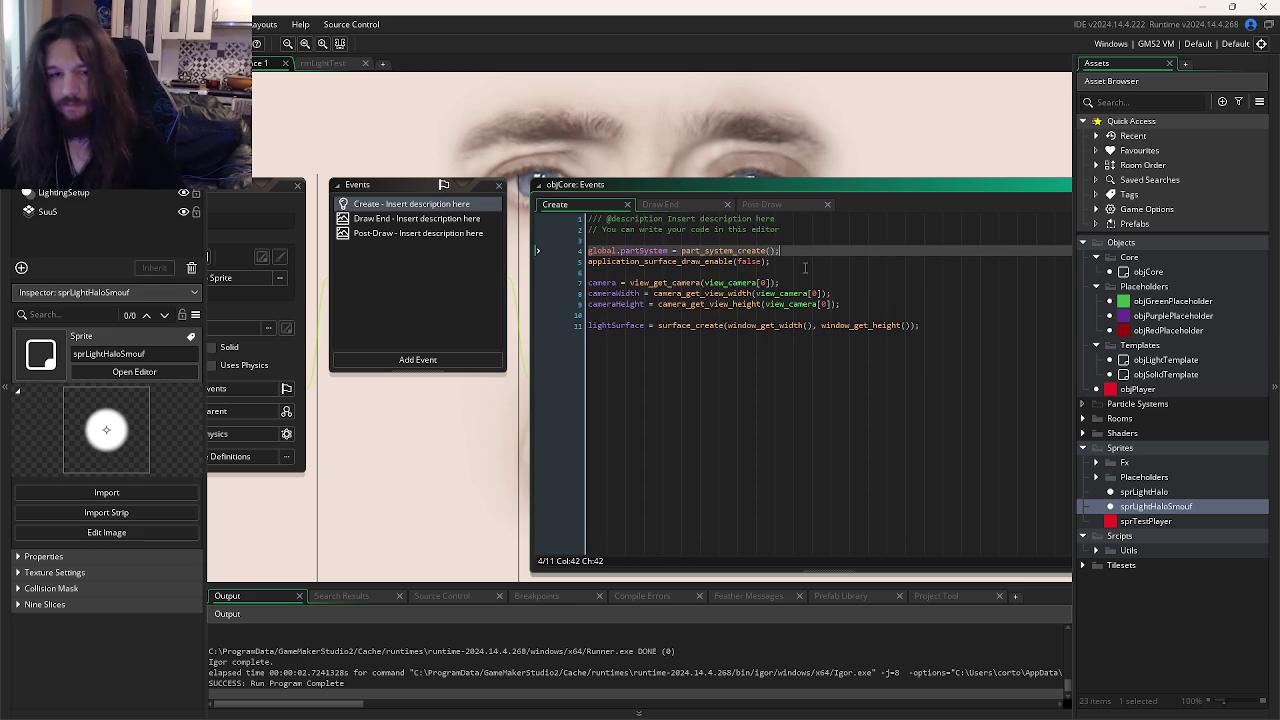
key("ctrl+s")
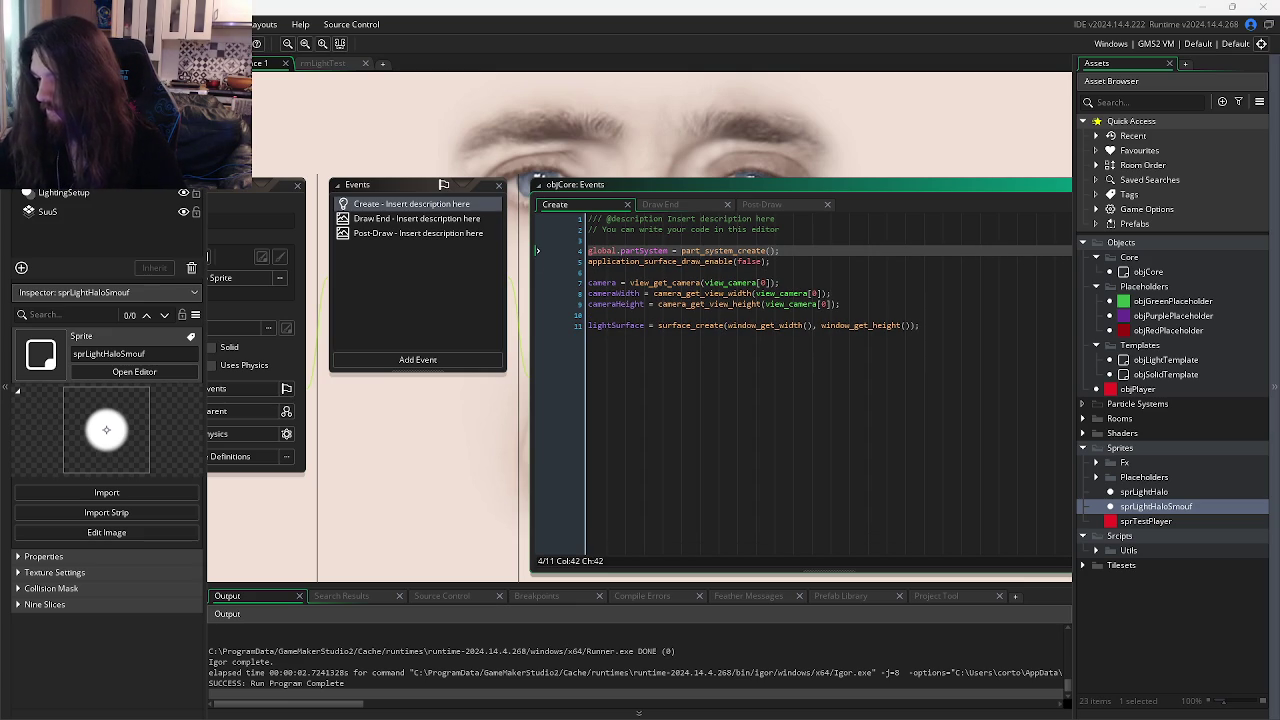
left_click(322, 63)
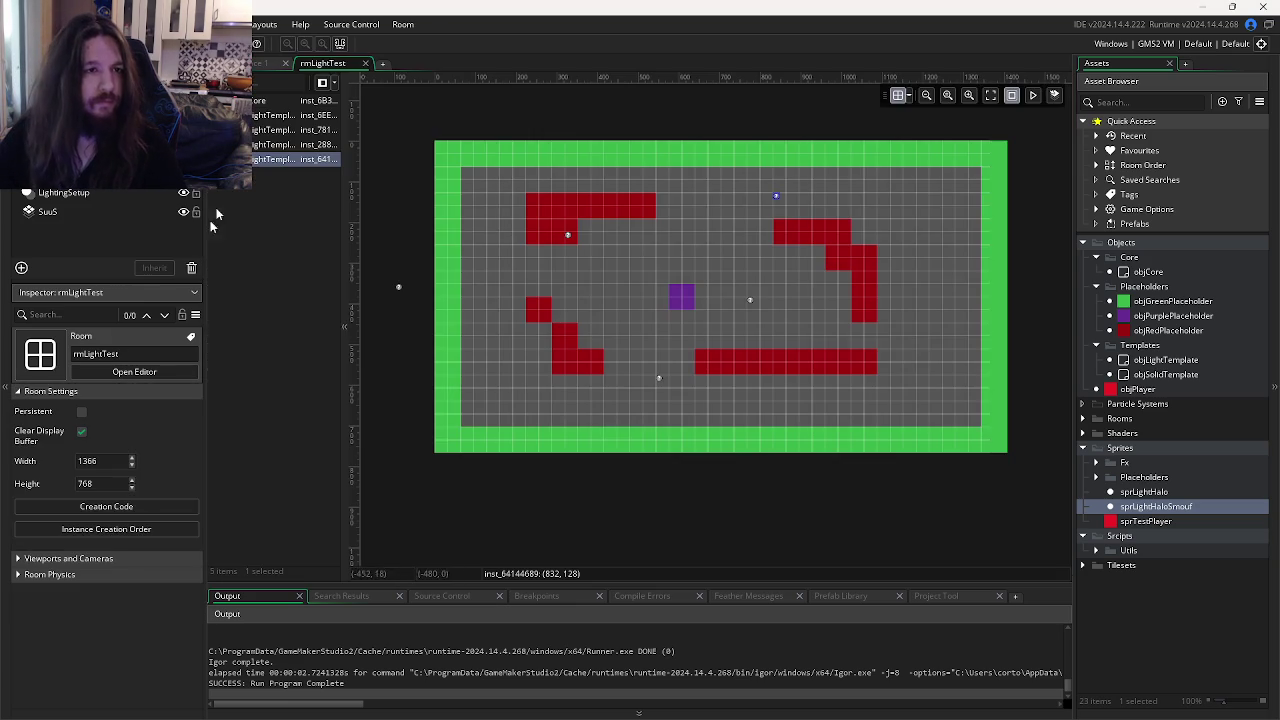
- Make Viewport 0 visible under the room's Viewports and Cameras, then test-run the game
left_click(62, 556)
left_click(48, 638)
scroll(90, 625, "down", 1)
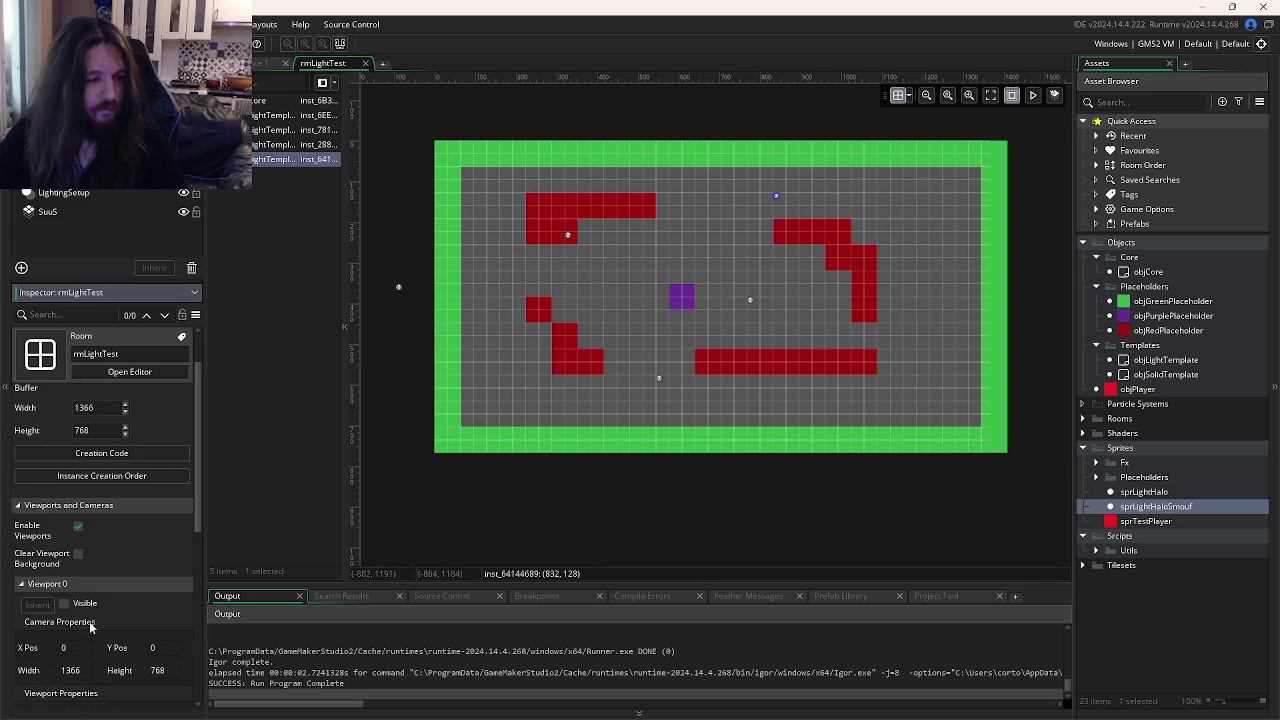
left_click(64, 603)
scroll(66, 606, "down", 1)
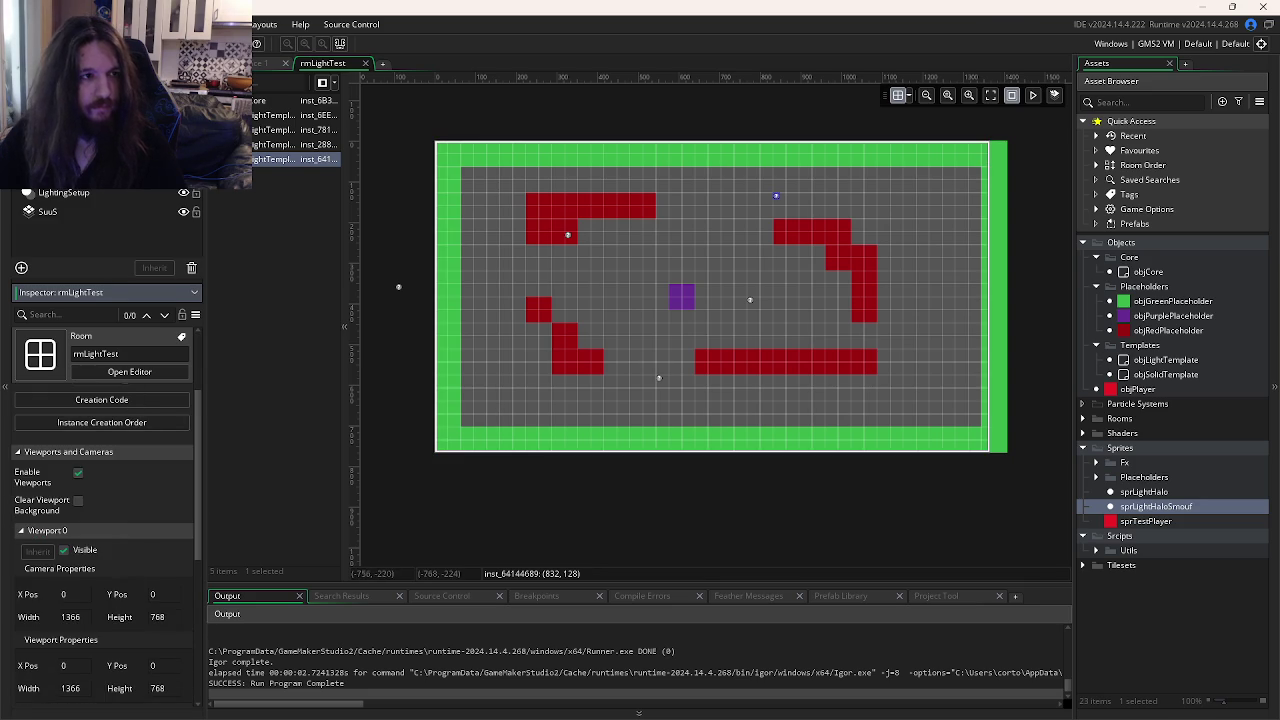
key("F5")
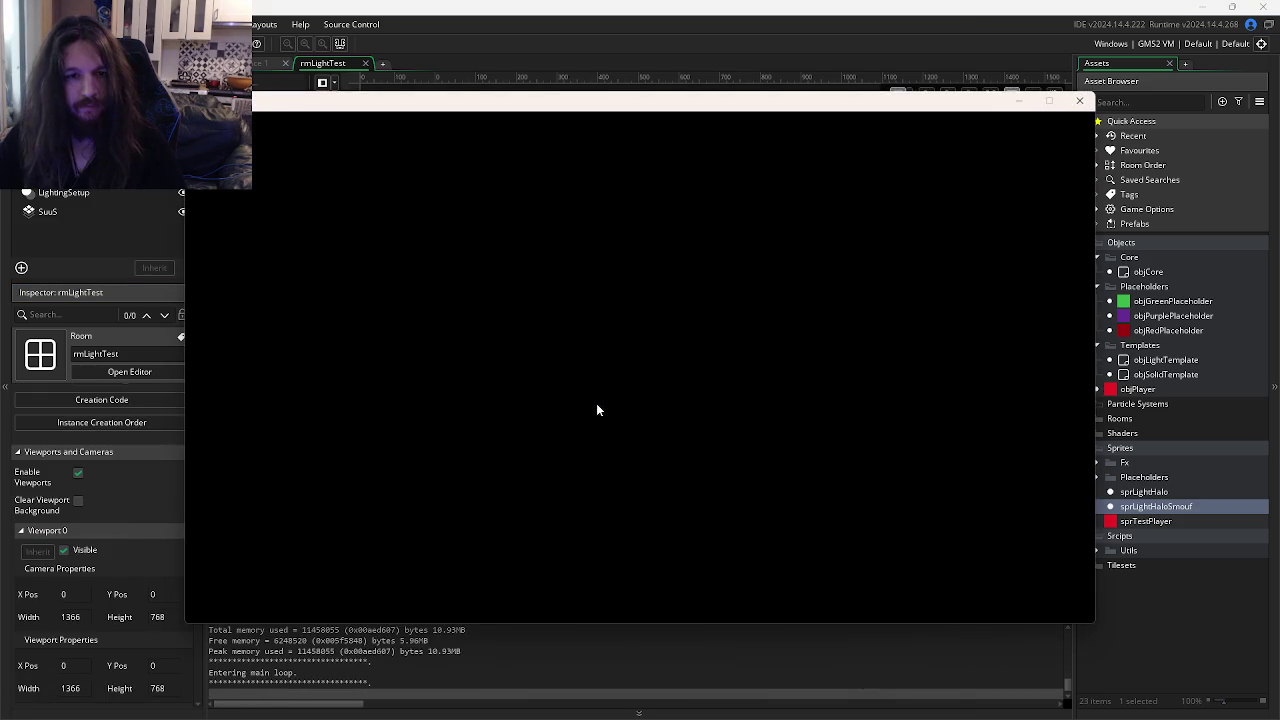
left_click(1079, 100)
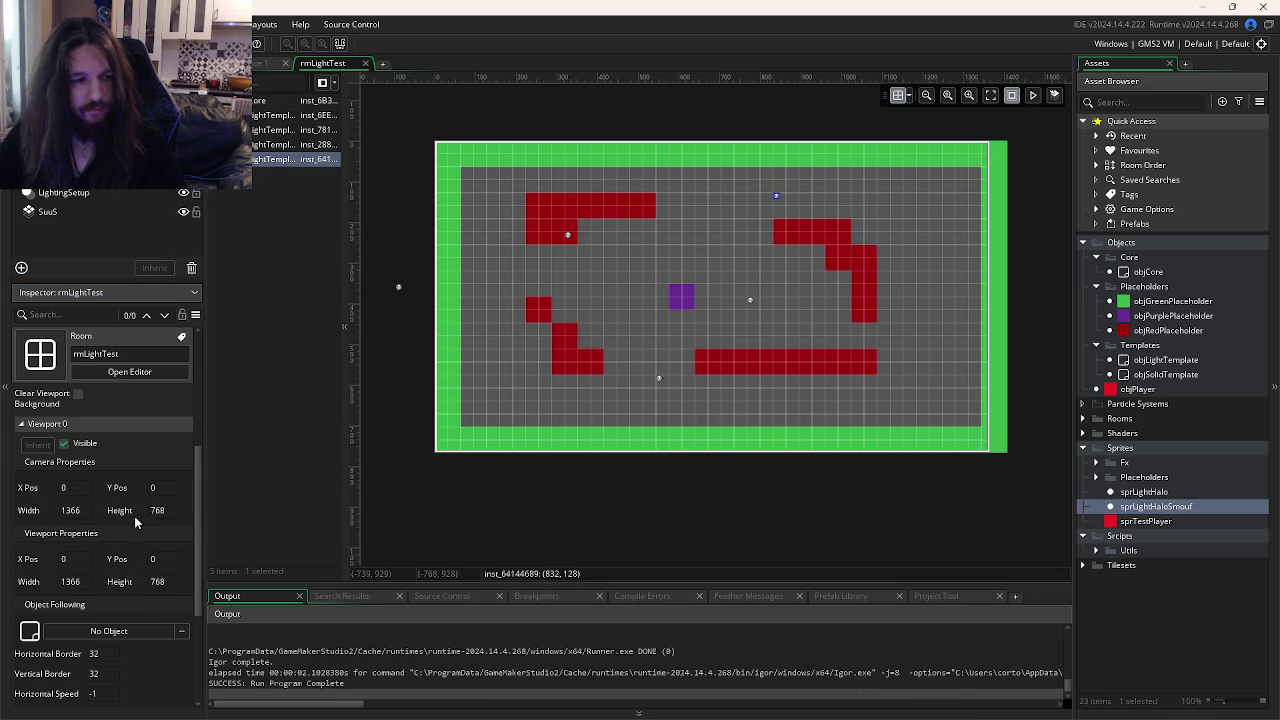
- Set Viewport 0's camera to follow objPurplePlaceholder from the Placeholders folder
scroll(132, 518, "down", 2)
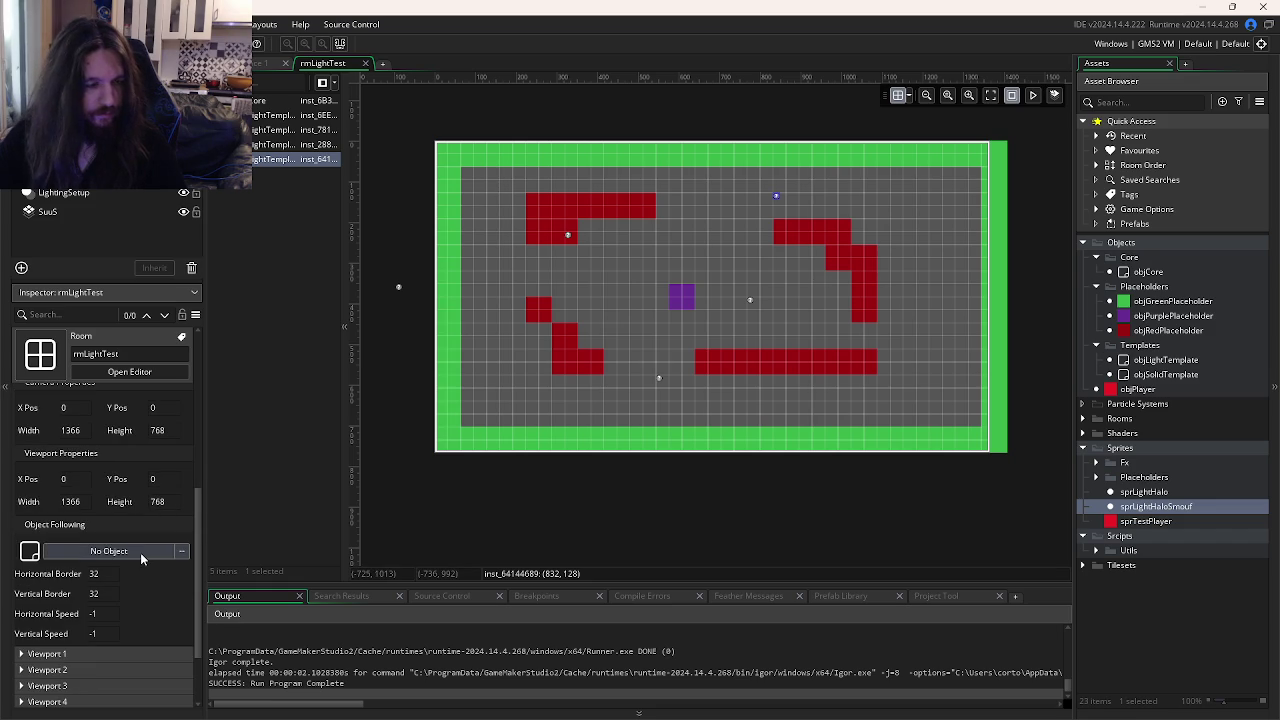
left_click(140, 552)
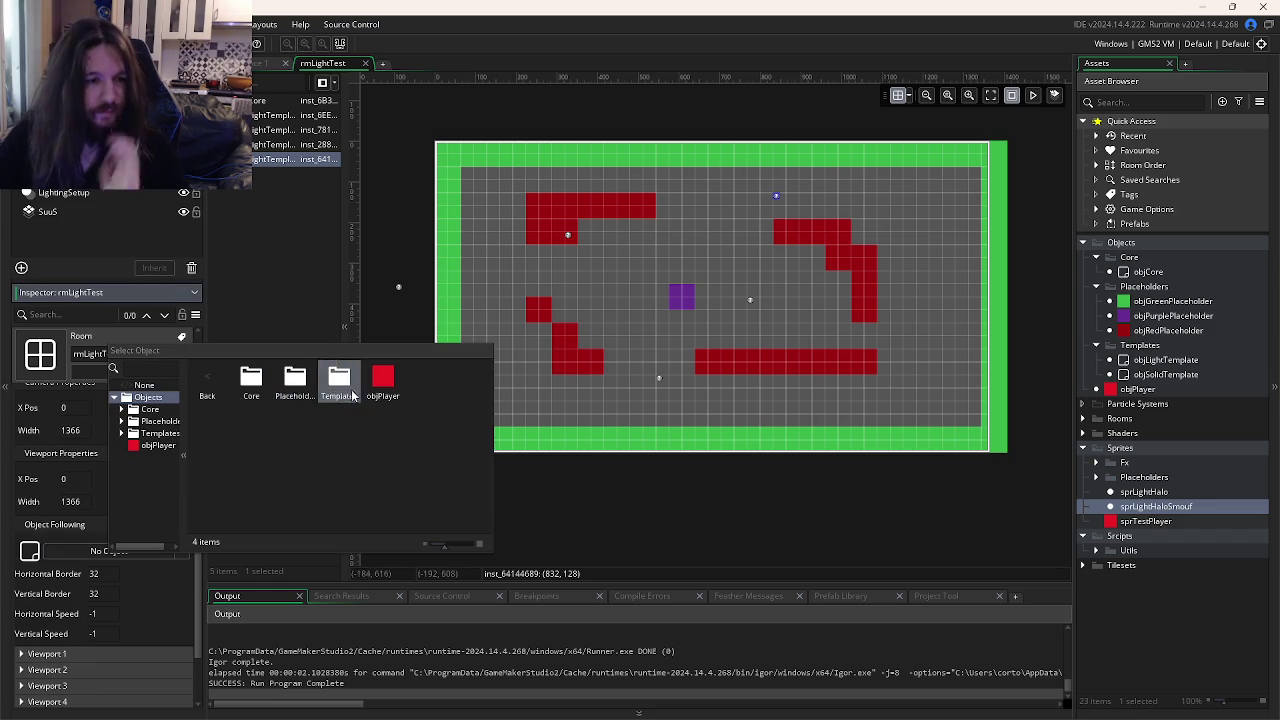
double_click(294, 380)
double_click(294, 378)
- Test-run the camera following objPurplePlaceholder, then return to objCore's events editor
key("F5")
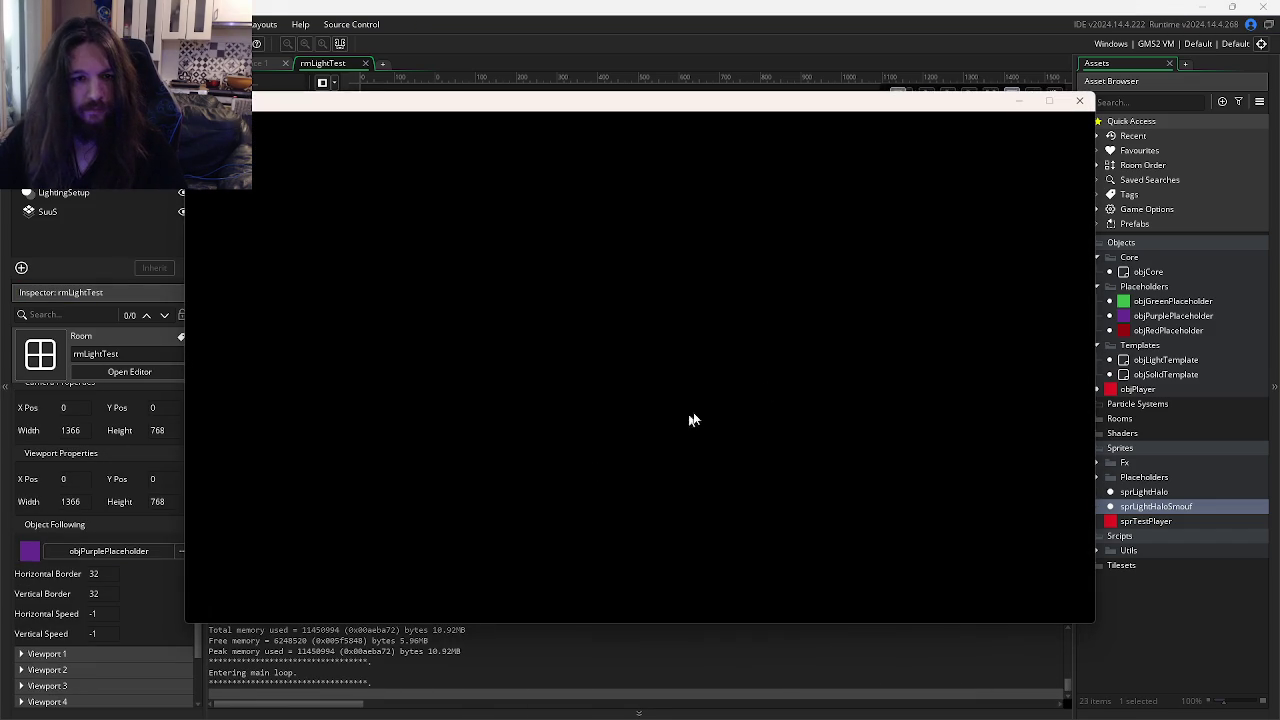
left_click(1079, 100)
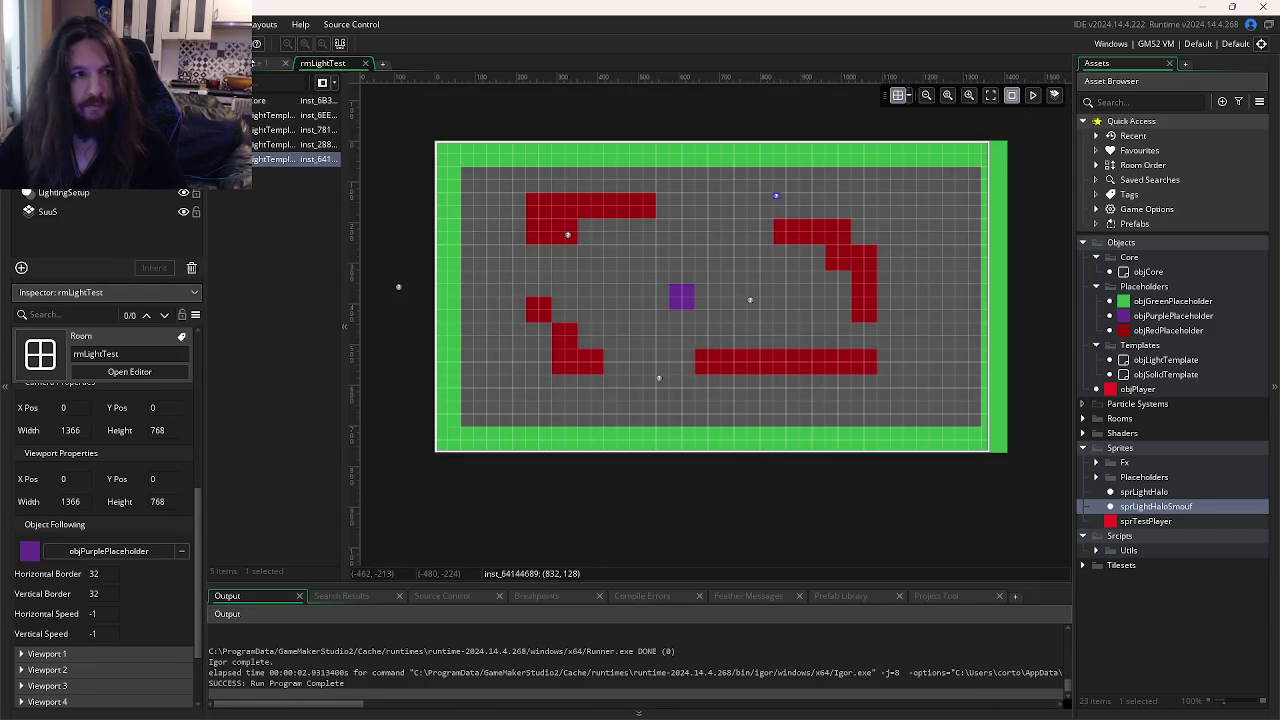
left_click(258, 63)
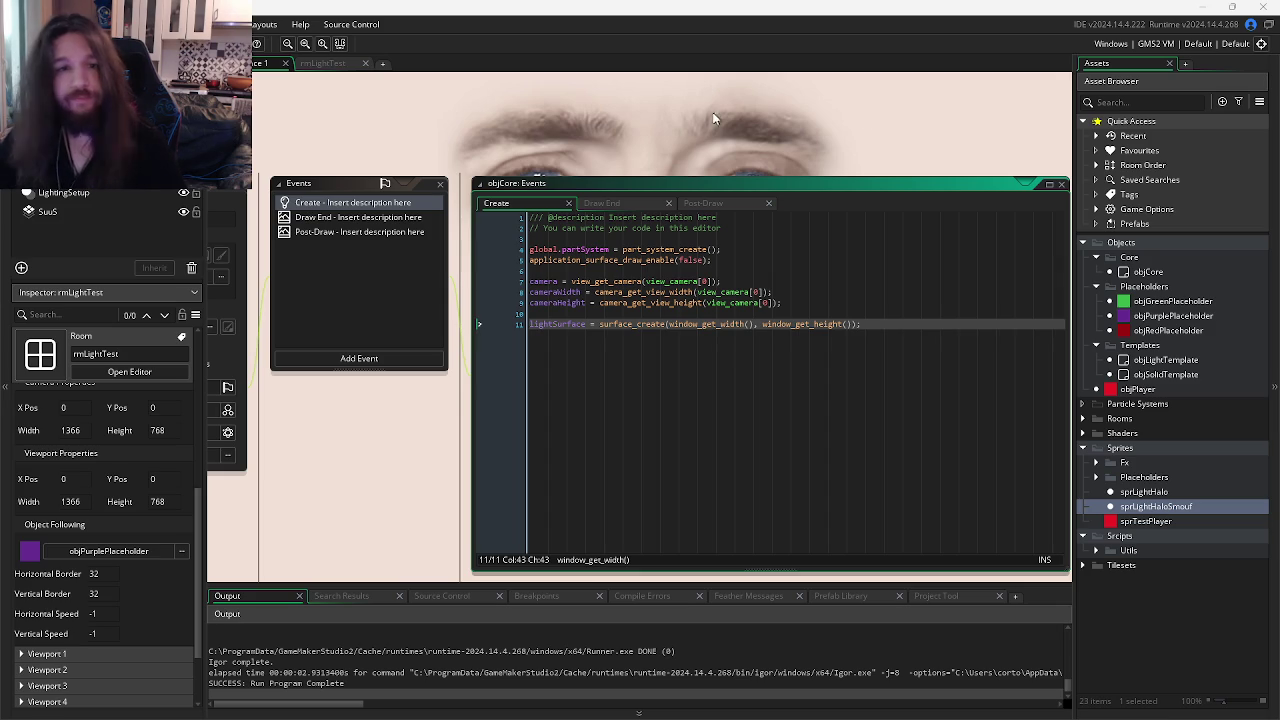
- Select the draw_surface_stretched line in the Post-Draw code and test-run the game
left_click(705, 205)
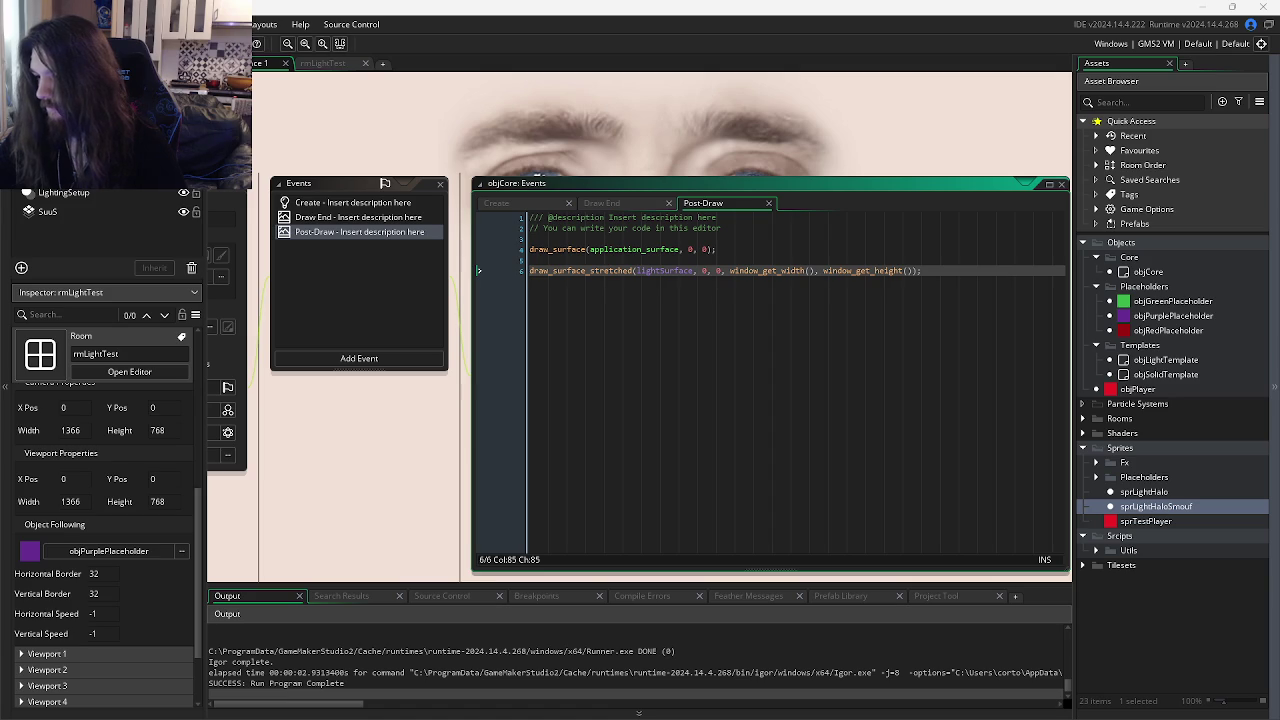
left_click(731, 250)
left_click(760, 271)
triple_click(760, 271)
key("F5")
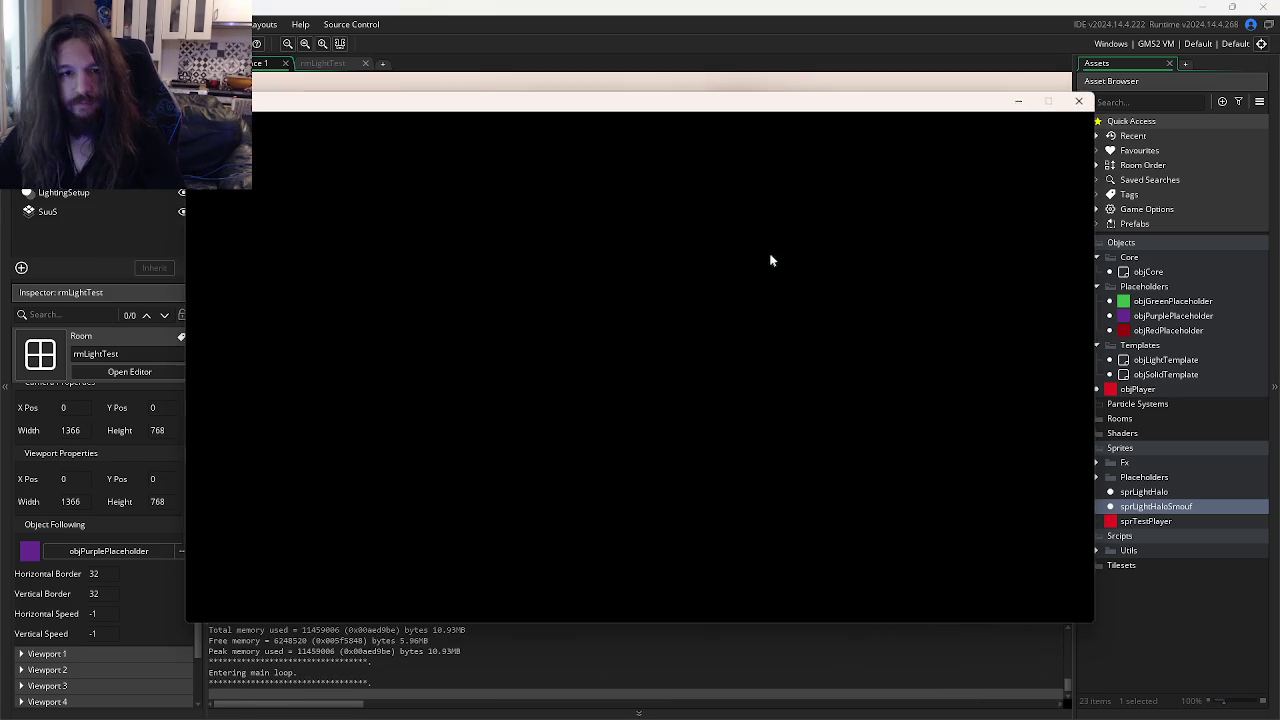
left_click(1092, 100)
- Switch to the Draw End code and run the game again
left_click(628, 203)
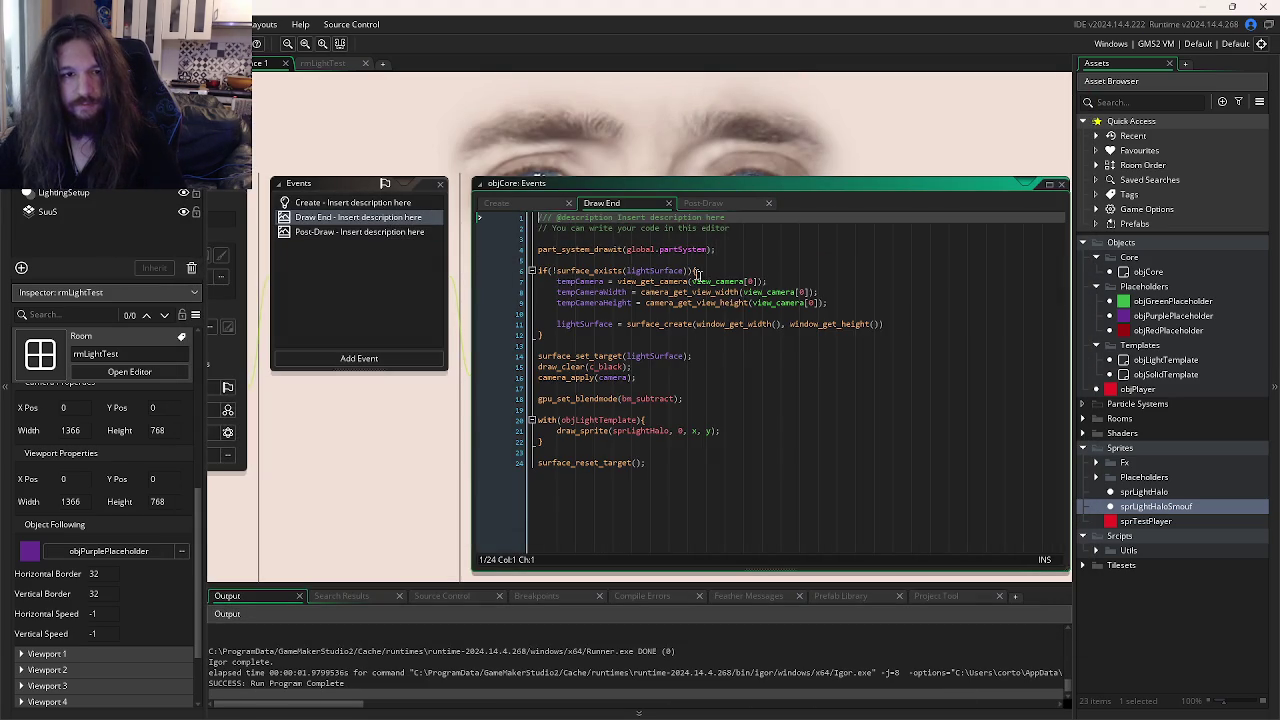
left_click(716, 398)
key("F5")
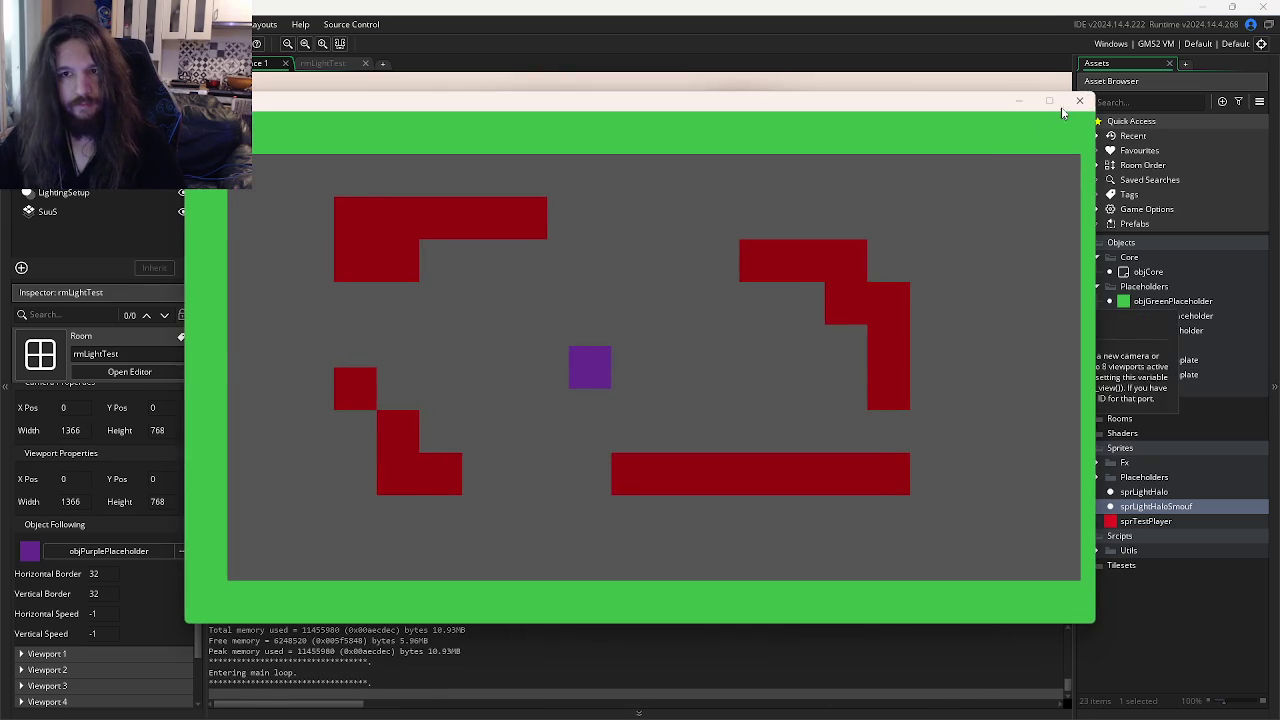
left_click(1080, 100)
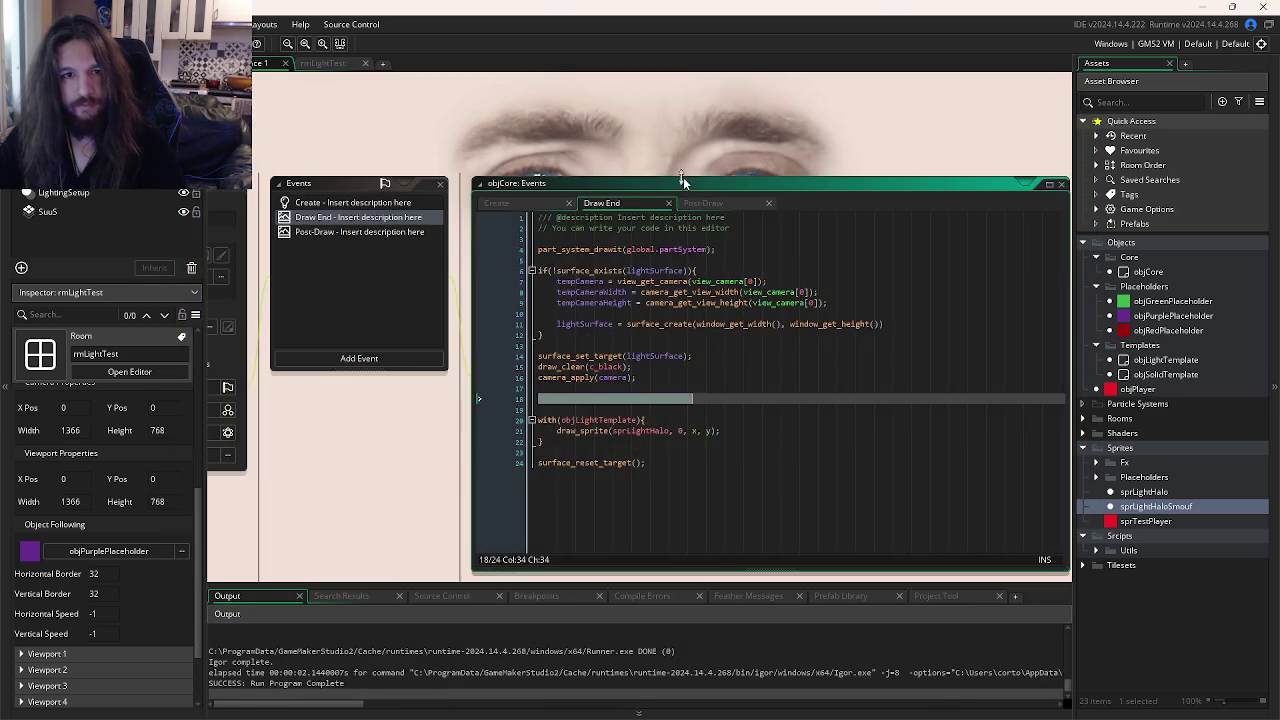
- Toggle the draw_surface_stretched comment, run again, then comment out gpu_set_blendmode(bm_subtract) in Draw End
left_click(703, 203)
left_click(742, 272)
key("ctrl+k")
key("ctrl+shift+k")
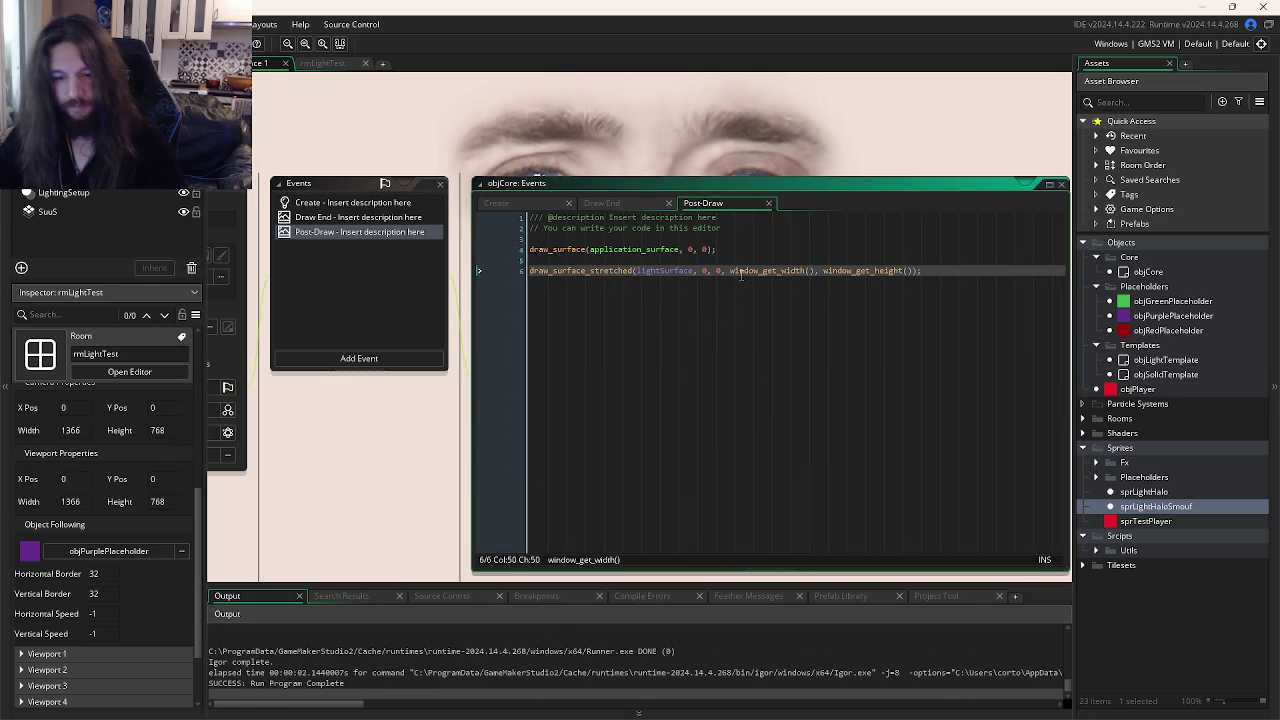
key("F5")
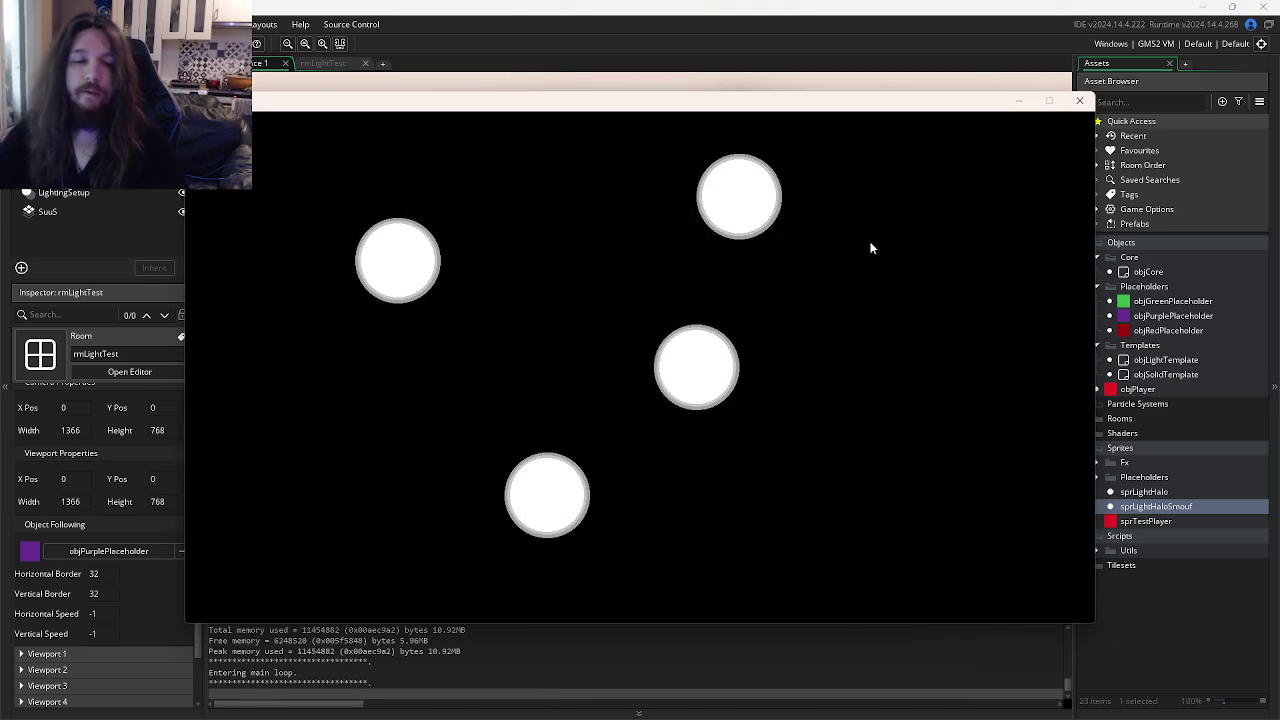
left_click(1080, 101)
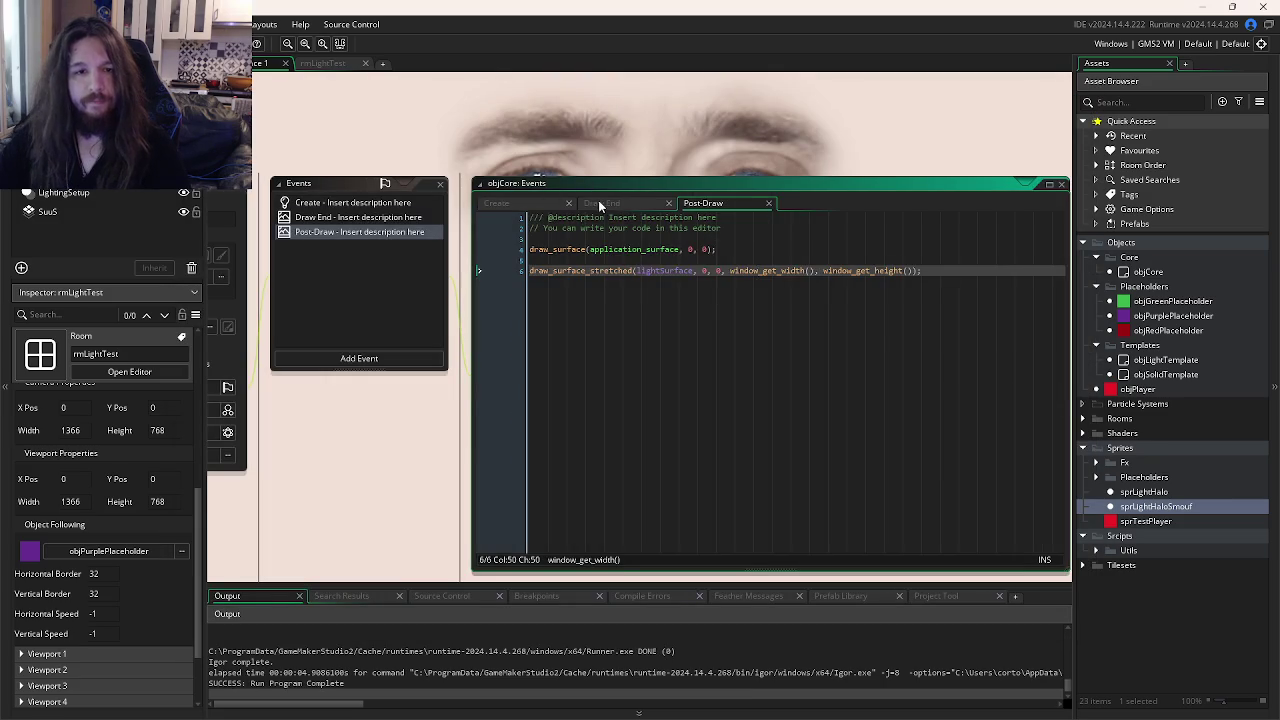
left_click(598, 201)
key("ctrl+k")
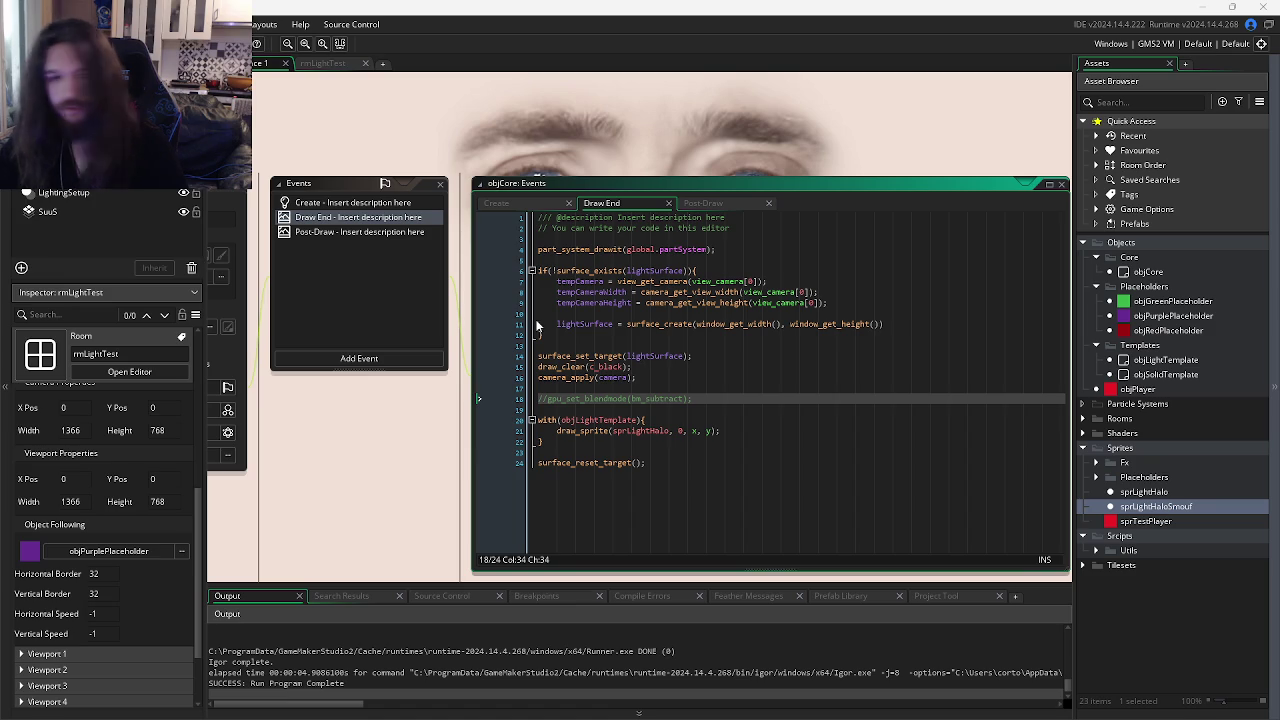
- In objCore's Create code, replace view_camera[0] with camera on lines 8–9
left_click(496, 203)
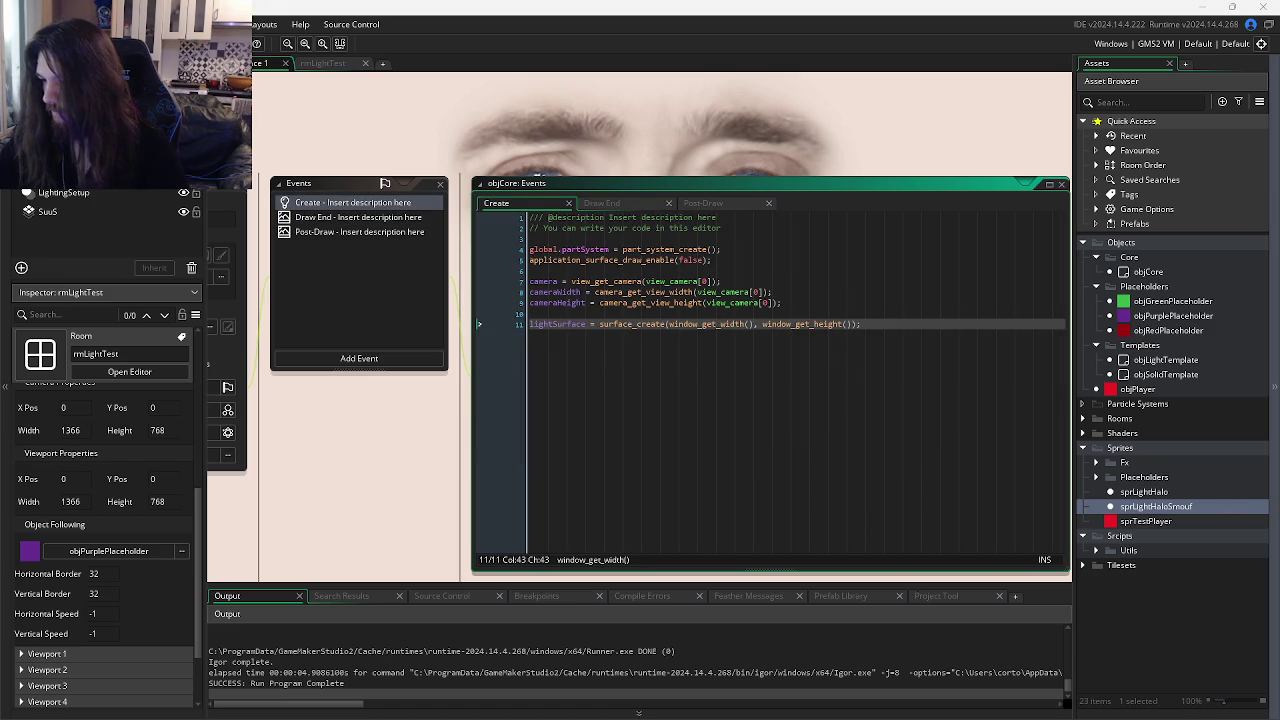
left_click(646, 282)
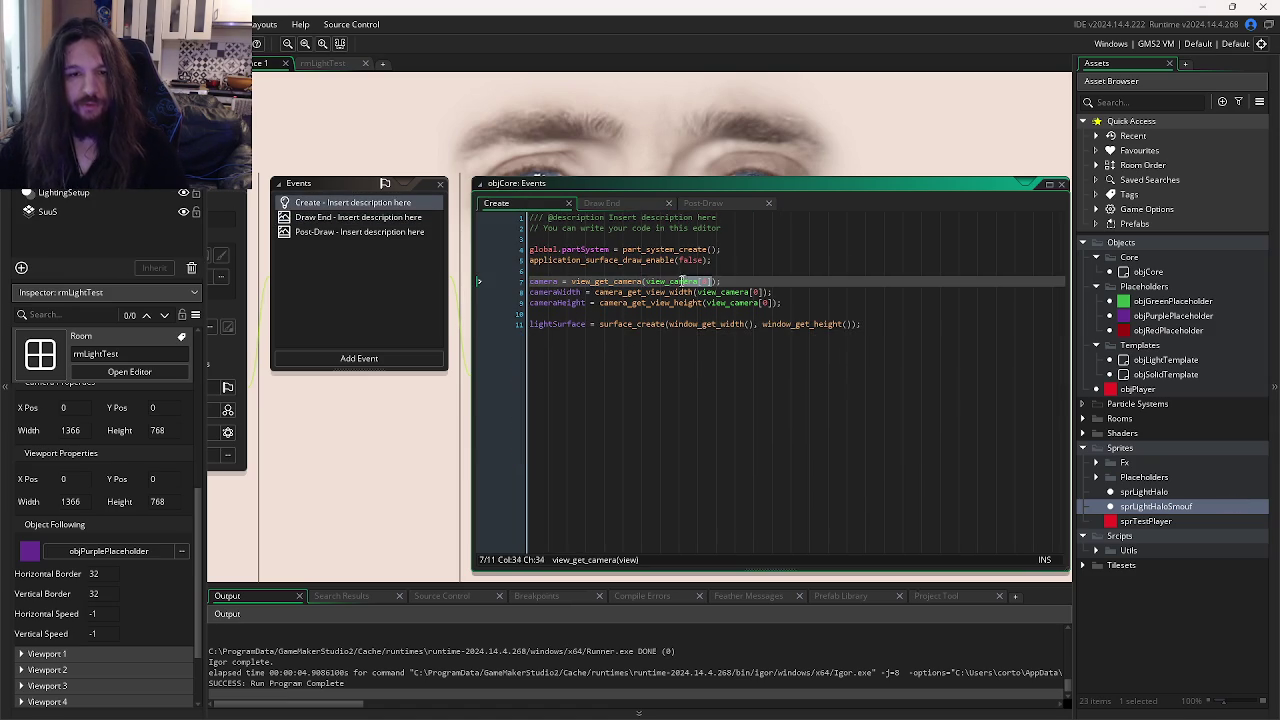
type("0")
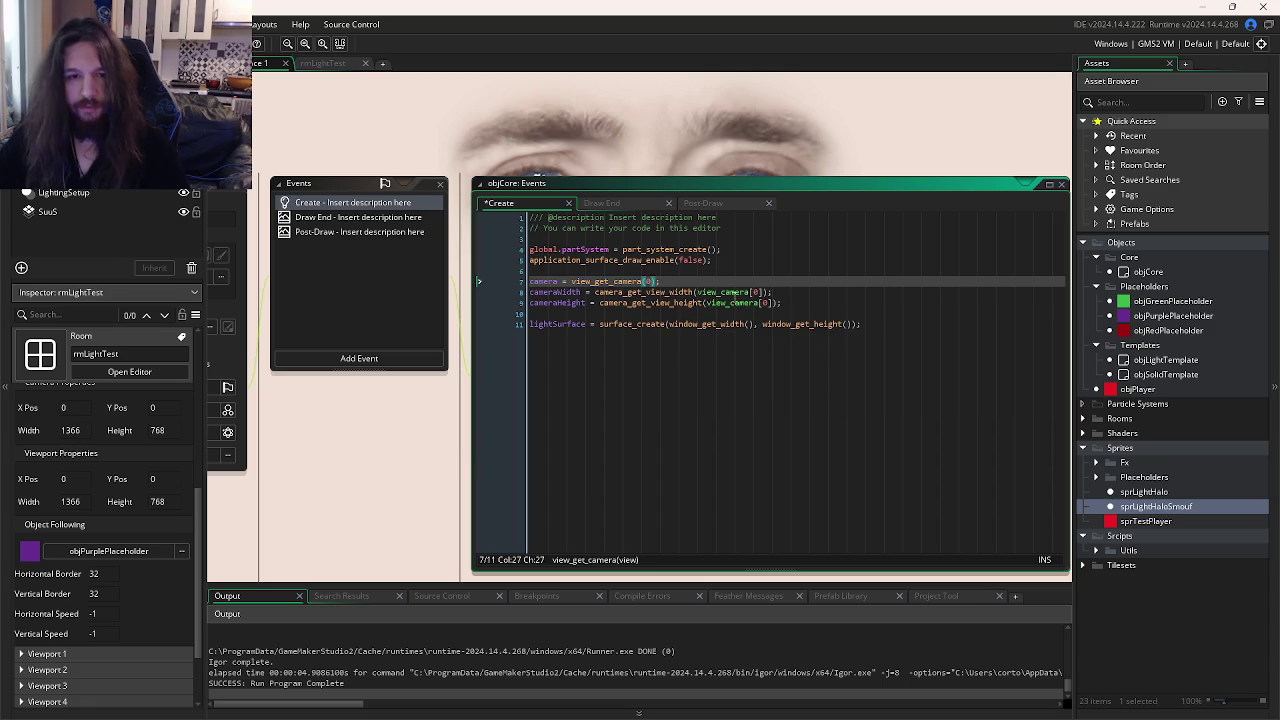
left_click(764, 292)
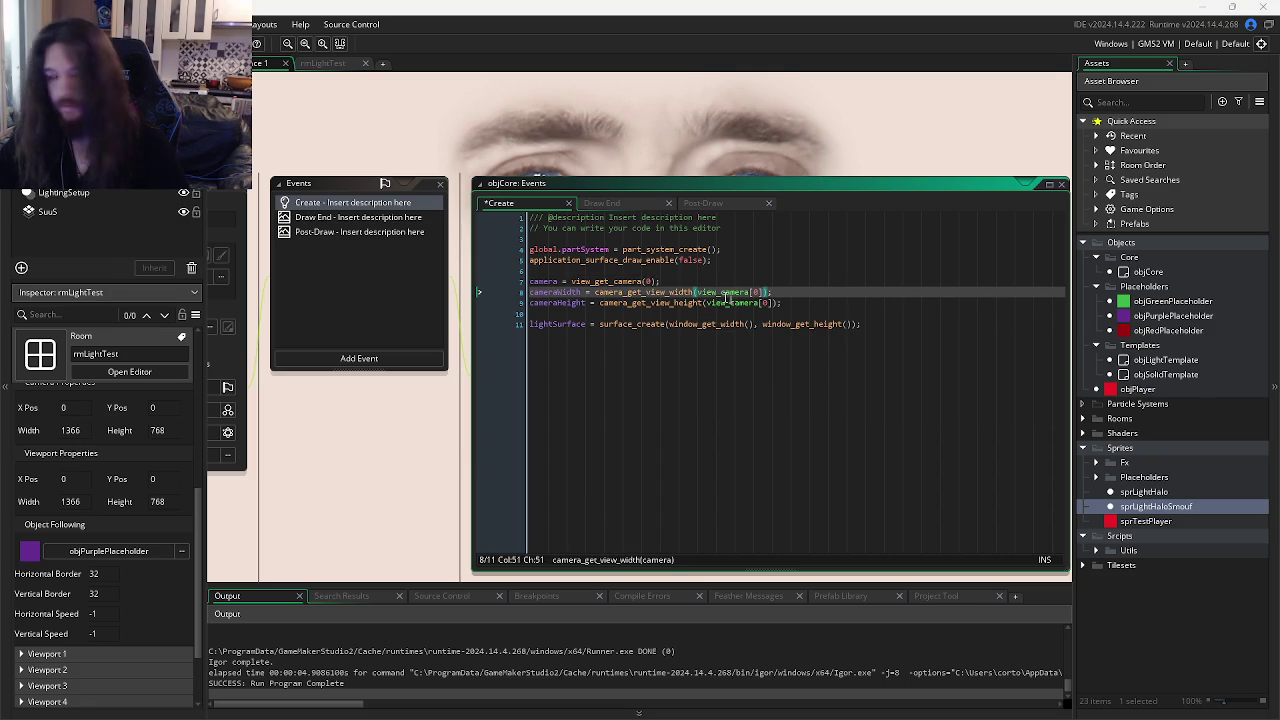
double_click(550, 282)
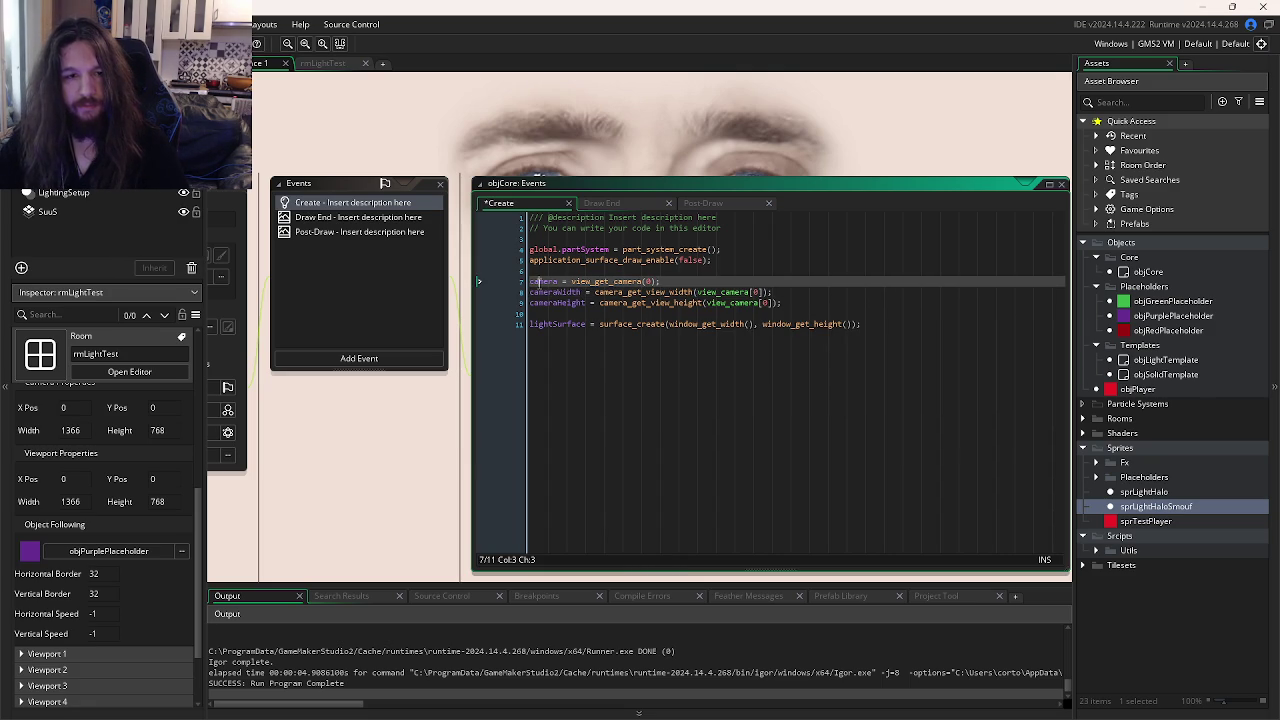
key("ctrl+z")
left_click(766, 292)
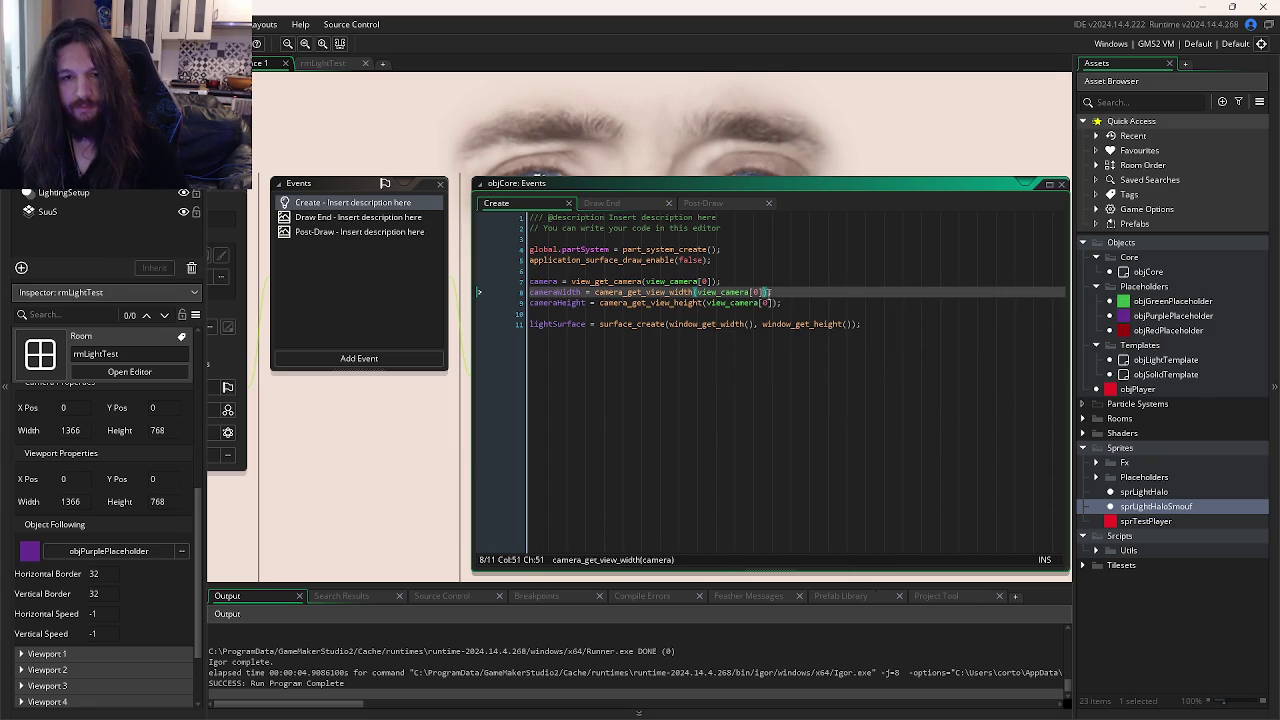
left_click_drag(766, 292, 697, 293)
type("camera")
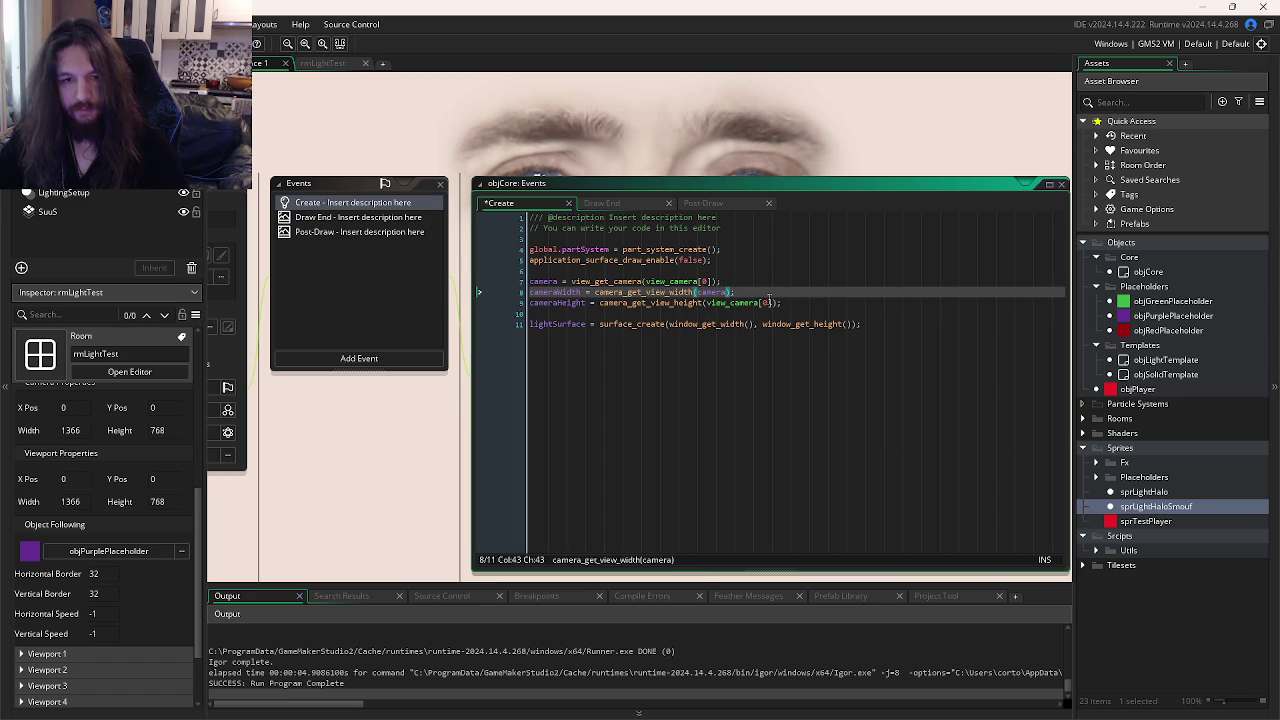
left_click(775, 302)
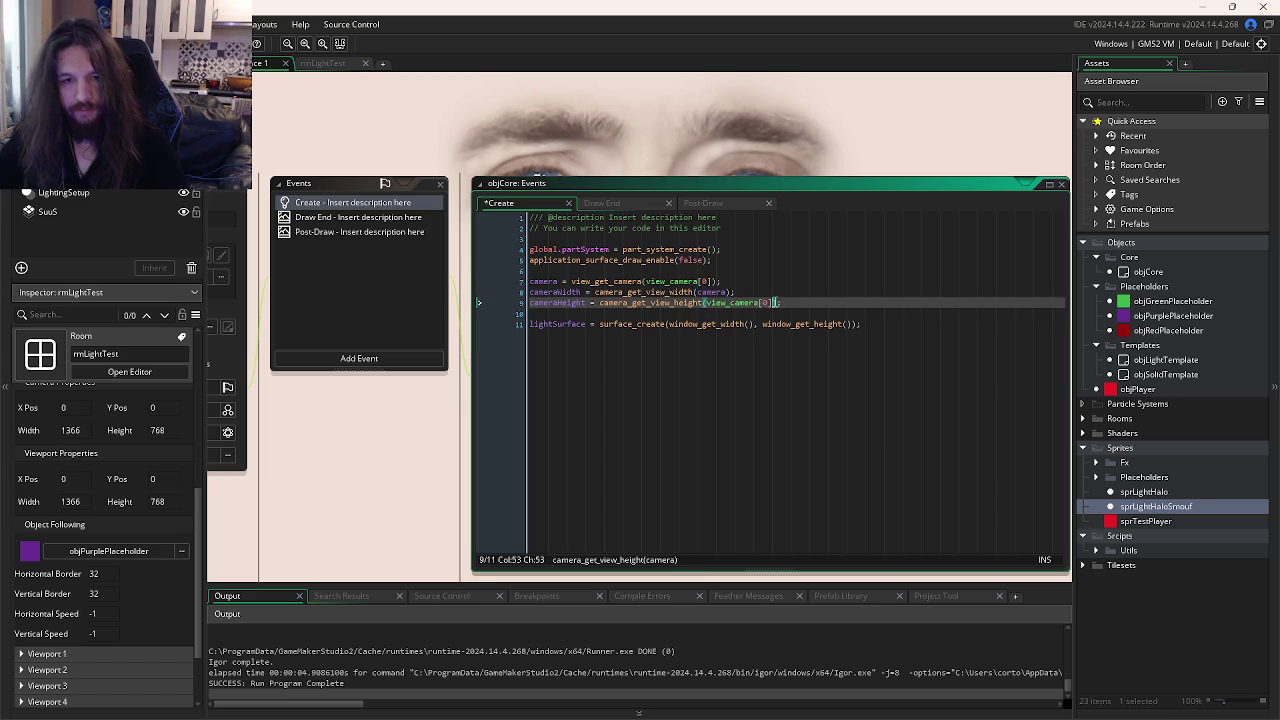
- In Draw End, paste tempCamera as the argument on lines 8–9, then run the game
left_click(625, 205)
left_click(748, 324)
left_click(744, 292)
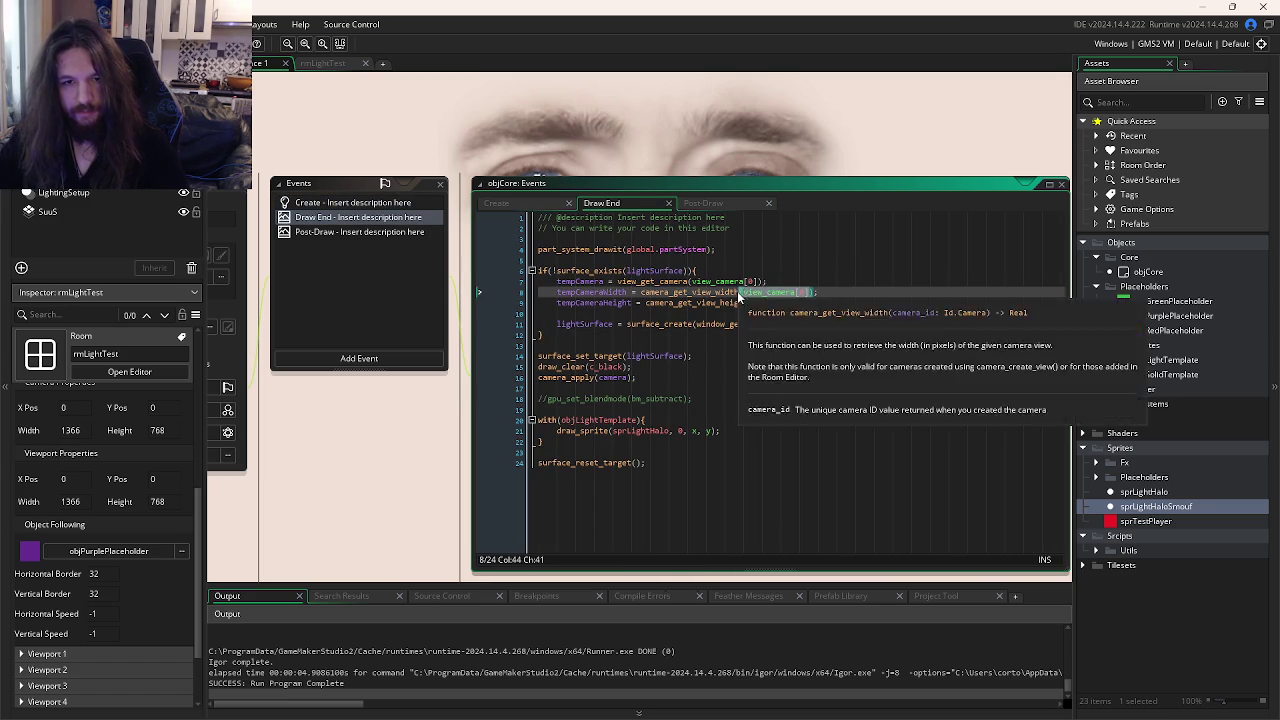
type("camera")
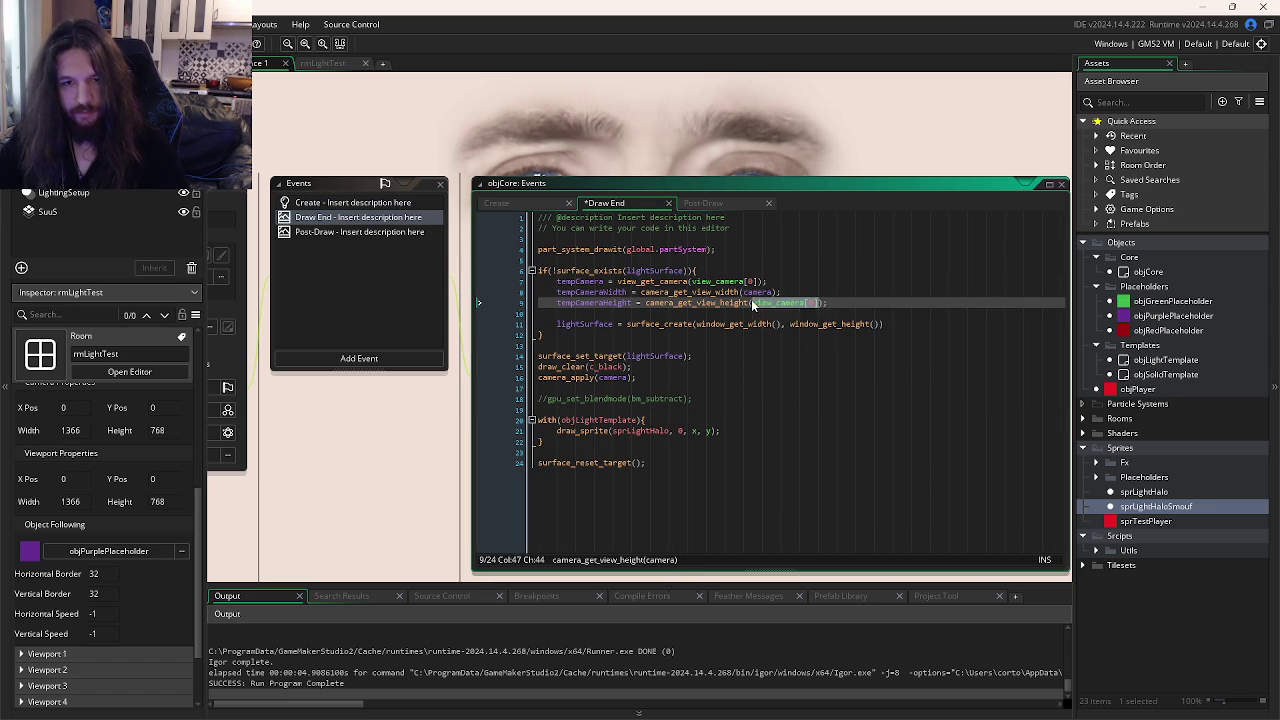
double_click(586, 281)
key("ctrl+c")
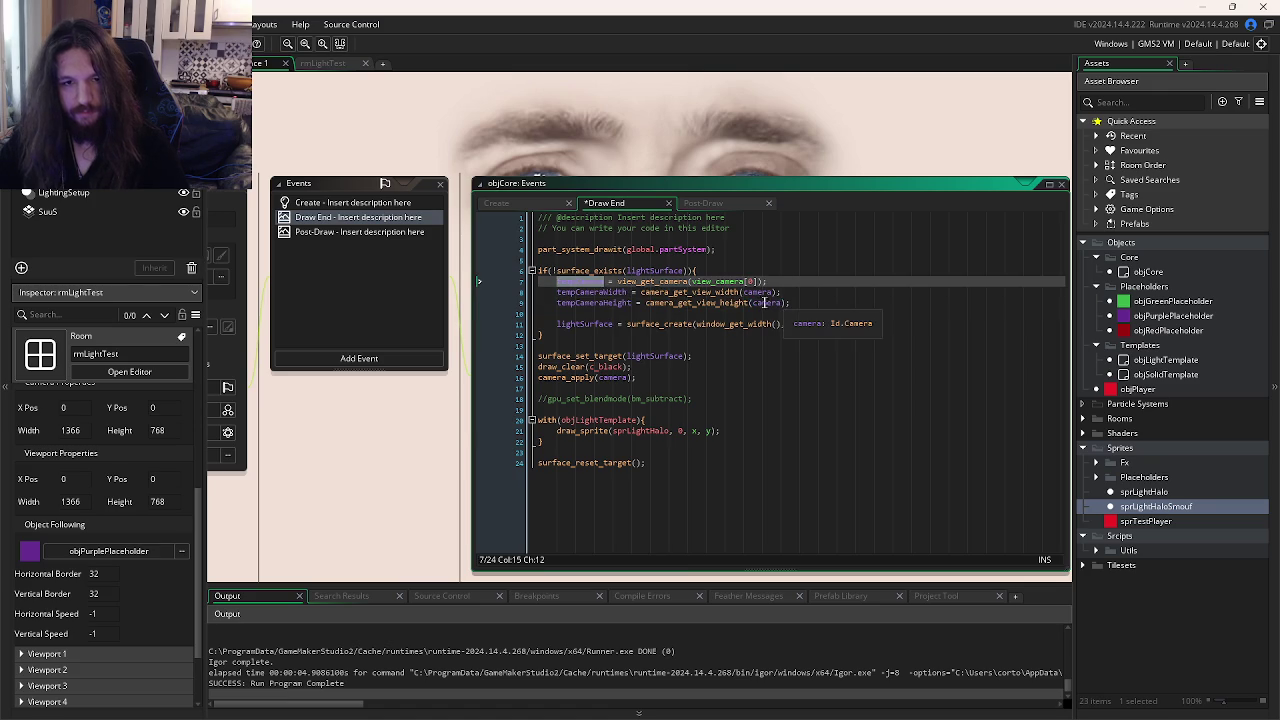
double_click(763, 293)
key("ctrl+v")
double_click(765, 303)
key("ctrl+v")
key("F5")
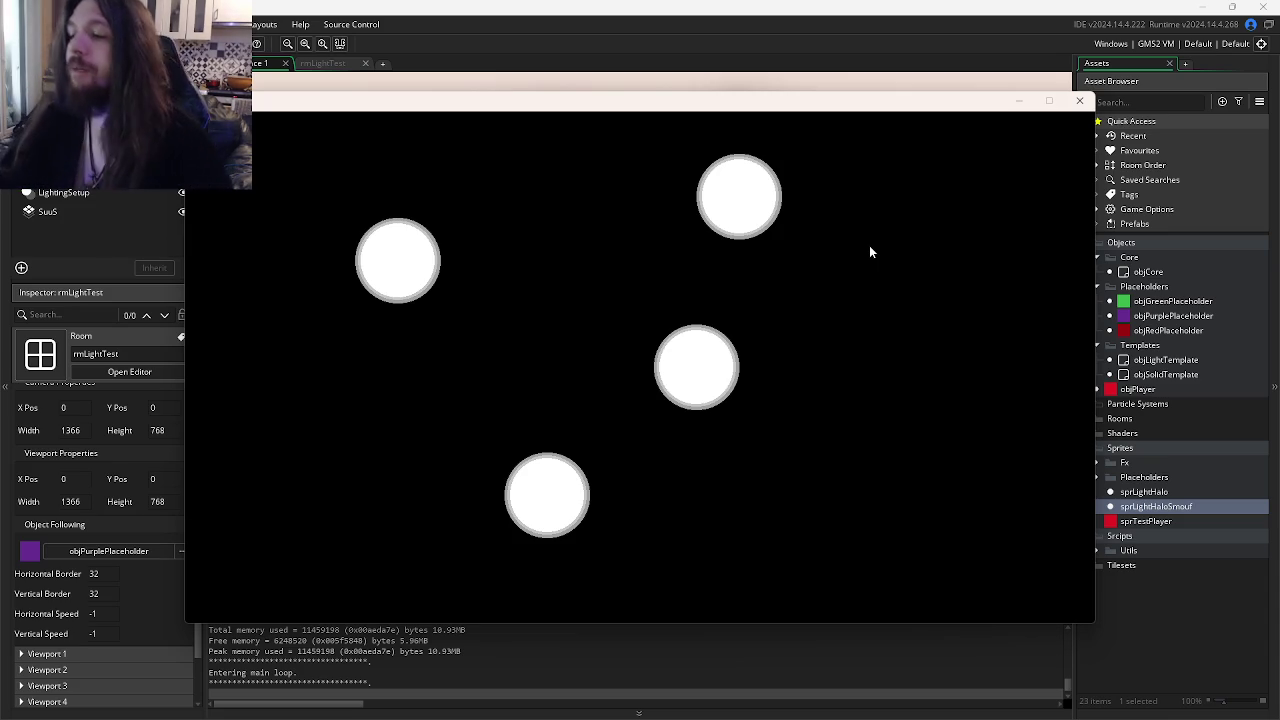
- Switch to the Simple 2D Lighting YouTube tutorial in the browser
key("alt+Tab")
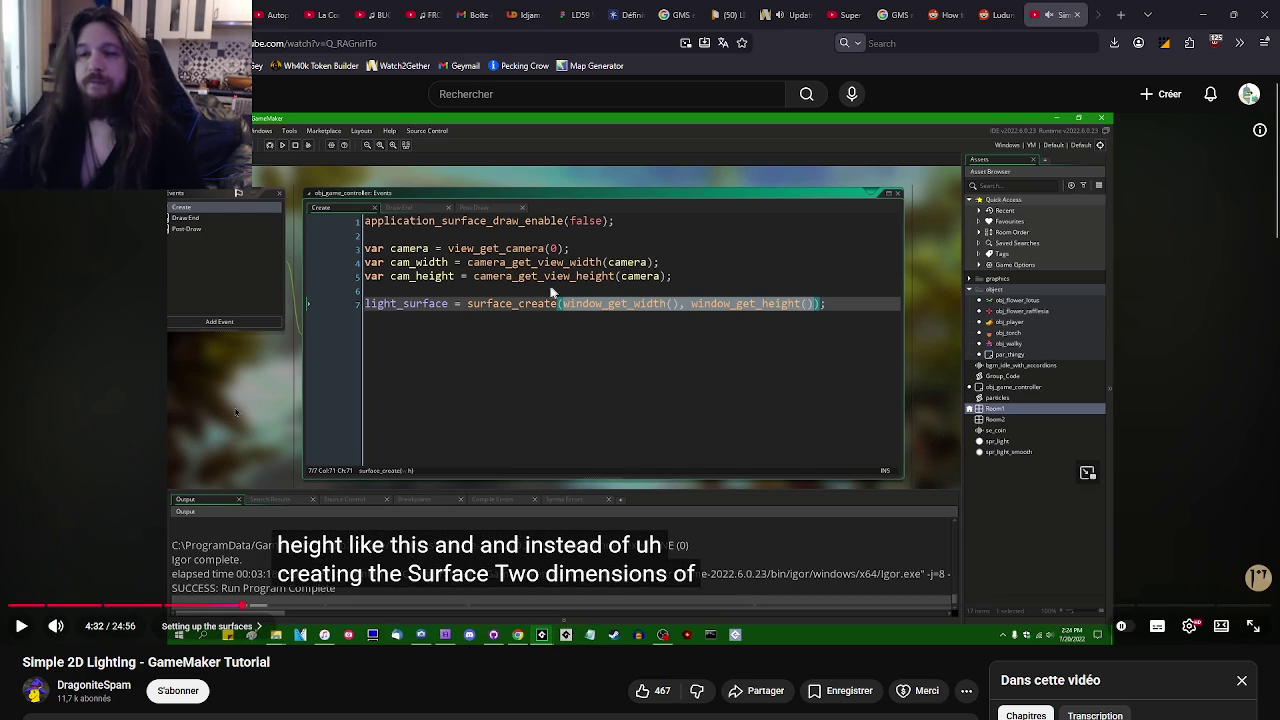
- Play the tutorial briefly past 4:32, pause it, and return to GameMaker
left_click(494, 317)
left_click(605, 352)
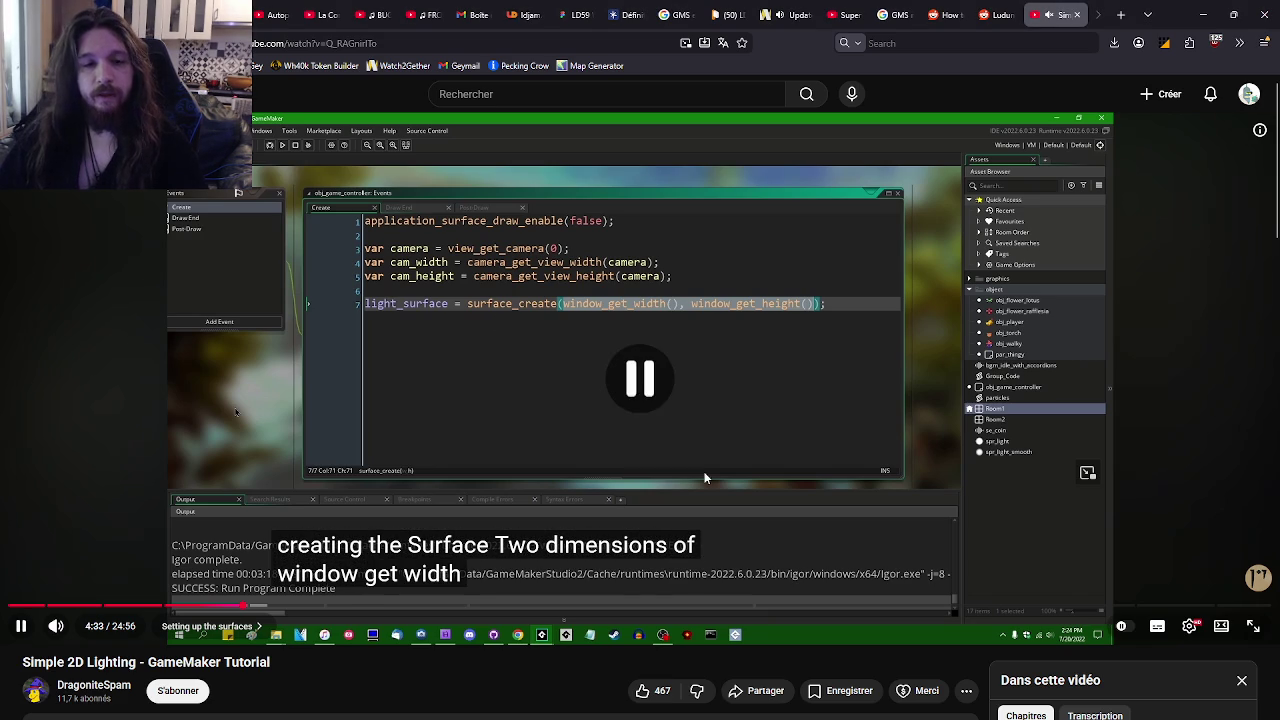
left_click(633, 571)
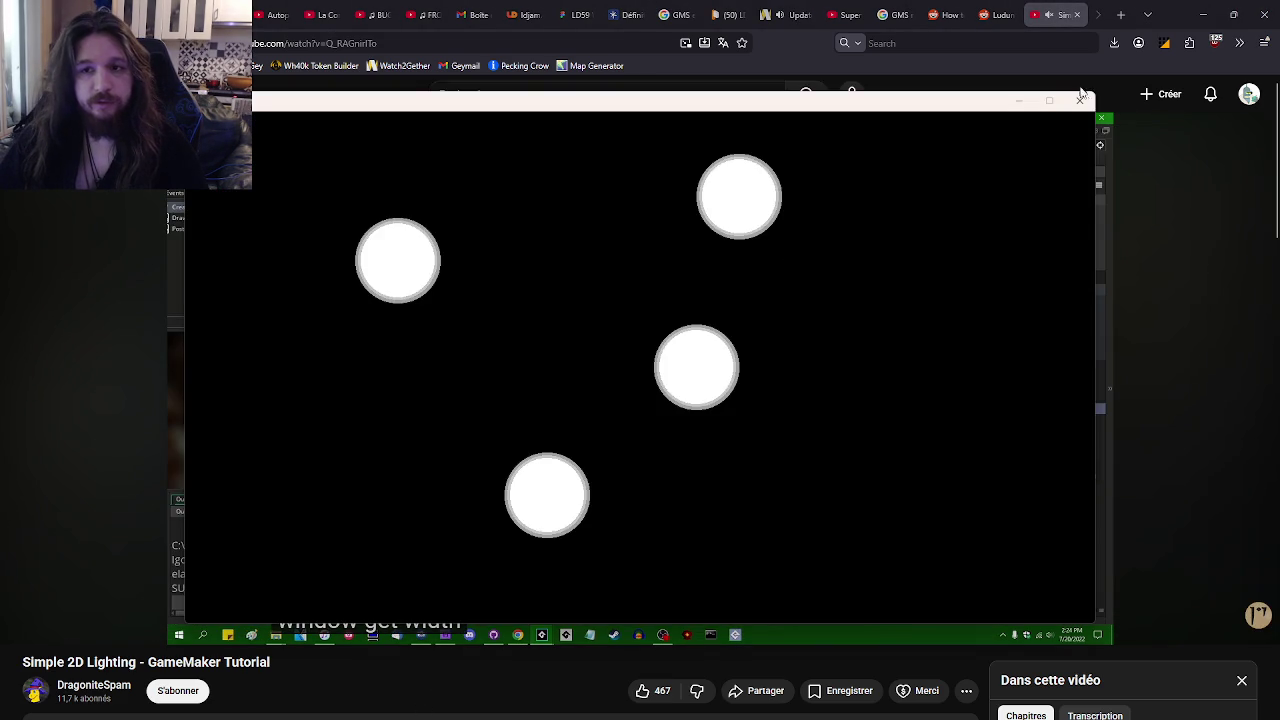
key("alt+Tab")
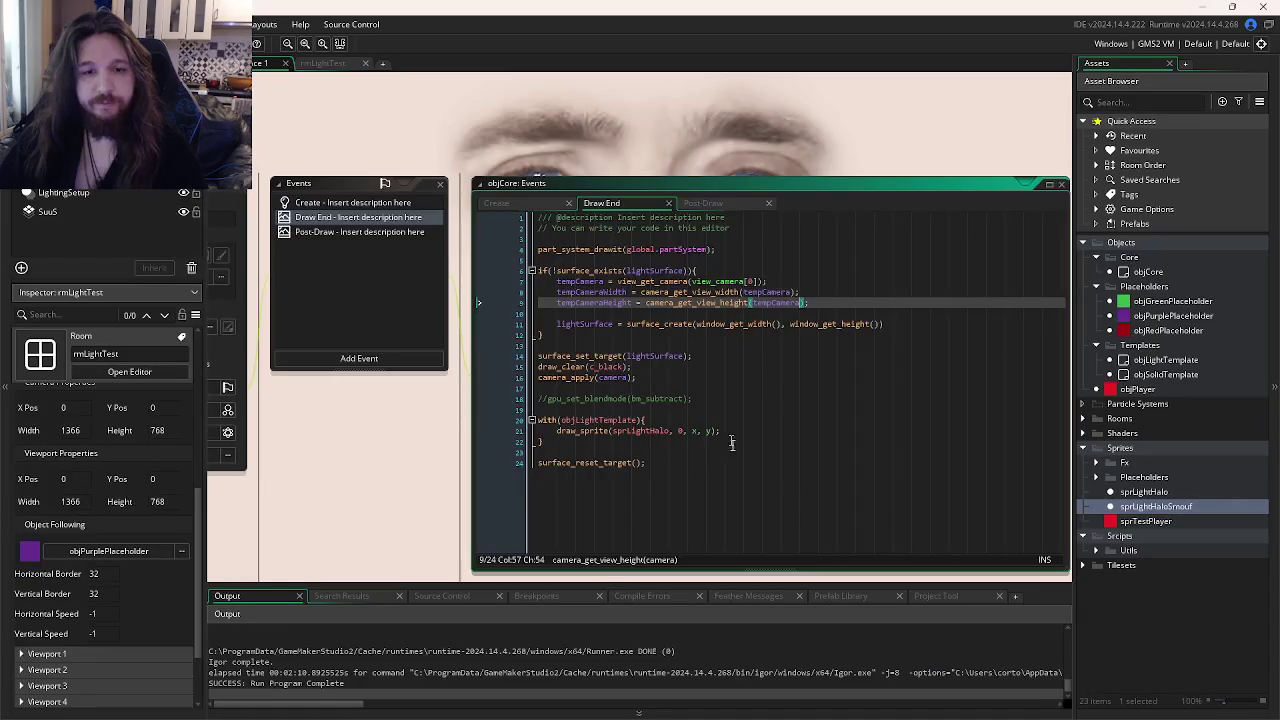
- End line 11 with a semicolon and uncomment the gpu_set_blendmode(bm_subtract) line 18
left_click(850, 287)
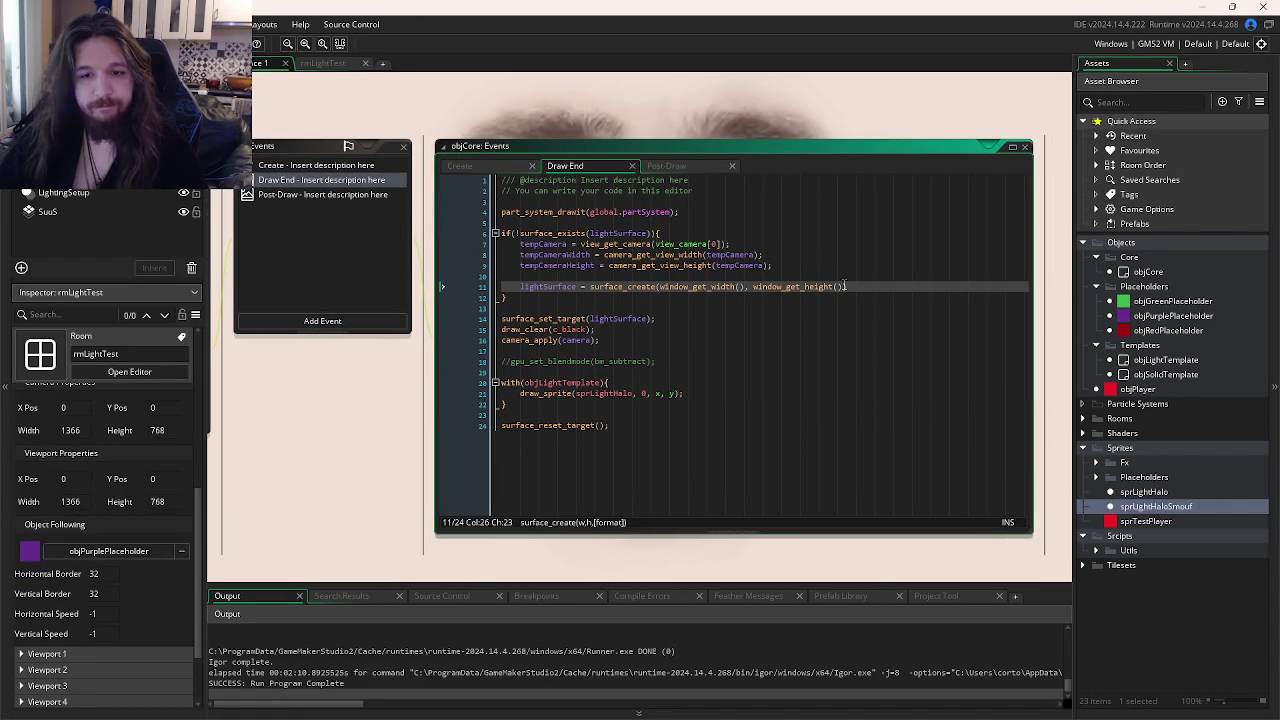
type(";")
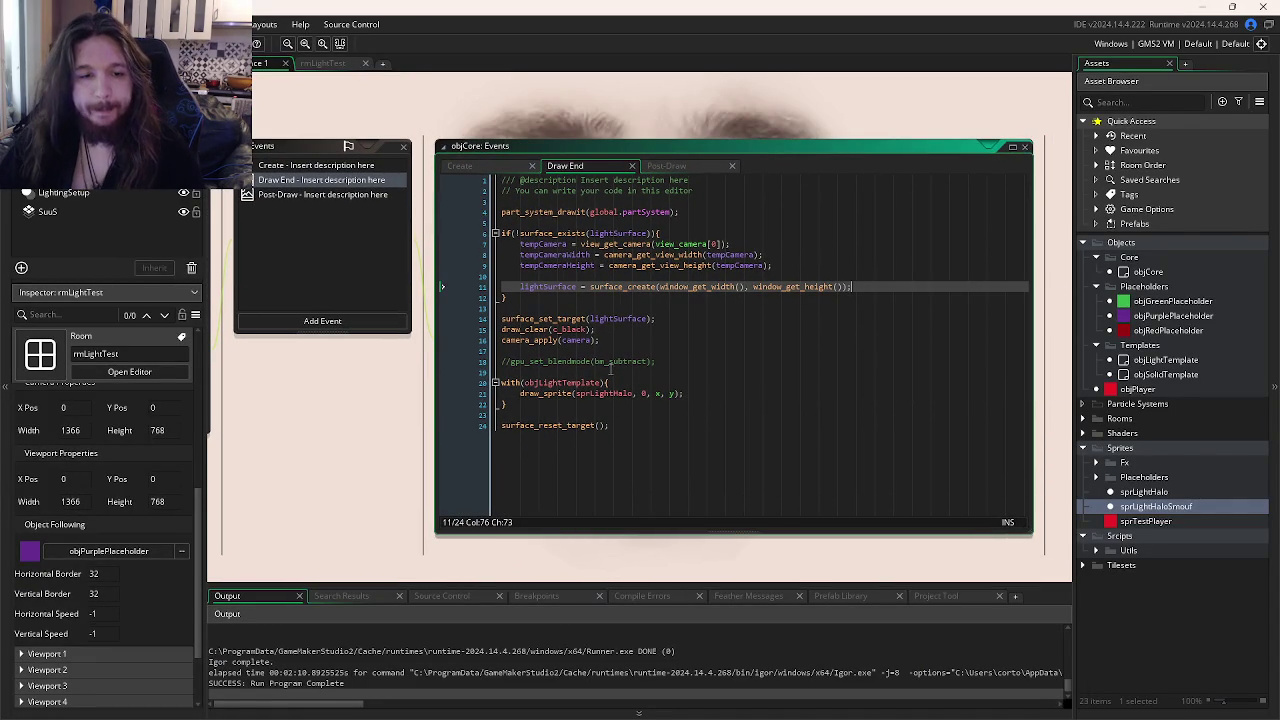
left_click(672, 361)
key("shift+Home")
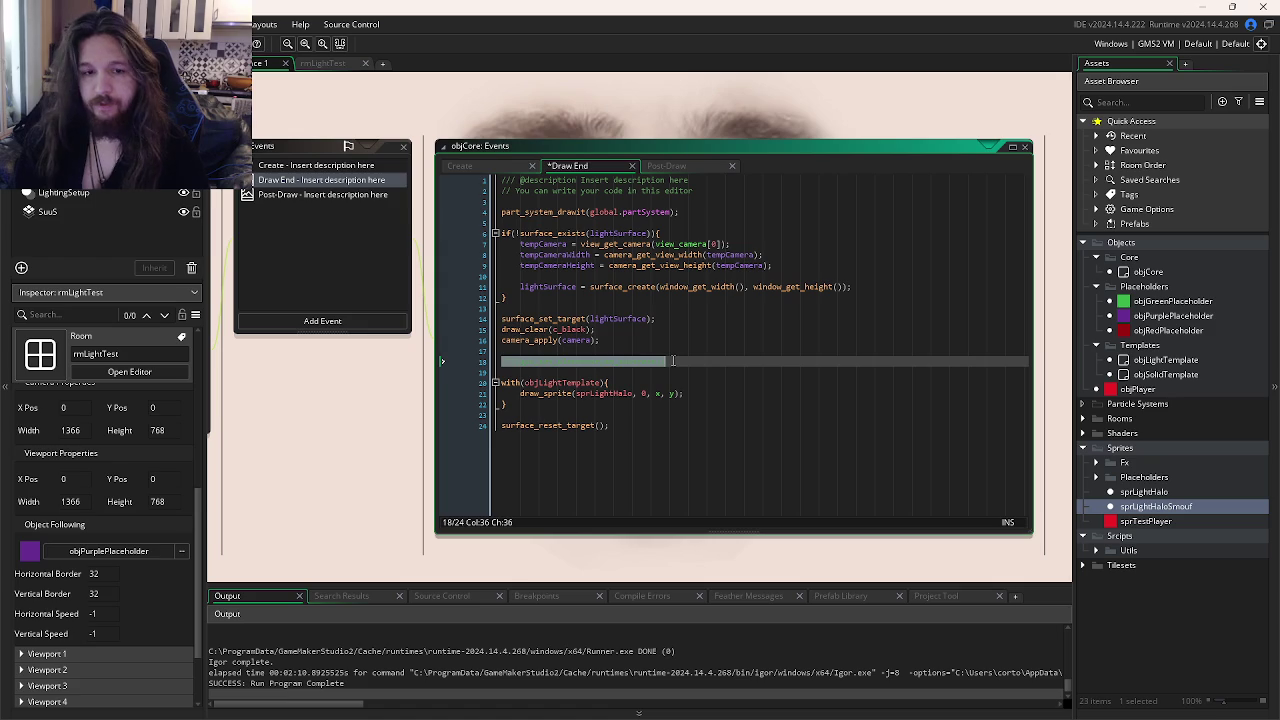
key("ctrl+z")
key("ctrl+y")
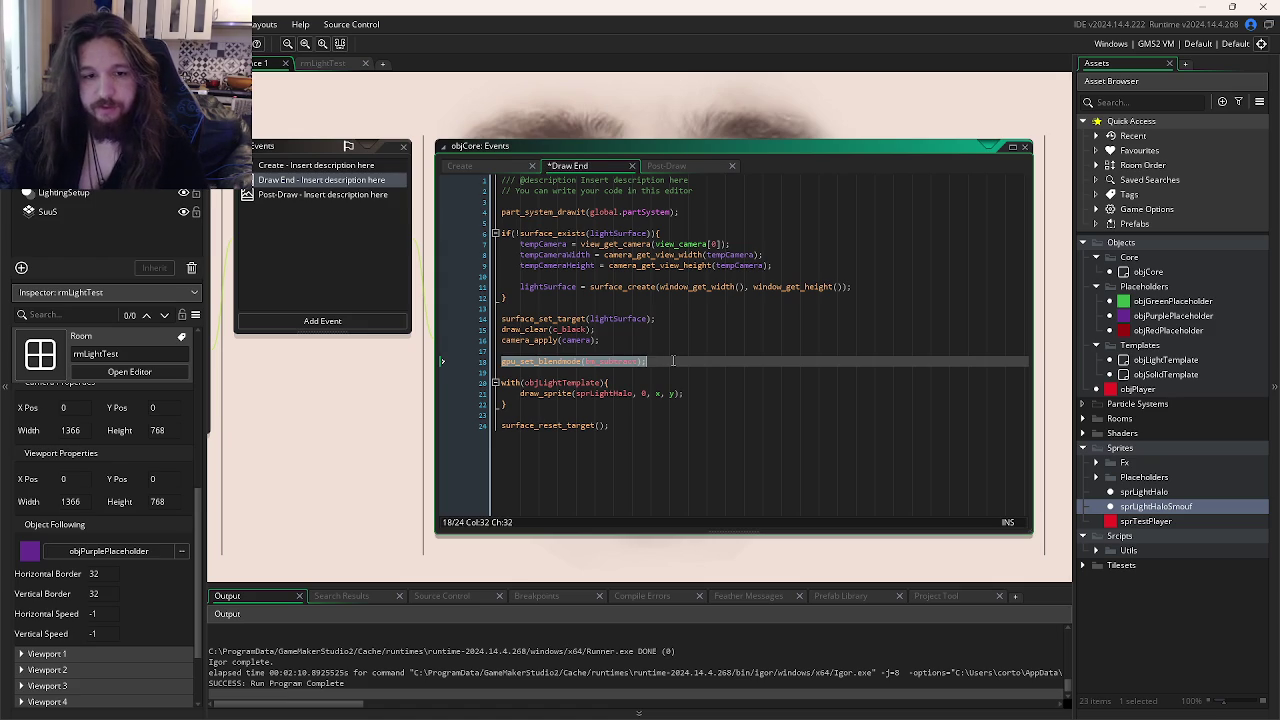
- Test-run the game, close it, and switch back to the YouTube tutorial
key("F5")
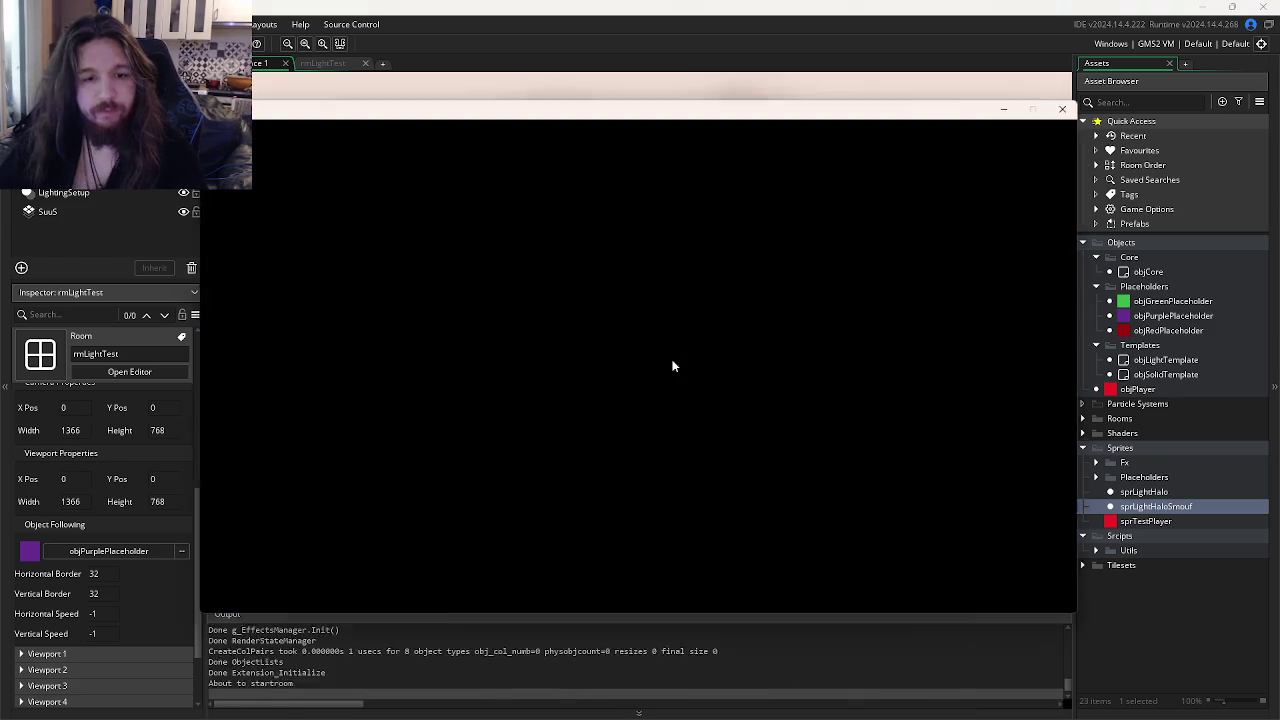
left_click(1079, 100)
key("alt+Tab")
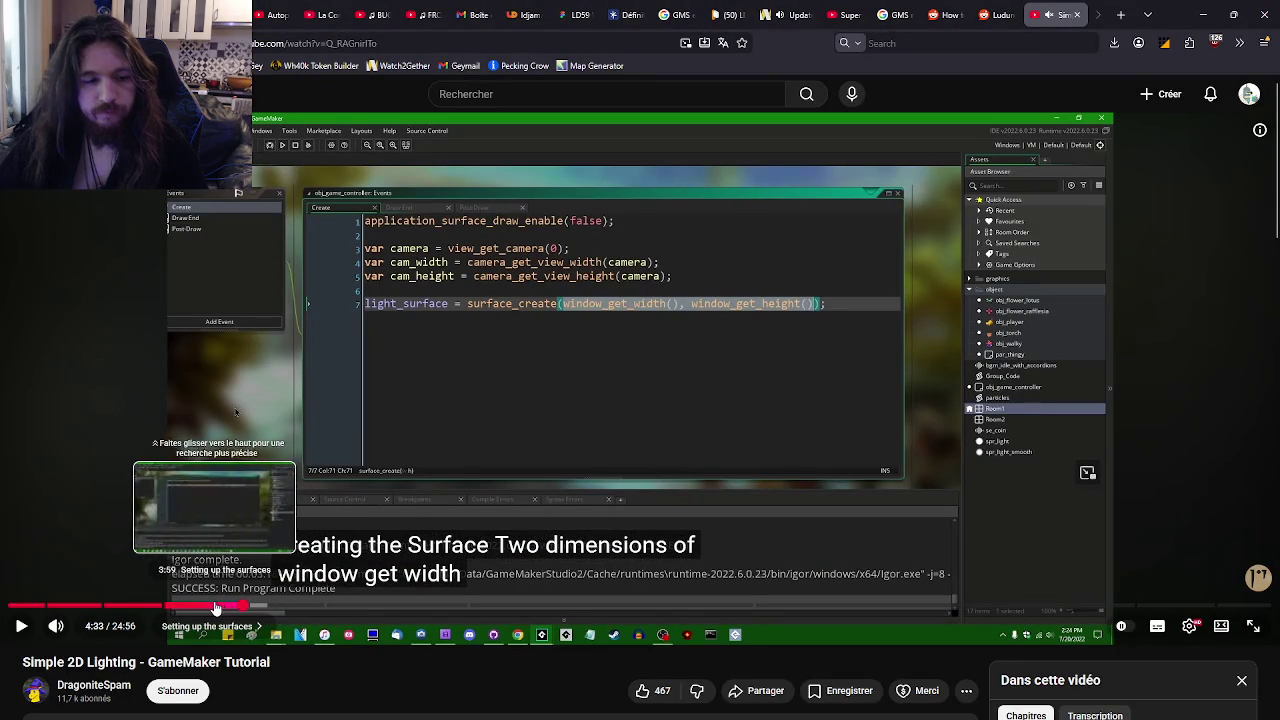
- Seek the tutorial forward, pausing along the way, to about 11:55 in the bm_subtract chapter
left_click(219, 607)
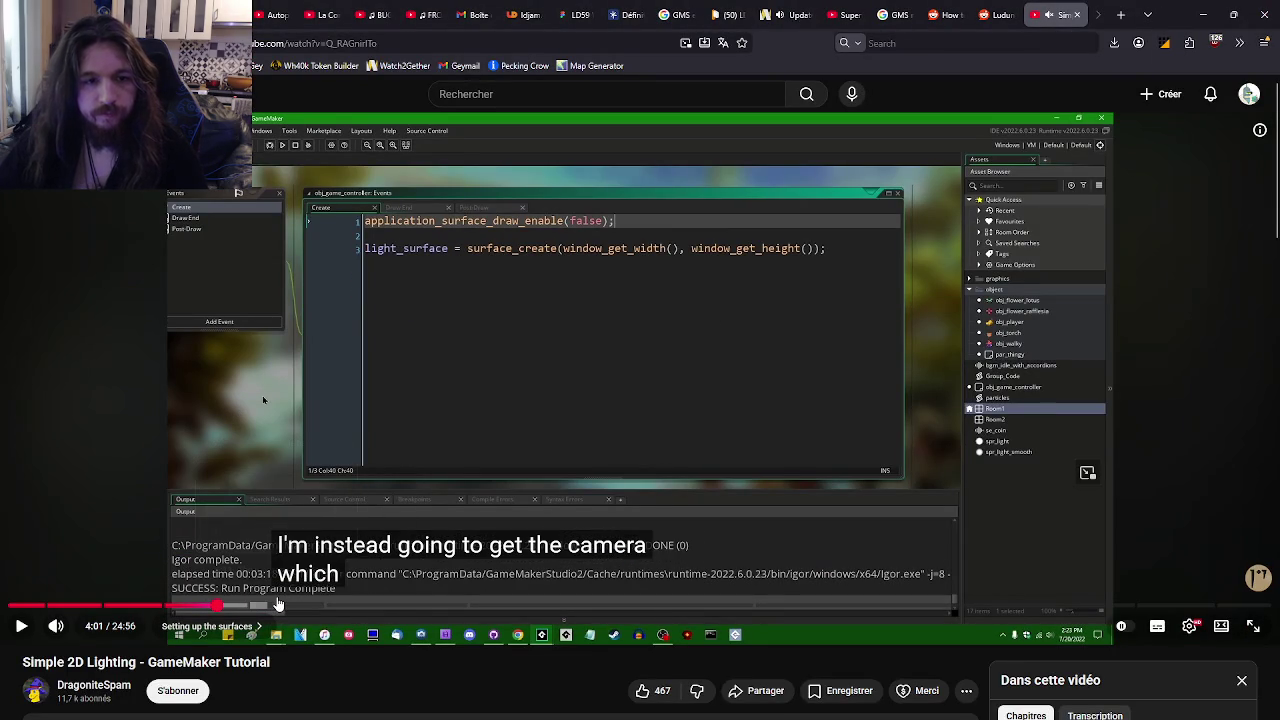
key("Right")
key("Right")
key("Right")
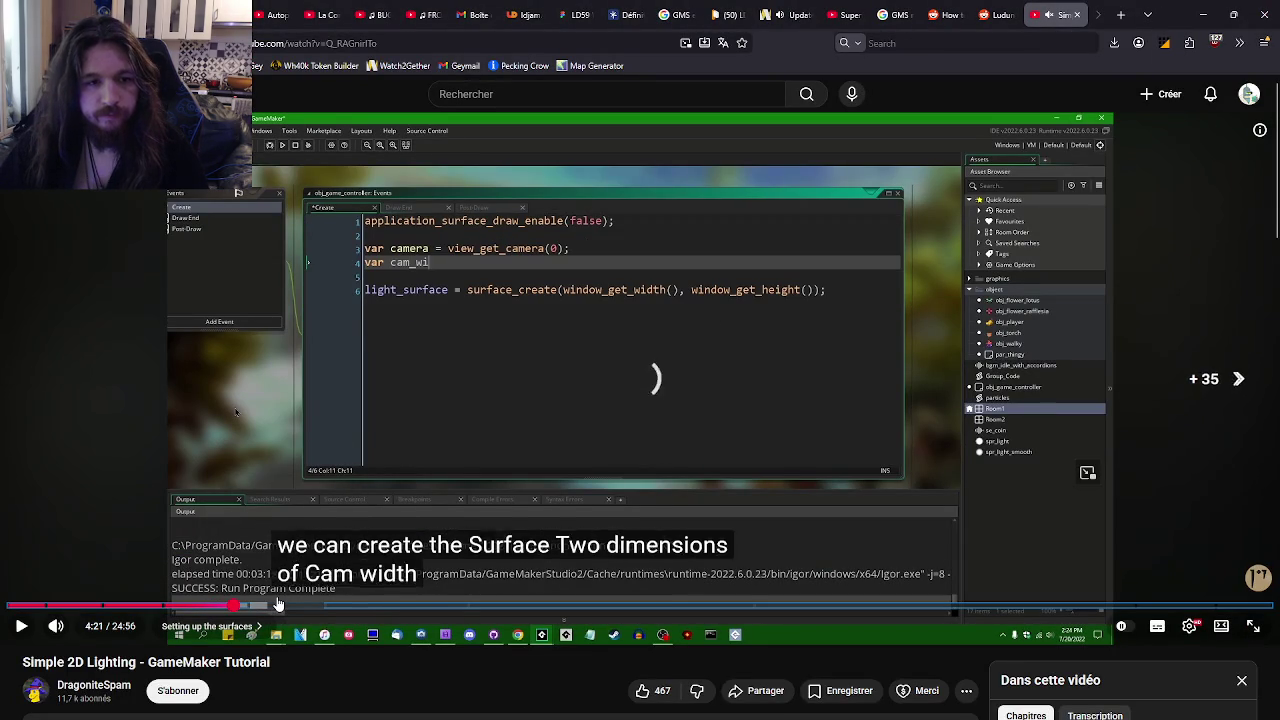
key("Right")
key("Right")
key("Right")
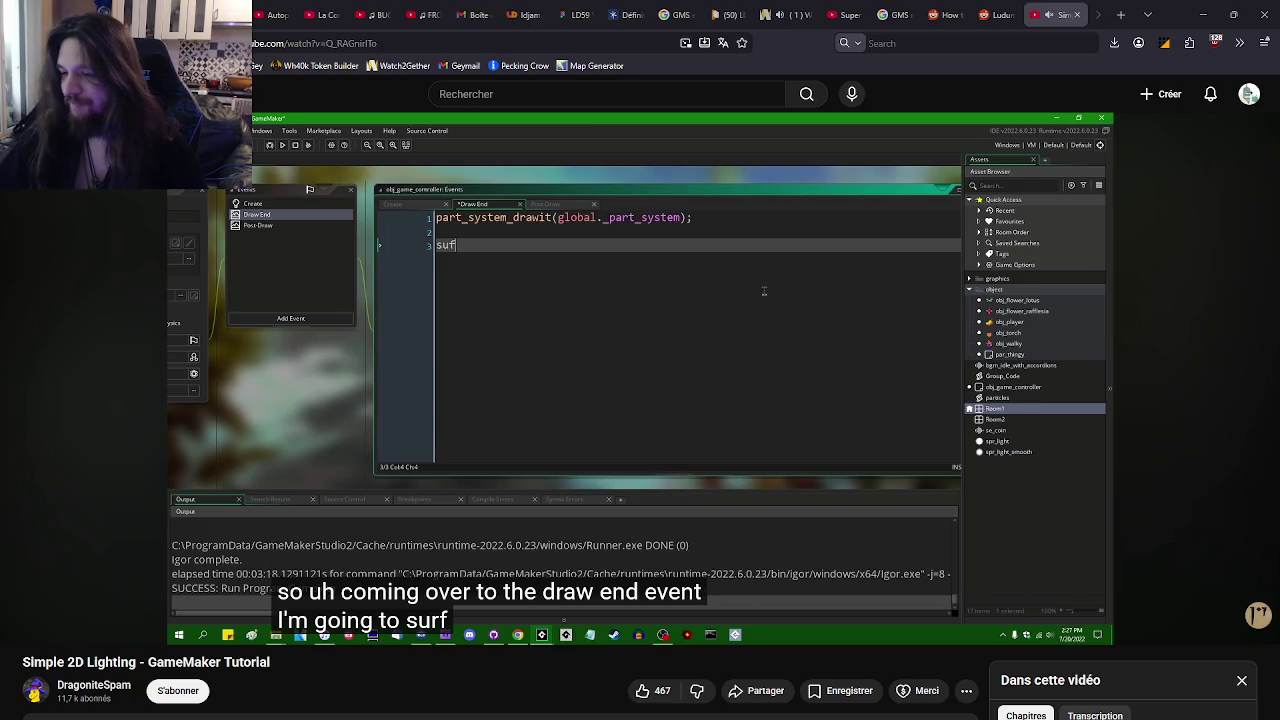
left_click(810, 477)
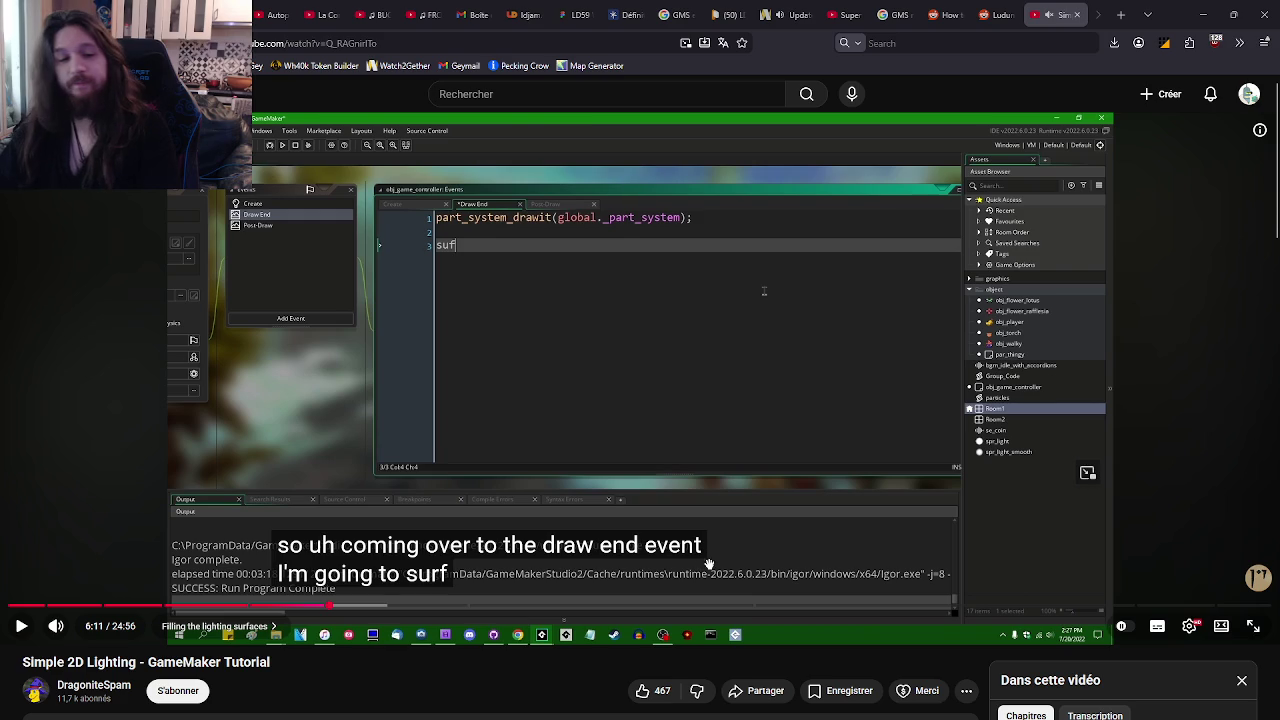
left_click_drag(360, 606, 618, 610)
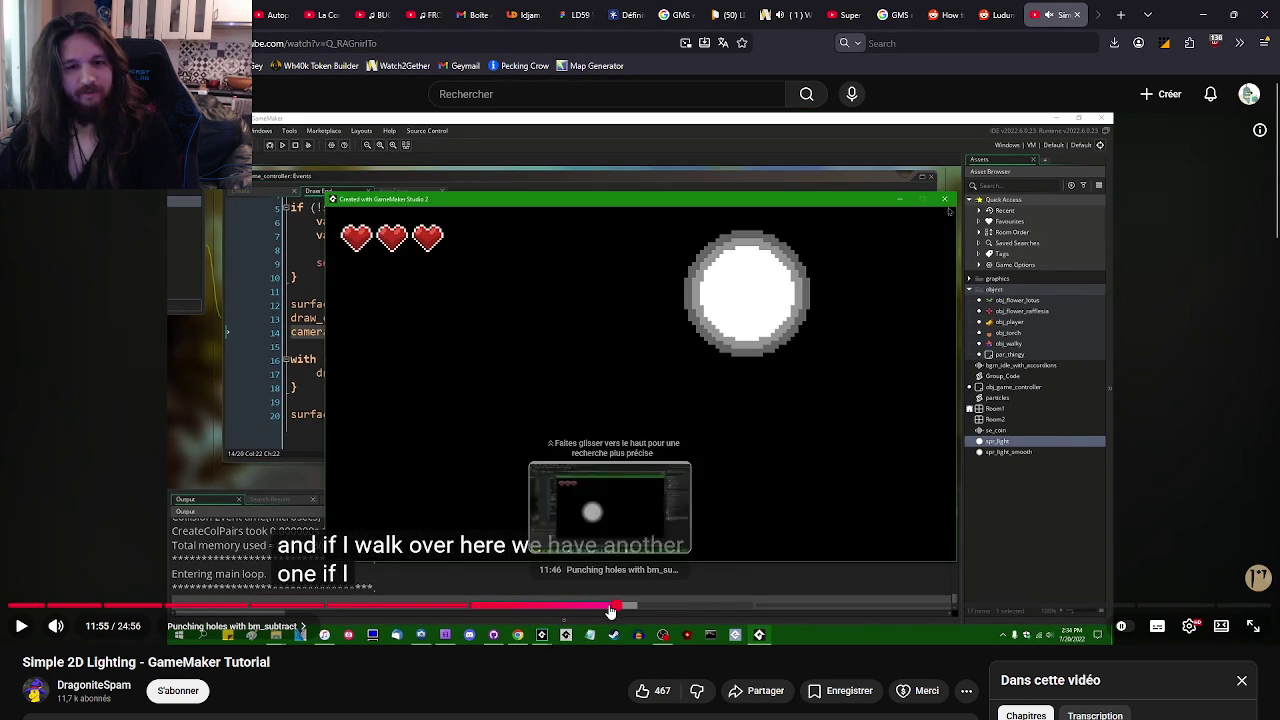
- Seek the tutorial to 12:45, where the torch loop is wrapped in bm_subtract, then bm_normal
left_click(630, 610)
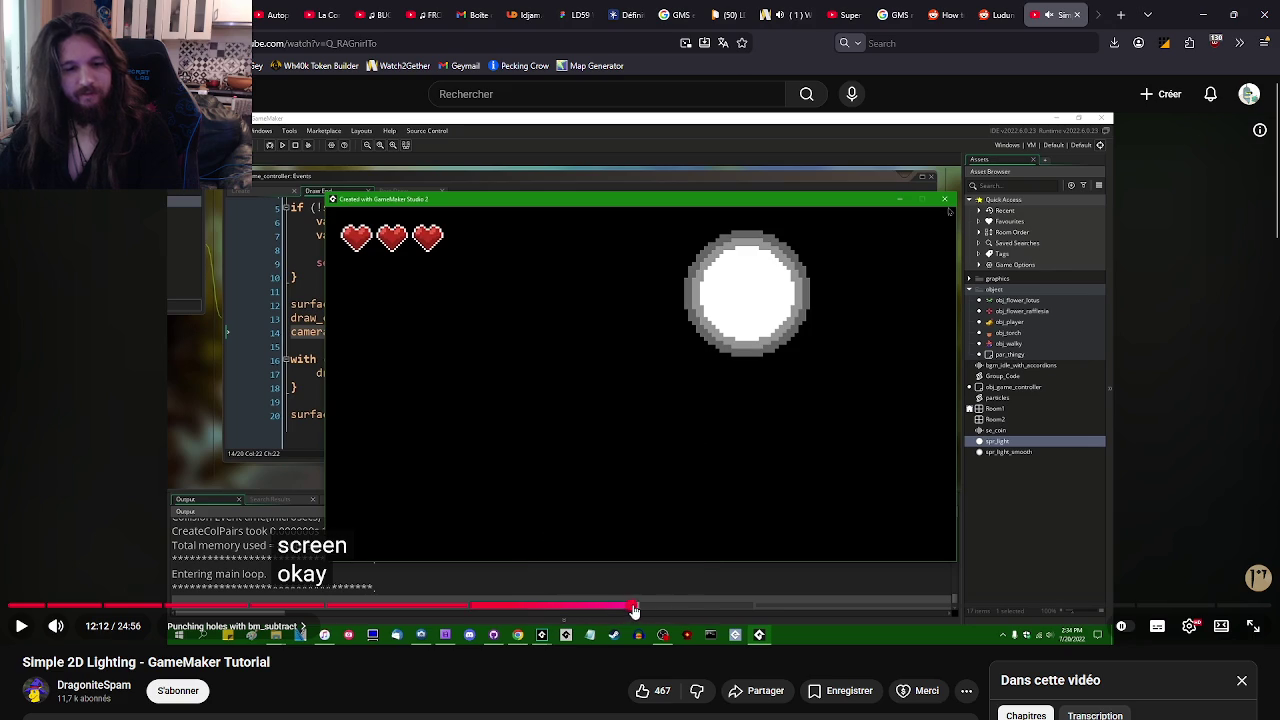
left_click(641, 610)
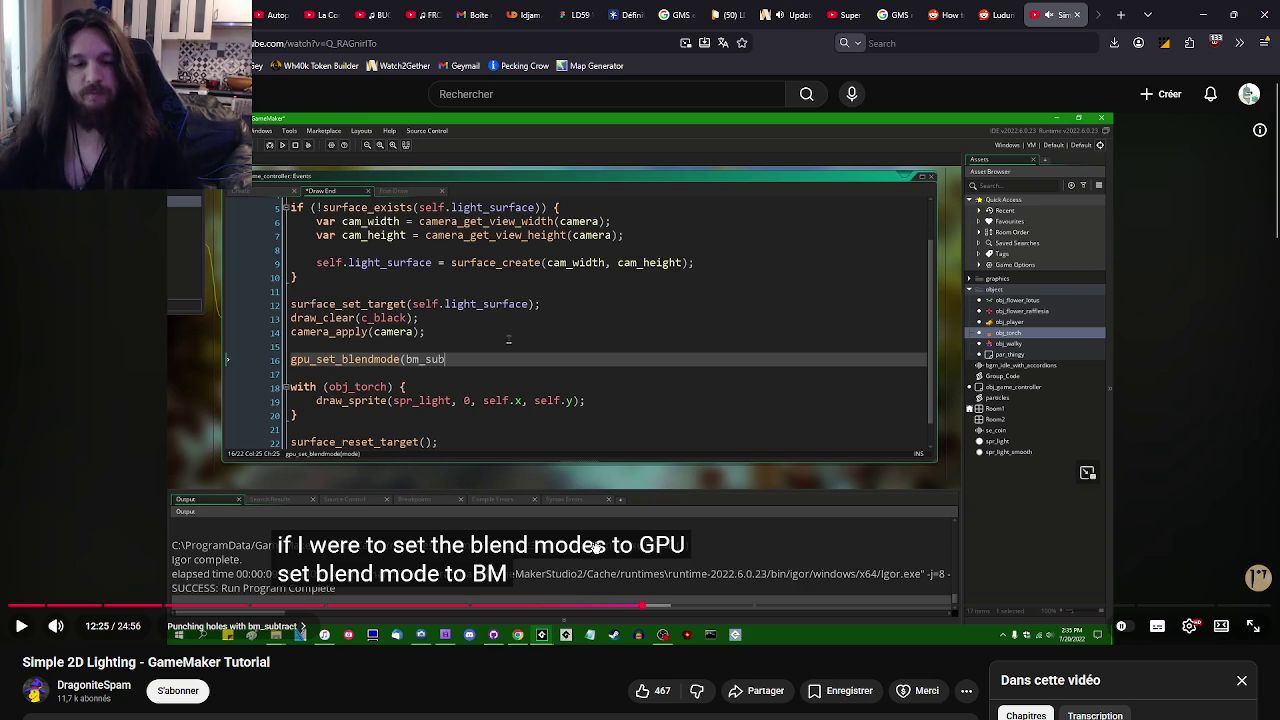
left_click(655, 608)
key("Right")
key("Right")
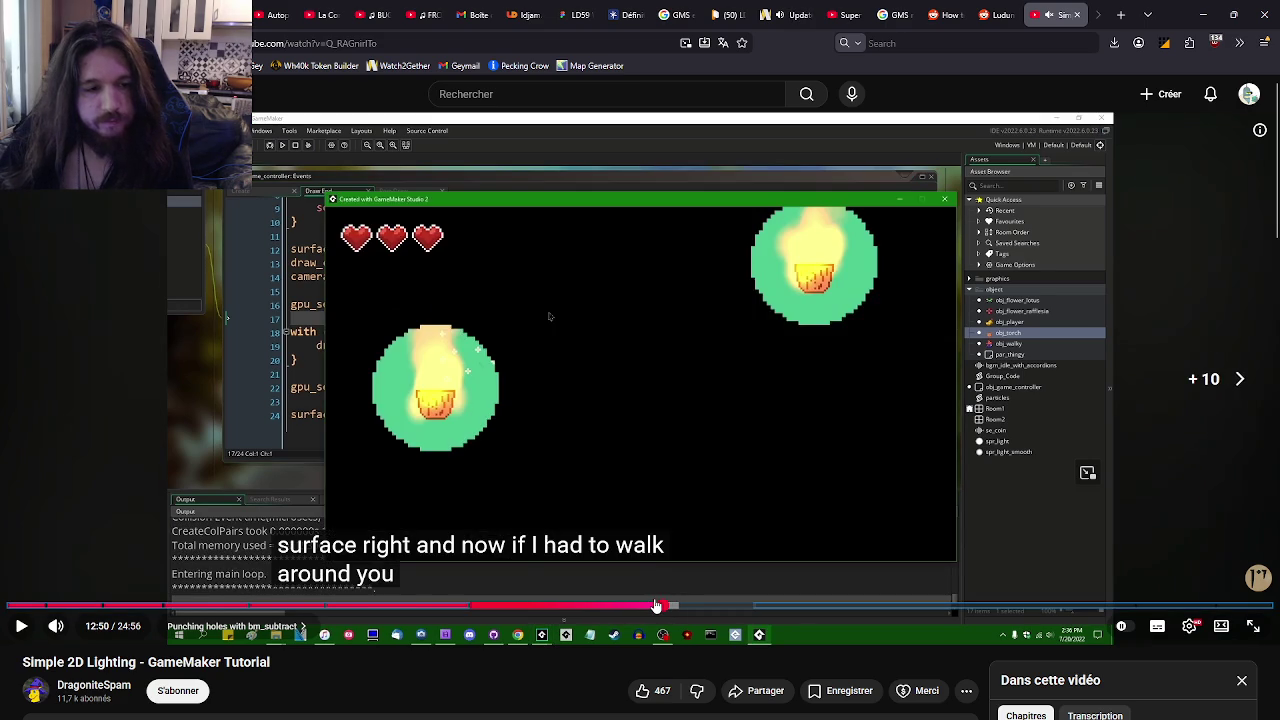
key("Left")
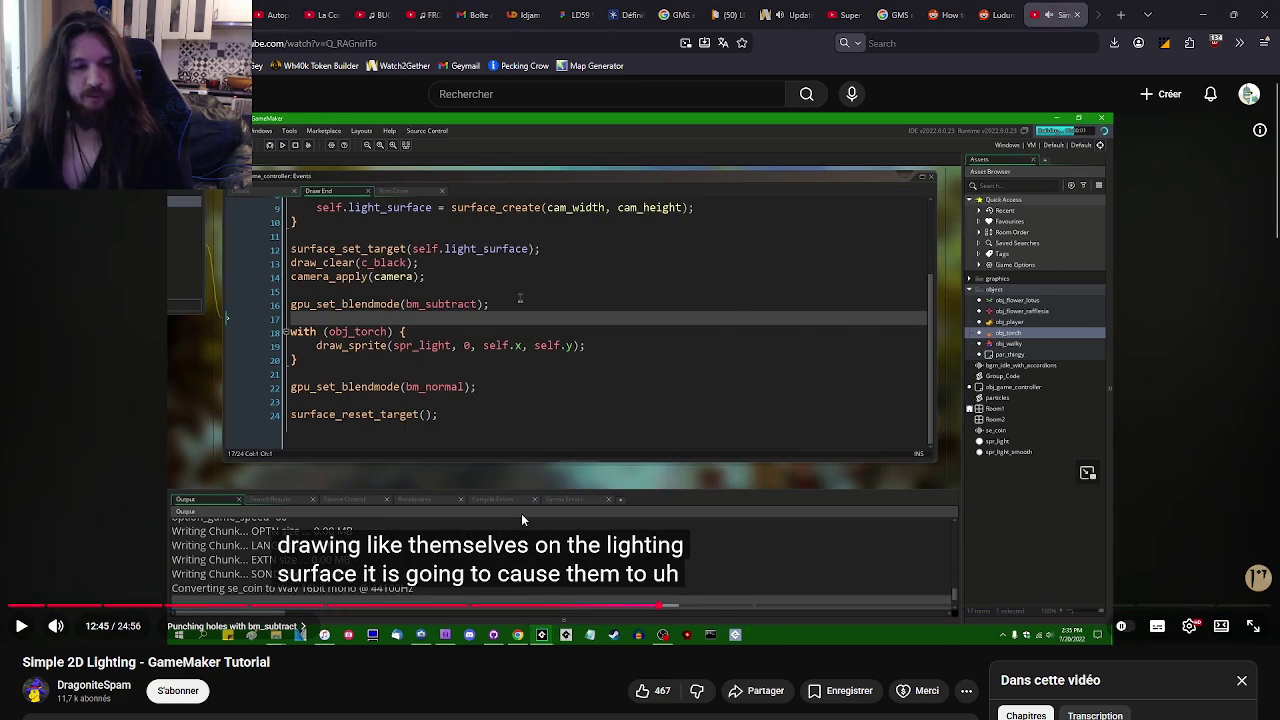
key("alt+Tab")
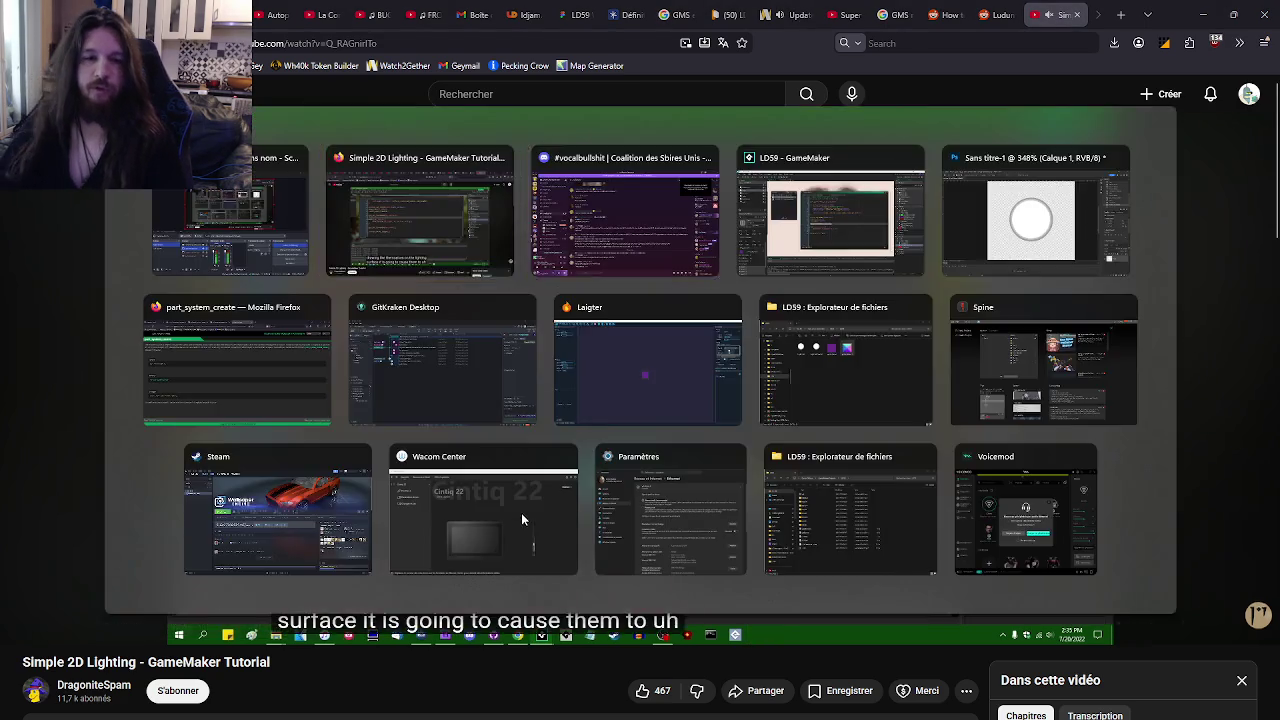
- Duplicate the gpu_set_blendmode(bm_subtract) line onto a new line after the halo drawing loop
left_click(636, 405)
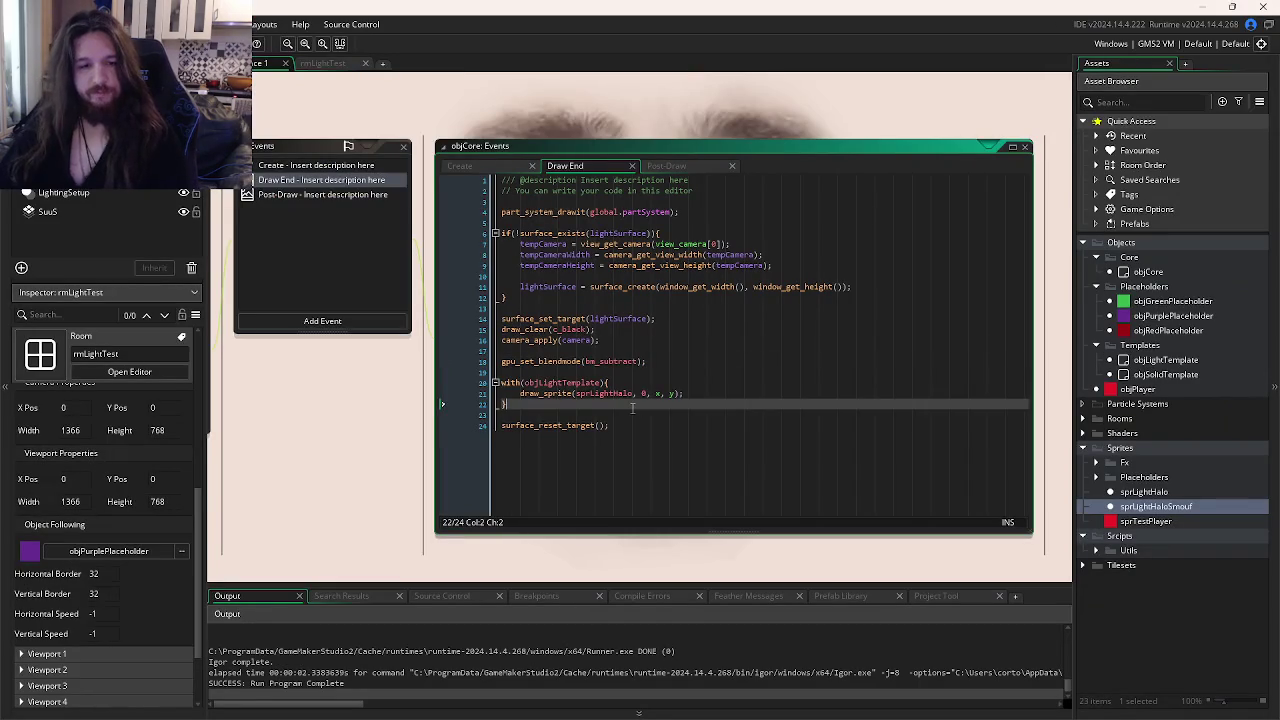
key("Return")
key("Return")
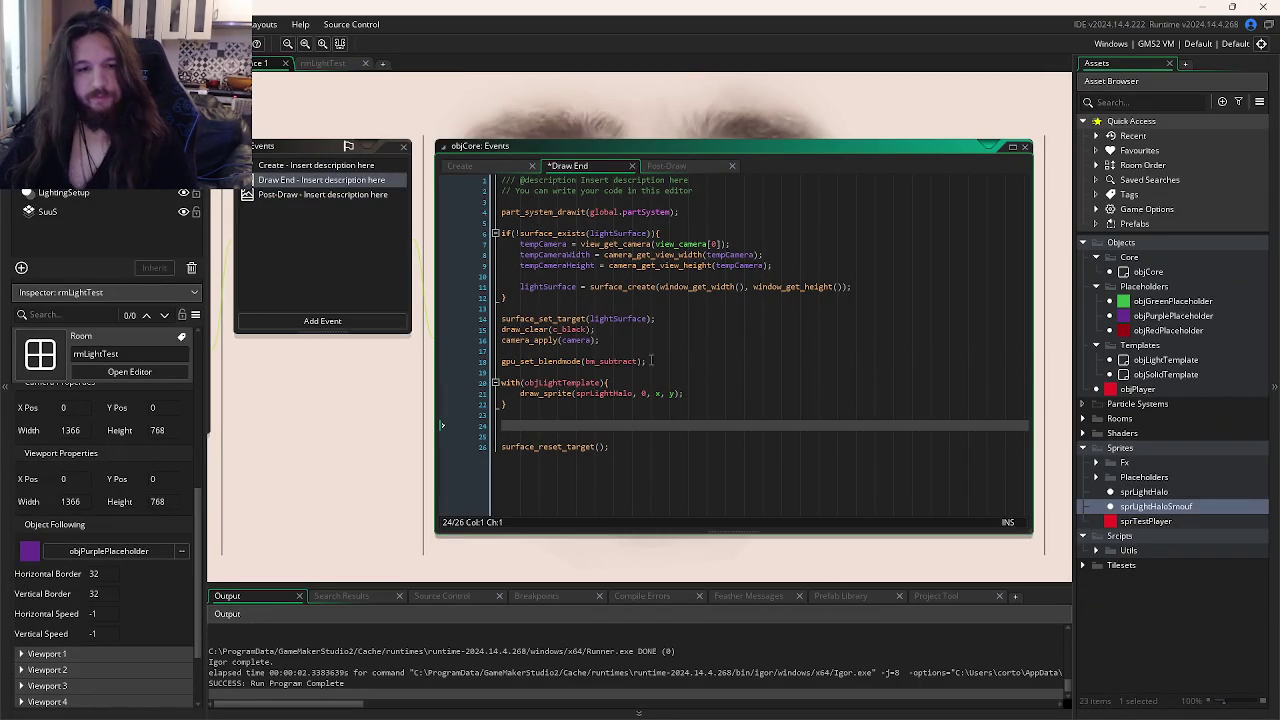
left_click(482, 361)
key("ctrl+c")
left_click(543, 433)
key("Up")
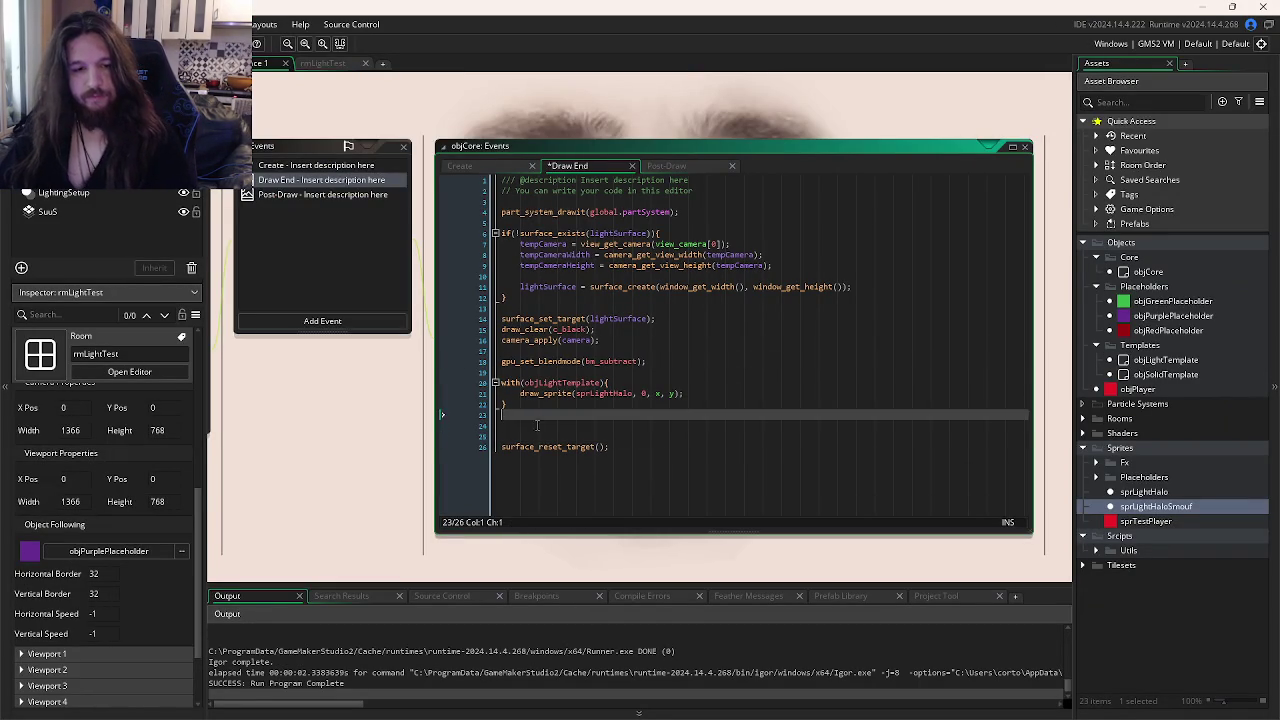
key("ctrl+v")
- Change the pasted line to bm_normal and run the game to test the halos
left_click(611, 425)
double_click(612, 425)
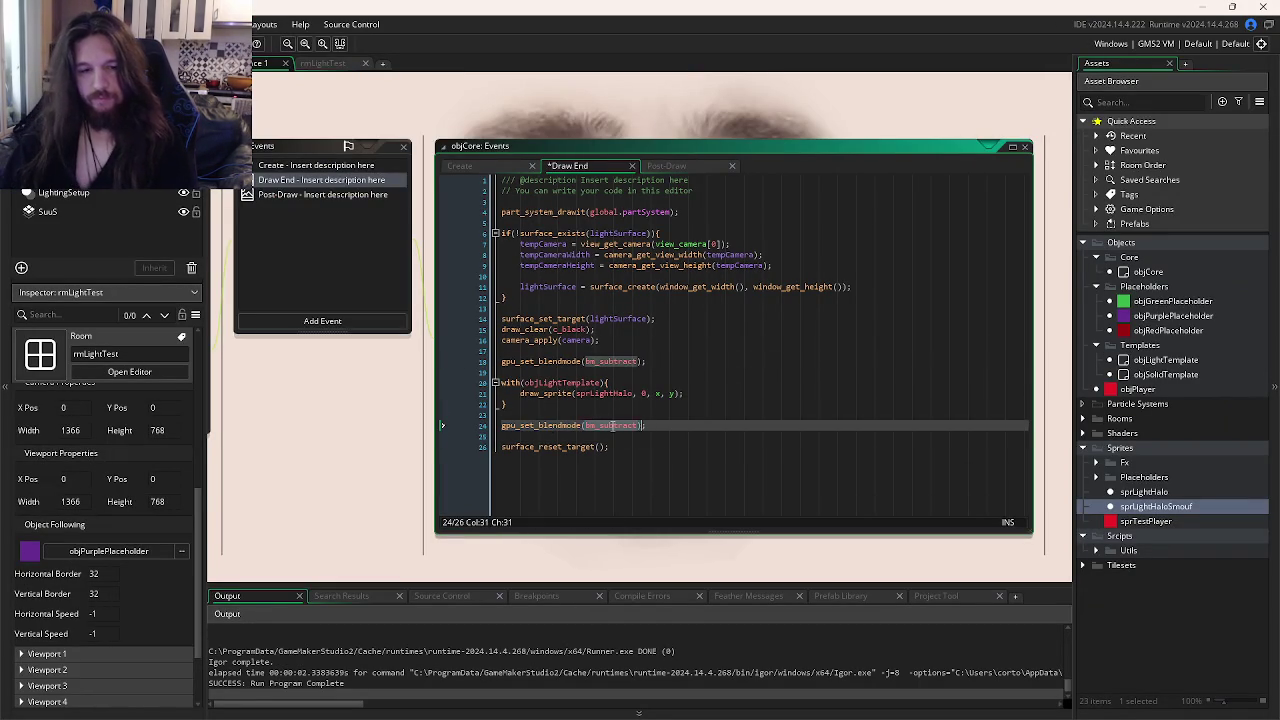
key("BackSpace")
key("BackSpace")
key("BackSpace")
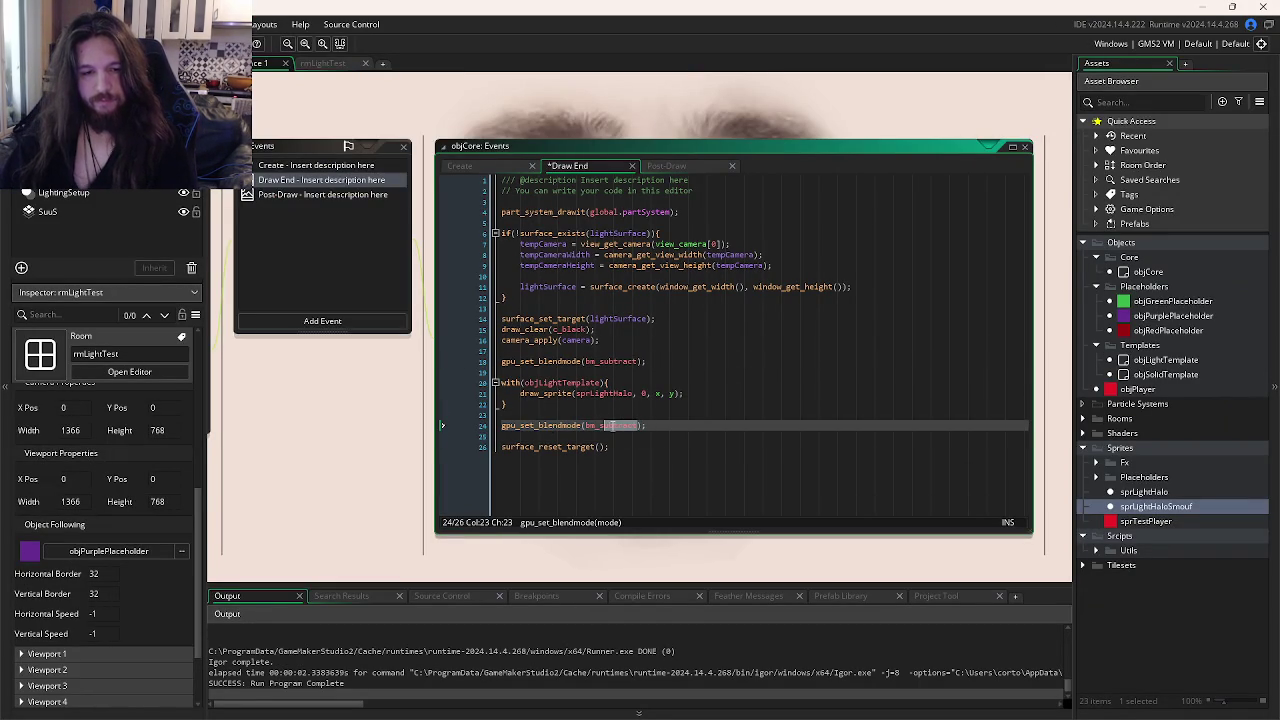
type("normal")
key("F5")
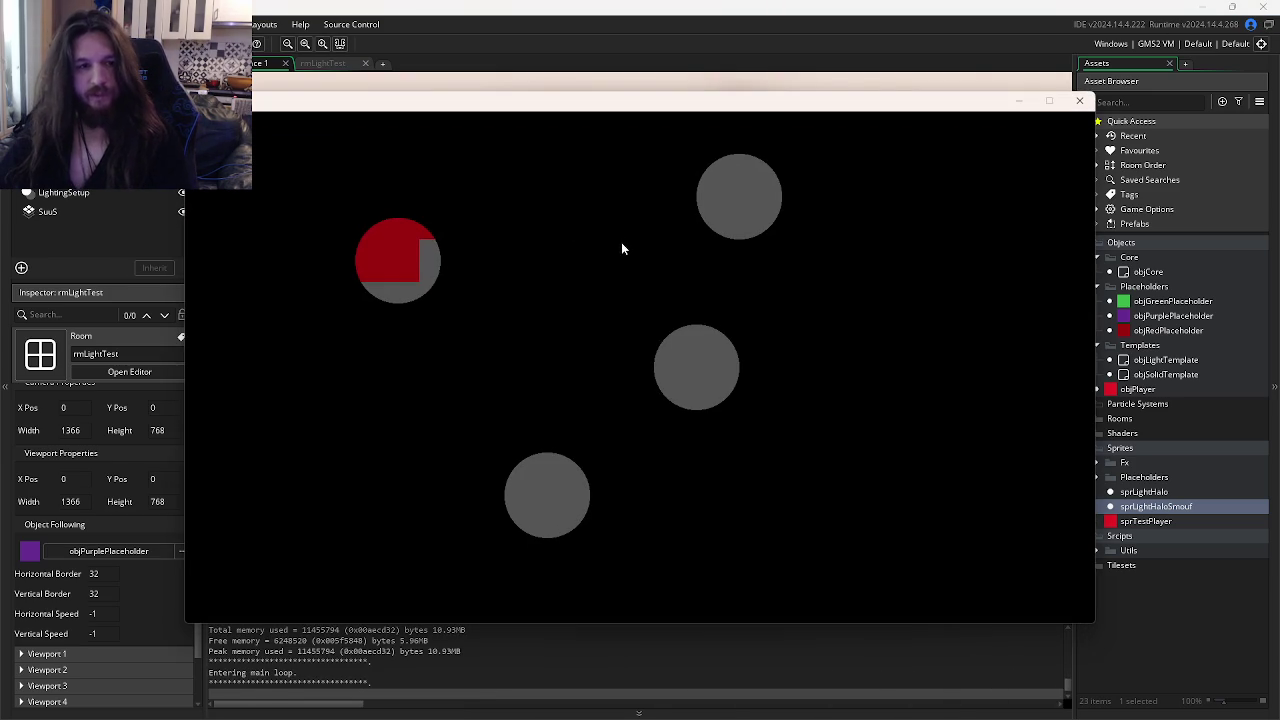
key("alt+Tab")
key("alt+Tab")
key("alt+Tab")
key("alt+Tab")
key("alt+Tab")
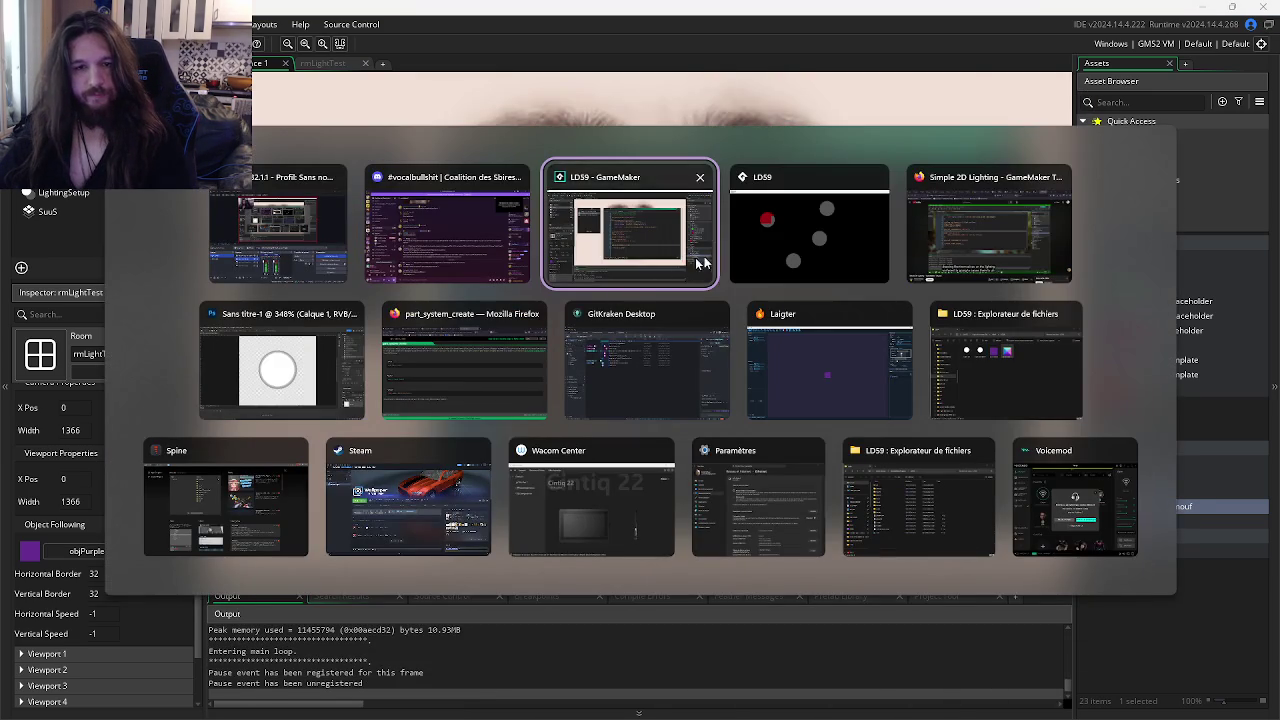
- Seek the tutorial to 13:52 and resume playback
left_click(915, 240)
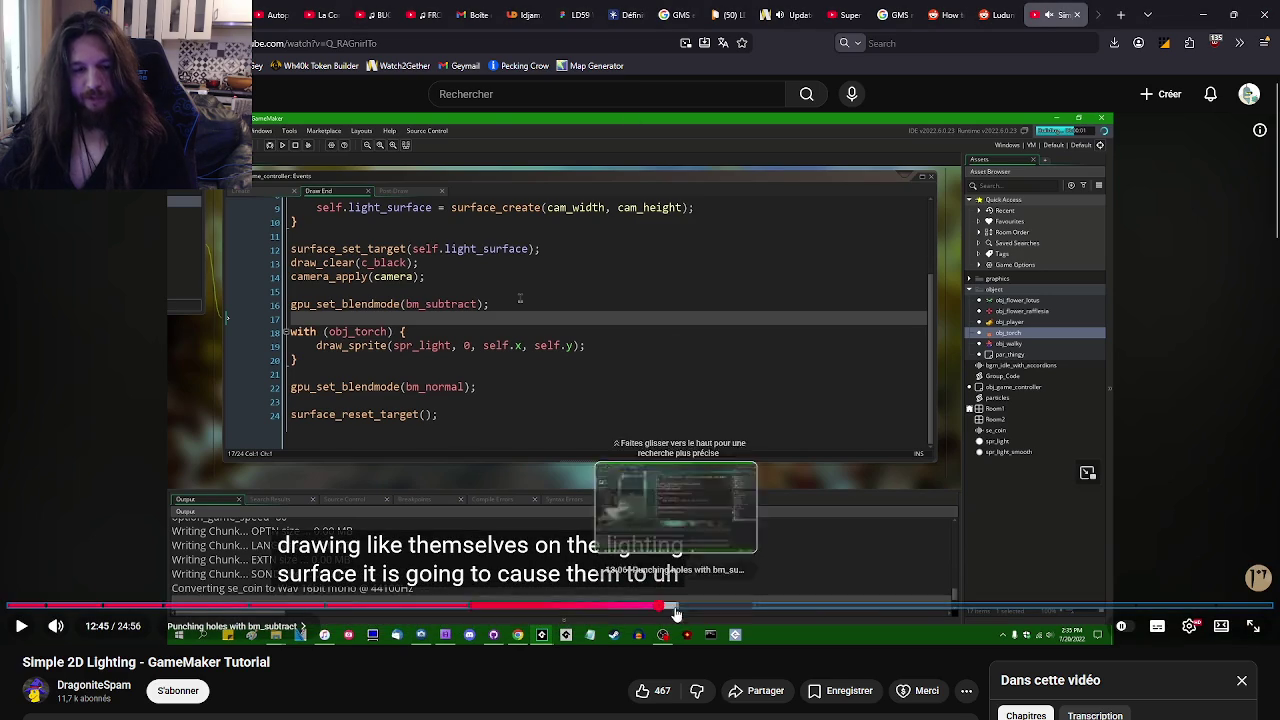
left_click_drag(674, 608, 700, 607)
left_click(716, 608)
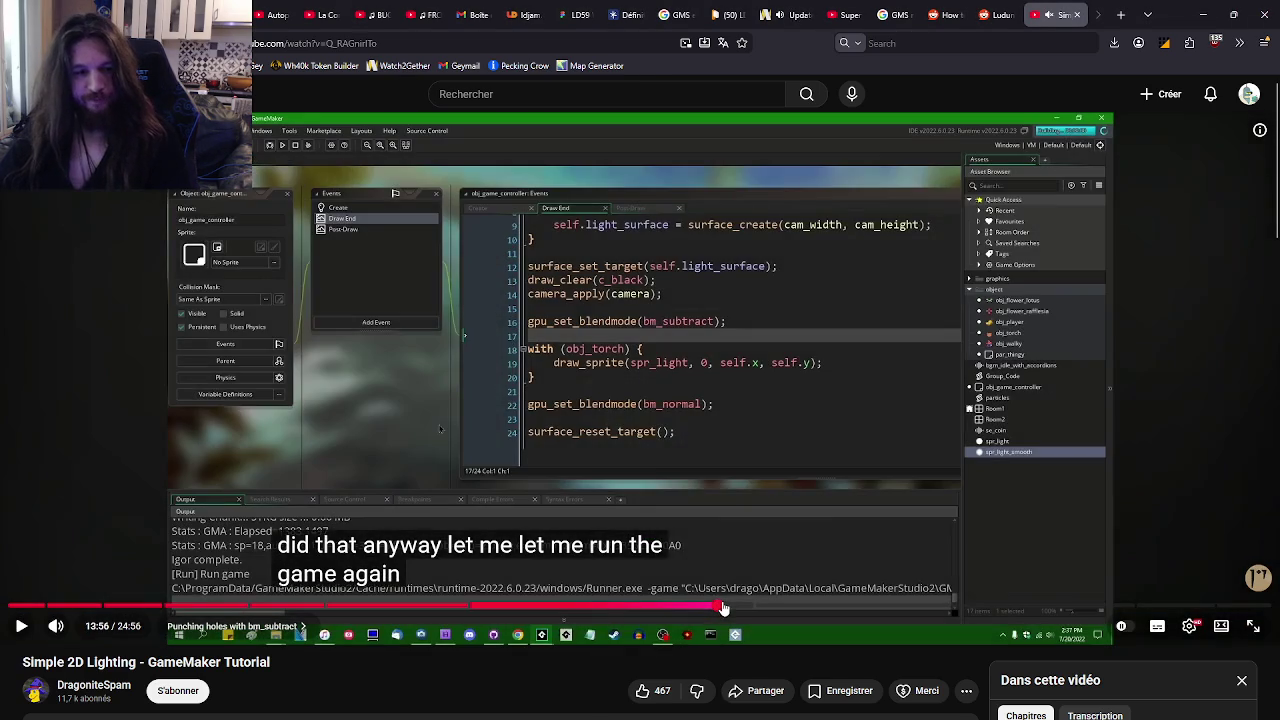
left_click(709, 608)
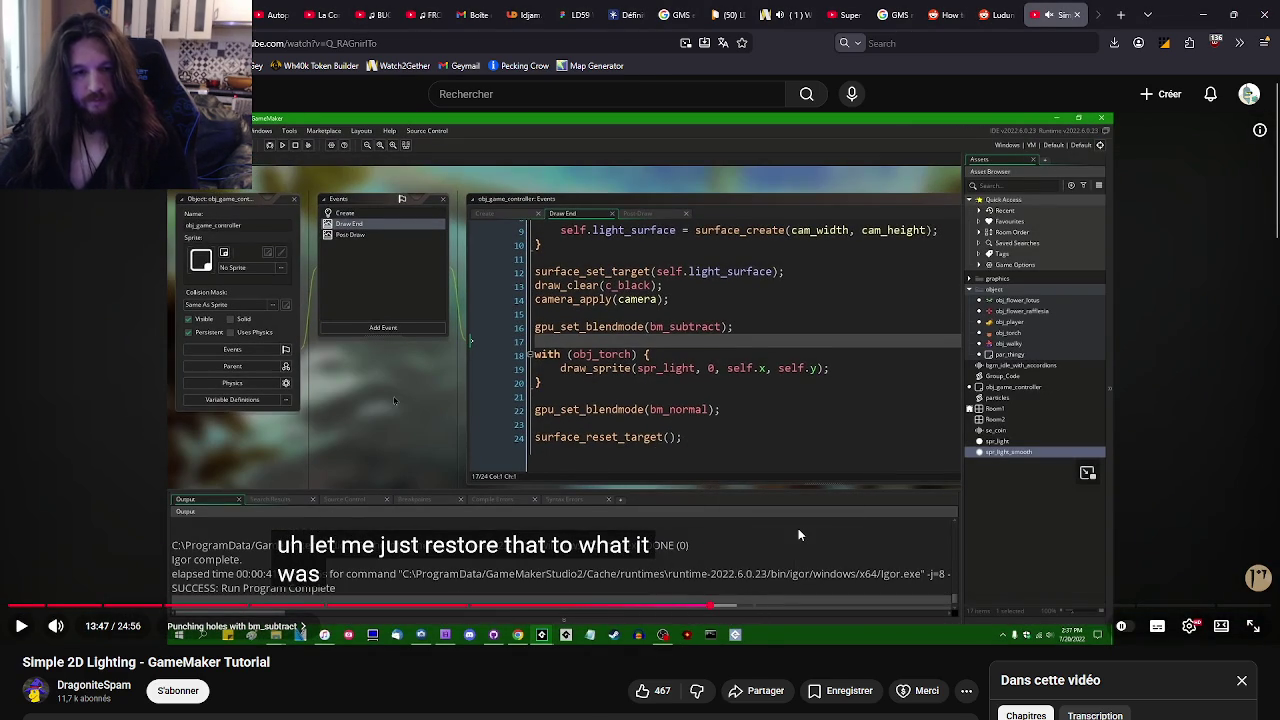
key("Right")
key("Right")
key("Left")
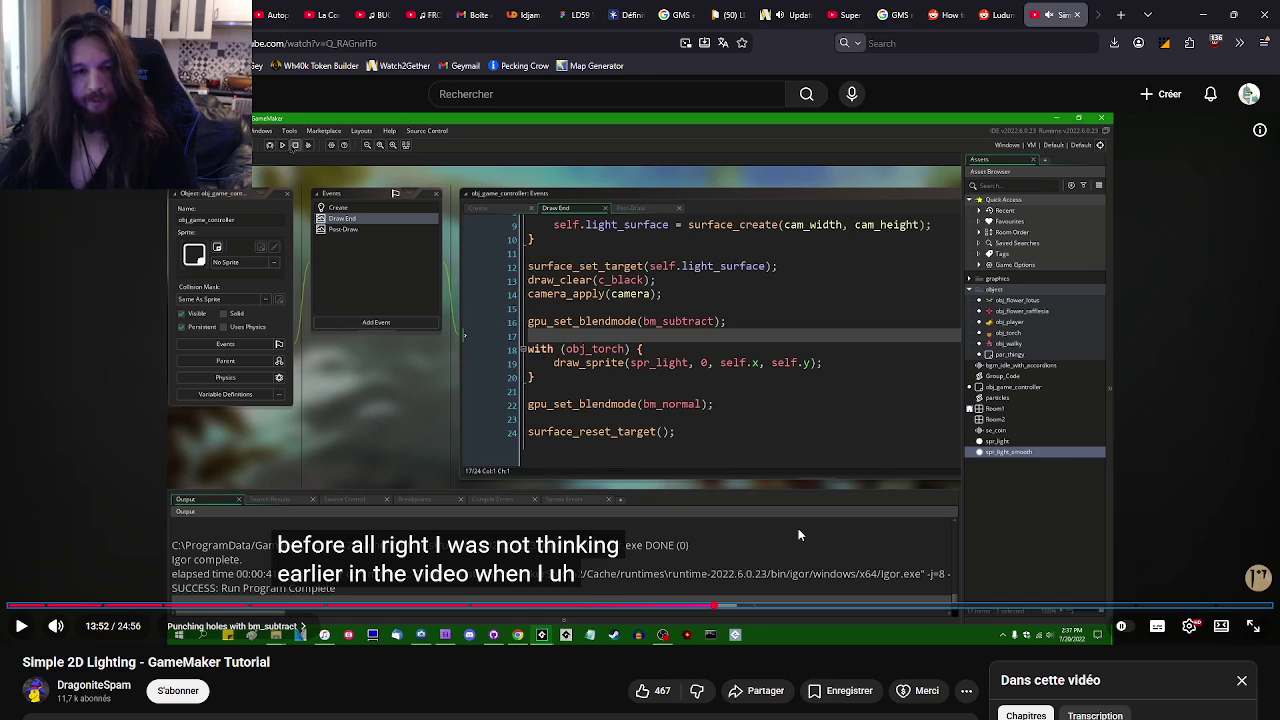
key("space")
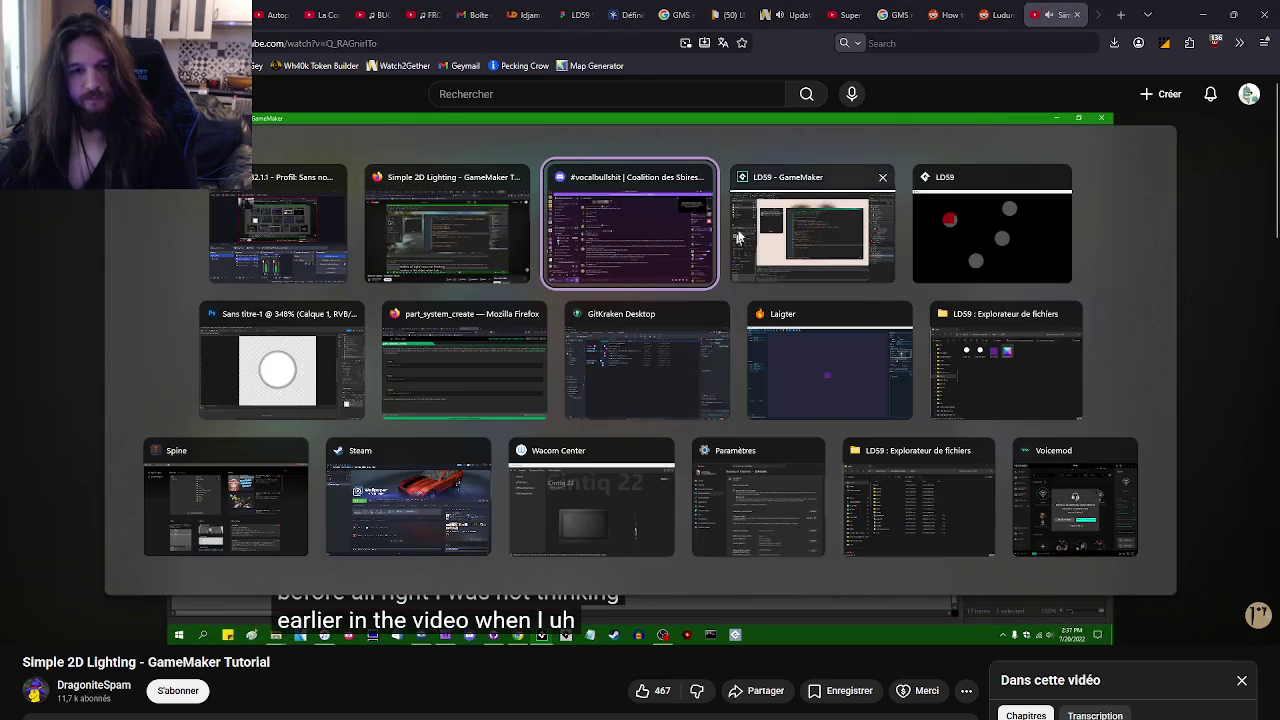
key("alt+Tab")
- Change the draw_sprite call to sprLightHaloSmouf, then run and close the test game
left_click(632, 393)
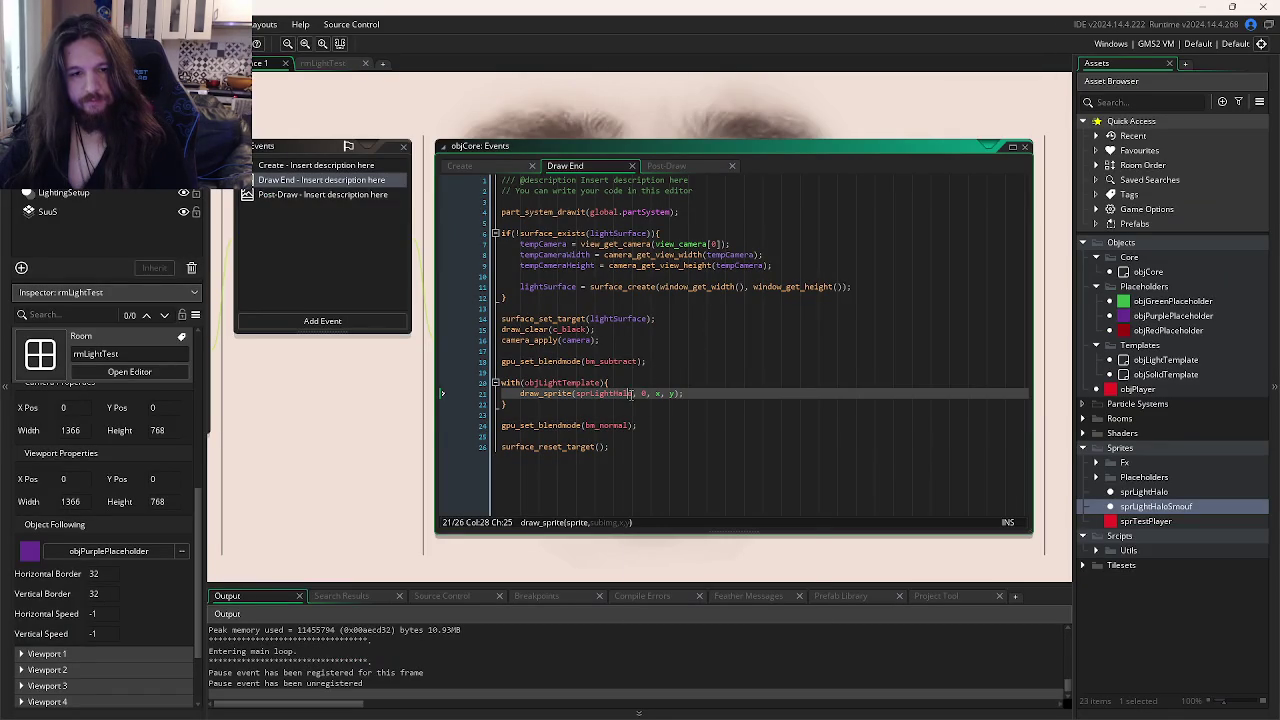
type("Smouf")
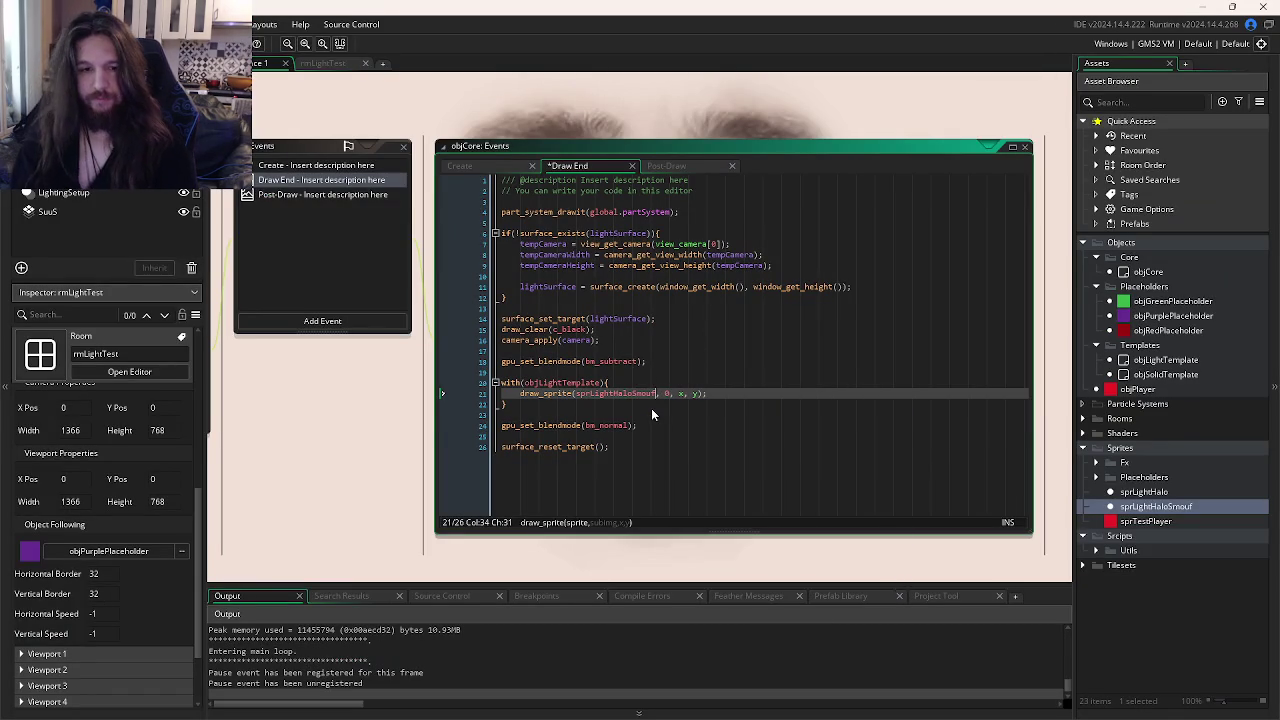
key("F5")
left_click(670, 392)
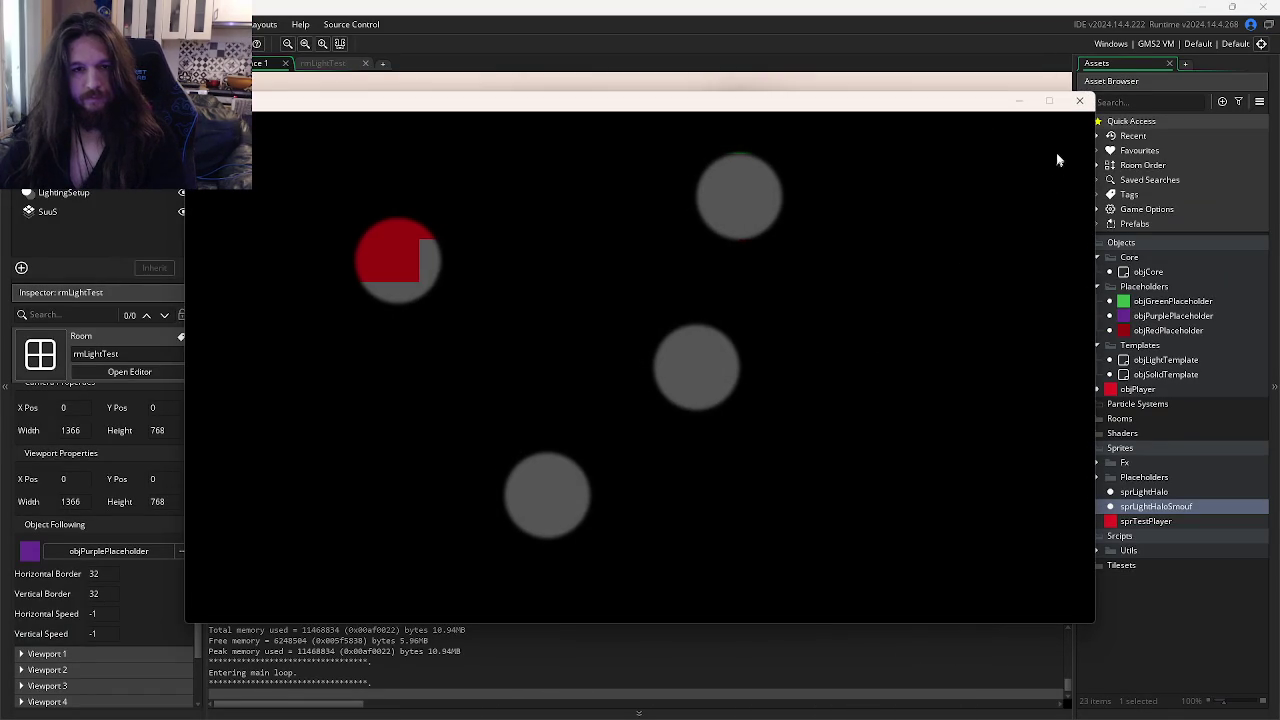
key("Escape")
key("alt+Tab")
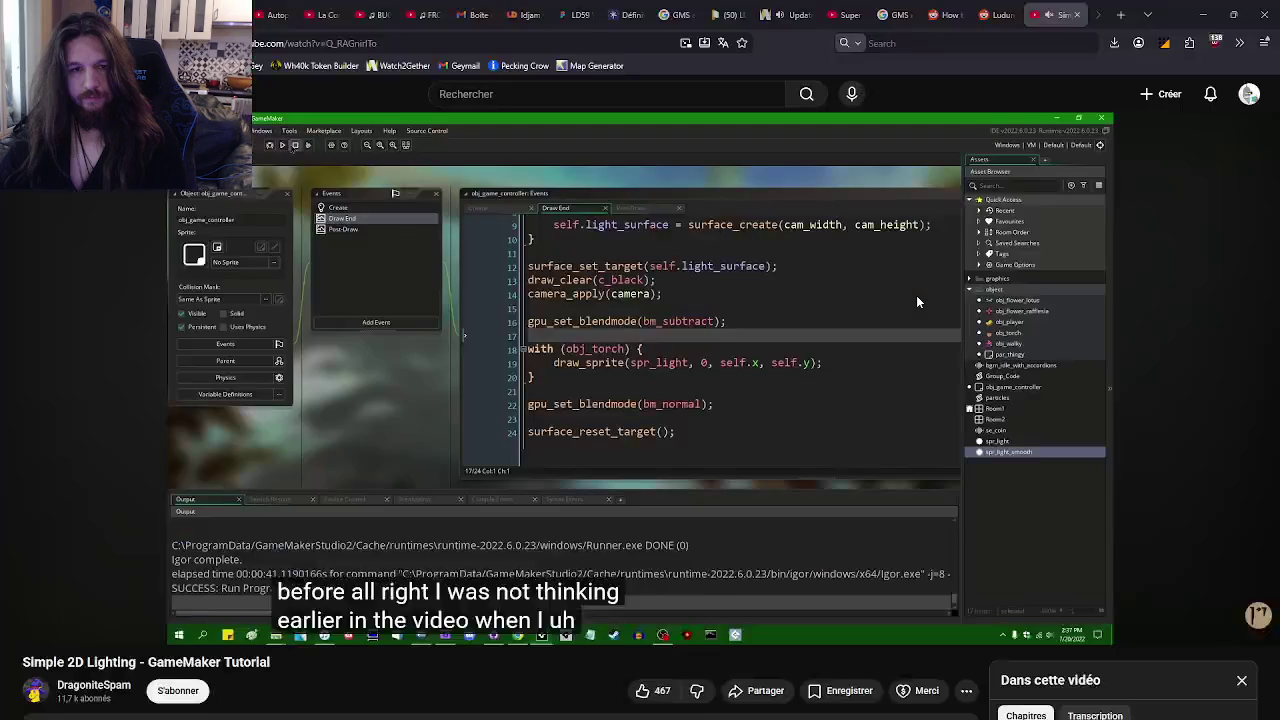
- Skip the tutorial forward to 14:32, then return to objCore's Draw End code at line 23
key("Right")
key("Right")
key("Right")
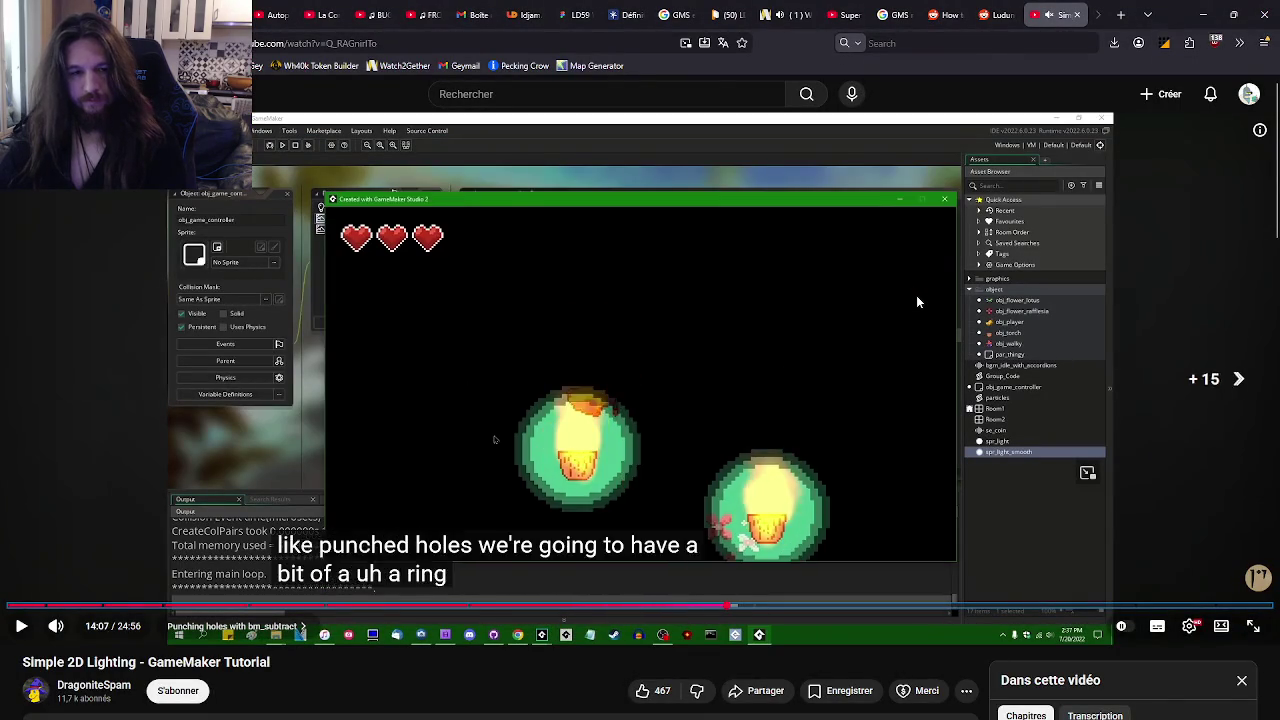
key("Right")
key("Right")
key("Right")
key("Left")
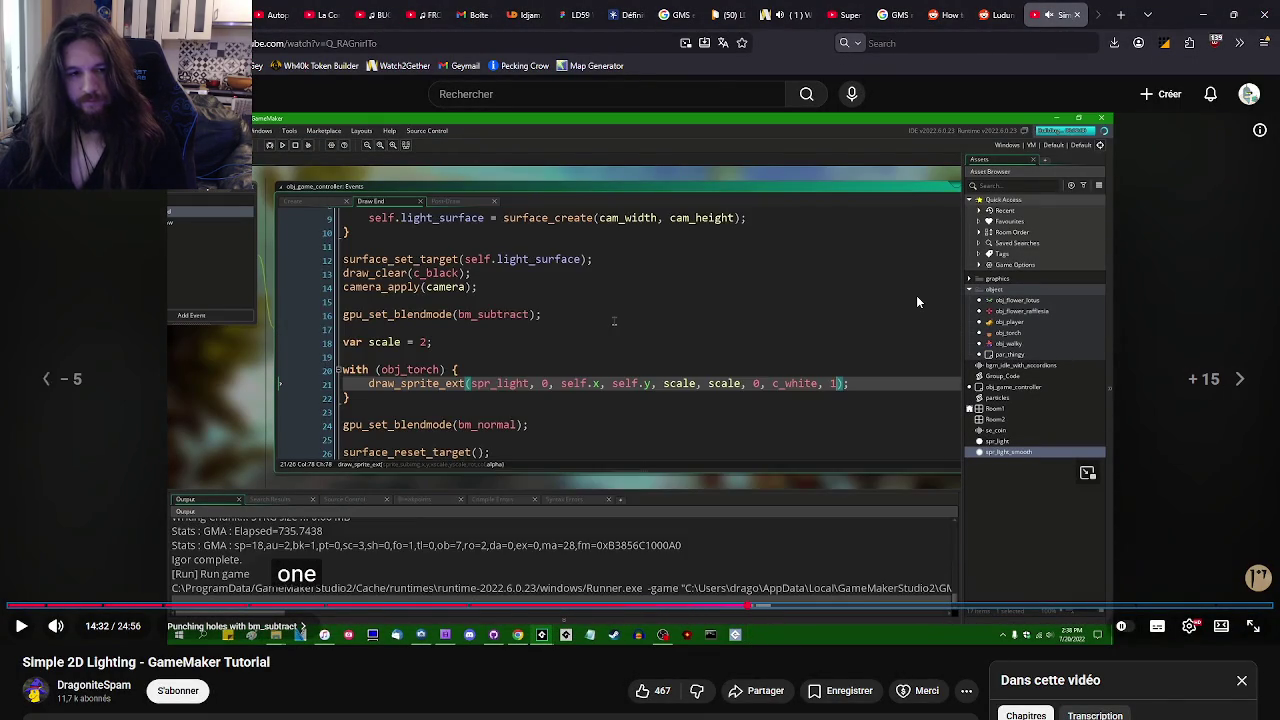
key("alt+Tab")
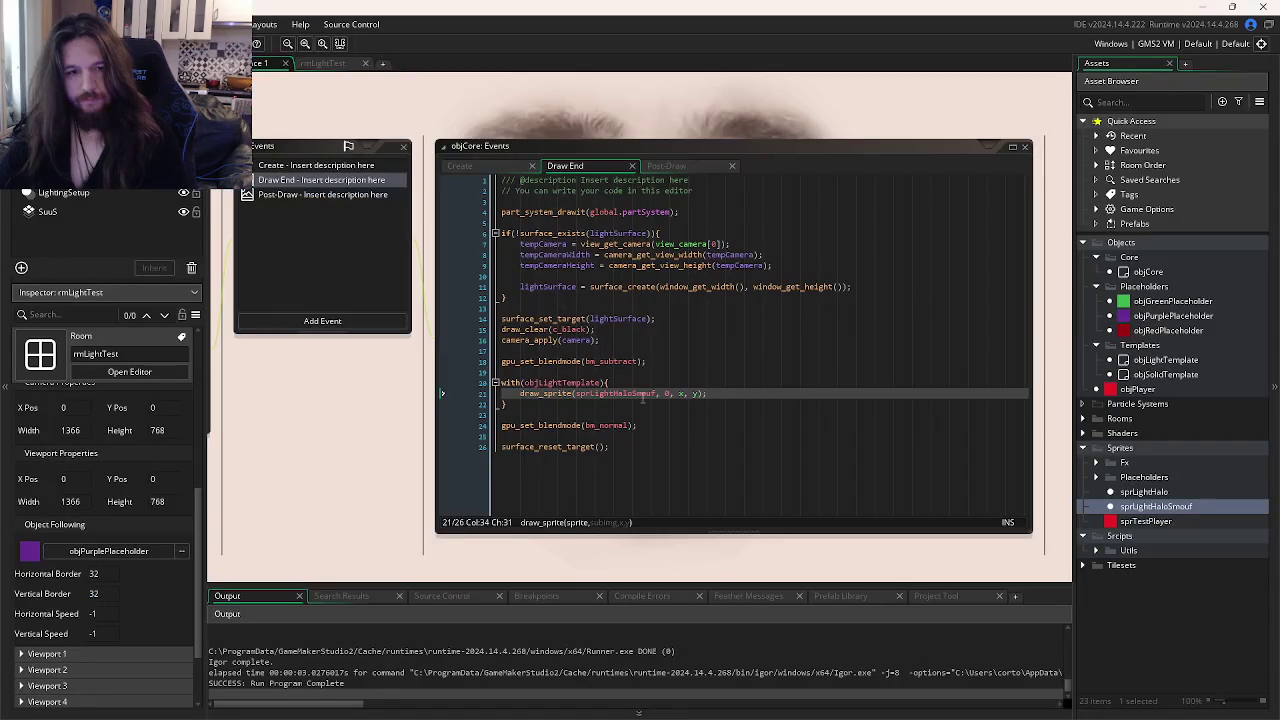
left_click(823, 417)
- Create a new group named Lights inside the Scripts folder
left_click(721, 393)
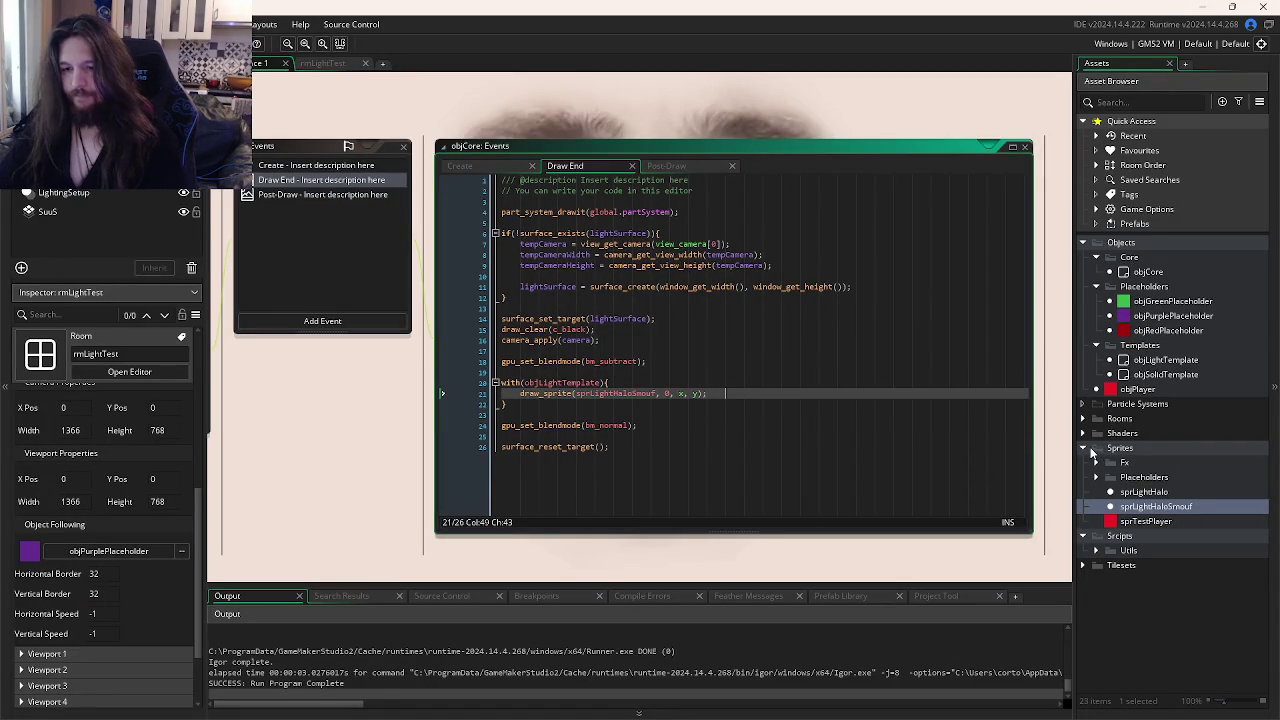
right_click(1112, 540)
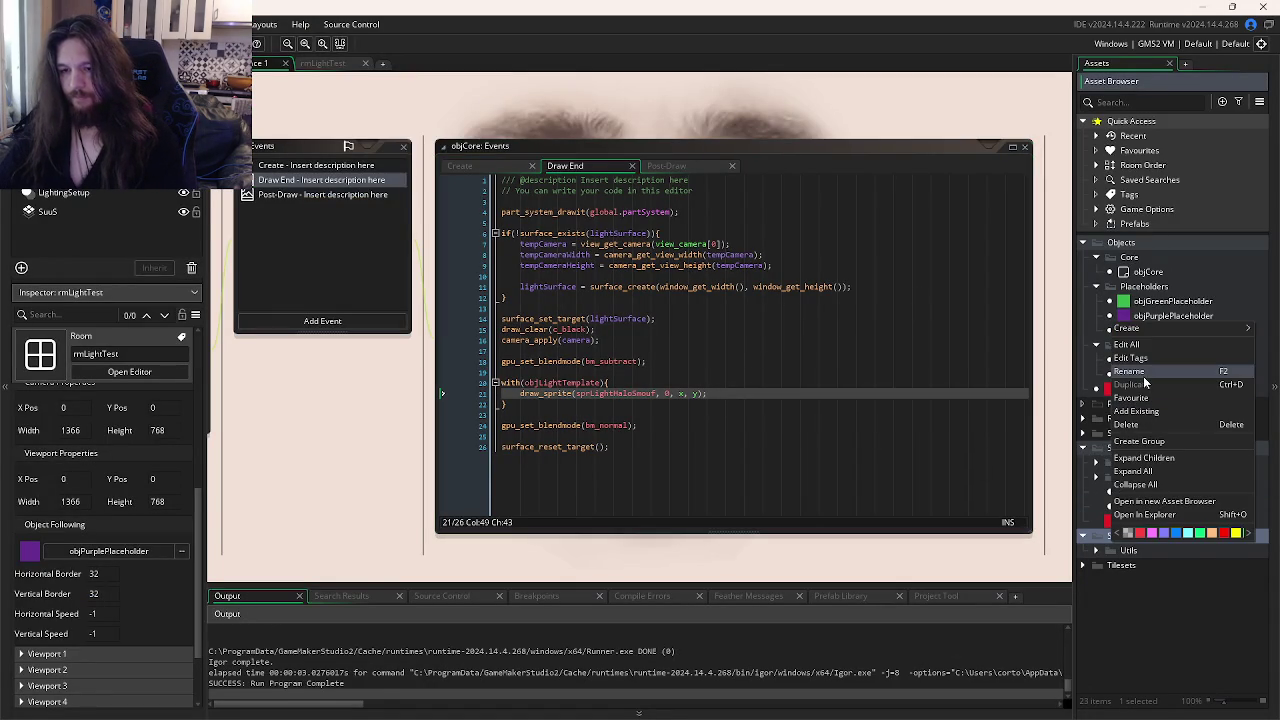
left_click(1139, 441)
type("Lights")
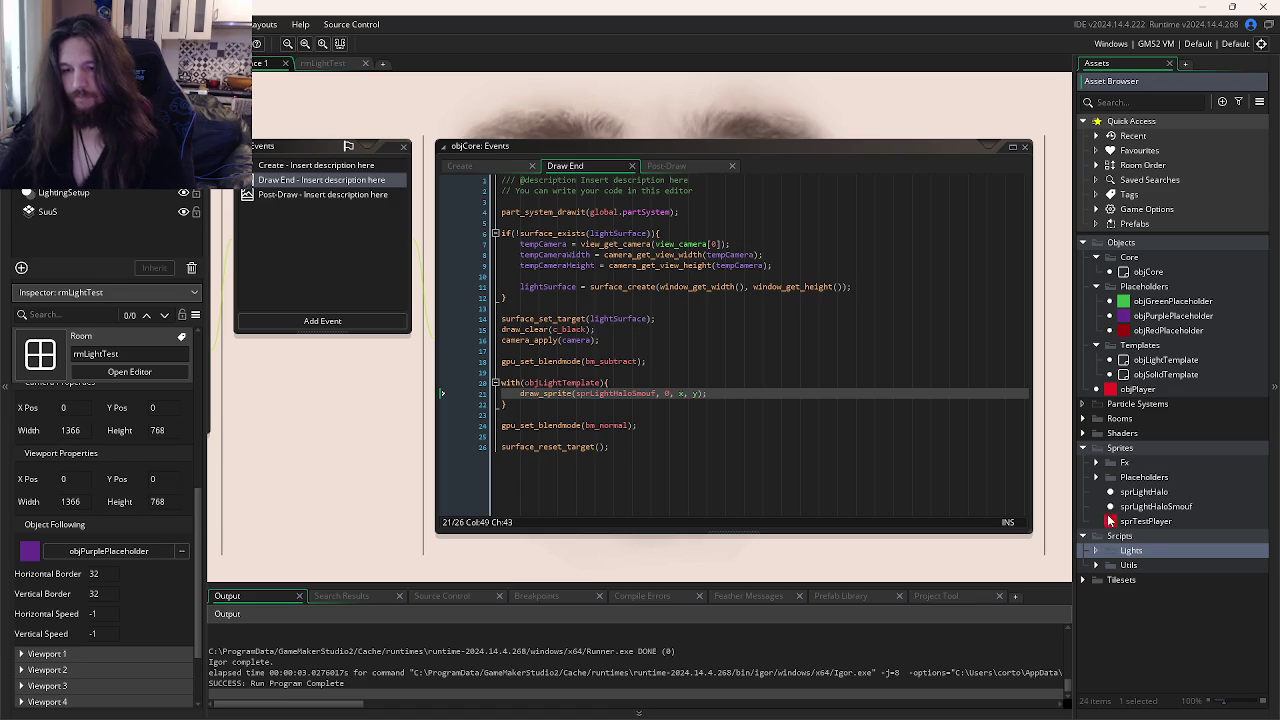
- Create a new script in the Lights group and start naming it CreateLight
right_click(1134, 550)
mouse_move(1045, 341)
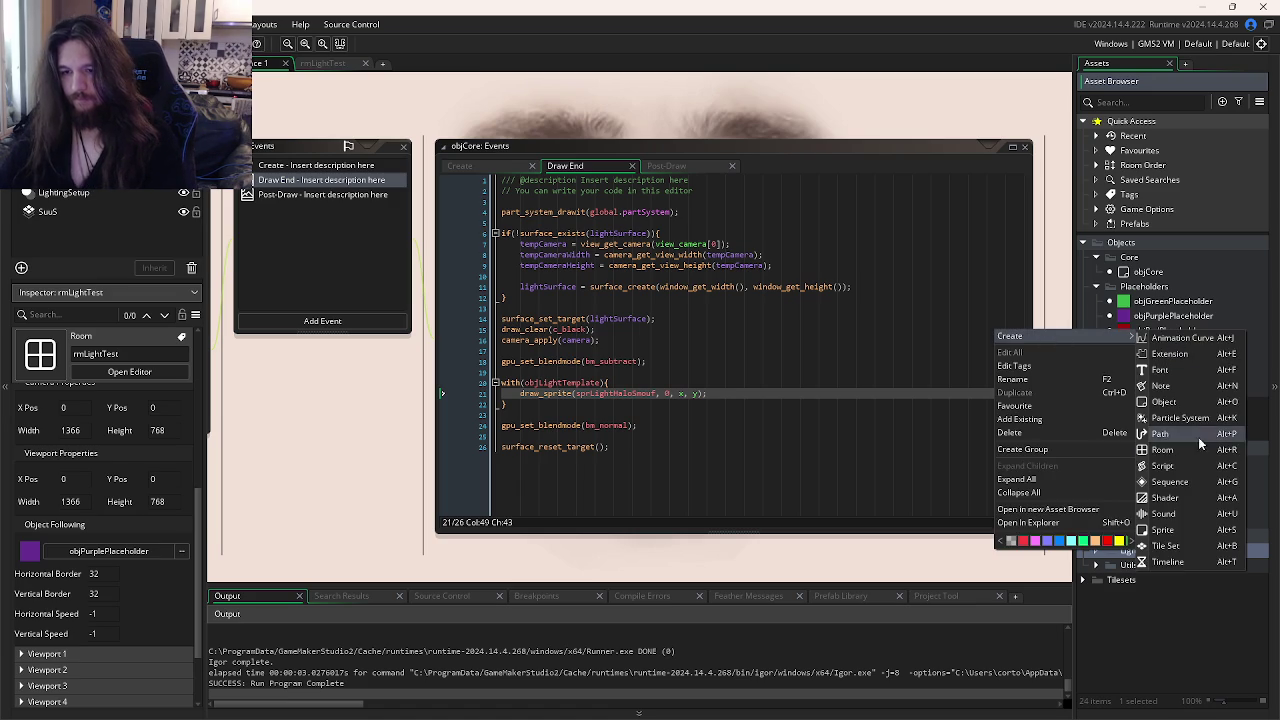
left_click(1184, 464)
type("C")
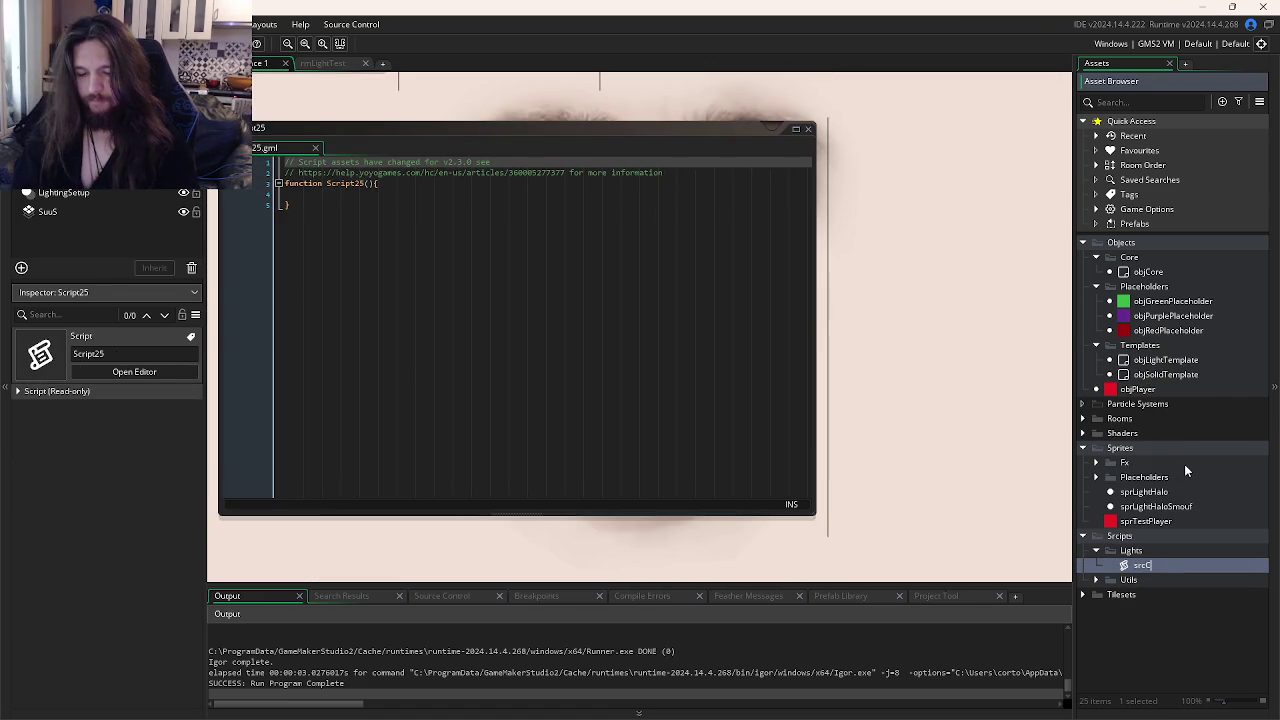
type("reateLight")
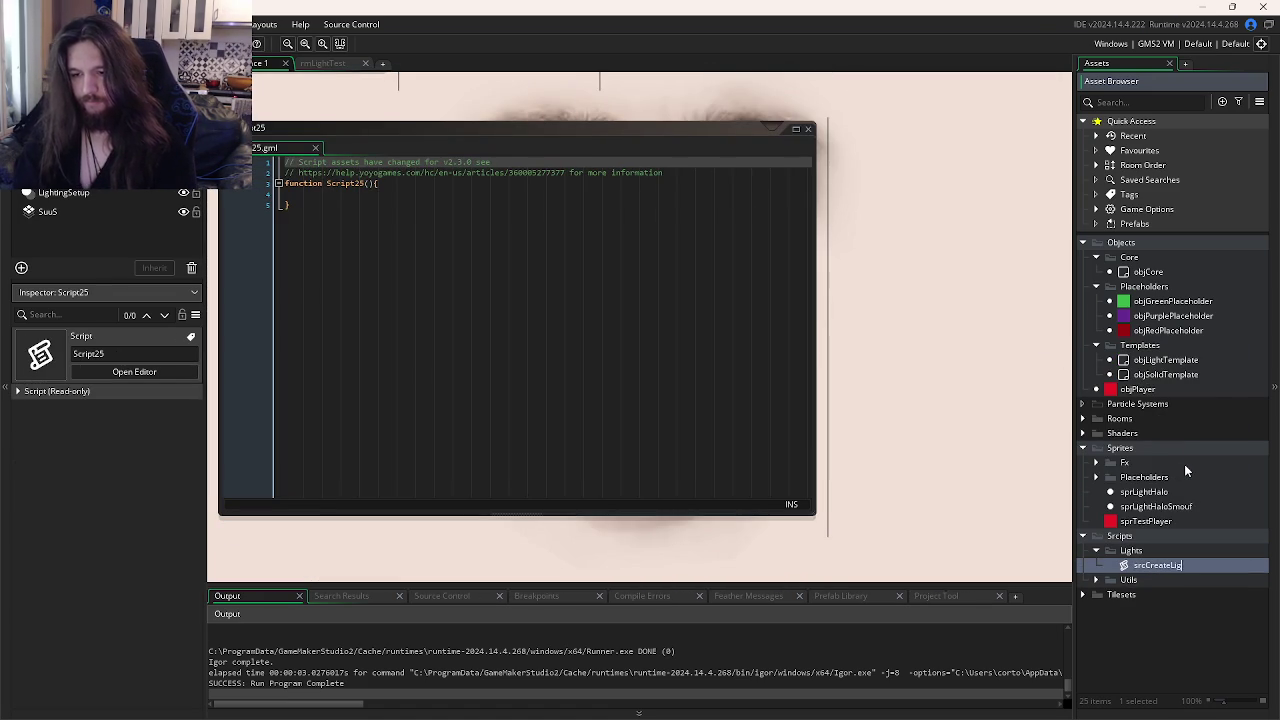
- Confirm the srcCreateLight name and add xPos and yPos parameters to its function
key("Return")
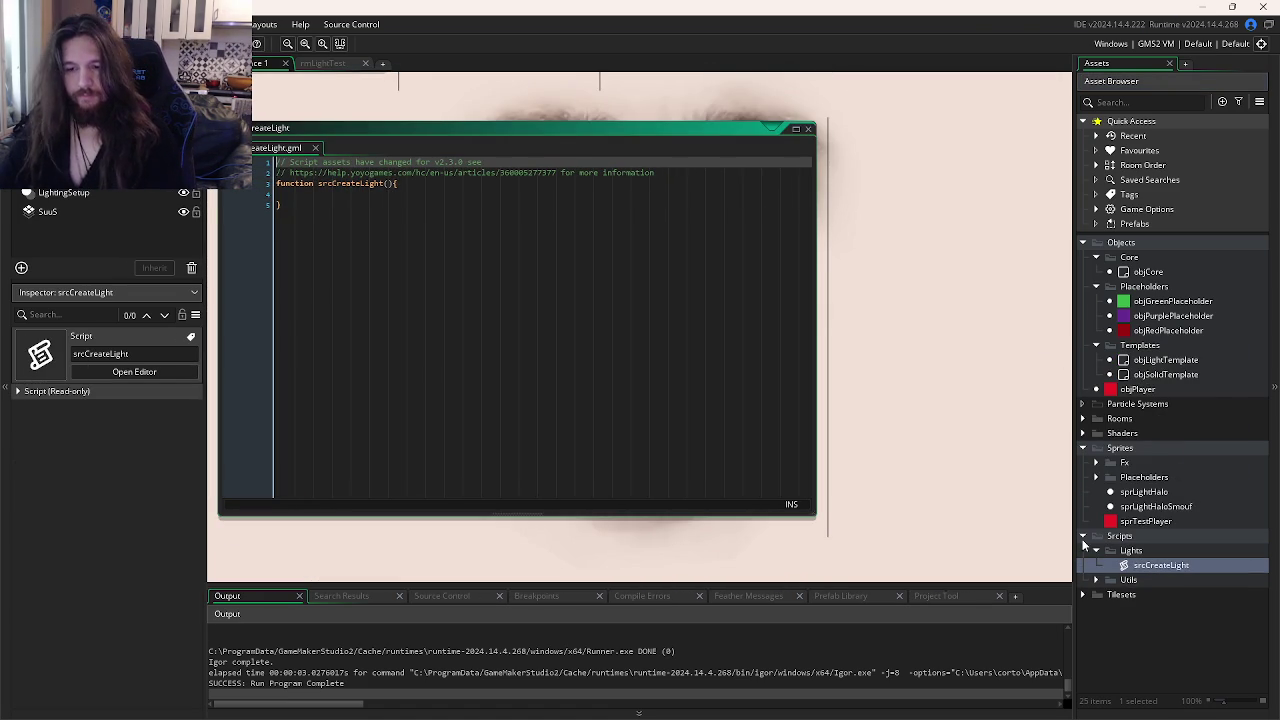
left_click(566, 372)
key("Up")
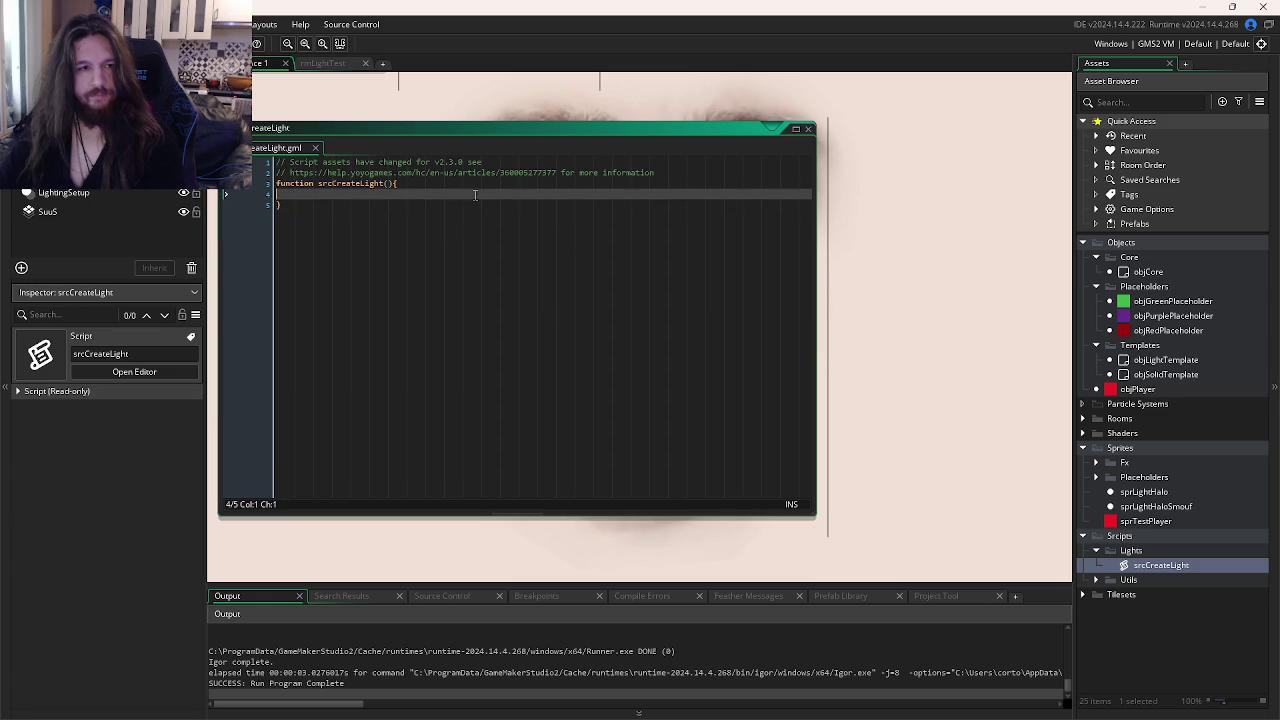
key("Up")
key("End")
key("Left")
type("xPo, y")
key("BackSpace")
key("BackSpace")
key("BackSpace")
type("s, yPos")
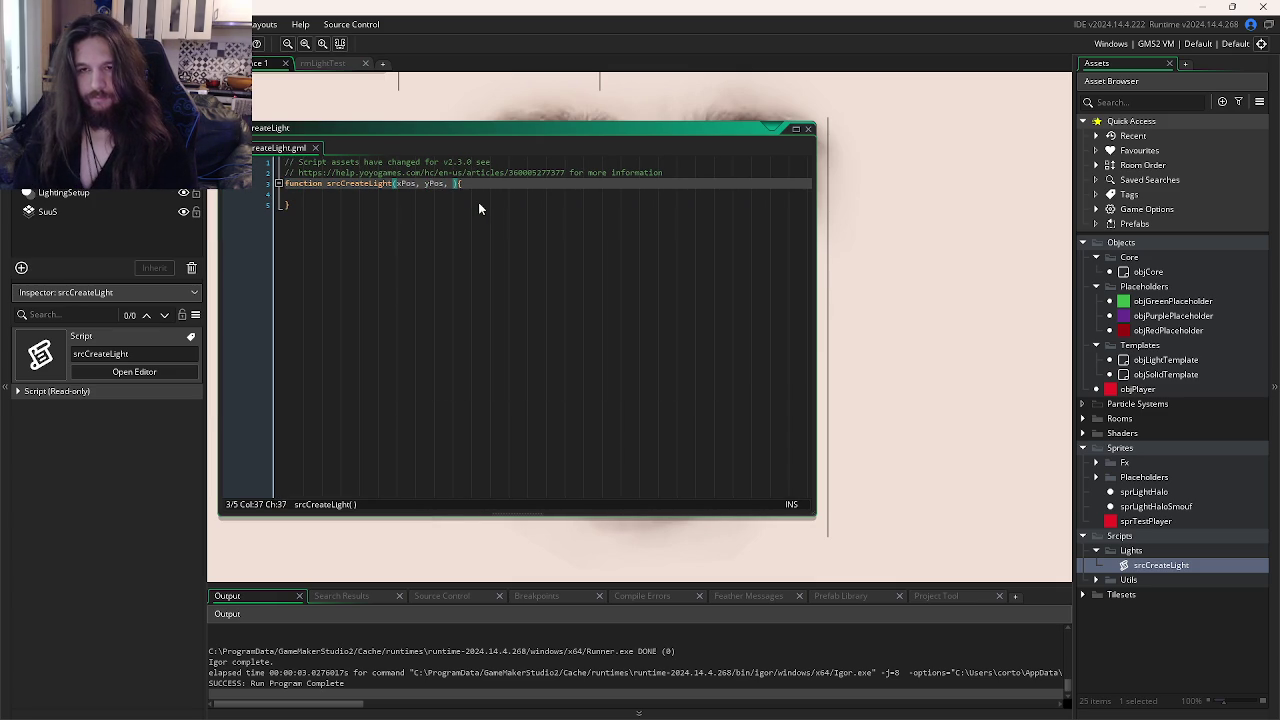
- Add the scale and flicker parameters to the function
type("radius")
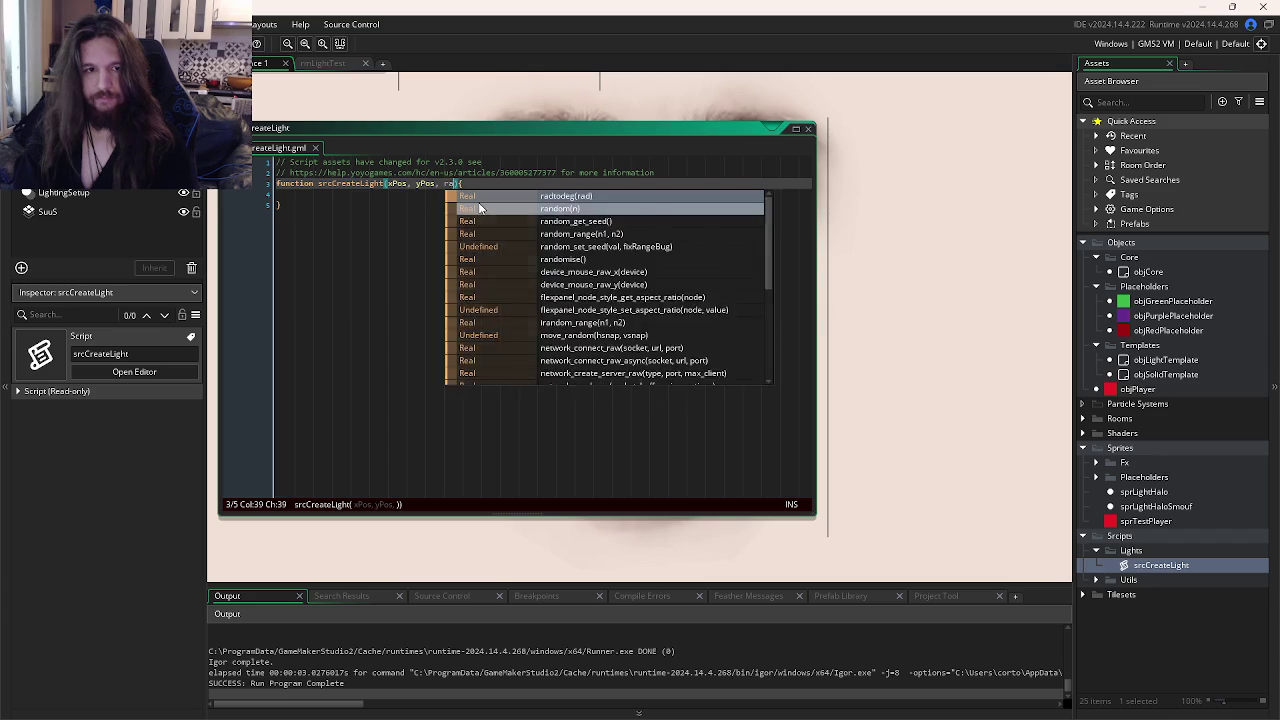
key("BackSpace")
key("BackSpace")
key("BackSpace")
type("scale, ")
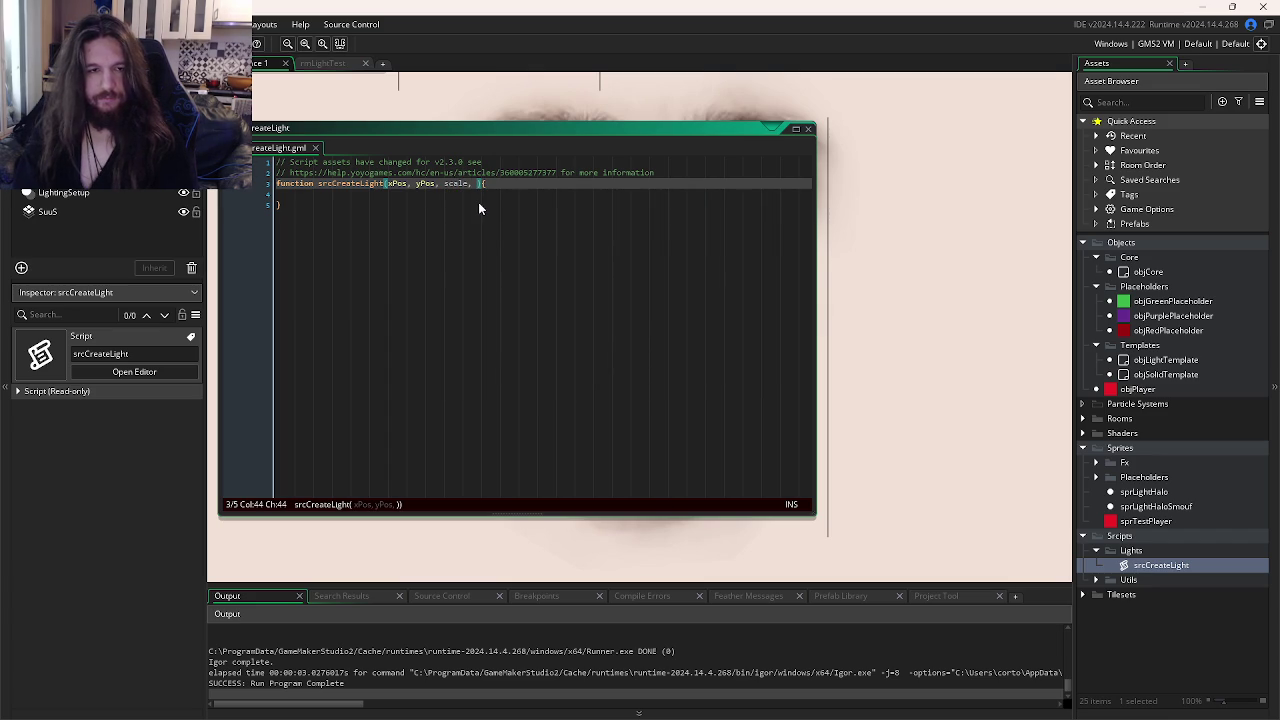
type("sprite")
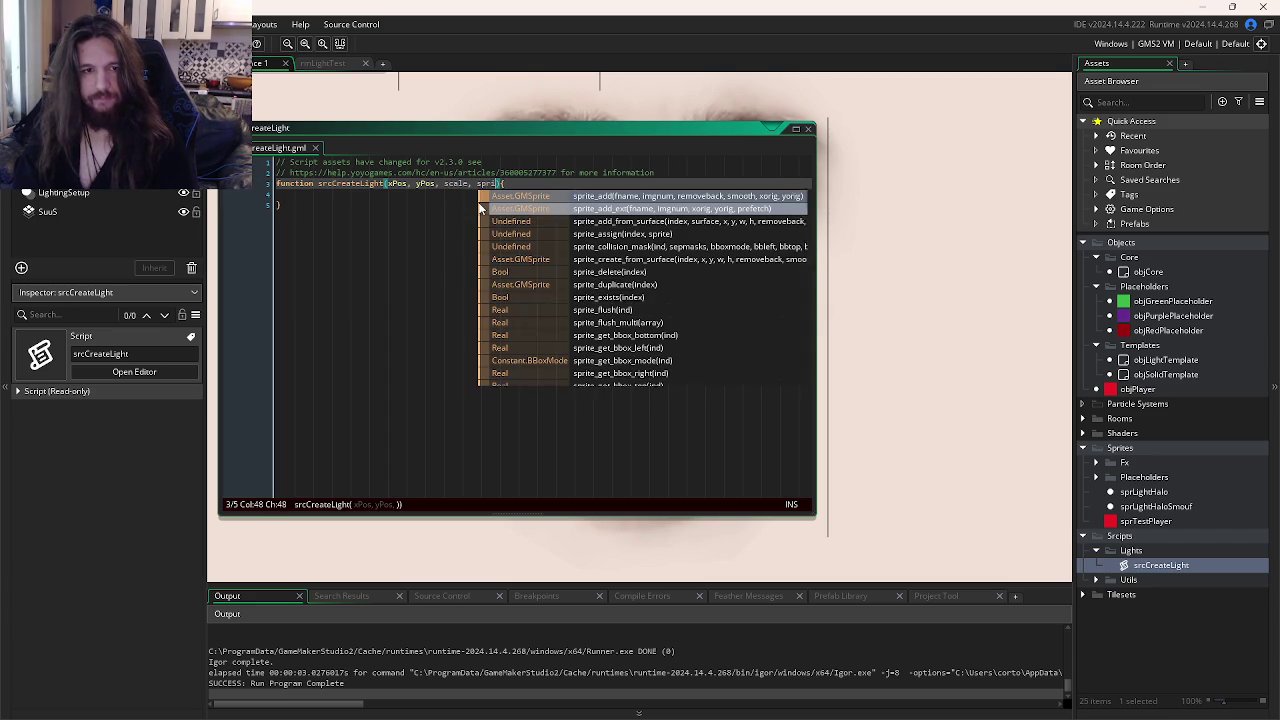
key("BackSpace")
key("BackSpace")
key("BackSpace")
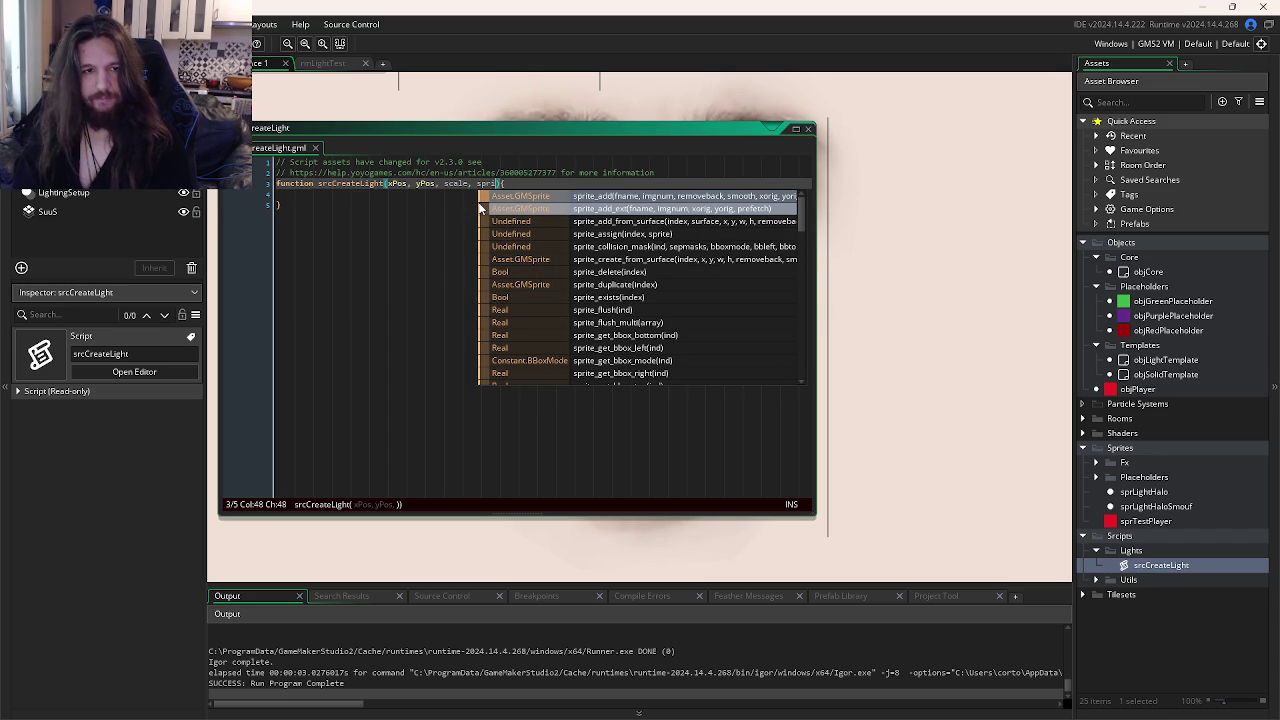
type(", sprite")
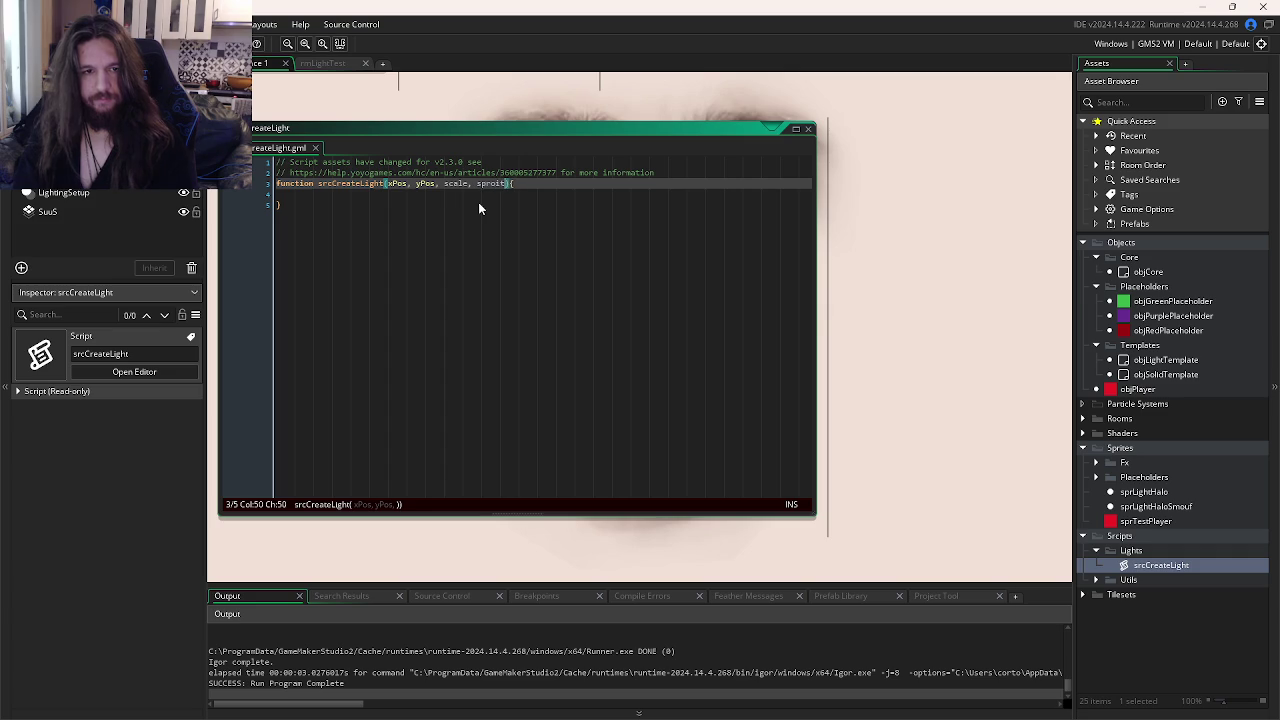
key("BackSpace")
key("BackSpace")
key("BackSpace")
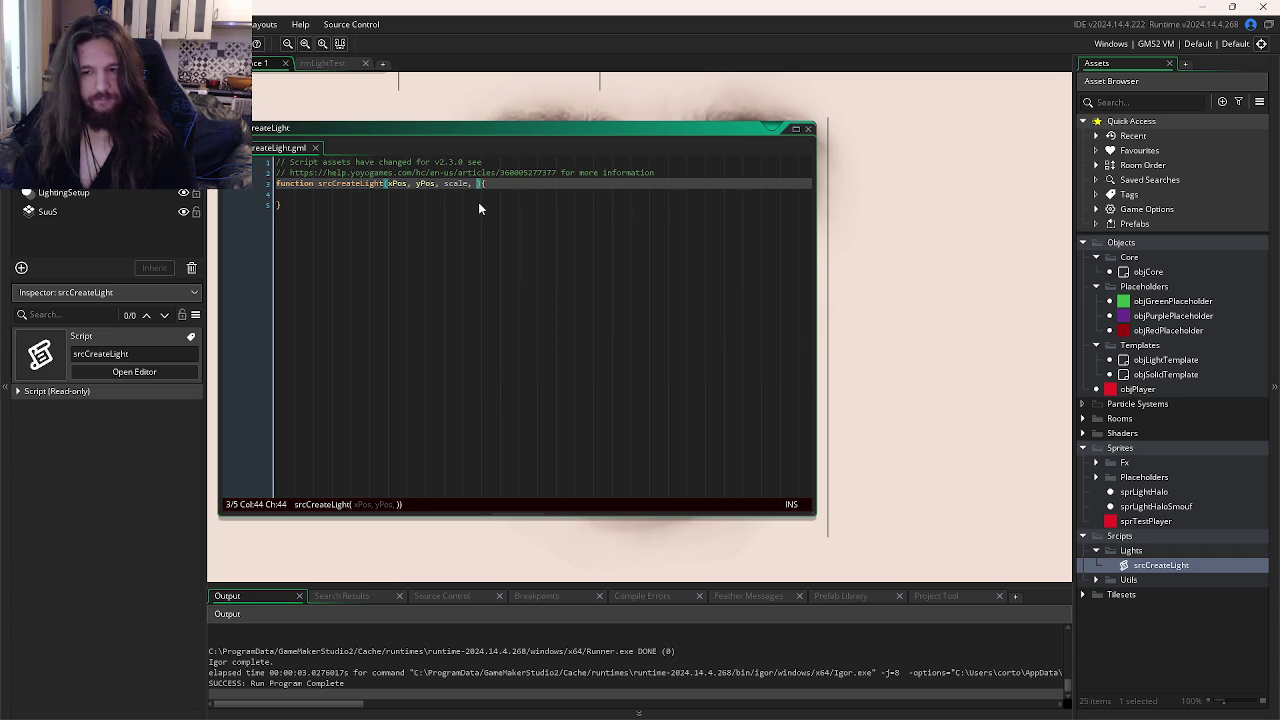
type("flicker")
type(",")
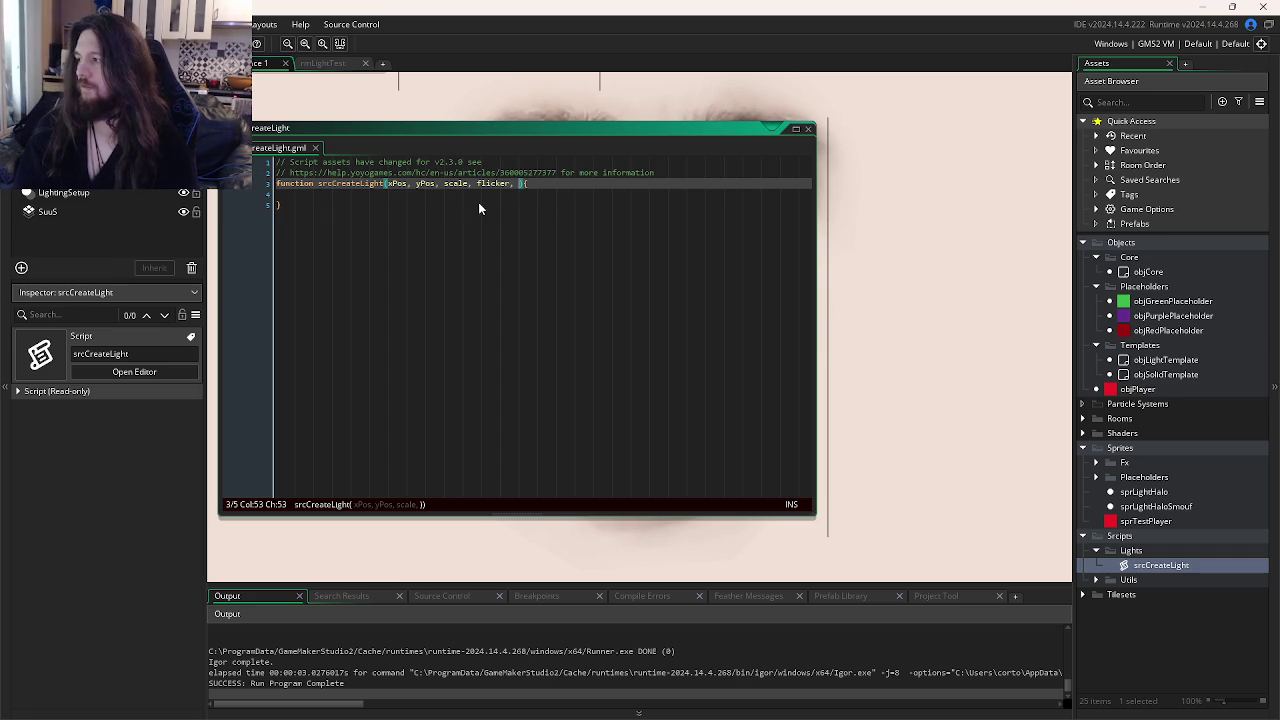
- Add followedEntity = noone and lightSprite = sprLightHaloSmouf parameters, then move into the body
type("follow")
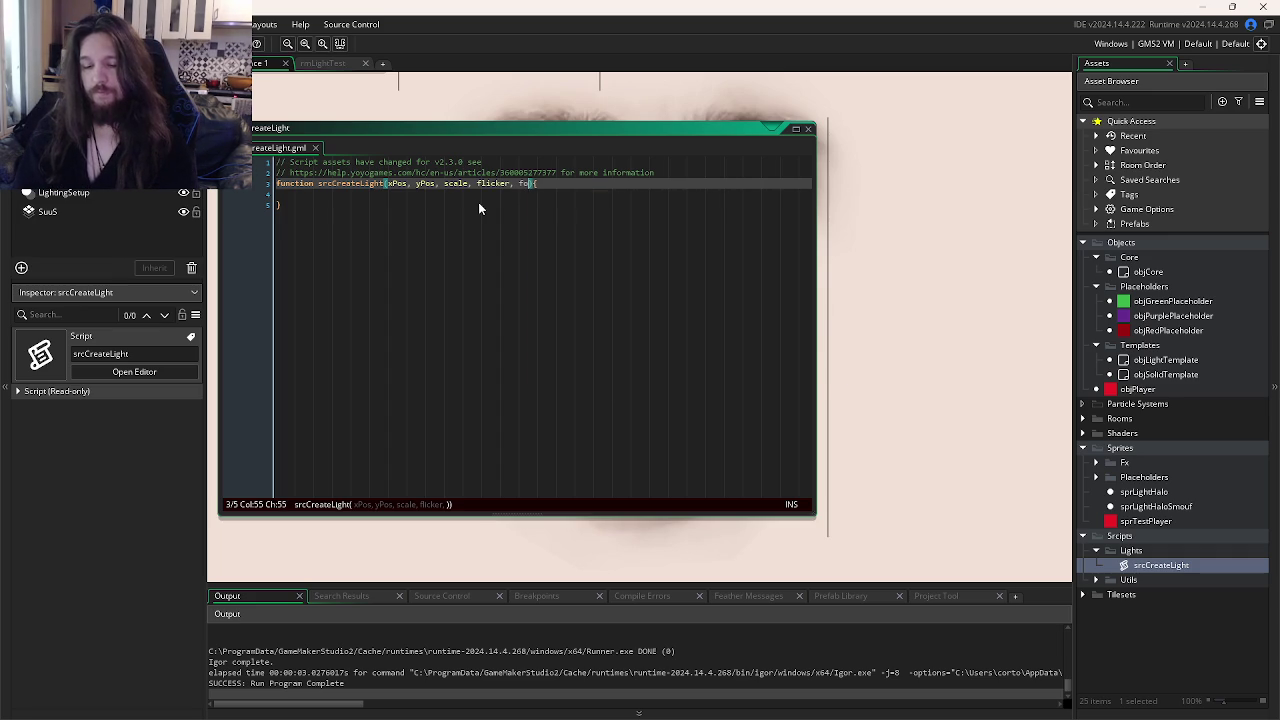
type("edEntity = ")
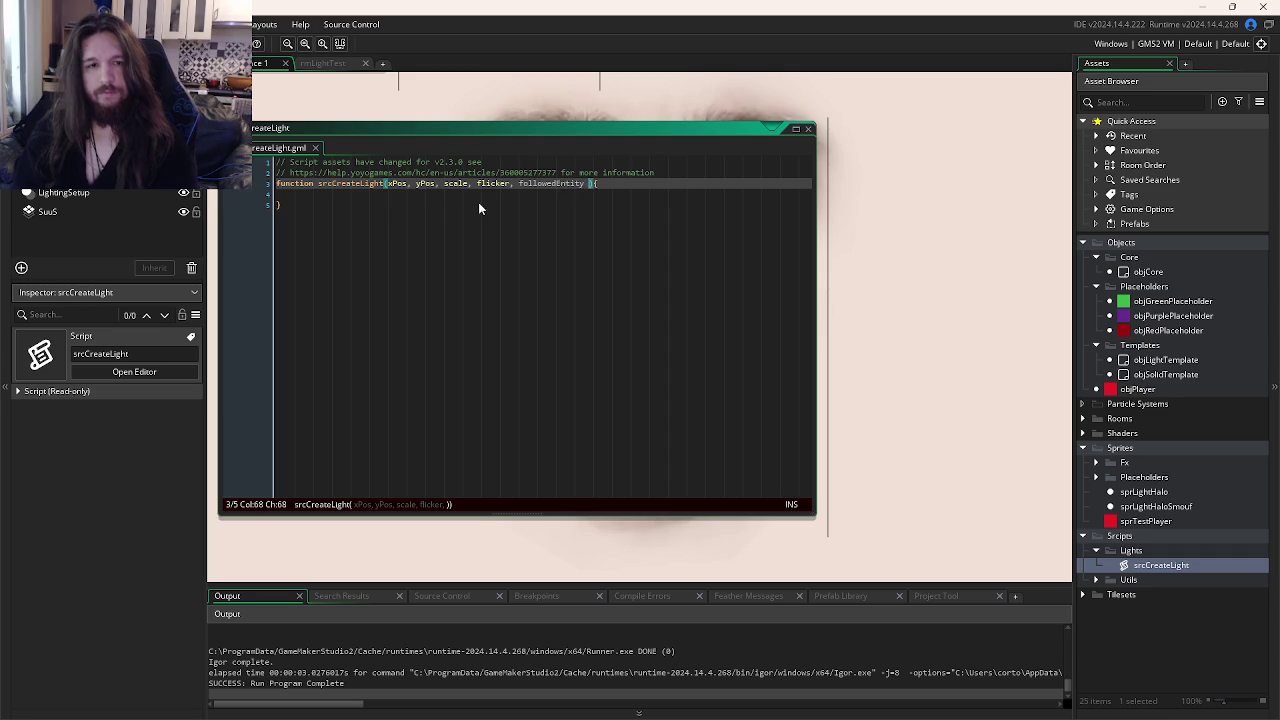
type("noone, ")
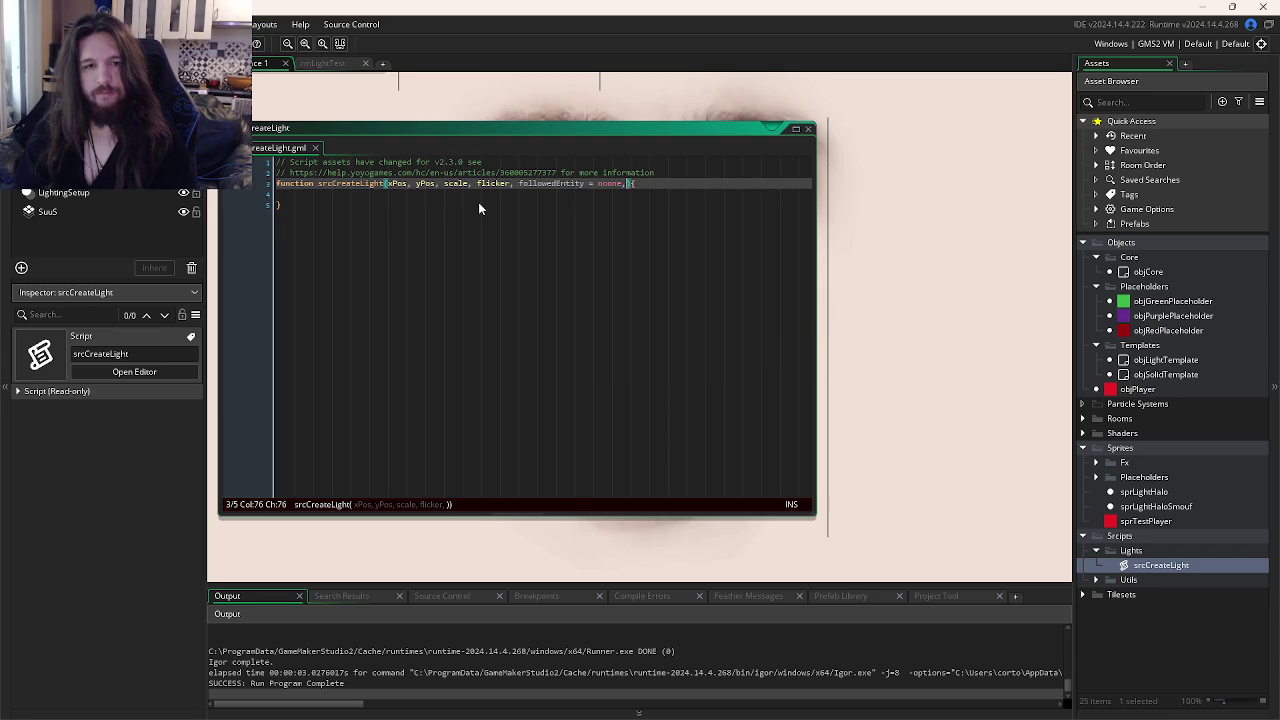
type("light s")
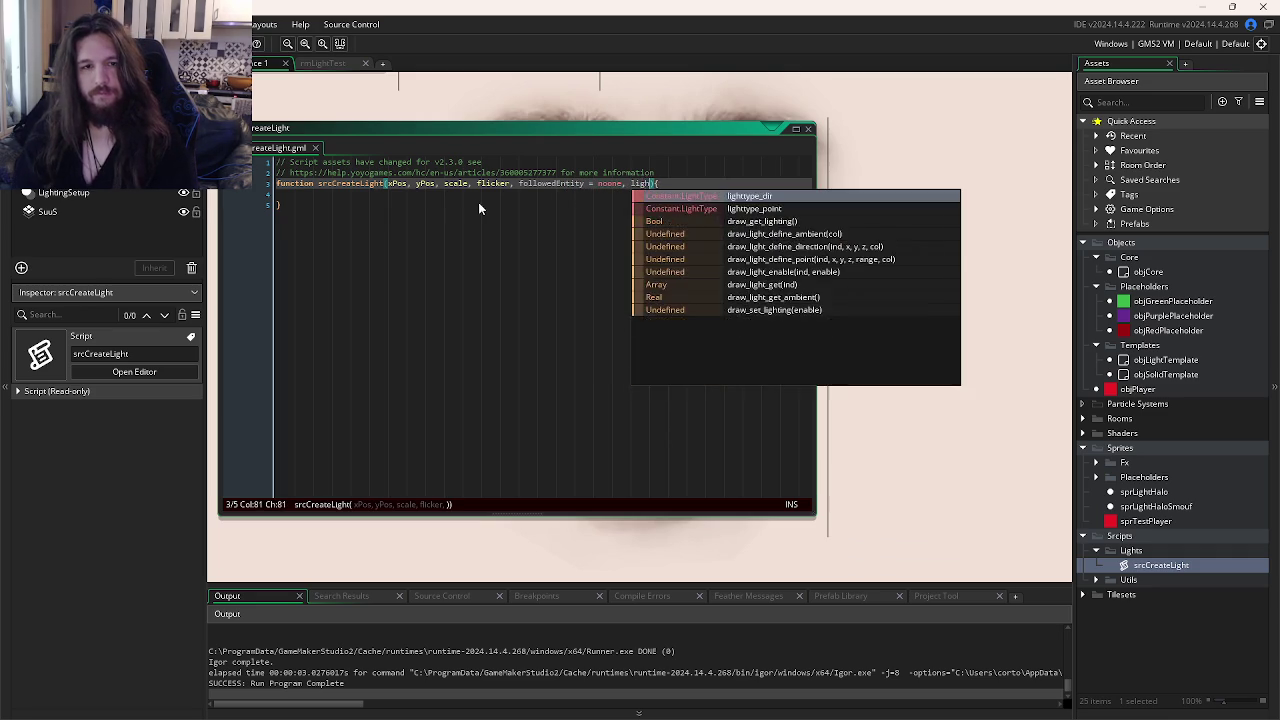
key("BackSpace")
key("BackSpace")
type("Spr")
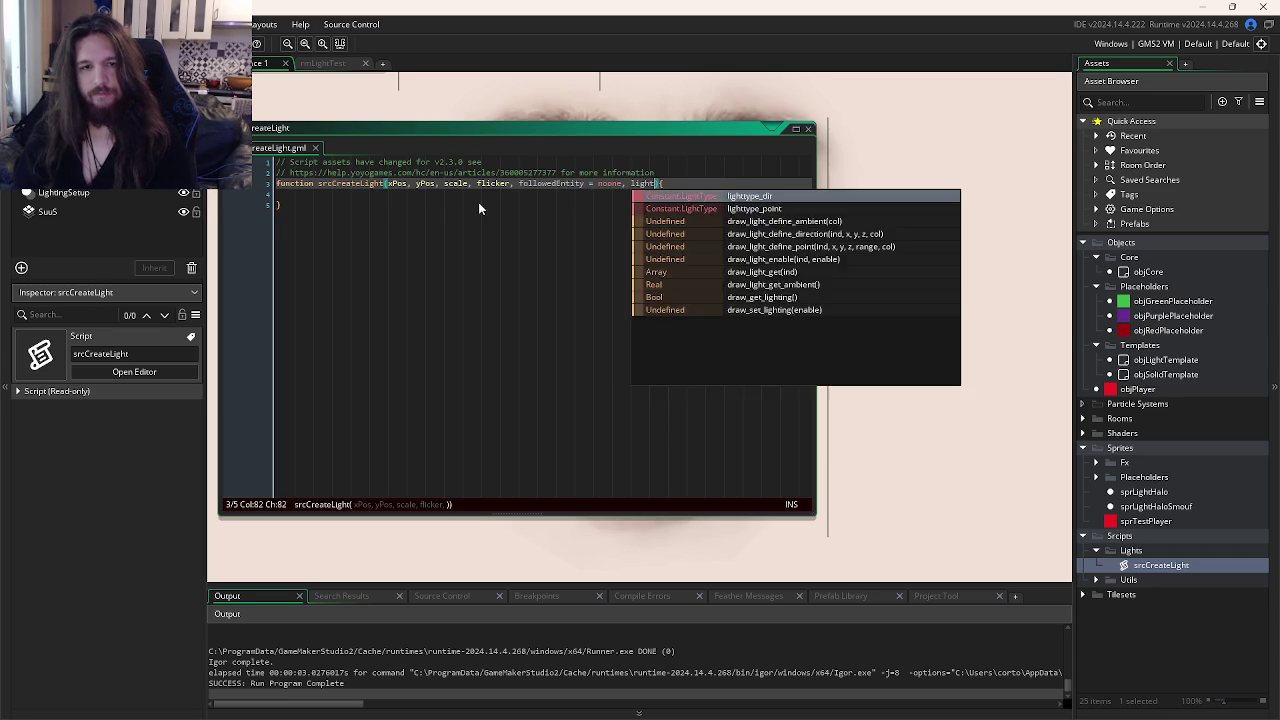
type("ite = spr")
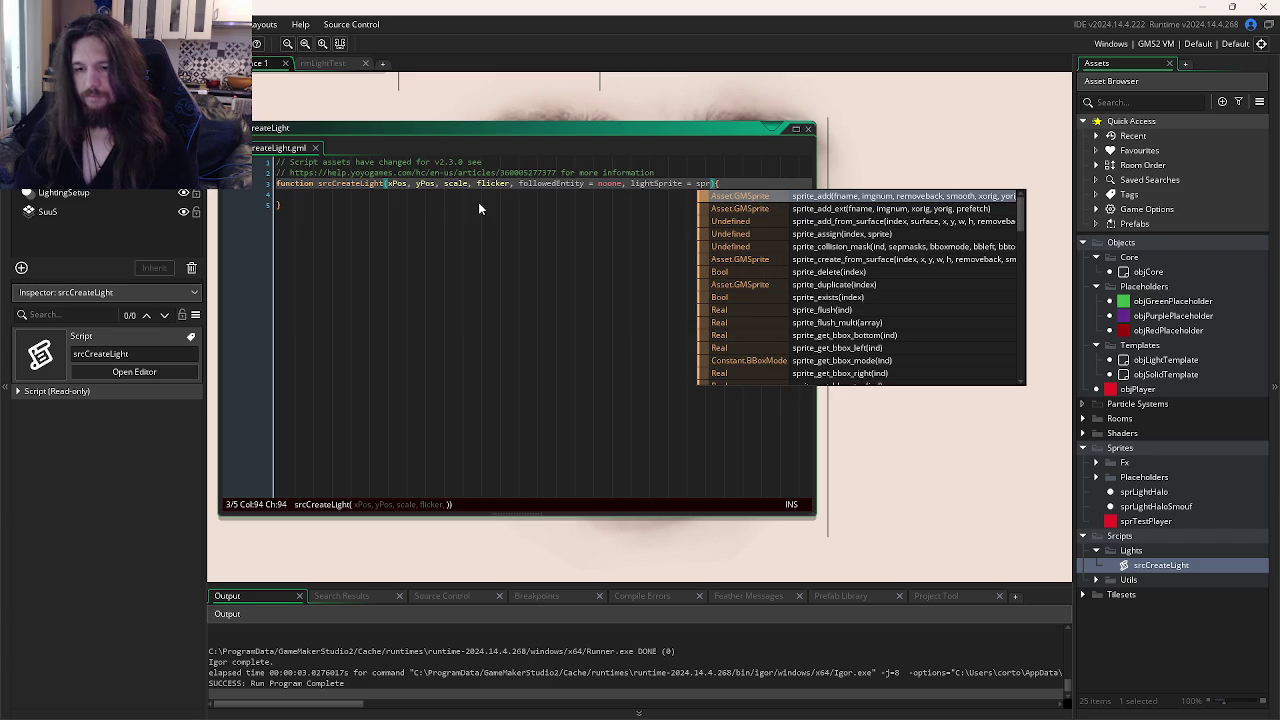
type("Light")
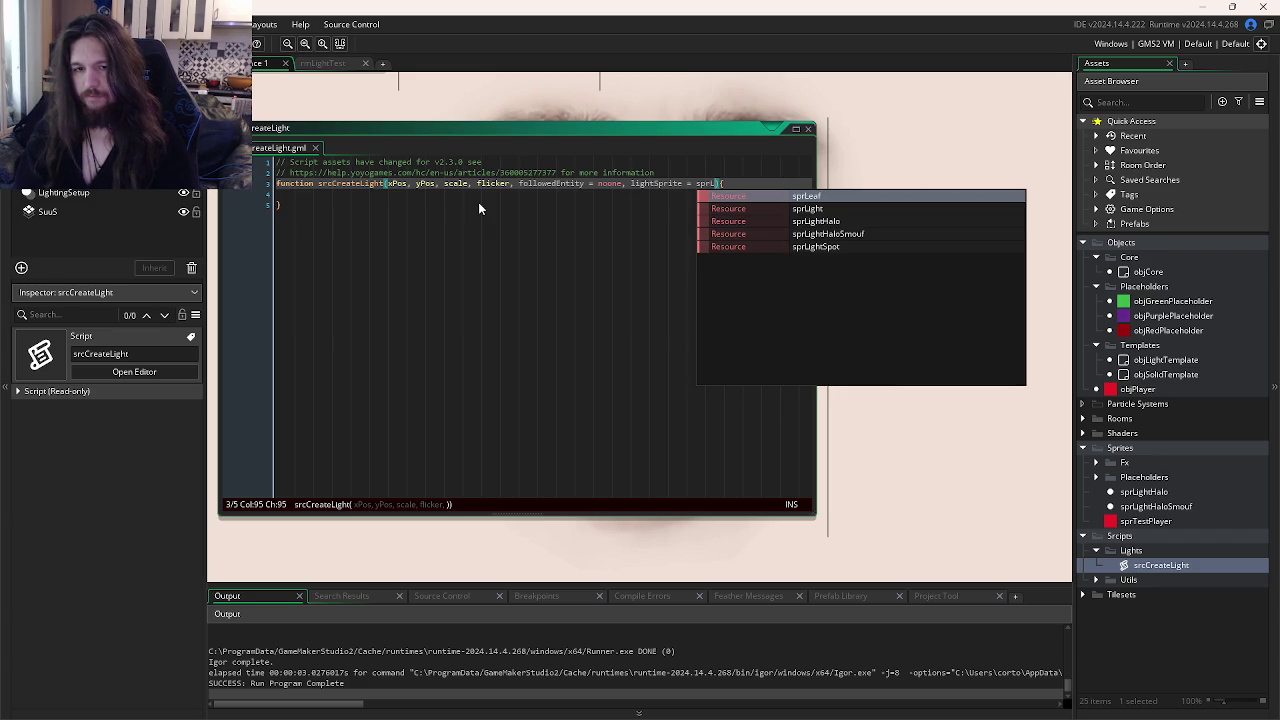
key("Down")
key("Down")
key("Return")
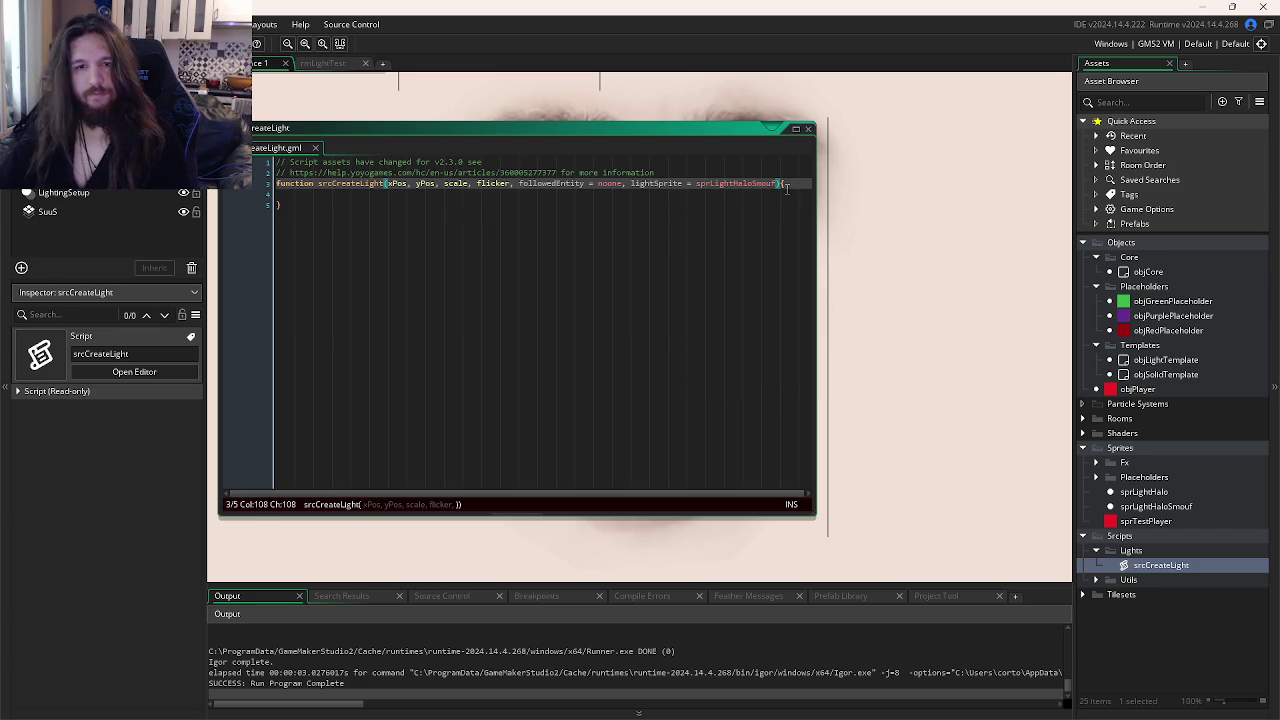
key("Down")
key("Tab")
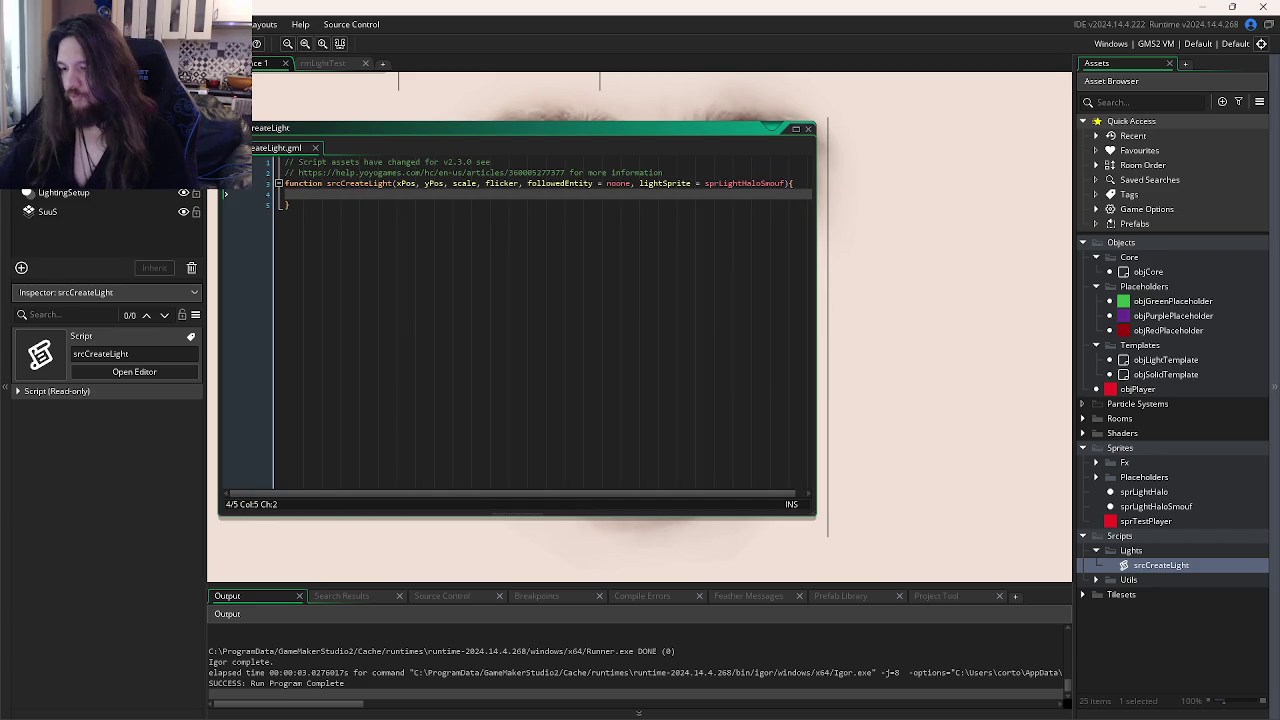
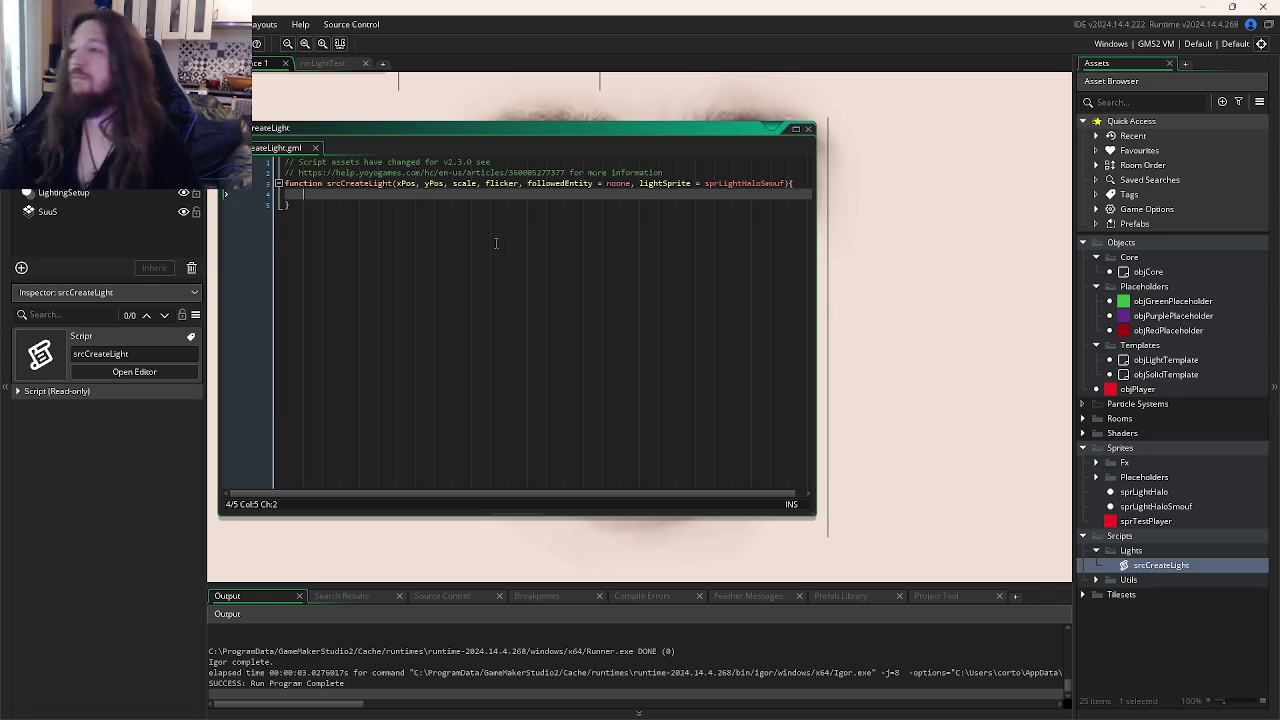
- In srcCreateLight, write instance_create_depth(xPos, yPos, -yPos, objLightTemplate, using autocomplete for the names
mouse_move(419, 710)
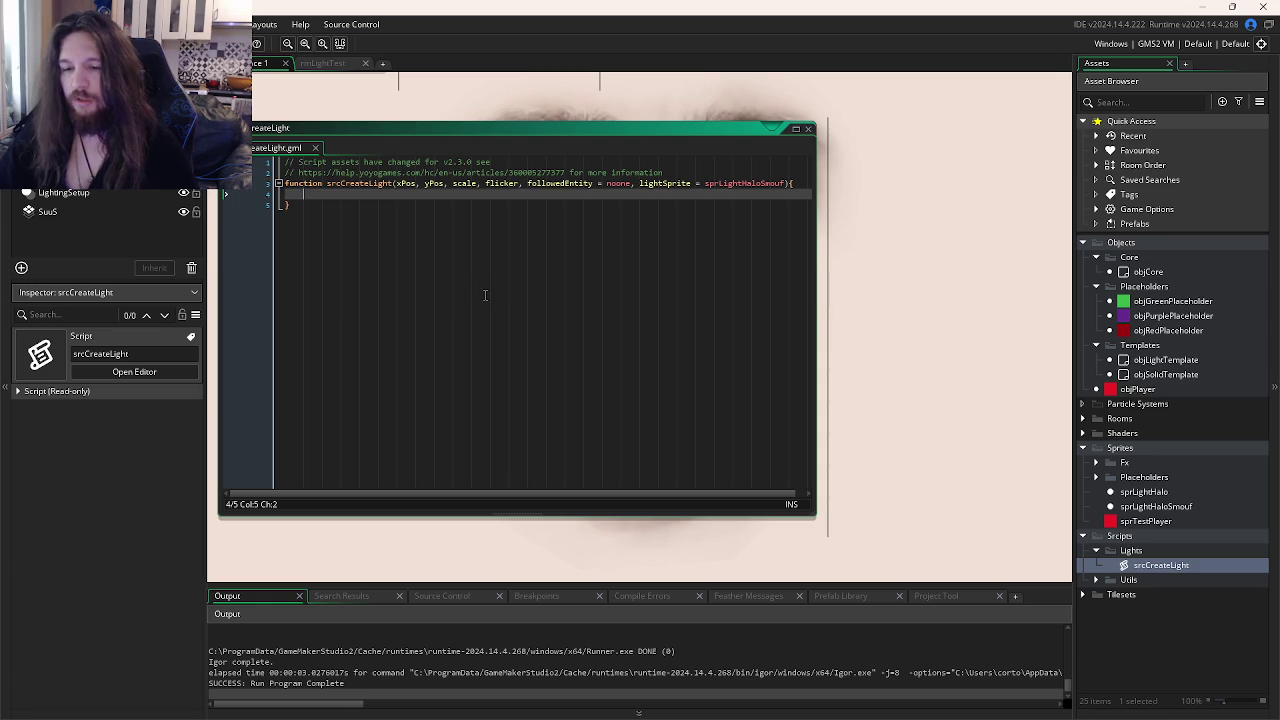
mouse_move(338, 190)
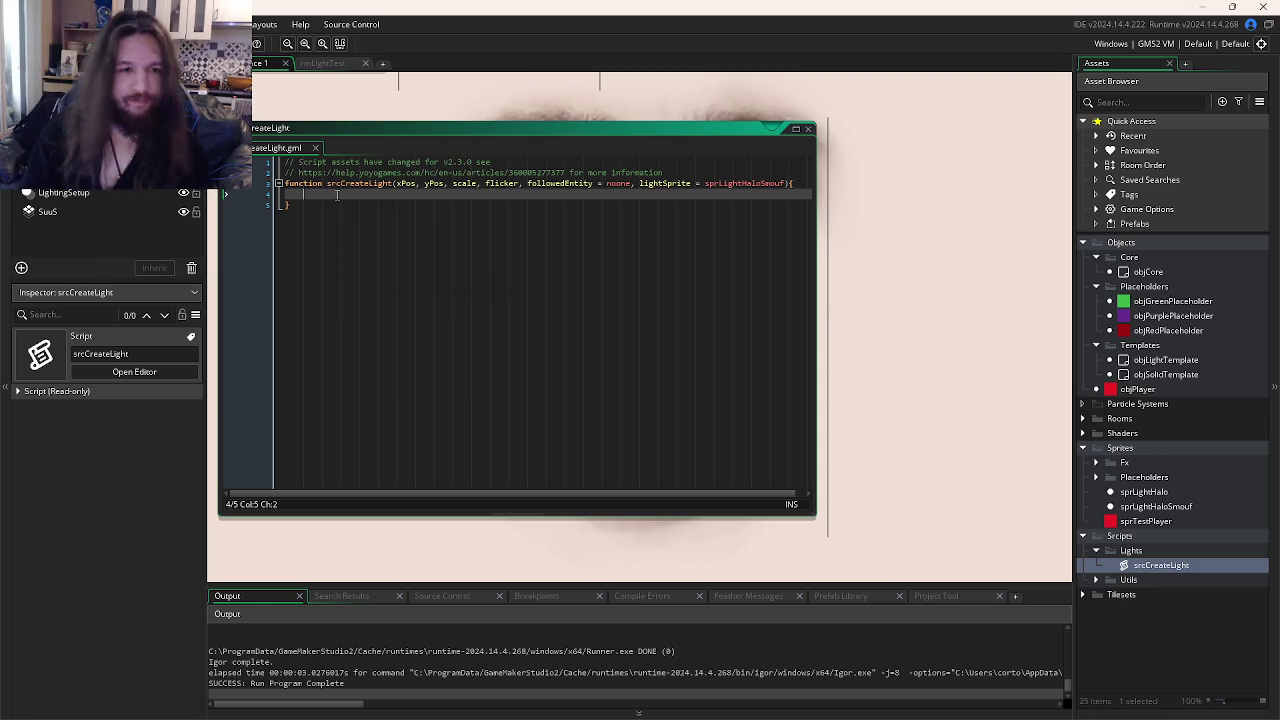
type("instan")
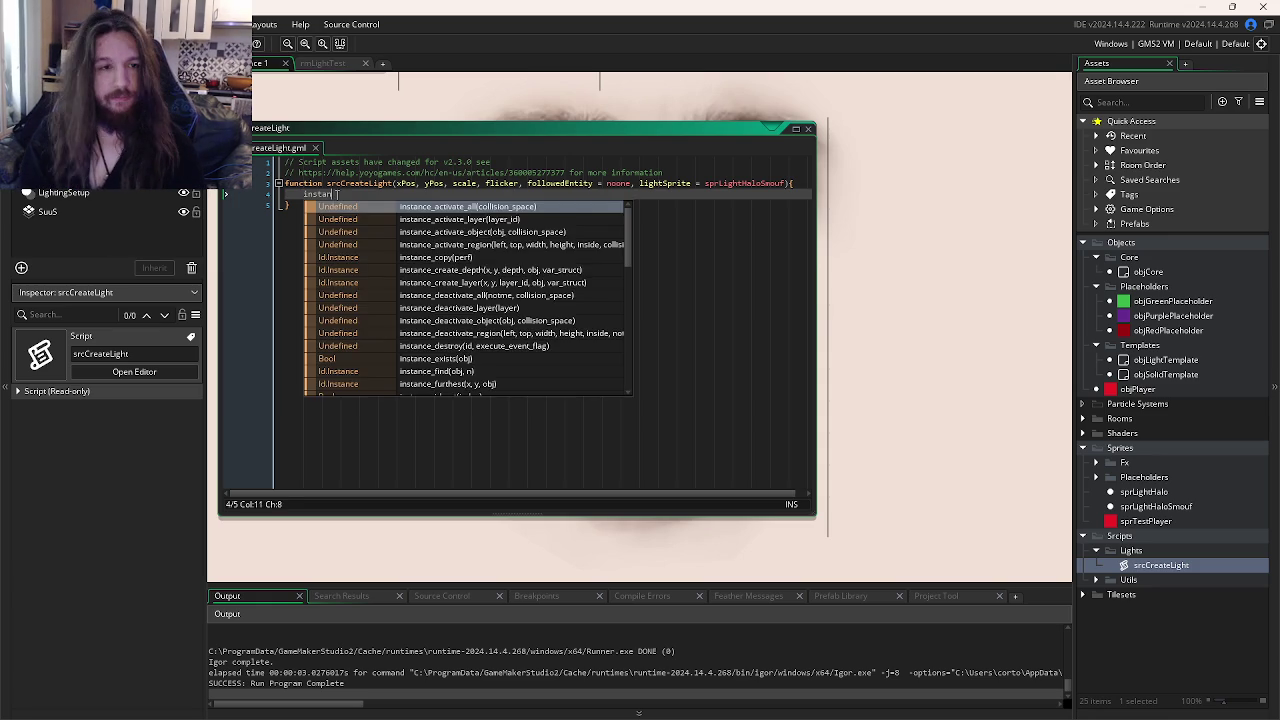
type("ce_creat")
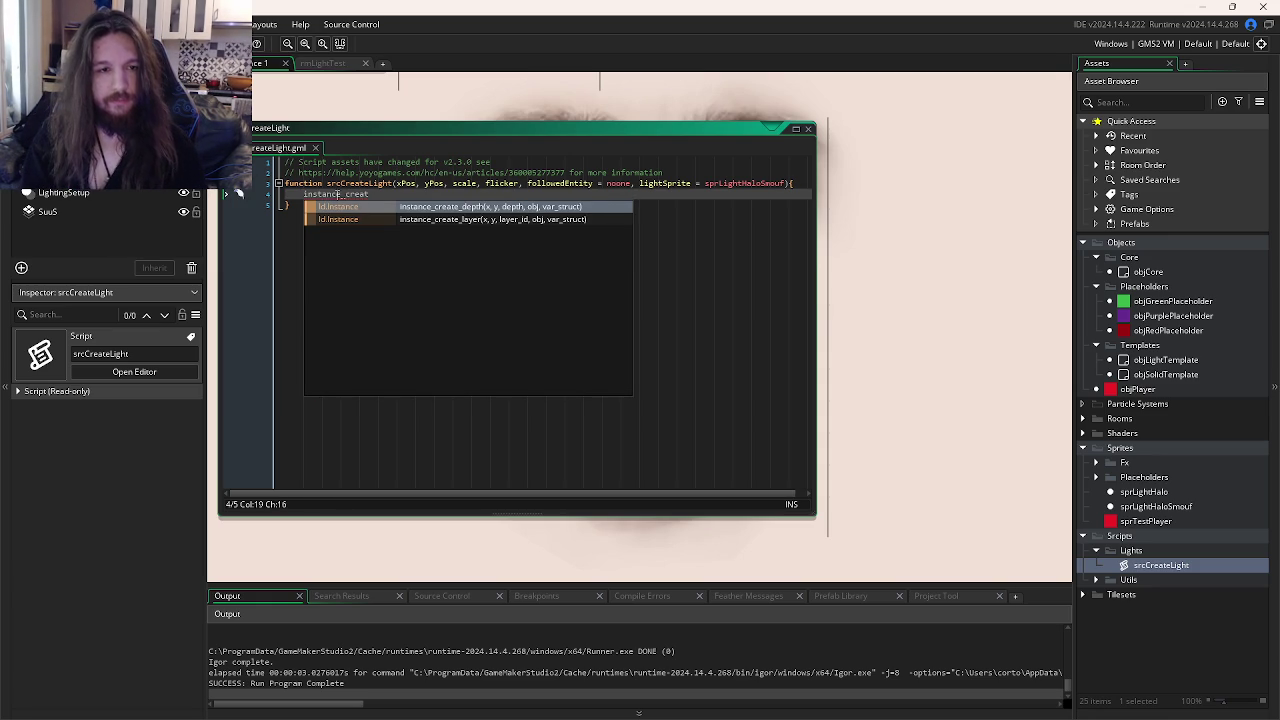
key("Return")
type("x")
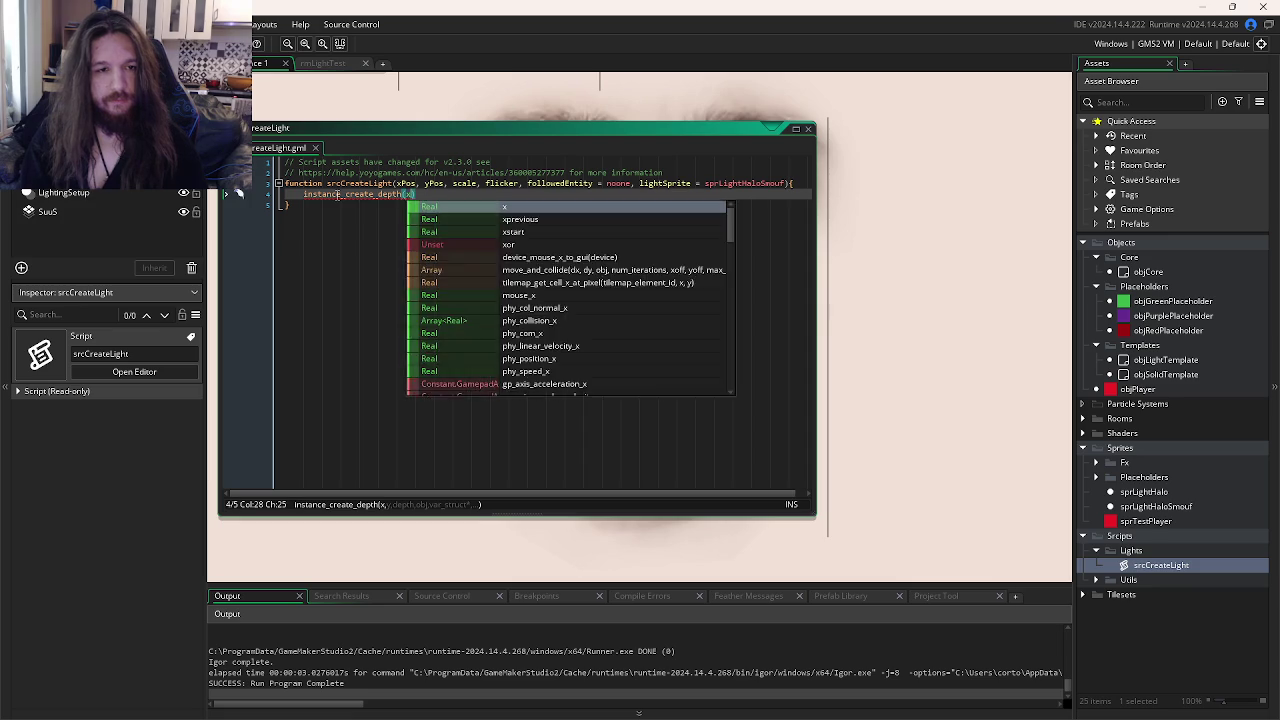
type("Pos, yPos,")
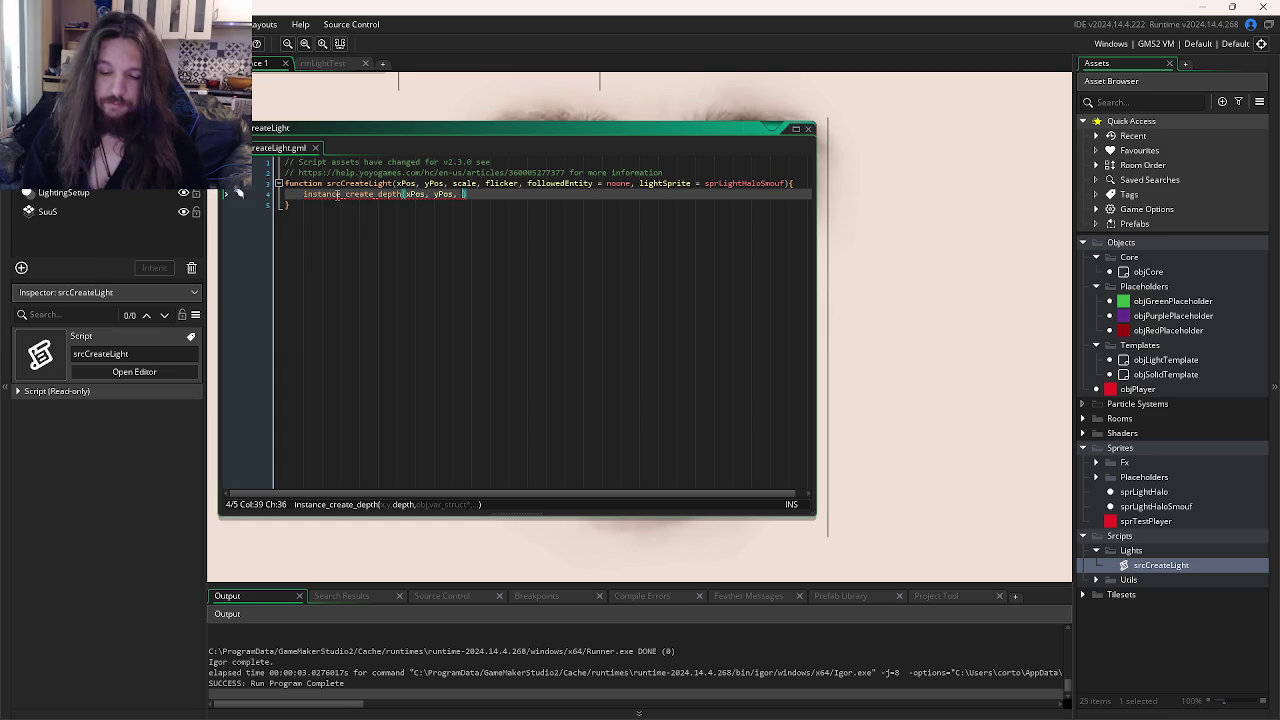
type("-y -")
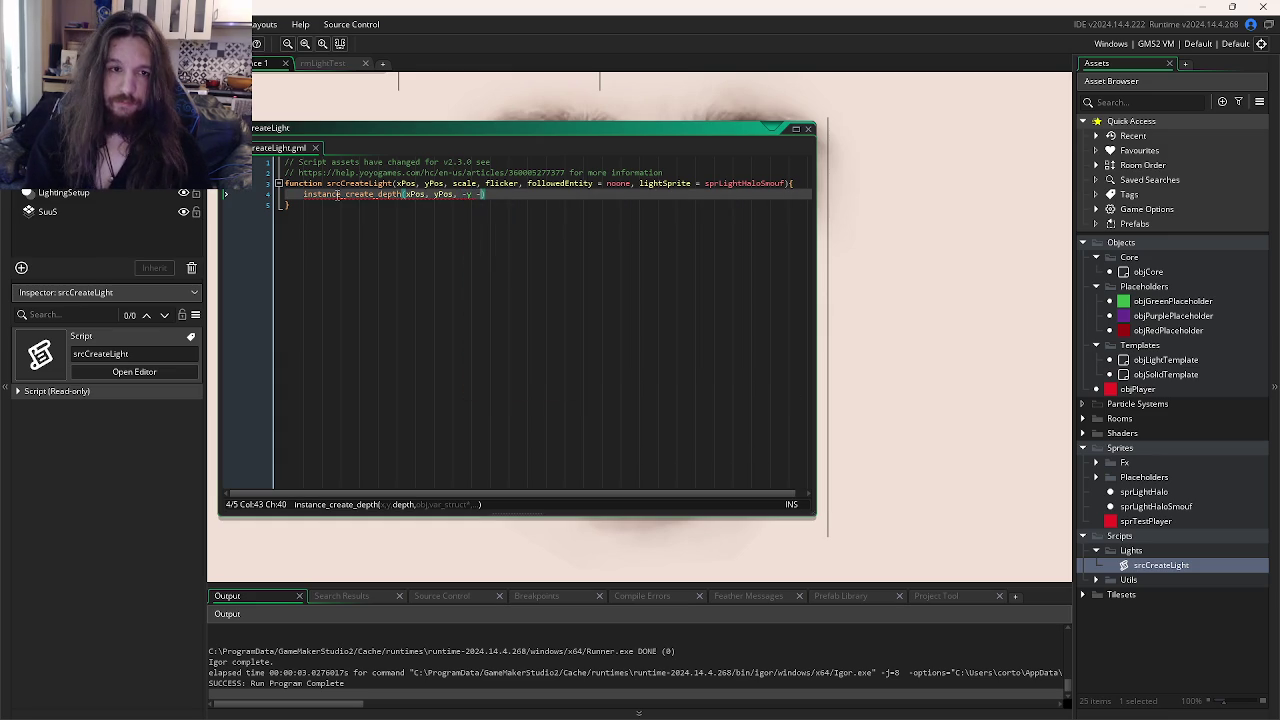
key("BackSpace")
key("BackSpace")
key("BackSpace")
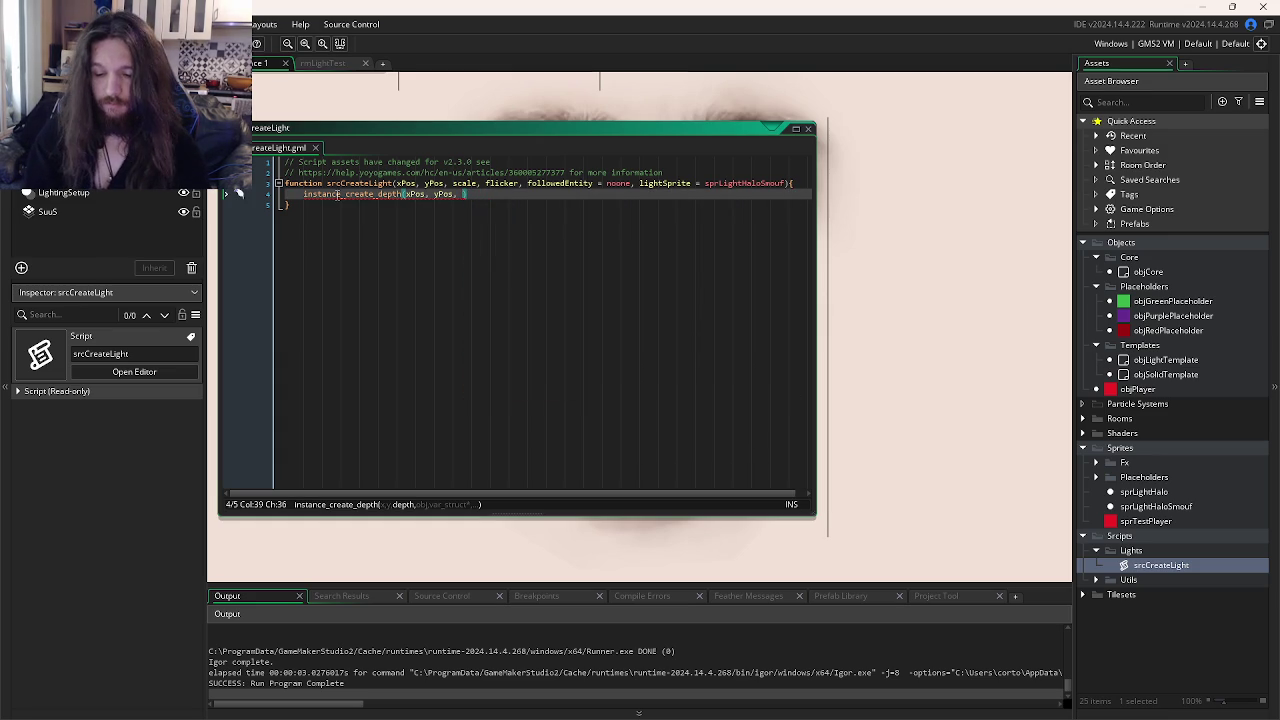
type("-y")
key("BackSpace")
key("BackSpace")
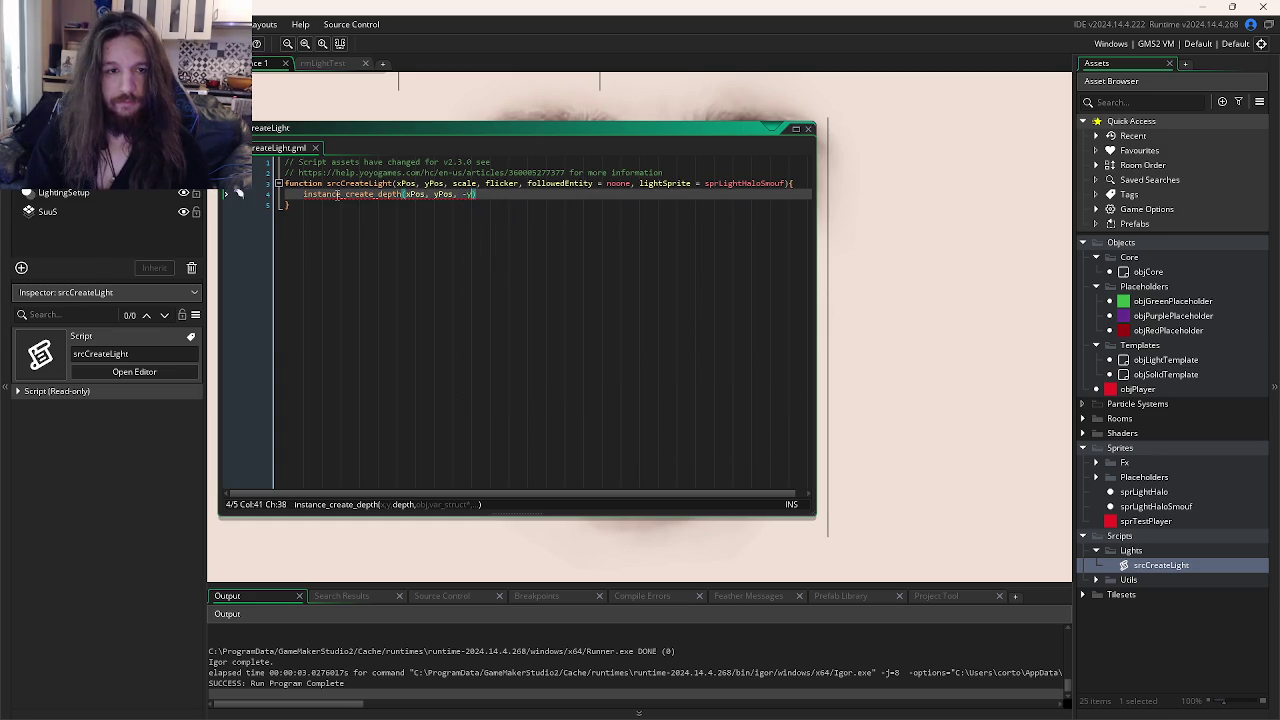
type("-yPos, ")
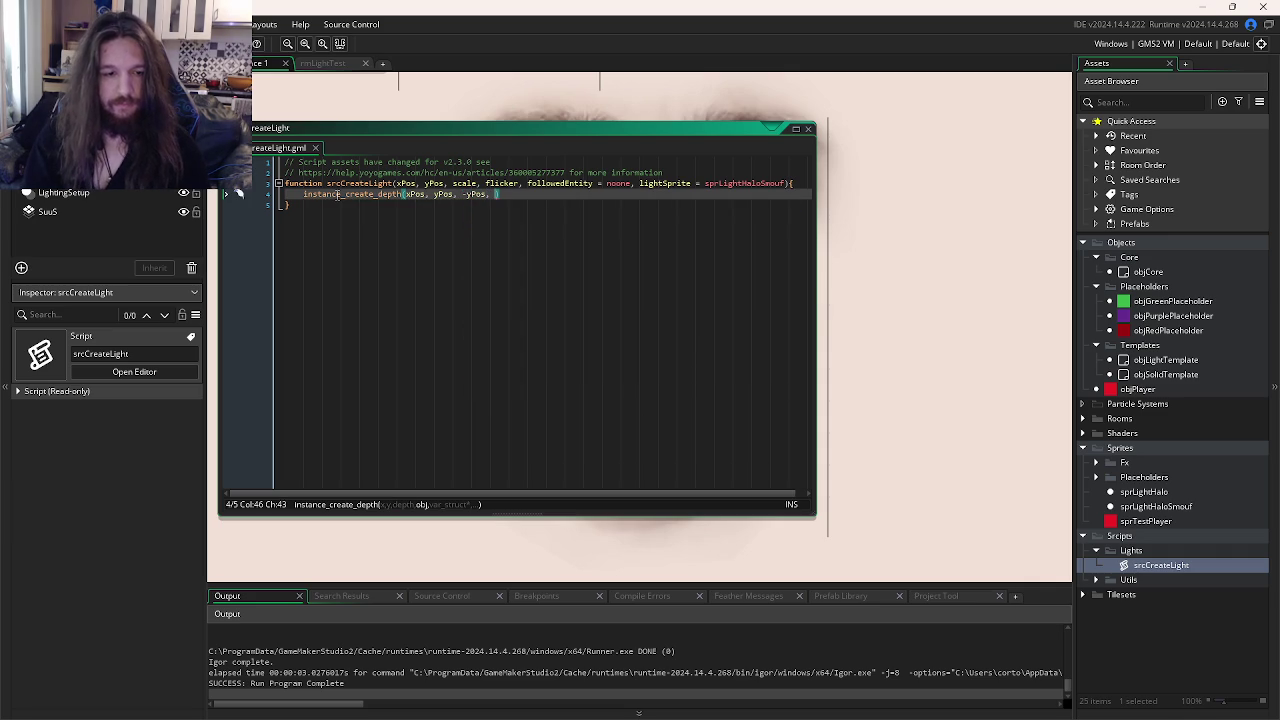
type("objLightTemplate")
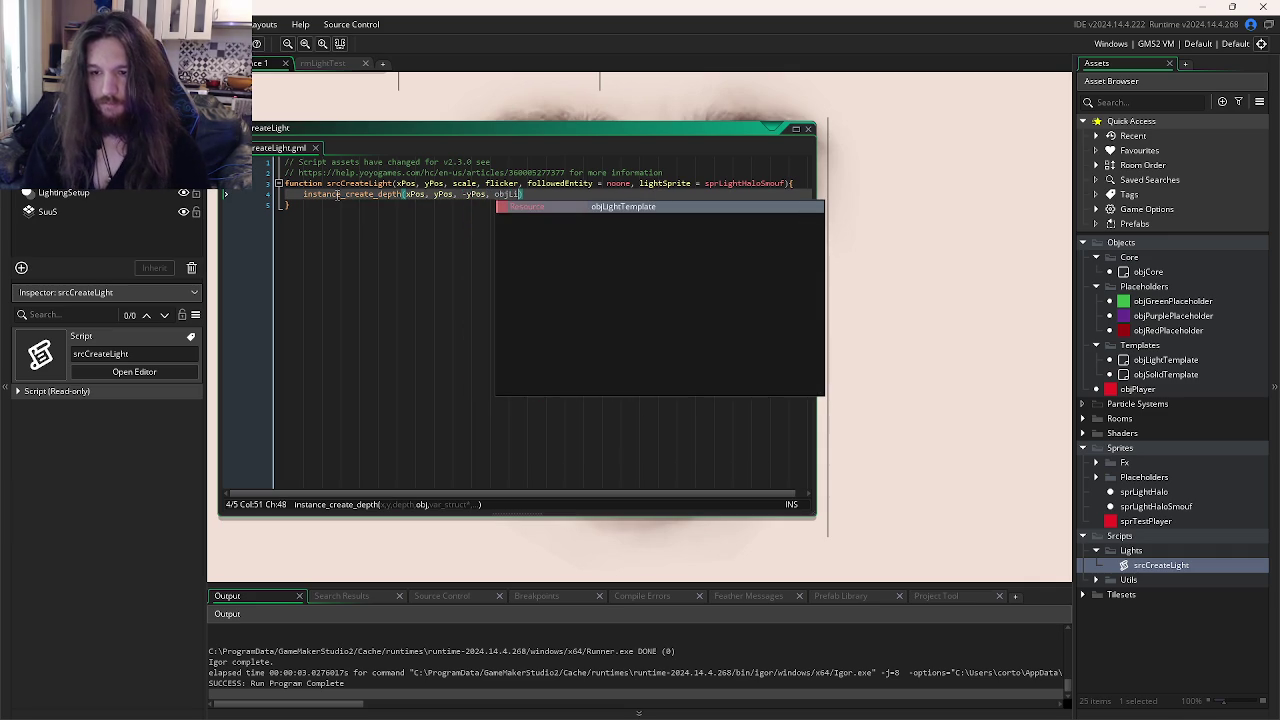
key("Escape")
type(",")
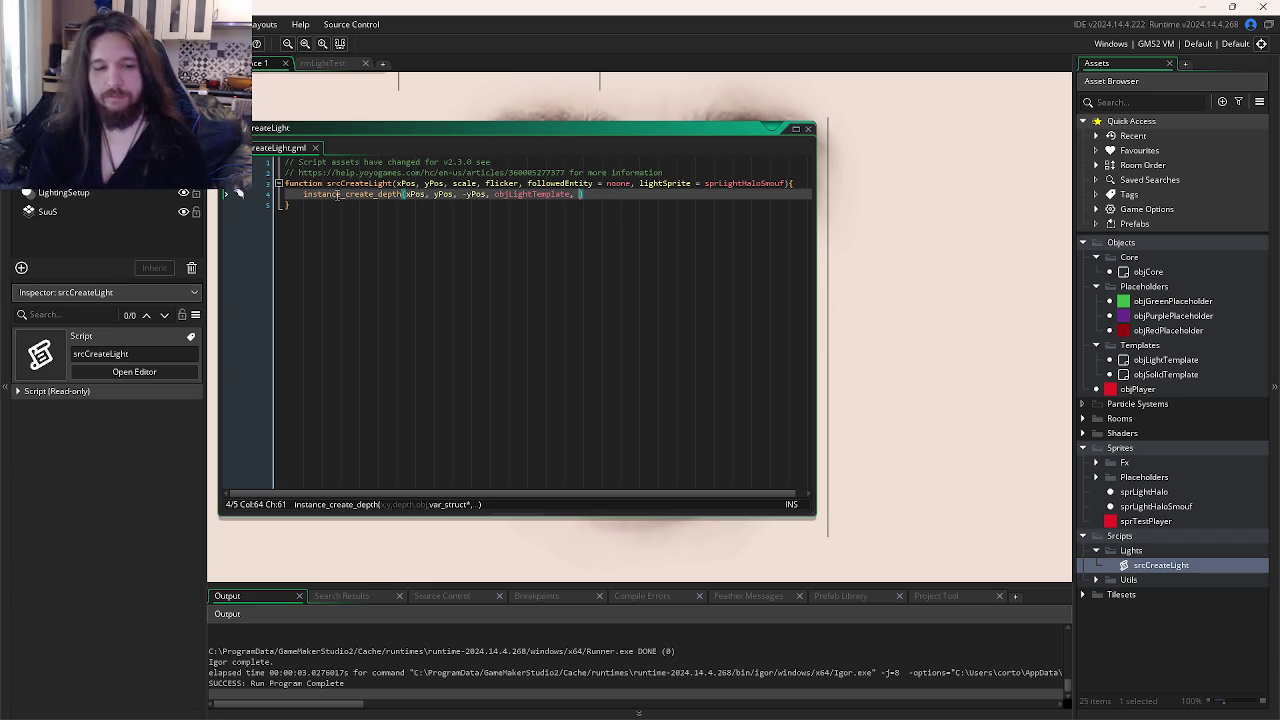
- Open the struct argument and add the entries scale: scale and flicker: flicker
type("{")
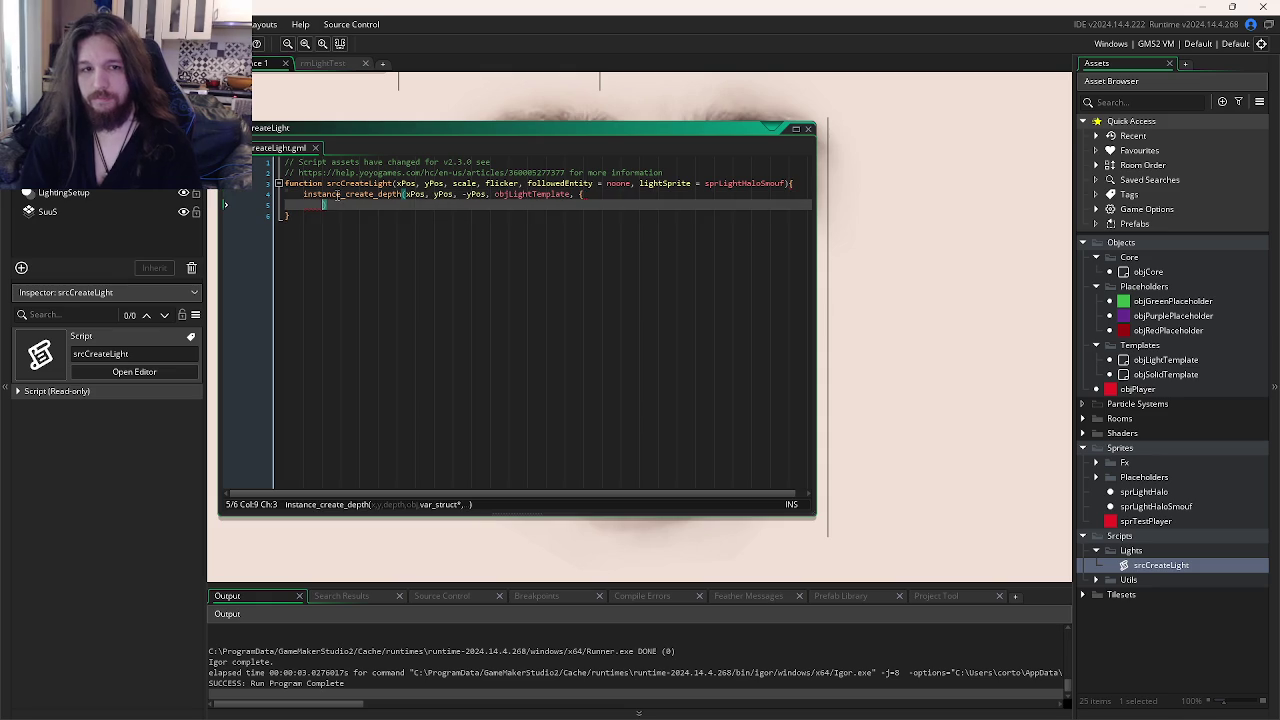
key("Return")
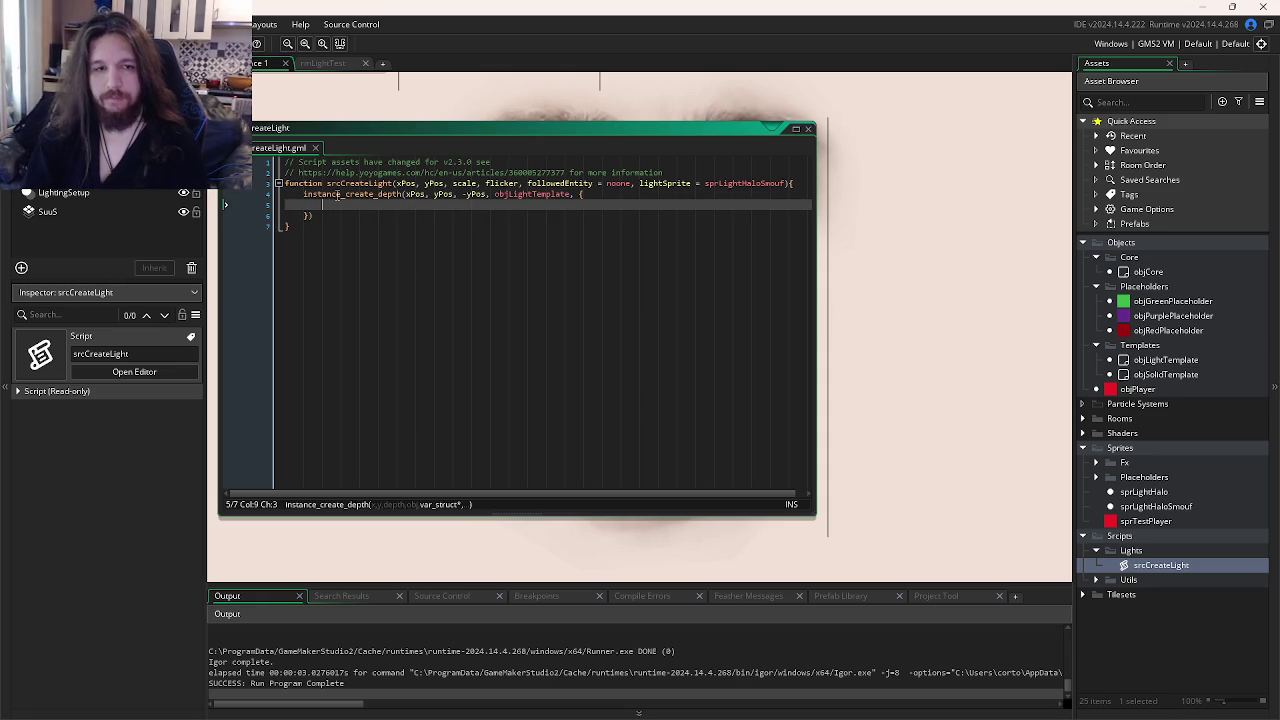
type("scal")
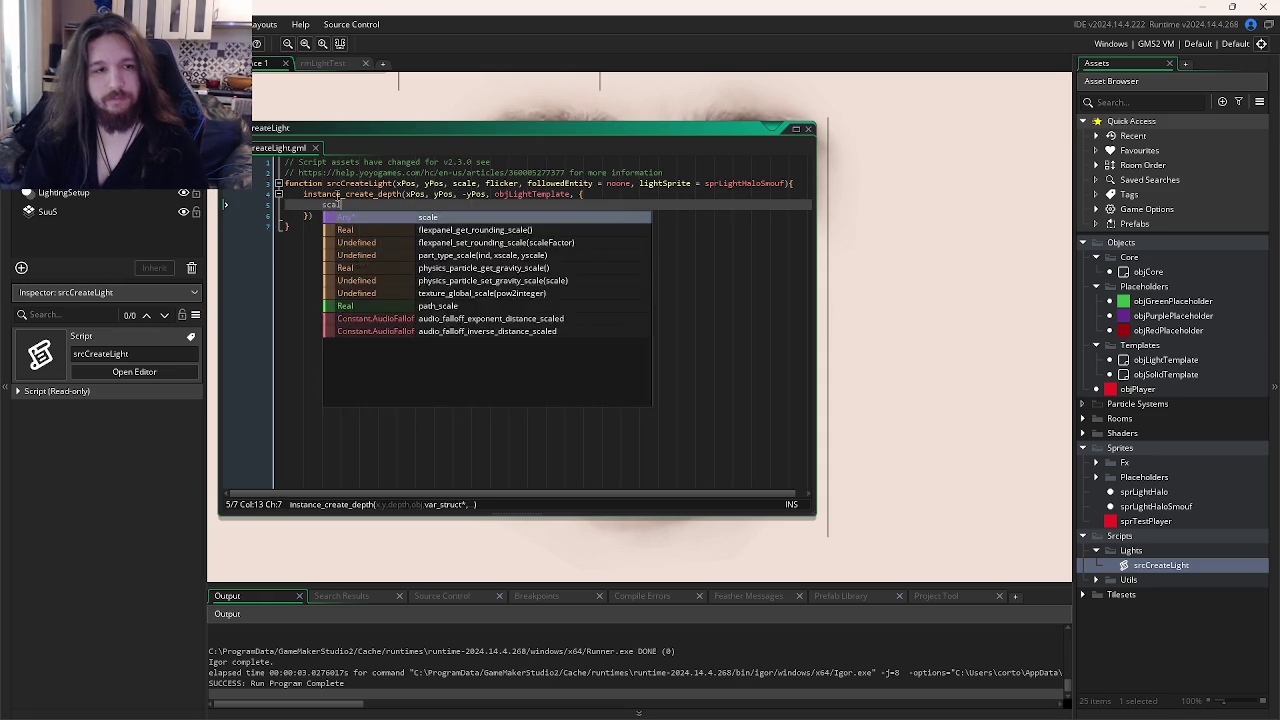
type("e: scale")
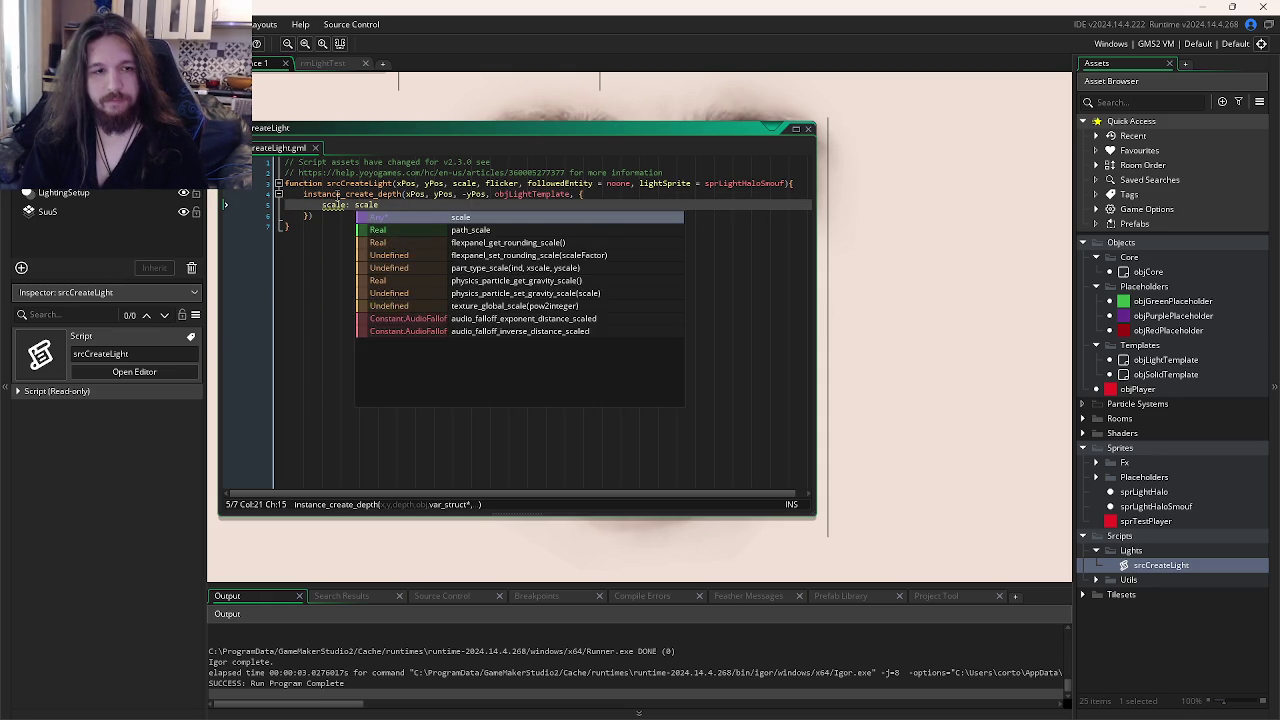
type(",")
key("Return")
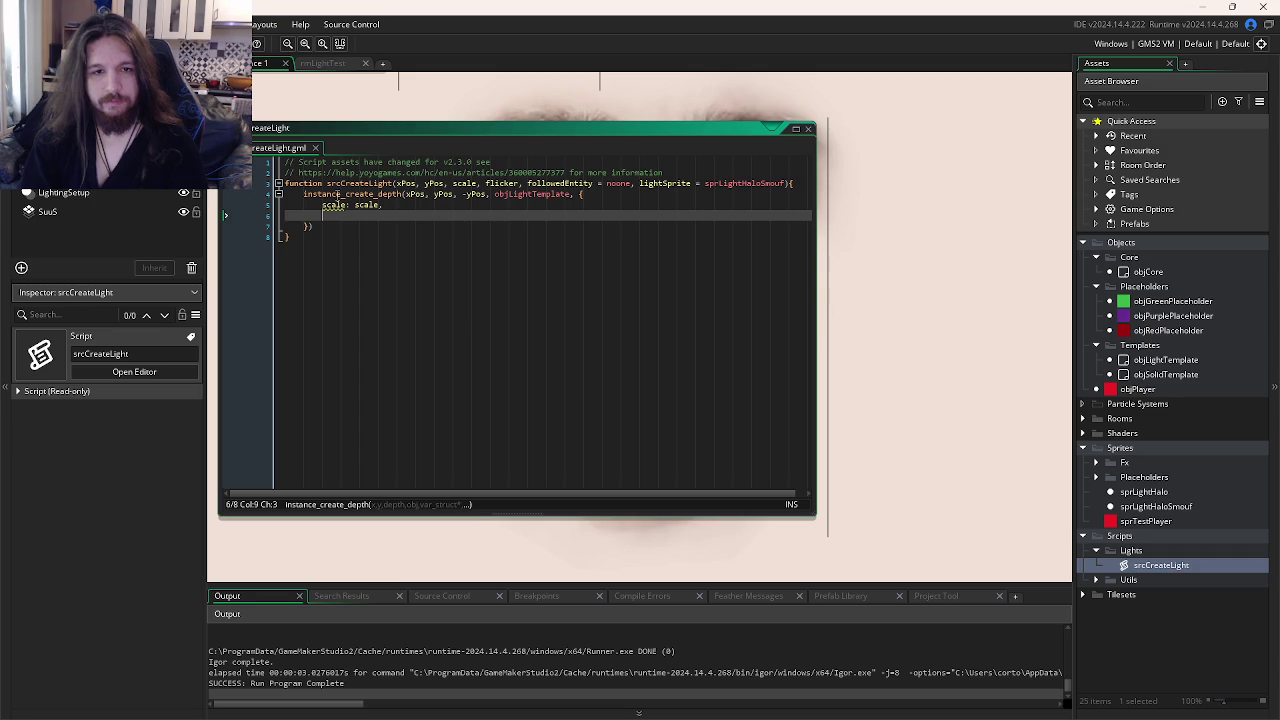
type("flicker: ")
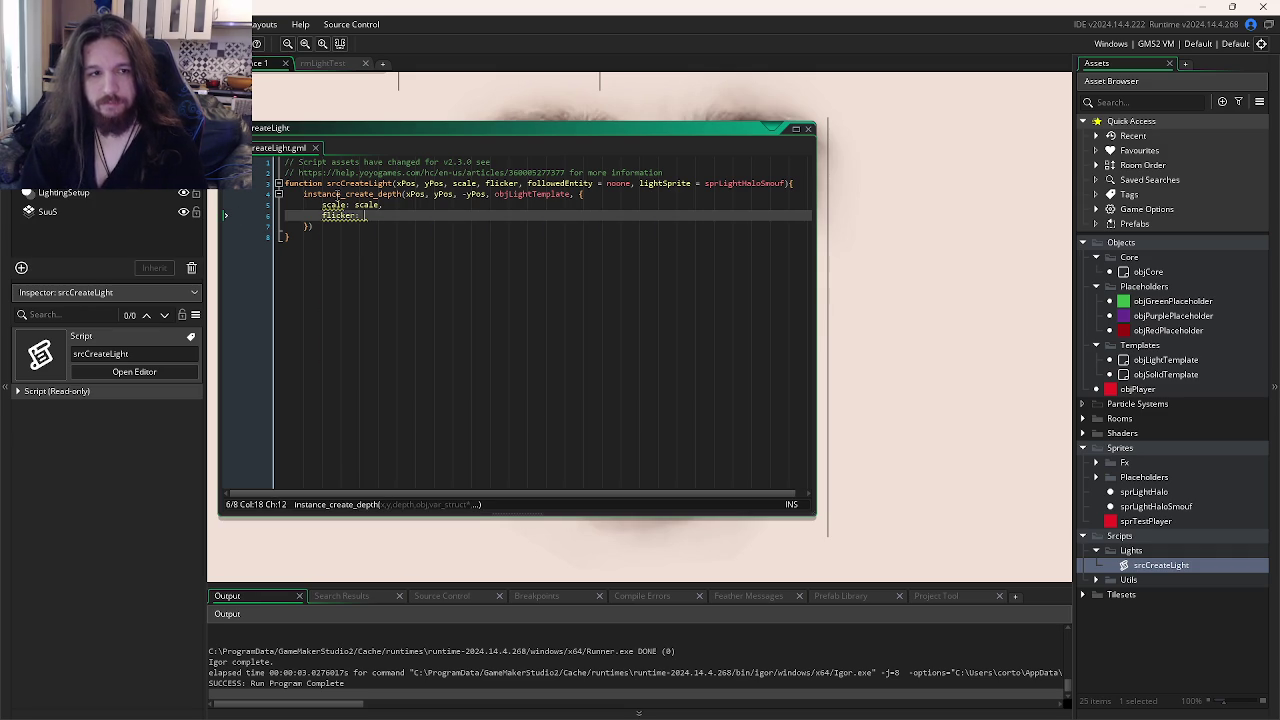
type("flicker,")
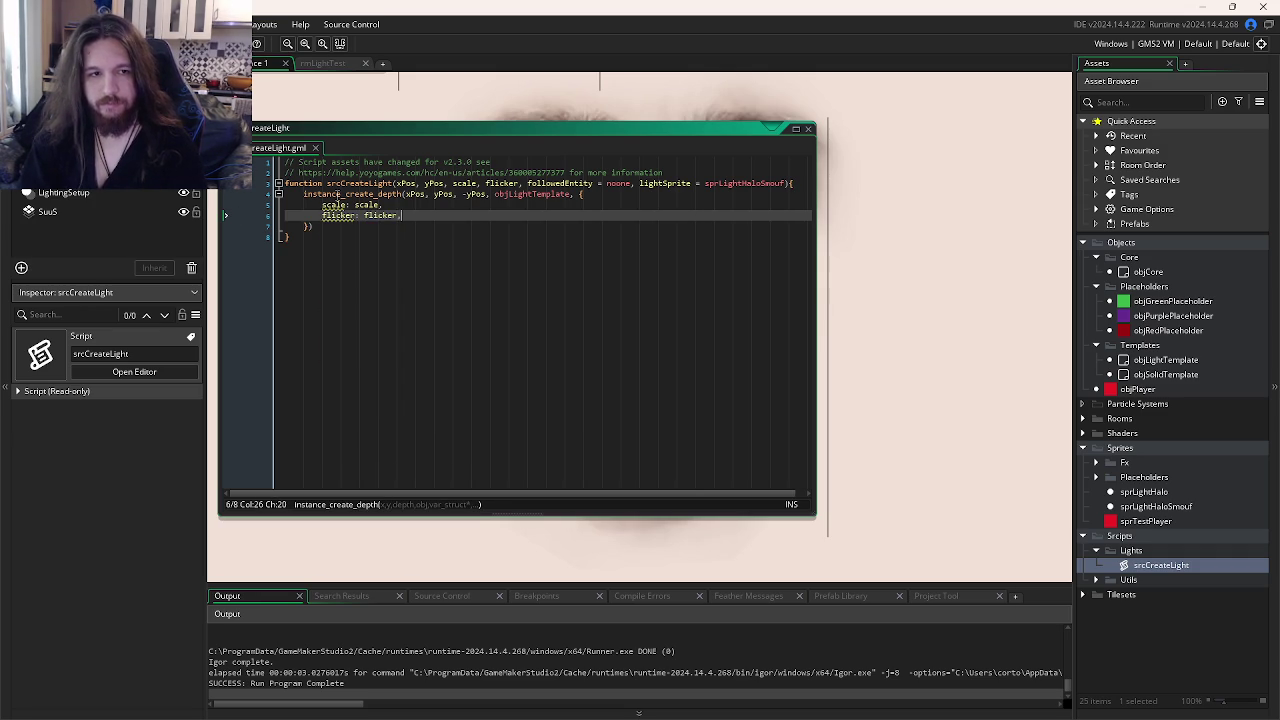
key("Return")
- Add the followedEntity: followedEntity and lightSprite: lightSprite entries to the struct and close the call
type("followedEntity")
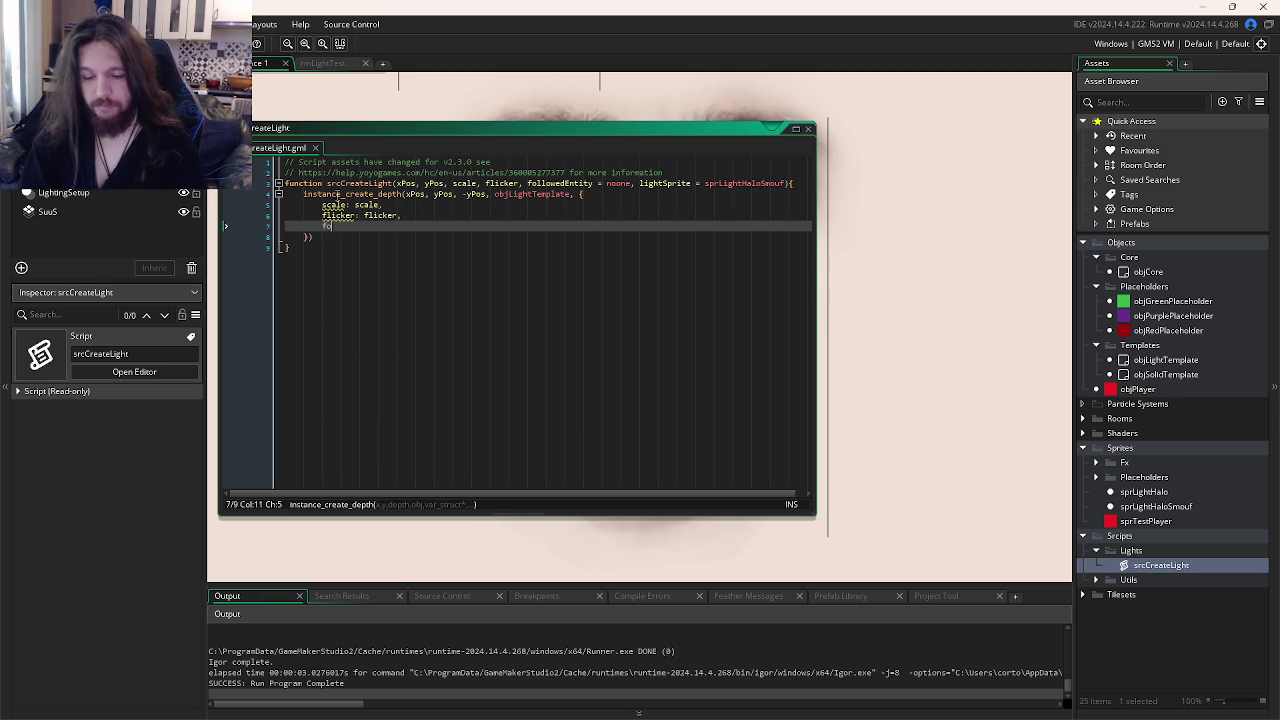
key("BackSpace")
type(": followedEntity,")
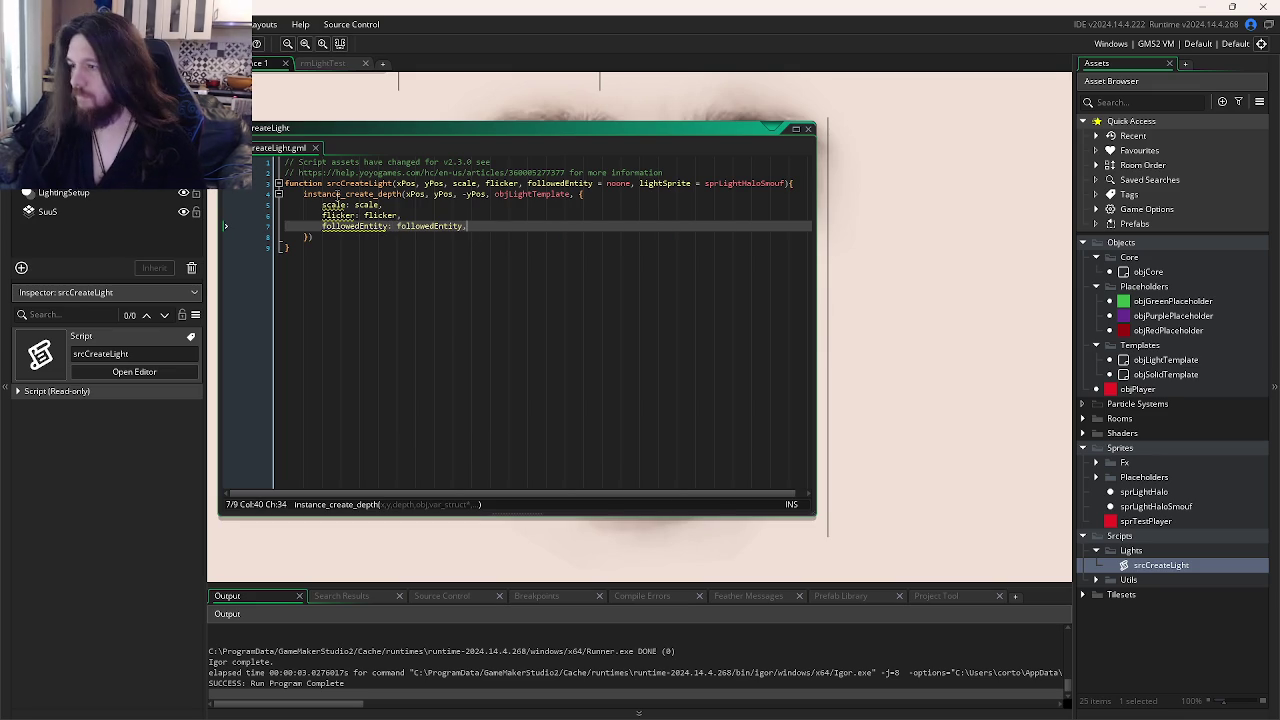
key("alt+Tab")
key("alt+Tab")
key("Escape")
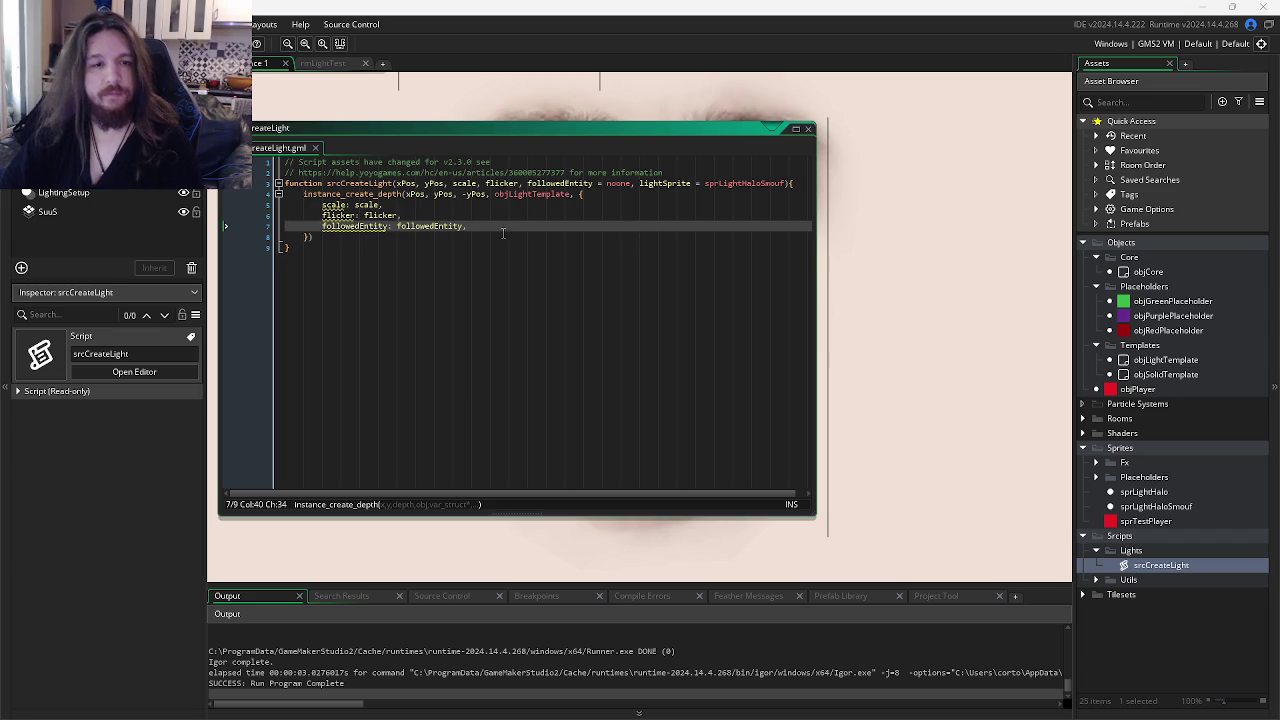
key("Return")
type("light")
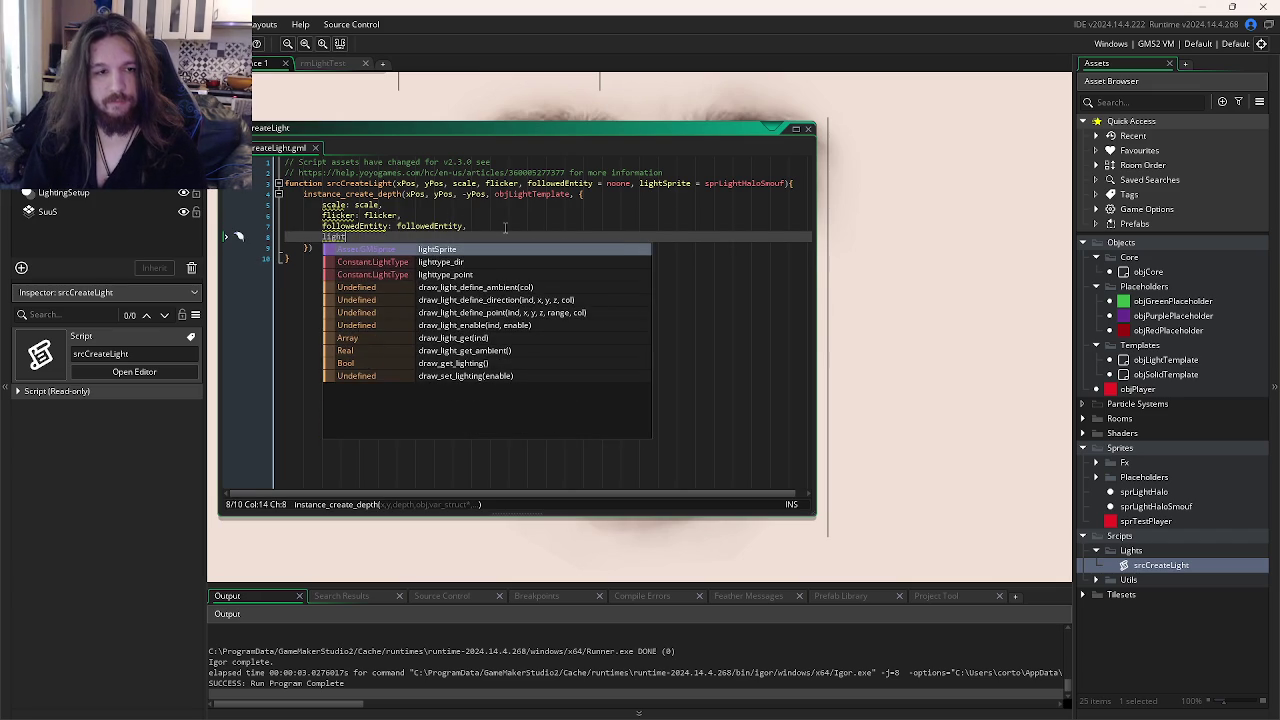
key("Return")
key("BackSpace")
key("BackSpace")
type("gh")
key("Return")
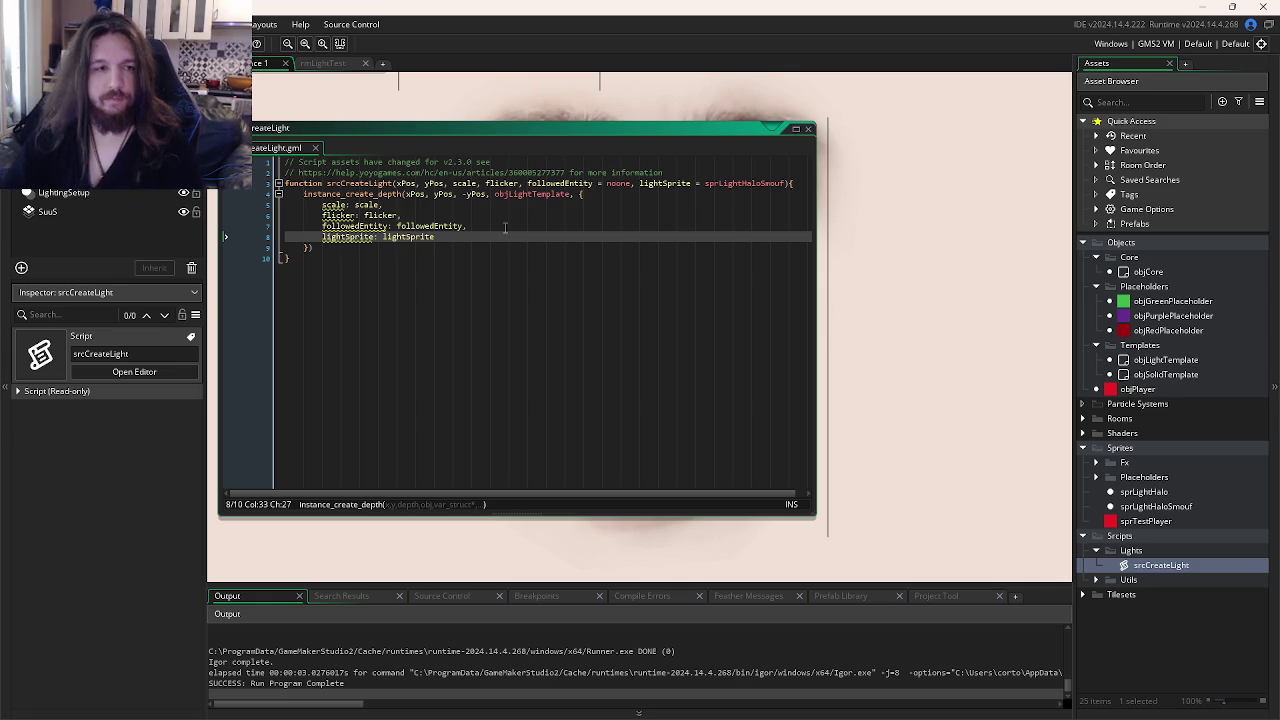
left_click(540, 258)
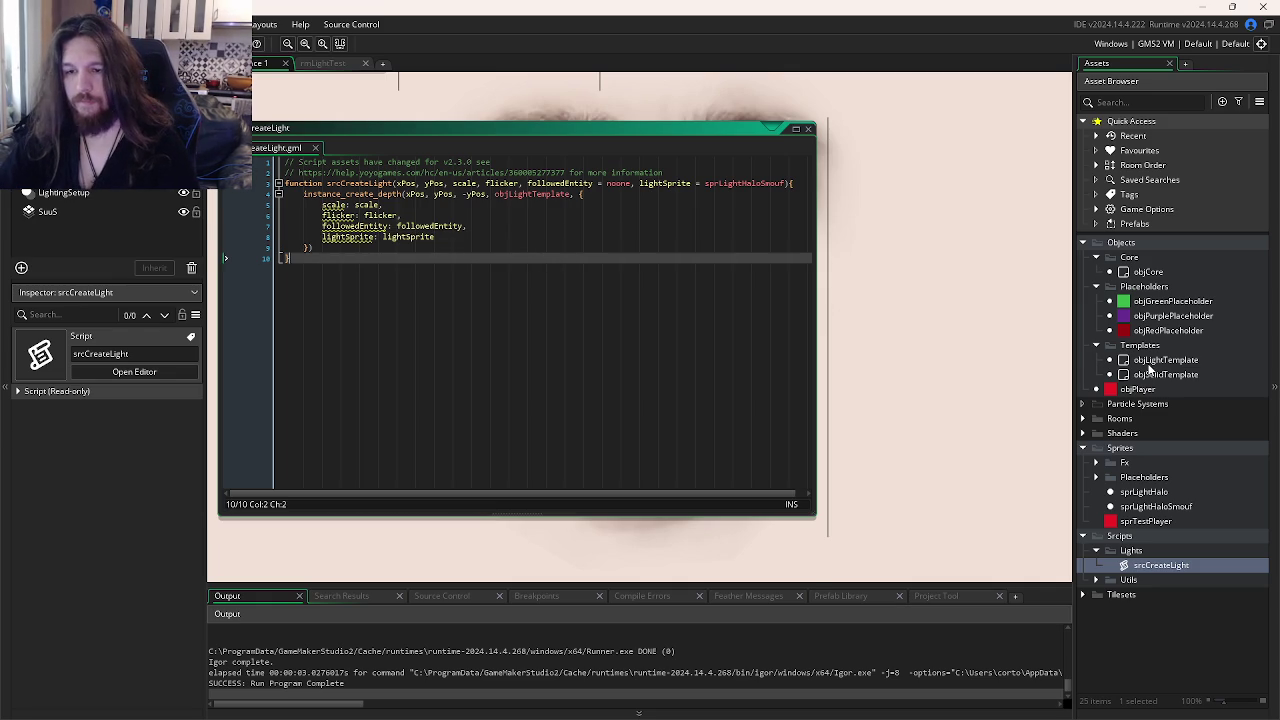
- In objLightTemplate's Variable Definitions, add scale with default 1 and a flicker variable
double_click(1160, 360)
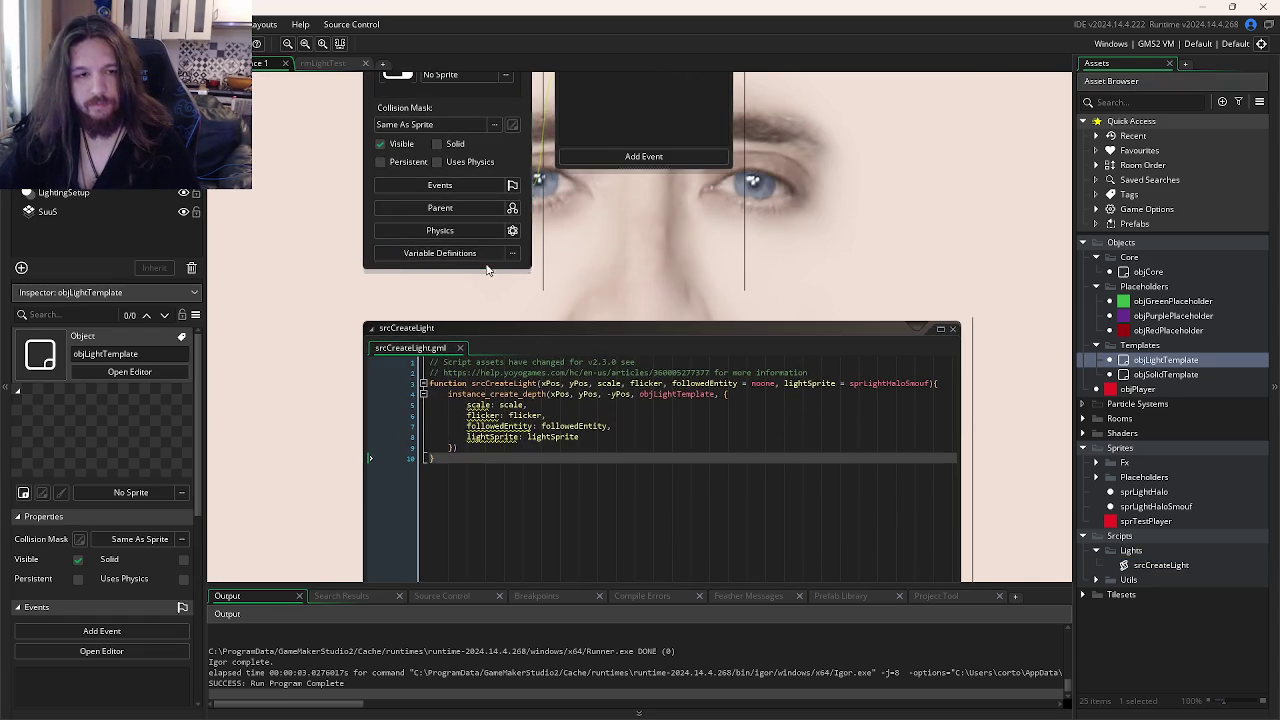
left_click(485, 255)
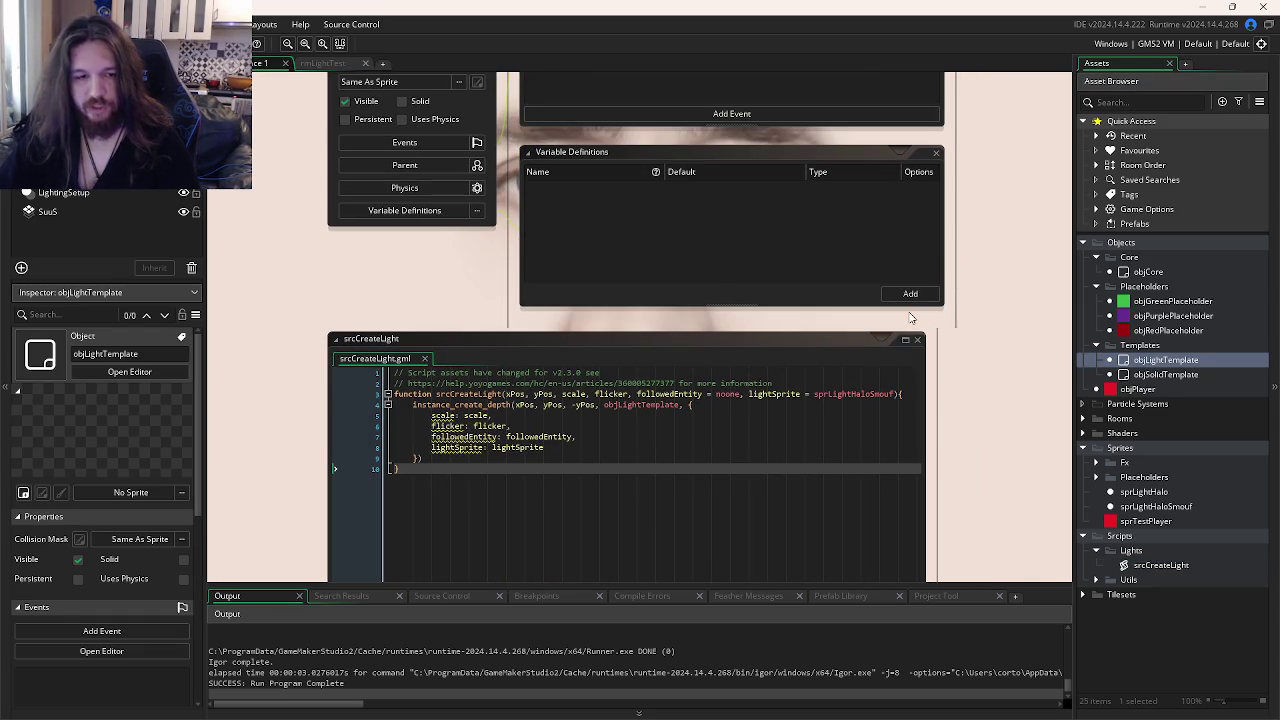
left_click(910, 294)
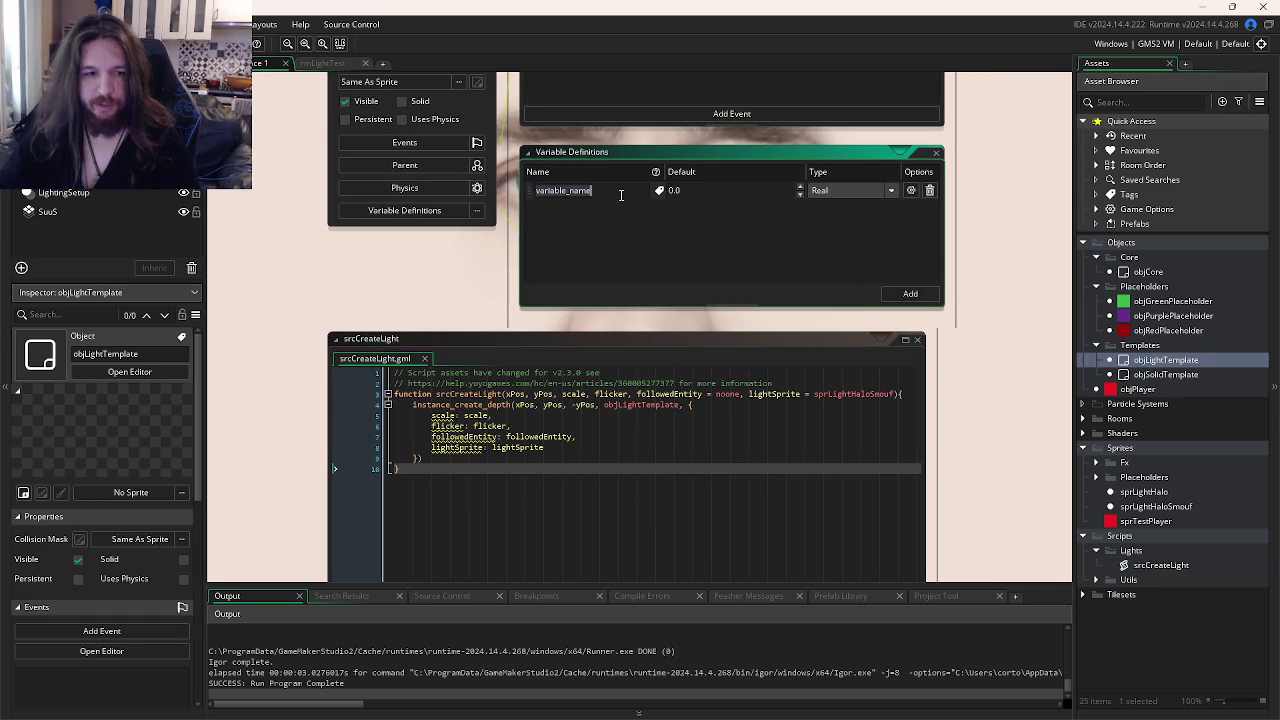
type("scale")
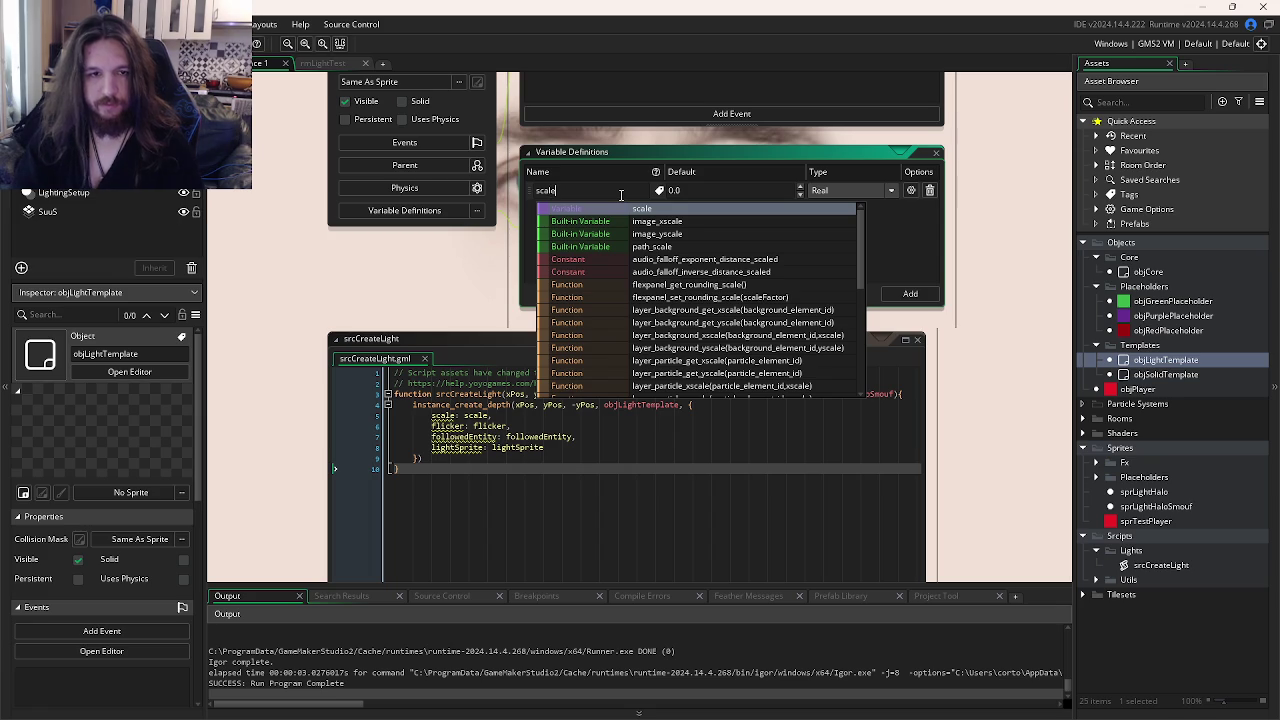
left_click(700, 190)
type("1")
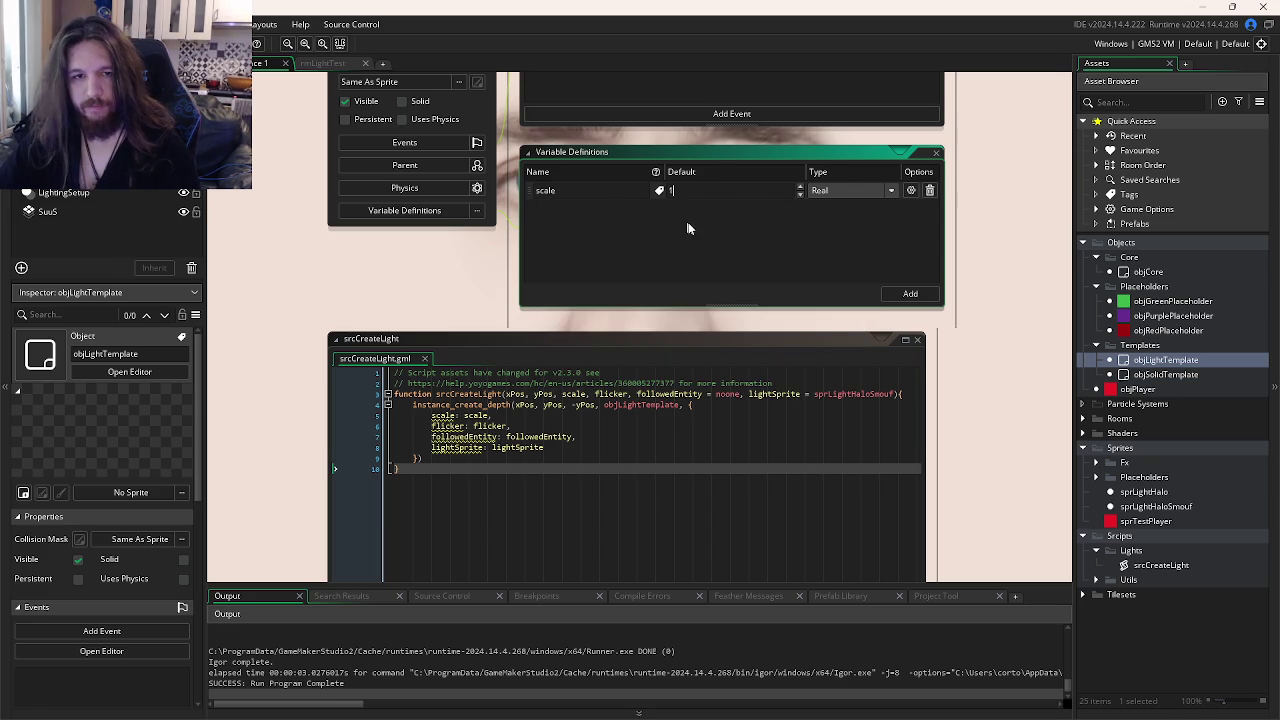
left_click(910, 293)
type("flicker")
left_click(724, 227)
key("Tab")
- Delete the extra followedEntity and blank variable rows so only scale and flicker remain
left_click(910, 293)
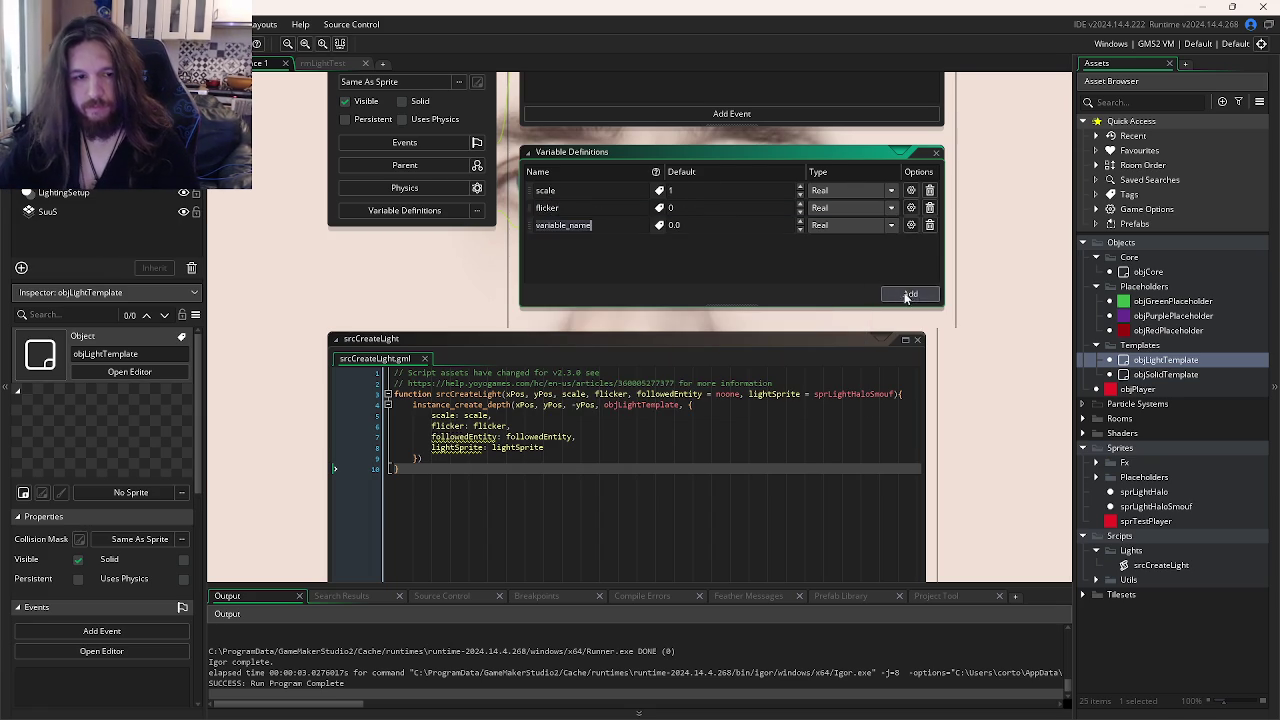
type("fo")
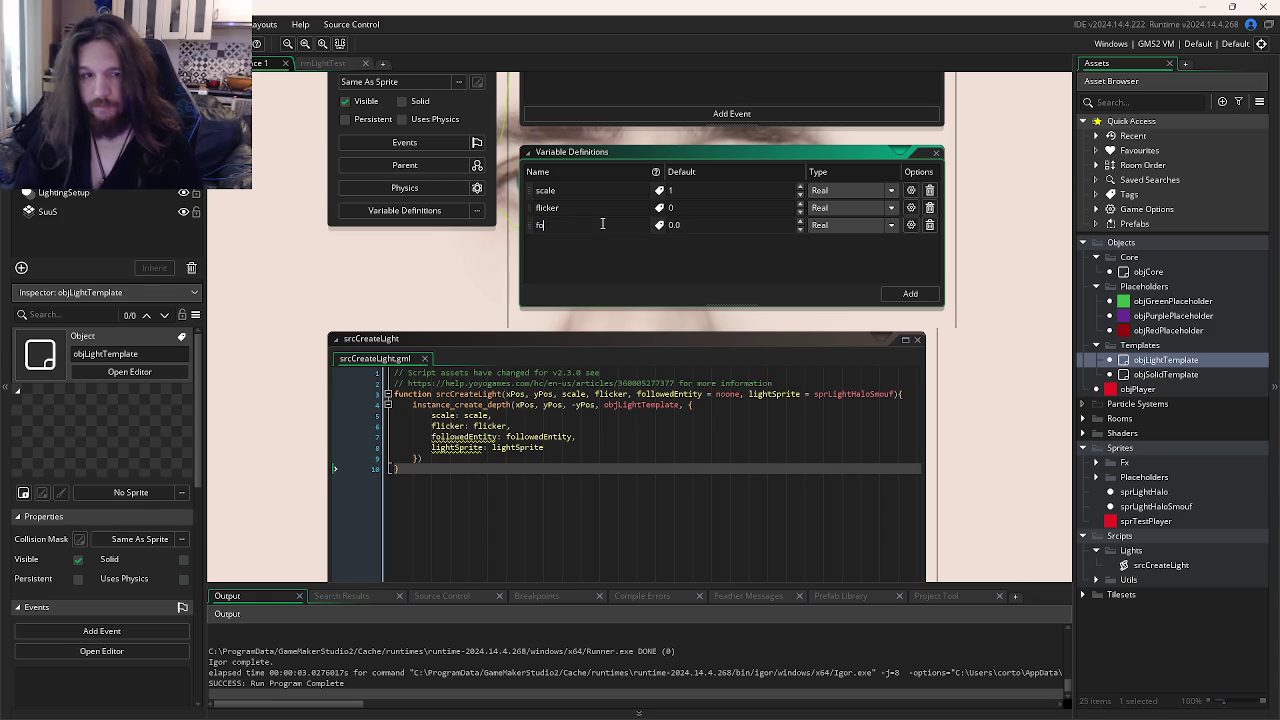
type("llowedEntity")
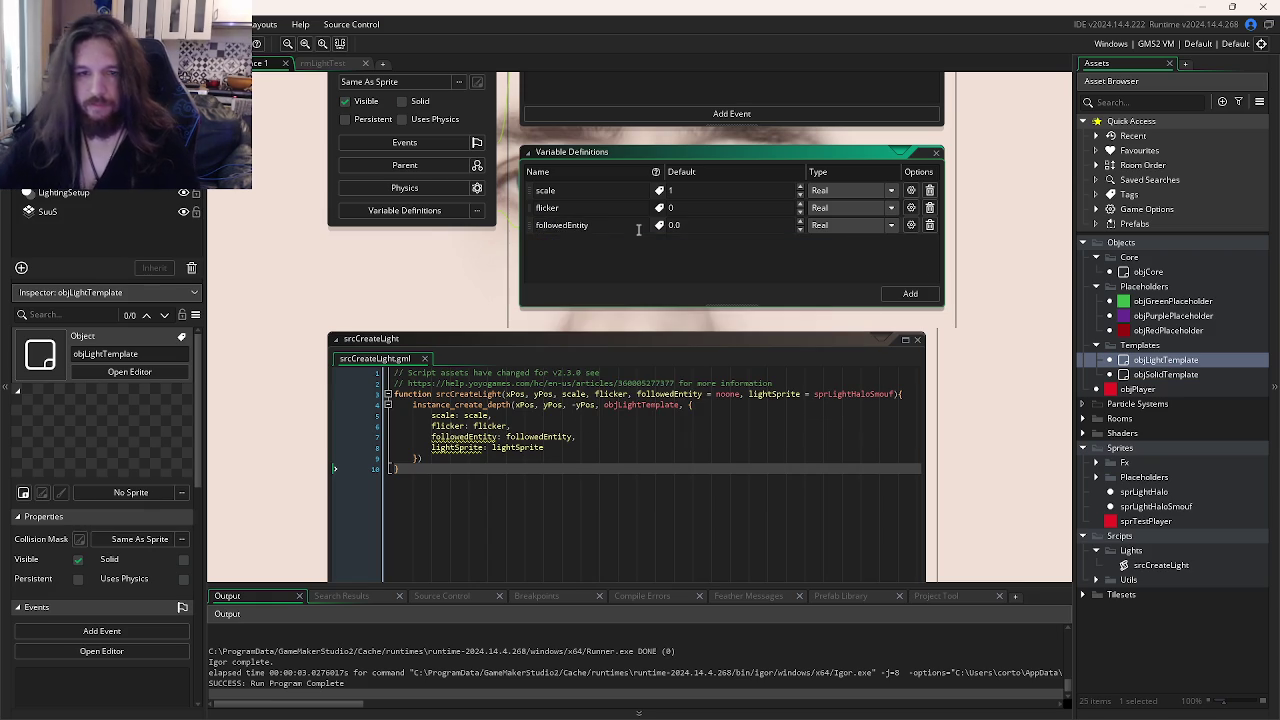
left_click(825, 226)
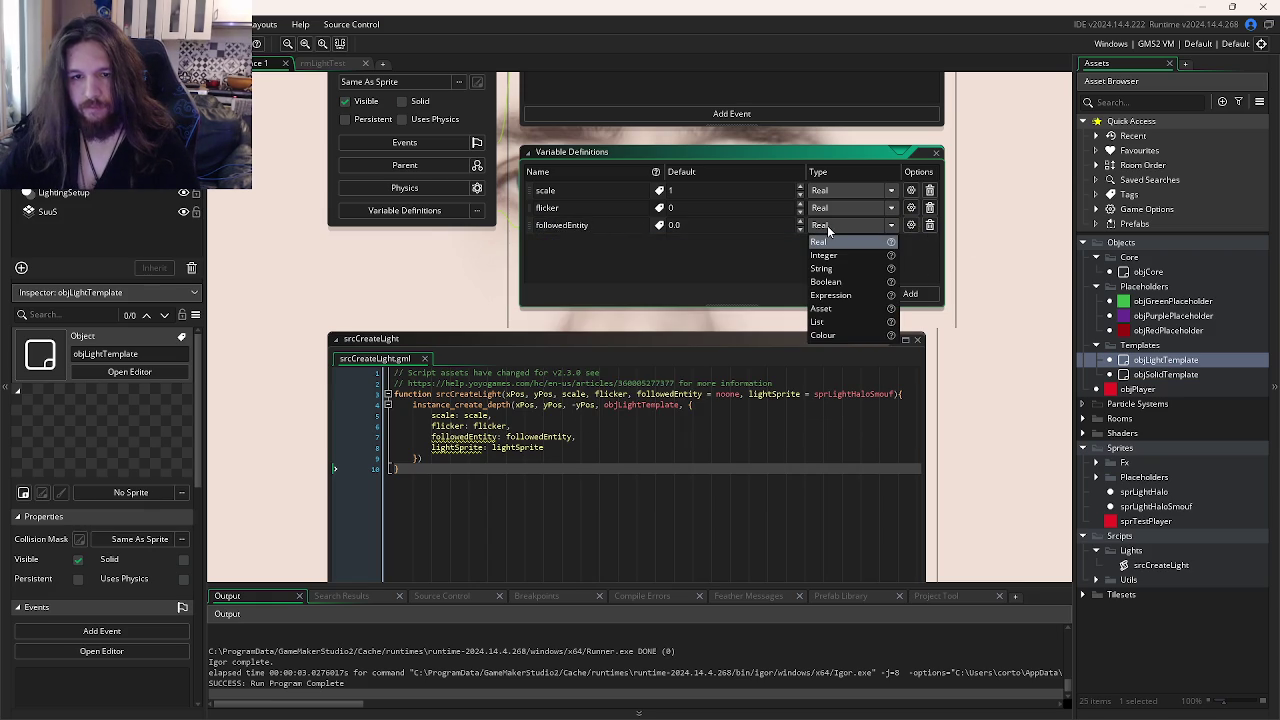
left_click(820, 242)
left_click(929, 225)
left_click(910, 293)
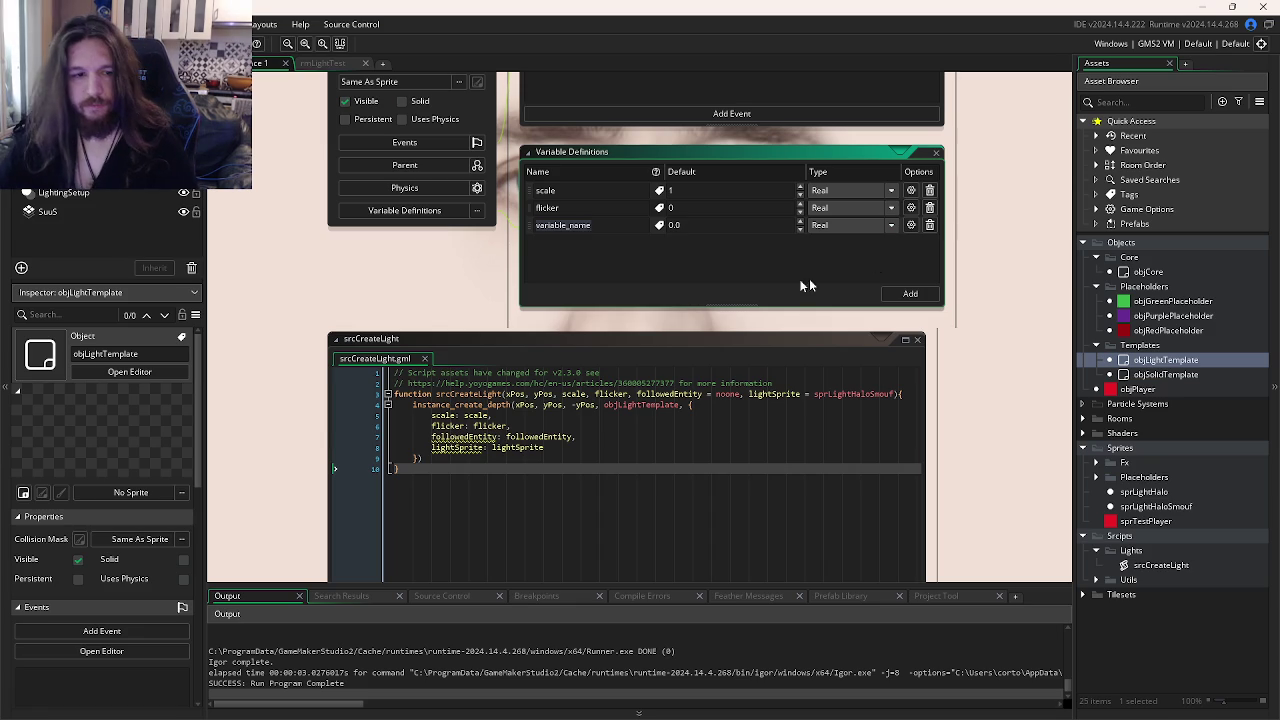
left_click(929, 225)
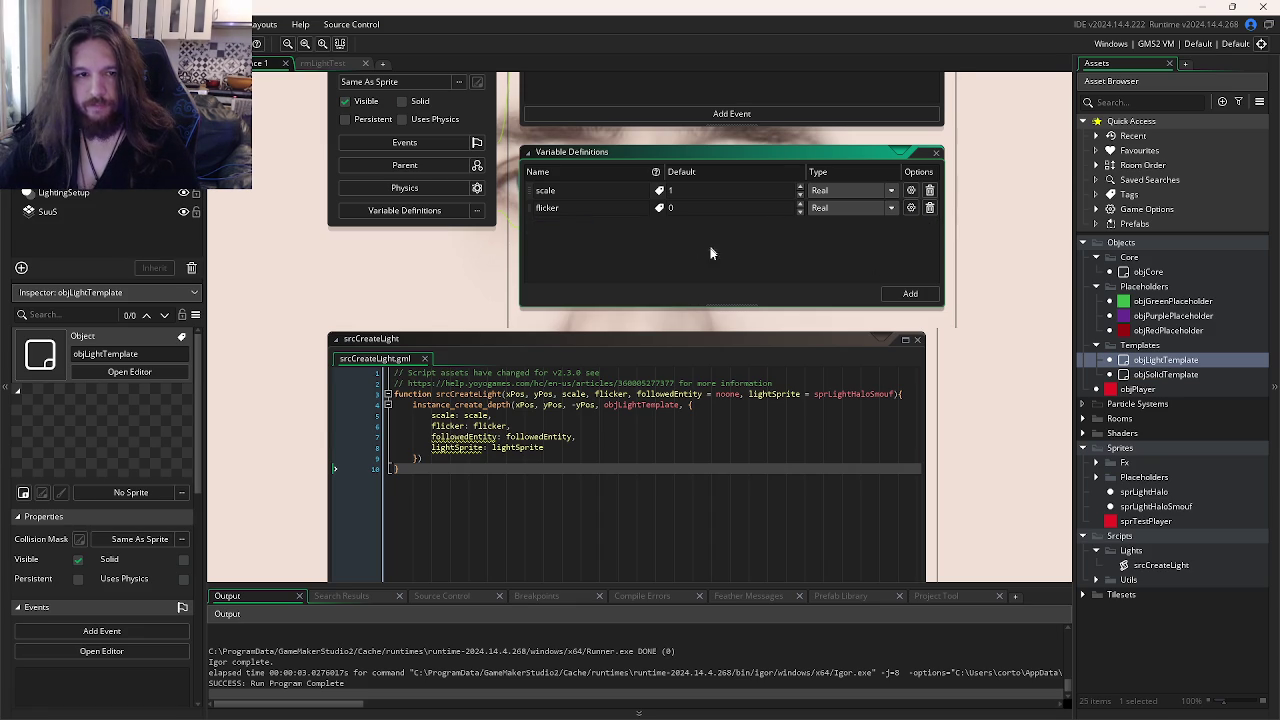
scroll(680, 347, "up", 5)
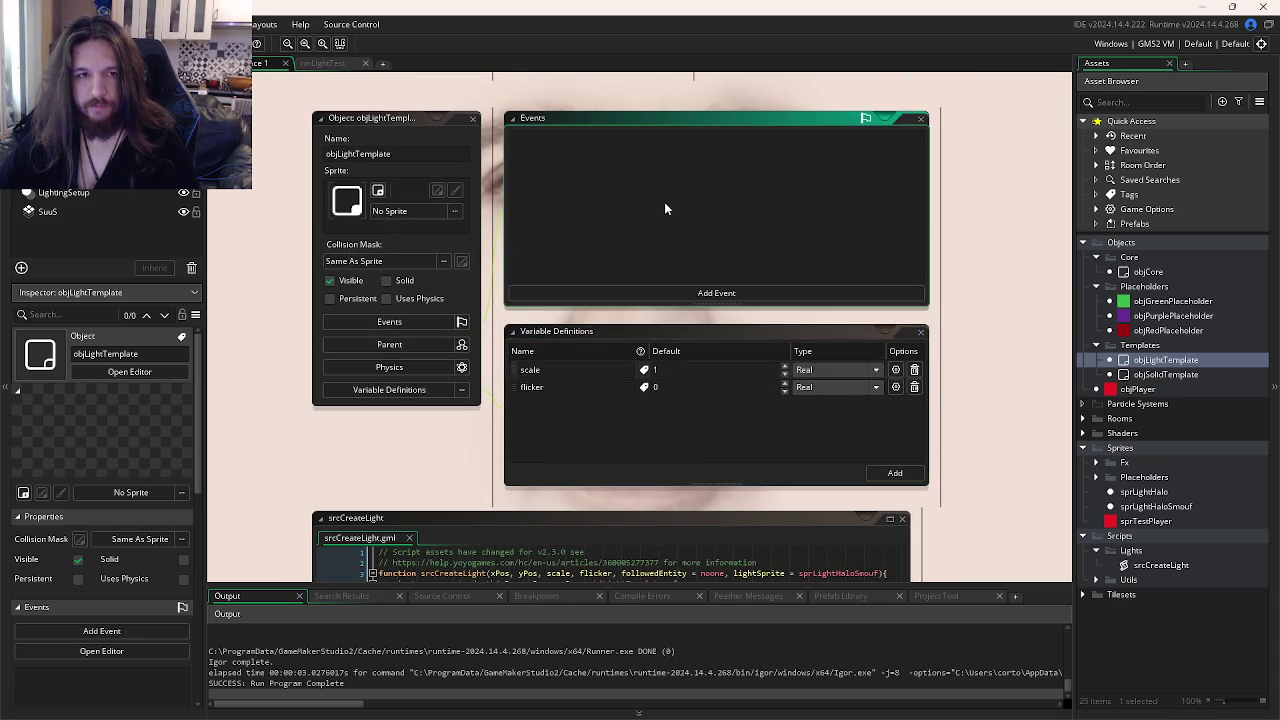
scroll(810, 330, "down", 4)
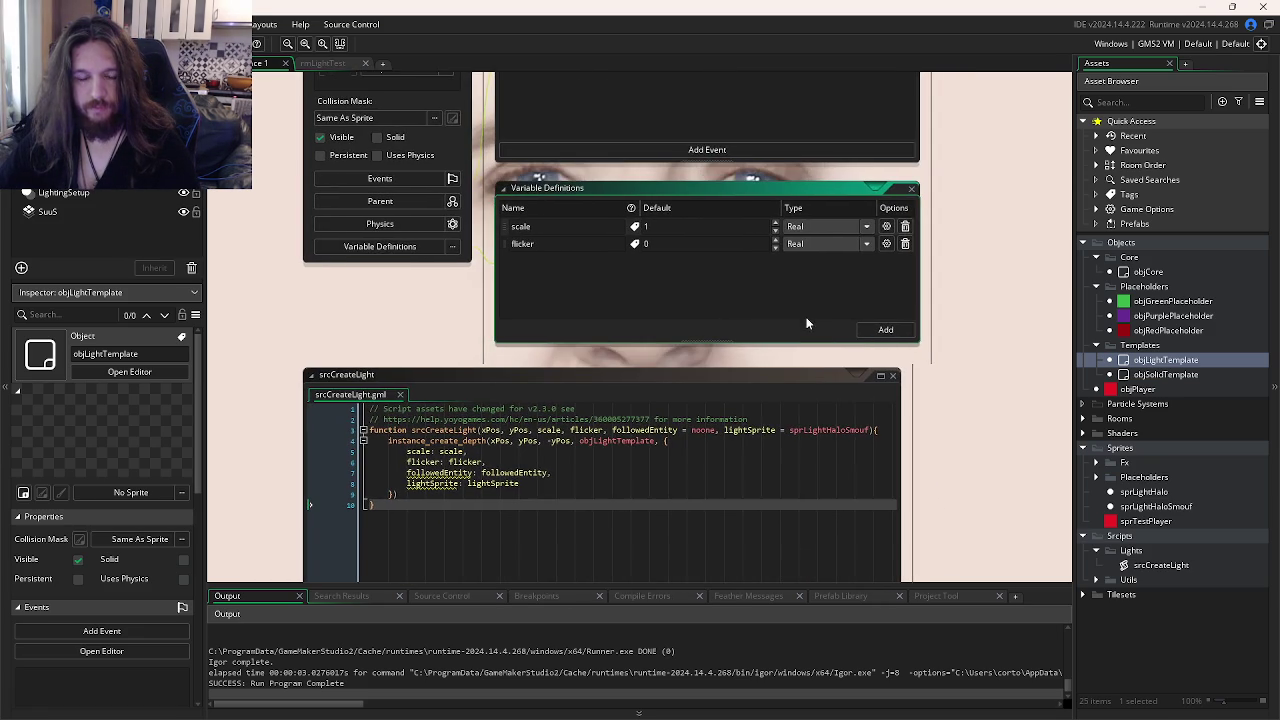
left_click(886, 330)
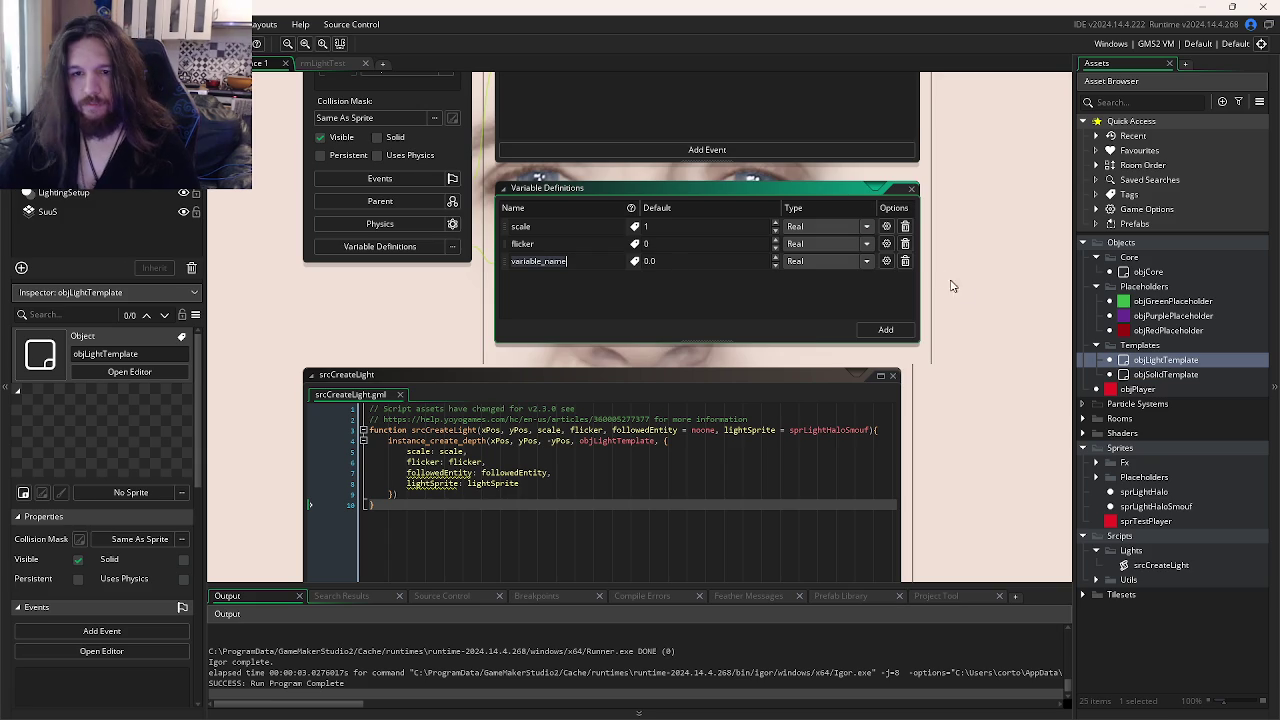
left_click(905, 261)
scroll(957, 306, "up", 1)
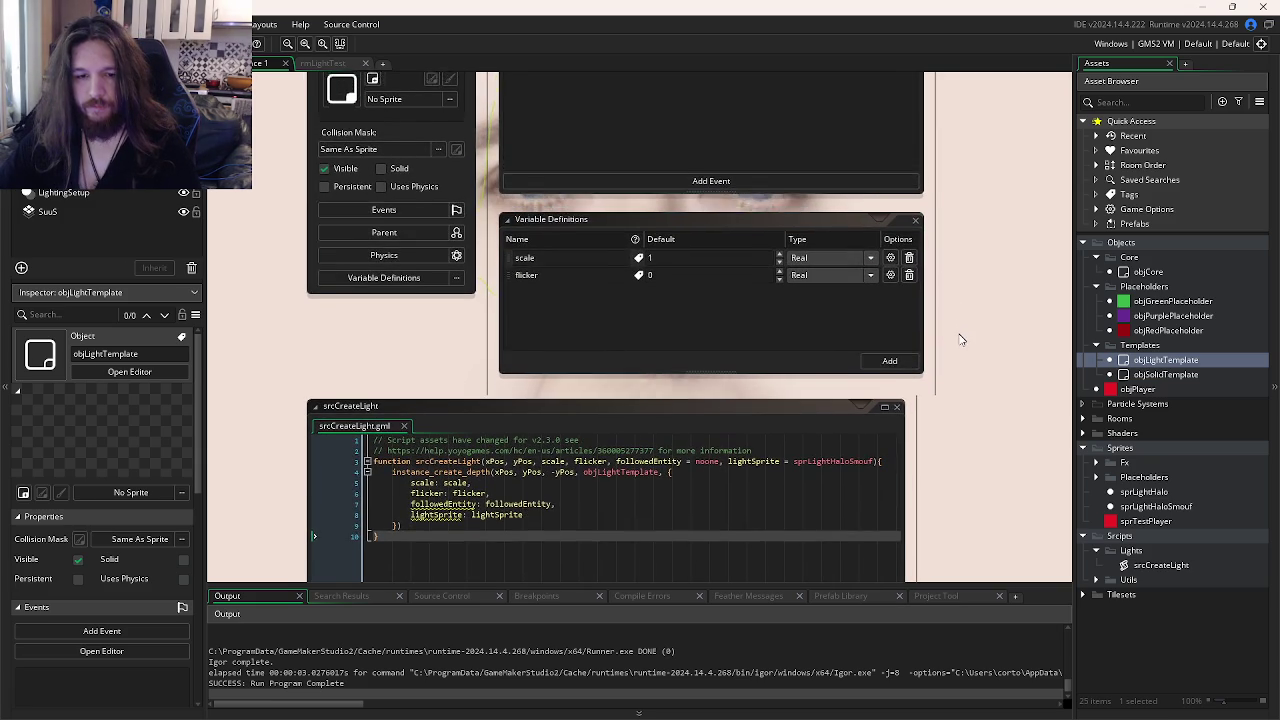
scroll(728, 347, "up", 3)
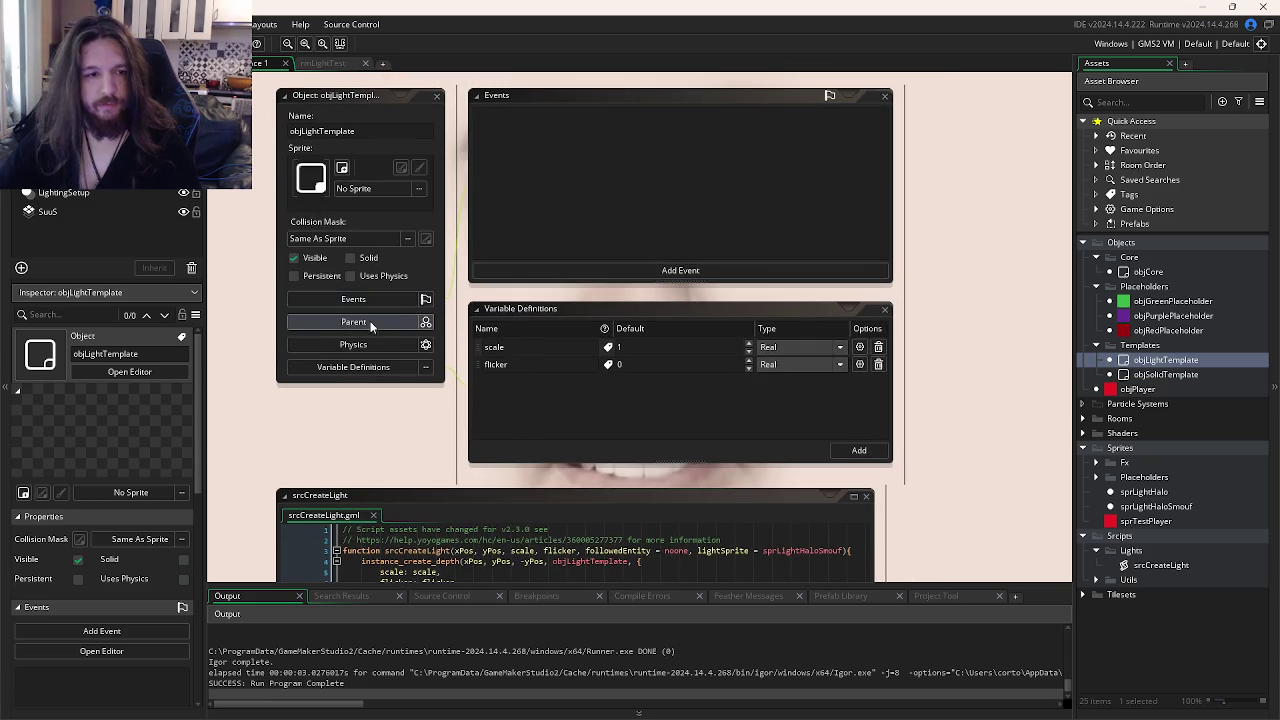
left_click(508, 270)
- Add a Create event containing followedEntity = noone; and lightSprite = sprLightHaloSmouf;
left_click(540, 278)
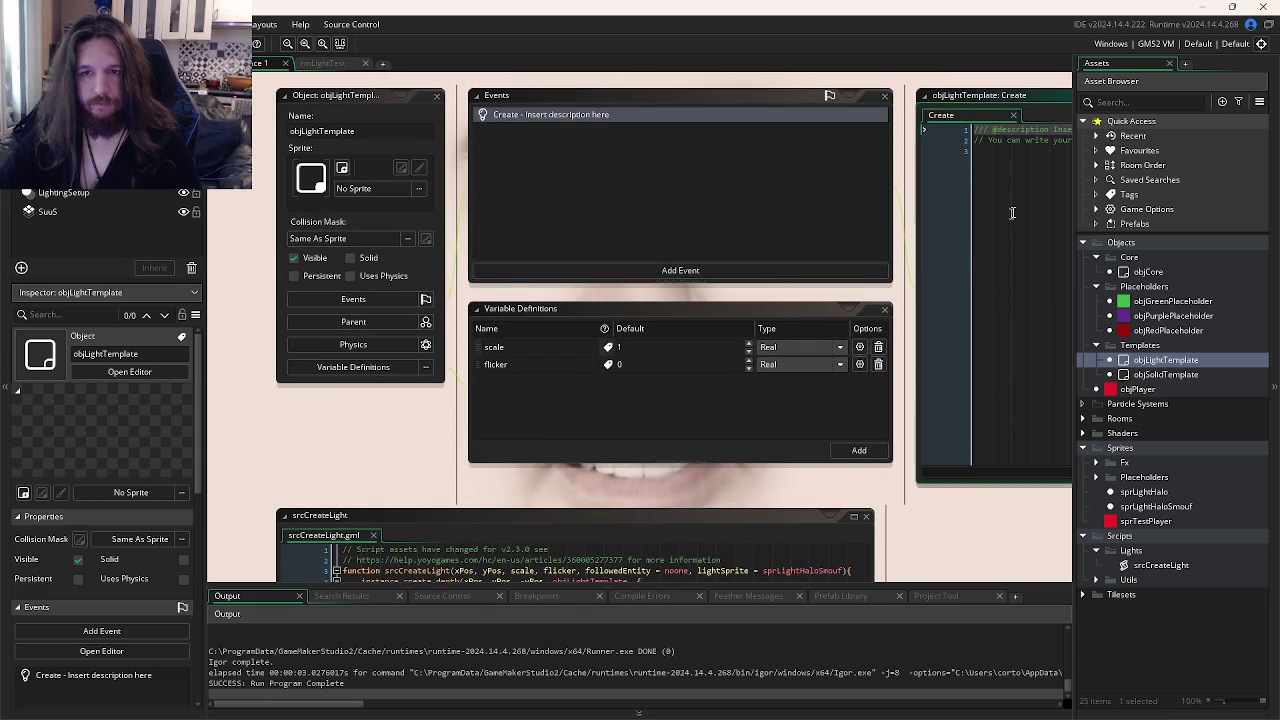
scroll(1011, 211, "down", 3)
type("followedEntity = noone;")
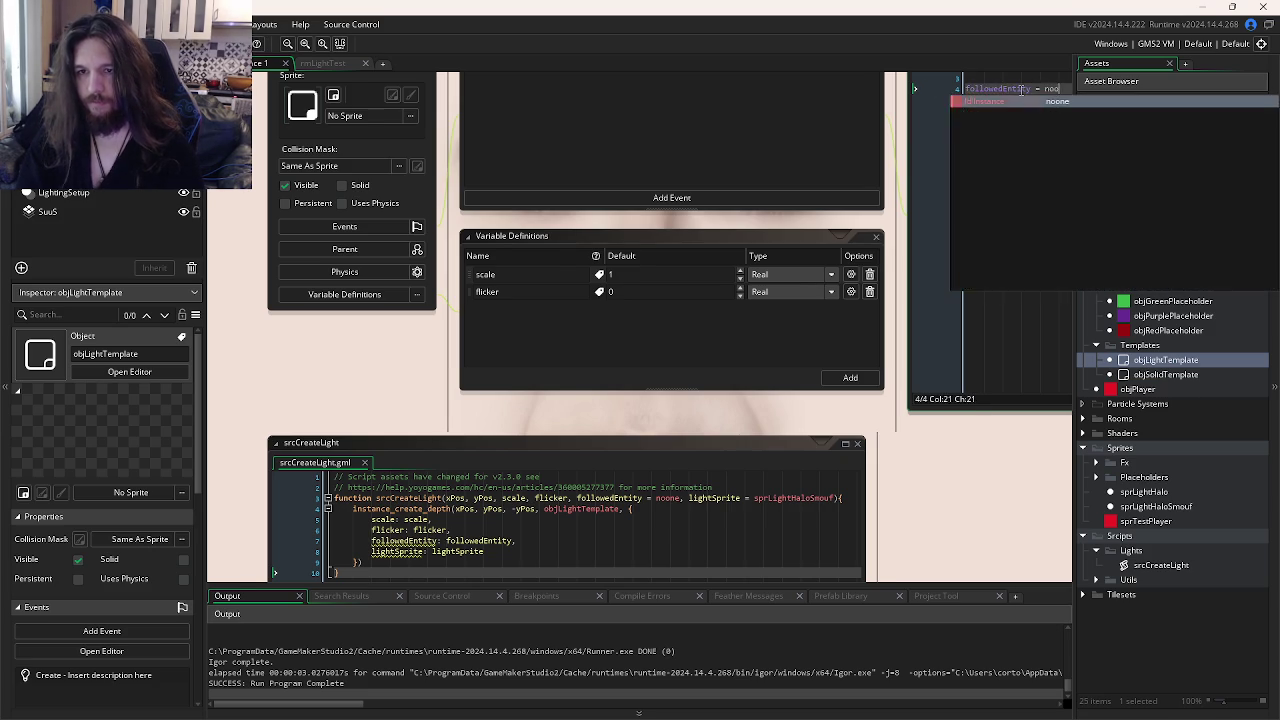
key("Return")
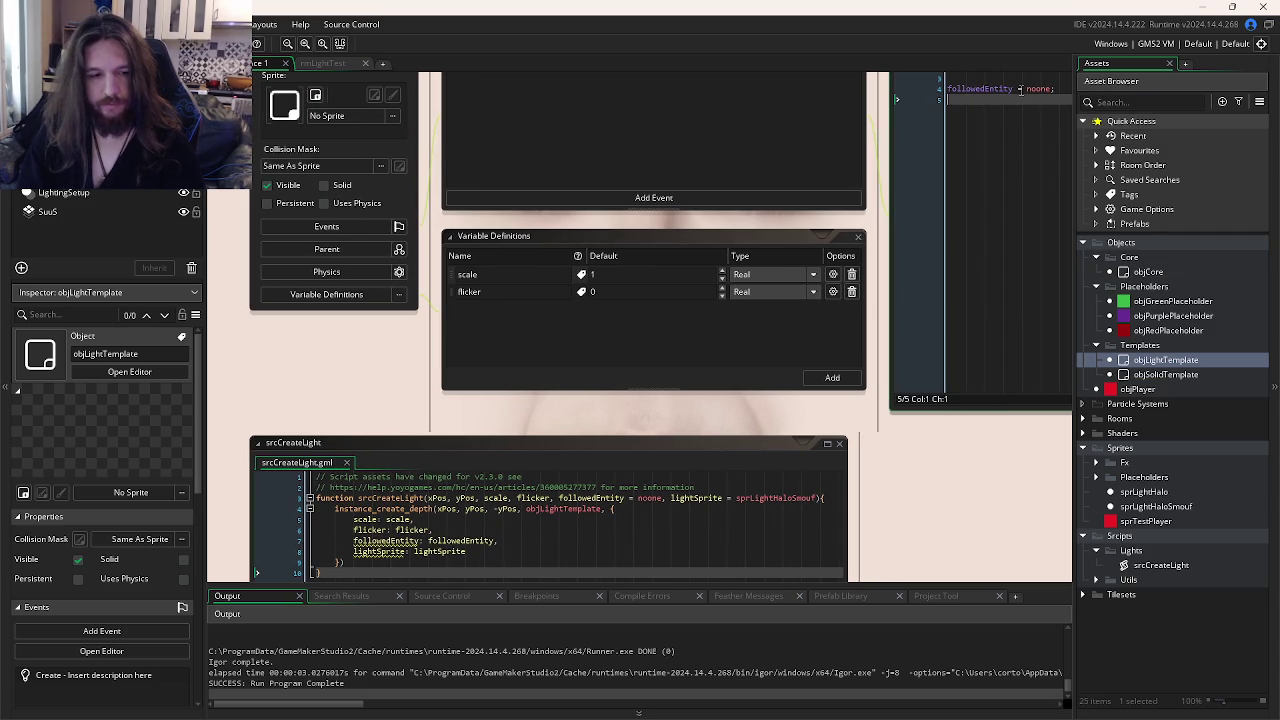
type("light")
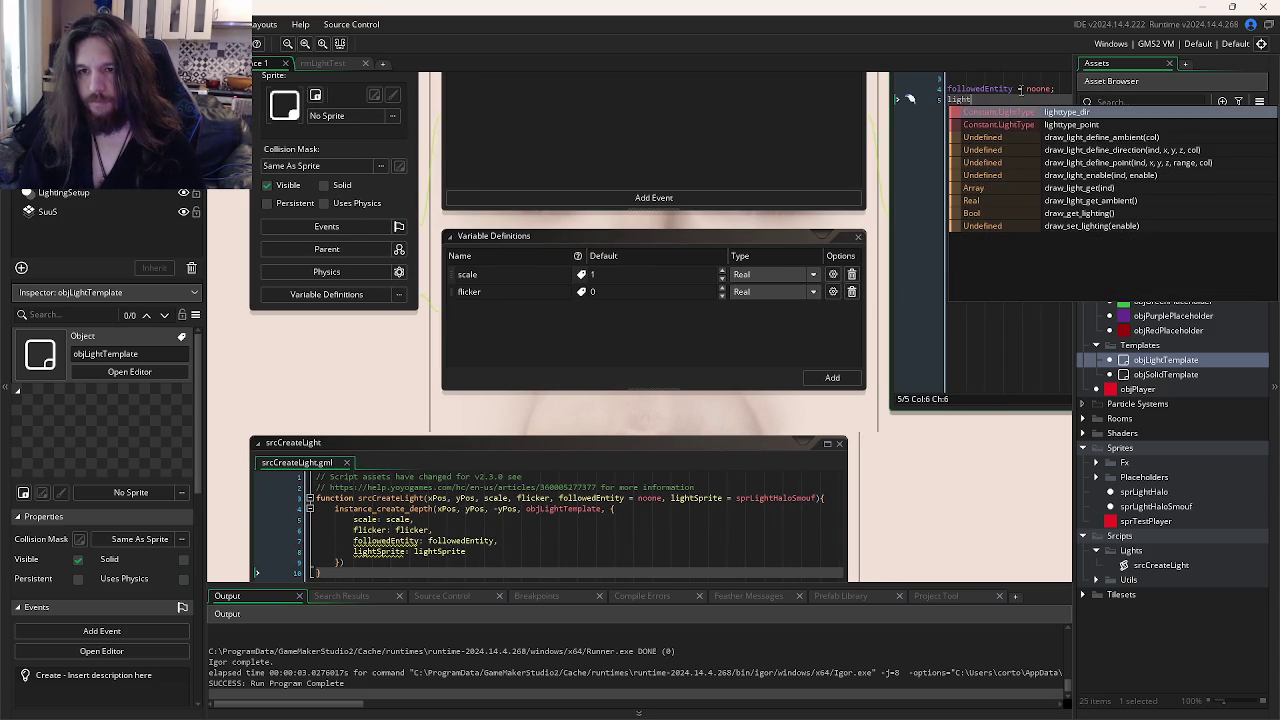
type("Sprite ")
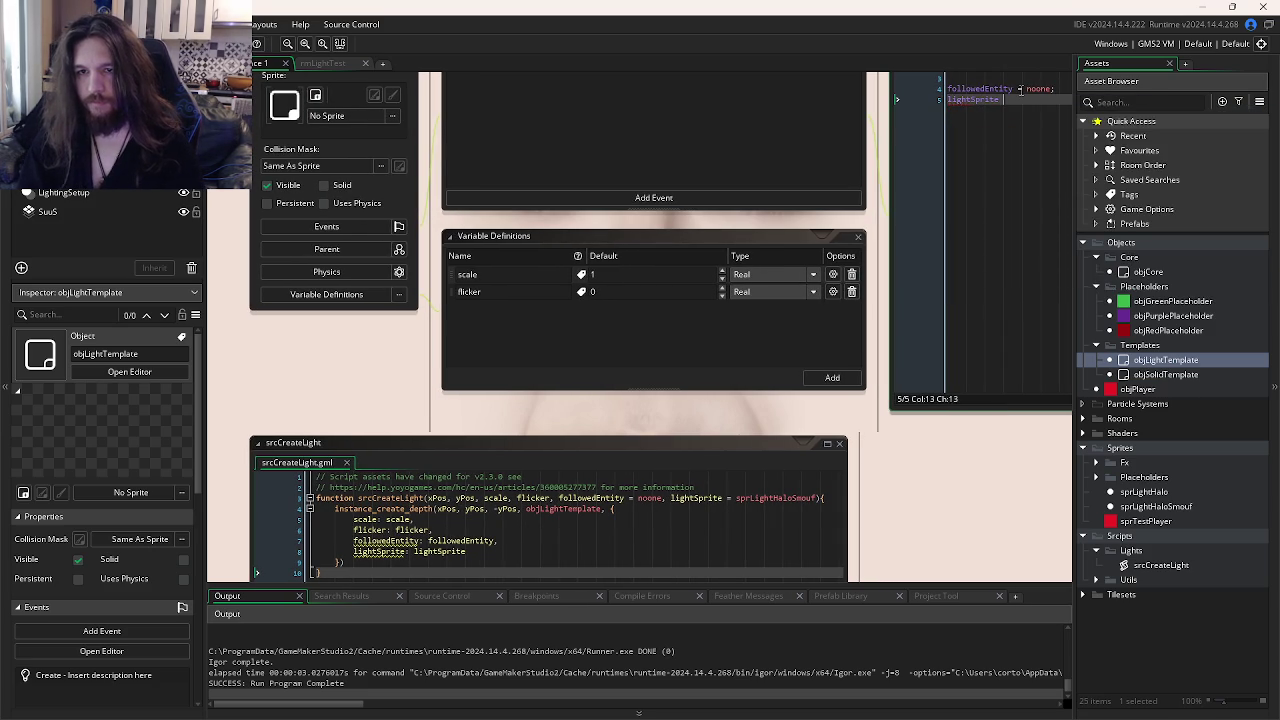
type("= sprLi")
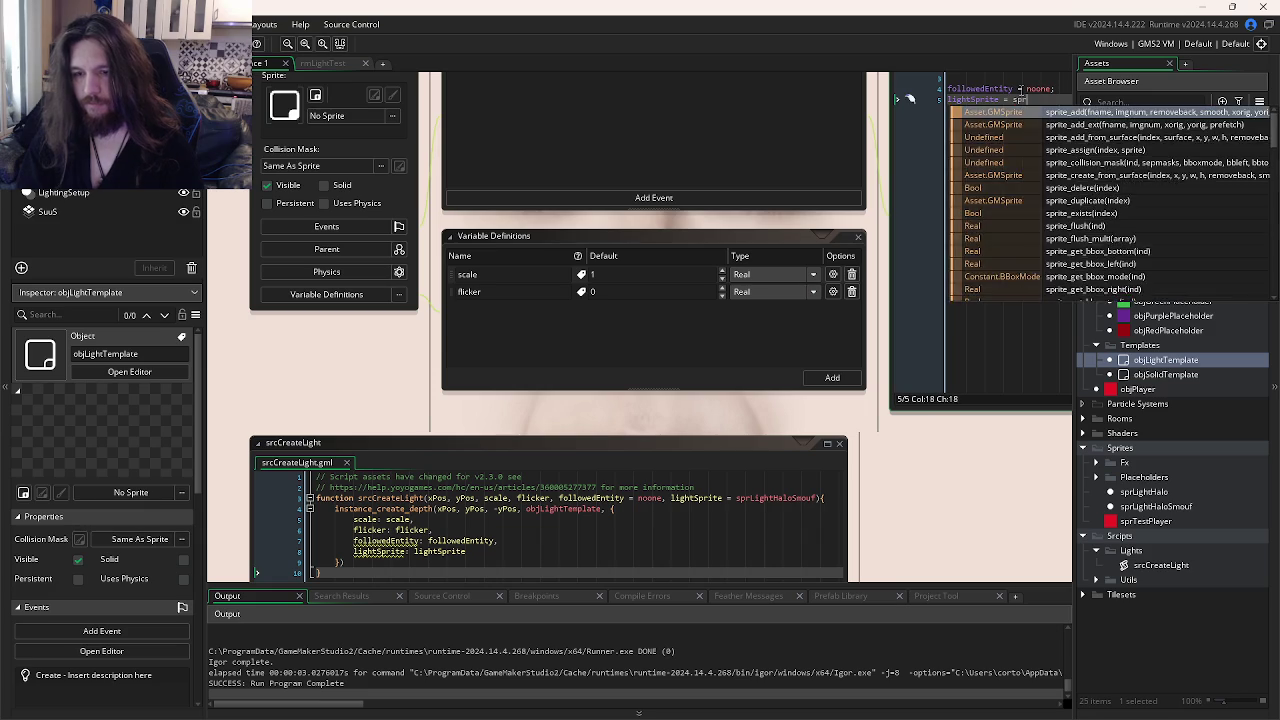
key("Return")
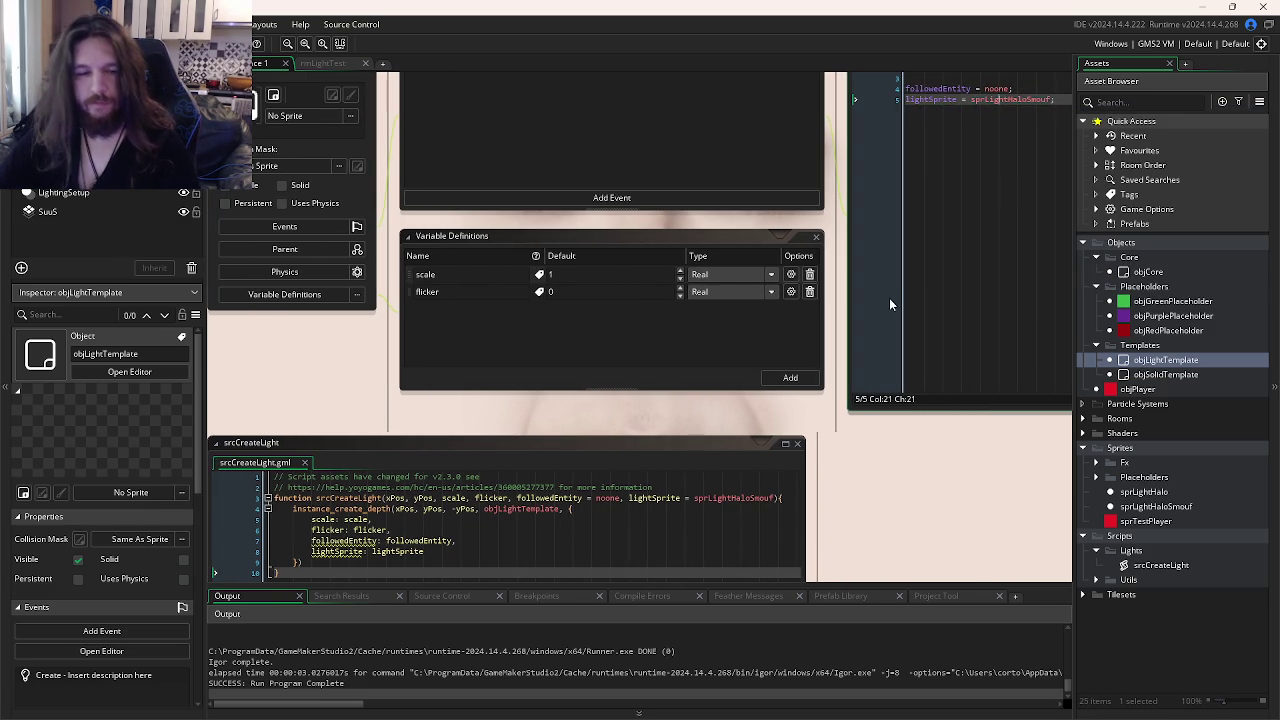
left_click_drag(566, 541, 736, 343)
left_click(736, 344)
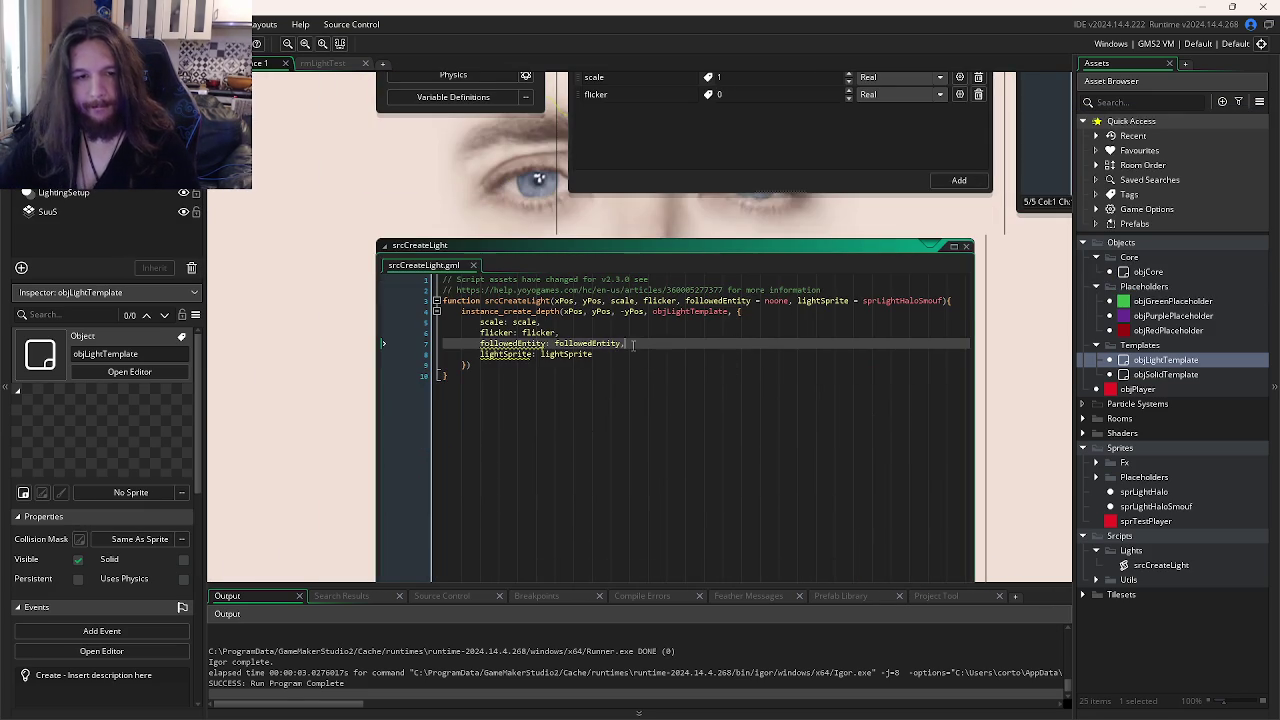
- Select srcCreateLight's two header comment lines and open src2DIndexOf from the Utils scripts folder
left_click(645, 384)
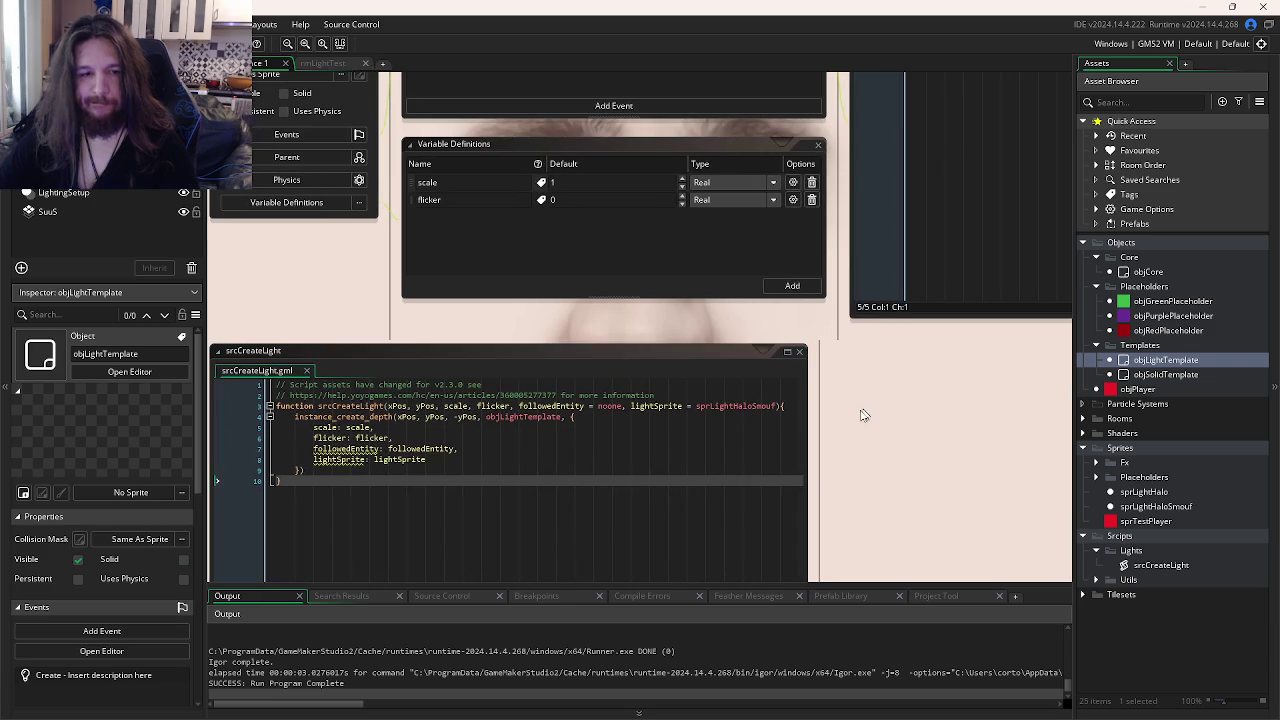
left_click_drag(860, 414, 943, 389)
left_click_drag(793, 357, 392, 353)
key("alt+Tab")
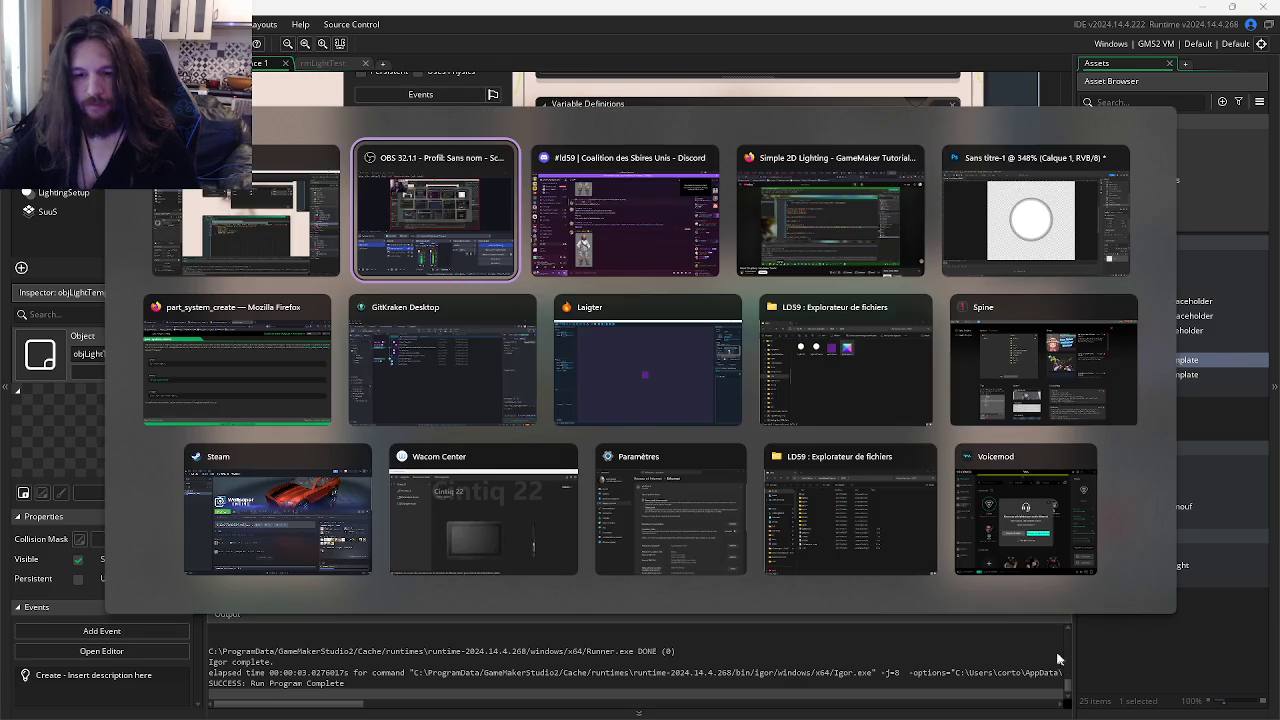
key("Escape")
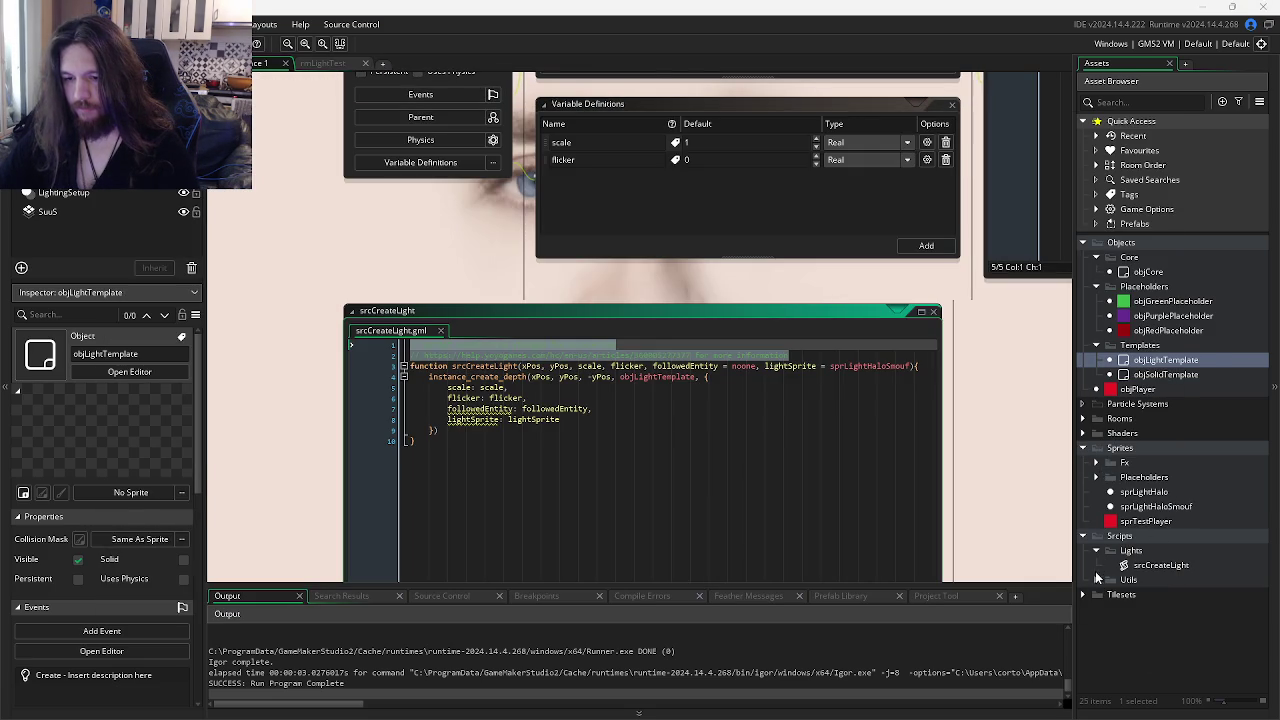
left_click(1096, 579)
double_click(1159, 609)
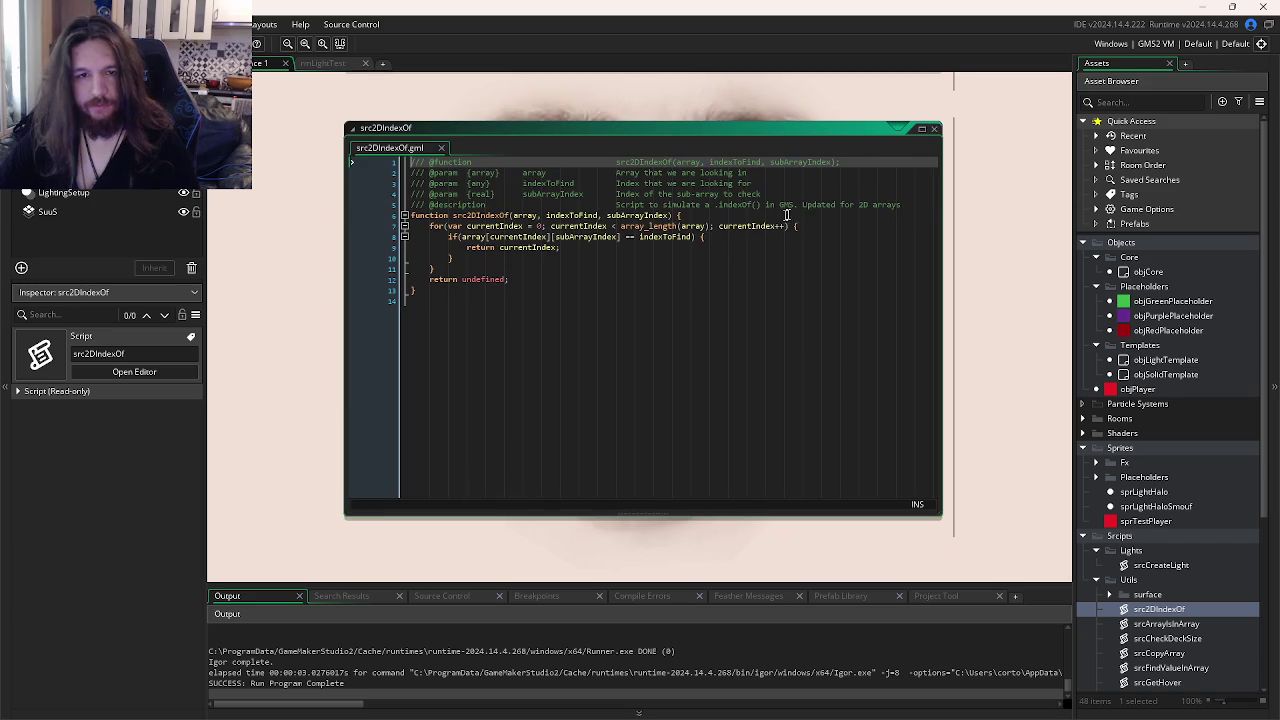
- Copy src2DIndexOf's /// doc-comment header and paste it over srcCreateLight's old comment lines
left_click_drag(787, 214, 504, 124)
key("ctrl+Tab")
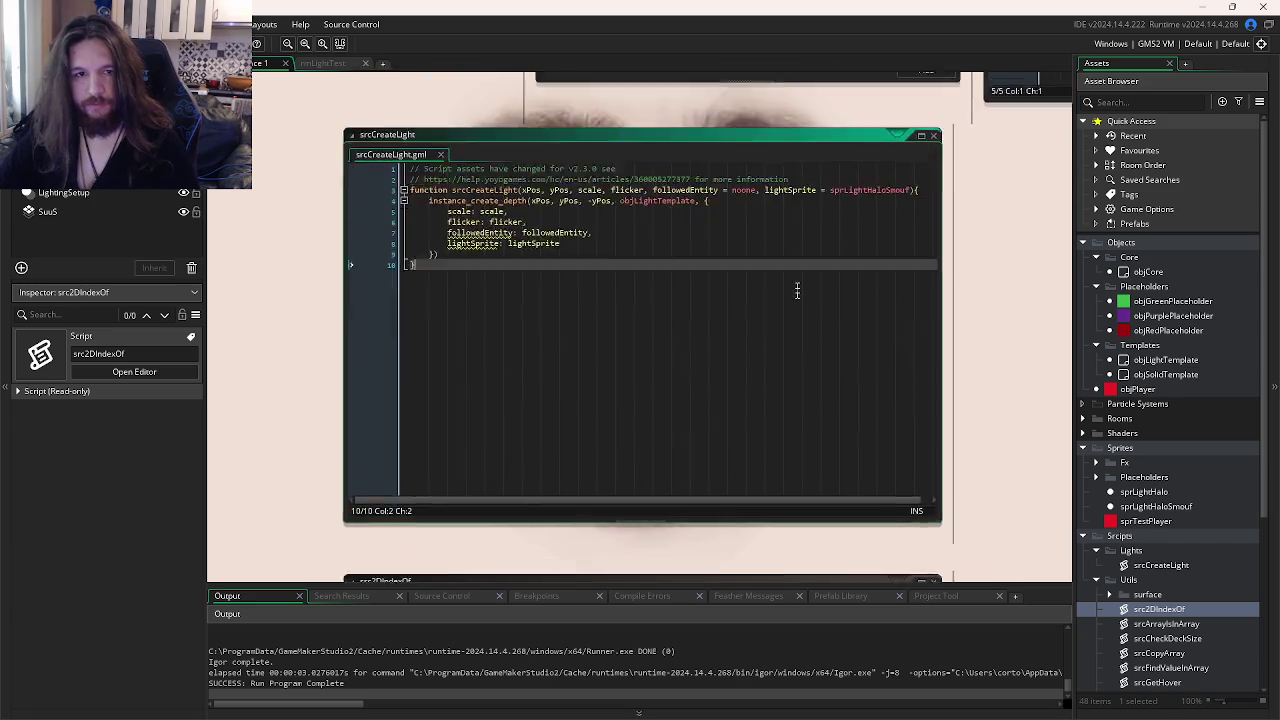
left_click_drag(811, 264, 760, 244)
key("ctrl+v")
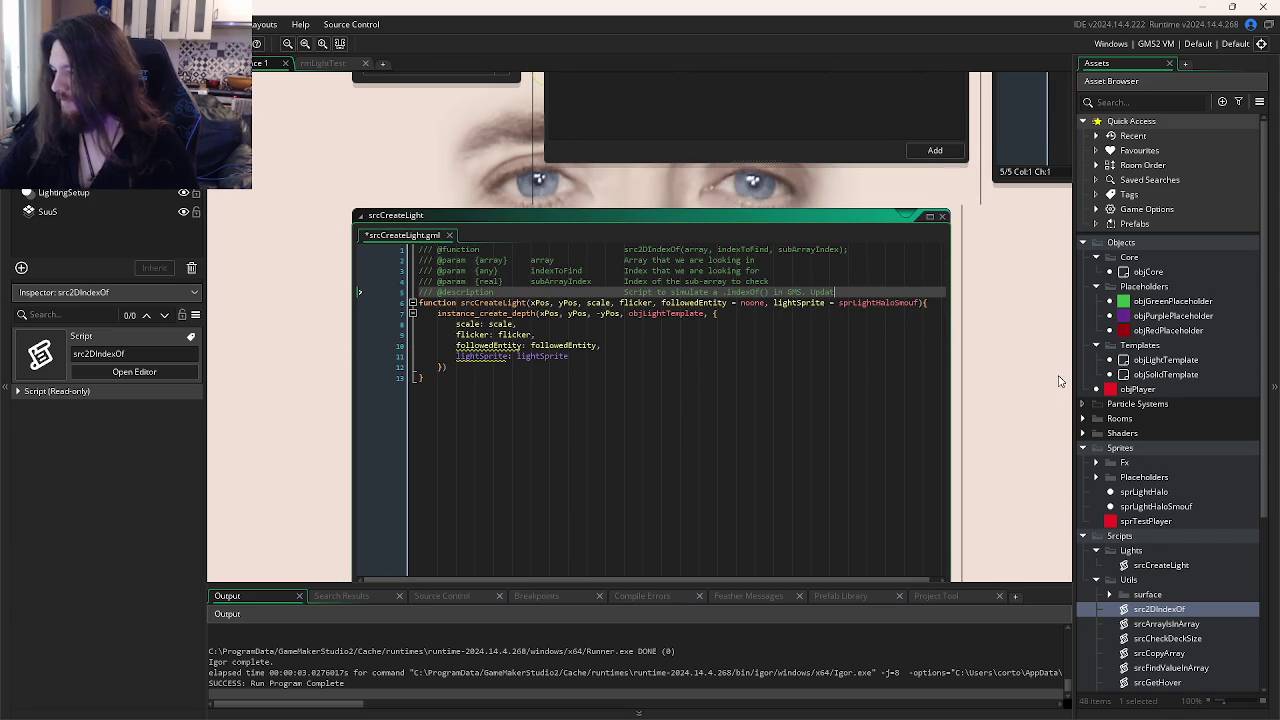
key("alt+Tab")
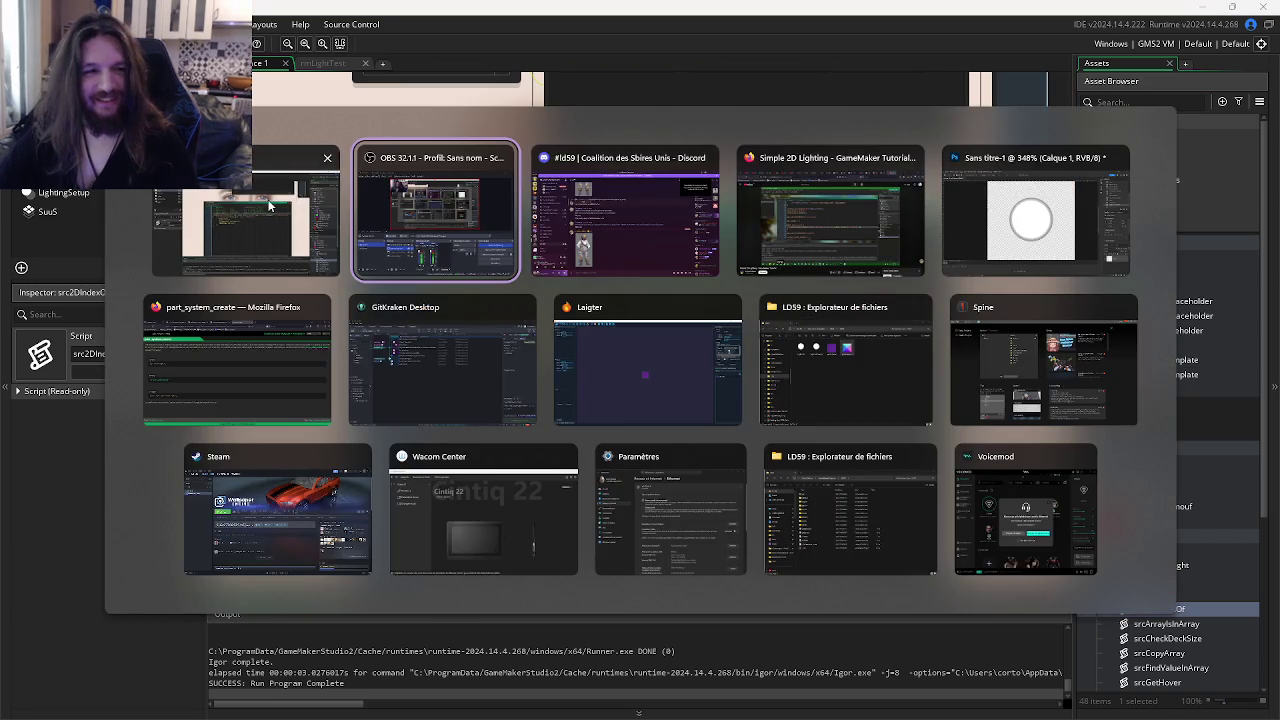
key("alt+shift+Tab")
left_click(764, 274)
left_click(605, 260)
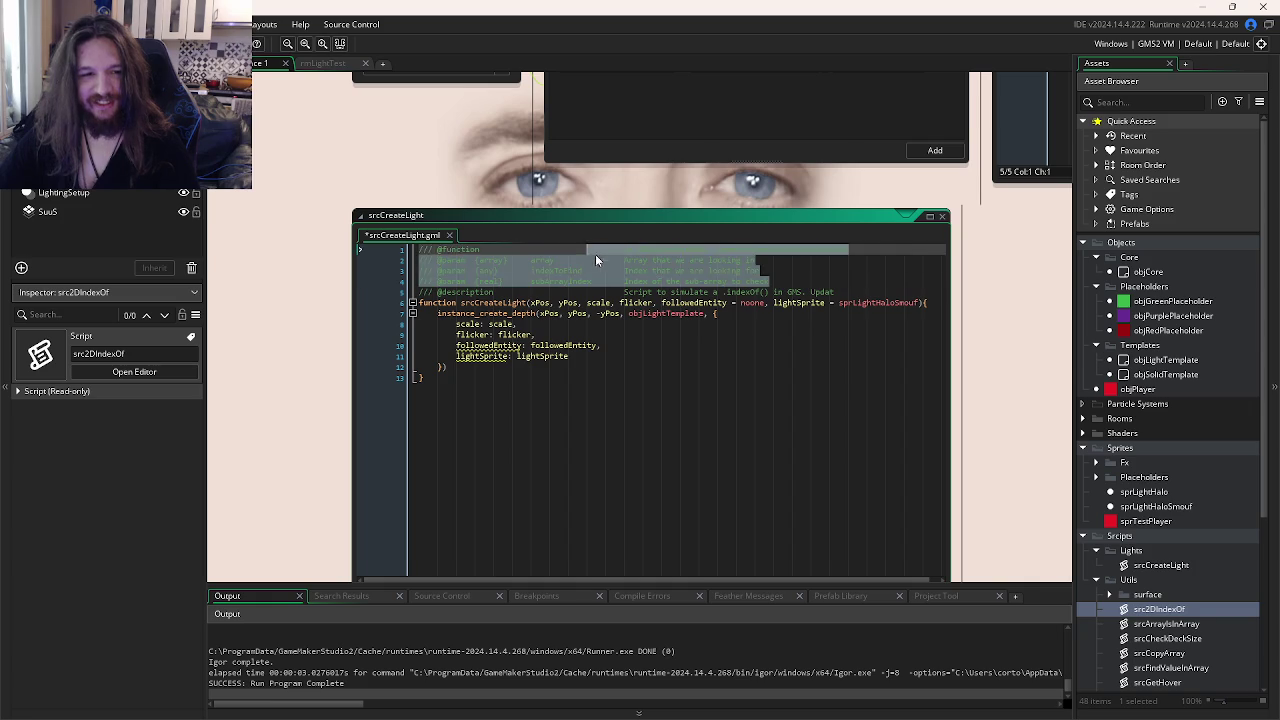
key("Down")
key("Down")
key("Down")
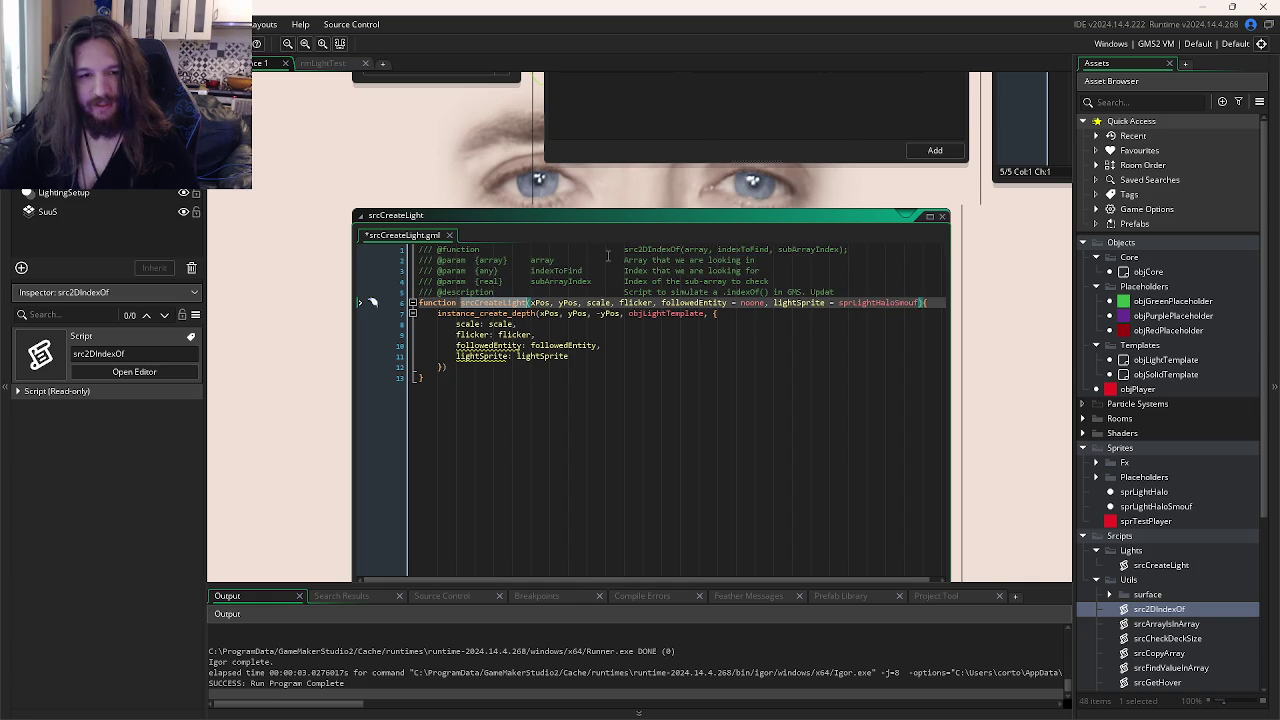
left_click_drag(624, 250, 1043, 252)
type("srcCreateLight")
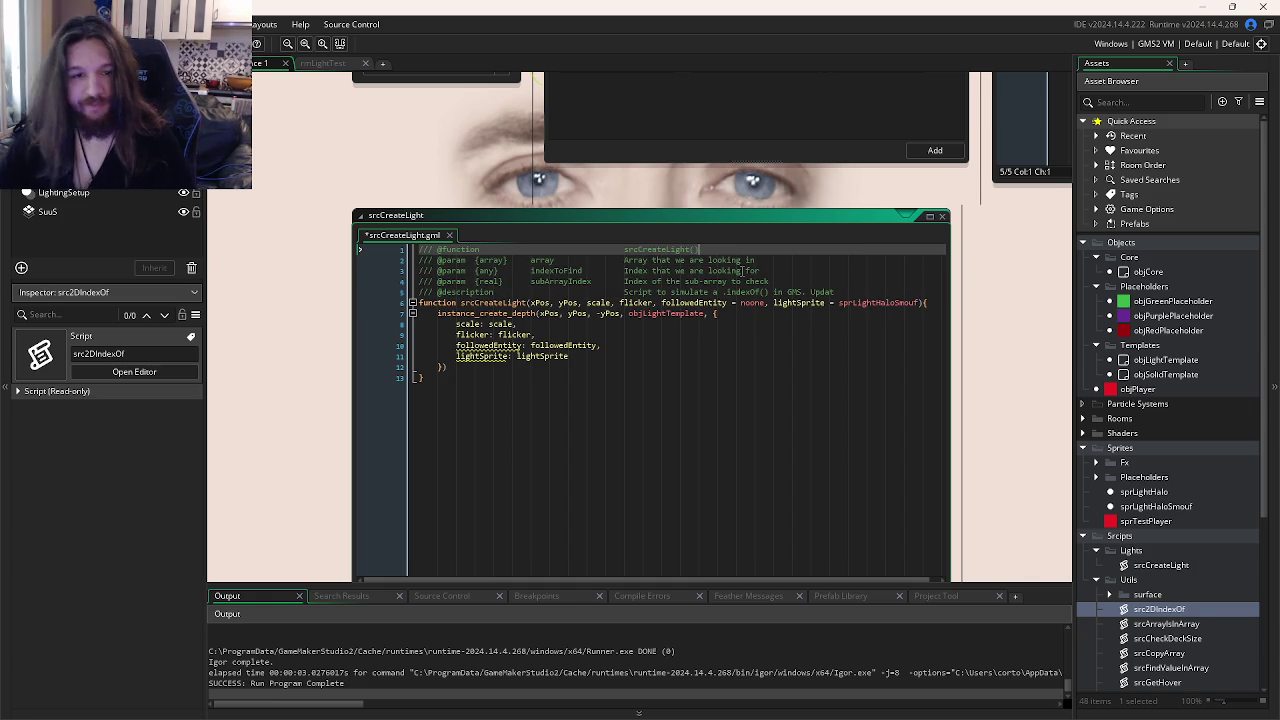
double_click(541, 302)
key("ctrl+c")
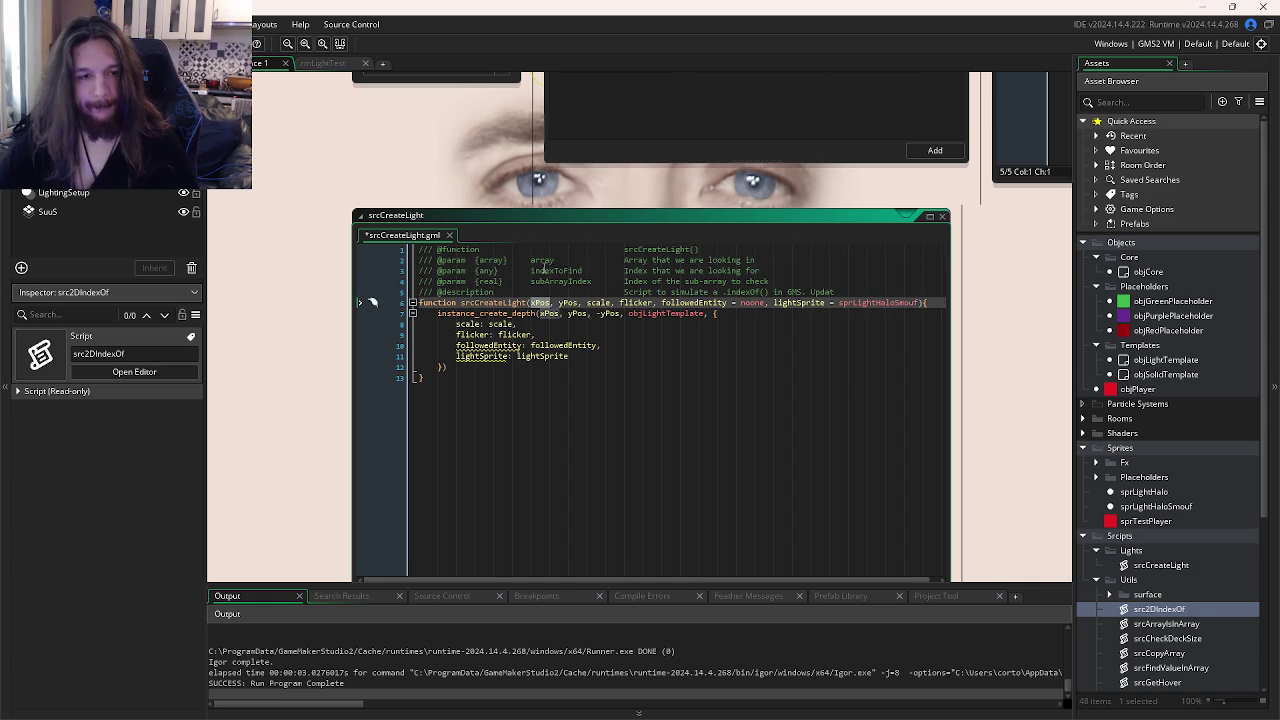
double_click(542, 260)
key("ctrl+v")
double_click(568, 302)
key("ctrl+c")
double_click(555, 270)
key("ctrl+v")
double_click(597, 302)
key("ctrl+c")
double_click(557, 281)
key("ctrl+v")
key("ctrl+d")
key("ctrl+d")
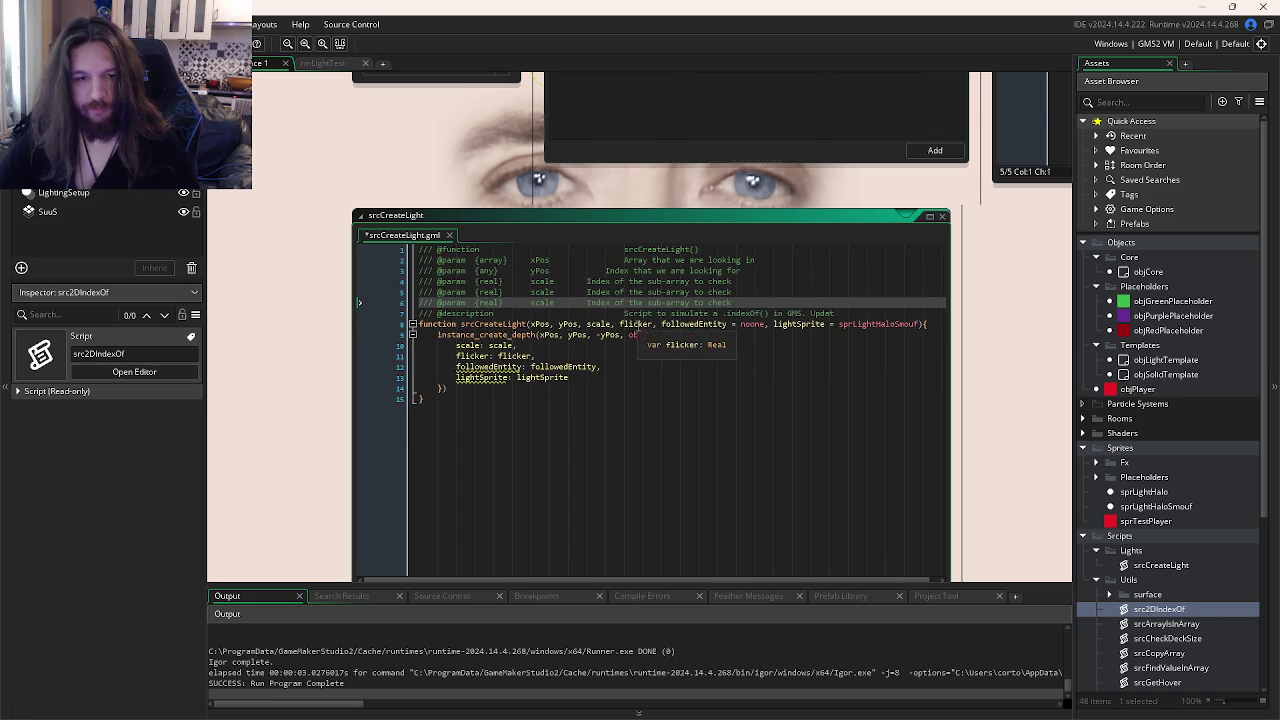
double_click(636, 324)
key("ctrl+c")
double_click(541, 292)
key("ctrl+v")
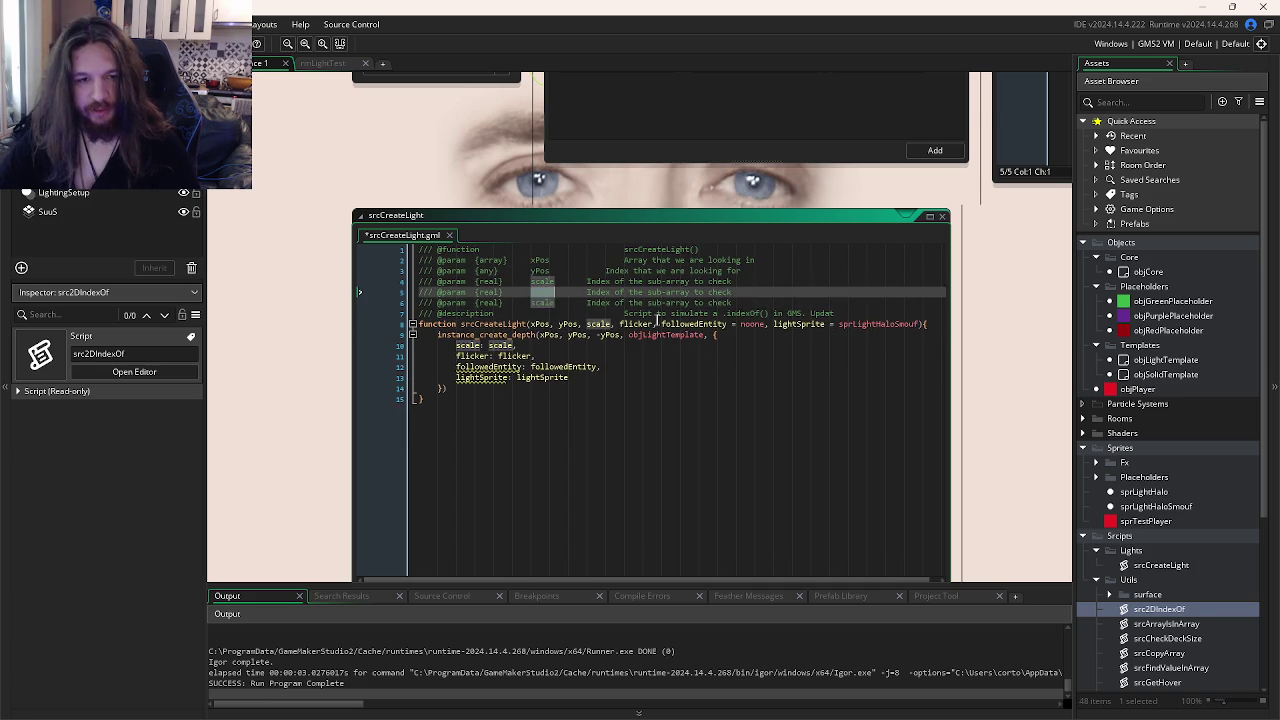
double_click(545, 302)
type("followedEntity")
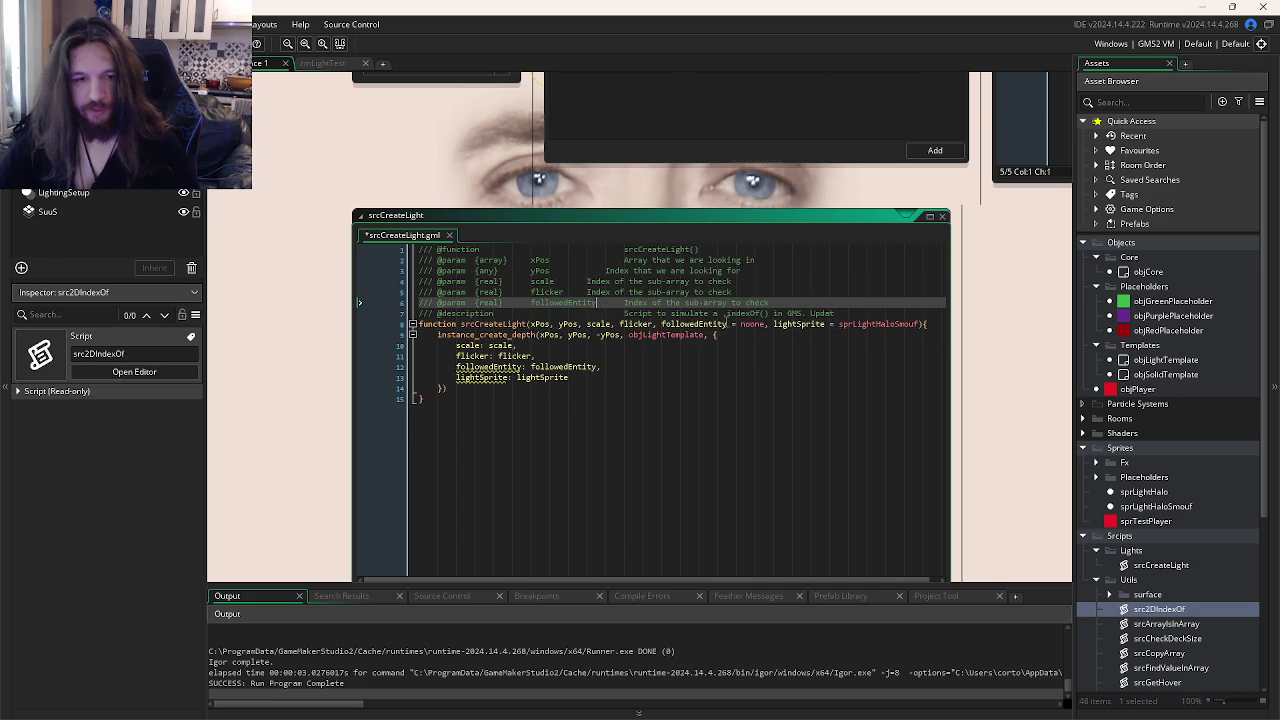
key("ctrl+d")
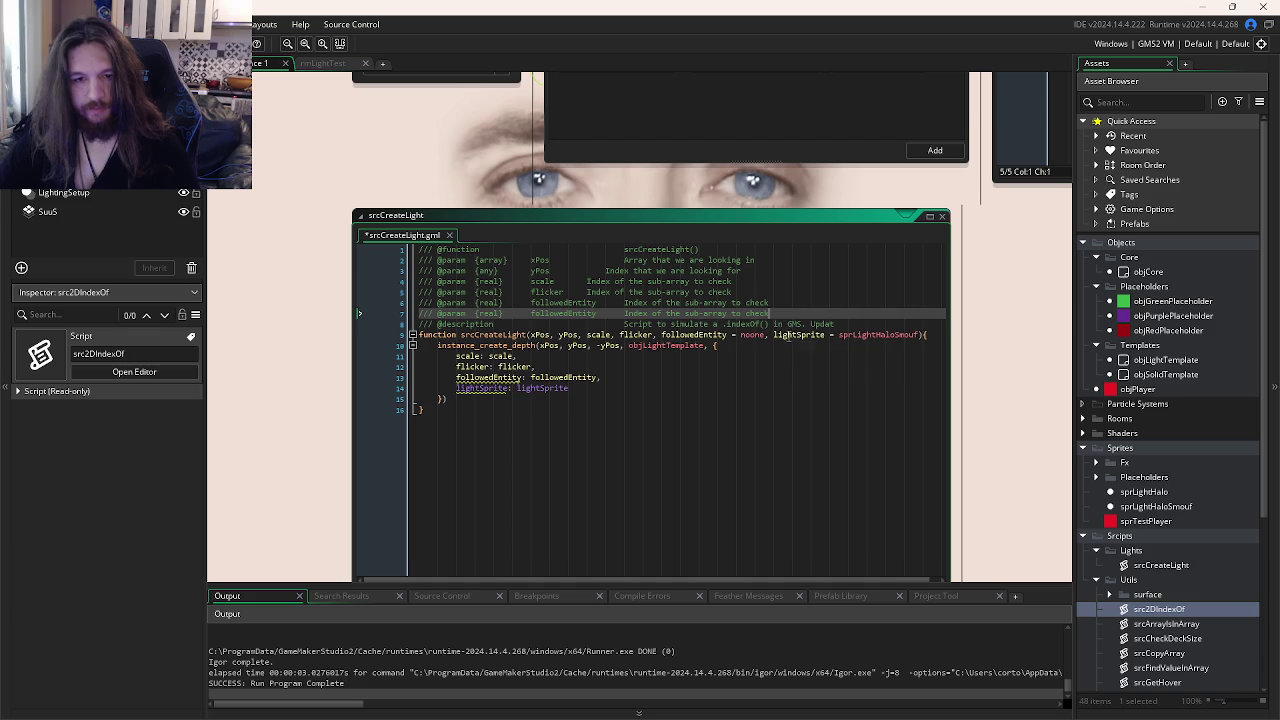
double_click(788, 335)
key("ctrl+c")
double_click(562, 313)
key("ctrl+v")
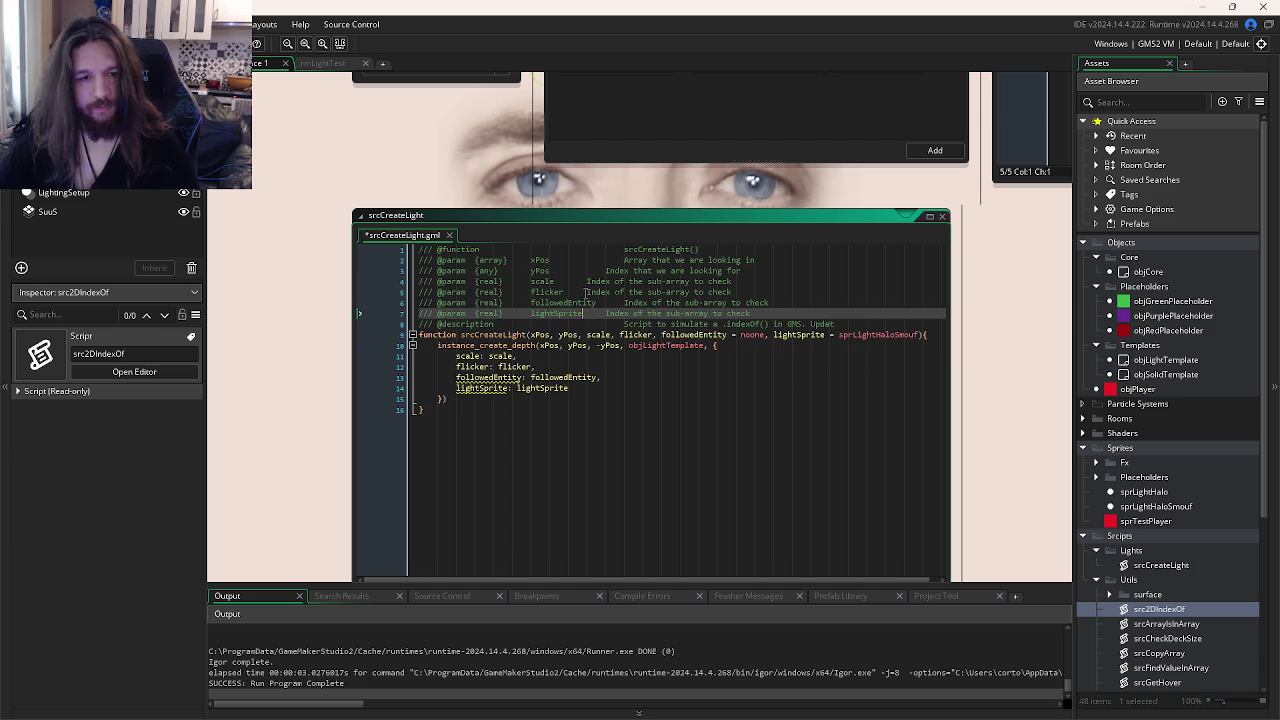
left_click(588, 282)
key("Tab")
left_click(607, 313)
key("Tab")
left_click(606, 292)
key("Tab")
left_click(605, 271)
key("Tab")
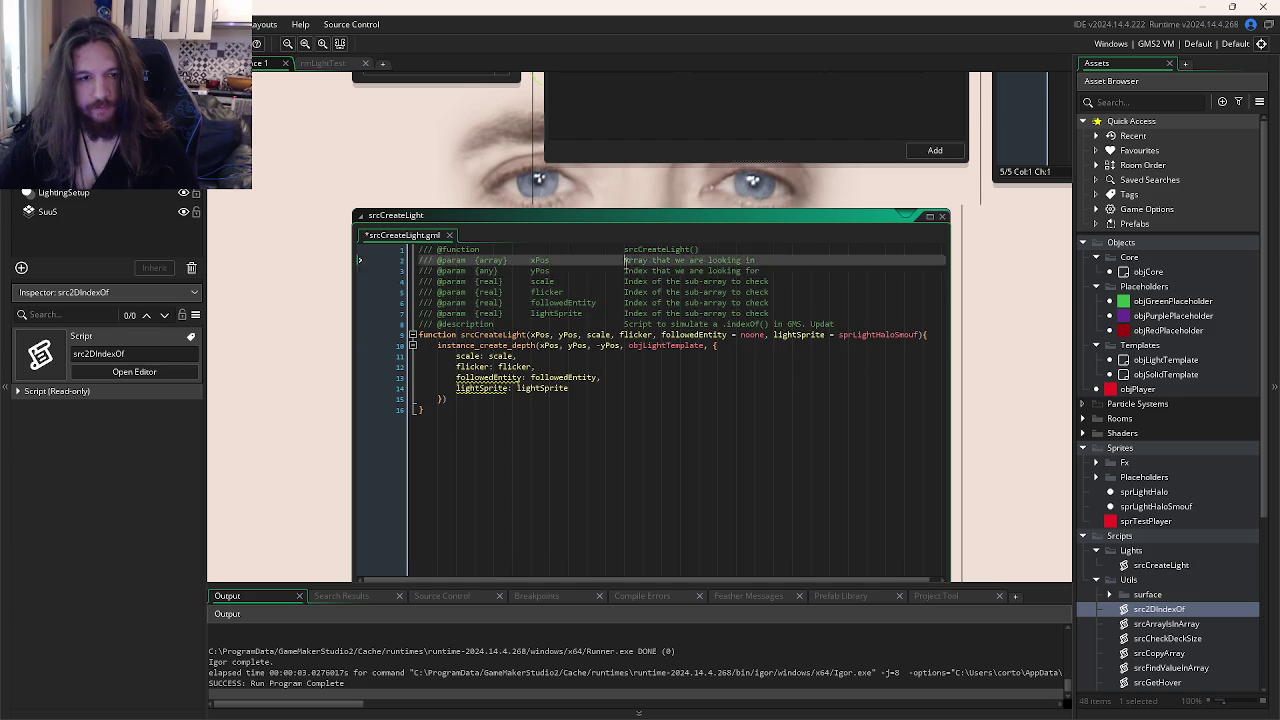
left_click_drag(624, 260, 793, 261)
- Describe xPos as 'X position of the light', reuse it for yPos, and describe scale as the halo sprite's scale
type("X pos")
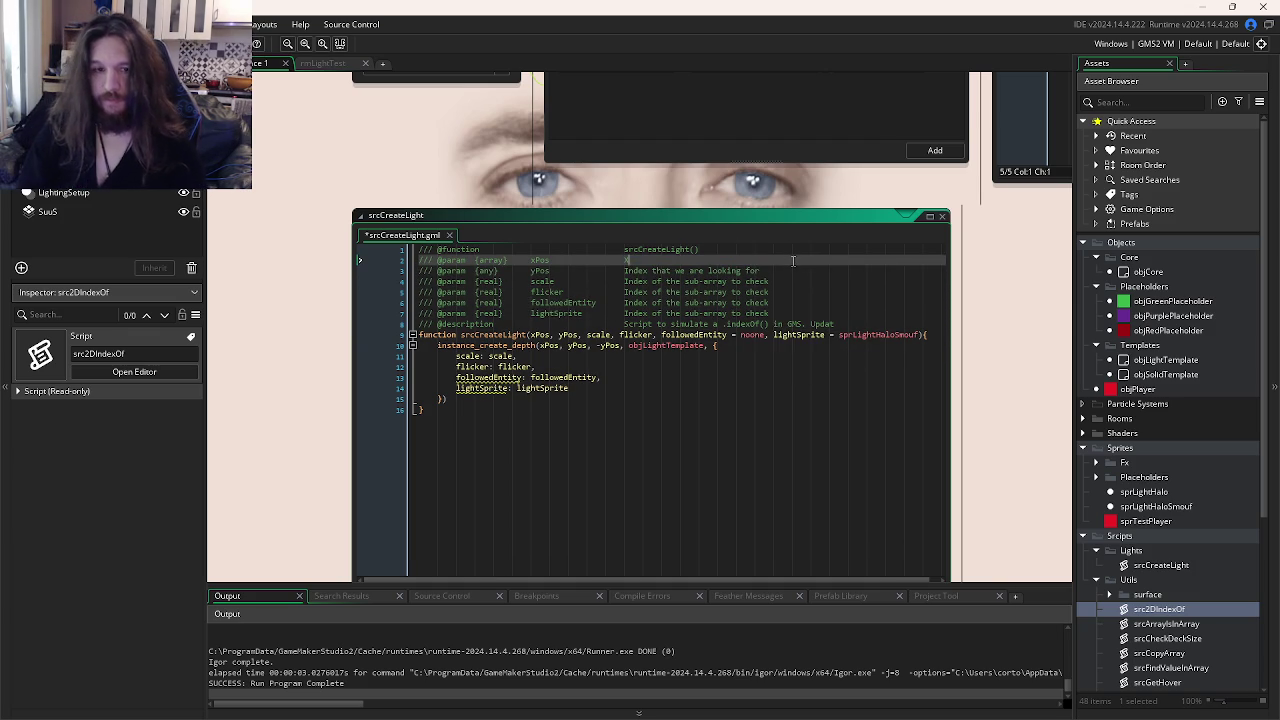
type("itio")
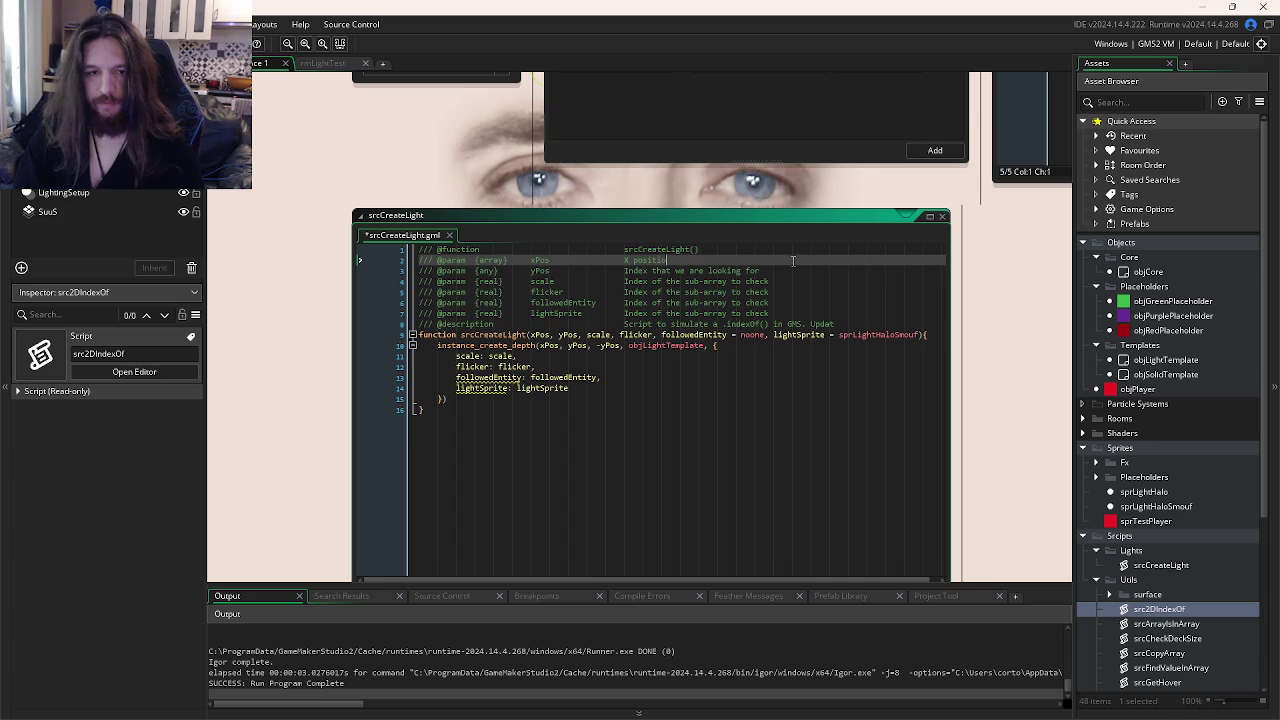
type("n of the light")
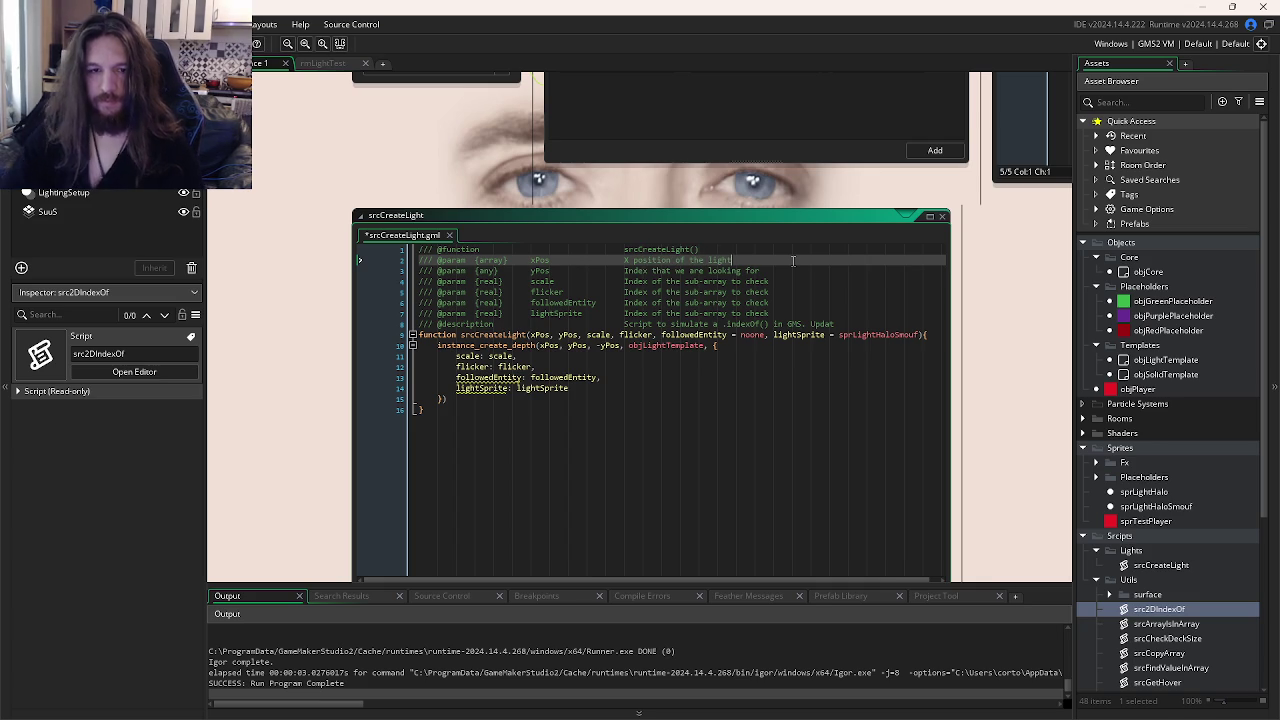
left_click_drag(622, 260, 733, 262)
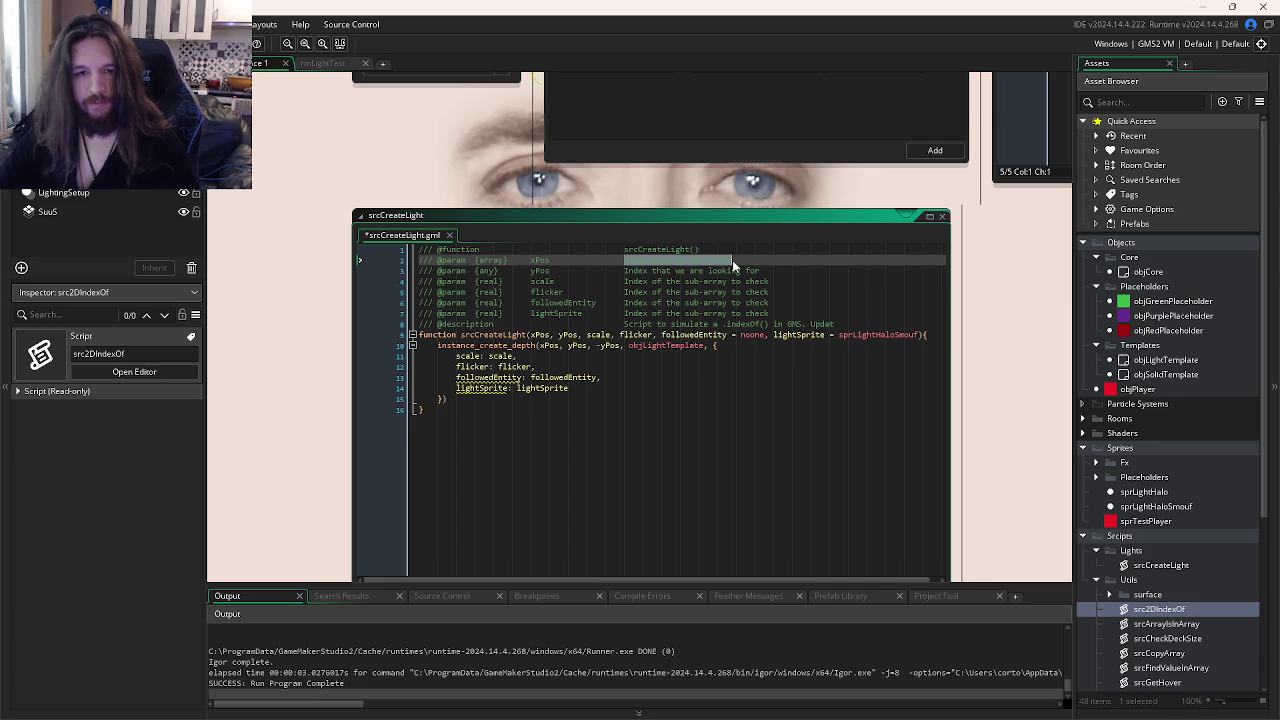
key("ctrl+c")
left_click_drag(624, 270, 762, 270)
key("ctrl+v")
mouse_move(624, 270)
left_mouse_down()
mouse_move(626, 282)
mouse_move(766, 282)
left_mouse_up()
type("Y")
type("Scale")
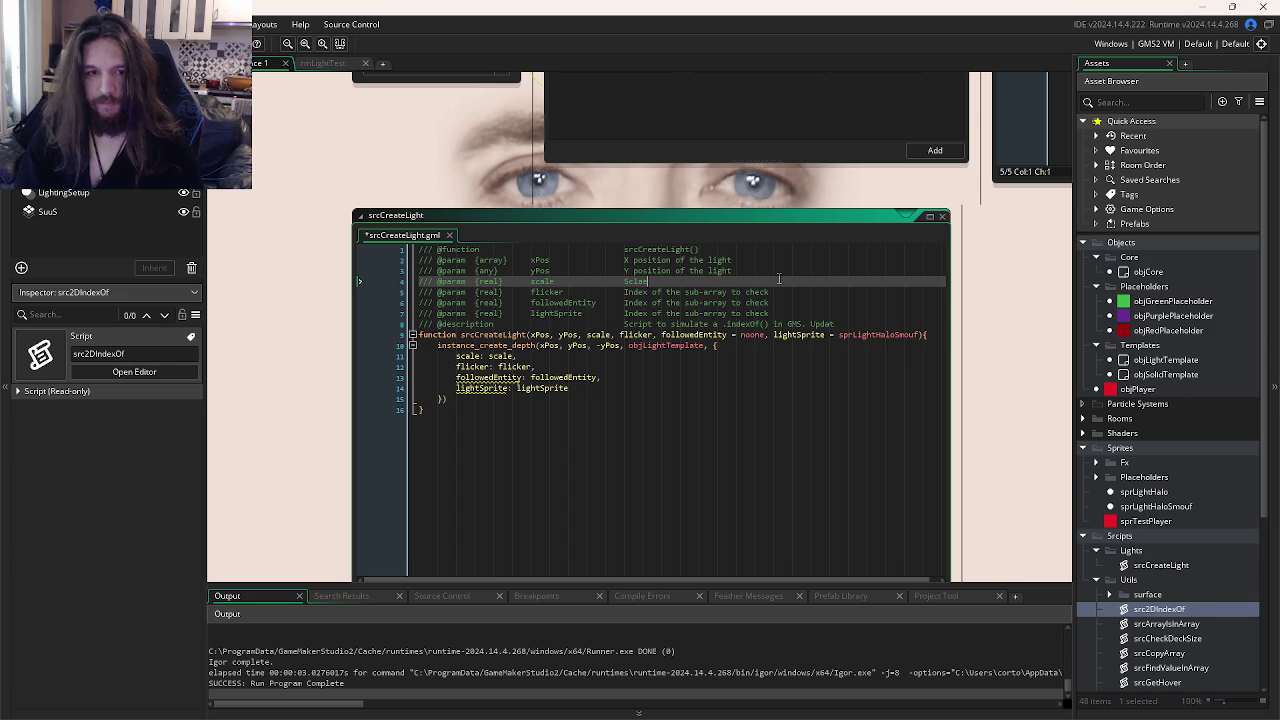
type("le of the li")
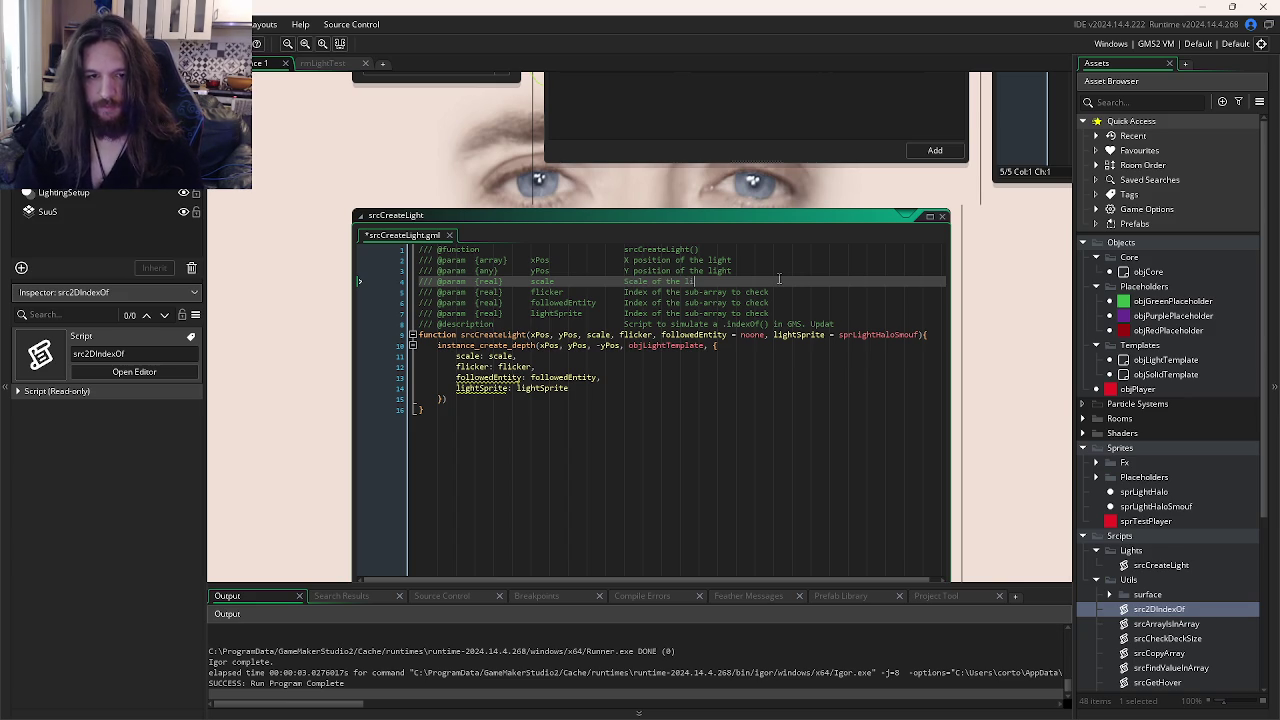
type("ght halo sprite")
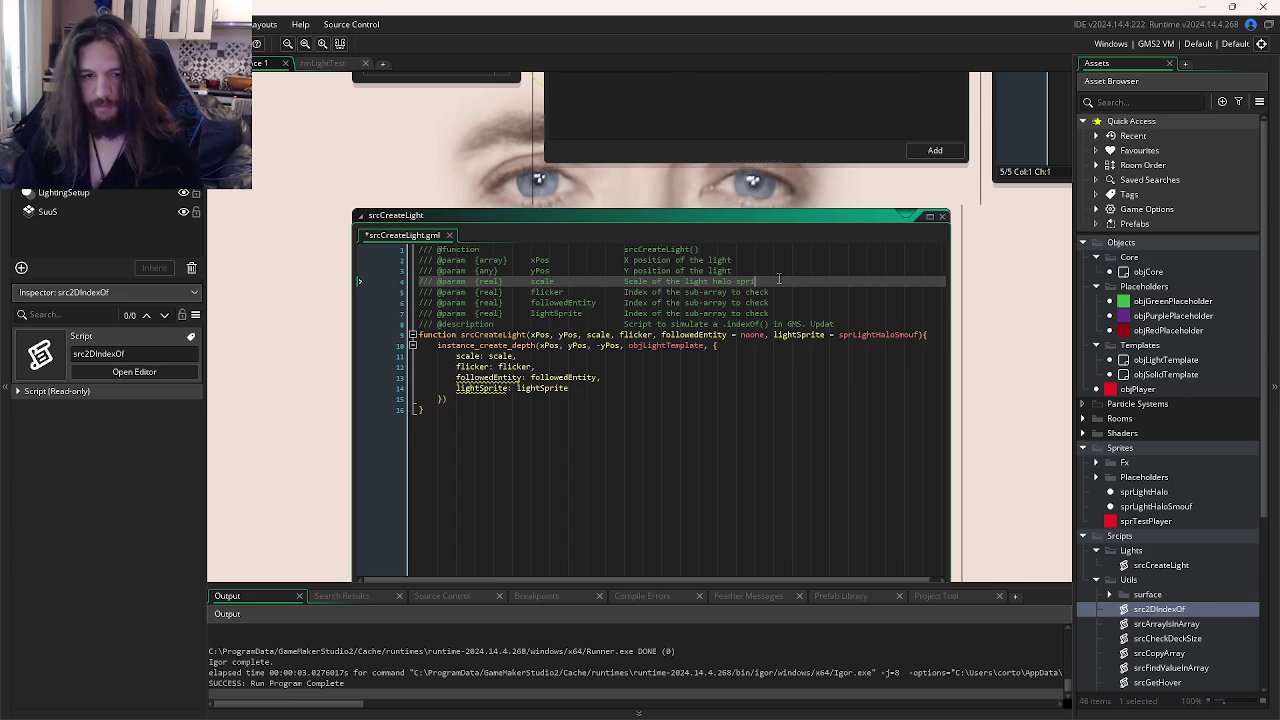
- Describe flicker as 'Flickering in pixel(it will vary between -x to x)'
left_click_drag(622, 291, 830, 291)
type("Flickeri")
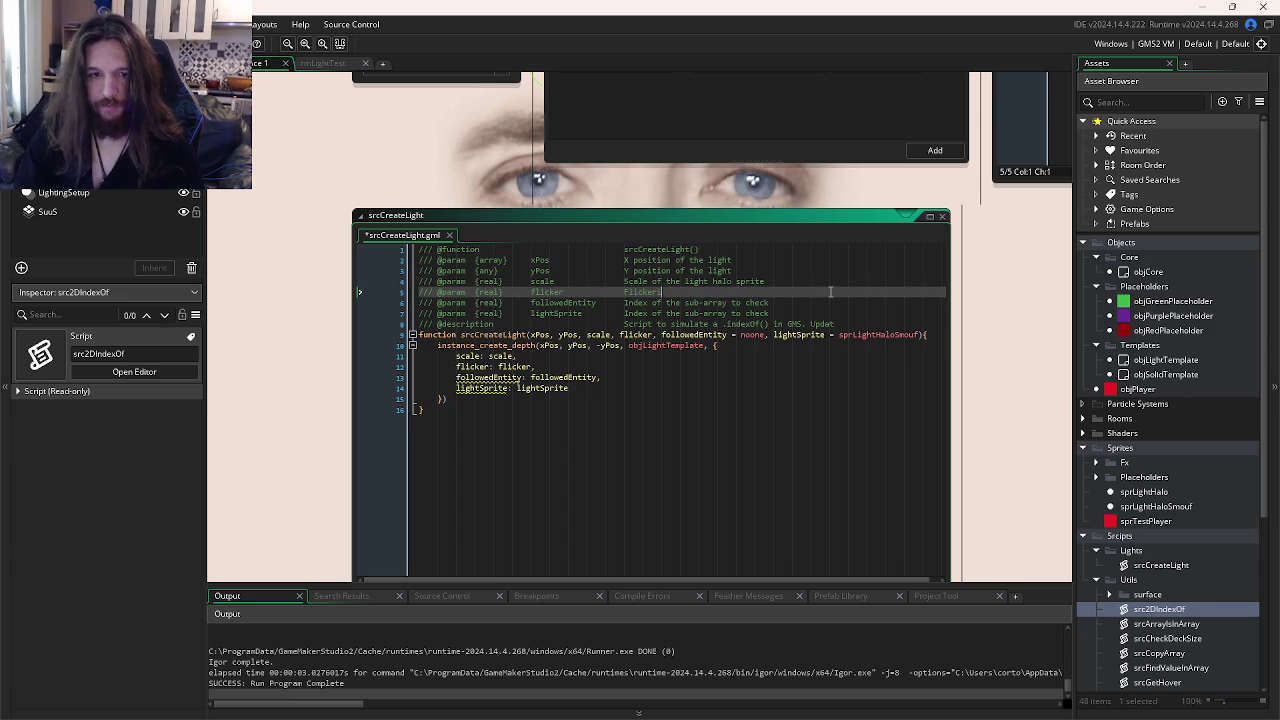
type("ngin pixel")
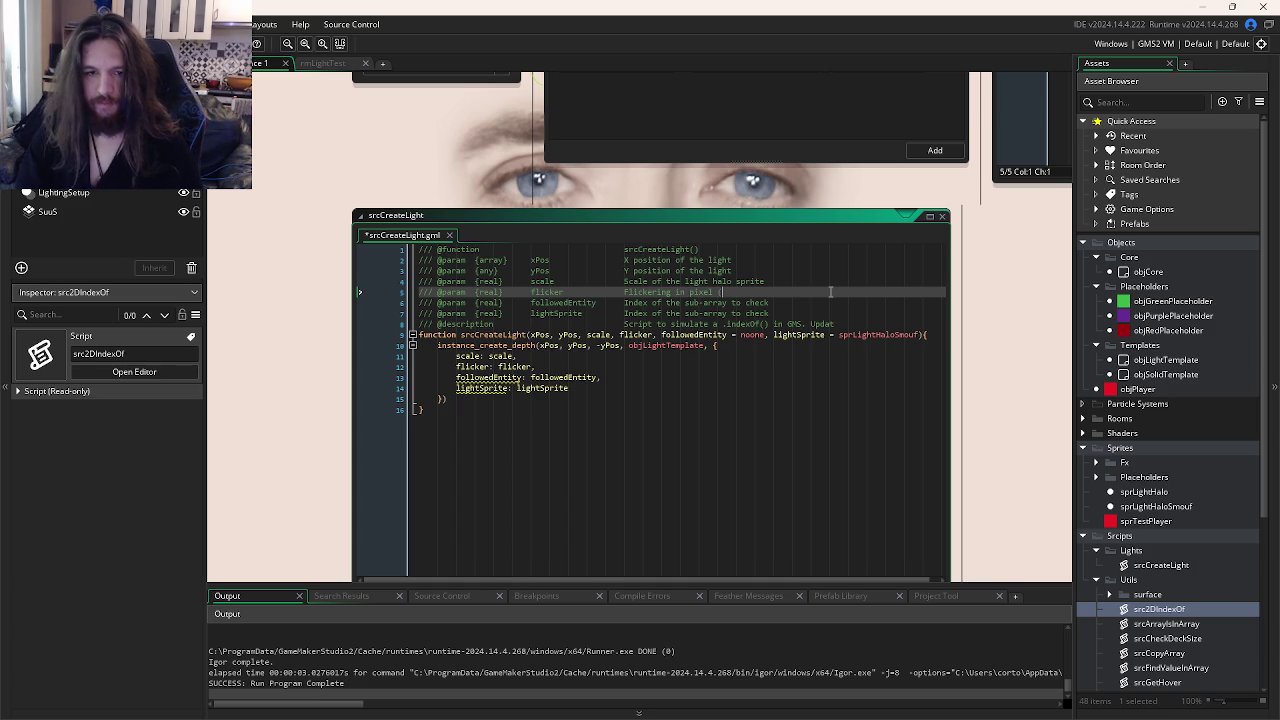
type("(")
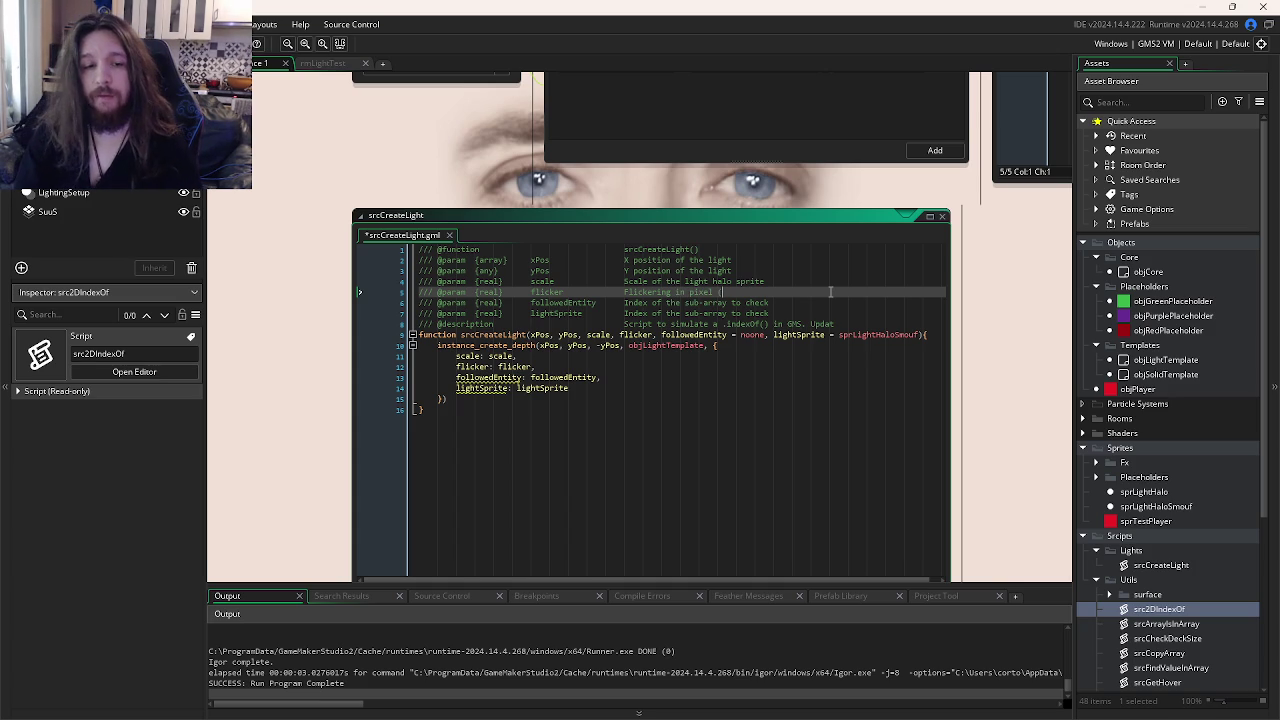
type("1")
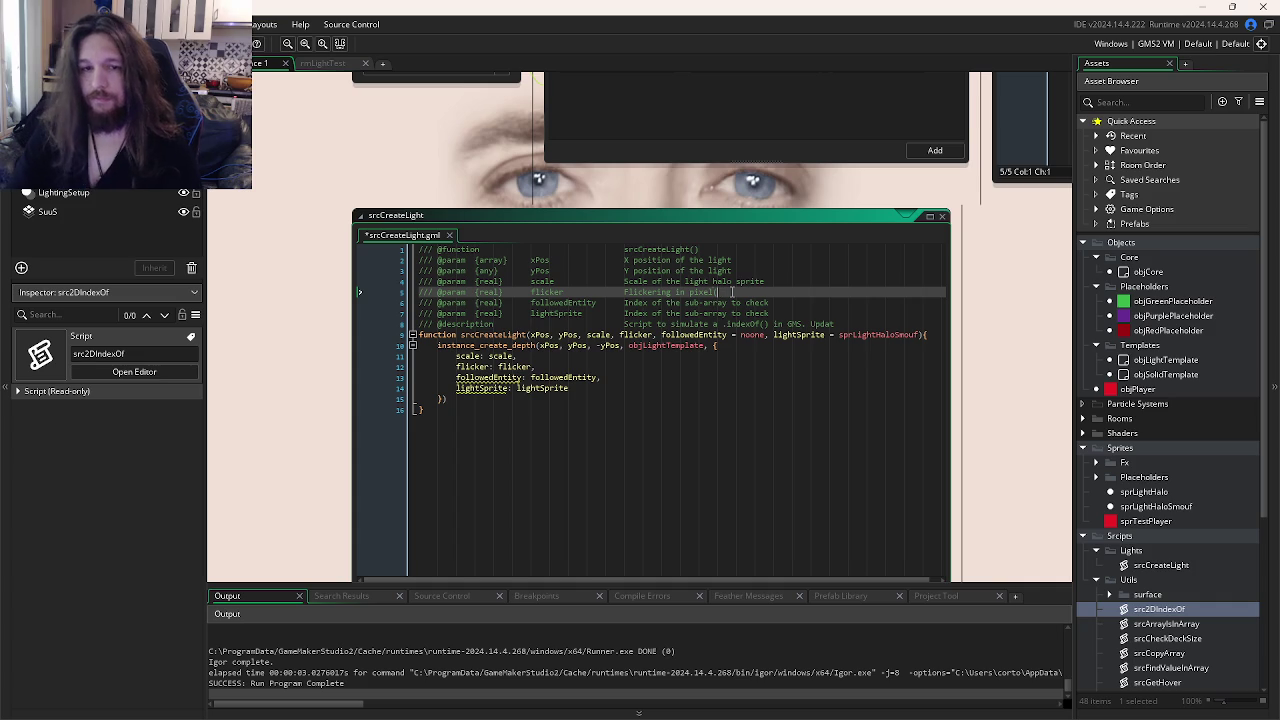
key("BackSpace")
key("BackSpace")
key("BackSpace")
type("it will")
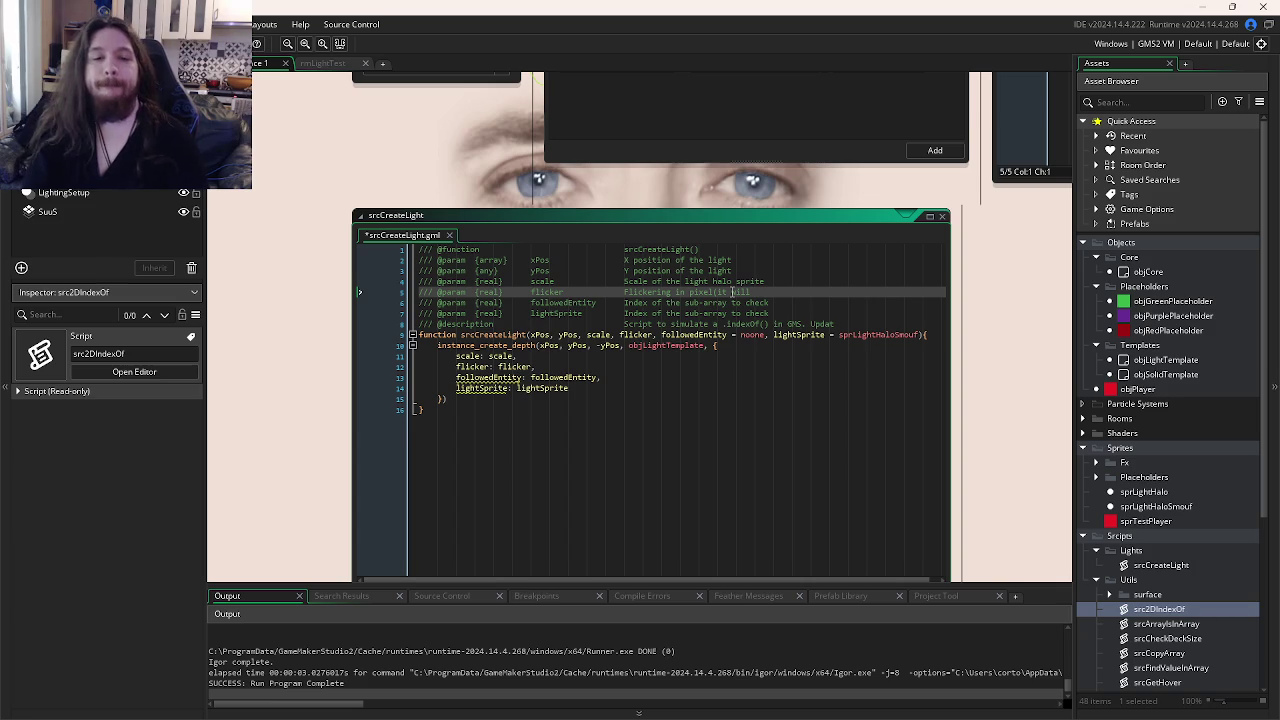
type("vary between")
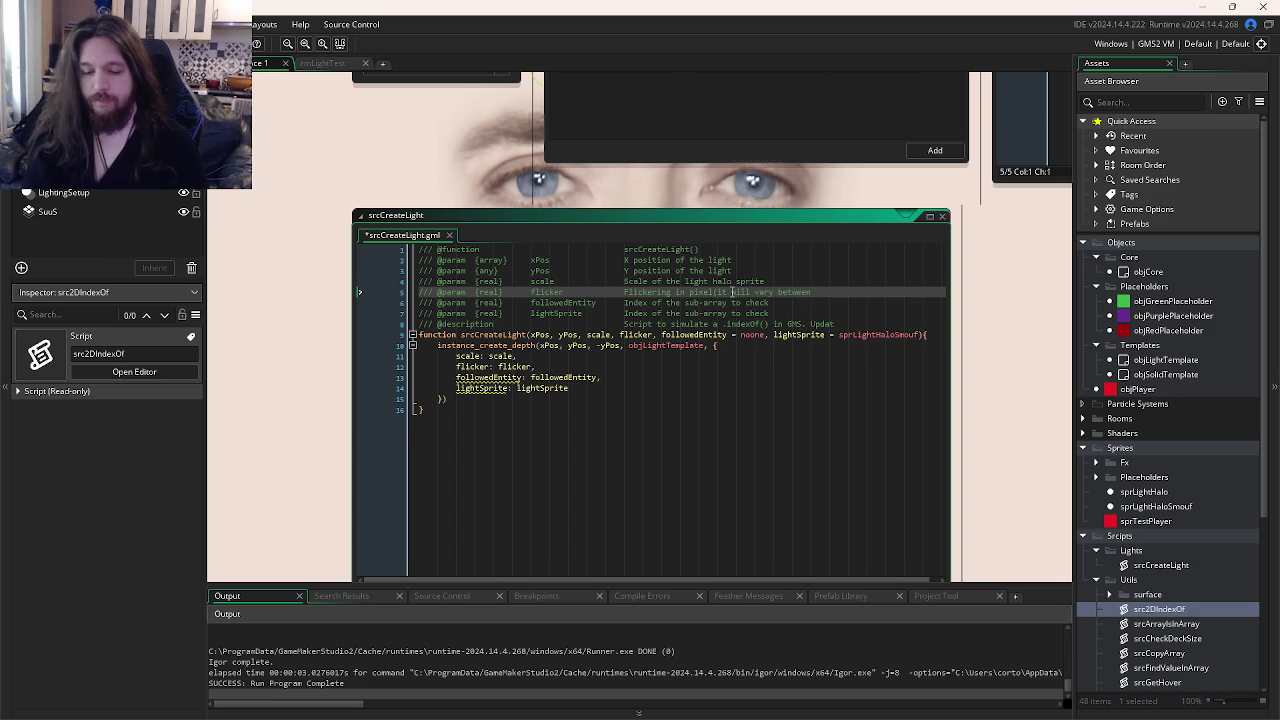
type(" -x to x")
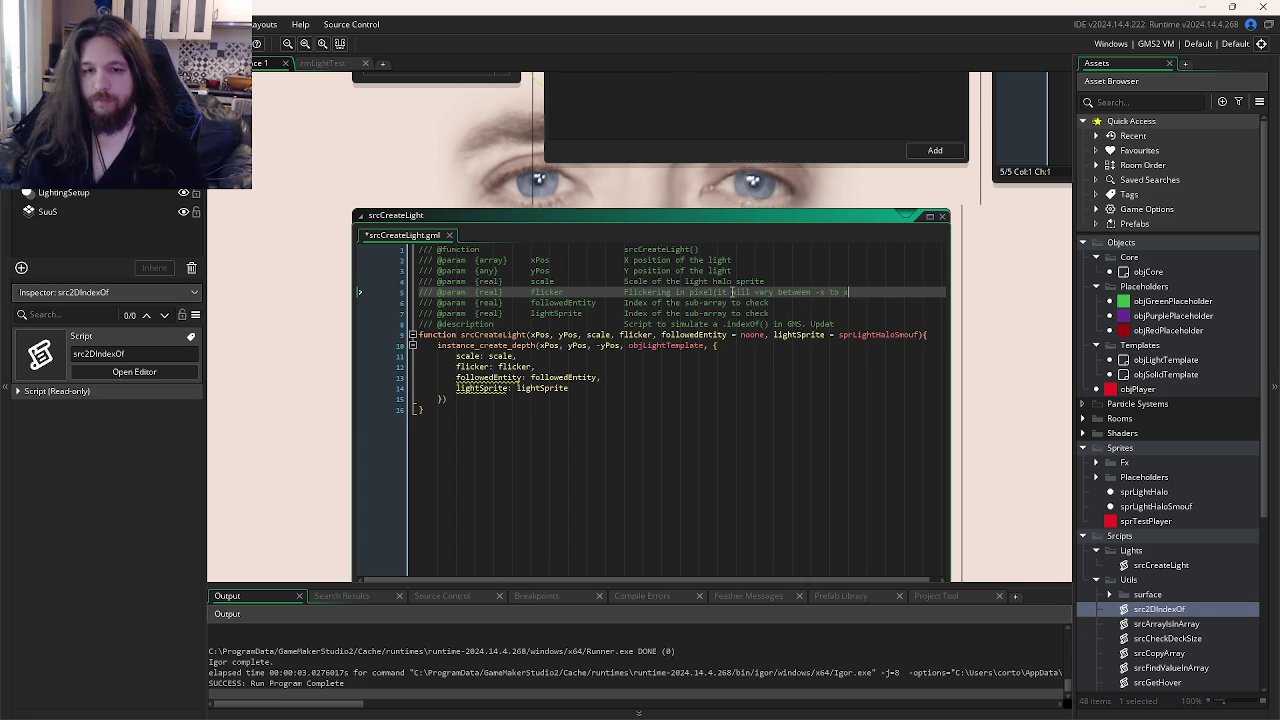
left_click_drag(624, 303, 753, 302)
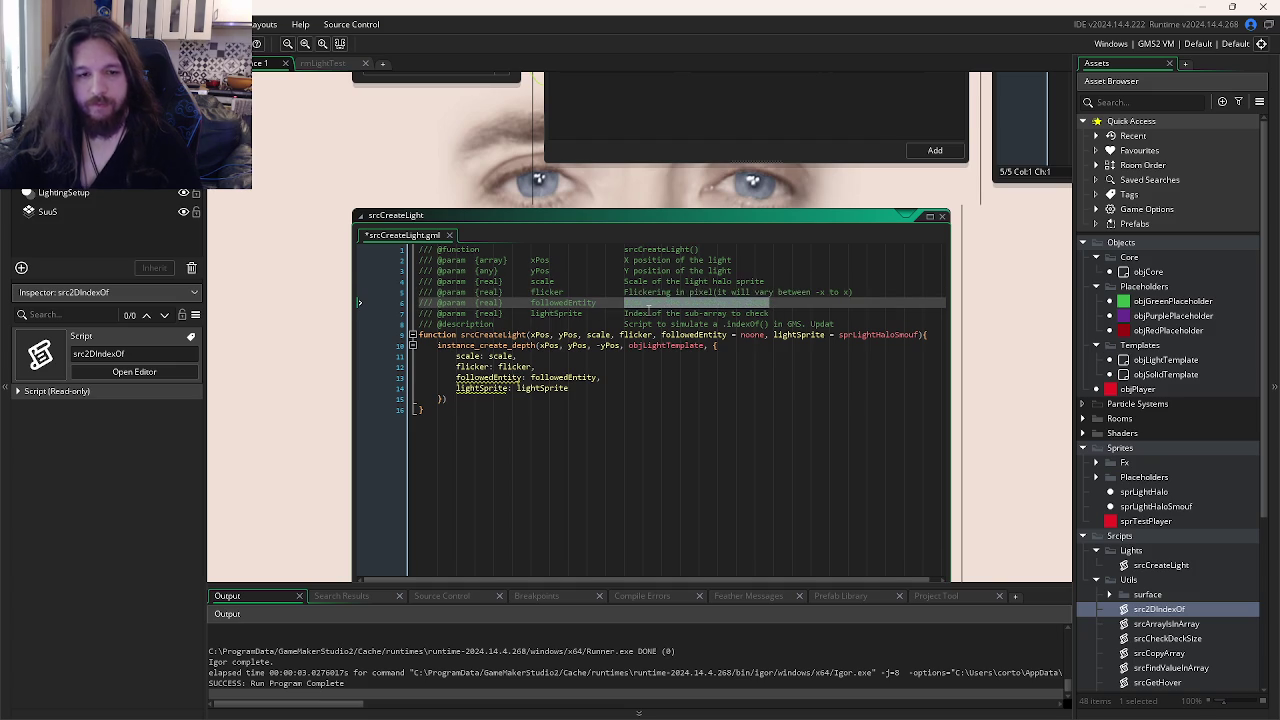
- Describe followedEntity as 'Should the light follow an instance ?', describe lightSprite as the light halo, and set lightSprite's type to asset
type("Sh")
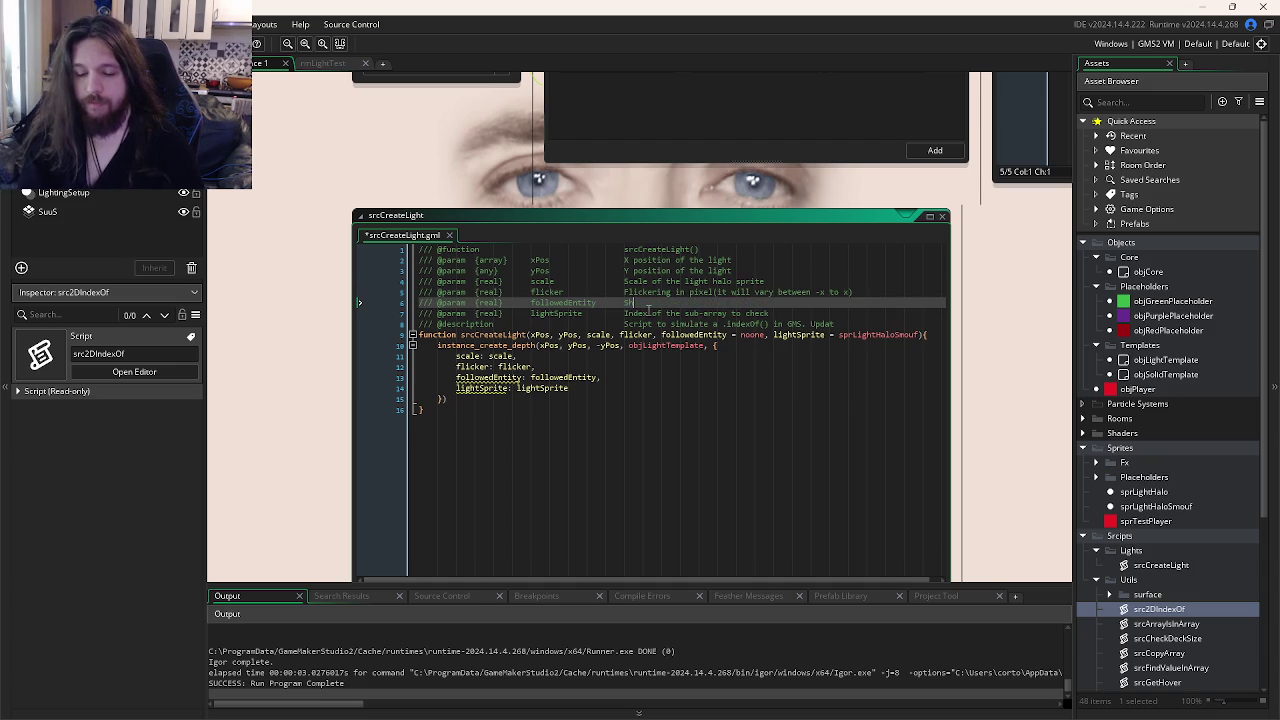
type("ould the light follow an")
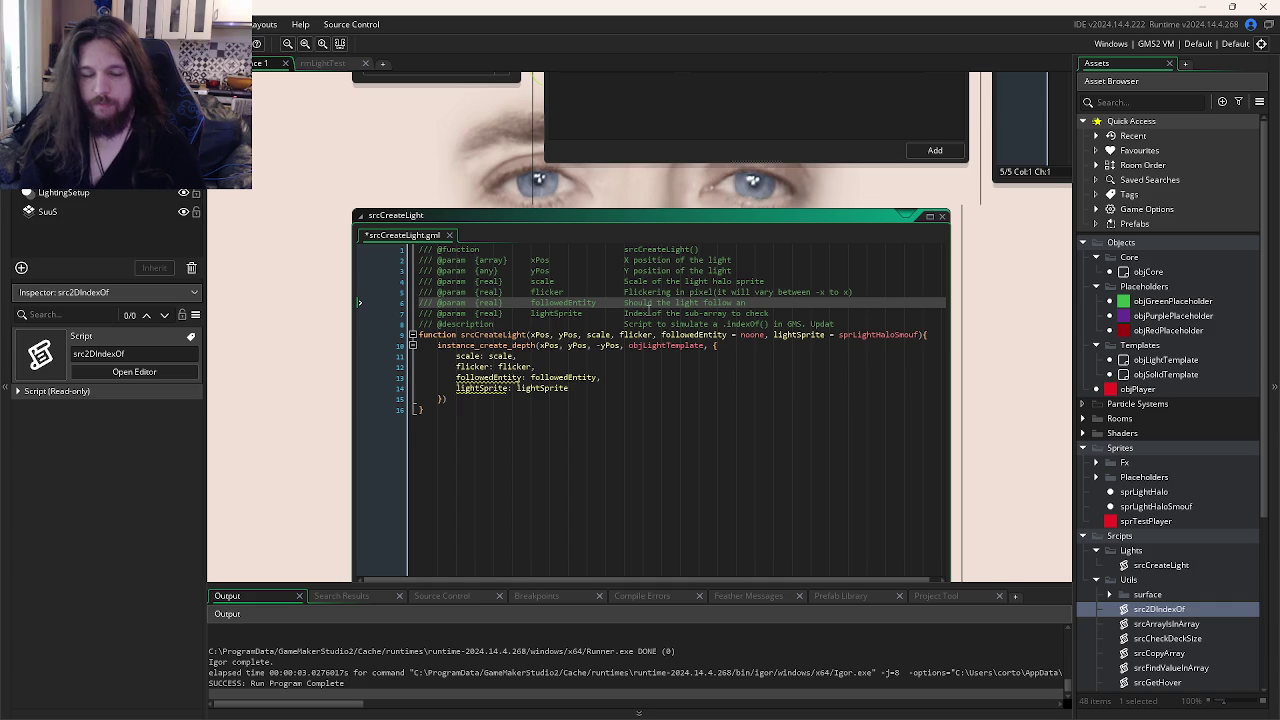
type(" instance ")
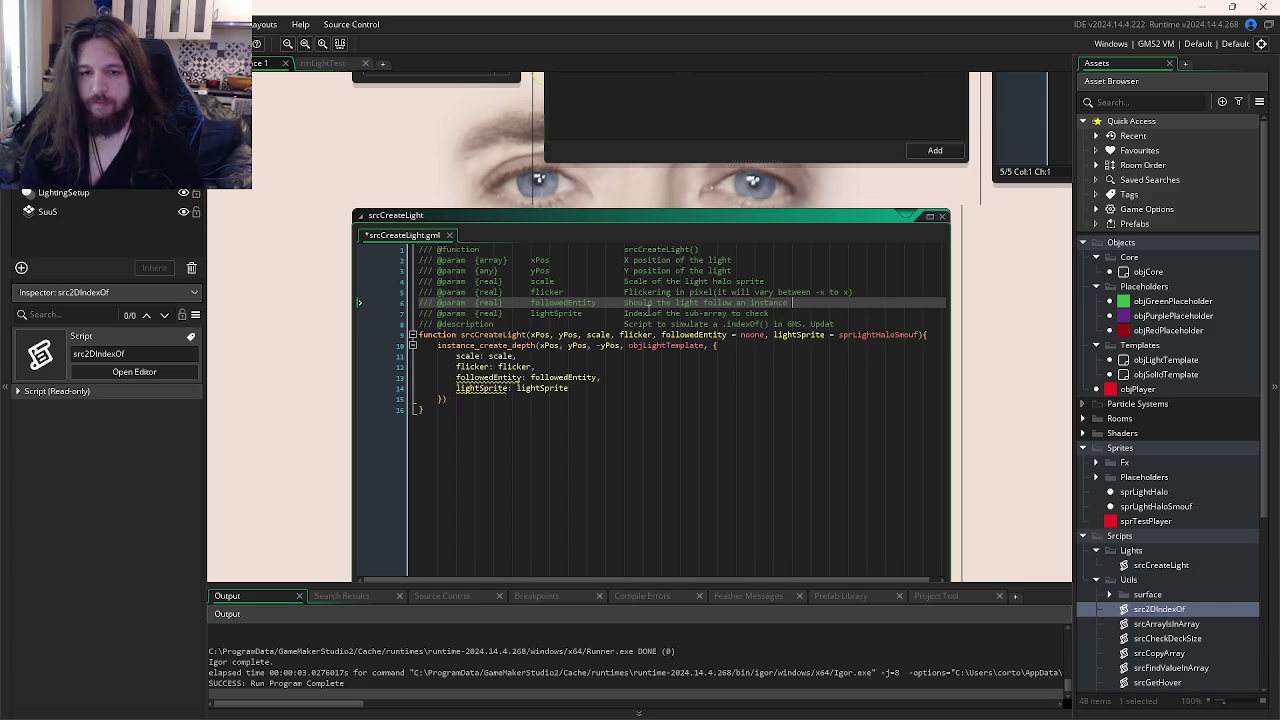
type("?")
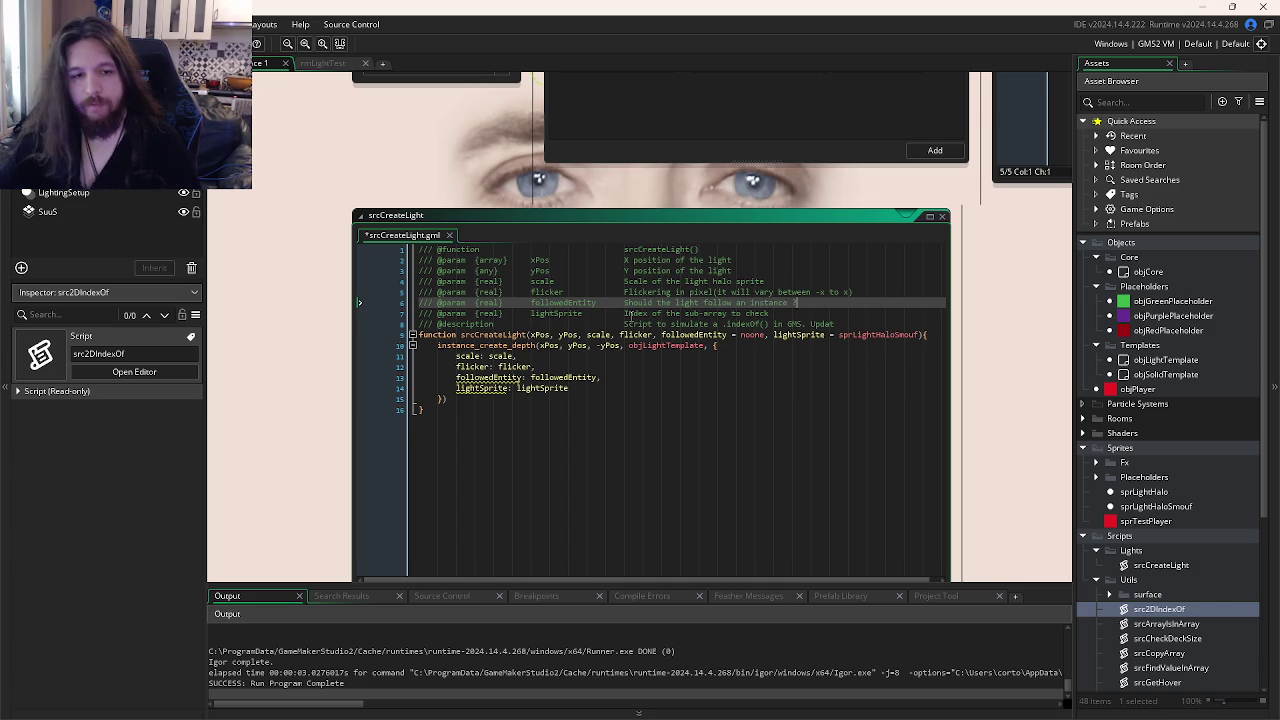
left_click(625, 313)
left_click_drag(625, 313, 798, 310)
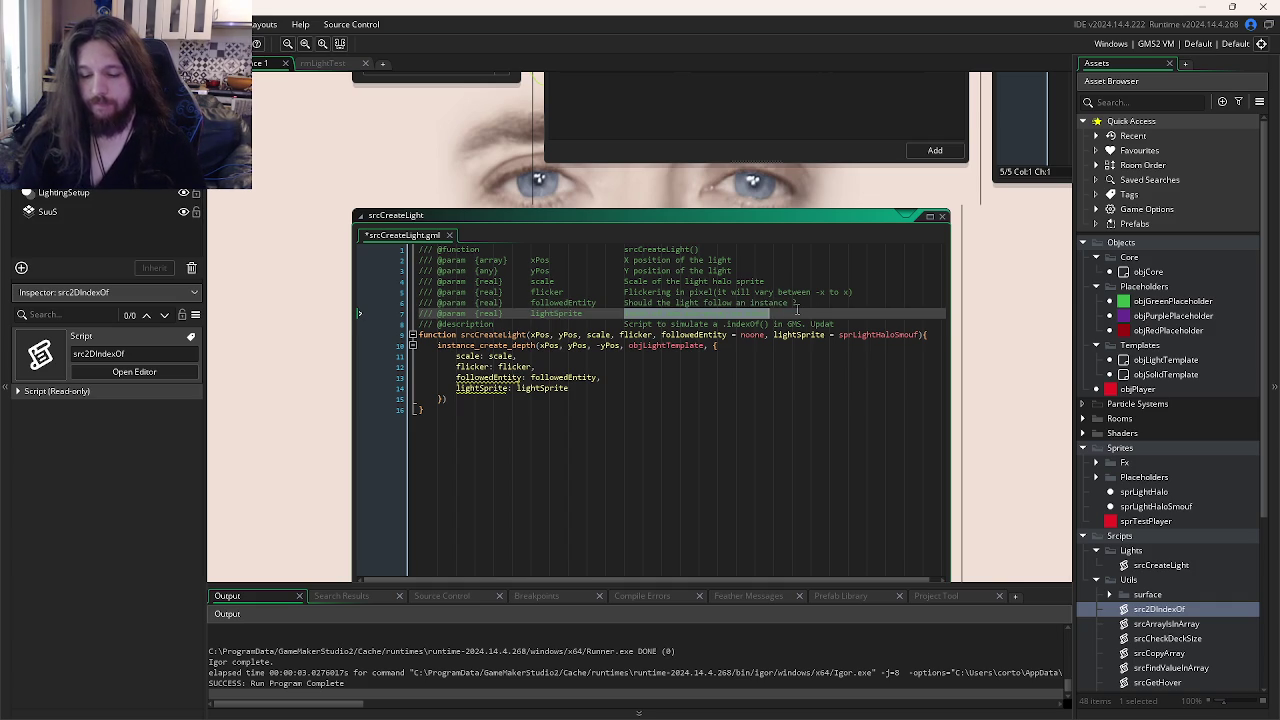
type("Used to change the")
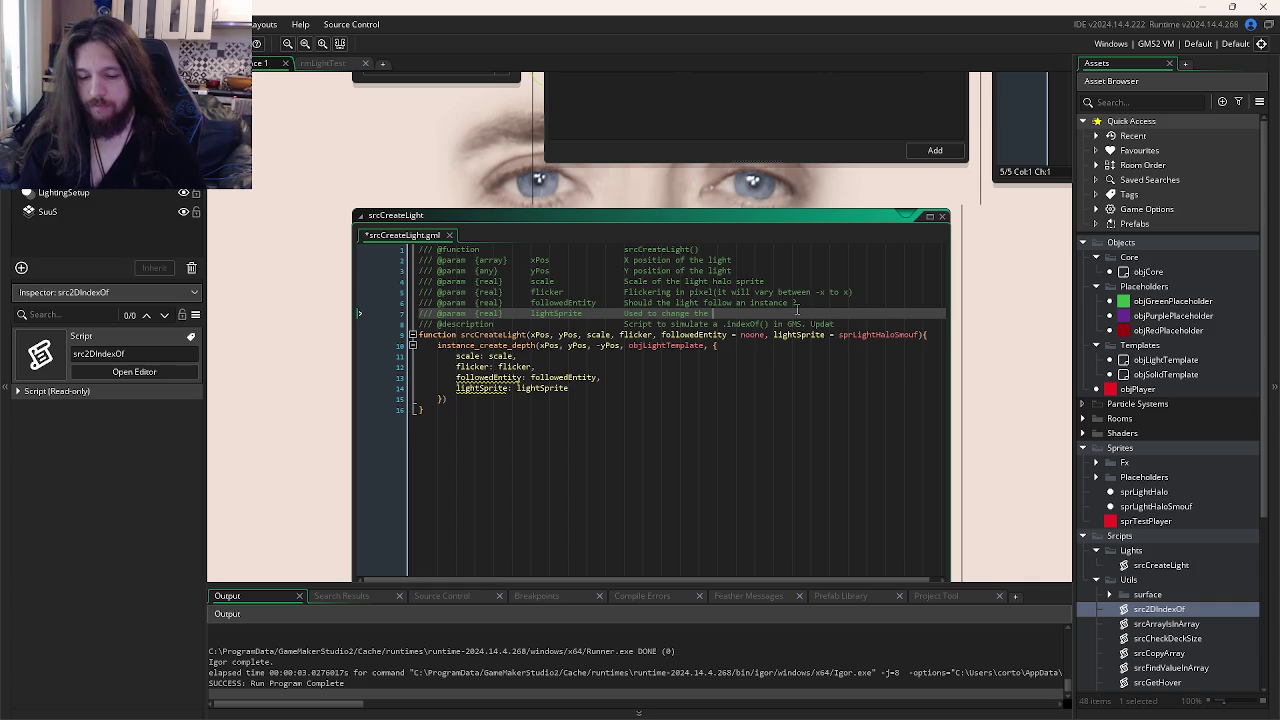
type("ite s")
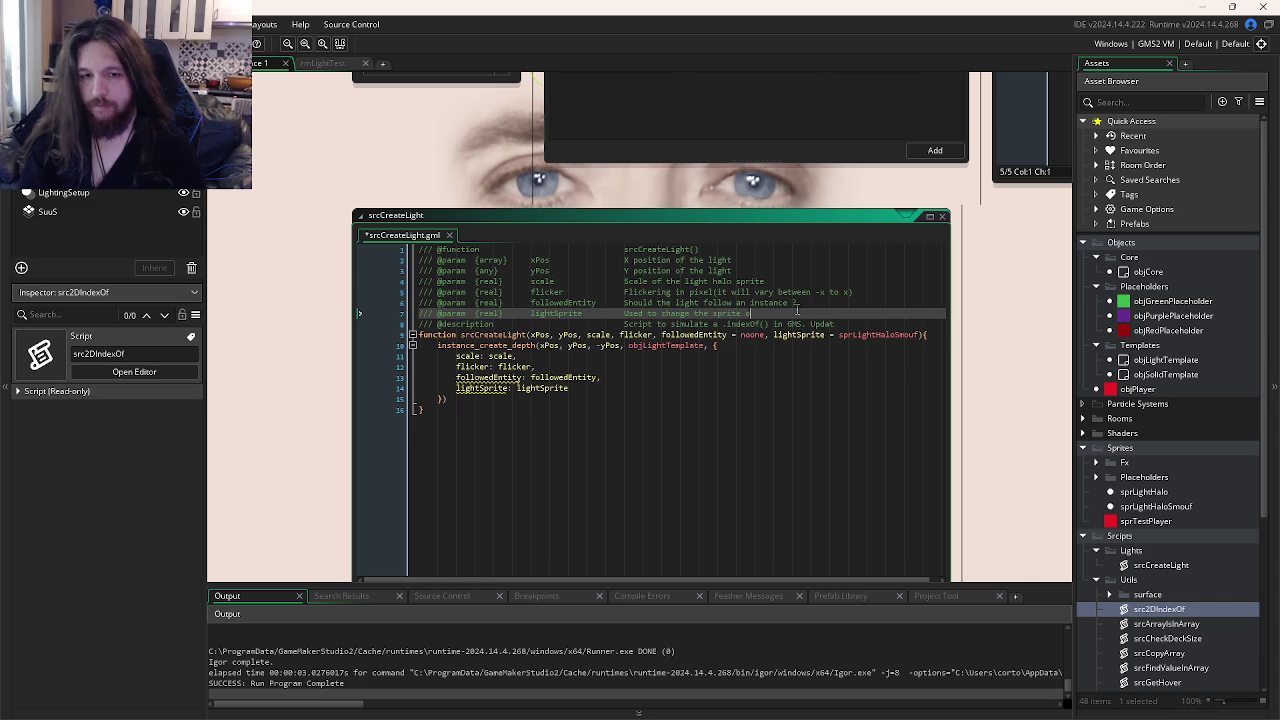
type(" the light halo")
double_click(487, 313)
type("asset")
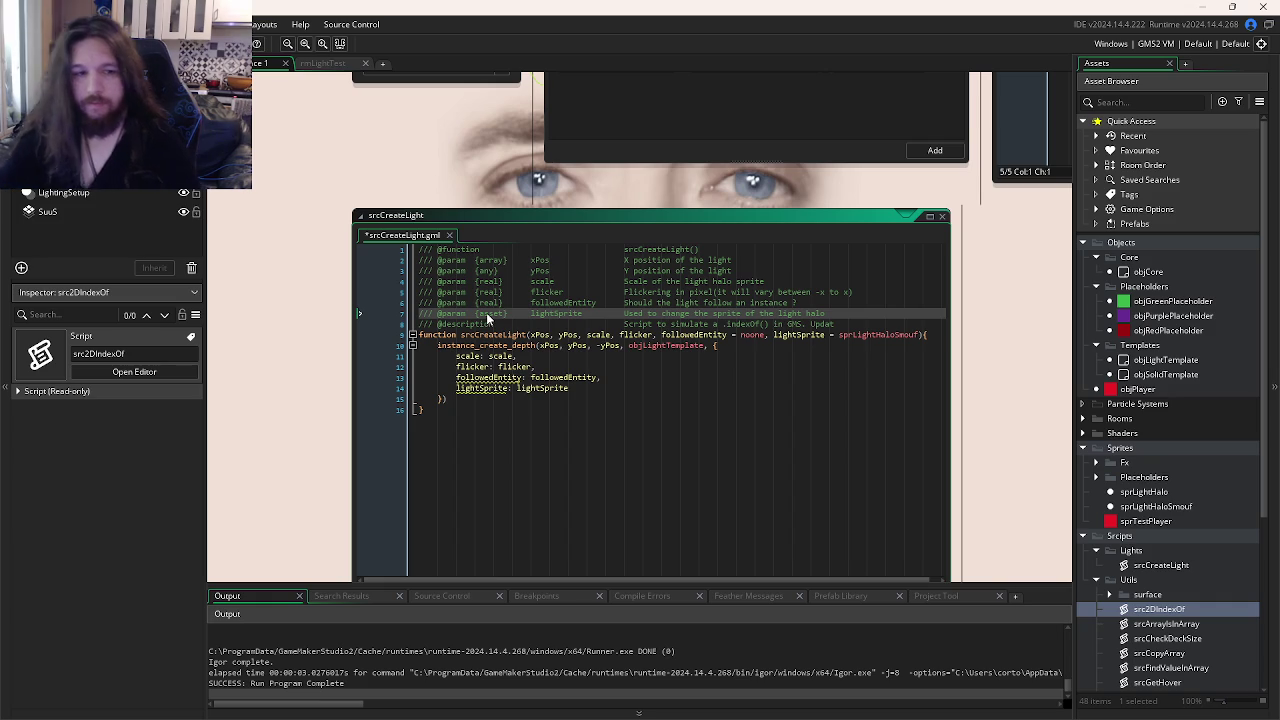
key("super")
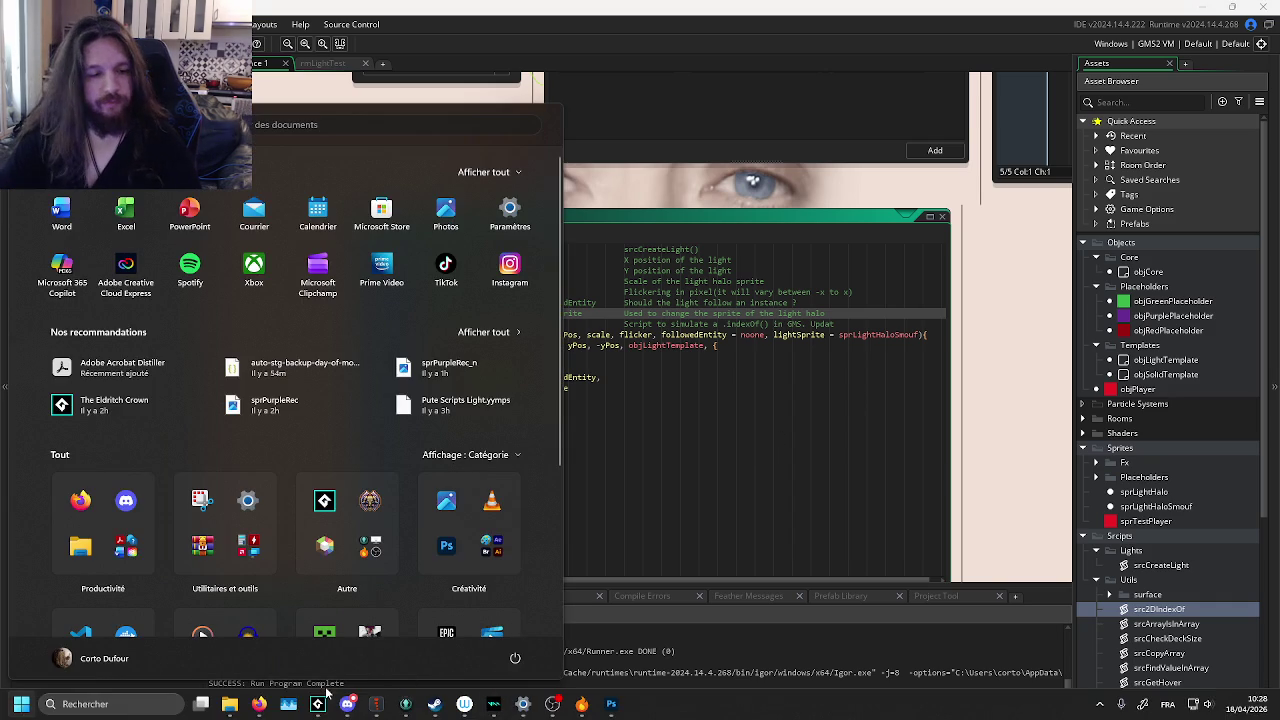
- Close the Start menu and go back to editing lightSprite's asset type in srcCreateLight
key("Escape")
mouse_move(258, 704)
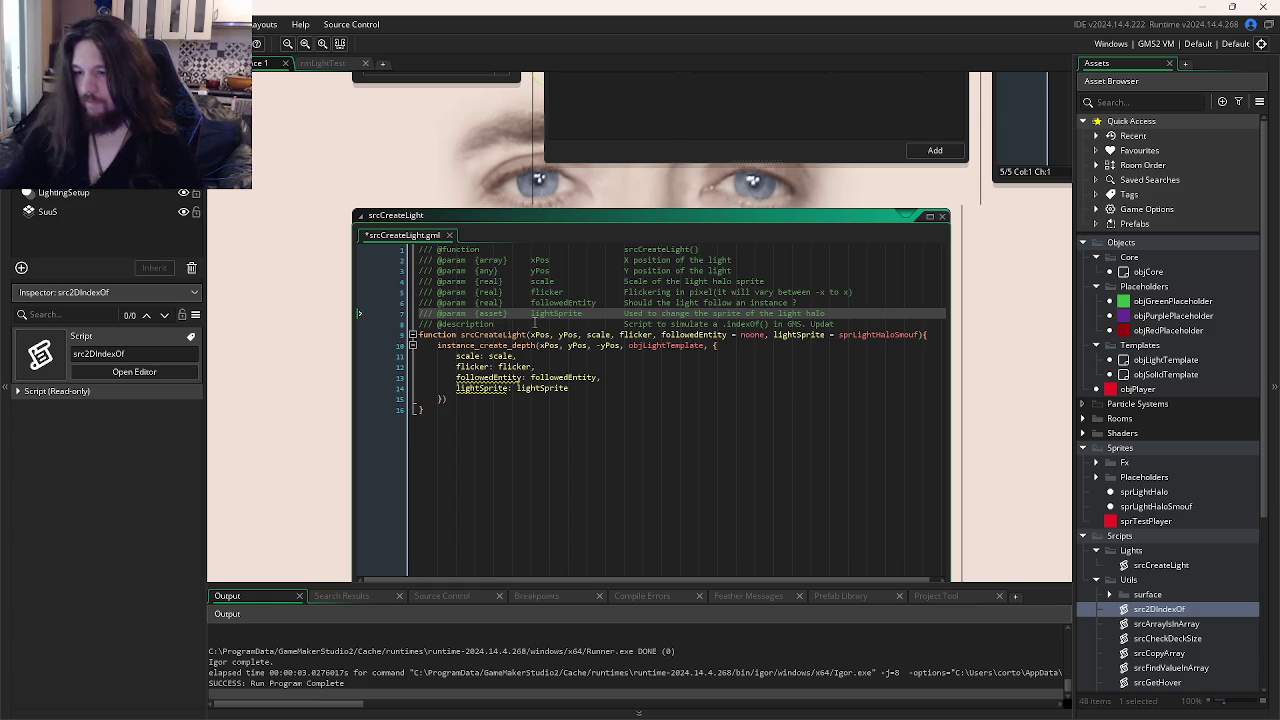
key("BackSpace")
key("BackSpace")
key("BackSpace")
- Type lightSprite as {Asset.GMSprite} and followedEntity as {Id.Instance}
type("Asset}")
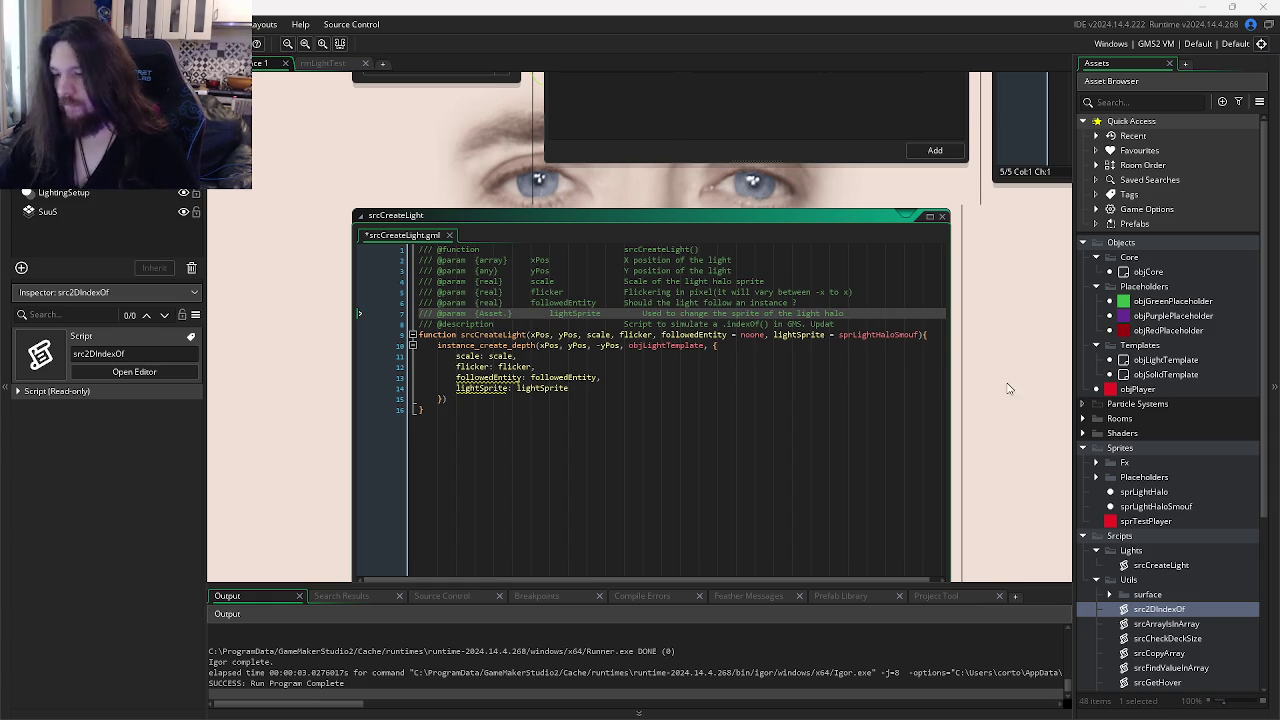
type("GMSprite")
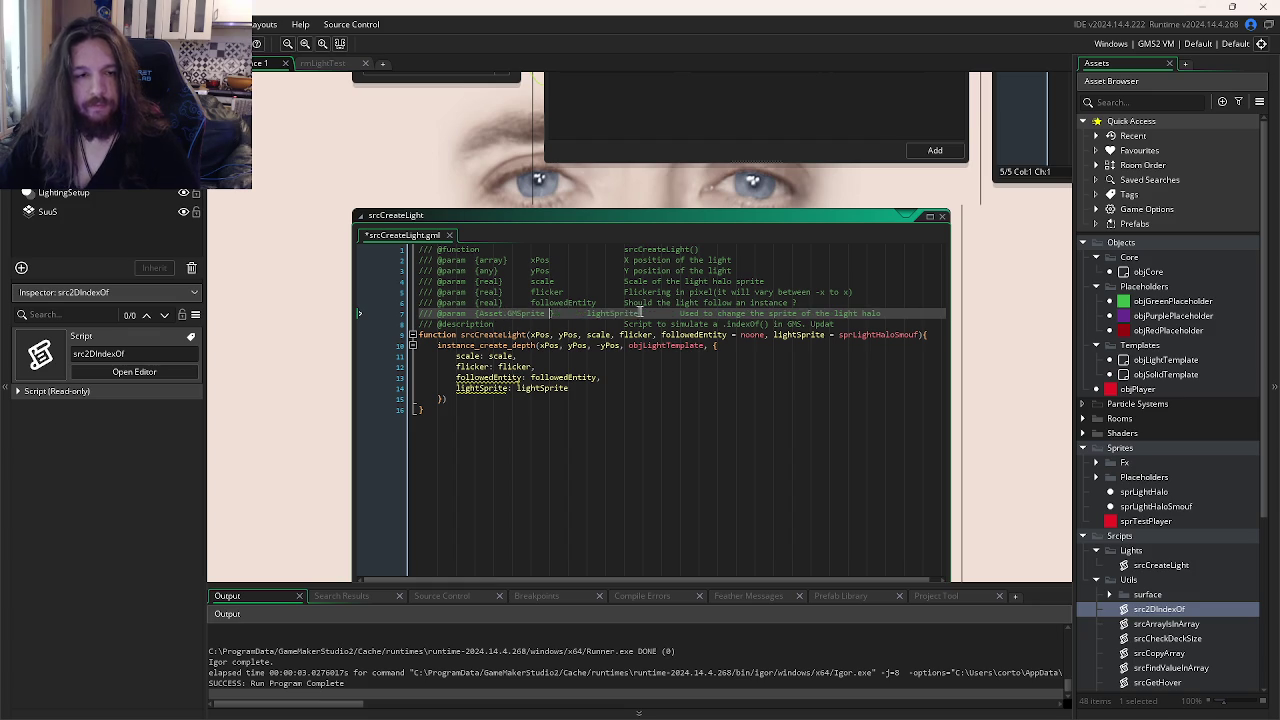
double_click(488, 302)
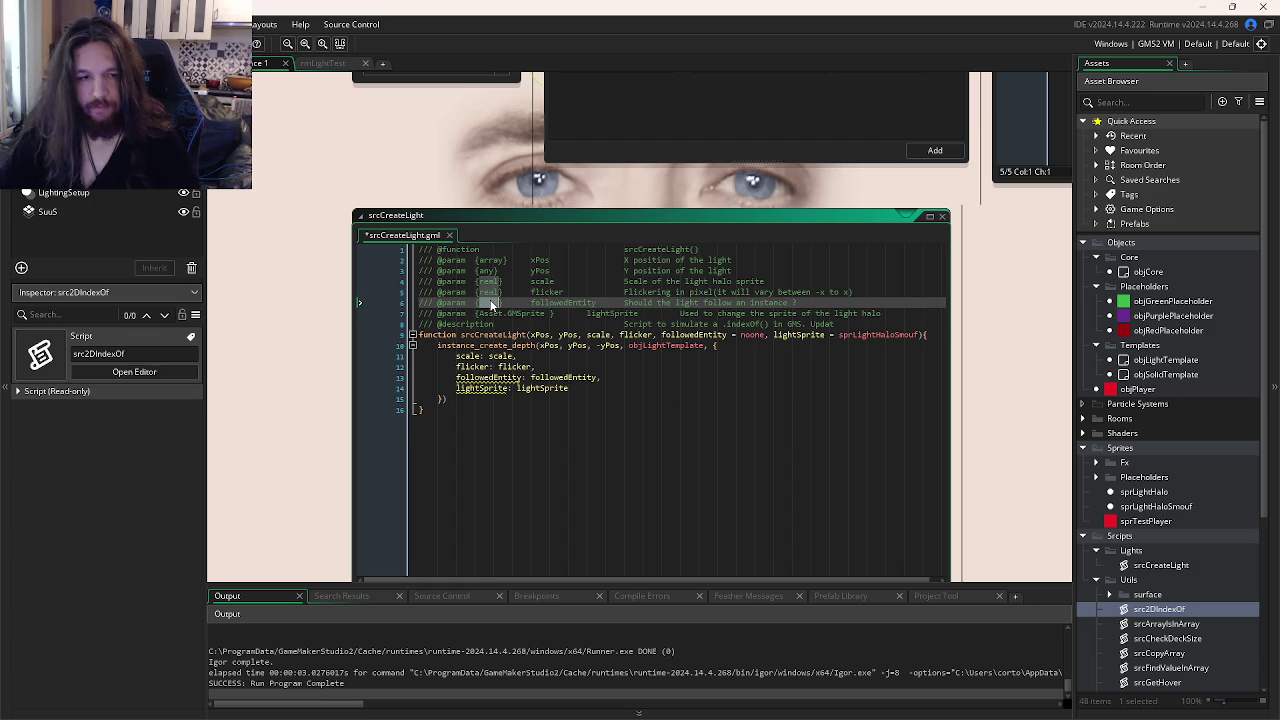
type("Id.Instance")
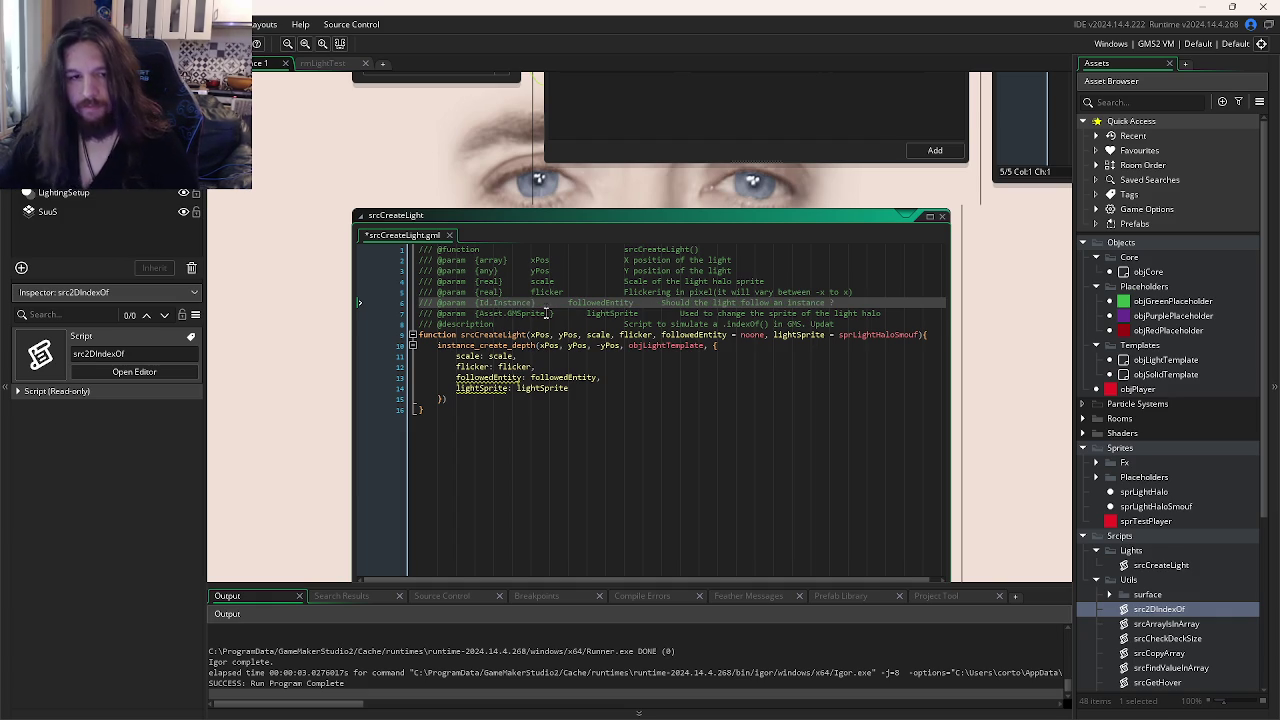
left_click(549, 313)
key("BackSpace")
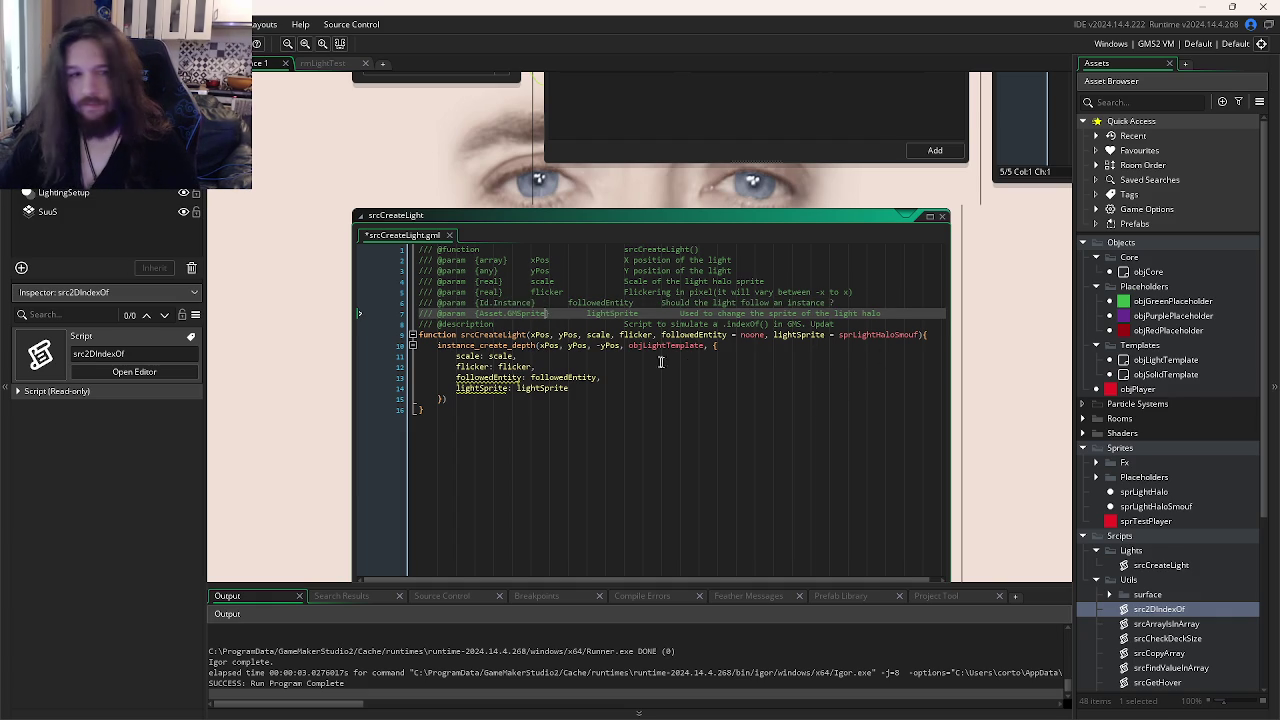
- Tab-align the flicker, lightSprite, scale, xPos and yPos names into one column
double_click(487, 292)
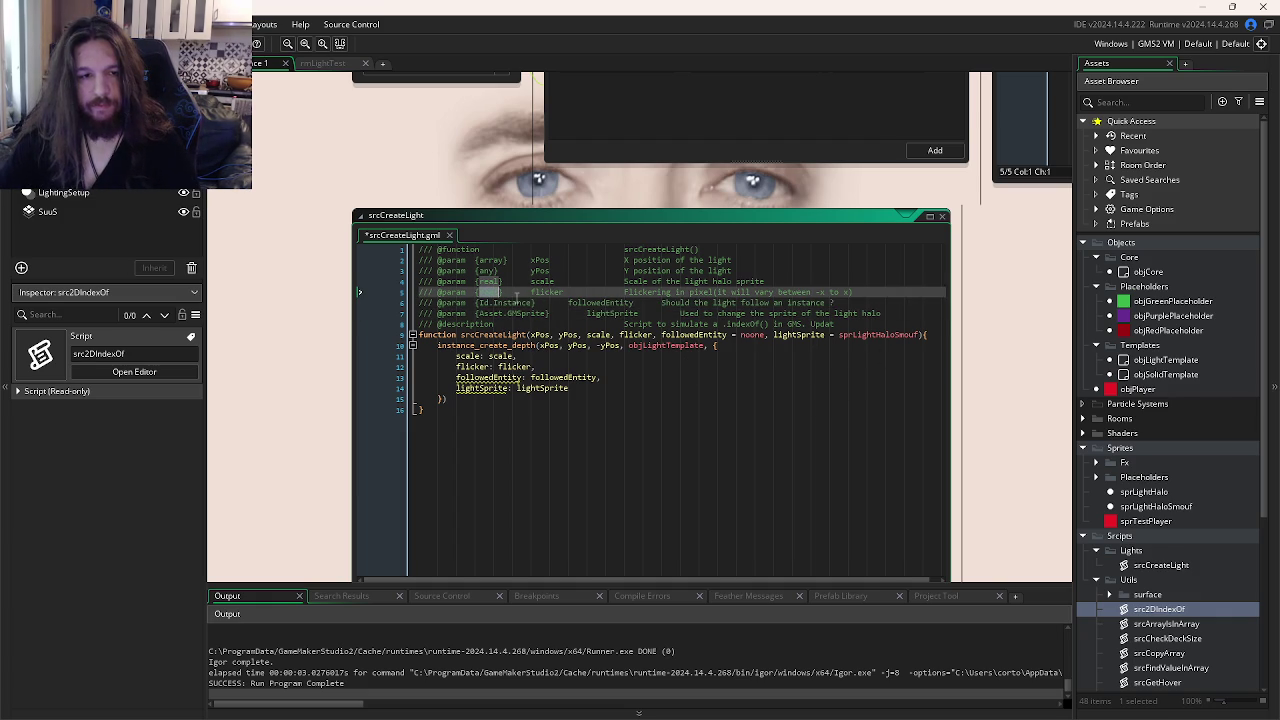
left_click(532, 292)
key("Tab")
key("Tab")
left_click(603, 314)
key("BackSpace")
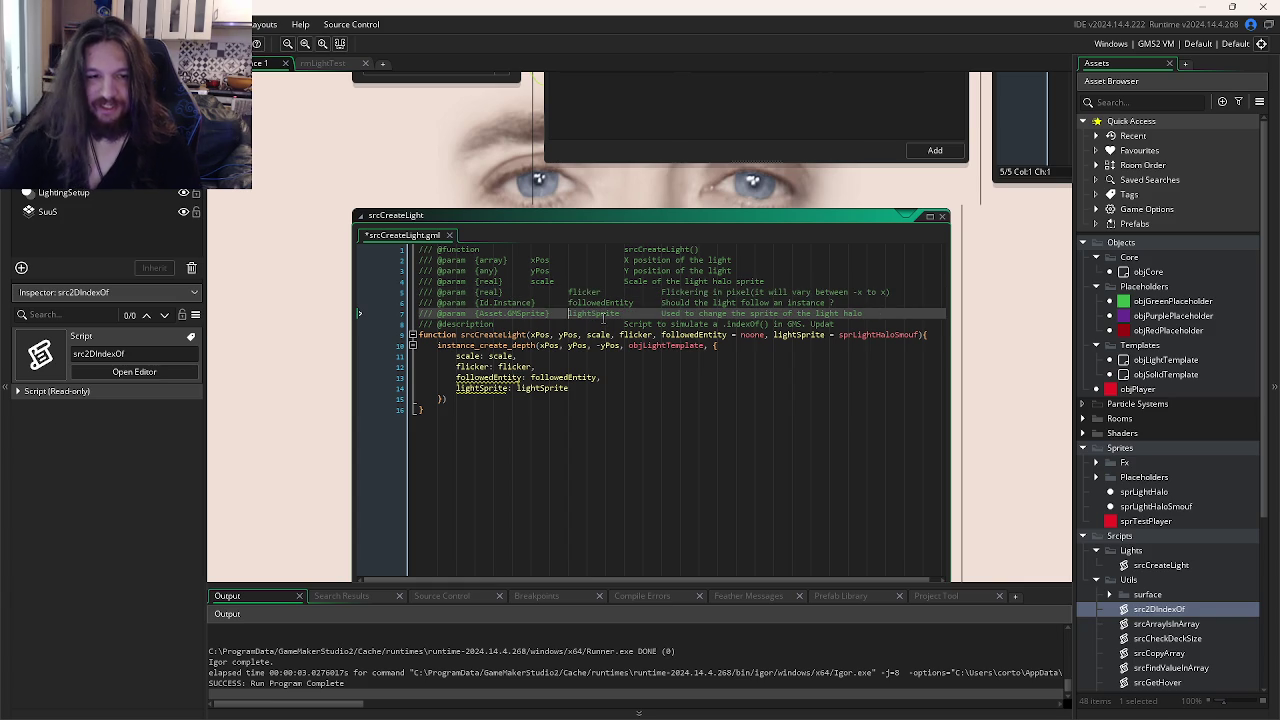
left_click(531, 283)
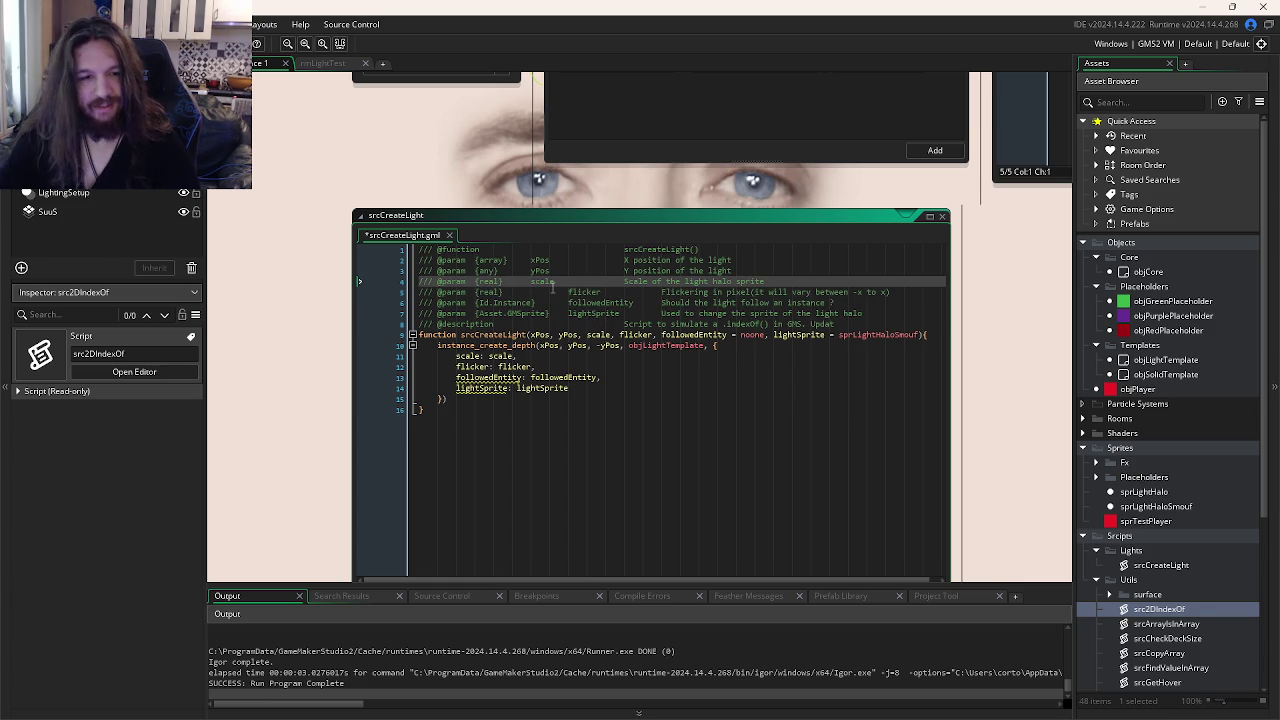
key("Up")
key("Tab")
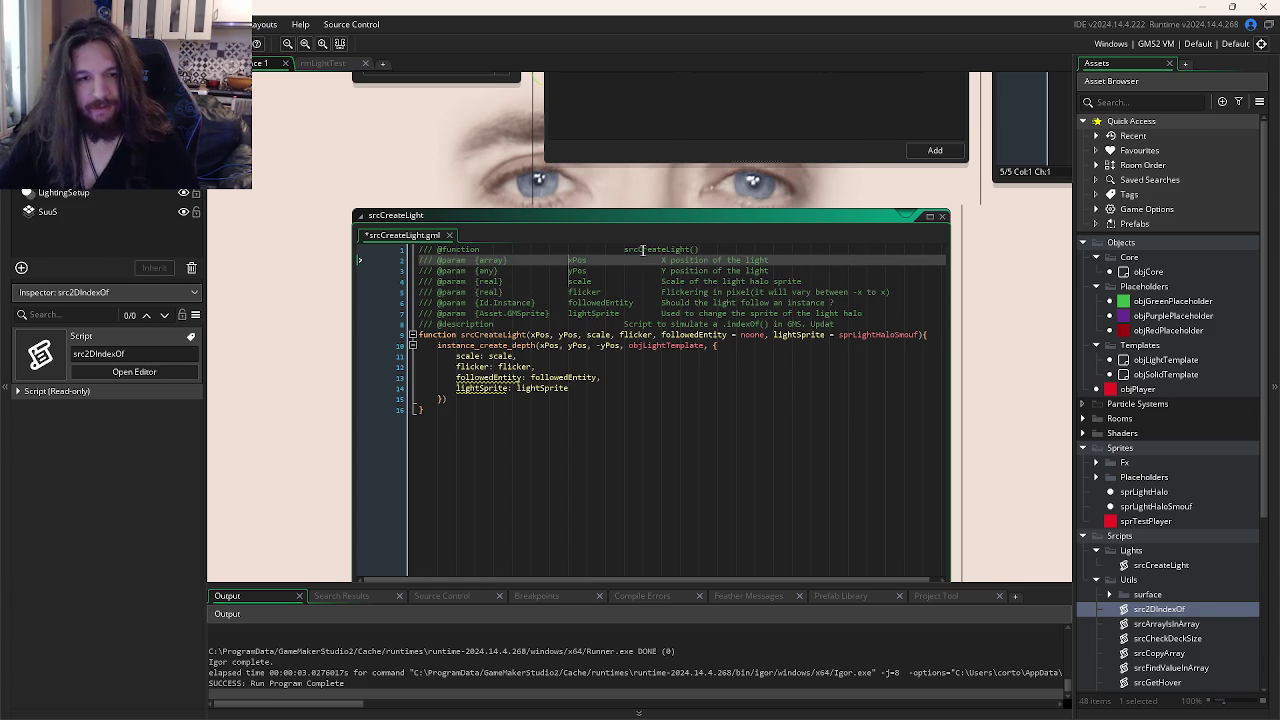
- Shift srcCreateLight() and the description text right to line up with the column
left_click(628, 250)
key("Tab")
left_click(625, 292)
left_click(624, 324)
key("Tab")
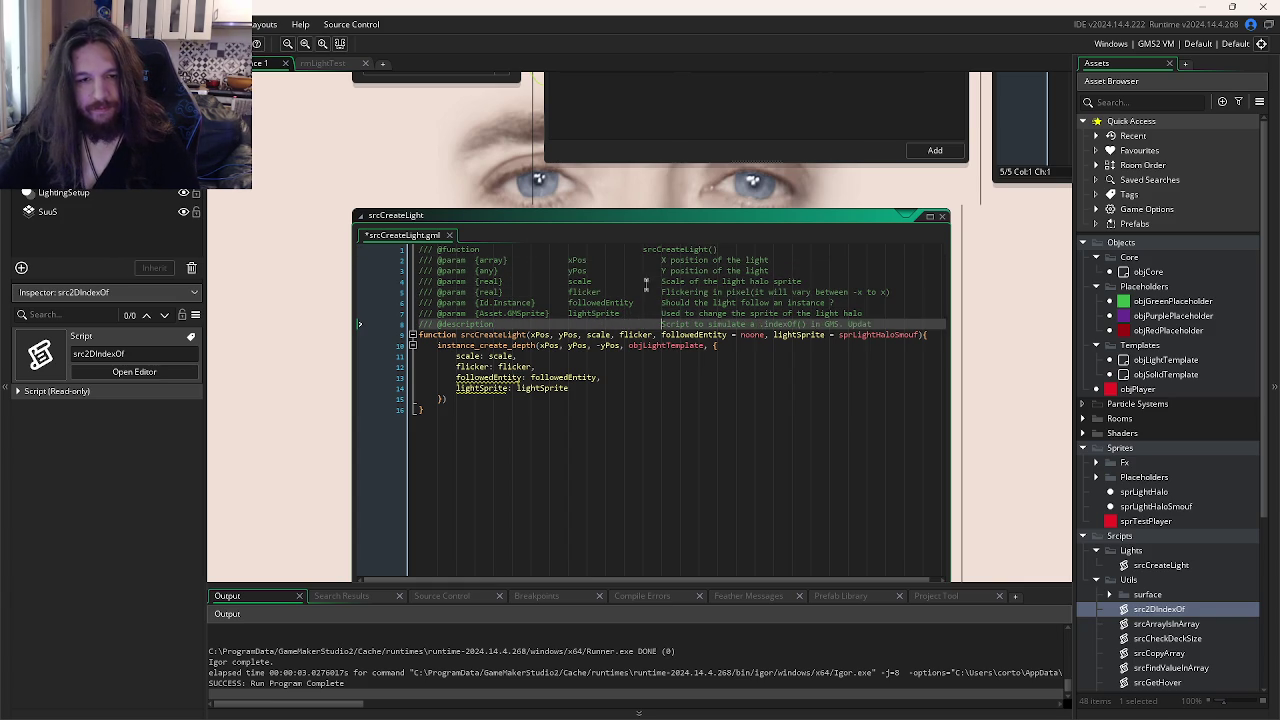
left_click(644, 250)
key("Tab")
- Change the xPos and yPos types from any and array to {real}, and save the script
left_click(576, 281)
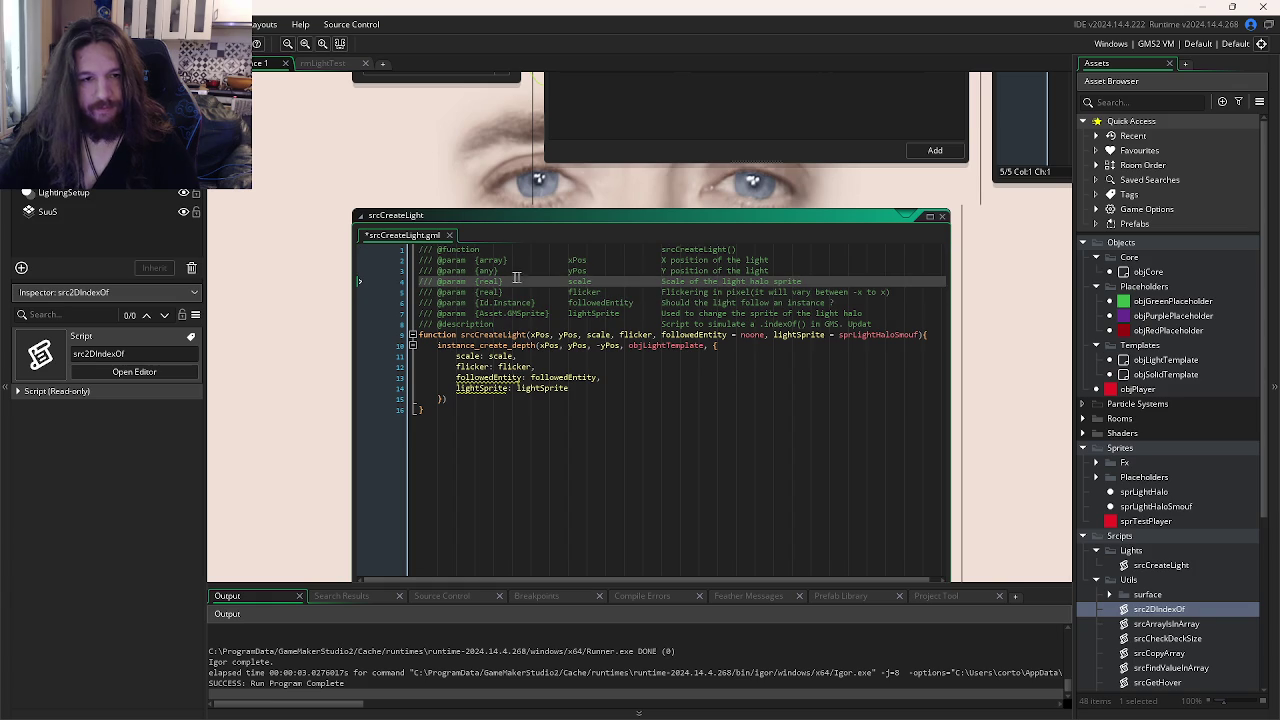
left_click(489, 270)
double_click(489, 270)
type("real")
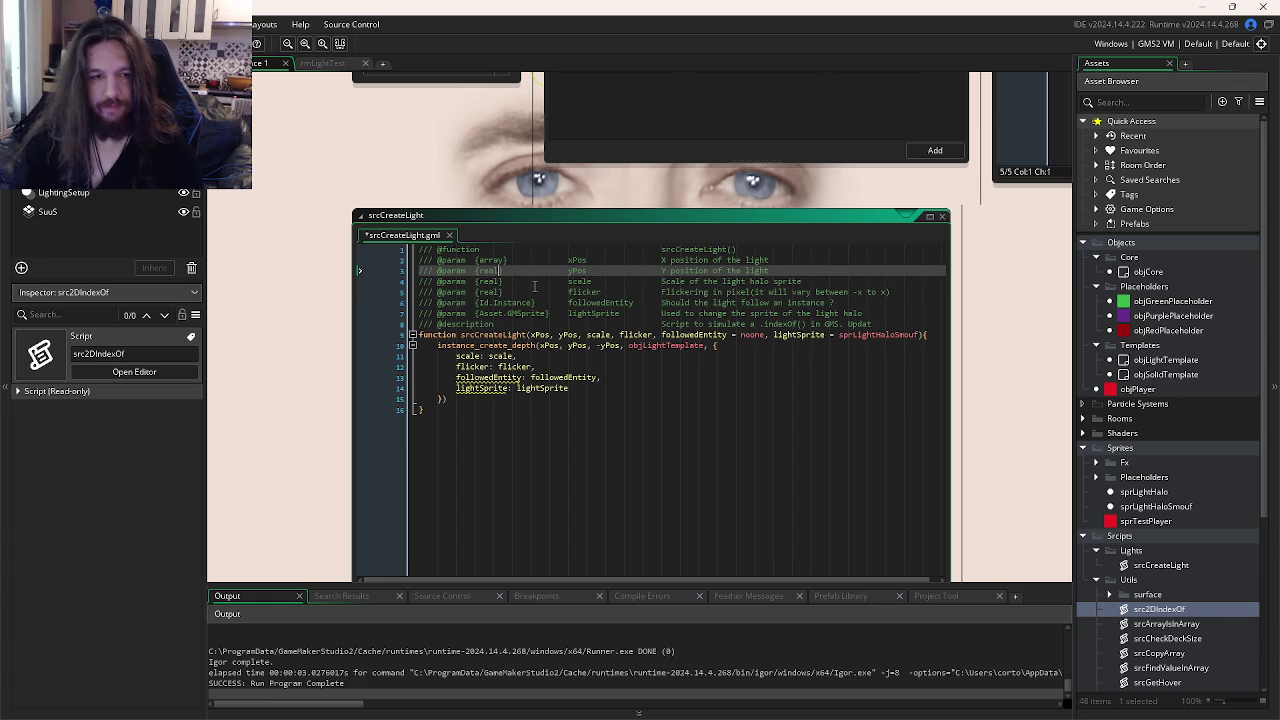
double_click(492, 260)
type("real")
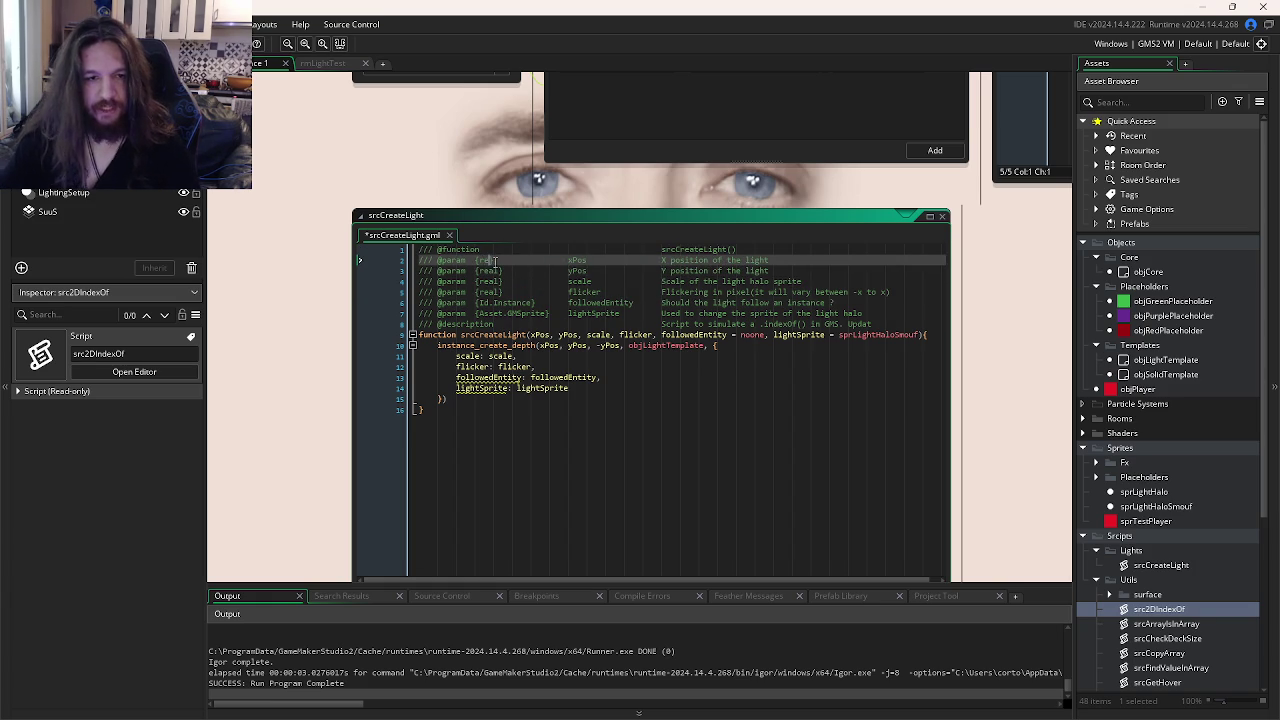
key("ctrl+s")
- Look over the rest of the srcCreateLight function body
left_click(643, 334)
left_click(625, 322)
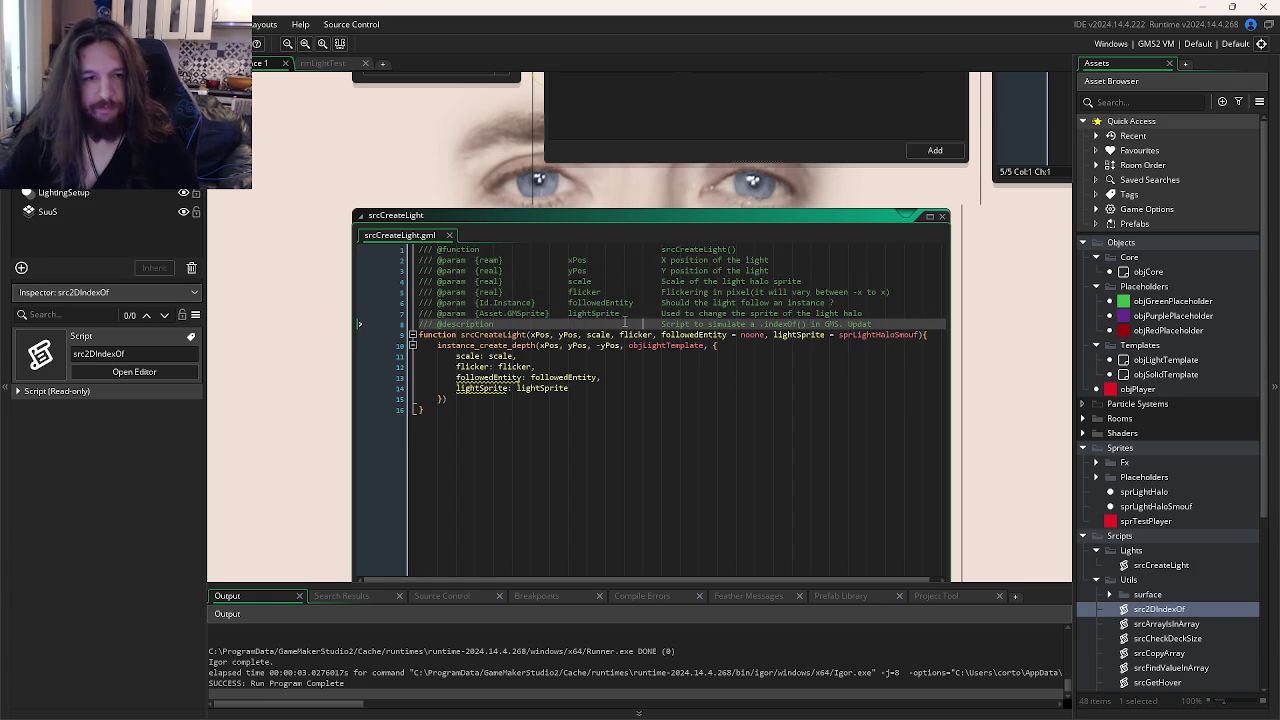
left_click(610, 389)
left_click(631, 366)
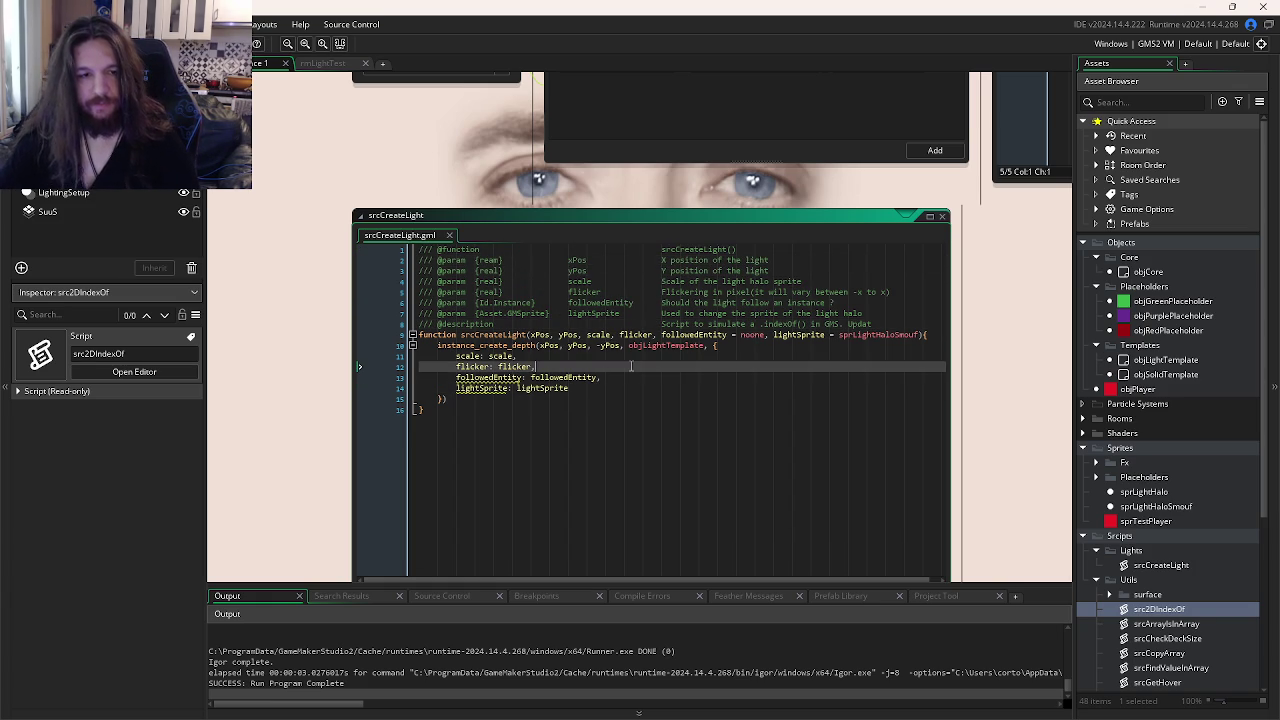
left_click(625, 415)
- Replace the old line-8 description with a draft about creating a new light and save
left_click_drag(662, 324, 988, 334)
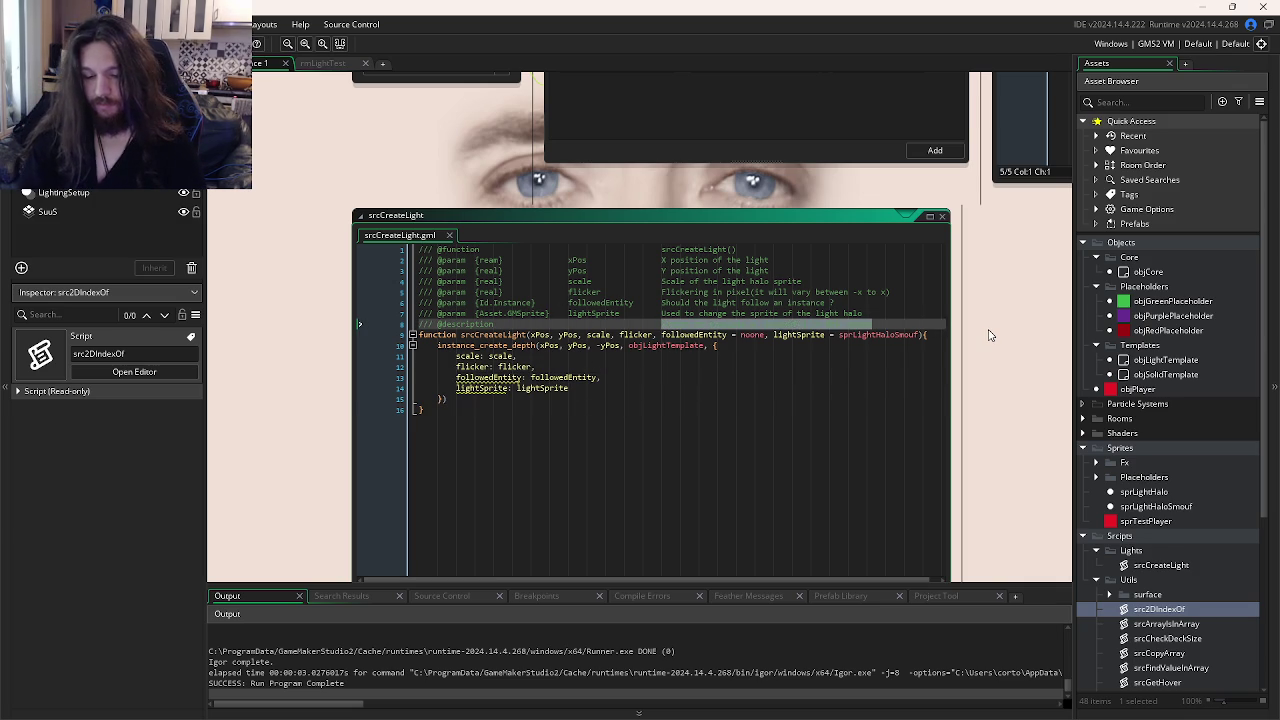
type("This script")
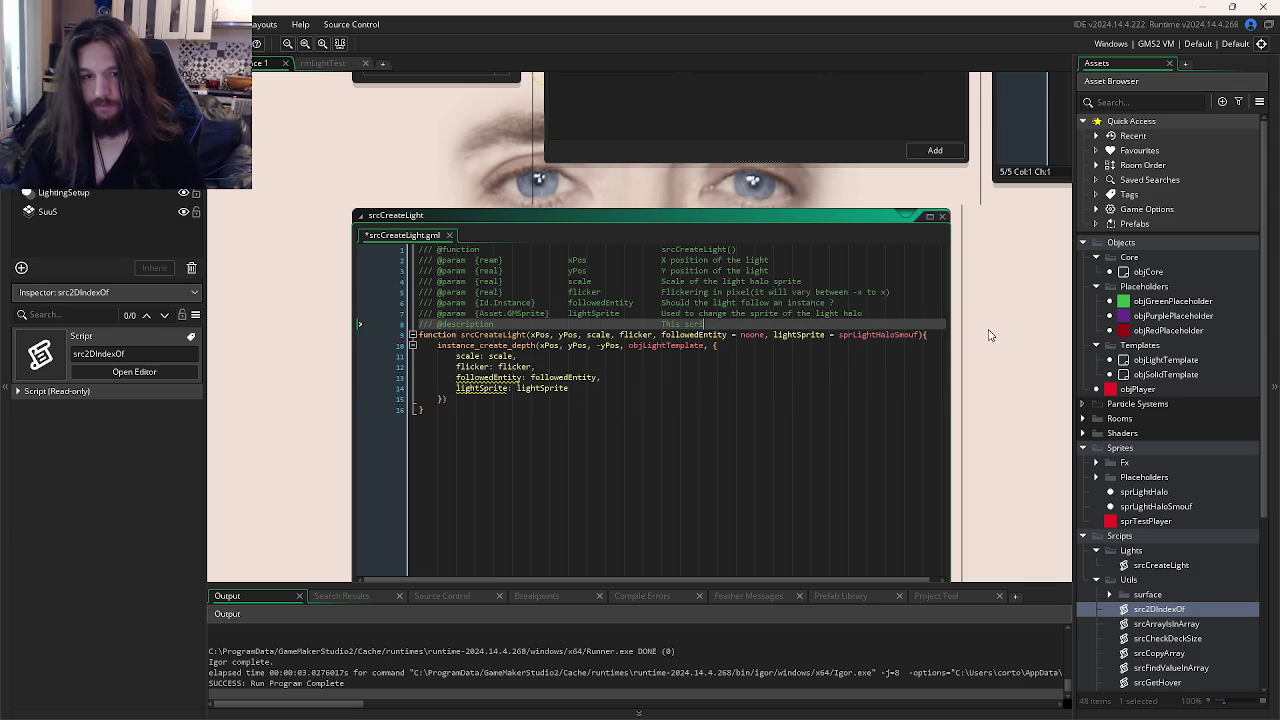
key("BackSpace")
key("BackSpace")
key("BackSpace")
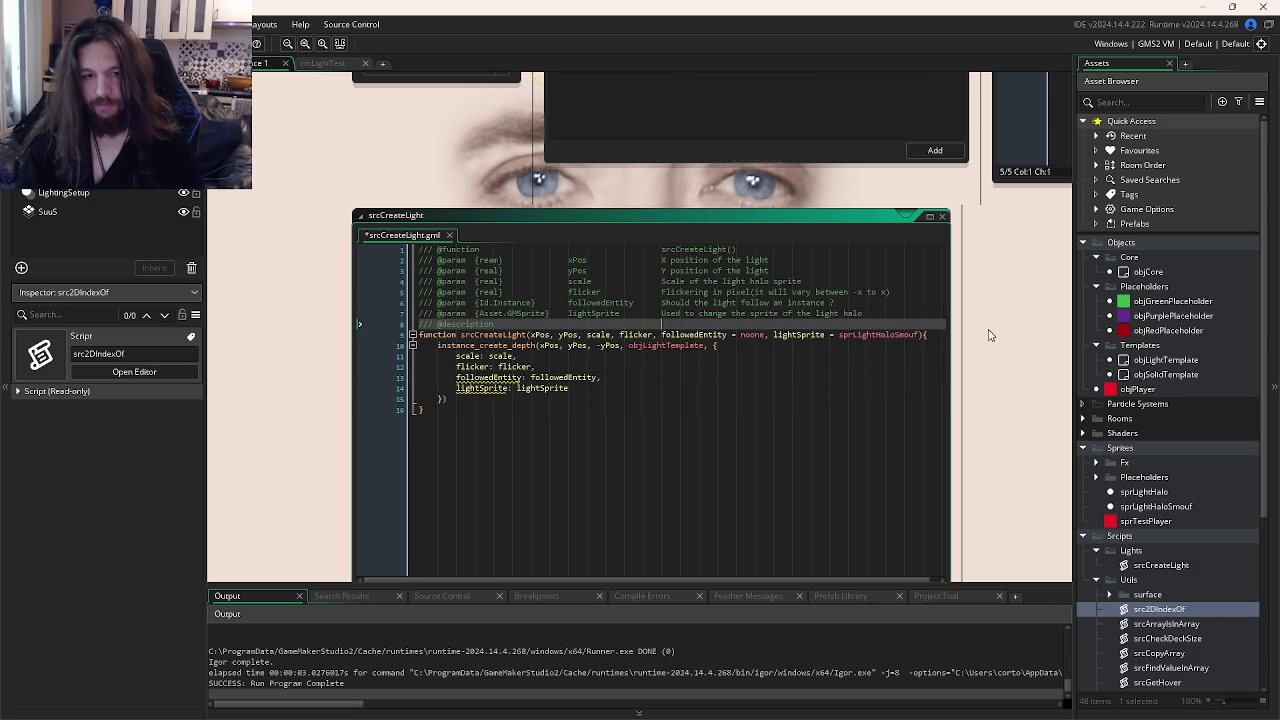
type("This will create a ne")
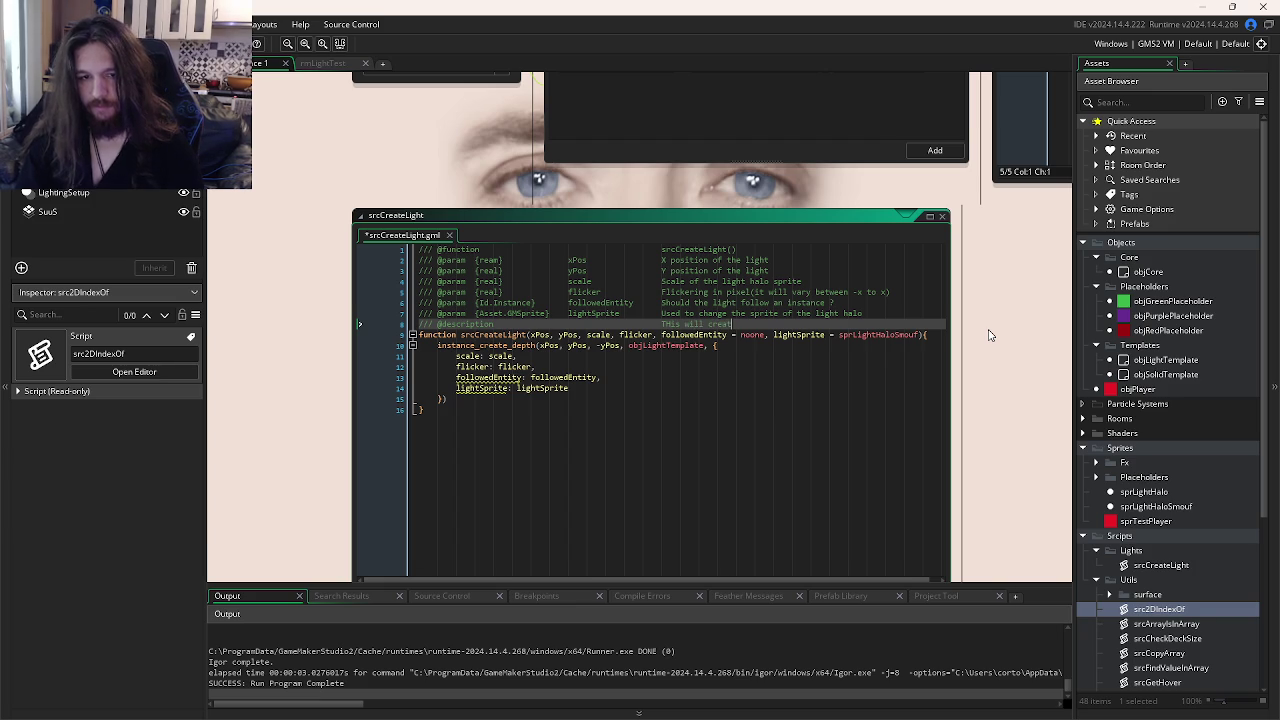
type("w light")
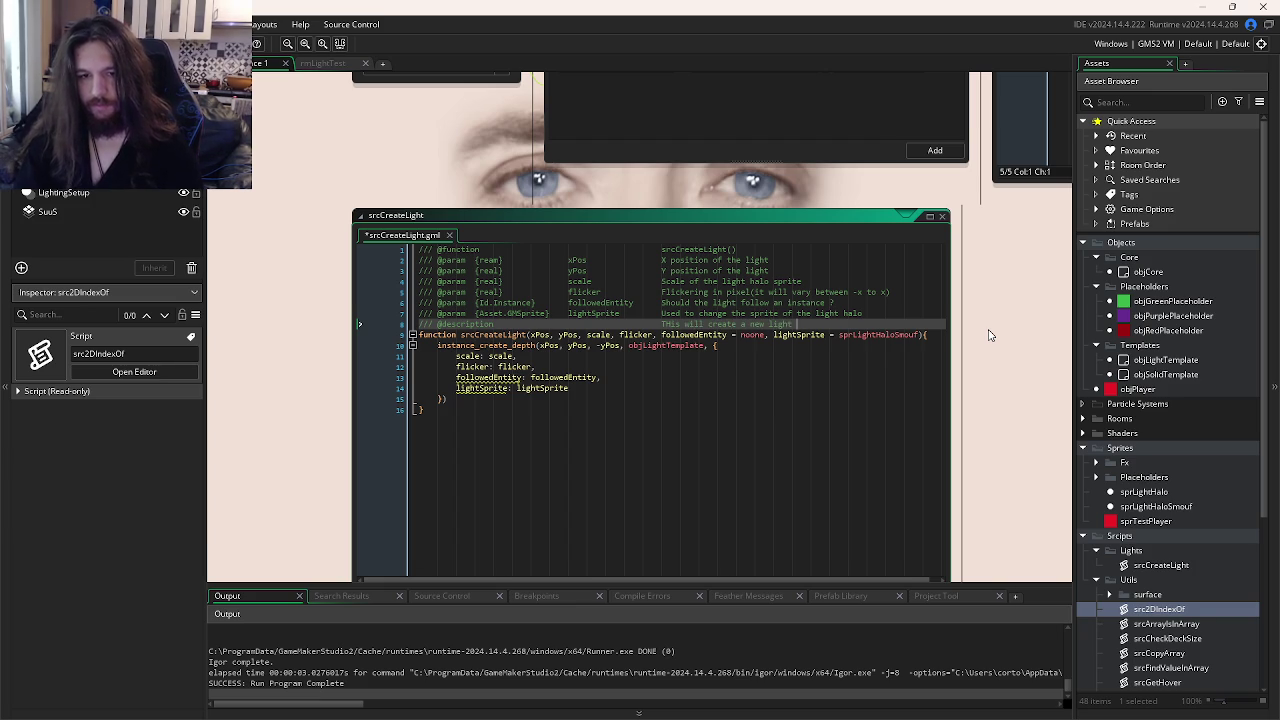
key("ctrl+s")
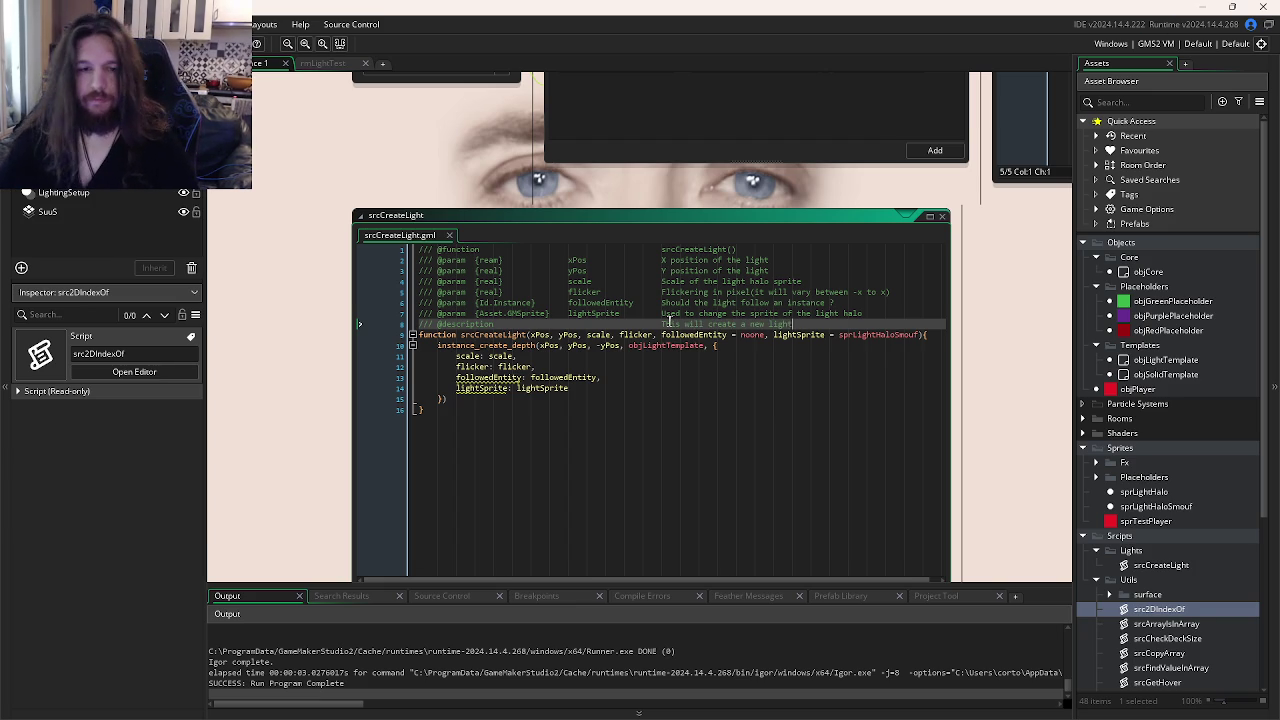
- Reword the description to 'Create a new light' and save the script
left_click_drag(737, 325, 661, 326)
type("Create")
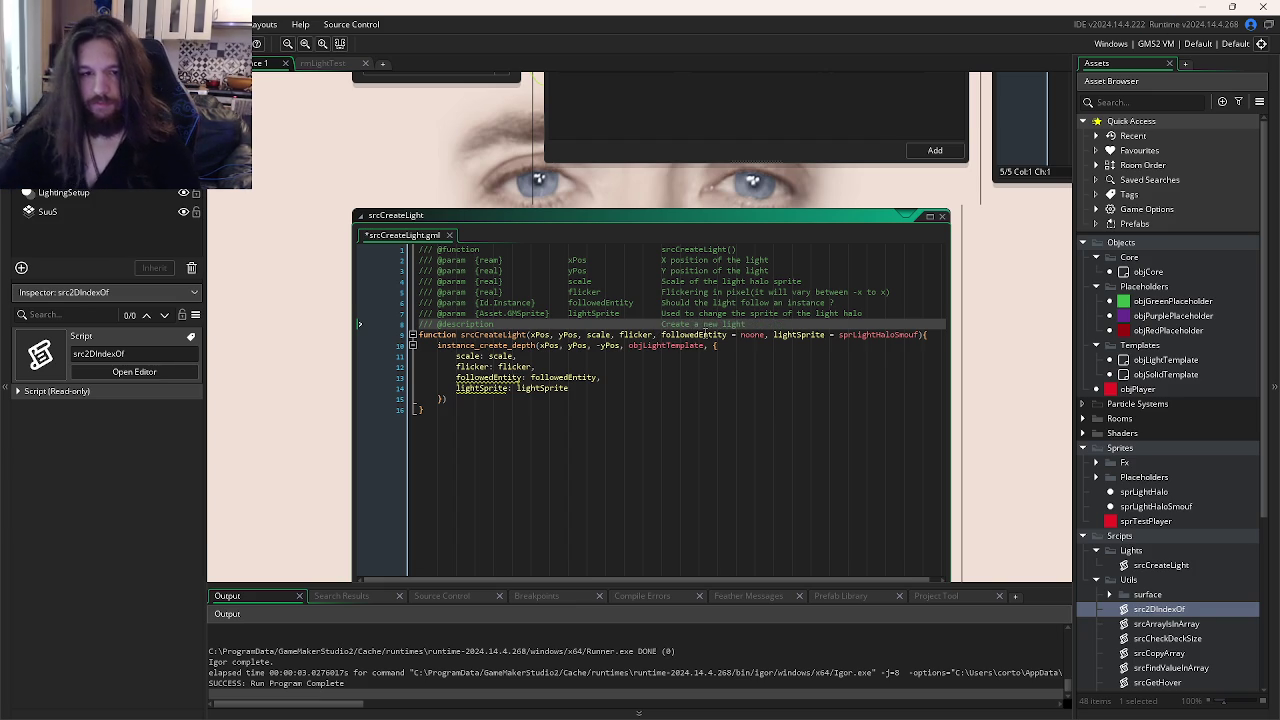
left_click(750, 325)
type("and assign")
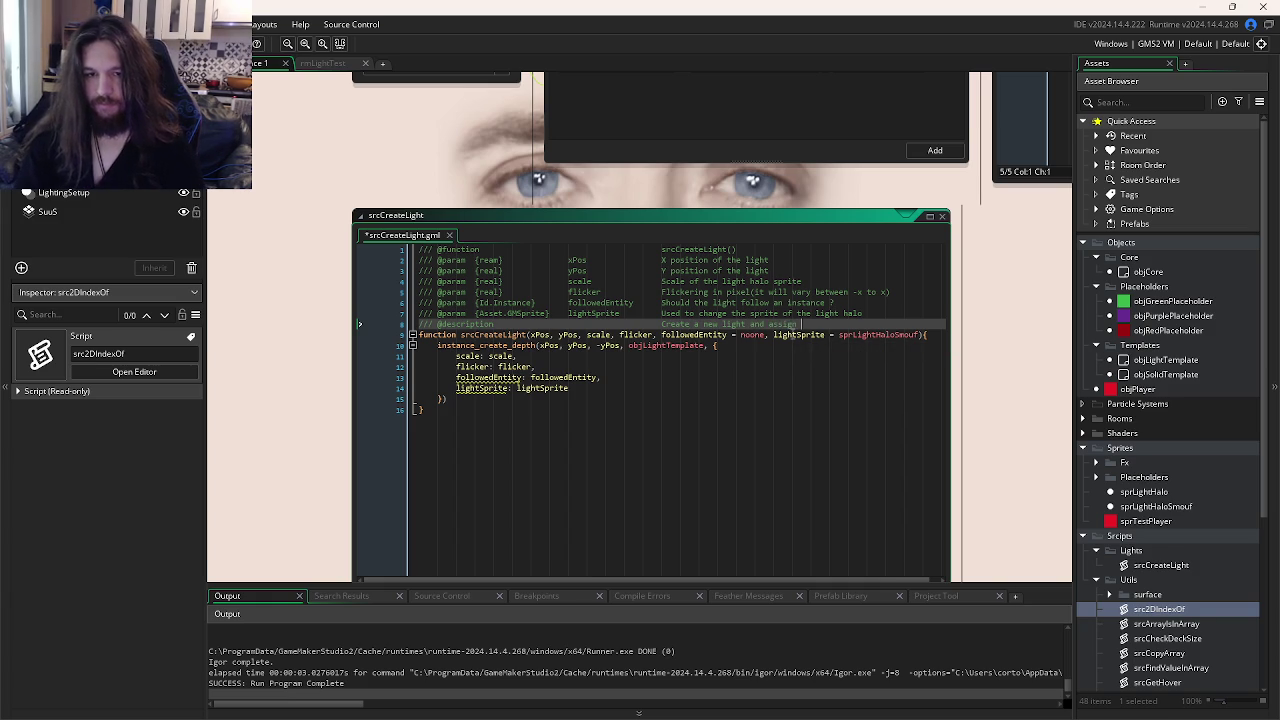
key("BackSpace")
key("BackSpace")
key("BackSpace")
key("ctrl+s")
- Switch over to GitKraken
left_click(768, 355)
key("ctrl+Tab")
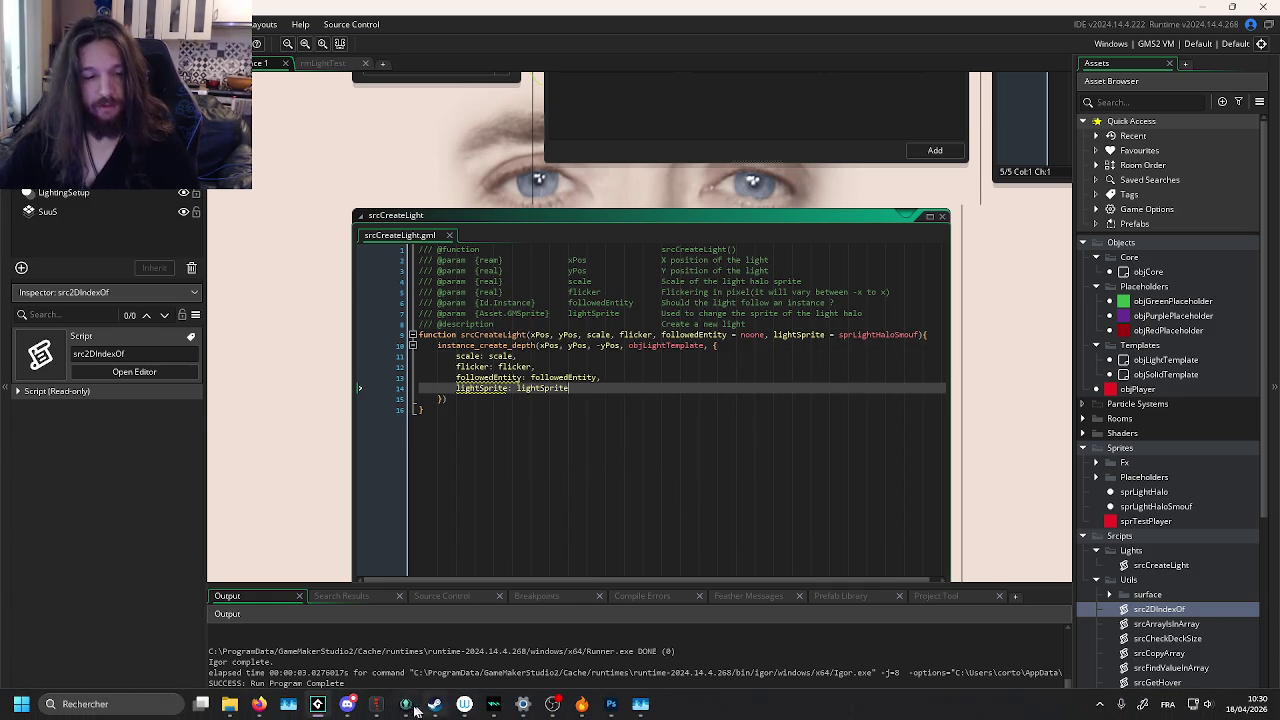
left_click(408, 706)
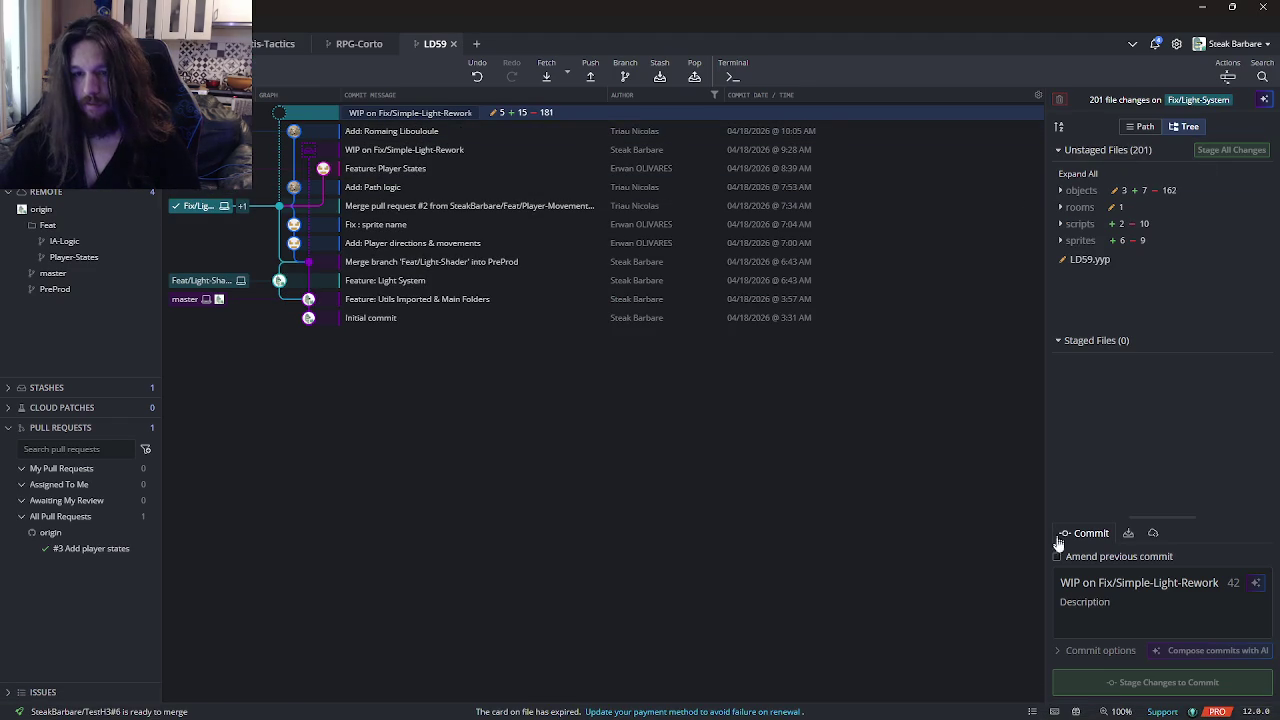
- Stage all changed files and commit them as 'Feature: Basic Light System'
key("ctrl+shift+s")
triple_click(1112, 579)
type("Feature: ")
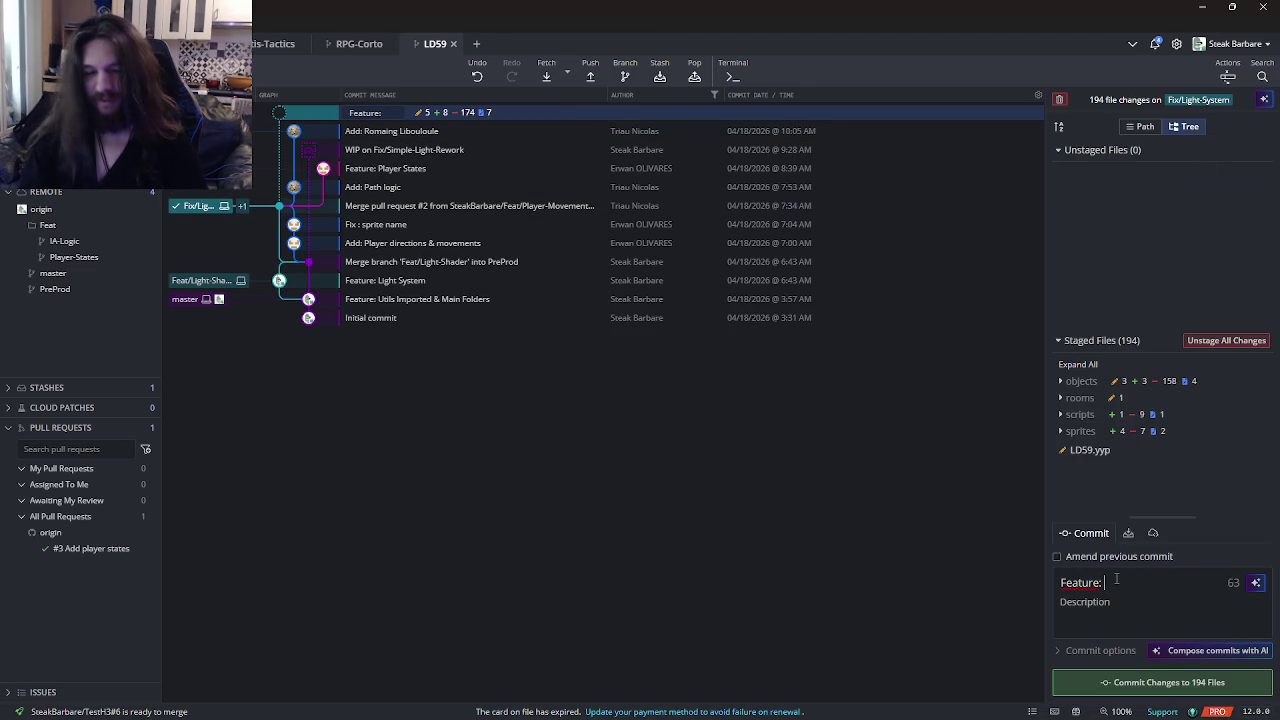
type("Basic Li")
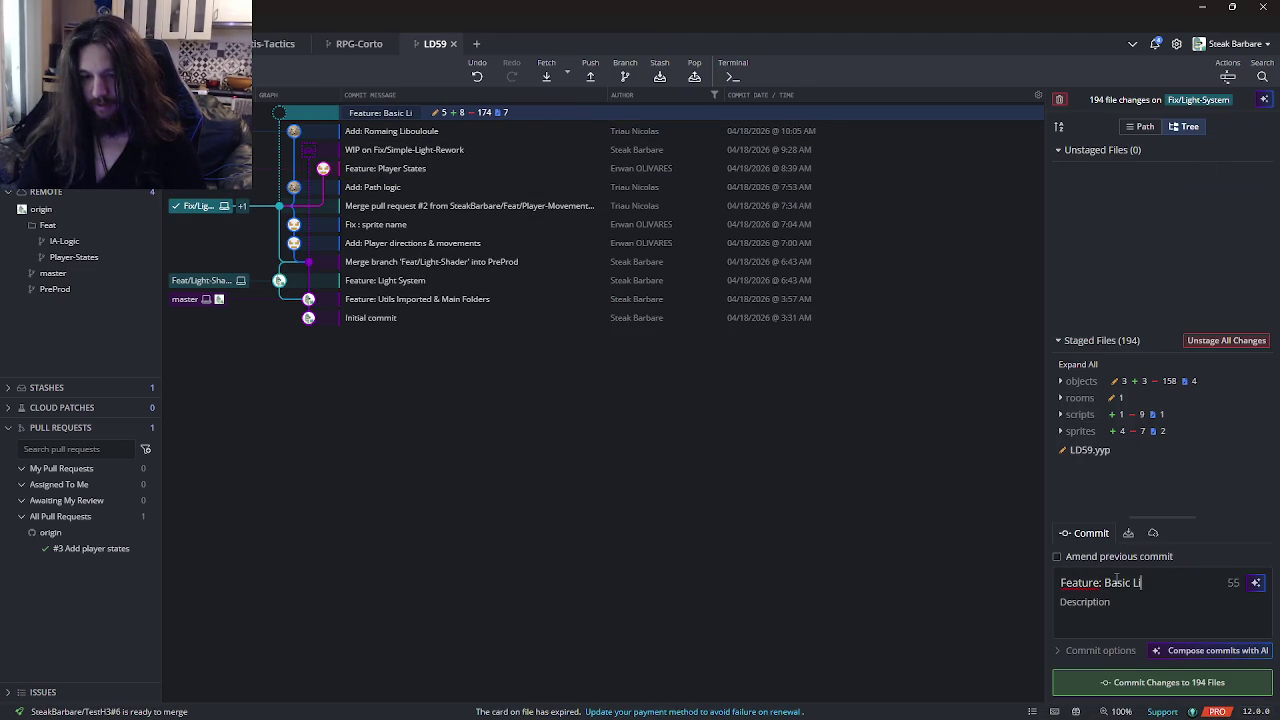
type("ght System")
left_click(1168, 682)
- Push the Fix/Light-System branch to origin and return to GameMaker
left_click(590, 76)
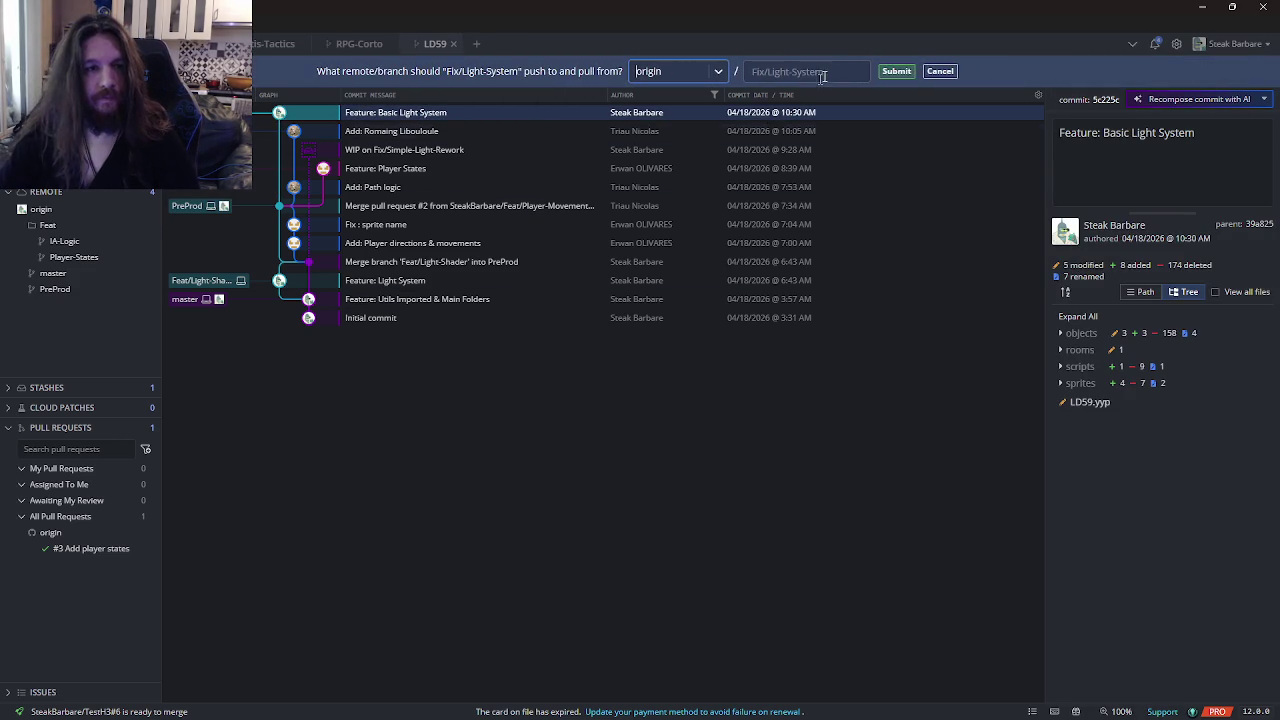
left_click(896, 72)
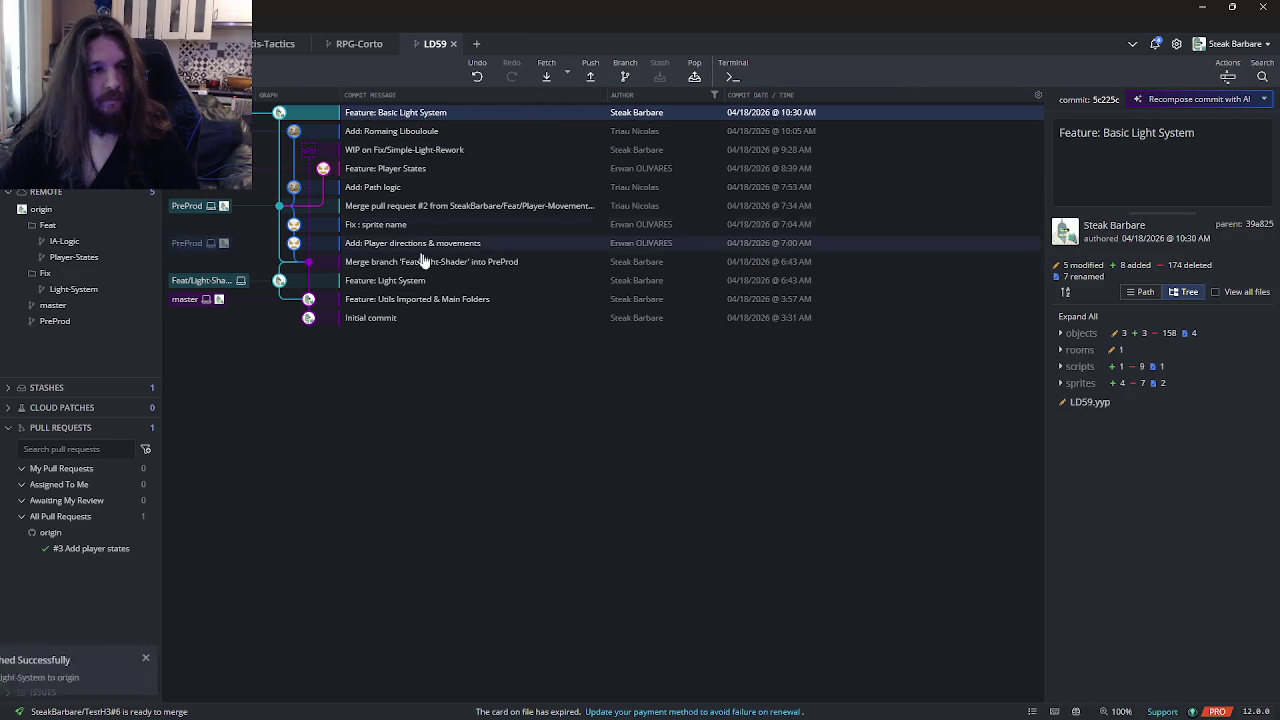
key("alt+Tab")
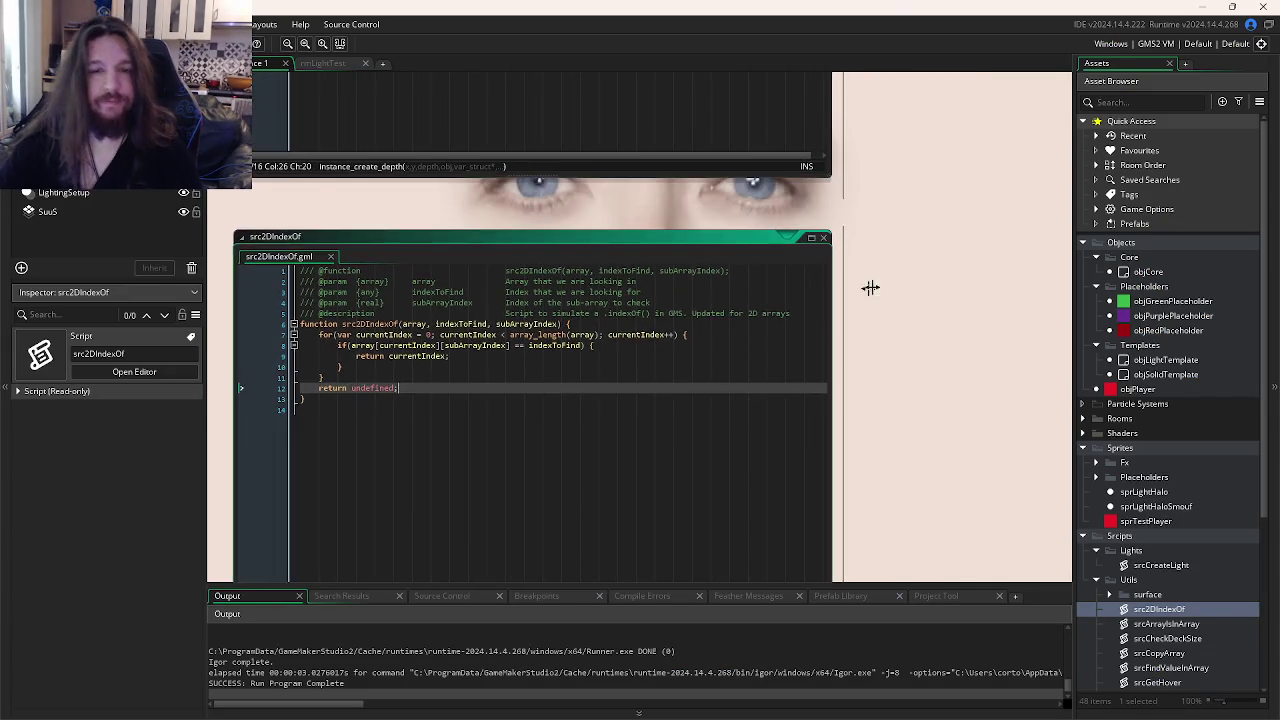
- Replace sprLightHaloSmouf in the Draw End call with lightSprite copied from objLightTemplate
key("ctrl+Tab")
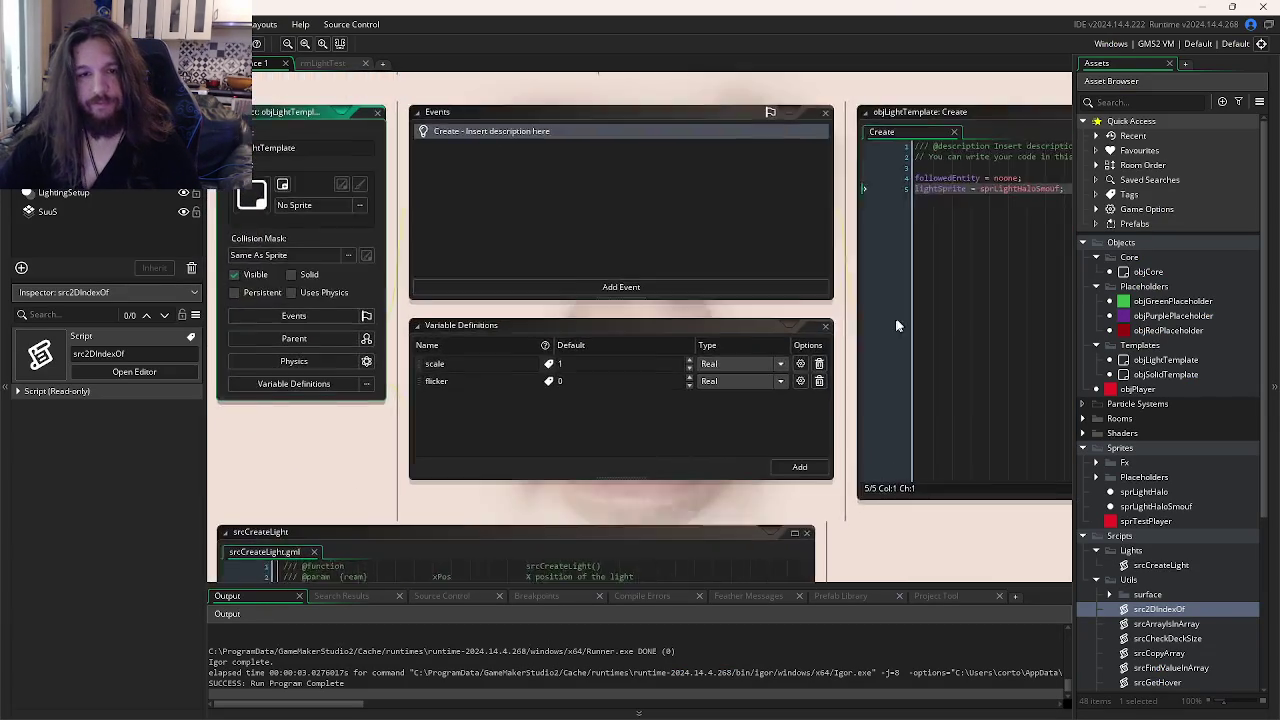
left_click(745, 332)
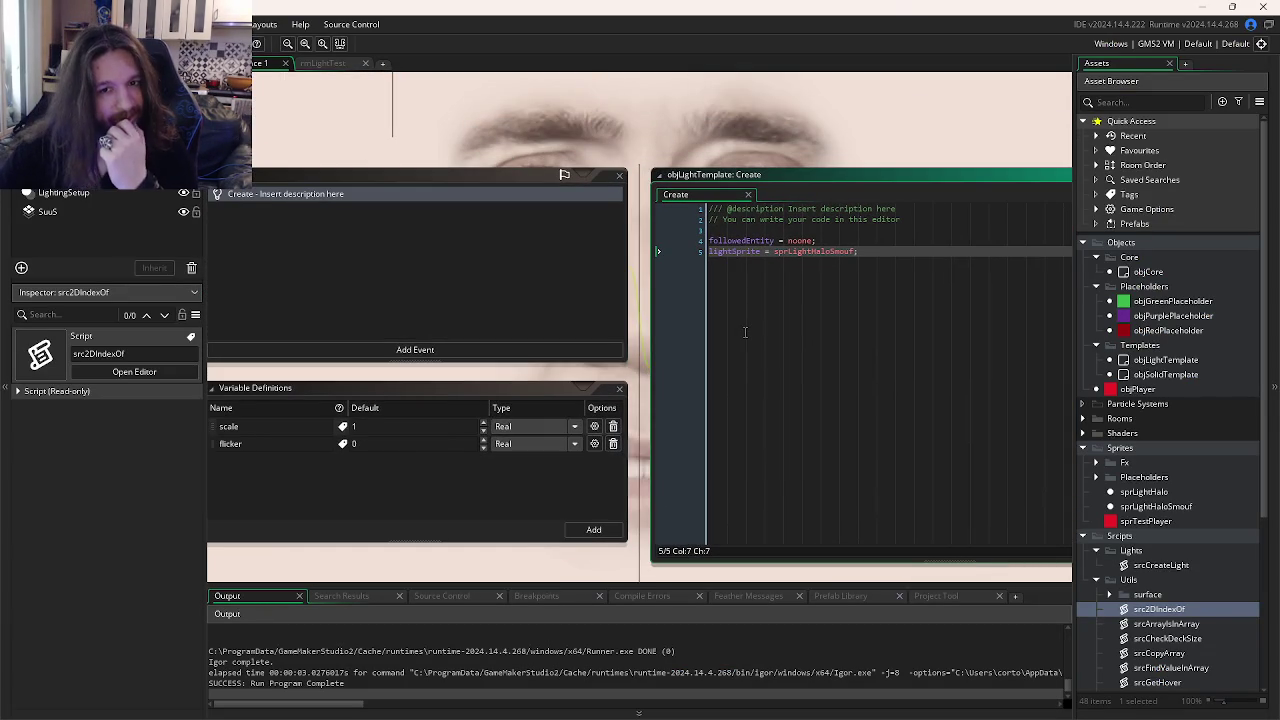
key("ctrl+Tab")
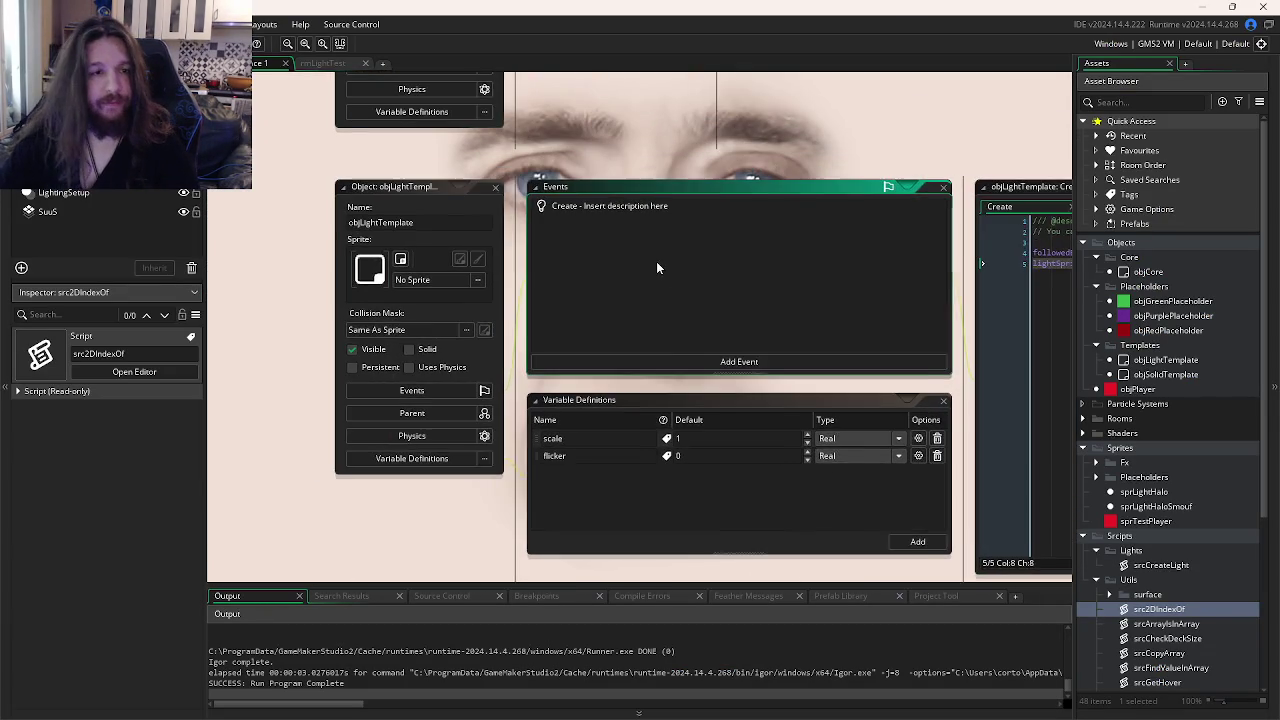
key("ctrl+Tab")
key("ctrl+Tab")
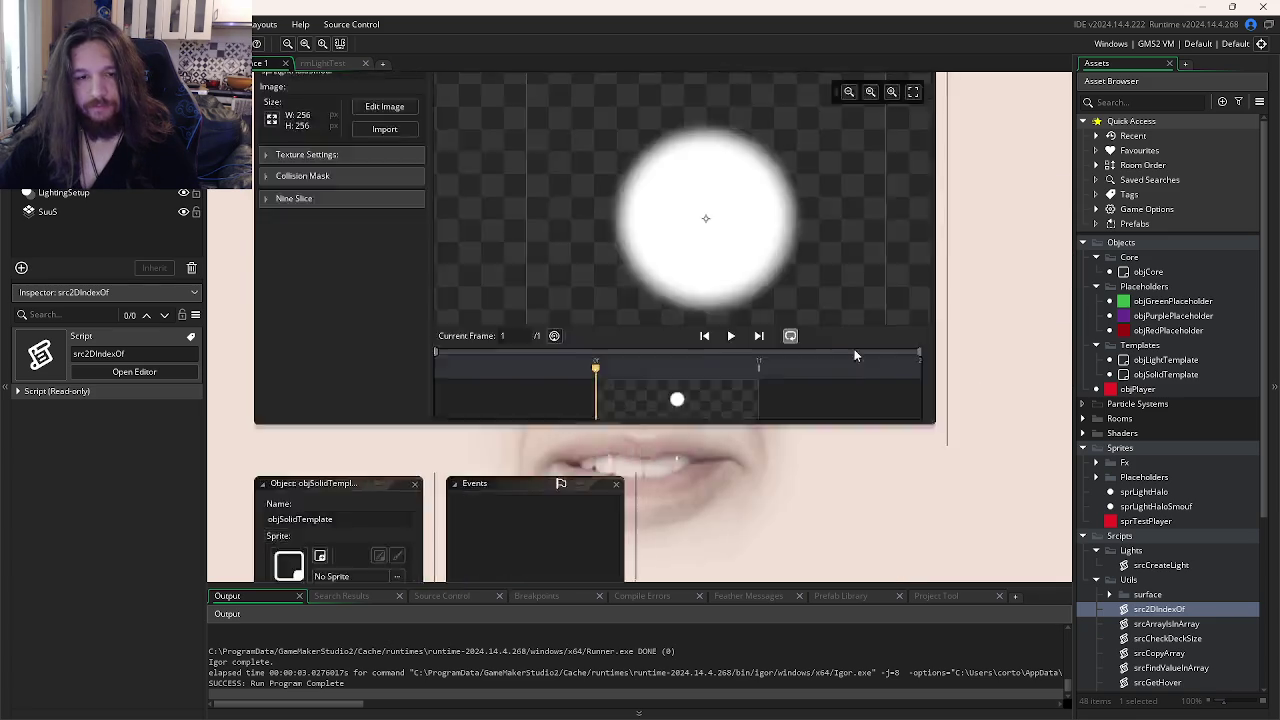
key("ctrl+Tab")
left_click(687, 416)
left_click(708, 393)
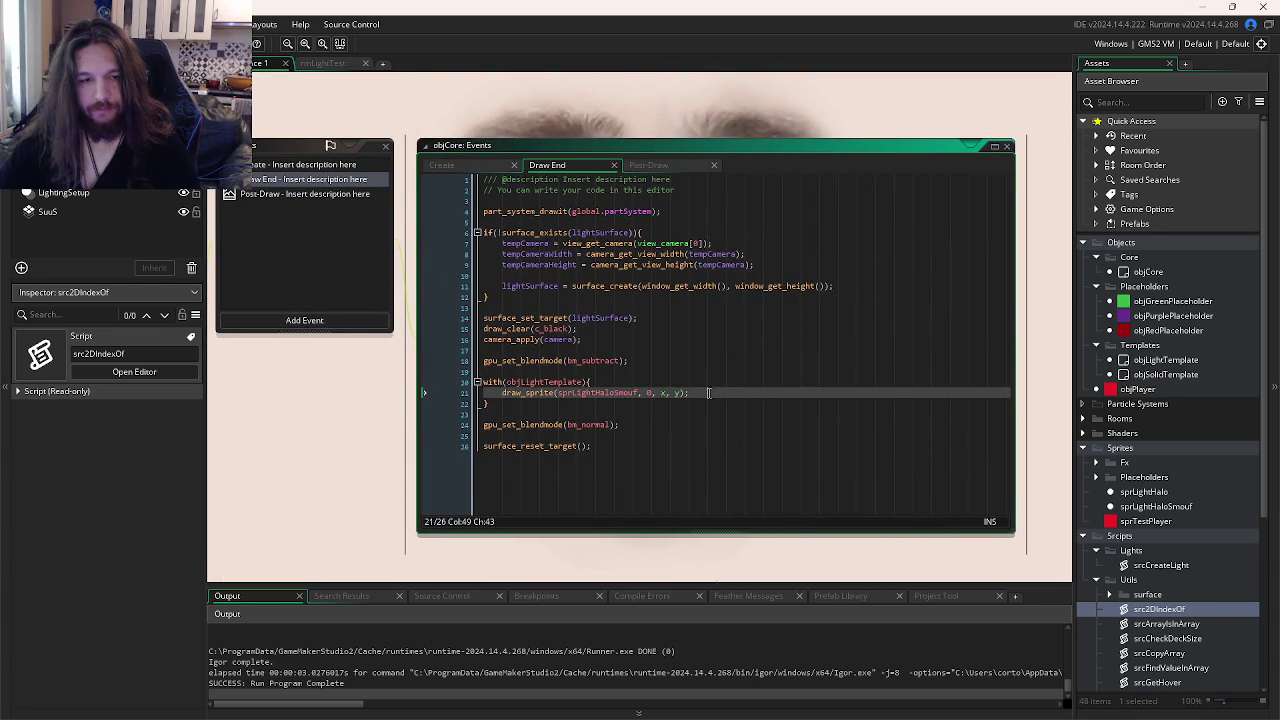
double_click(636, 393)
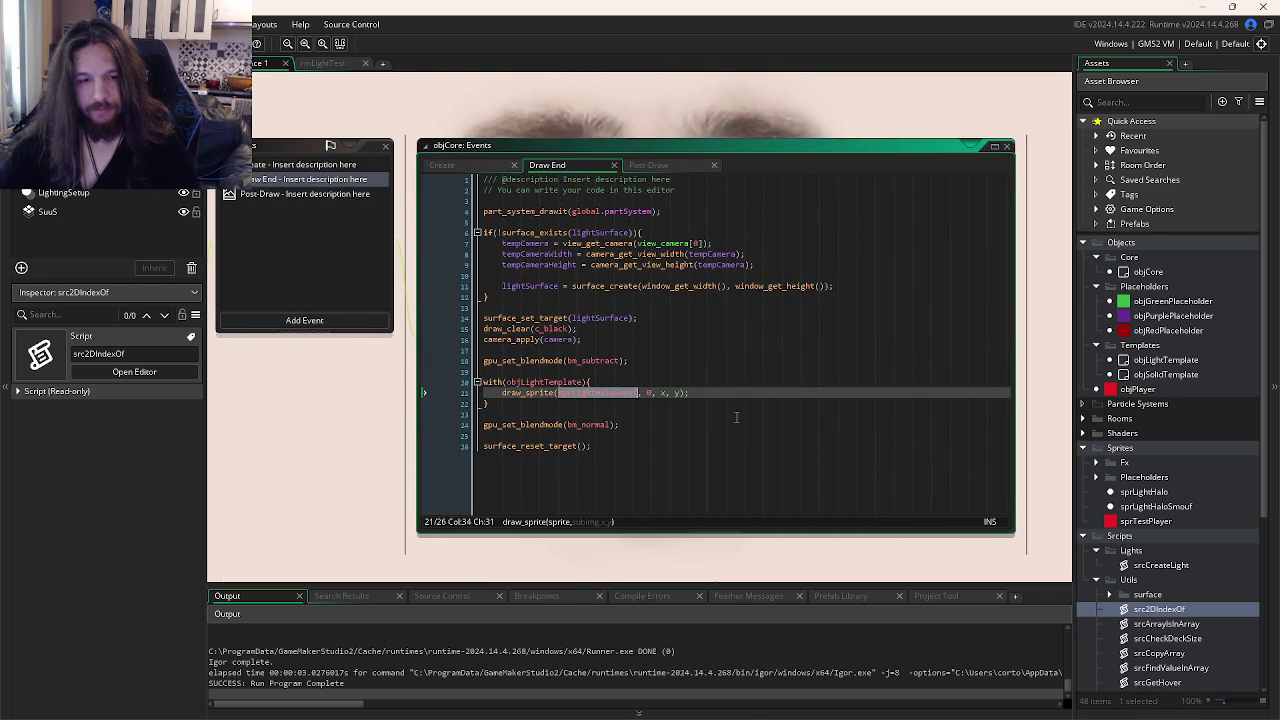
key("ctrl+Tab")
double_click(686, 250)
key("ctrl+c")
key("ctrl+Tab")
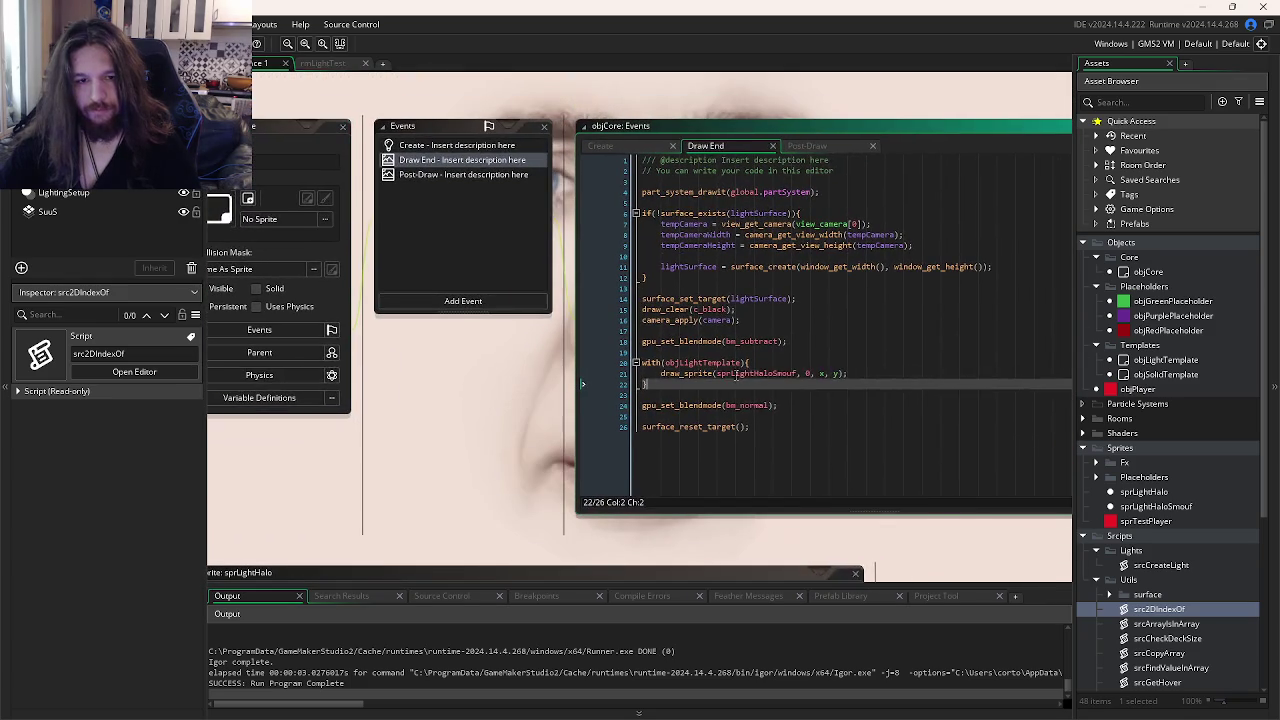
key("ctrl+v")
- Change the call to draw_sprite_ext with scale, scale, 0, c_white, 1 and save
left_click(852, 376)
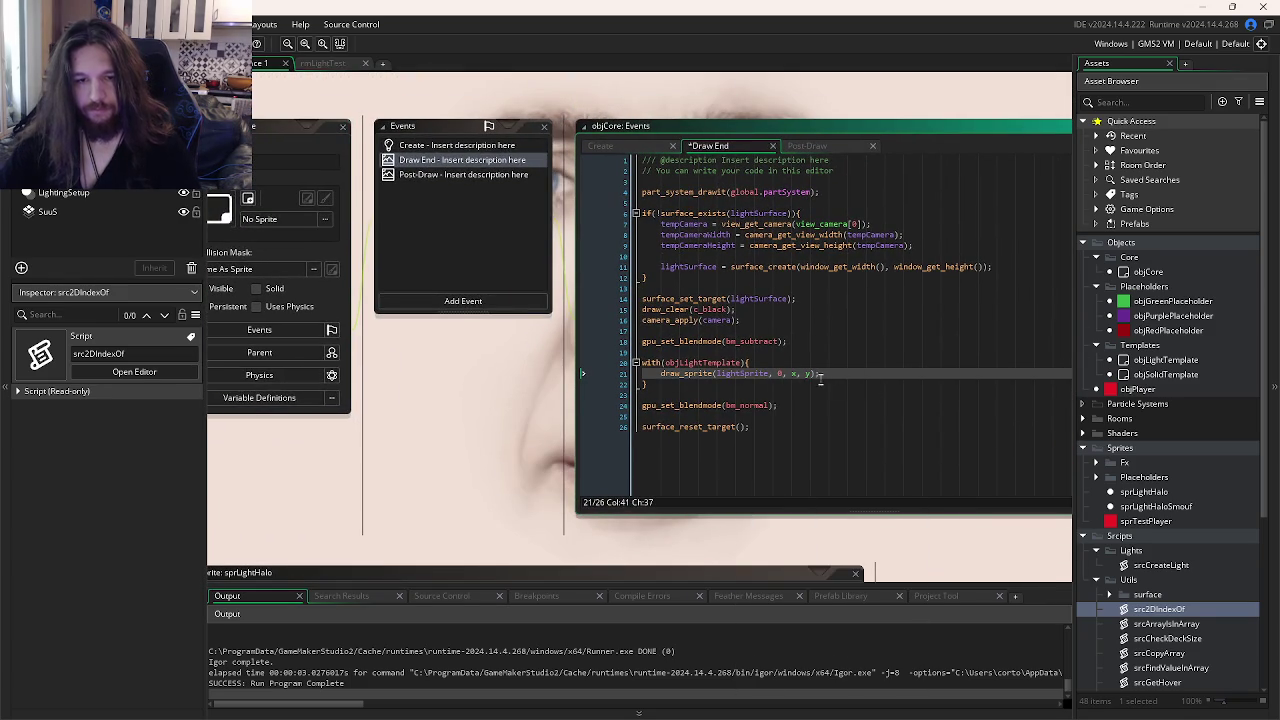
left_click(779, 374)
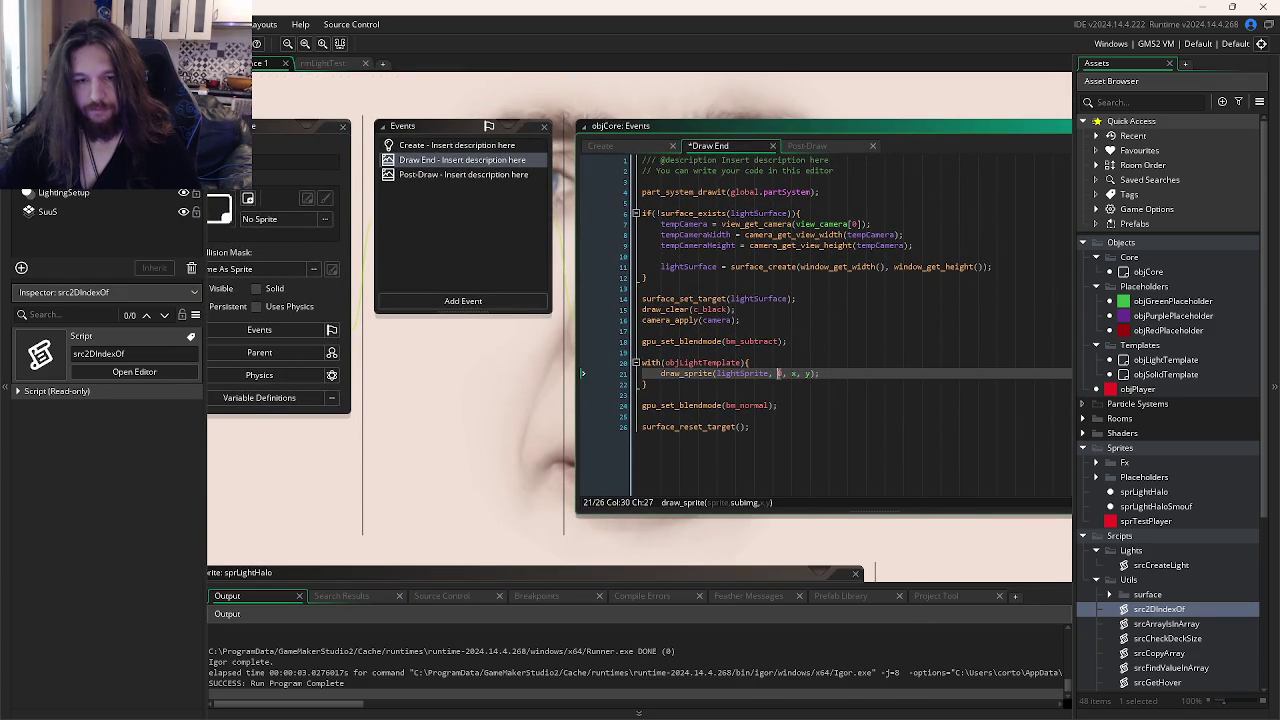
left_click(811, 373)
left_click_drag(851, 378, 727, 370)
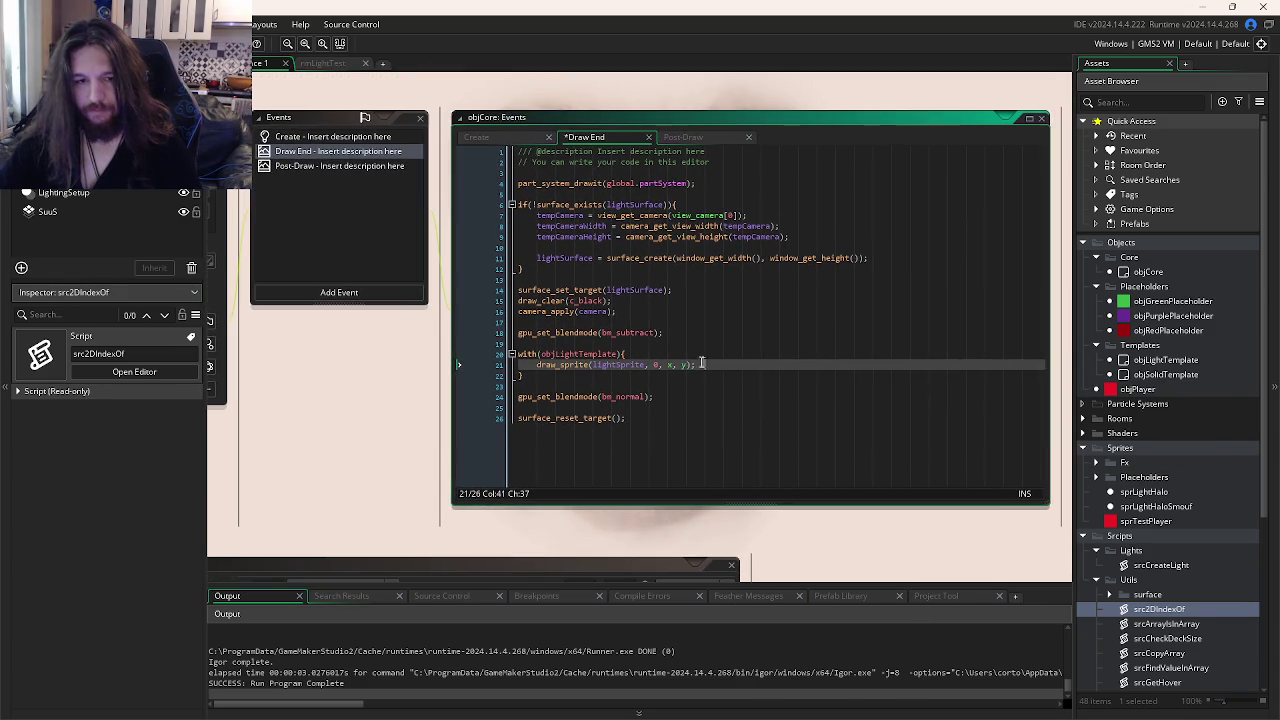
type(",")
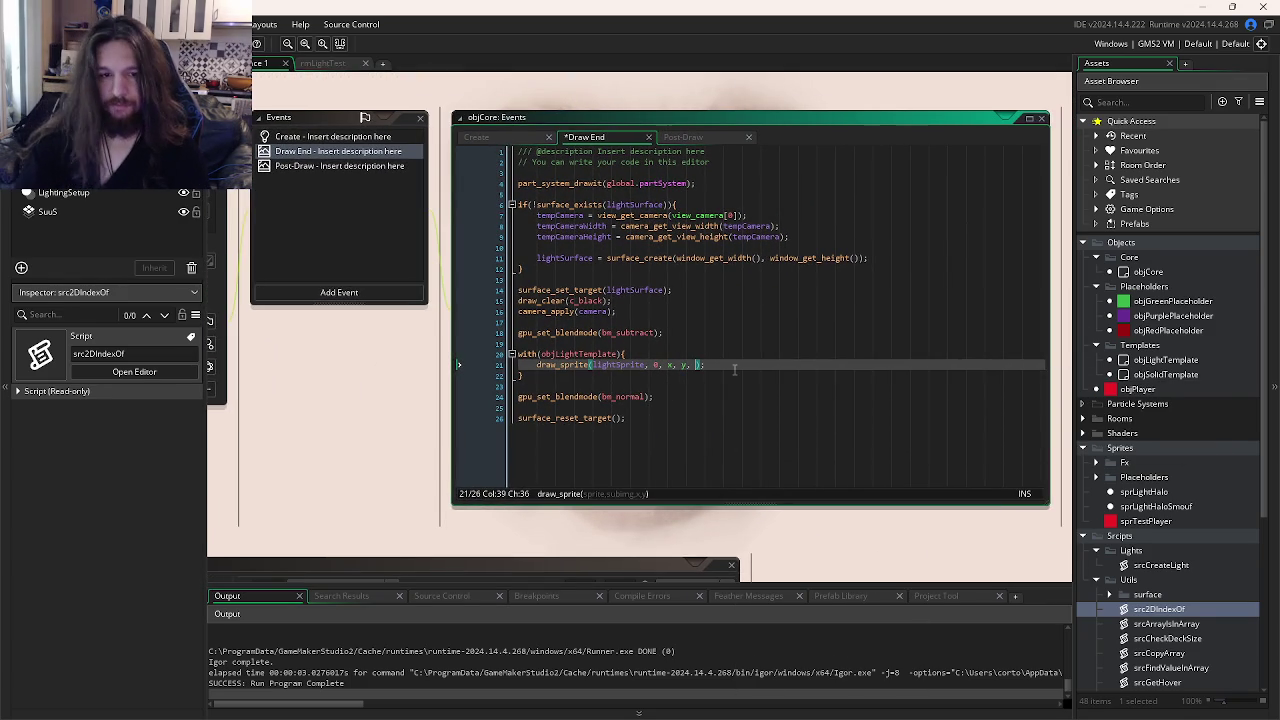
left_click(589, 365)
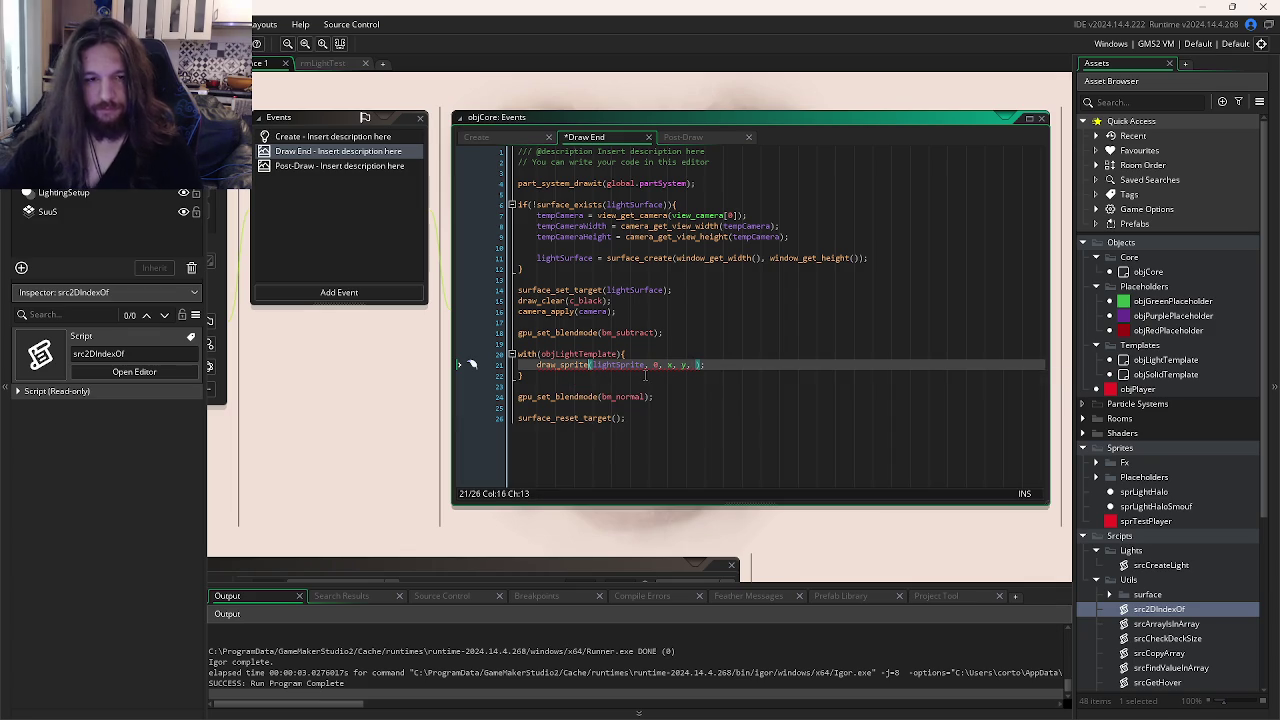
type("_ext")
left_click(714, 365)
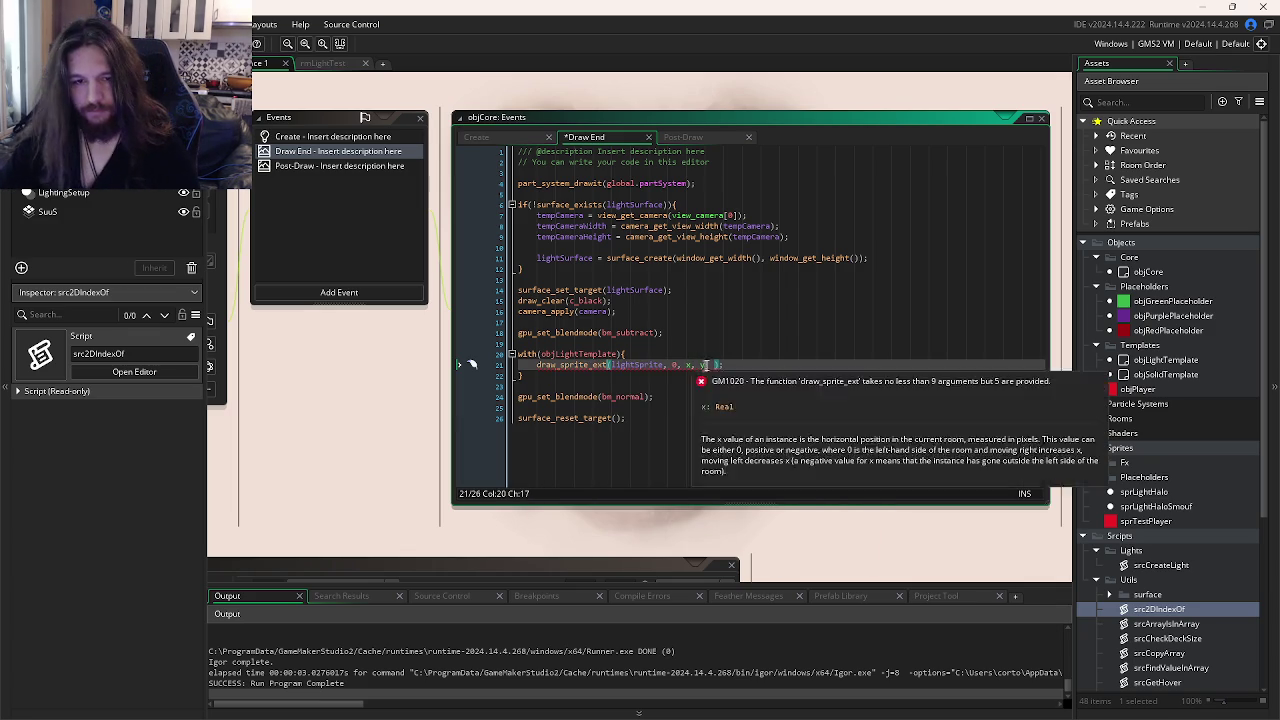
type("scaken")
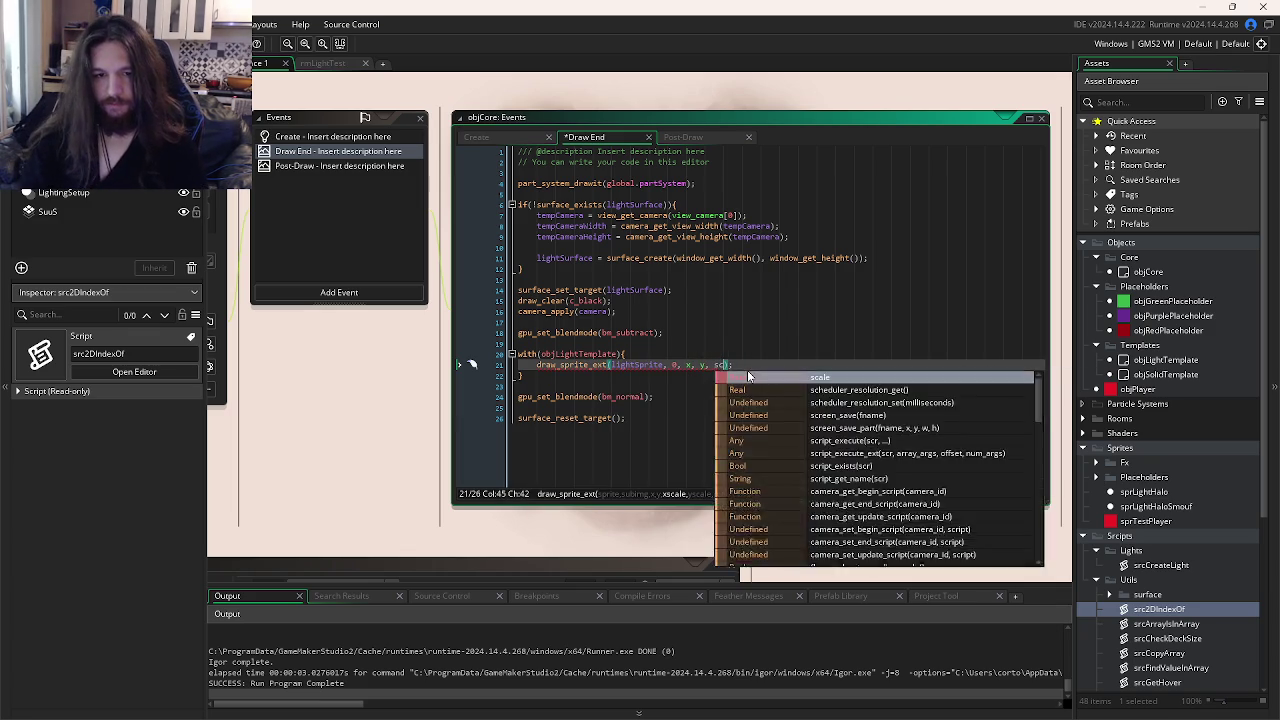
key("BackSpace")
key("BackSpace")
type("le, scal")
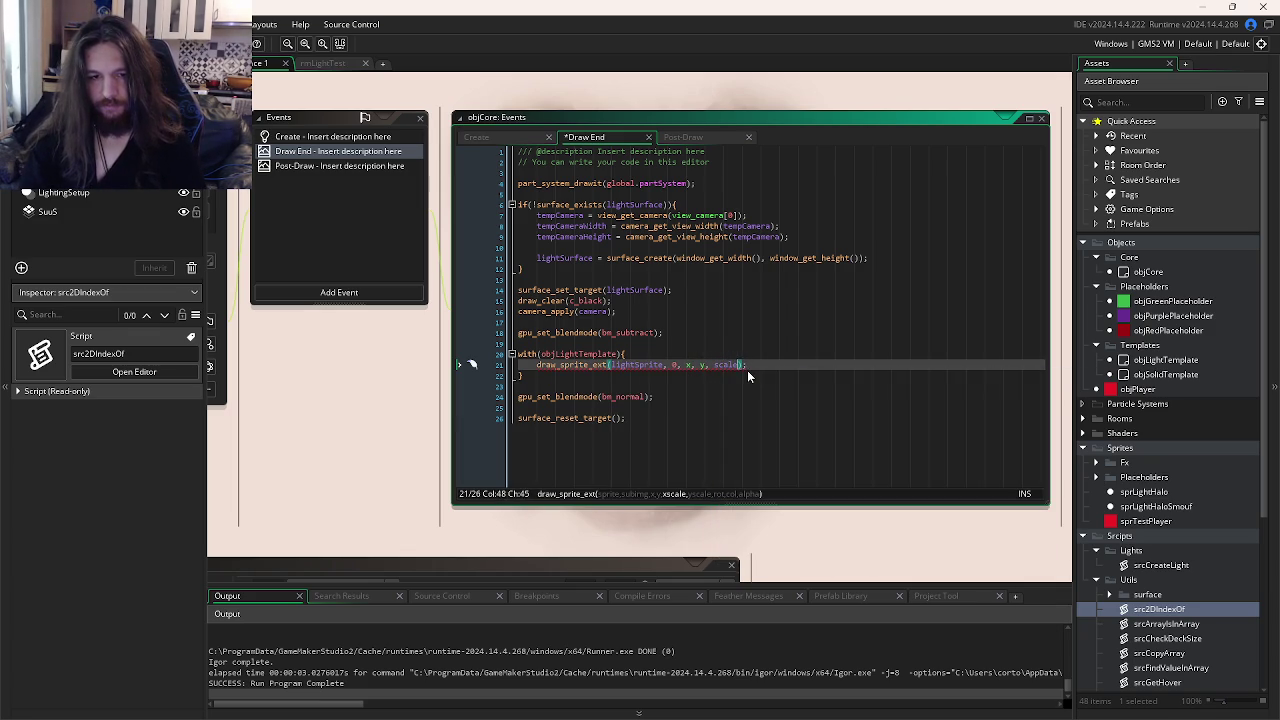
type("e, 0,")
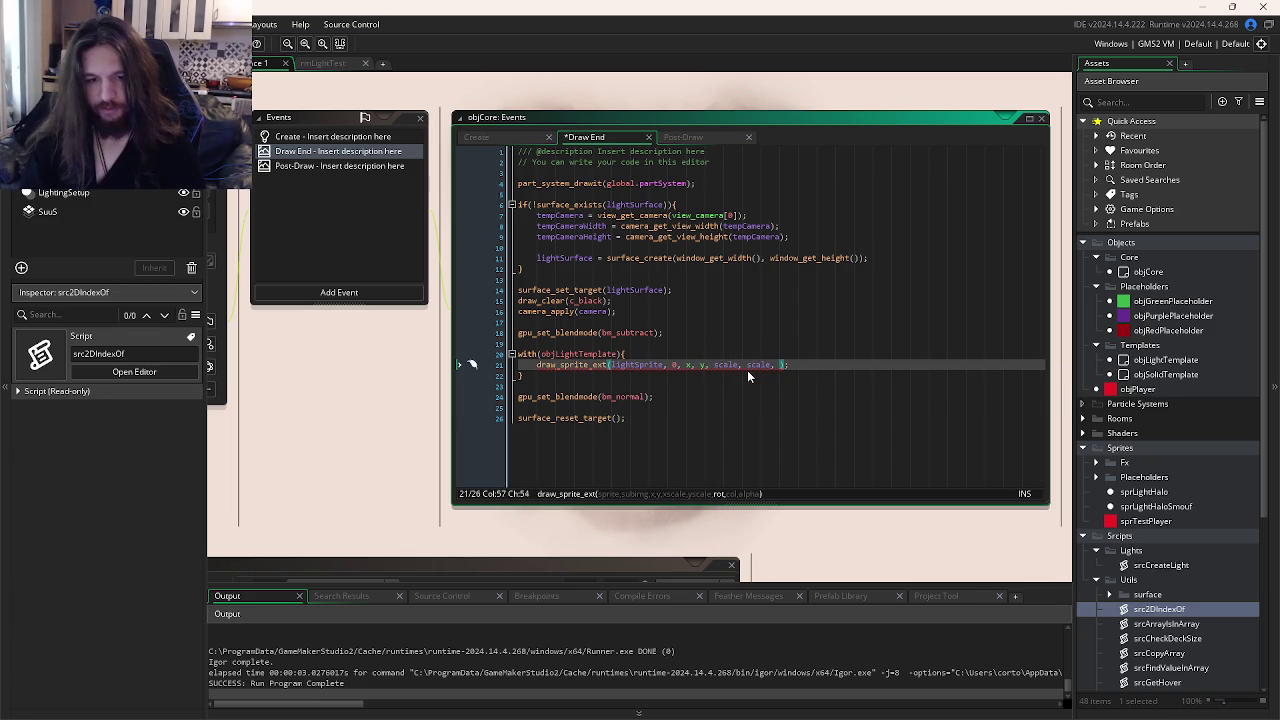
type(" c_white")
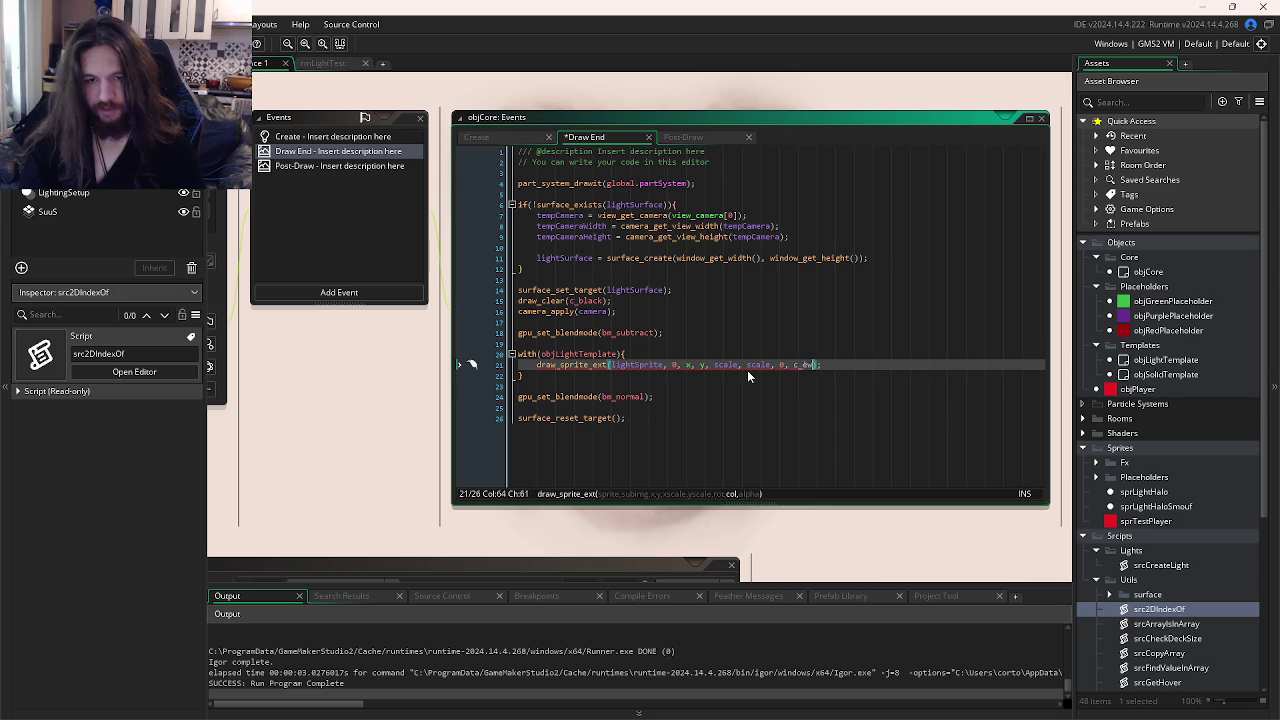
type(", 1")
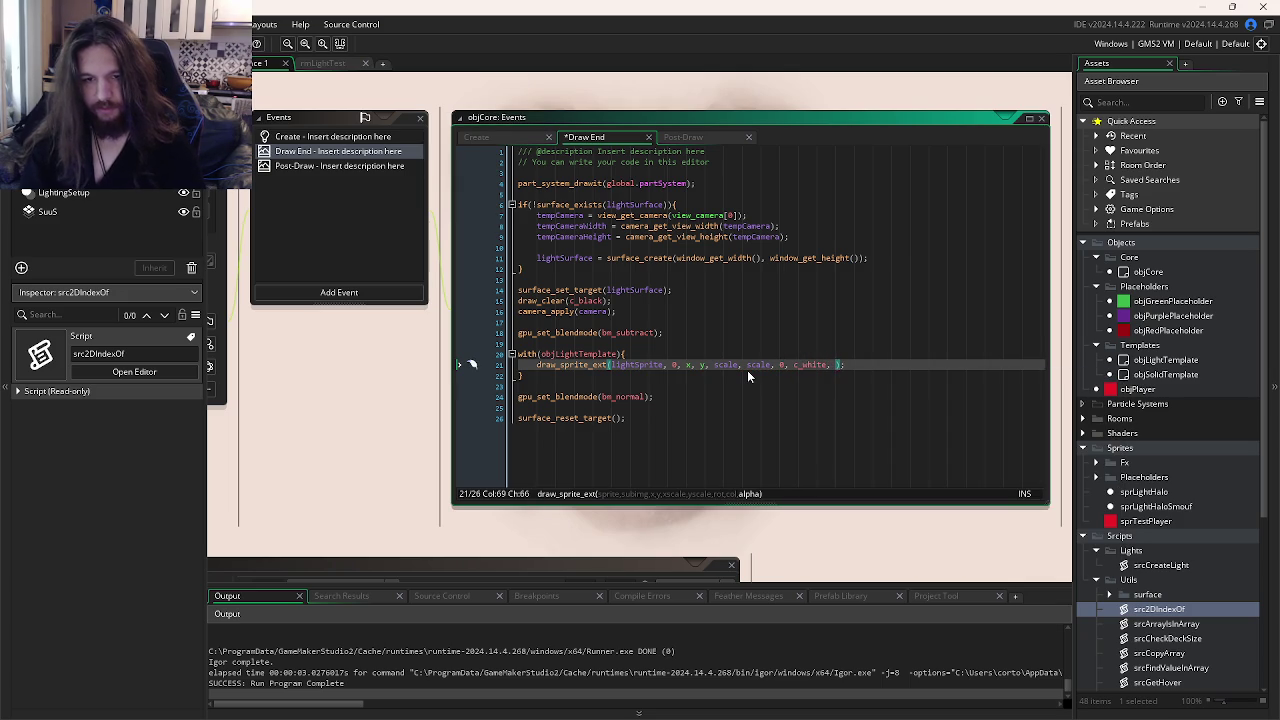
key("ctrl+s")
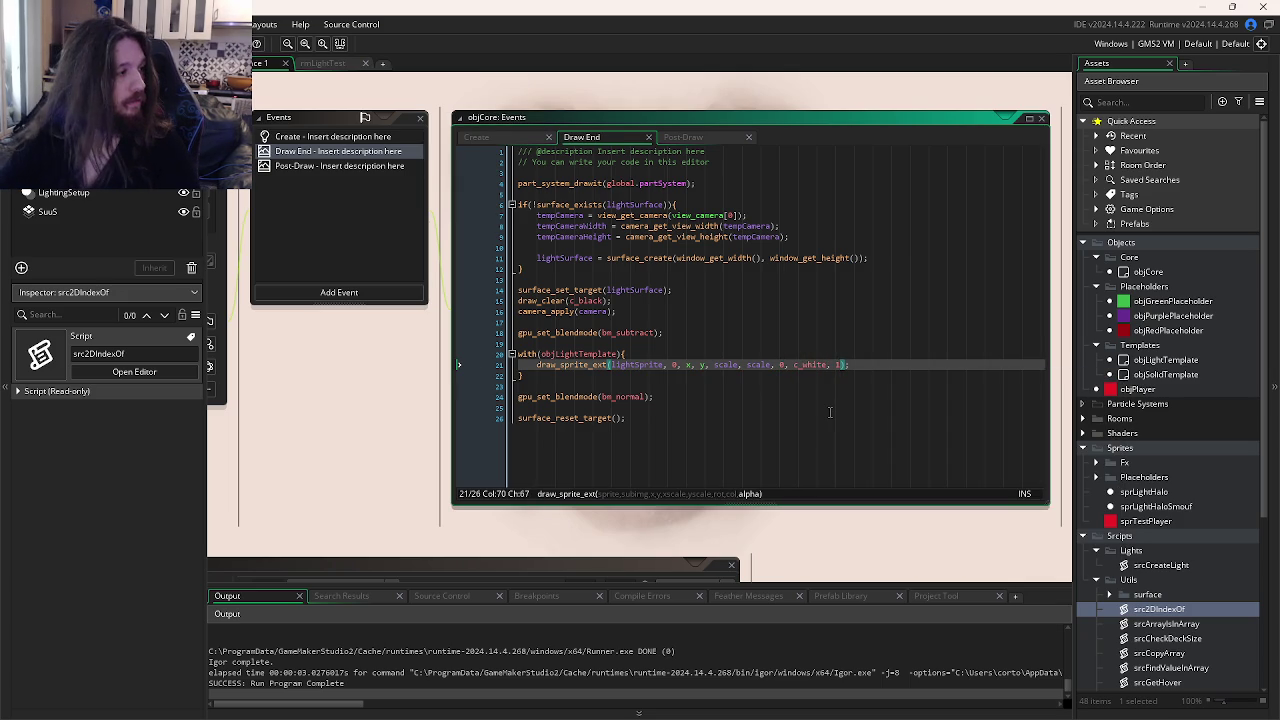
- Check the 2D lighting tutorial video, then come back to the Draw End code
left_click(881, 365)
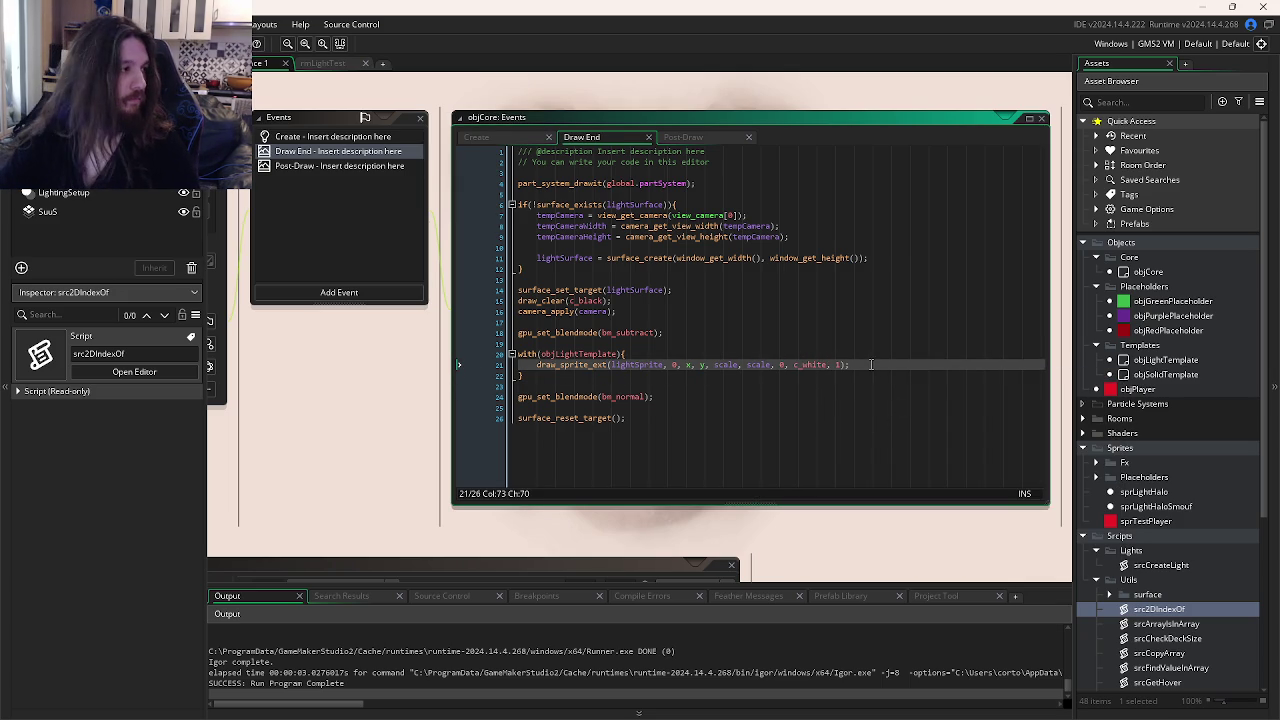
mouse_move(700, 716)
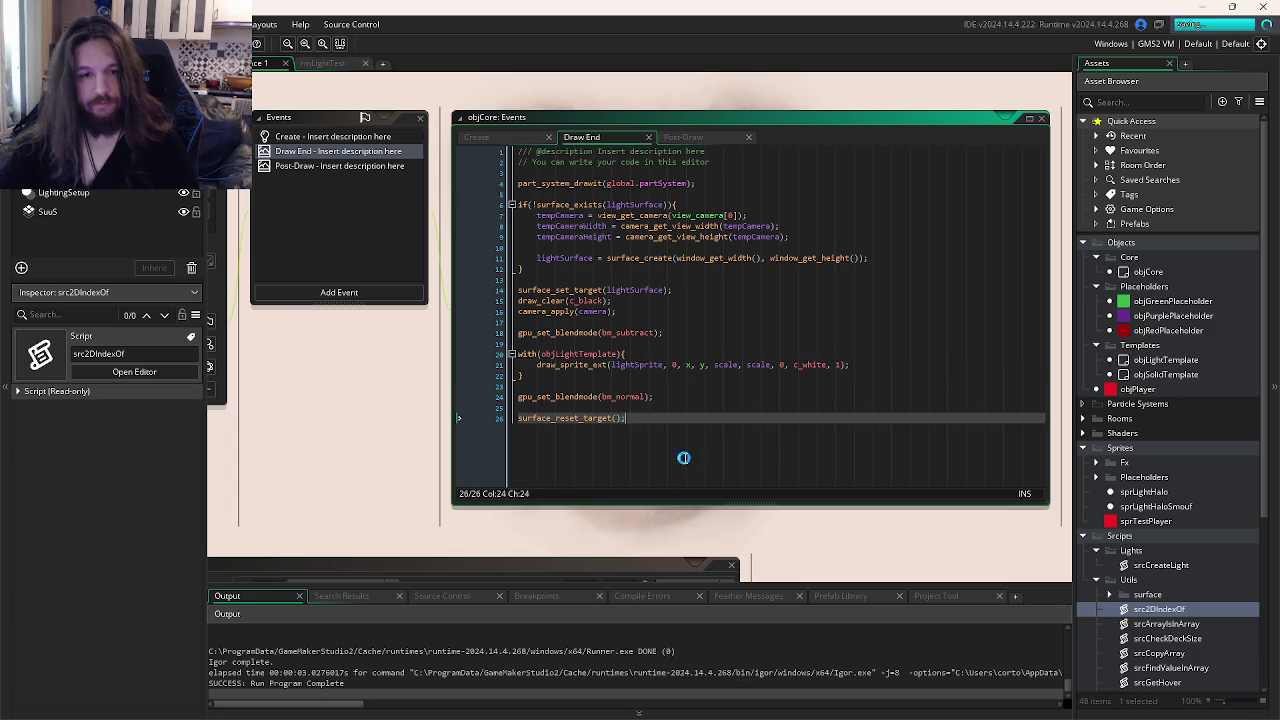
key("alt+Tab")
key("Escape")
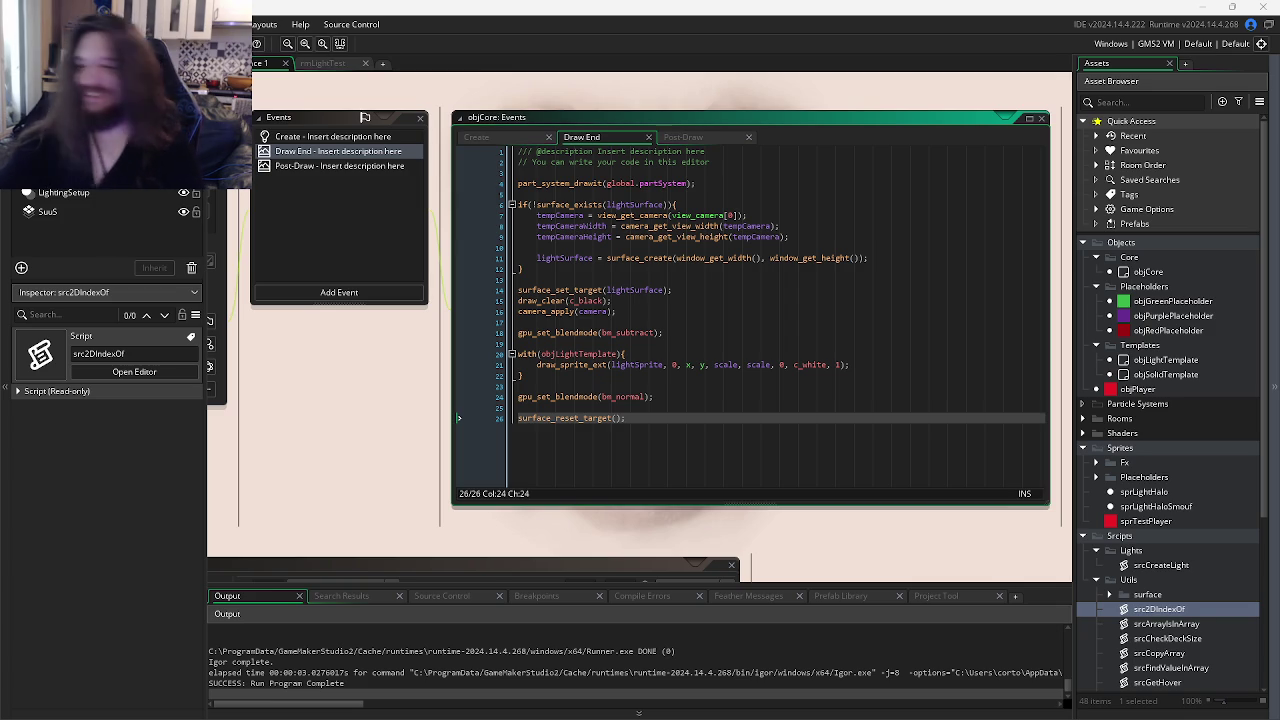
left_click(816, 366)
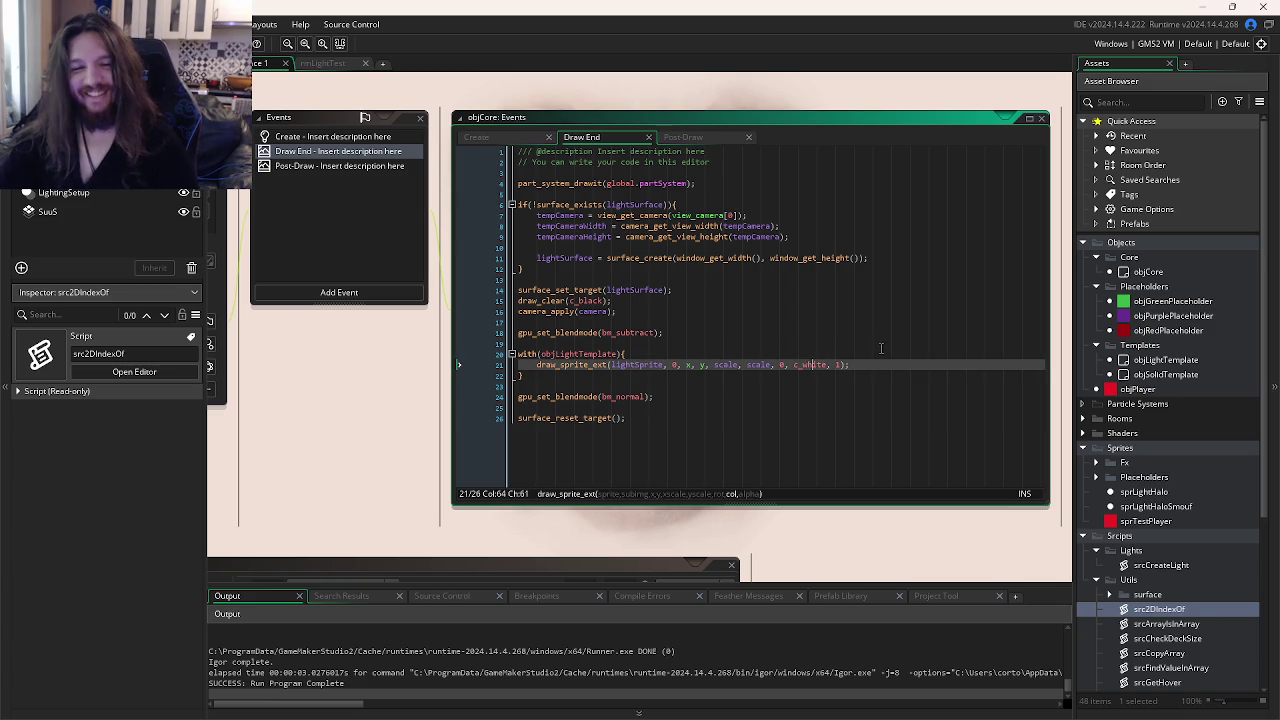
left_click(881, 347)
key("alt+Tab")
key("alt+Tab")
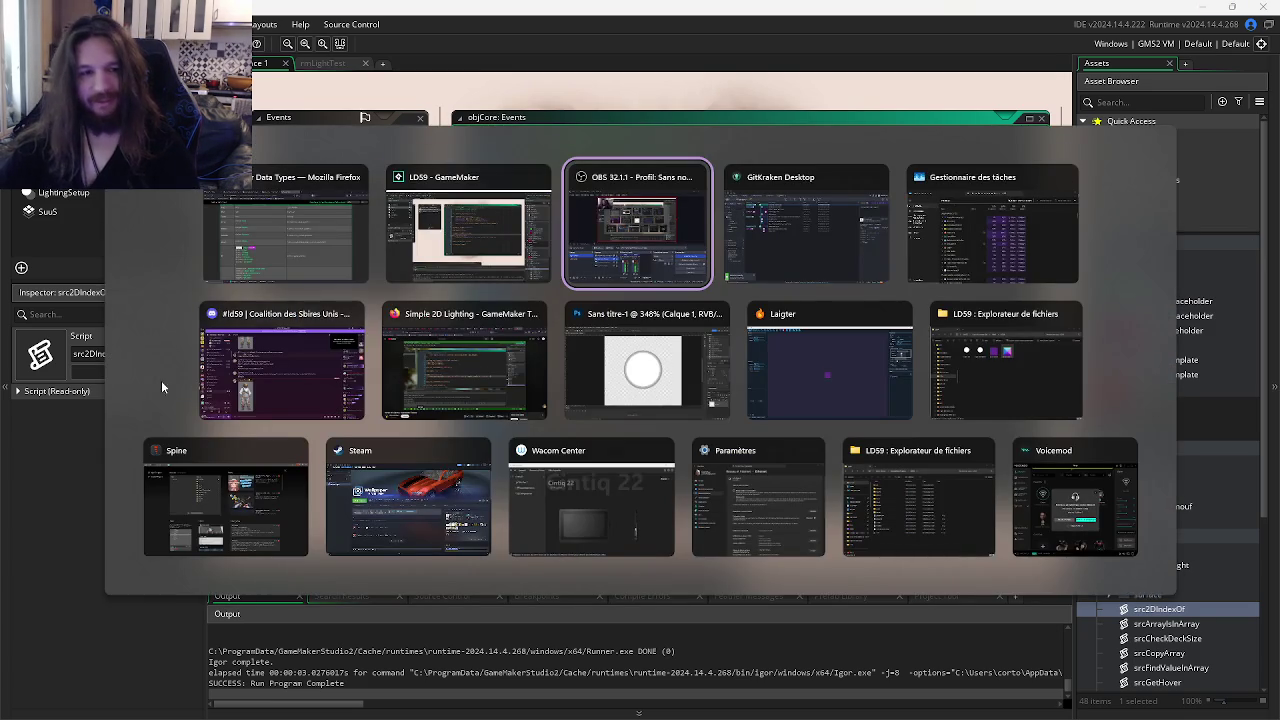
left_click(408, 370)
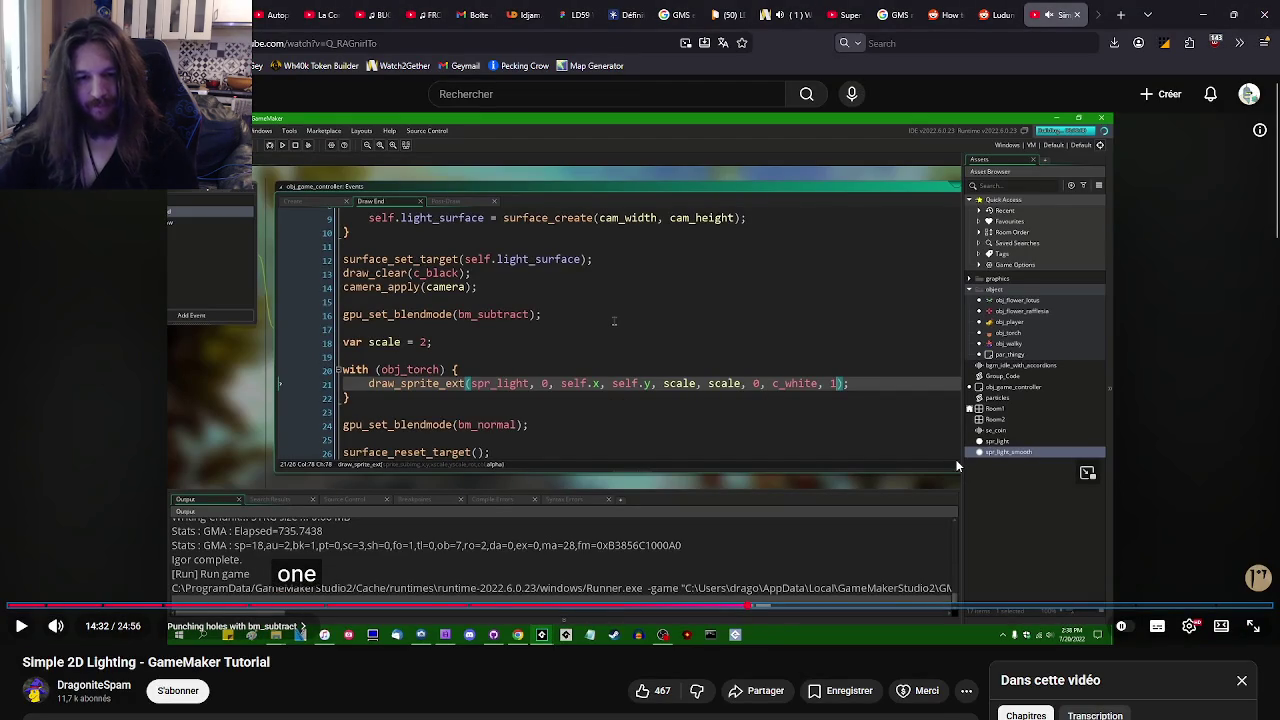
key("Right")
key("Right")
key("Right")
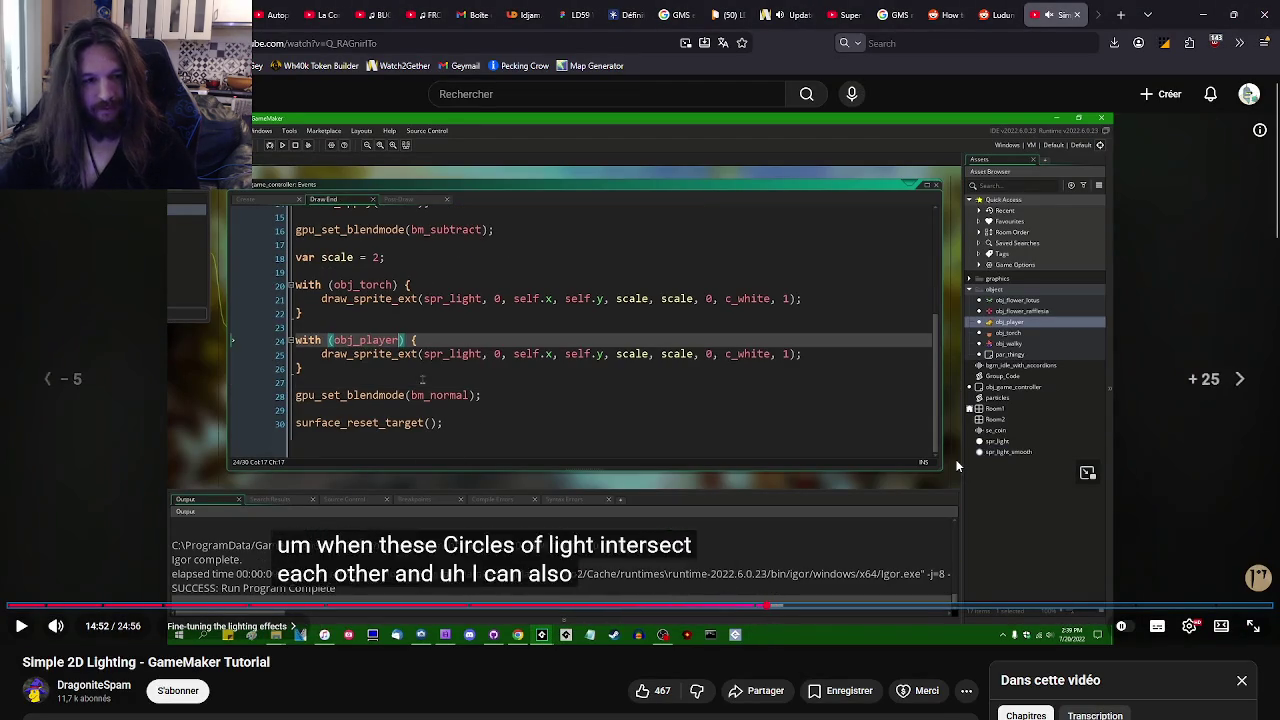
key("Left")
key("Left")
key("Left")
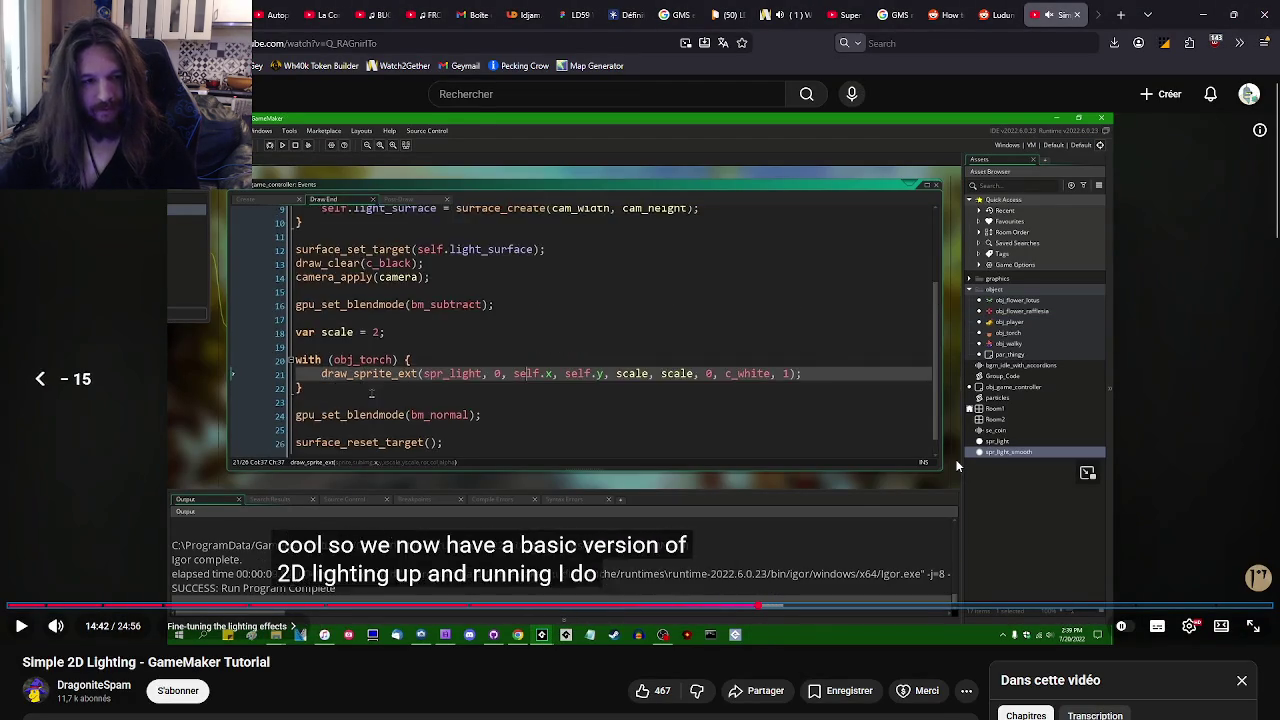
key("Left")
key("alt+Tab")
key("Tab")
left_click(860, 376)
- Open the objPurplePlaceholder object from the Asset Browser
left_click(656, 321)
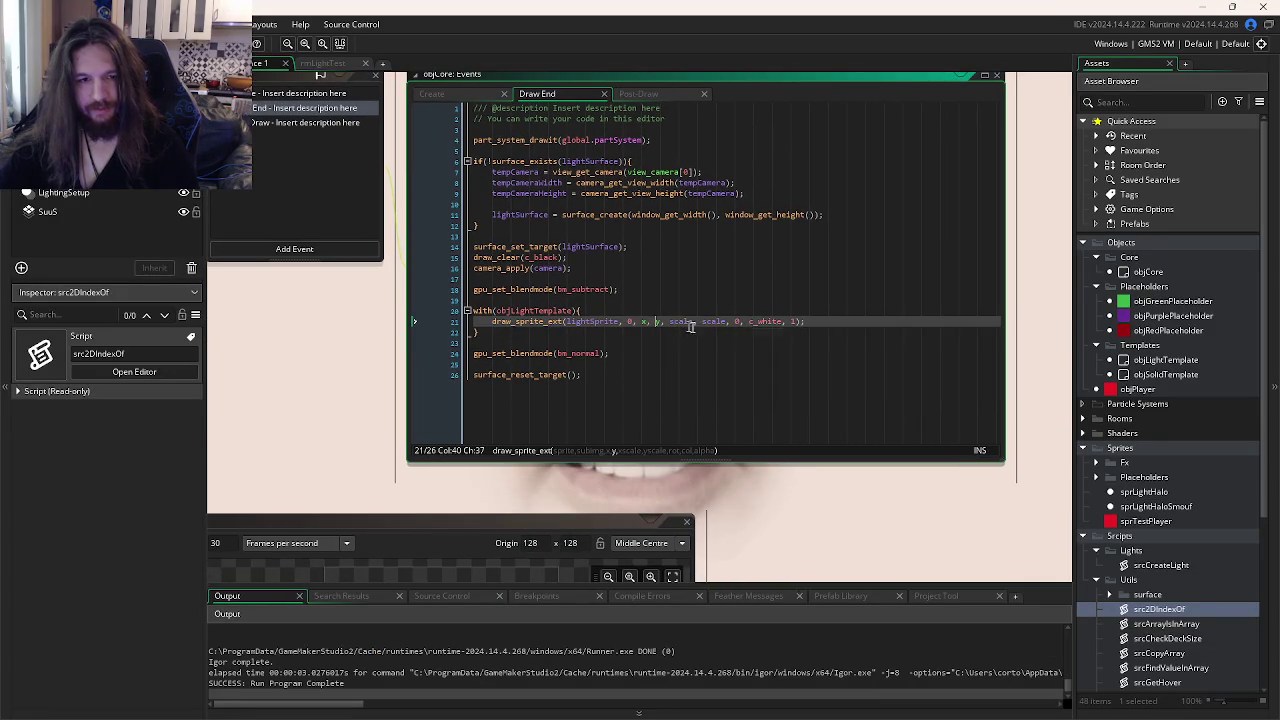
left_click(812, 321)
left_click_drag(816, 452, 840, 386)
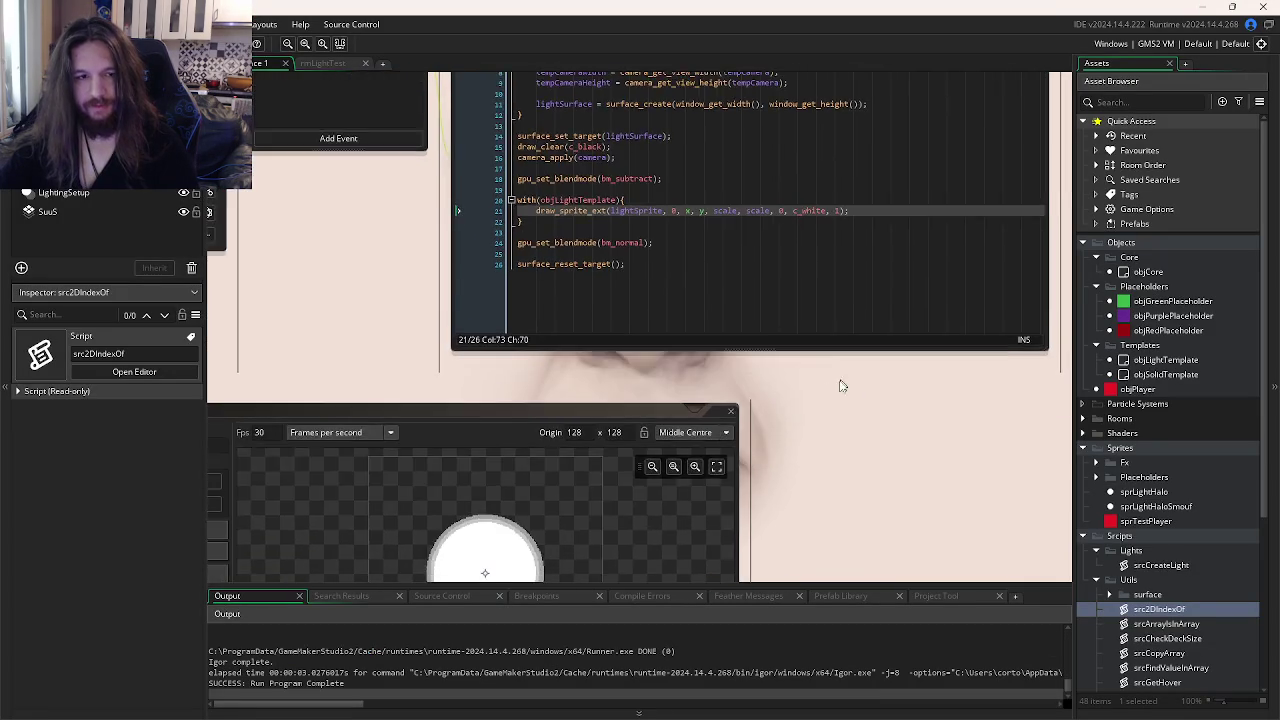
scroll(840, 386, "up", 3)
double_click(1160, 316)
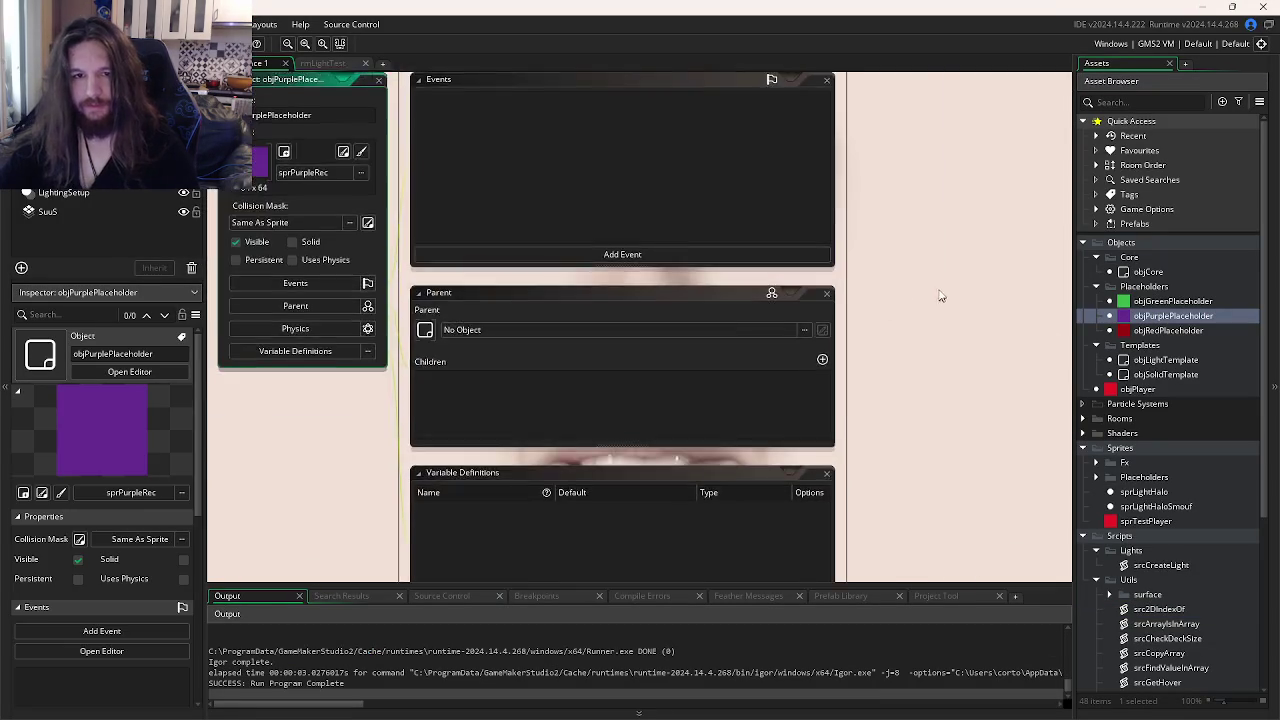
- Add a Create event with srcCreateLight(x, y, 1, 0, self); and save it
left_click(645, 303)
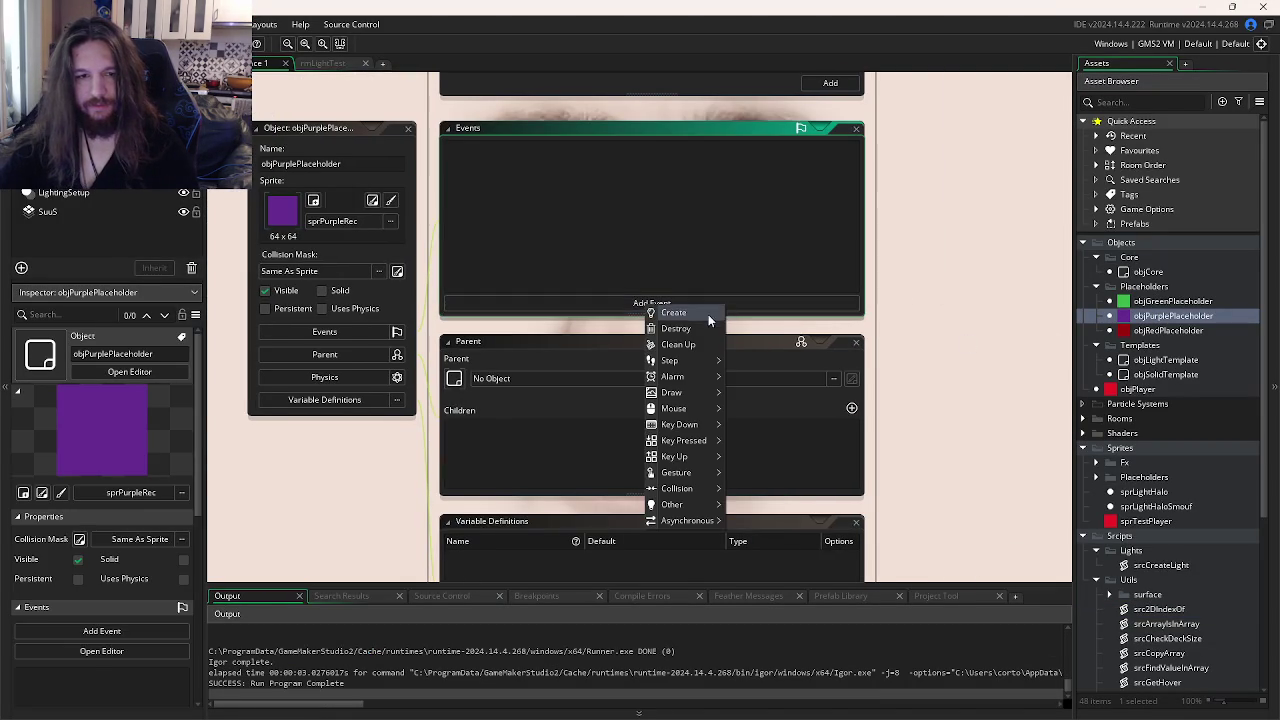
left_click(708, 316)
key("Return")
type("s")
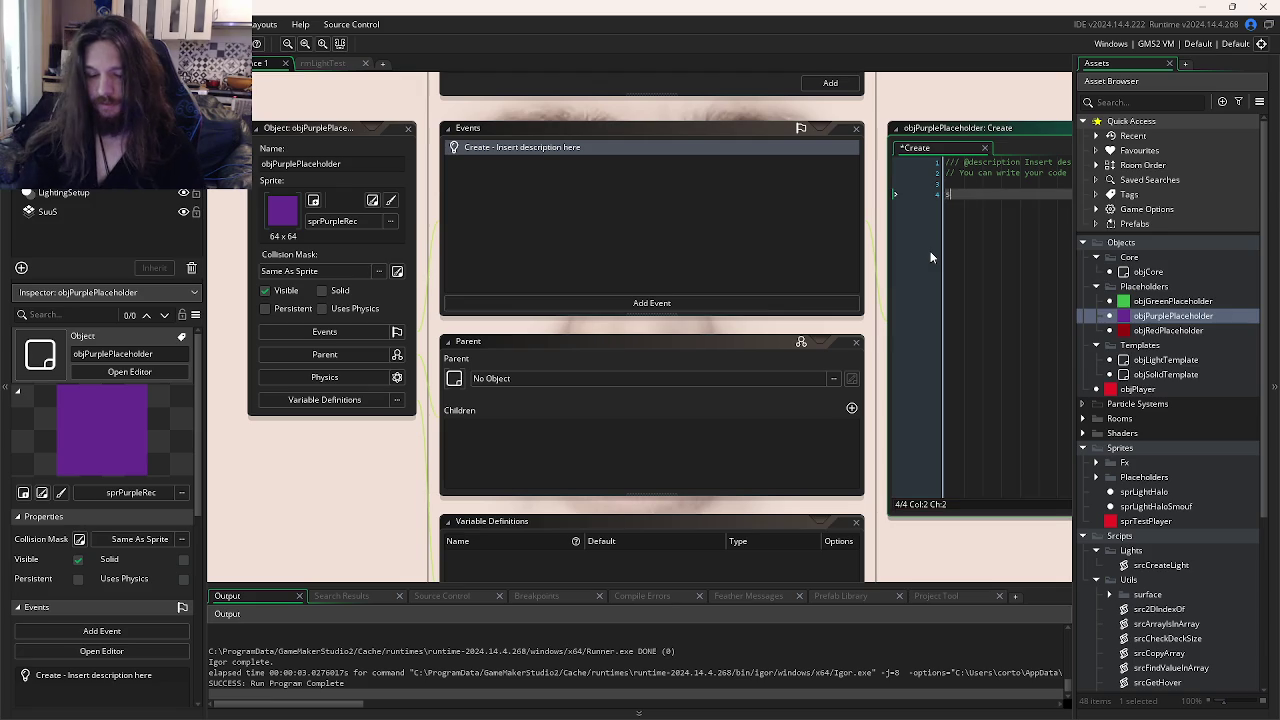
type("rcCre")
key("Return")
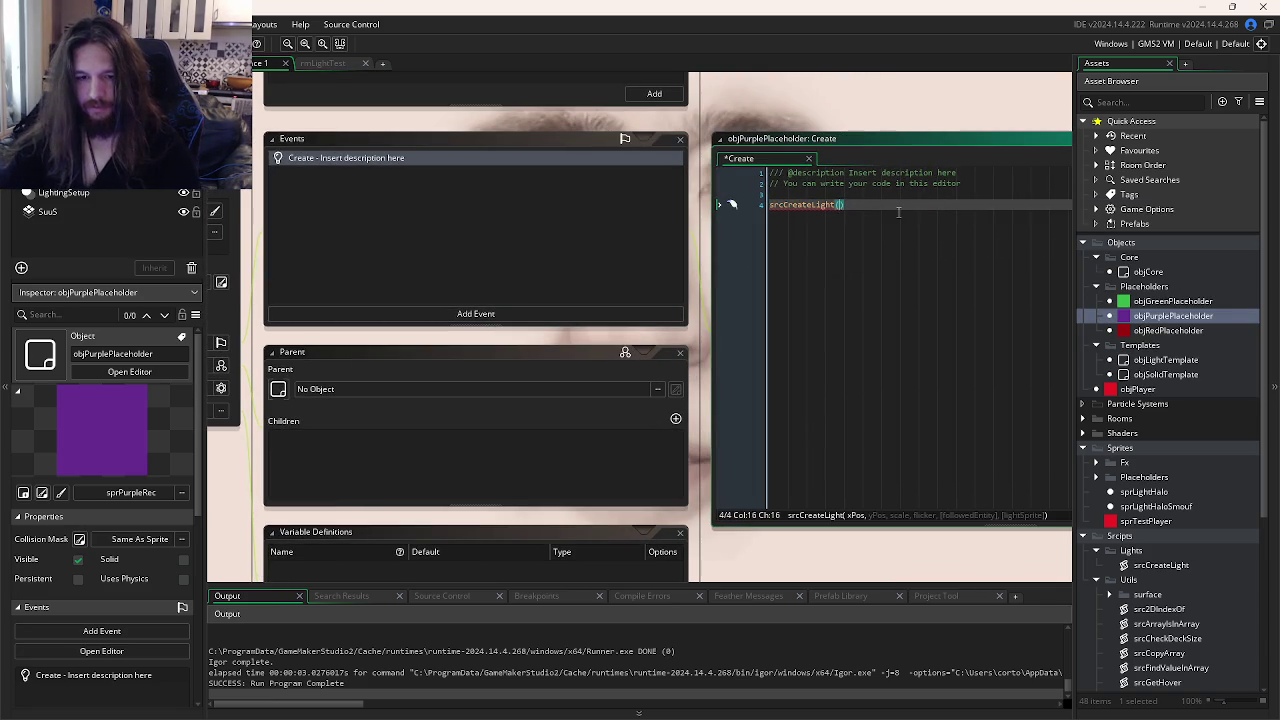
type("x, y, 1, ")
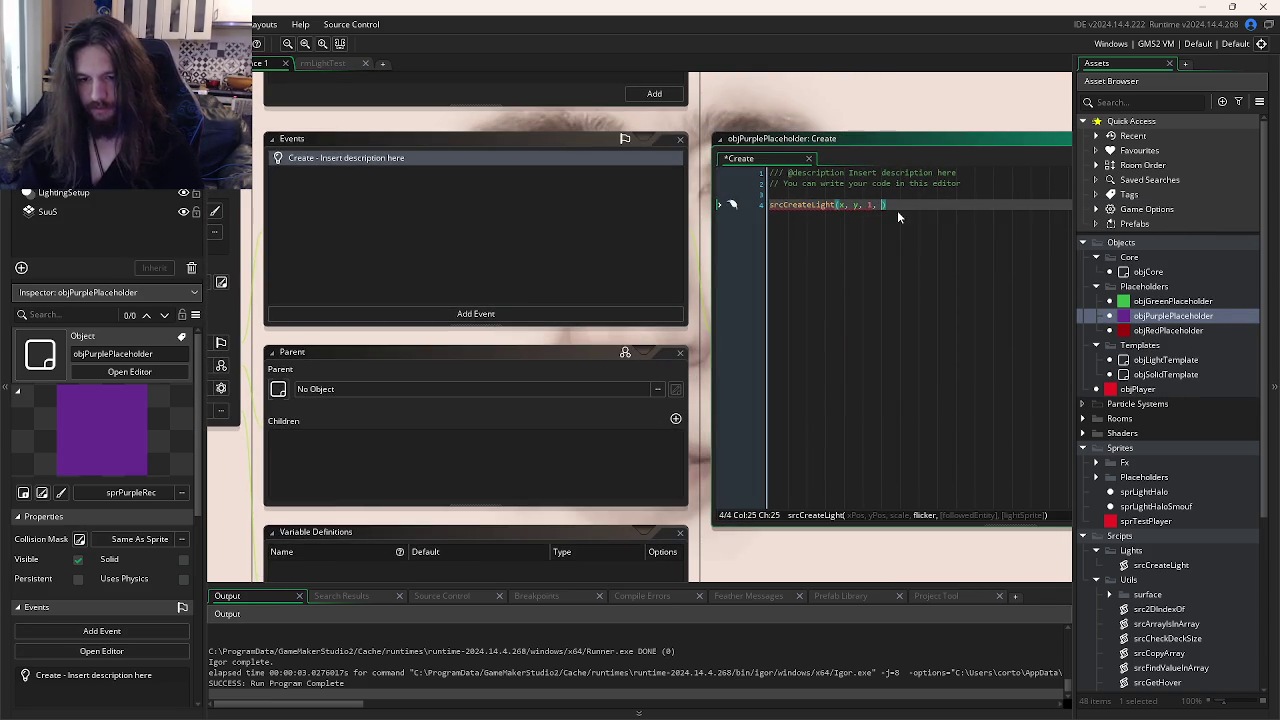
type("0, s")
type("elf,")
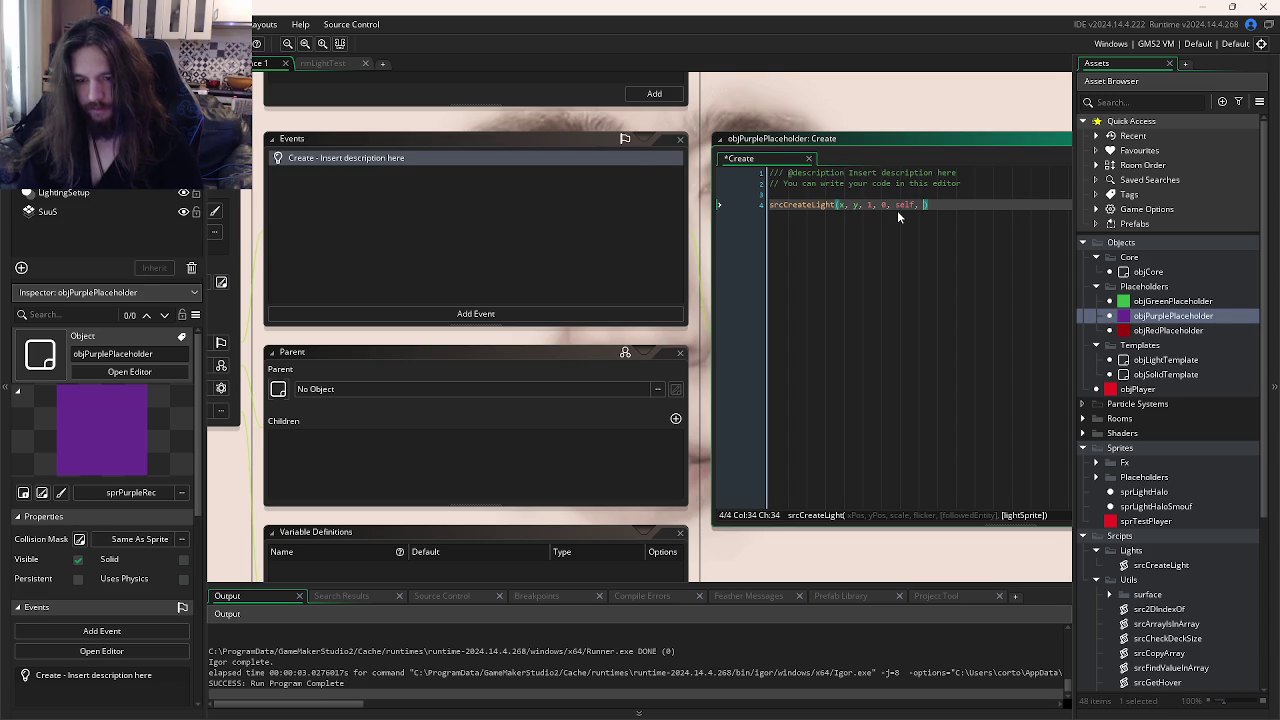
key("BackSpace")
key("BackSpace")
type(");")
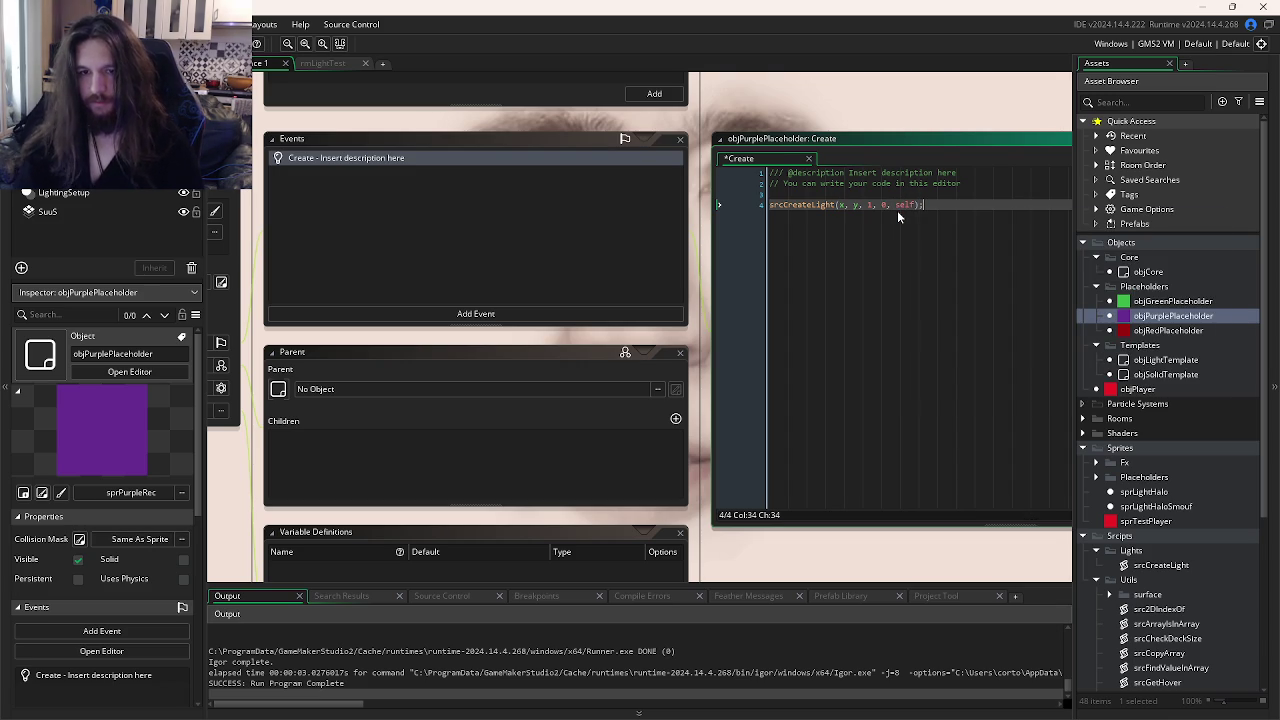
key("ctrl+s")
double_click(1160, 360)
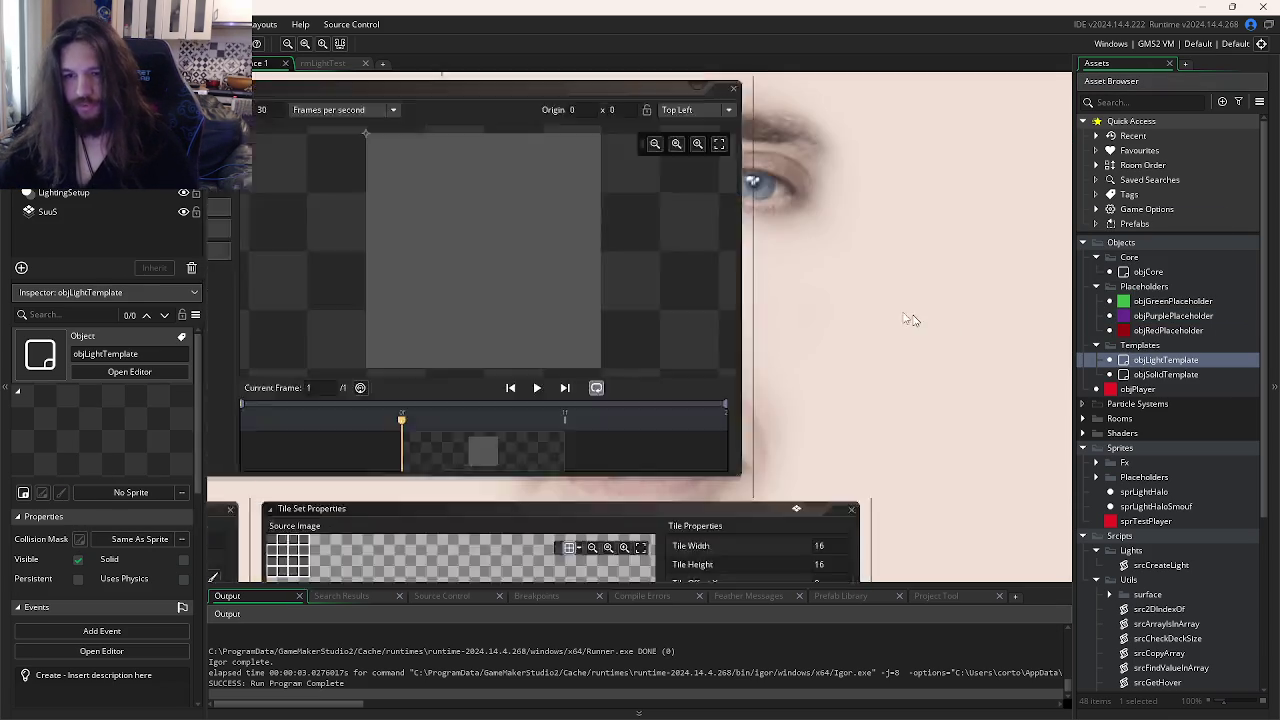
- Add a Step event to objLightTemplate
left_click(833, 232)
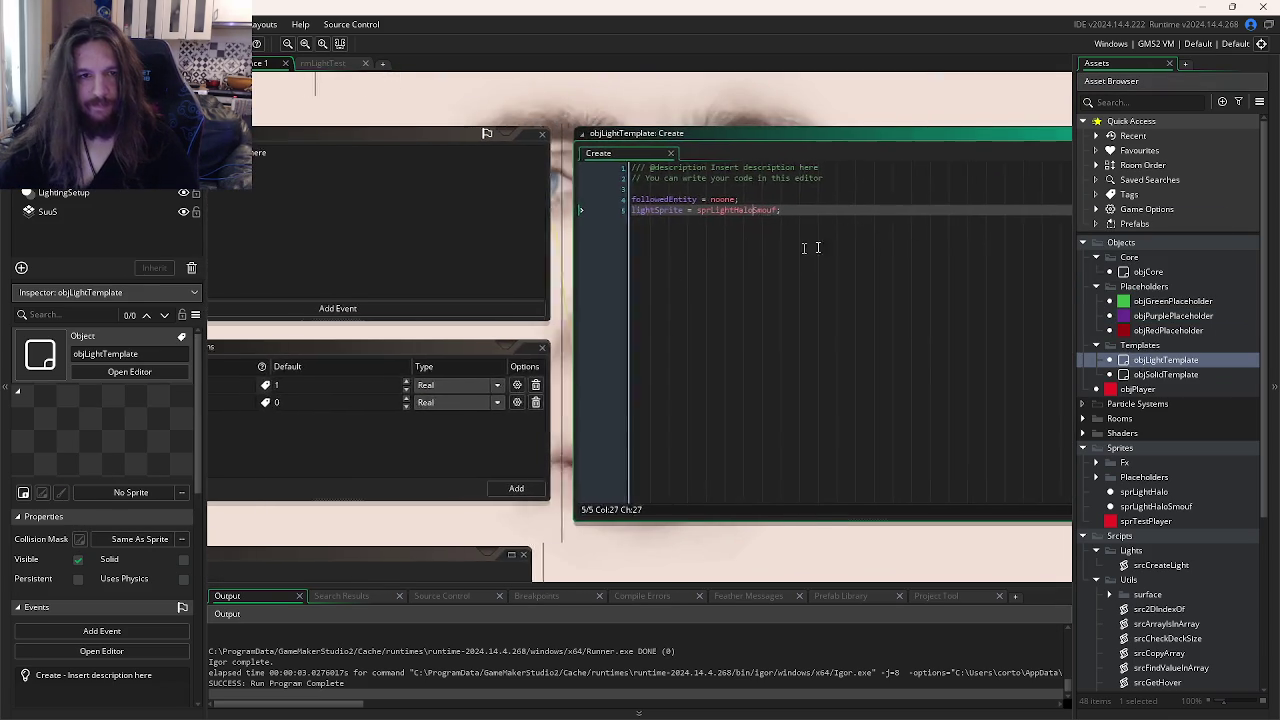
left_click(545, 296)
mouse_move(568, 355)
left_click(622, 349)
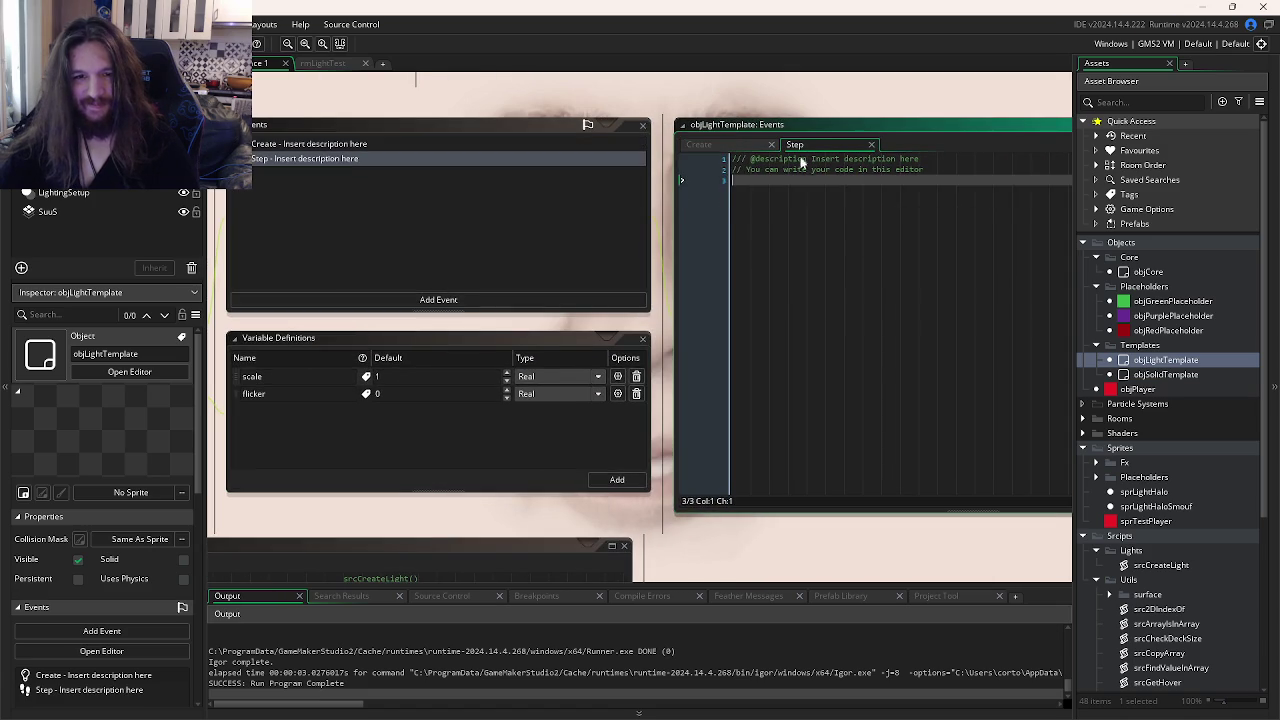
- Write the followedEntity != noone check copying its x and y, then run the game
key("Return")
type("if(fo")
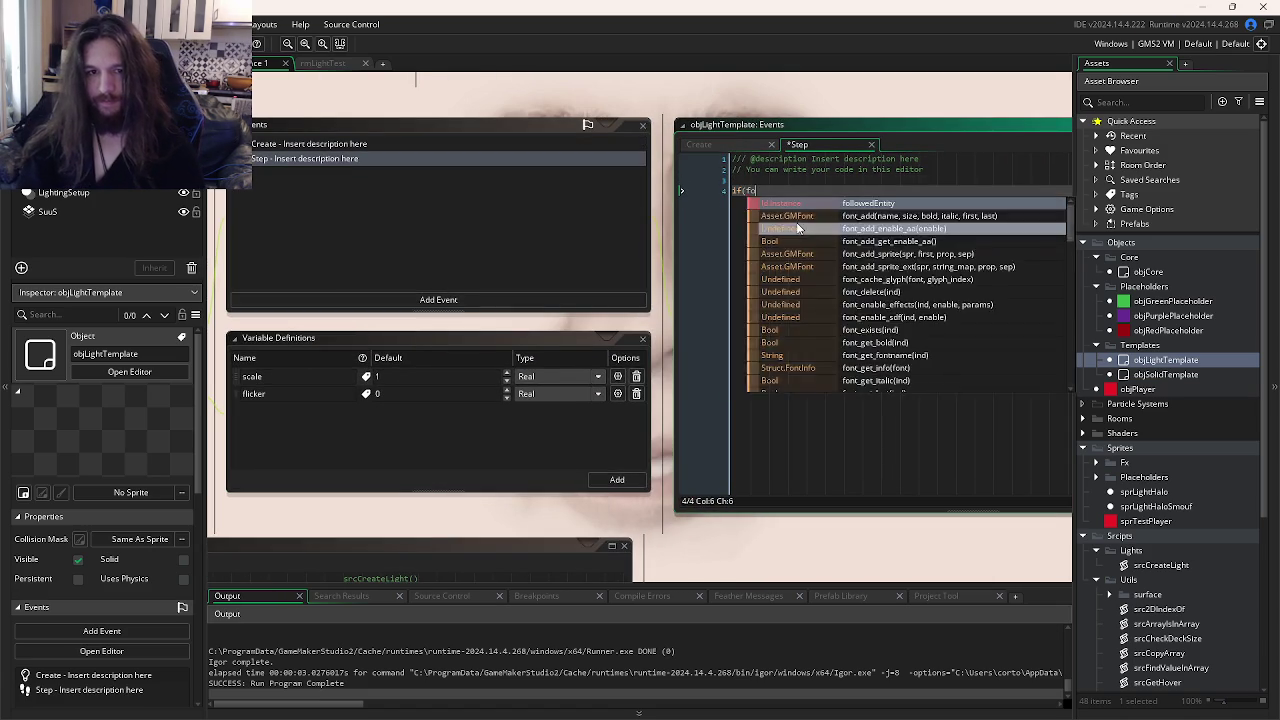
type("llowedEntity != noone){")
key("Return")
key("Return")
type("x =")
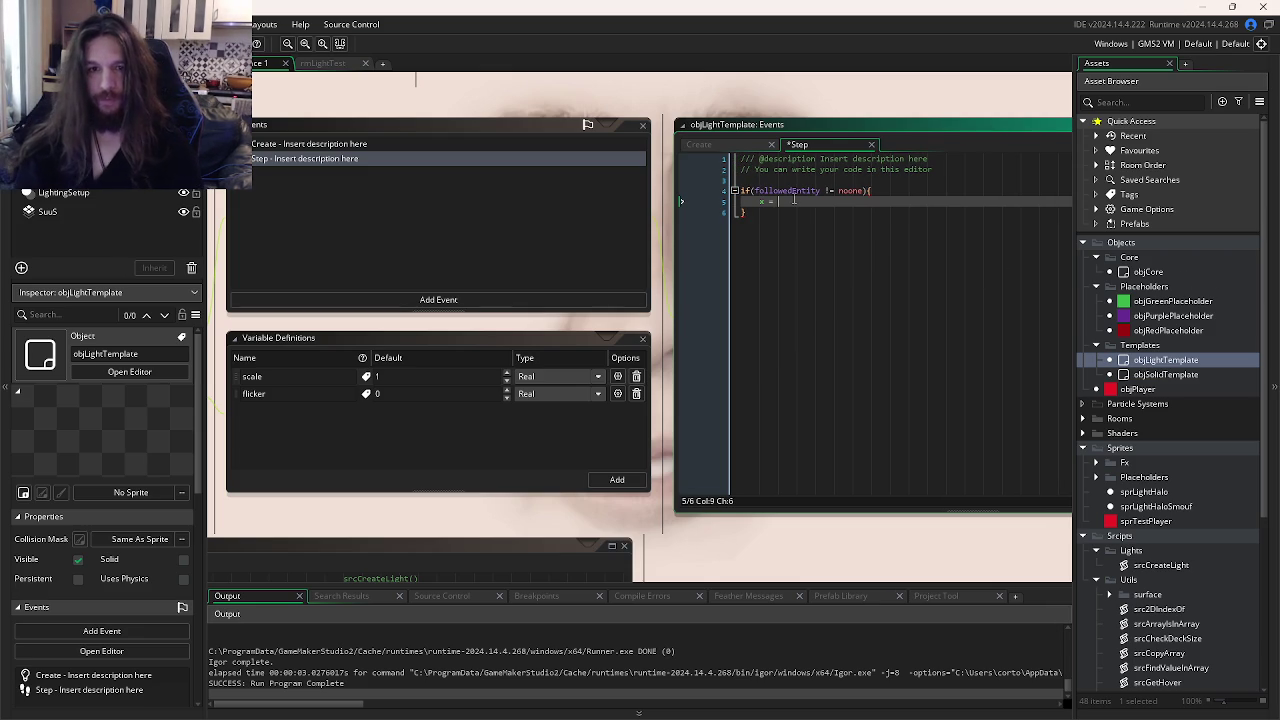
type("followedEntity.x")
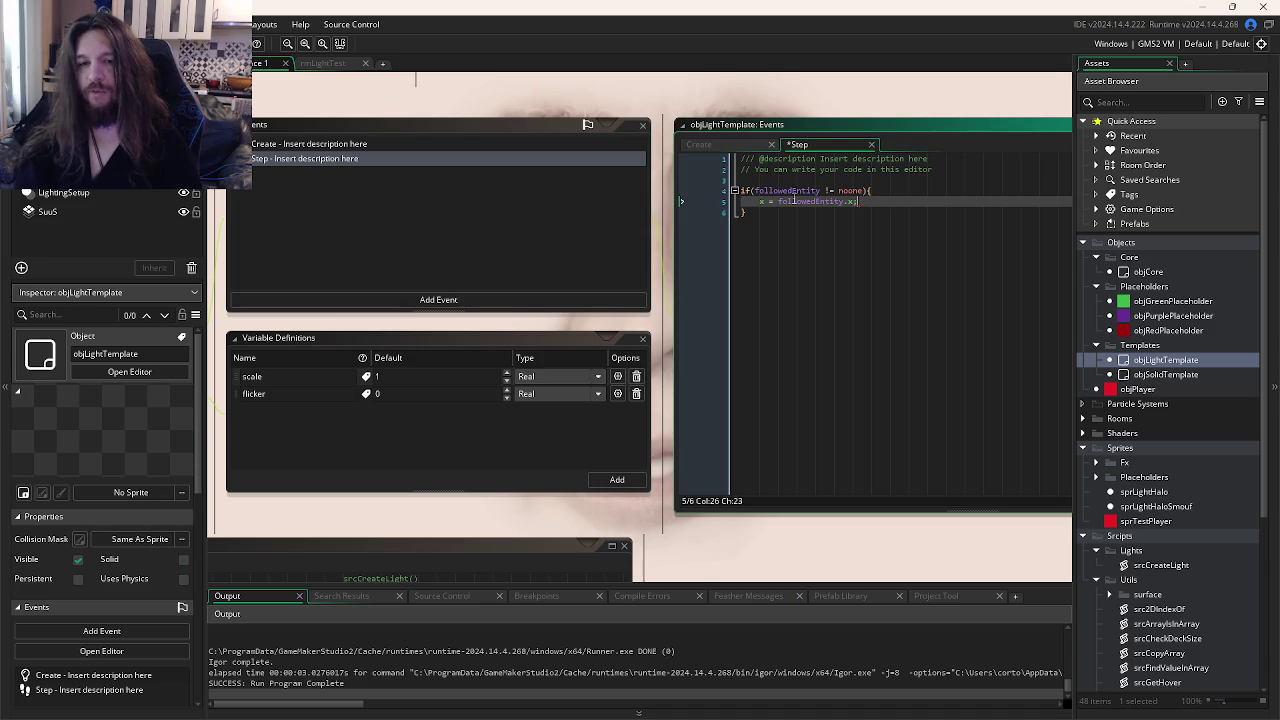
type(";")
key("ctrl+d")
key("shift+Left")
key("shift+Left")
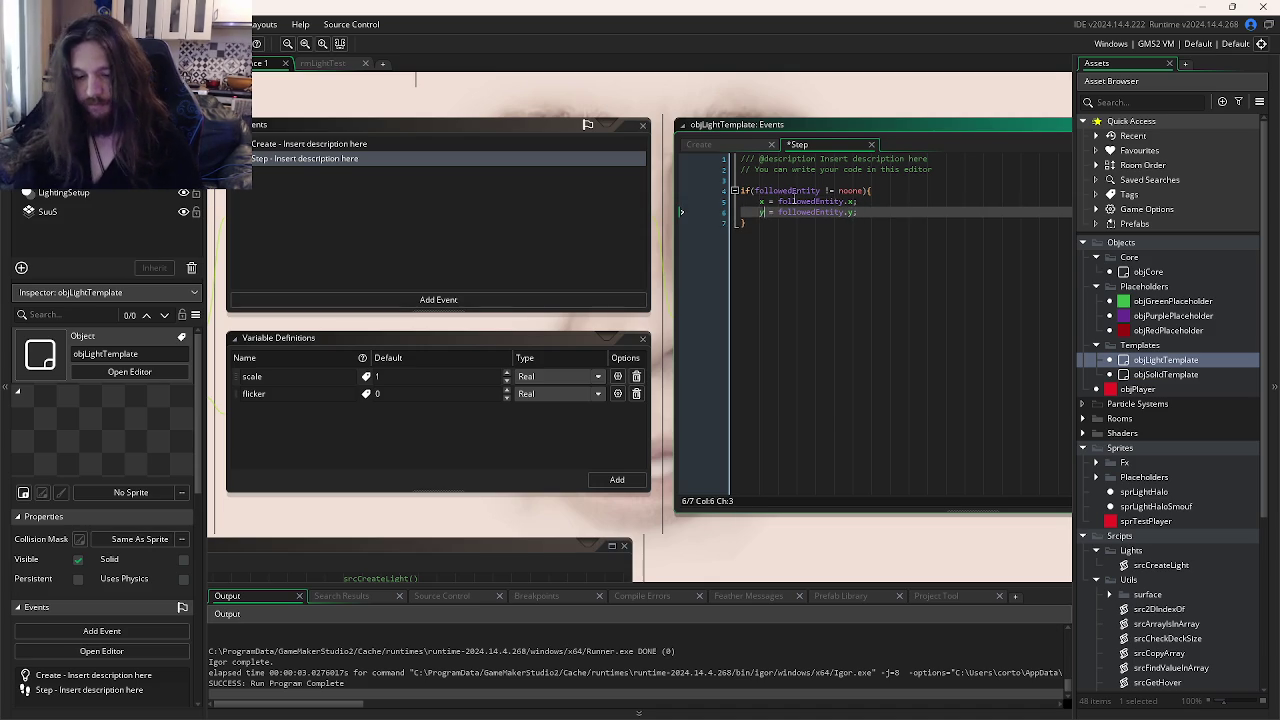
key("F5")
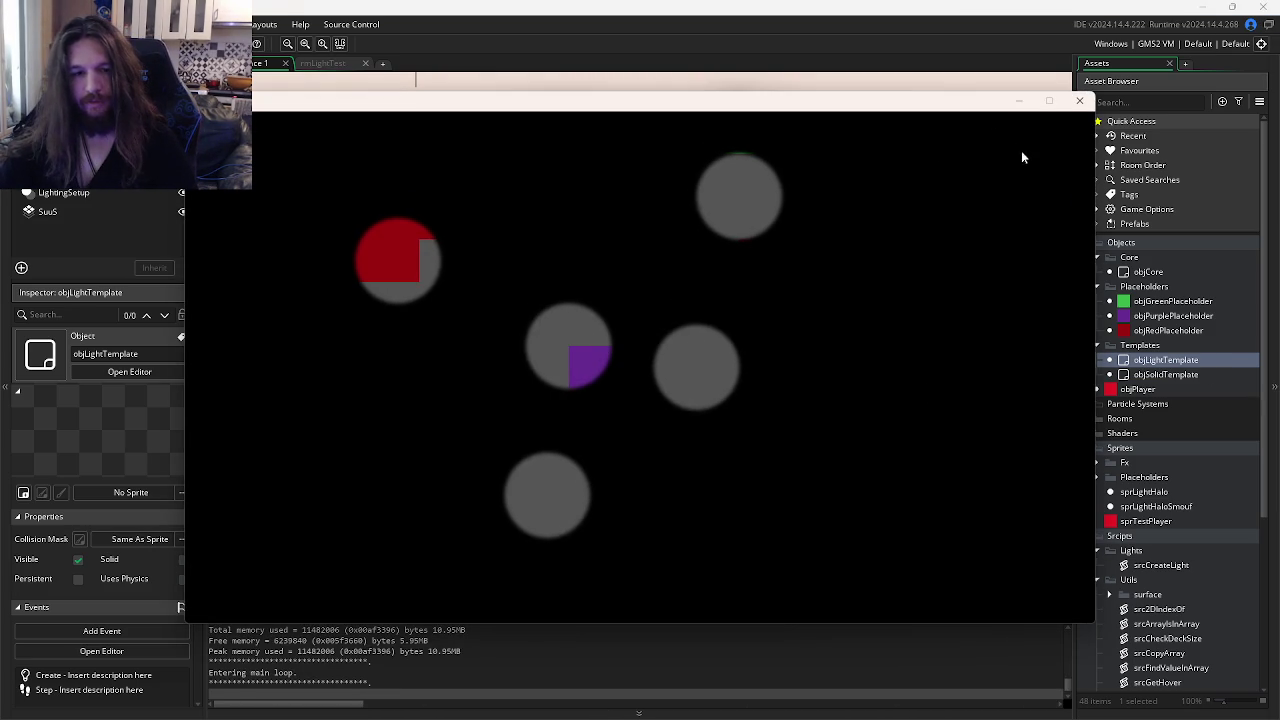
- Close the running game and review the placeholder's srcCreateLight call parameters
left_click(1079, 101)
double_click(1150, 316)
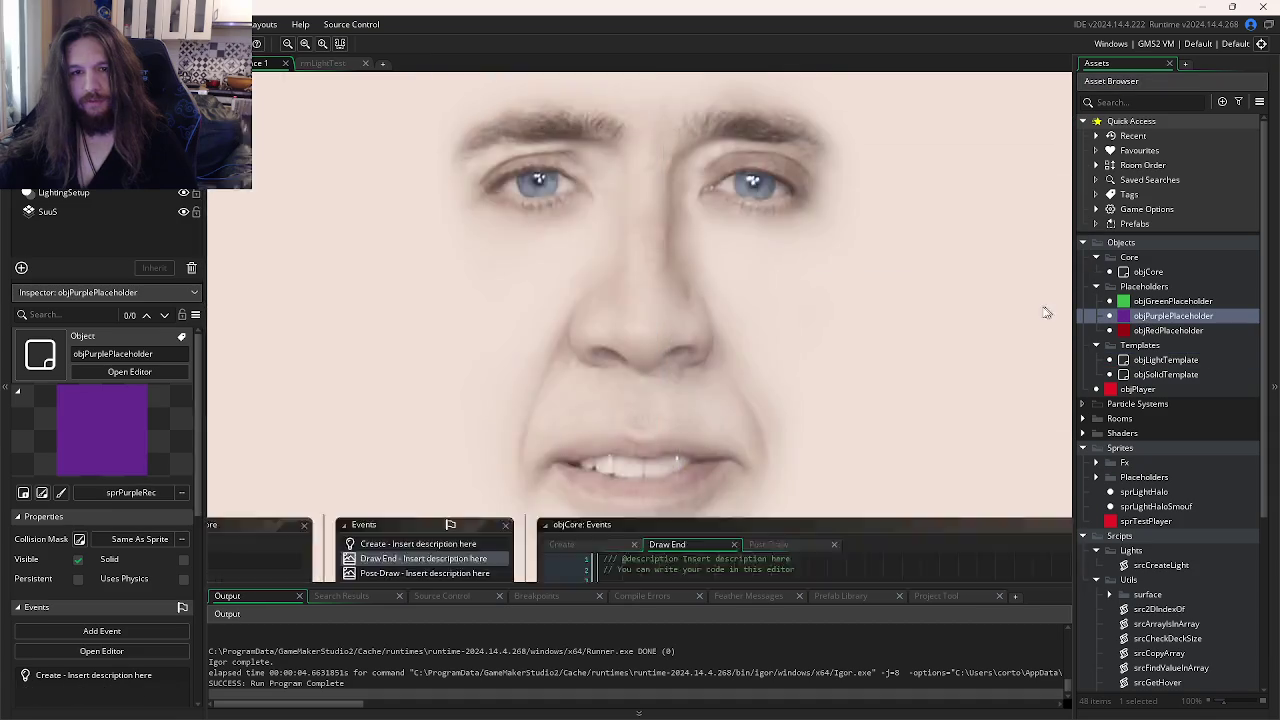
key("Left")
key("Left")
key("Left")
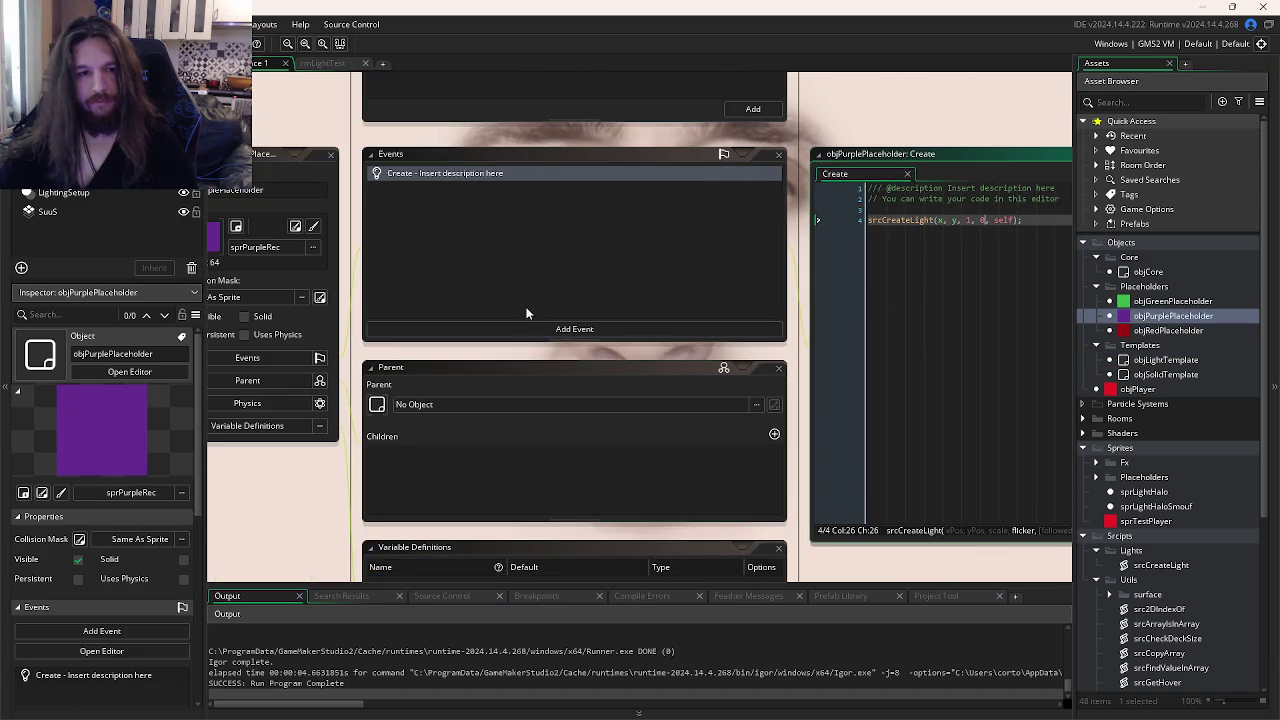
scroll(1177, 435, "down", 5)
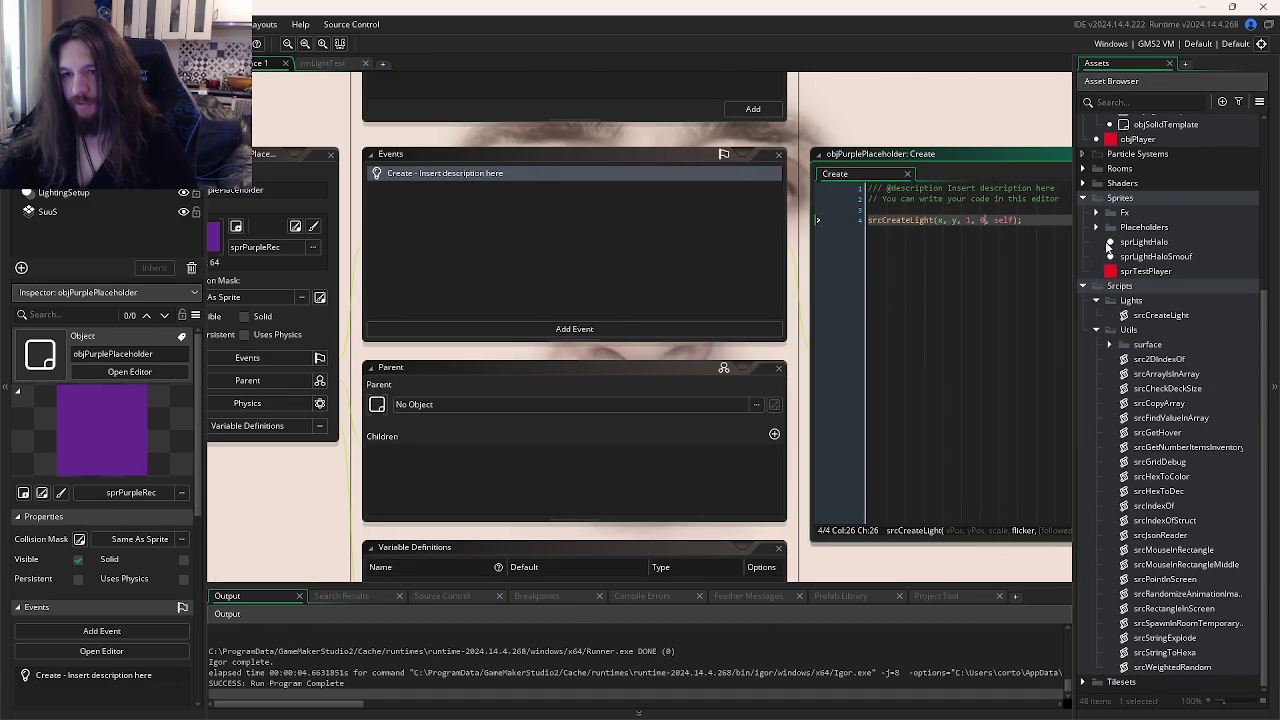
- Set the sprPurpleRec origin to Middle Centre (32, 32)
left_click(1097, 227)
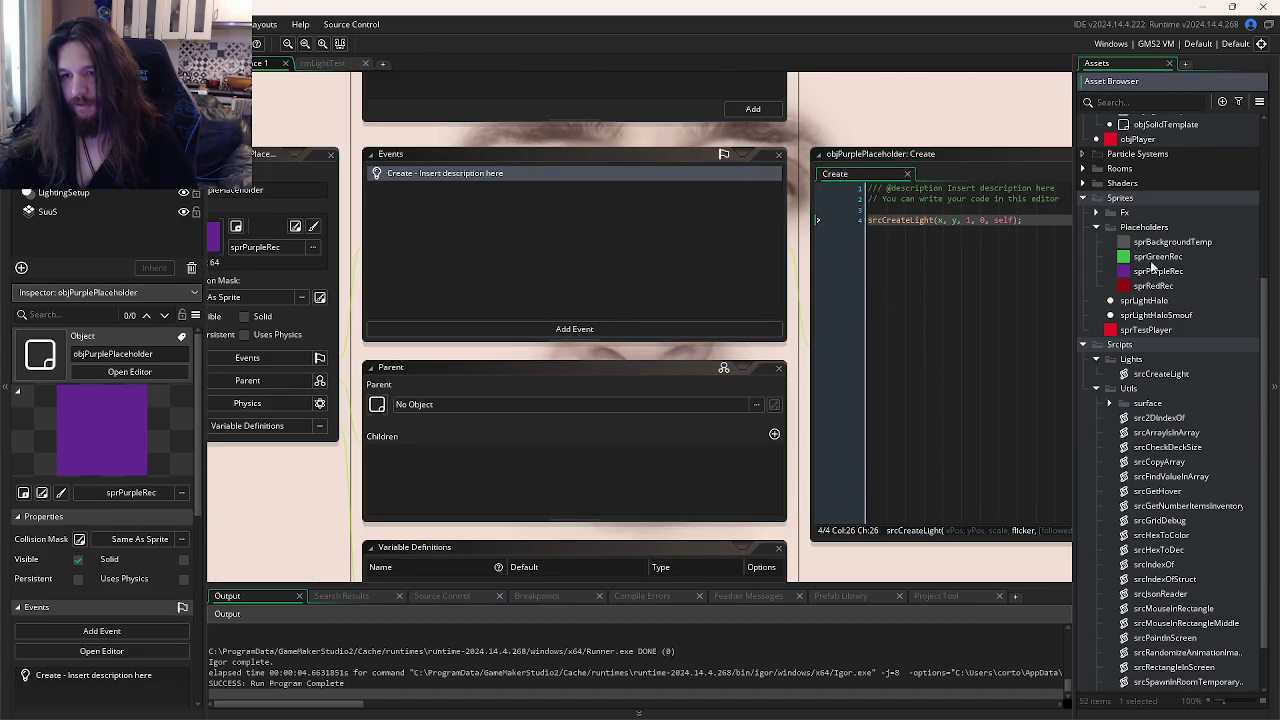
double_click(1155, 272)
left_click(868, 150)
left_click(866, 228)
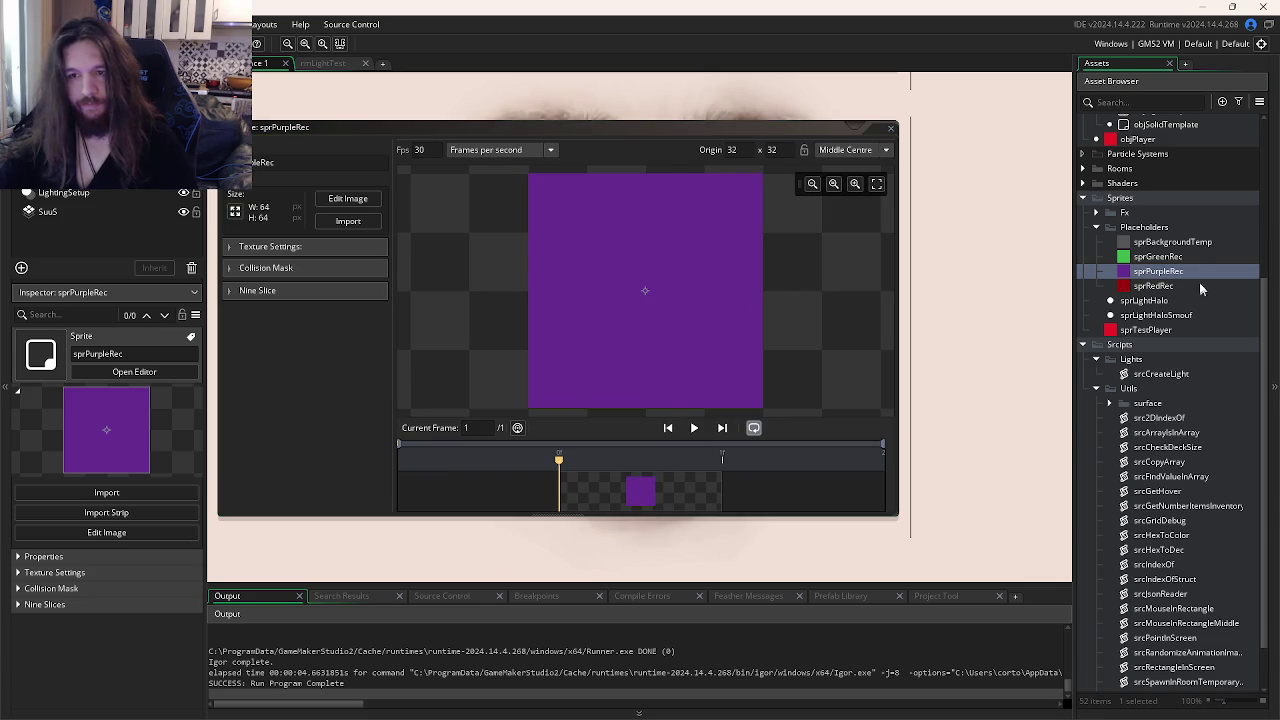
scroll(1199, 288, "up", 5)
double_click(1170, 315)
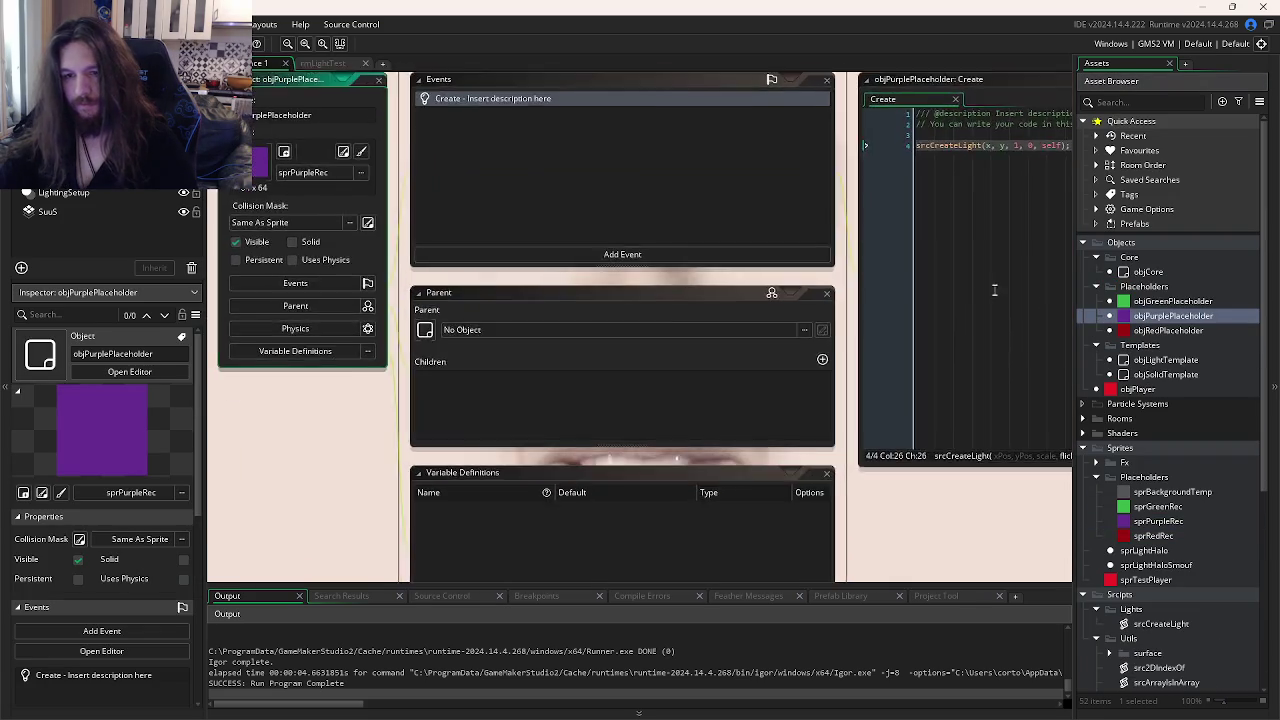
key("Return")
key("Return")
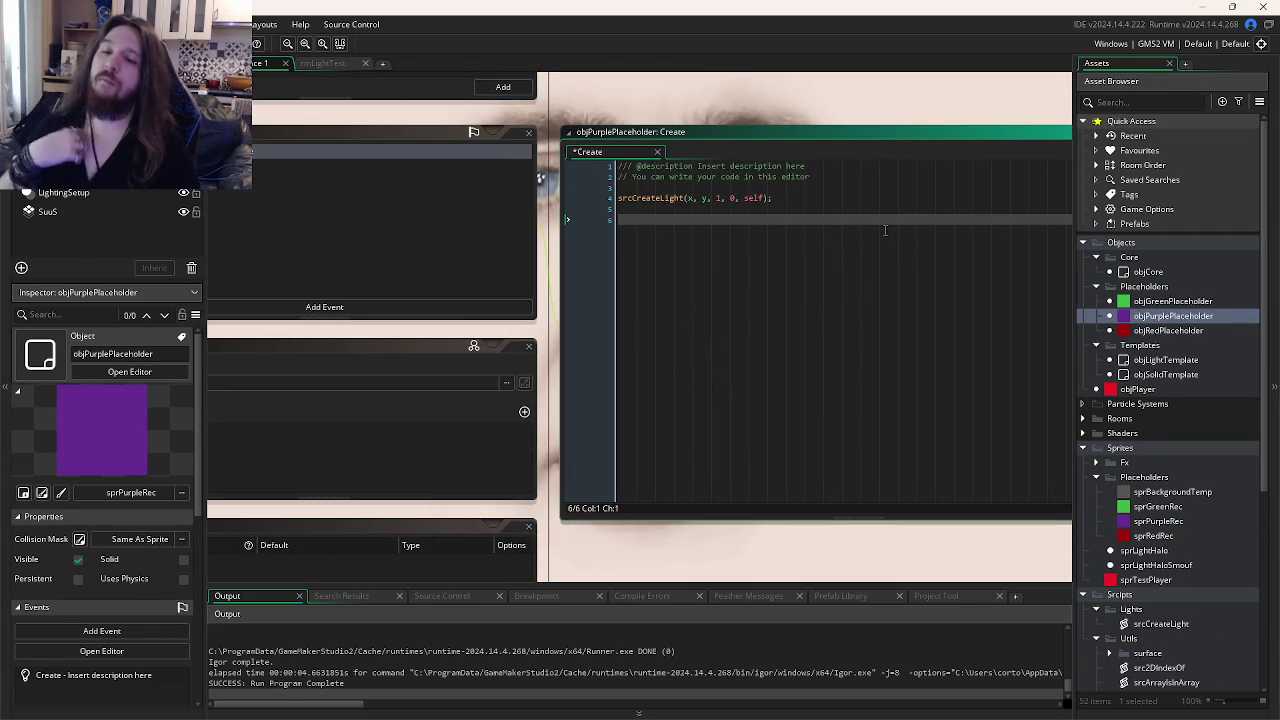
- Set objRedPlaceholder's parent to objSolidTemplate from Objects > Templates
double_click(1183, 331)
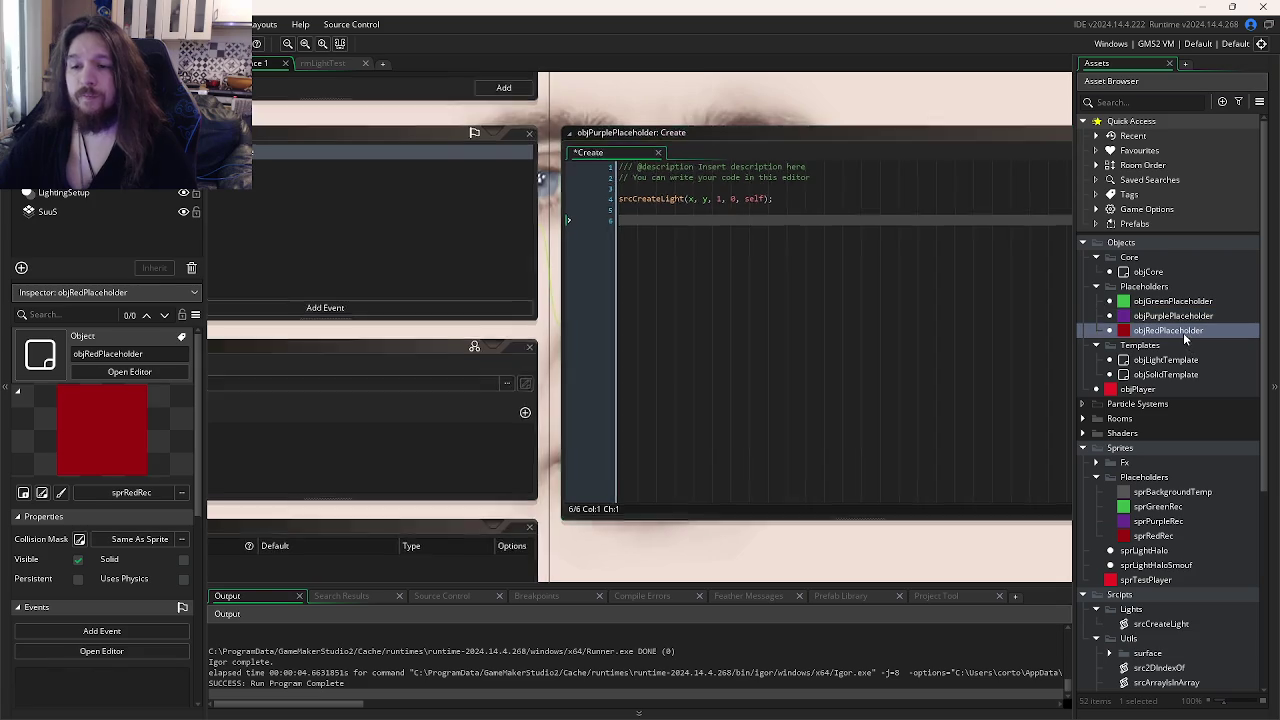
left_click(502, 327)
double_click(650, 382)
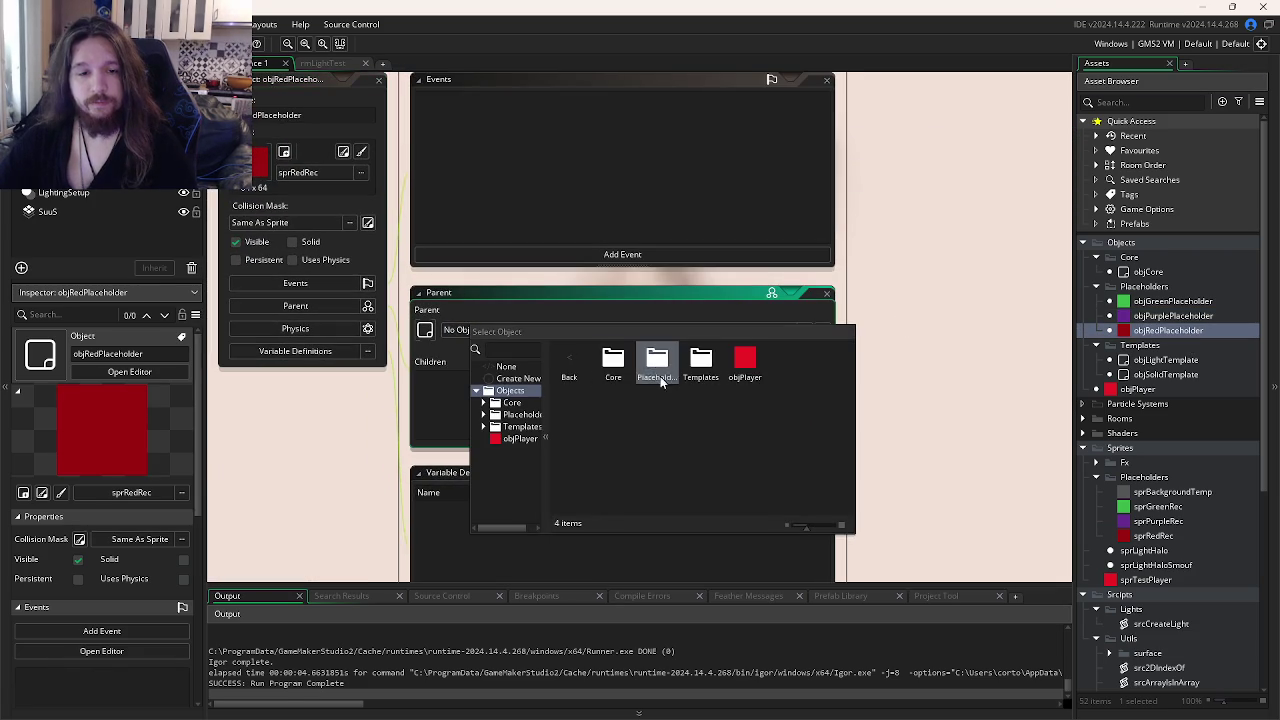
double_click(697, 380)
left_click(657, 368)
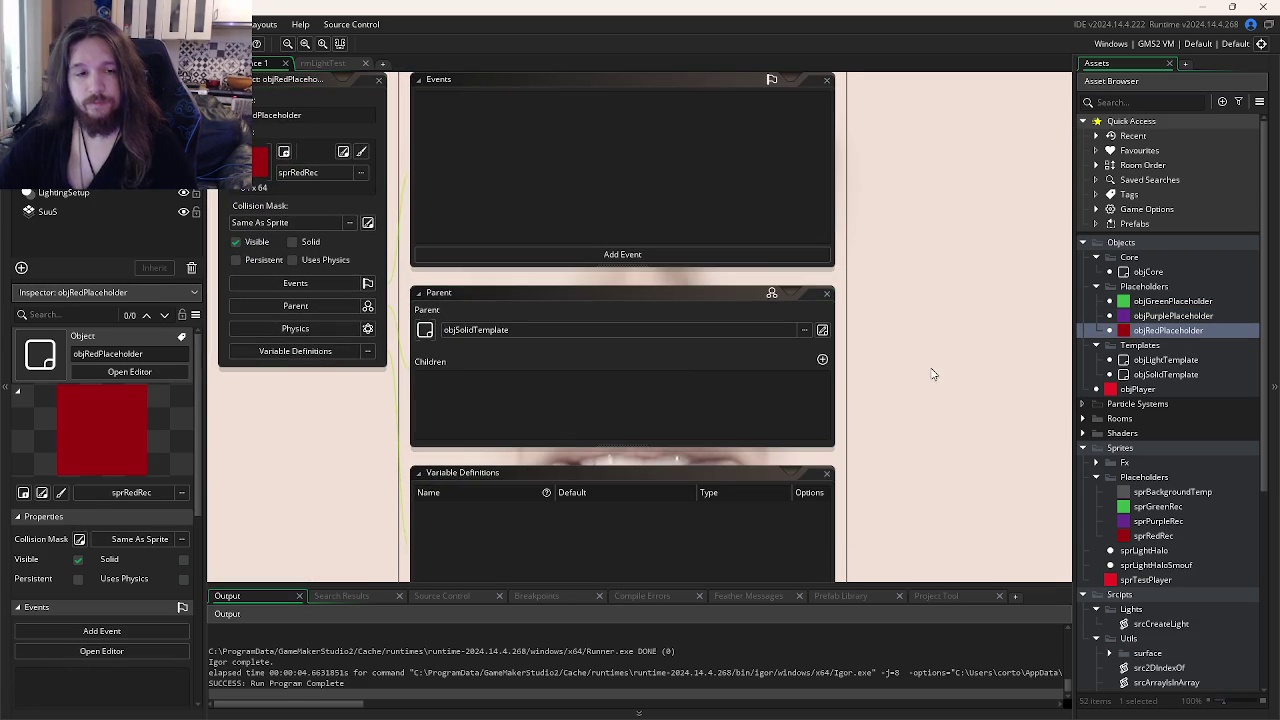
- Set objGreenPlaceholder's parent to objSolidTemplate as well
double_click(1172, 301)
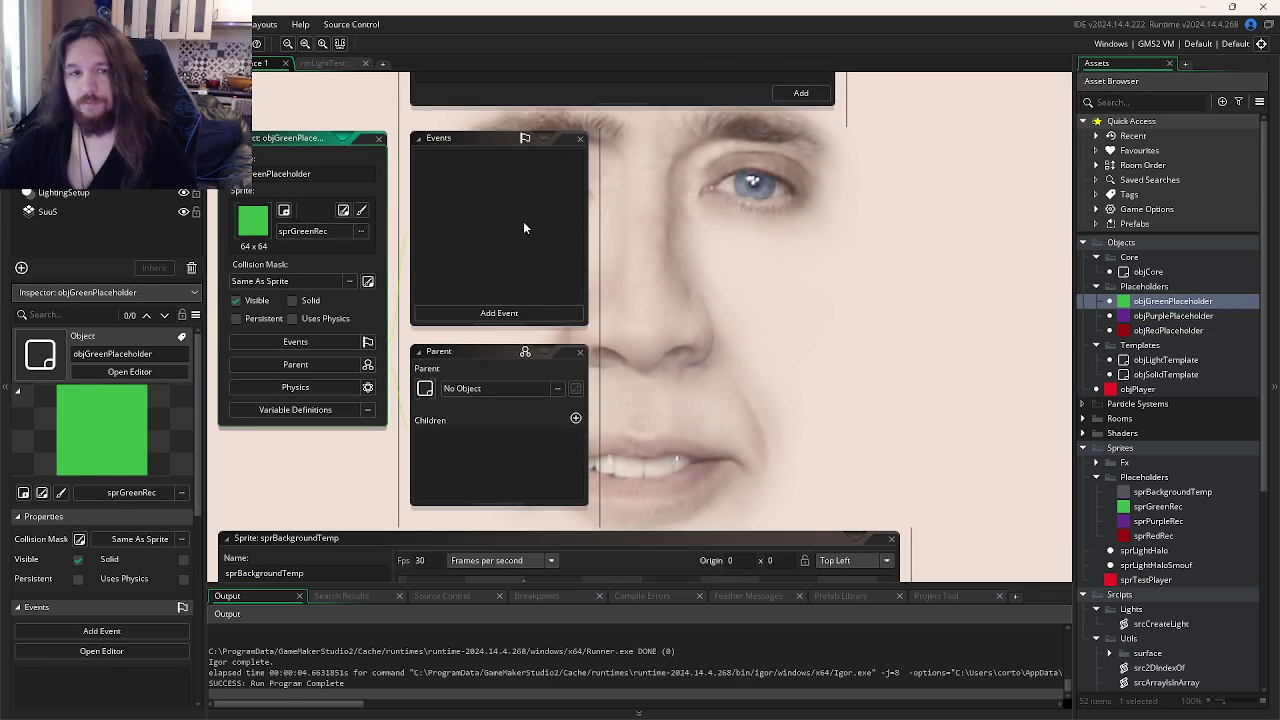
left_click(308, 62)
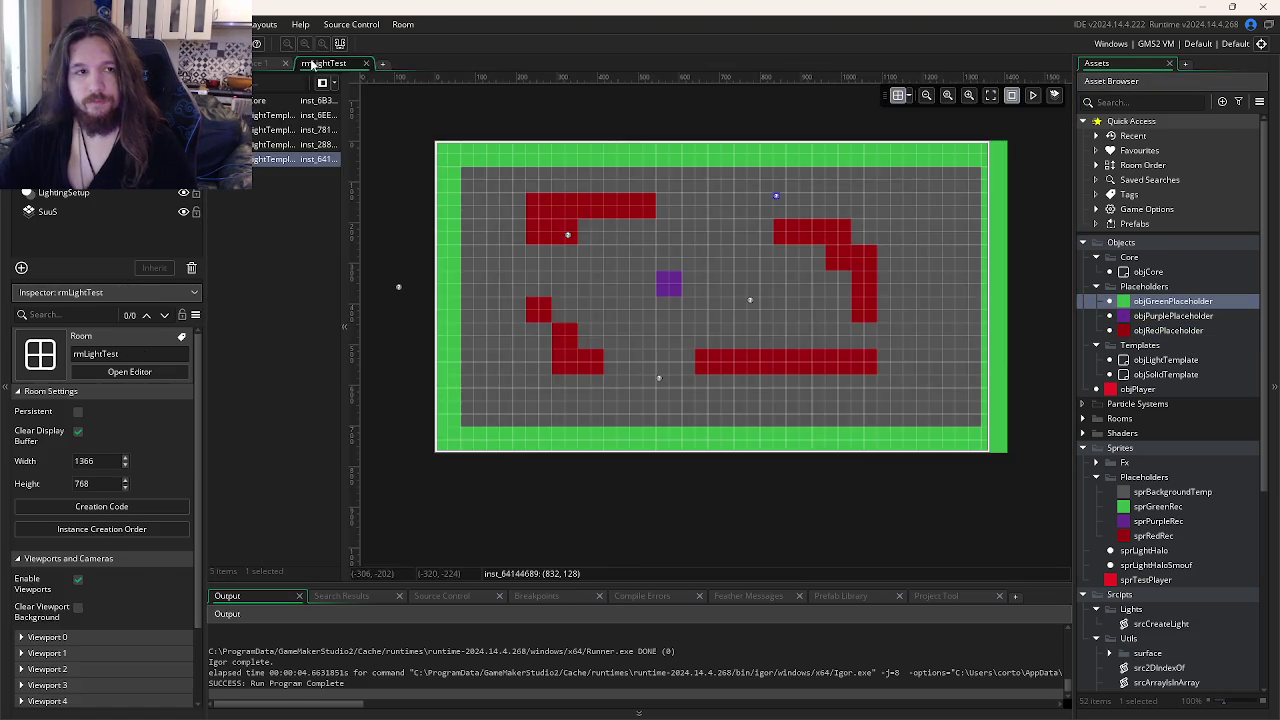
left_click(264, 64)
left_click(502, 400)
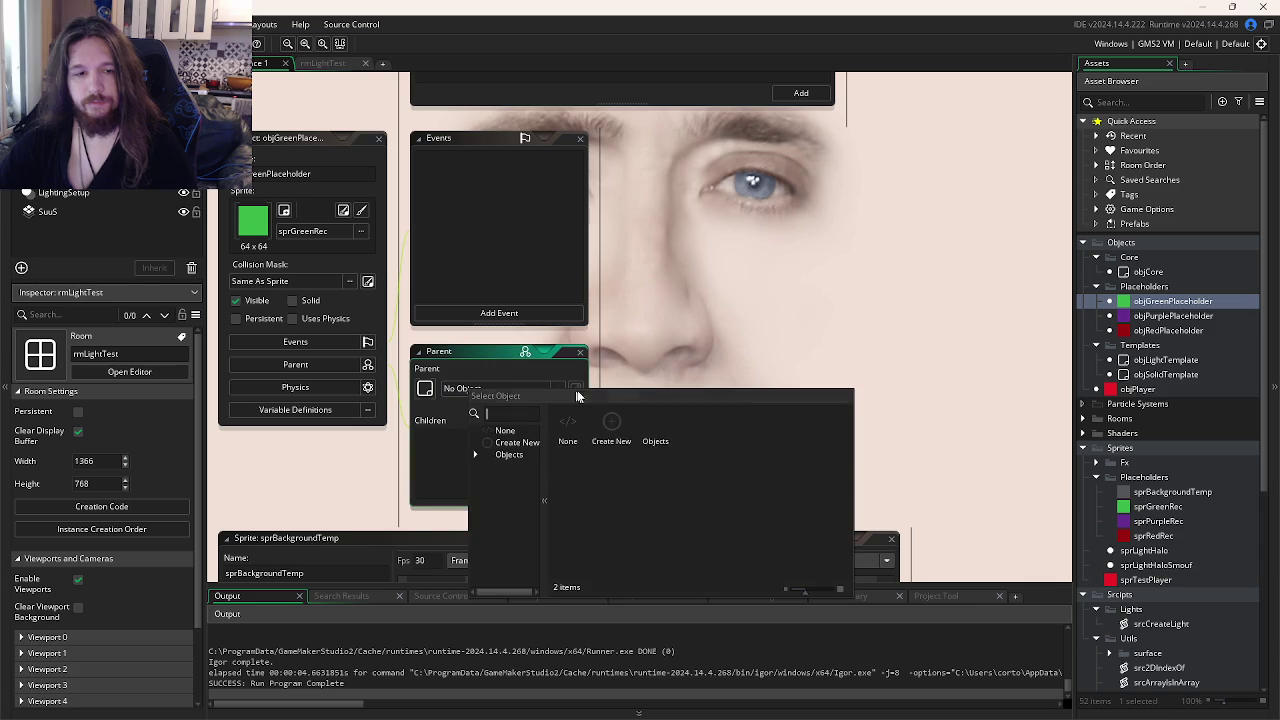
double_click(652, 428)
double_click(708, 428)
left_click(655, 424)
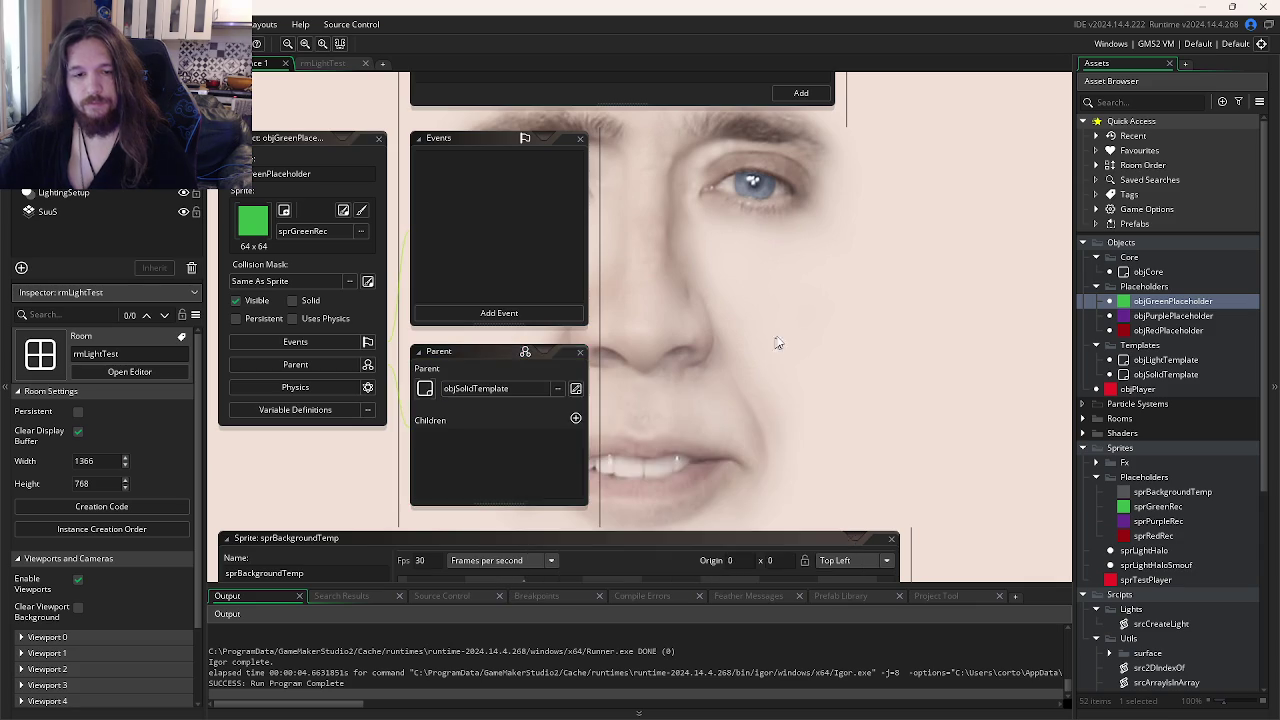
- Open the objSolidTemplate object from the Asset Browser
scroll(974, 329, "down", 5)
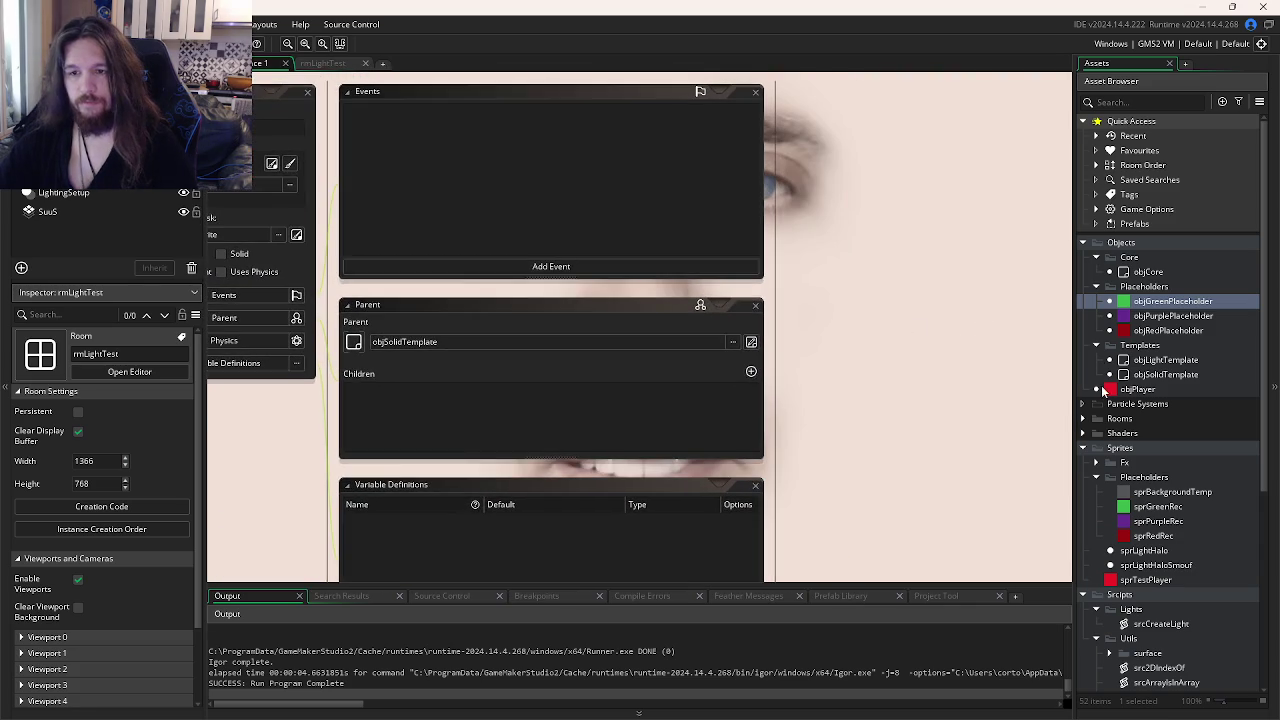
left_click(1148, 375)
double_click(1148, 375)
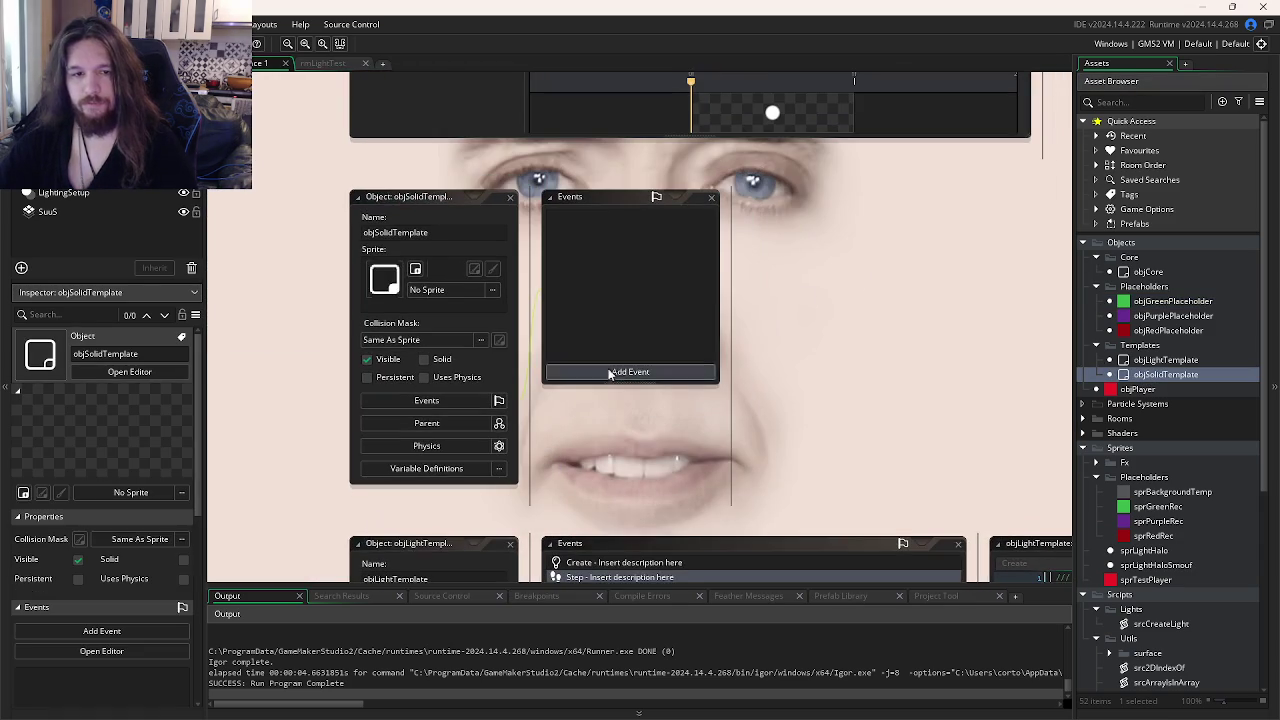
- Add a Create event to objSolidTemplate, then delete it again
left_click(628, 372)
left_click(637, 379)
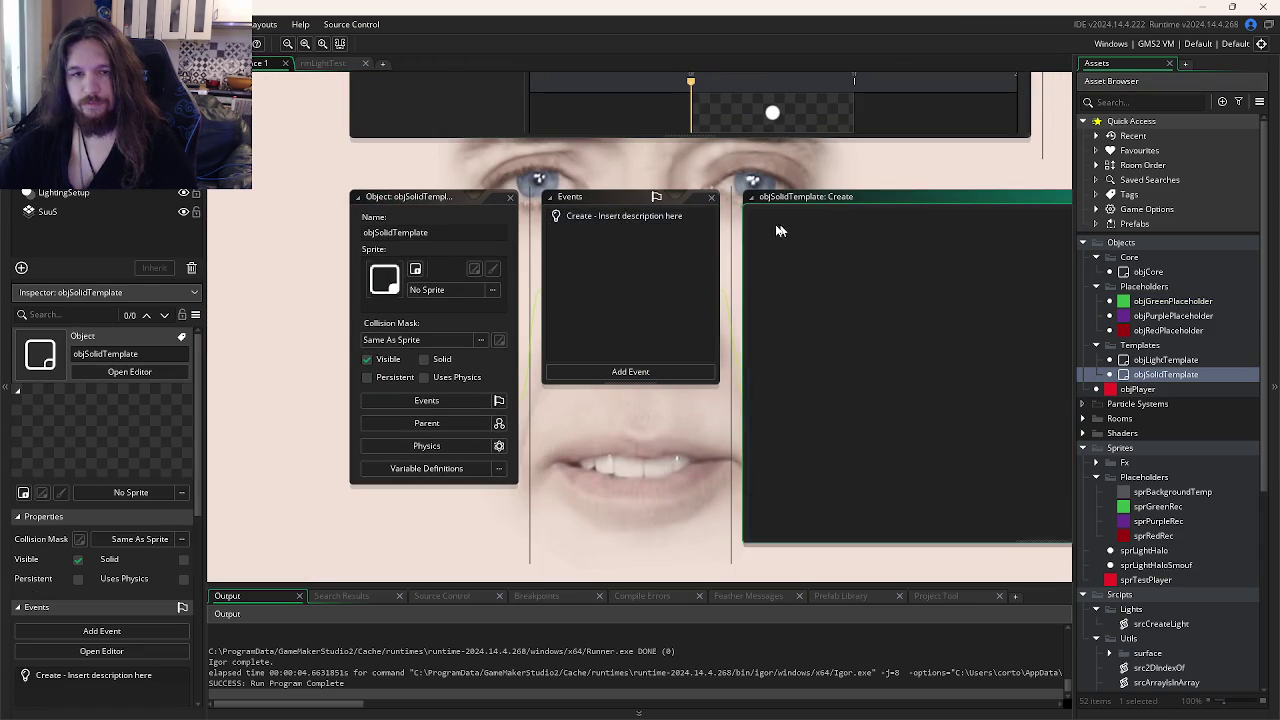
right_click(615, 217)
left_click(643, 357)
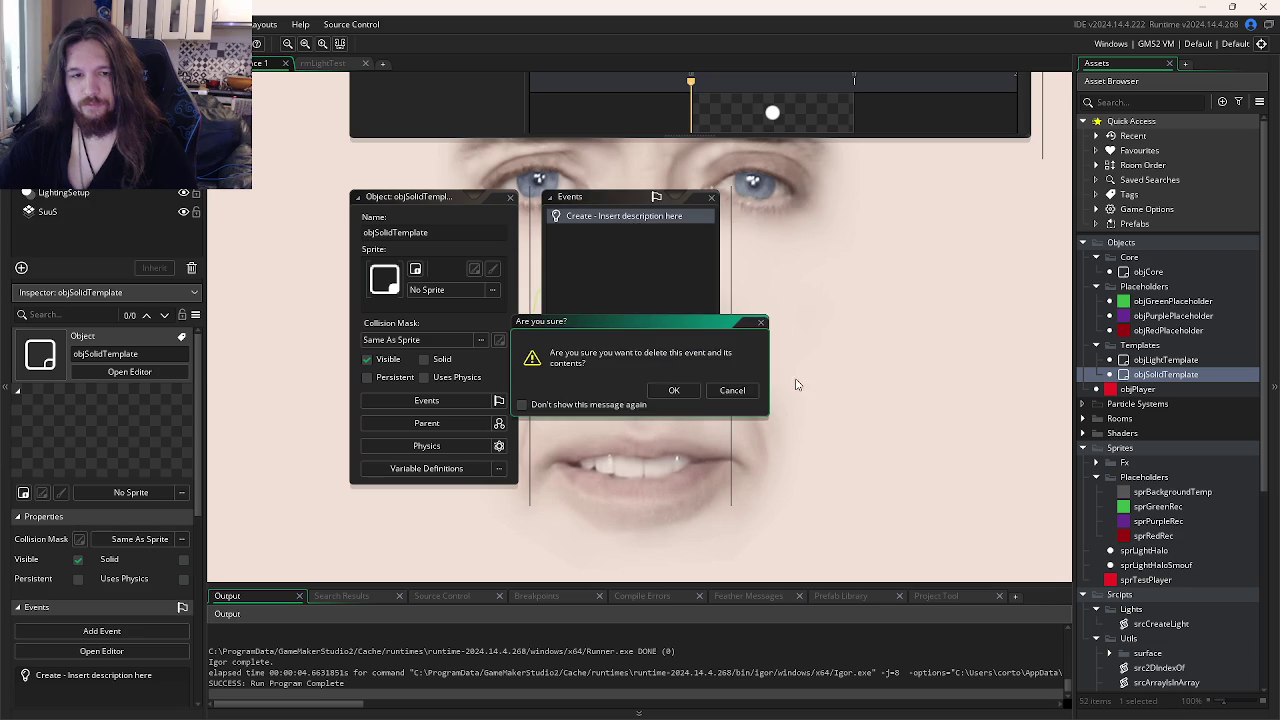
left_click(680, 390)
- Add a Step event to objSolidTemplate containing depth = -y; for depth sorting
left_click(677, 377)
mouse_move(719, 440)
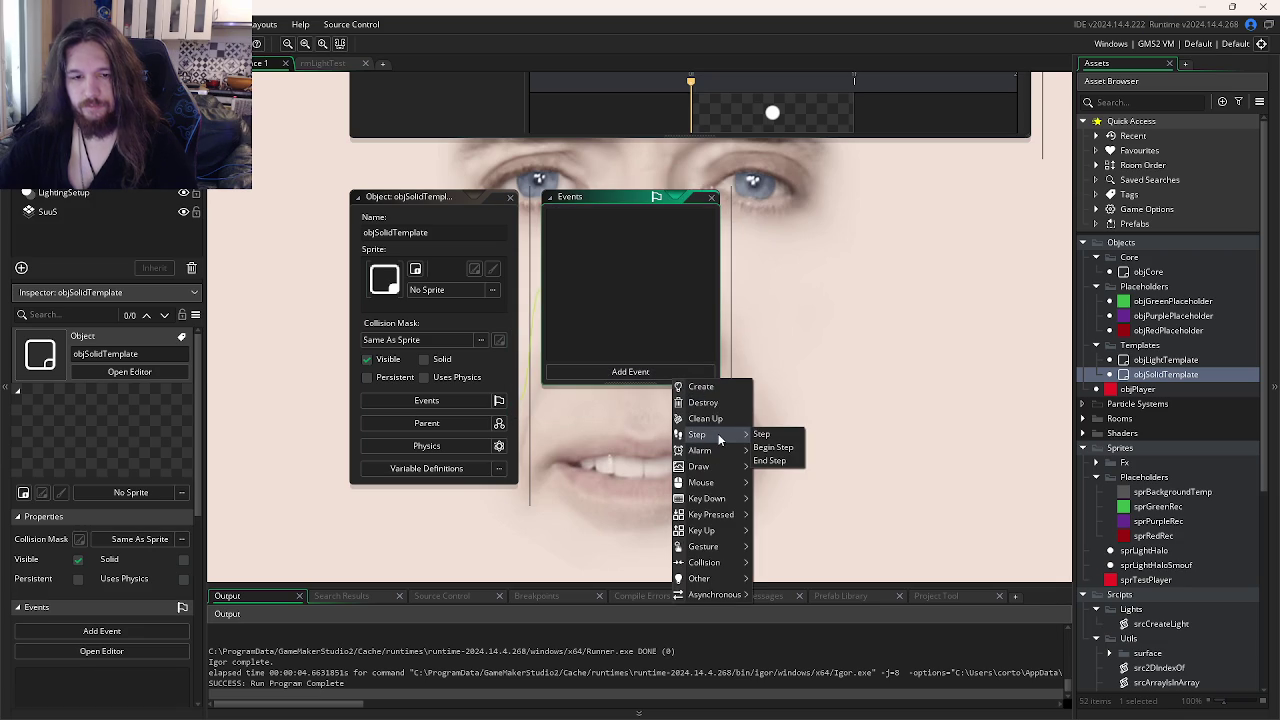
left_click(762, 435)
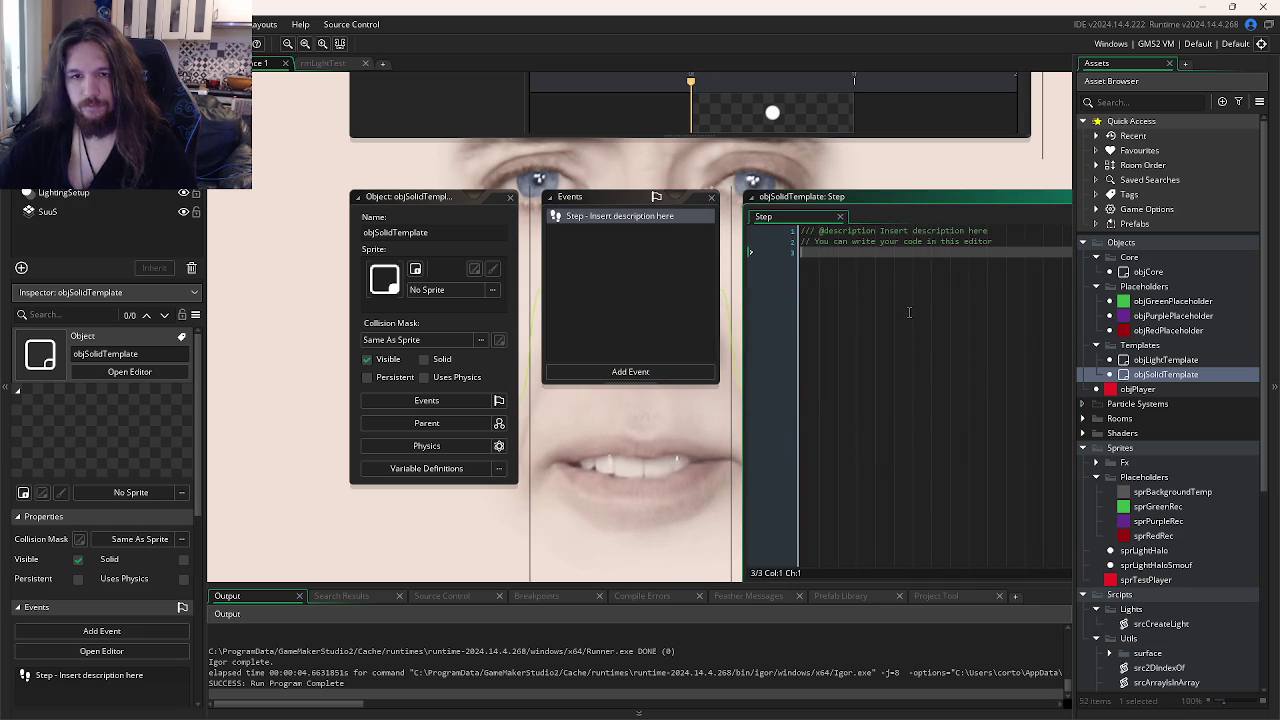
key("Return")
type("depth = ")
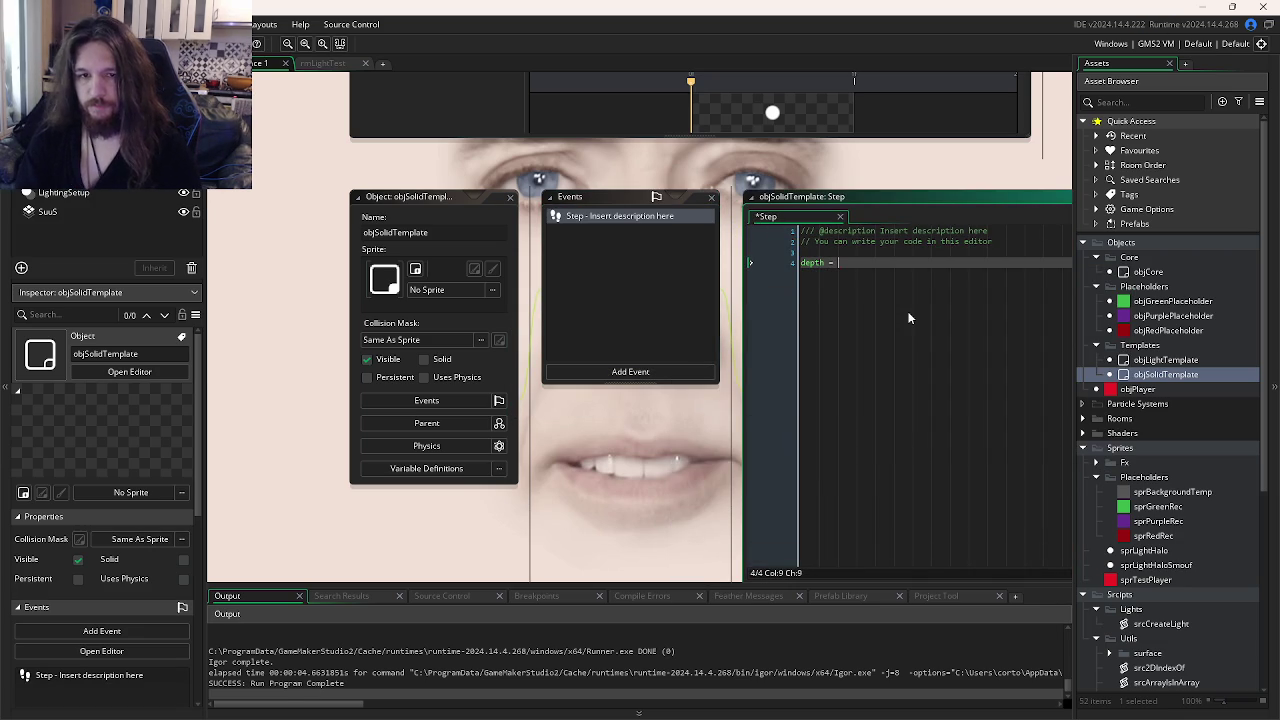
type("-y;")
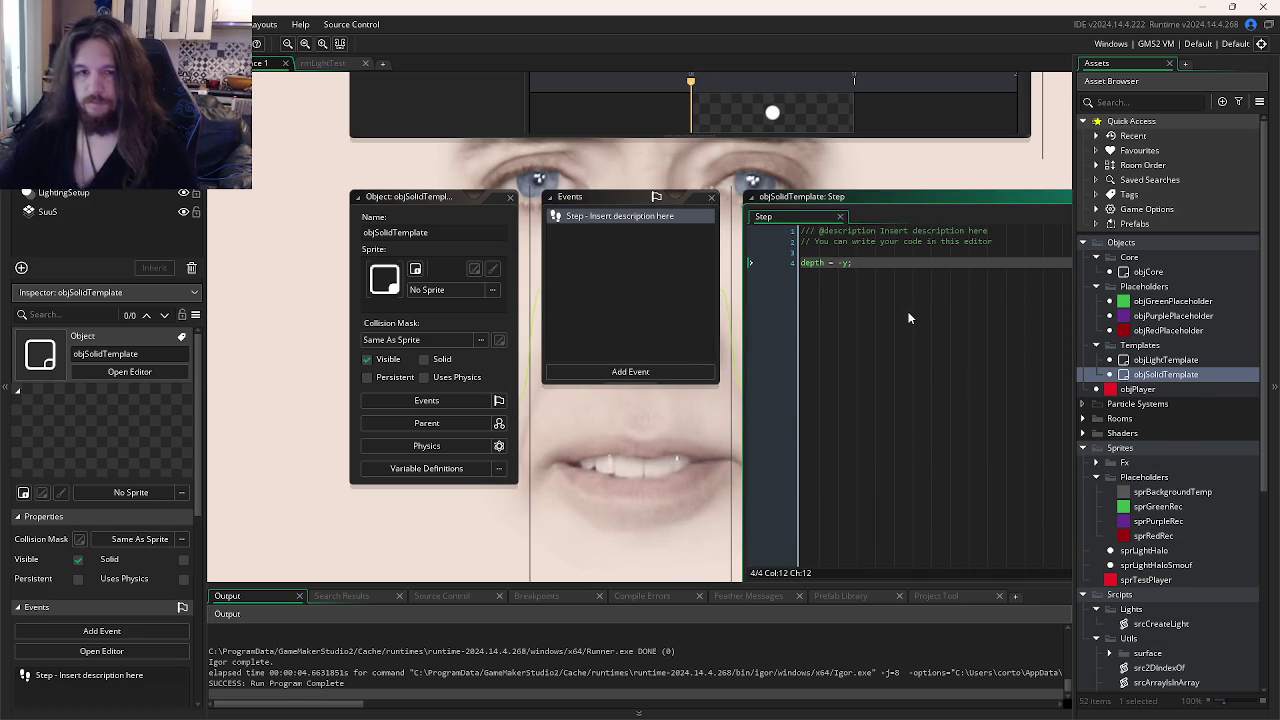
scroll(926, 294, "left", 5)
scroll(957, 277, "right", 5)
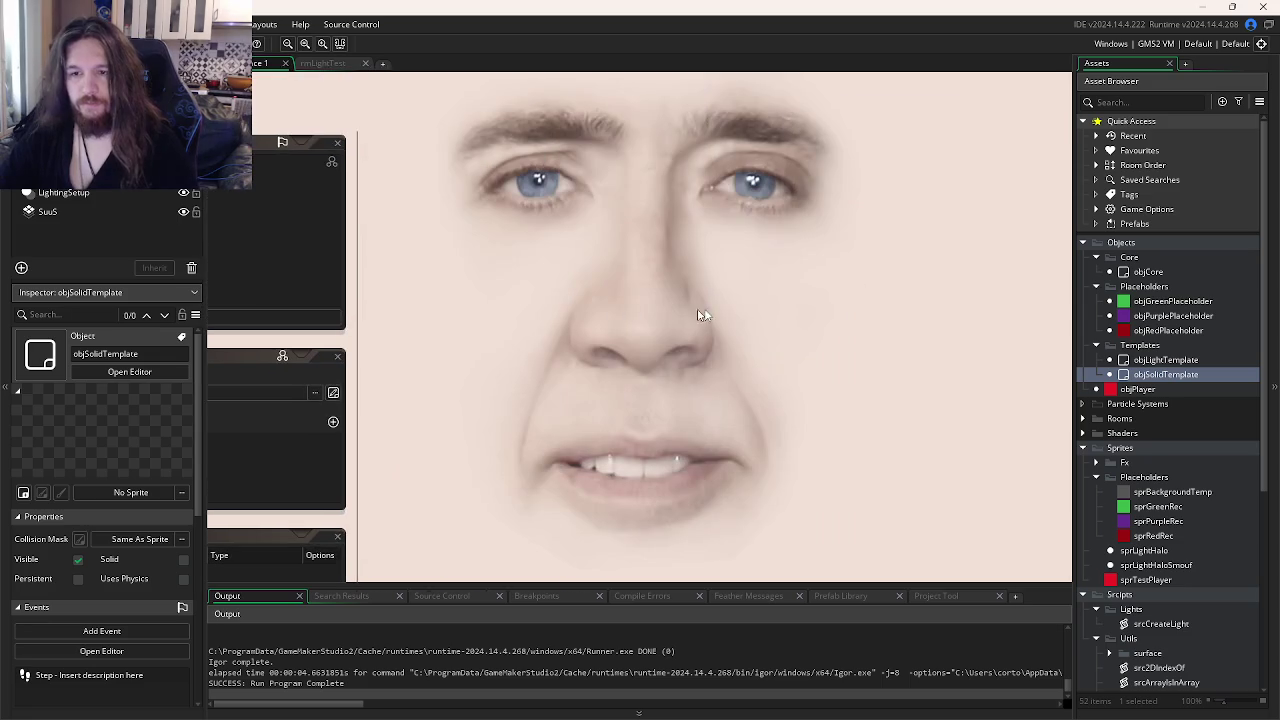
left_click(1166, 316)
- Set the green placeholder sprite's origin to Middle Centre
double_click(1168, 301)
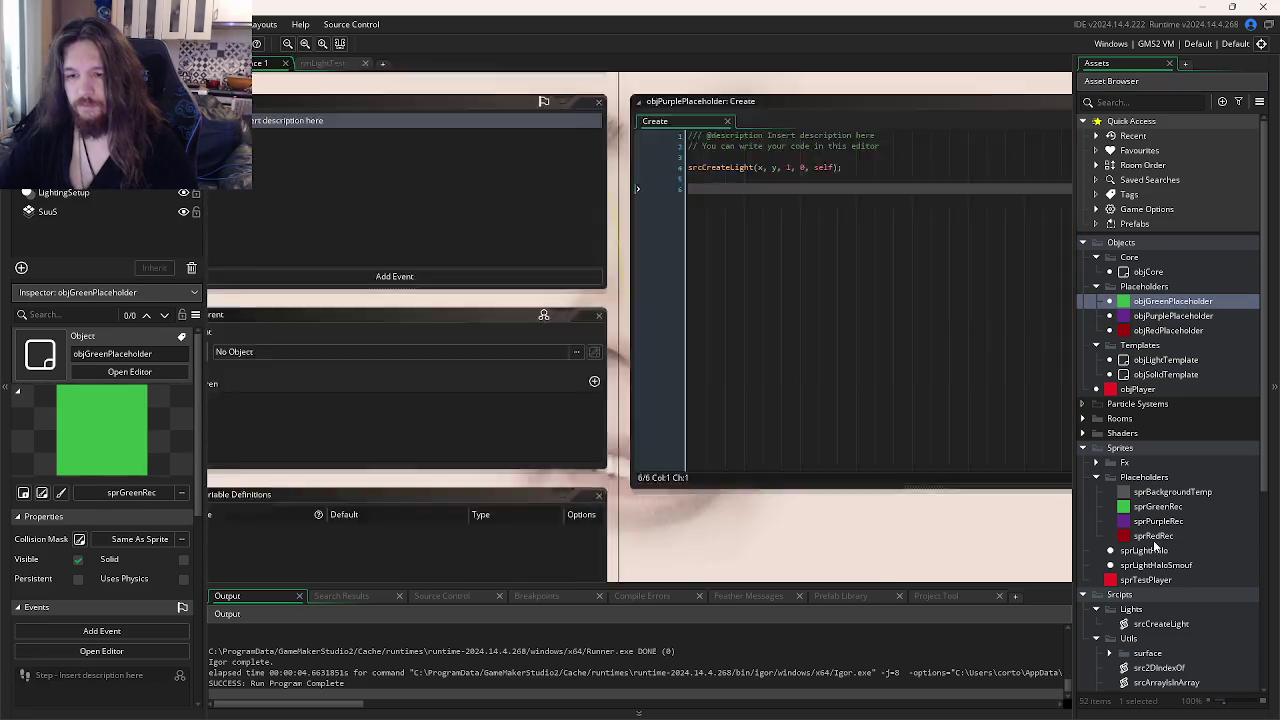
left_click(1155, 507)
double_click(1155, 507)
left_click(850, 149)
left_click(848, 220)
left_click(893, 130)
- Set the red placeholder sprite sprRedRec's origin to Middle Centre
double_click(1153, 536)
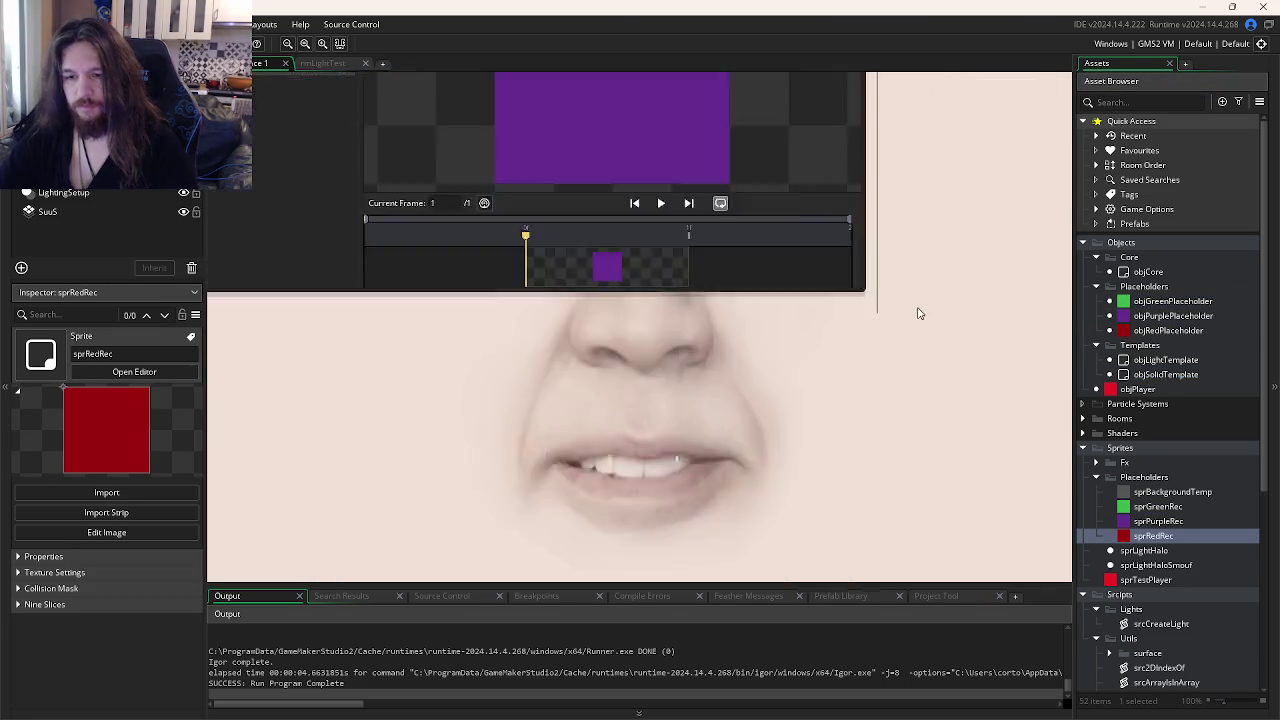
left_click(886, 149)
left_click(890, 149)
left_click(890, 128)
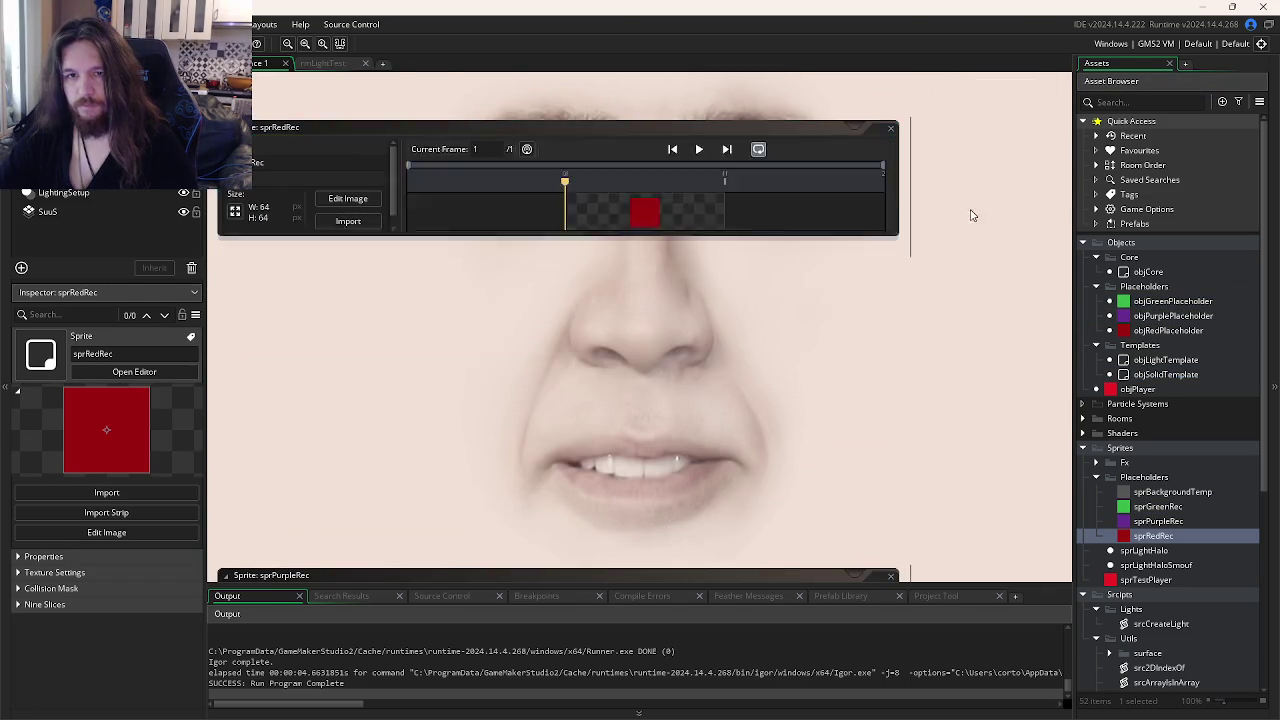
- Add a Step event to objPurplePlaceholder with x = mouse_x;
double_click(1160, 316)
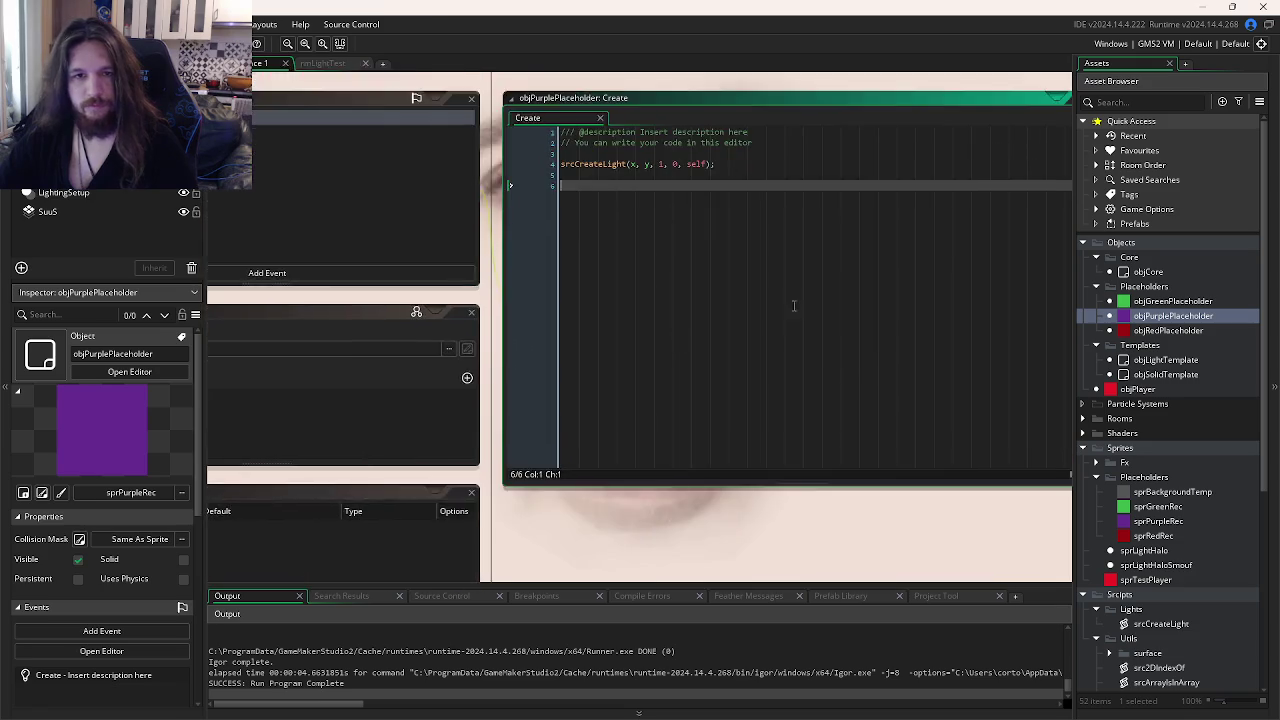
double_click(1166, 360)
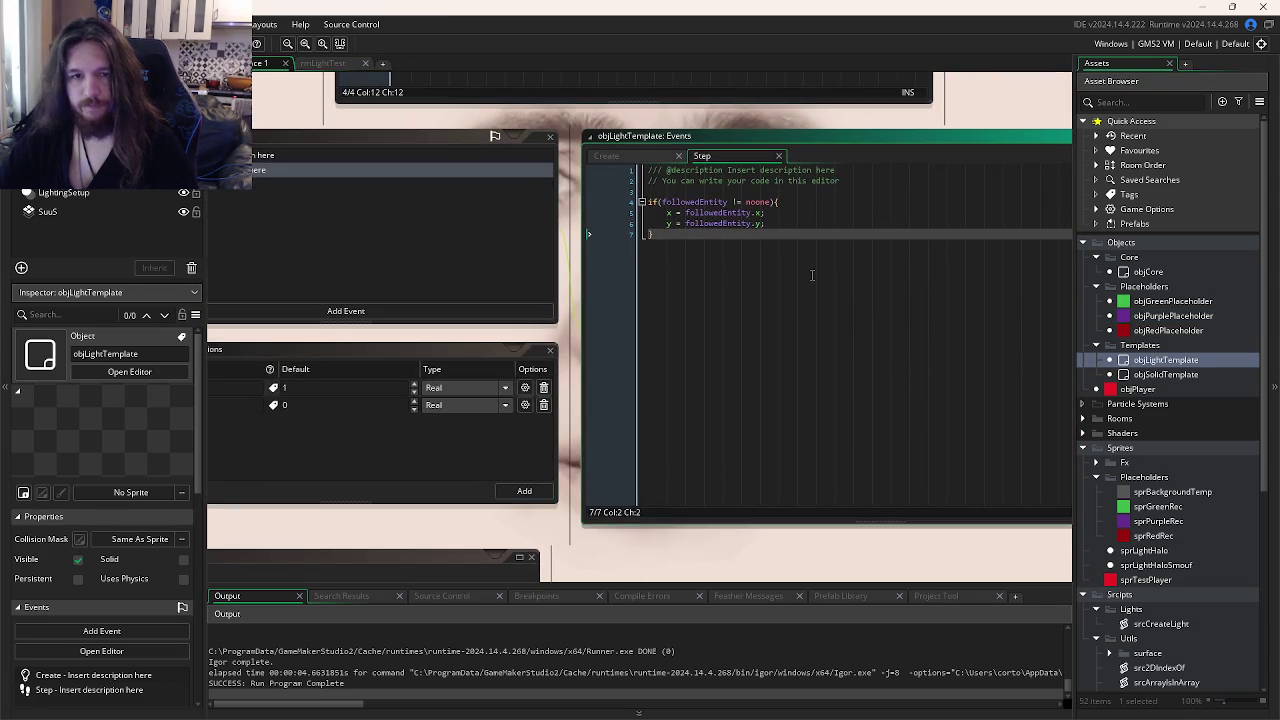
double_click(1176, 316)
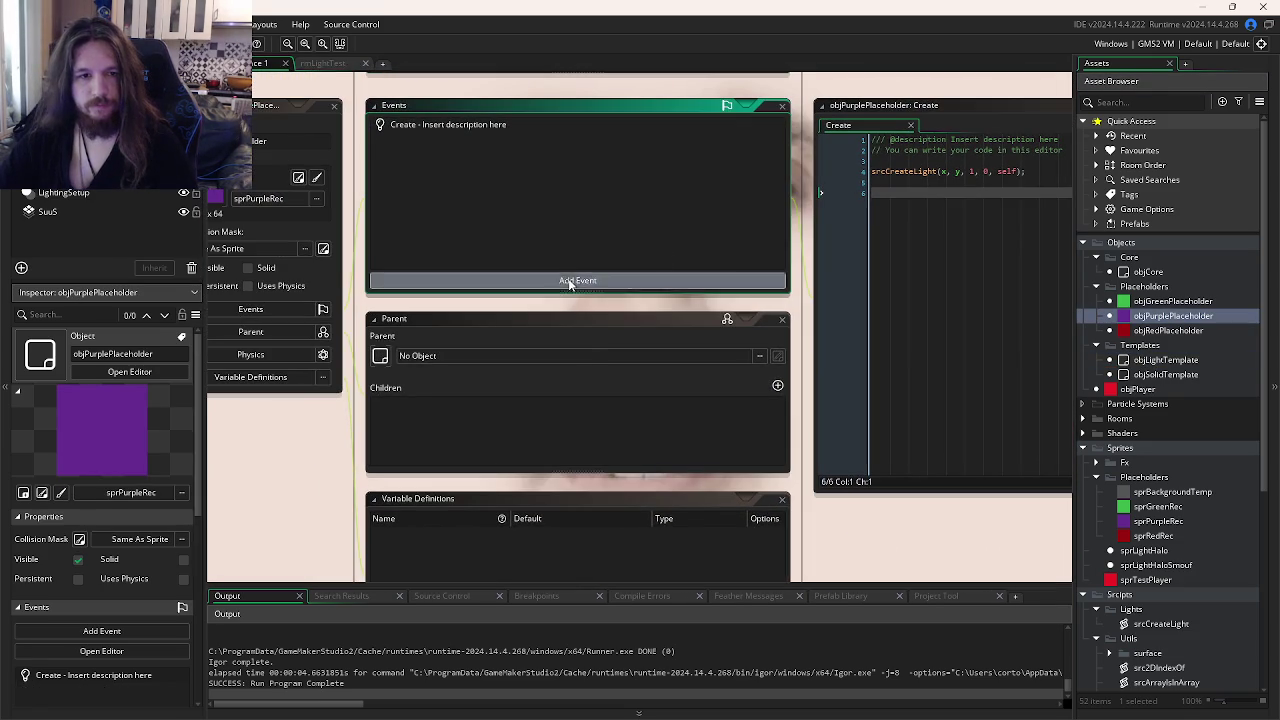
left_click(570, 281)
mouse_move(620, 335)
left_click(660, 335)
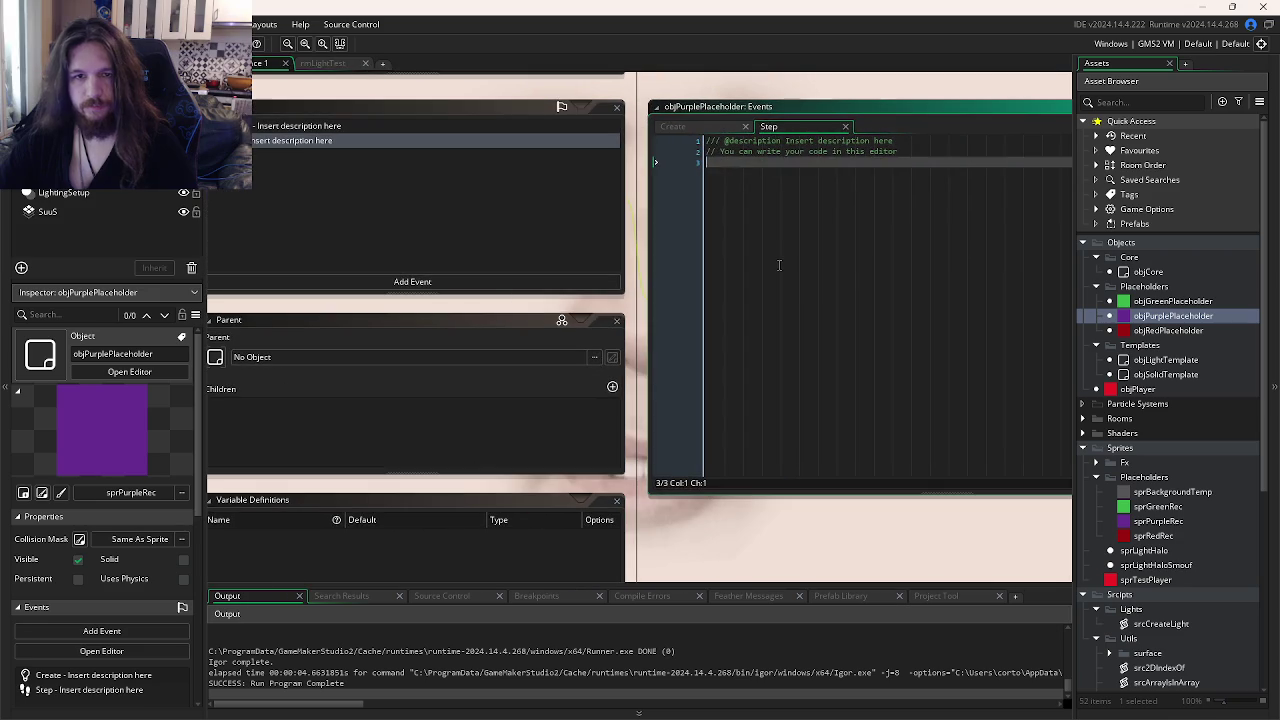
key("Return")
type("x = mous")
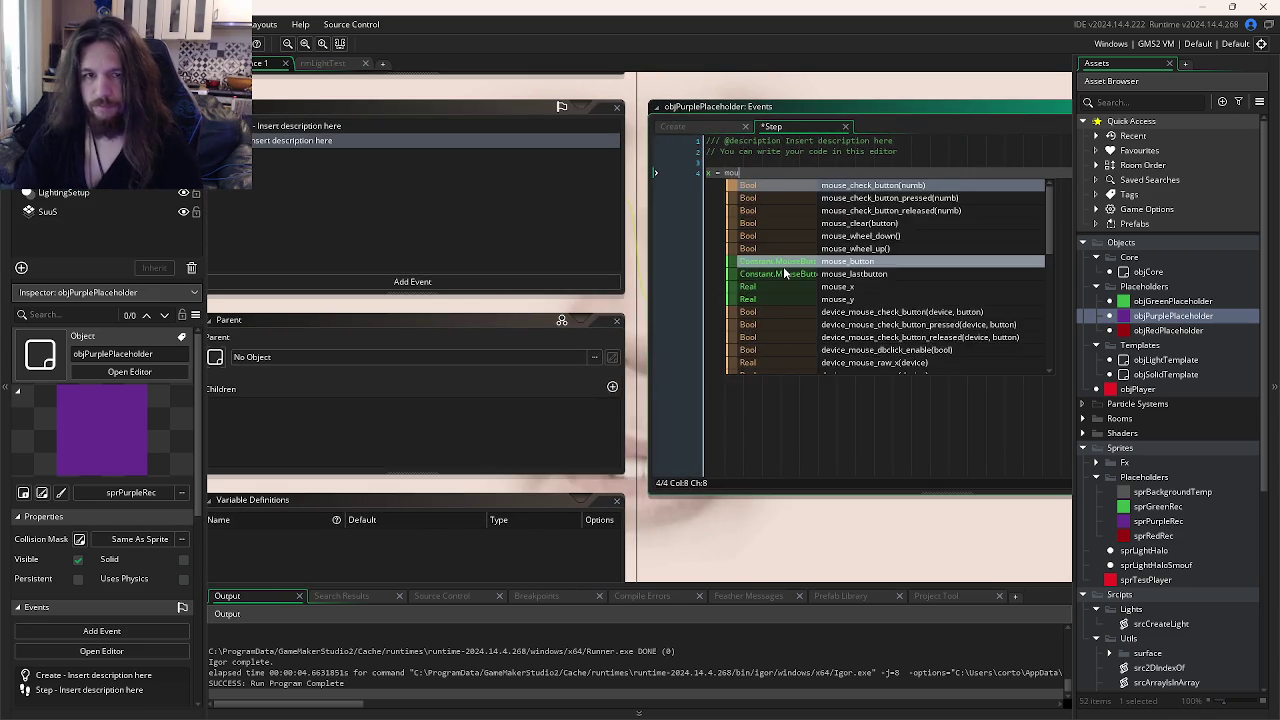
type("e_")
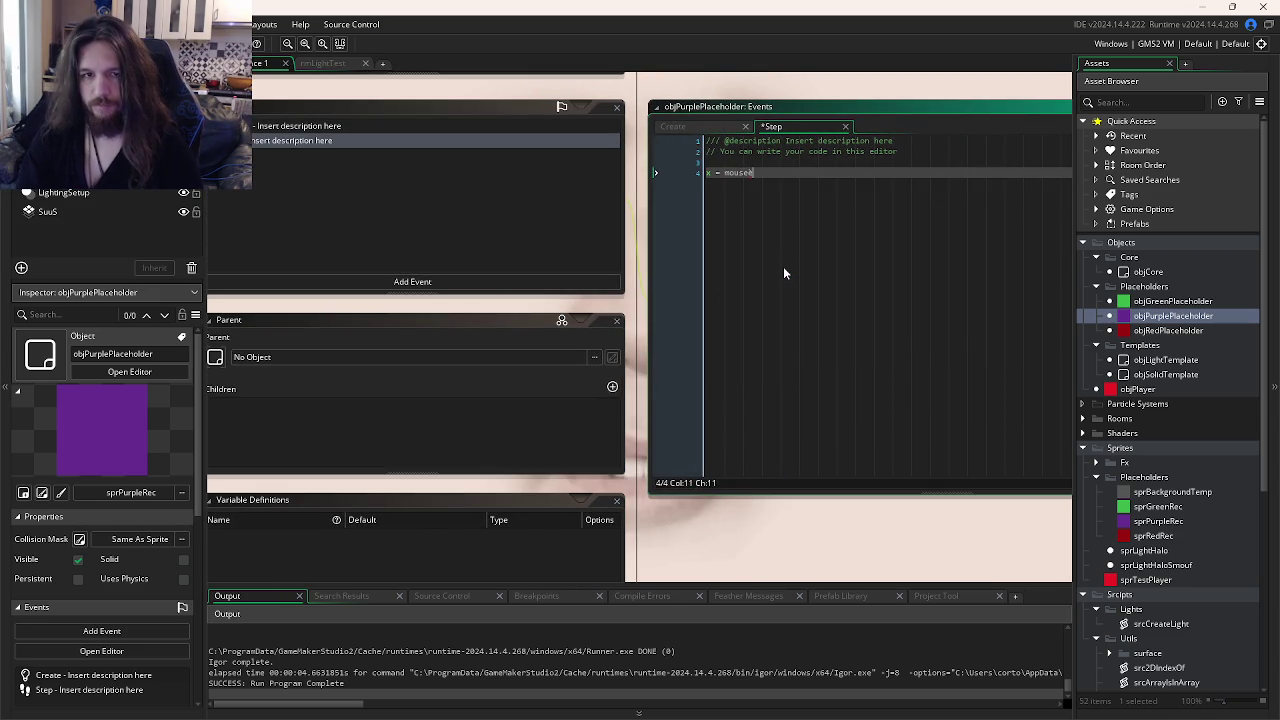
type("x;")
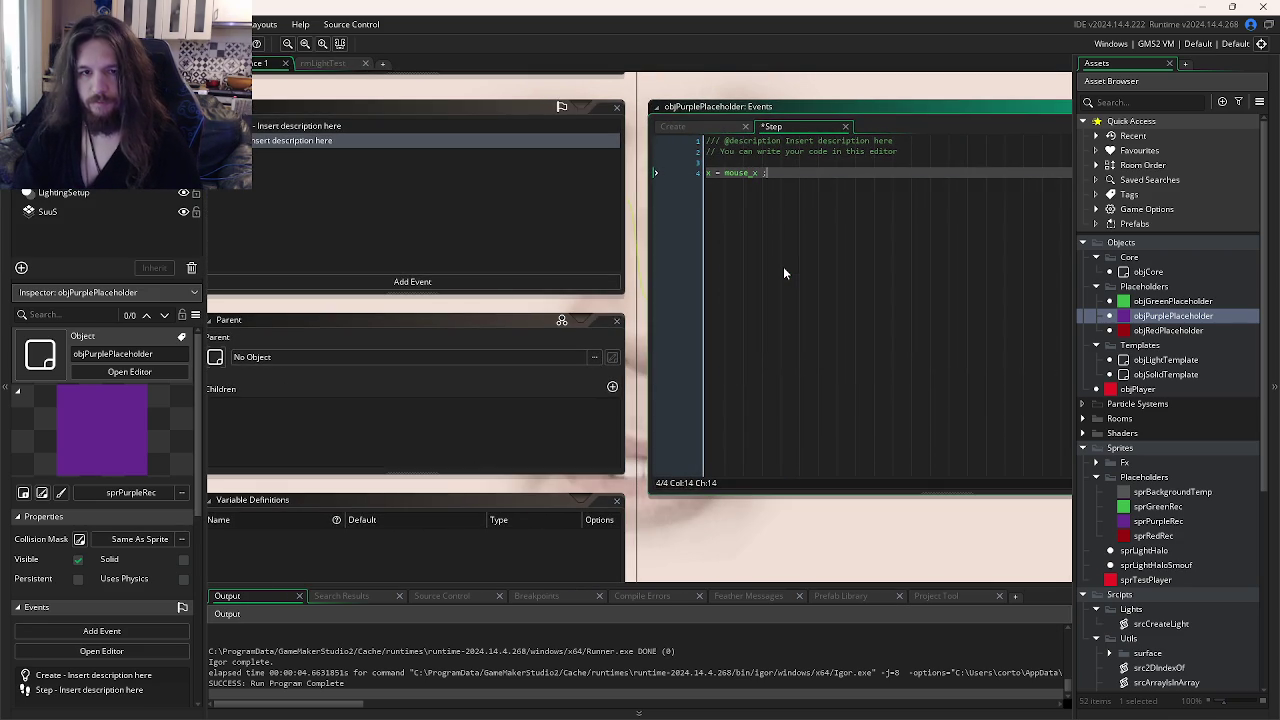
- Add the line y = mouse_y; below it and save the Step code
key("ctrl+d")
key("BackSpace")
type("y;")
key("Left")
key("Home")
key("Delete")
type("y")
key("ctrl+s")
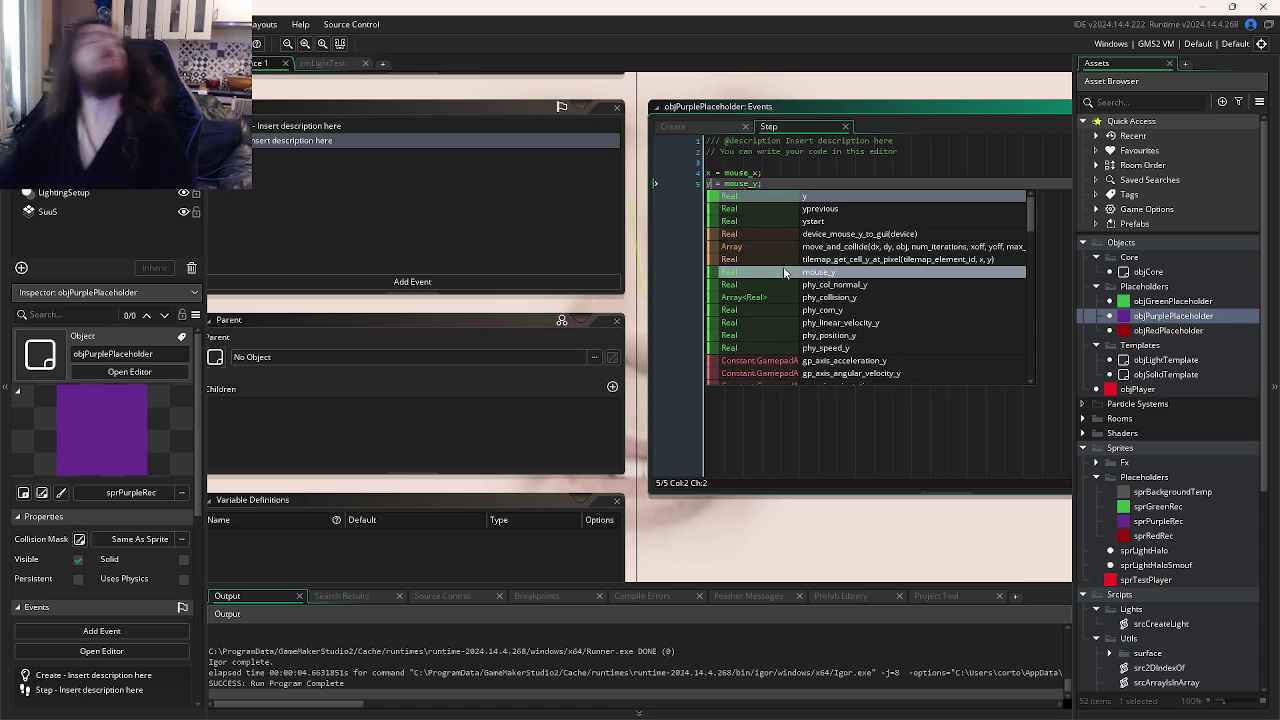
- Run the game to check the purple placeholder follows the mouse
left_click(828, 162)
left_click(831, 184)
key("F5")
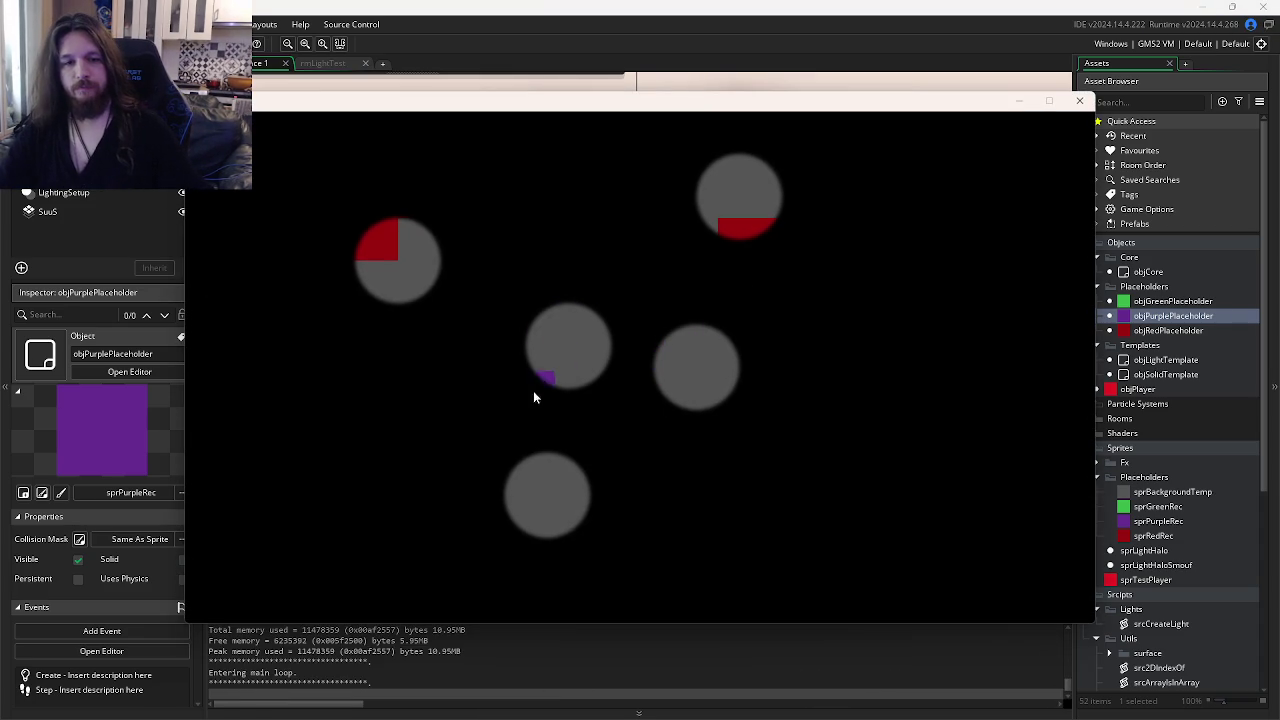
left_click(1079, 100)
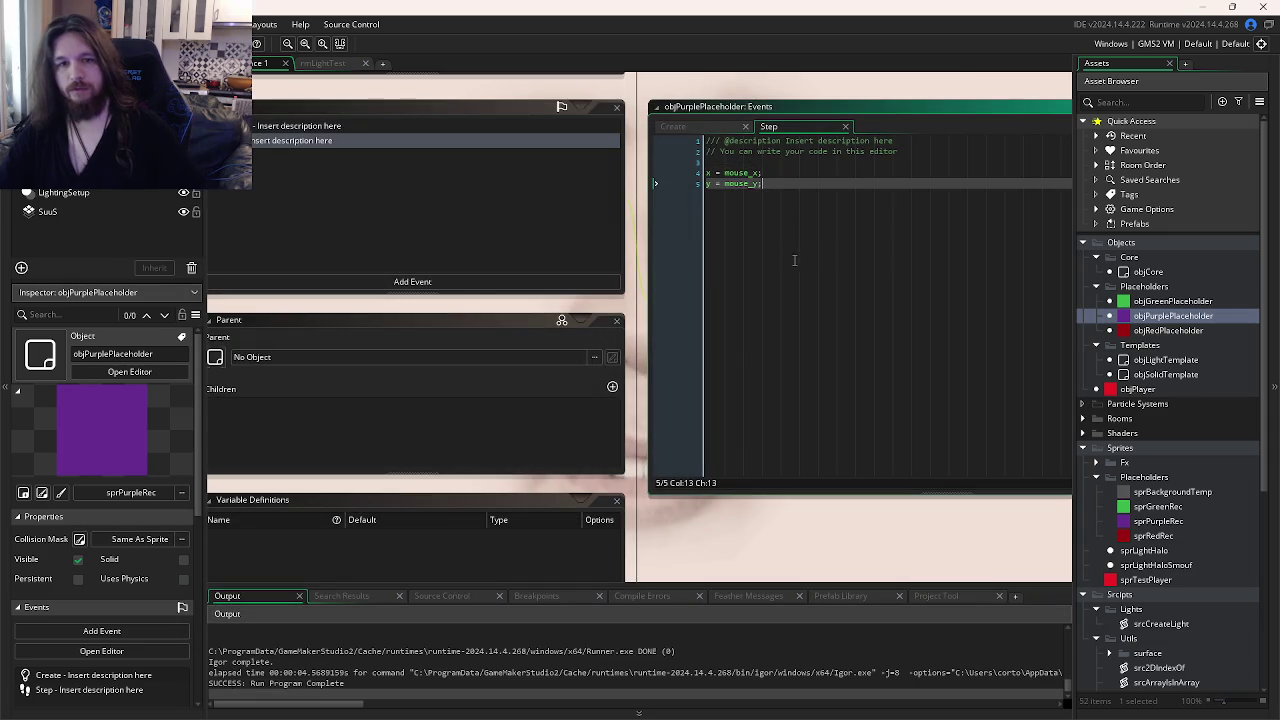
left_click(1165, 359)
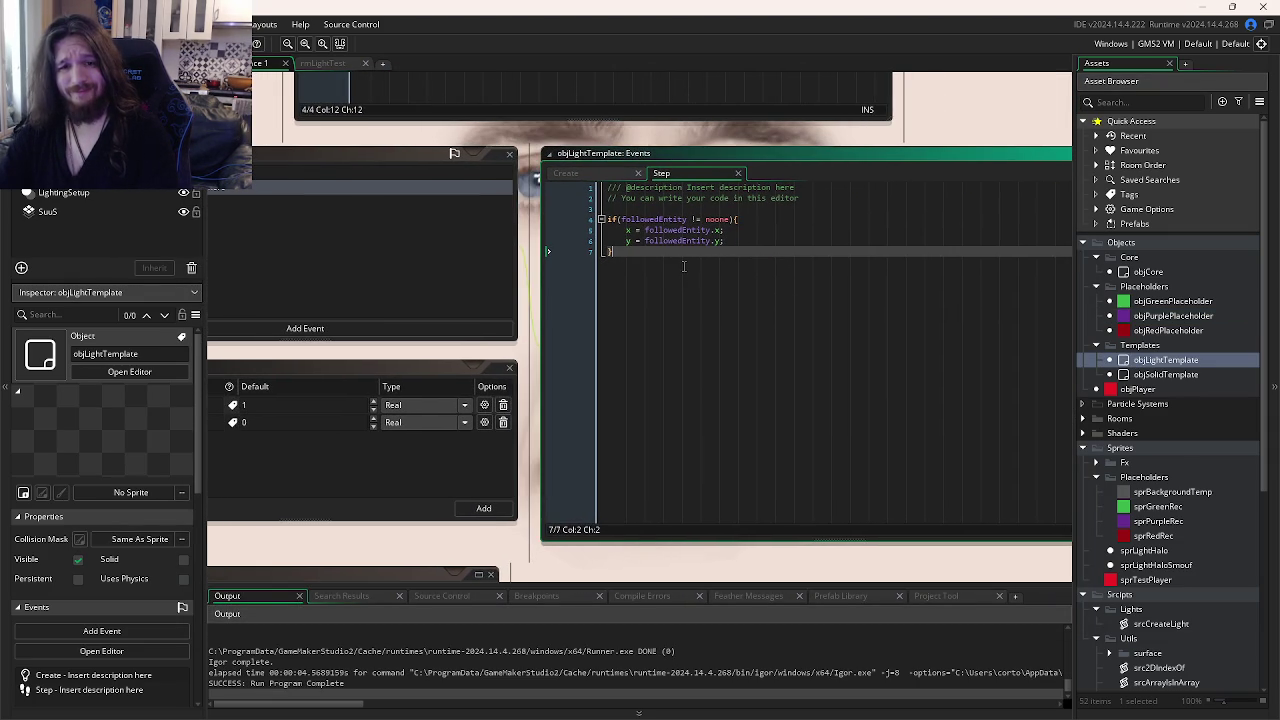
- Review the purple placeholder's Create code and its srcCreateLight call, then select srcCreateLight
key("ctrl+Tab")
key("ctrl+Tab")
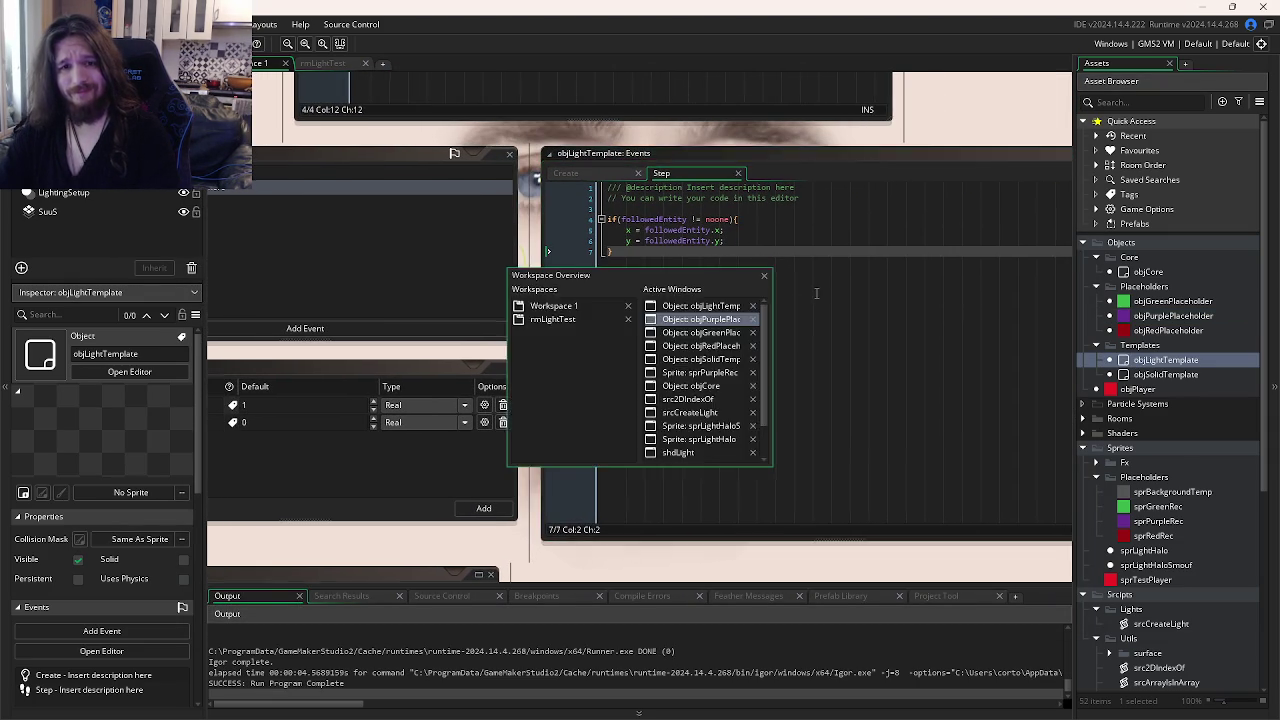
key("ctrl+Tab")
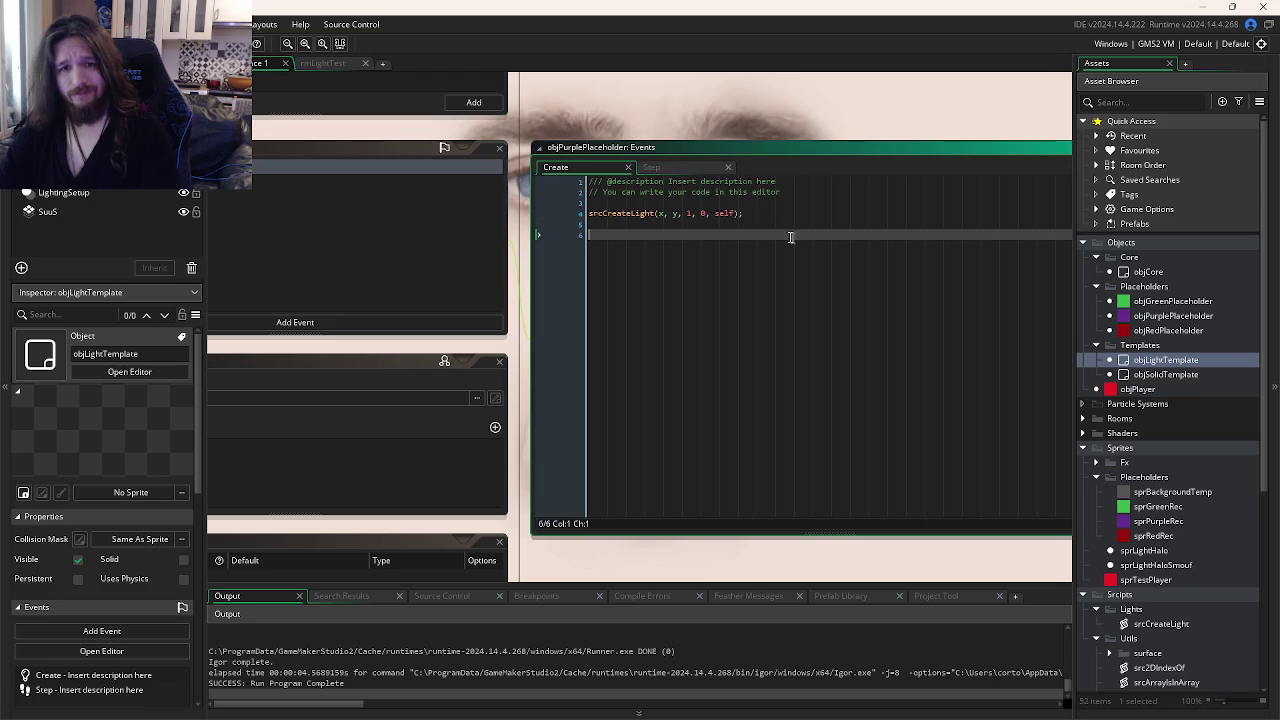
left_click(718, 213)
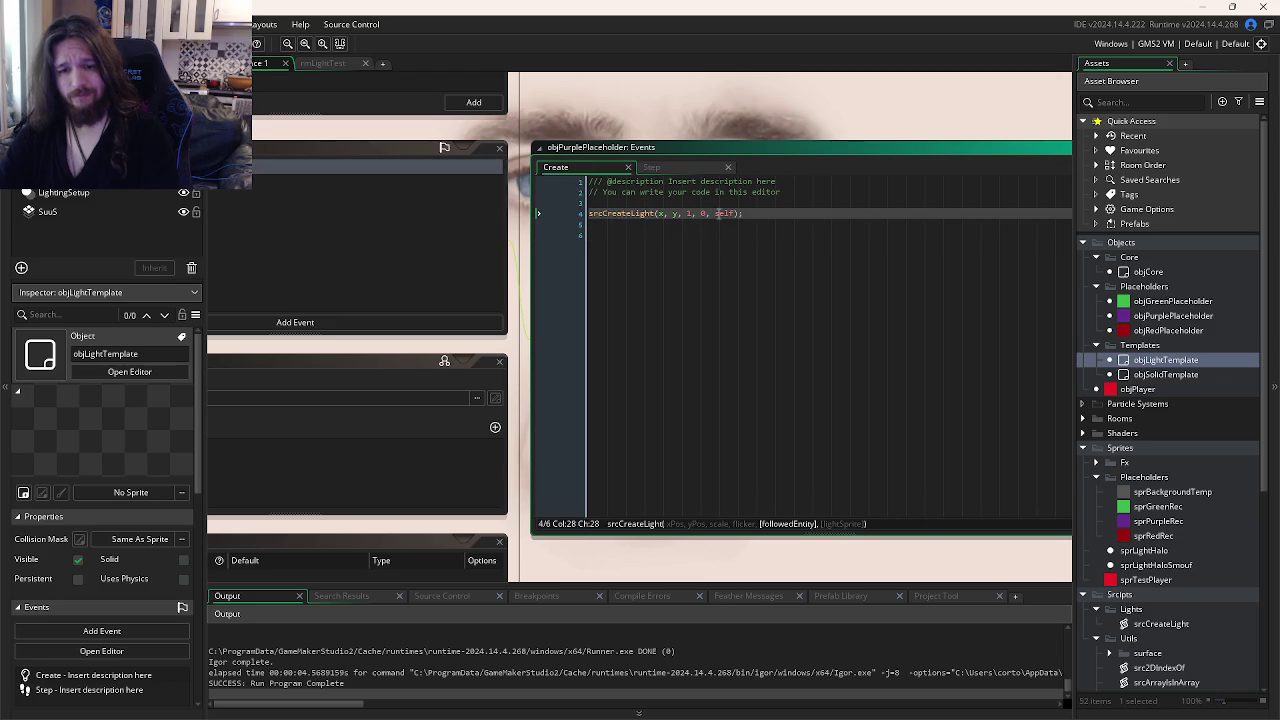
key("ctrl+Tab")
key("ctrl+Tab")
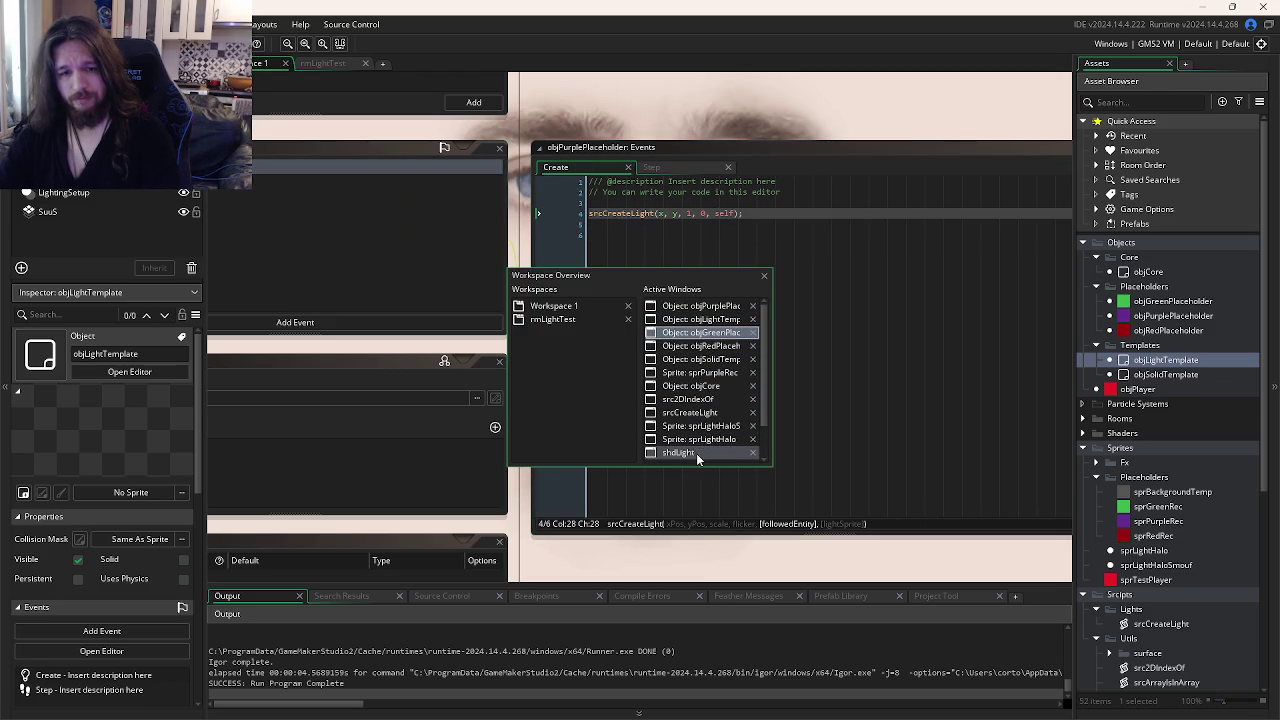
left_click(707, 312)
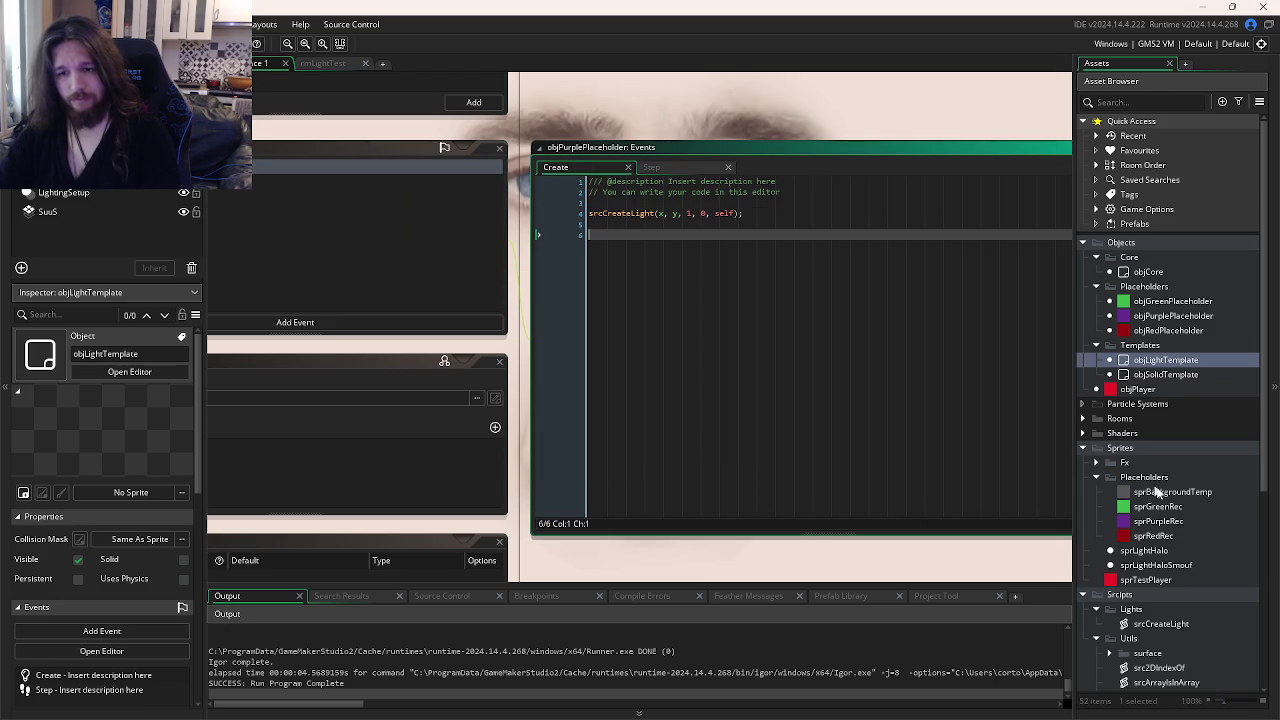
middle_click(620, 213)
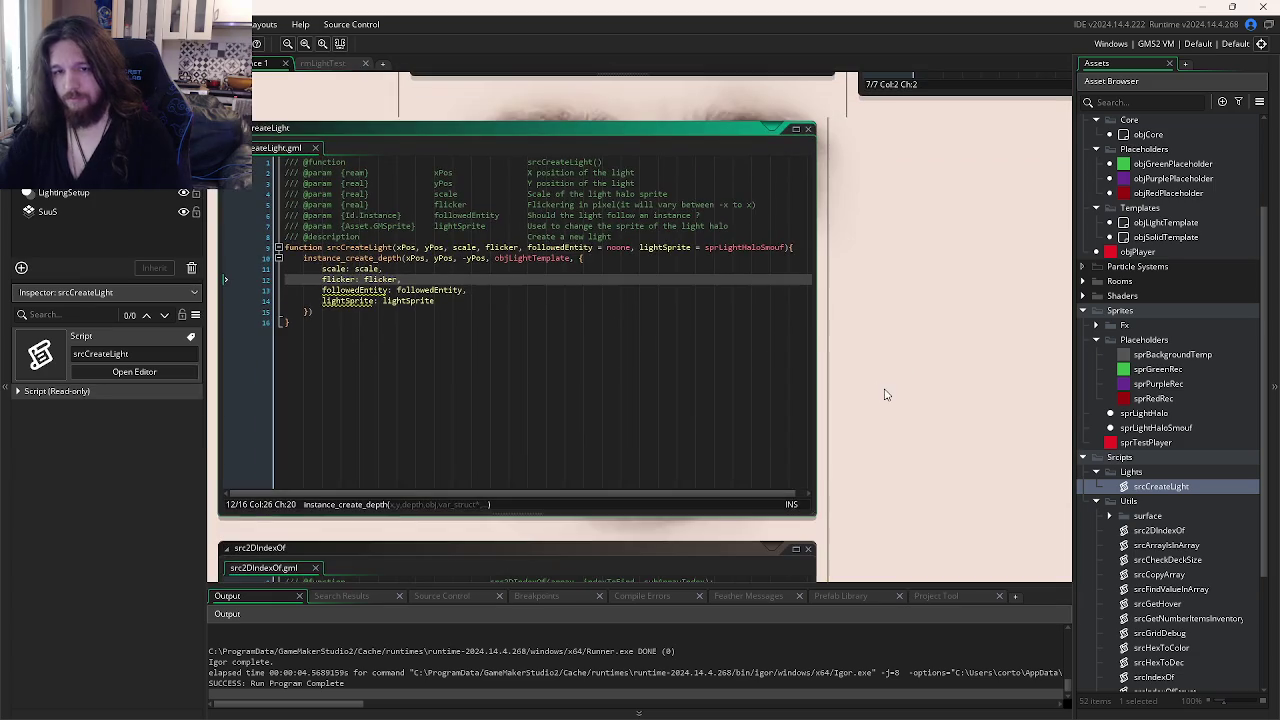
key("alt+Tab")
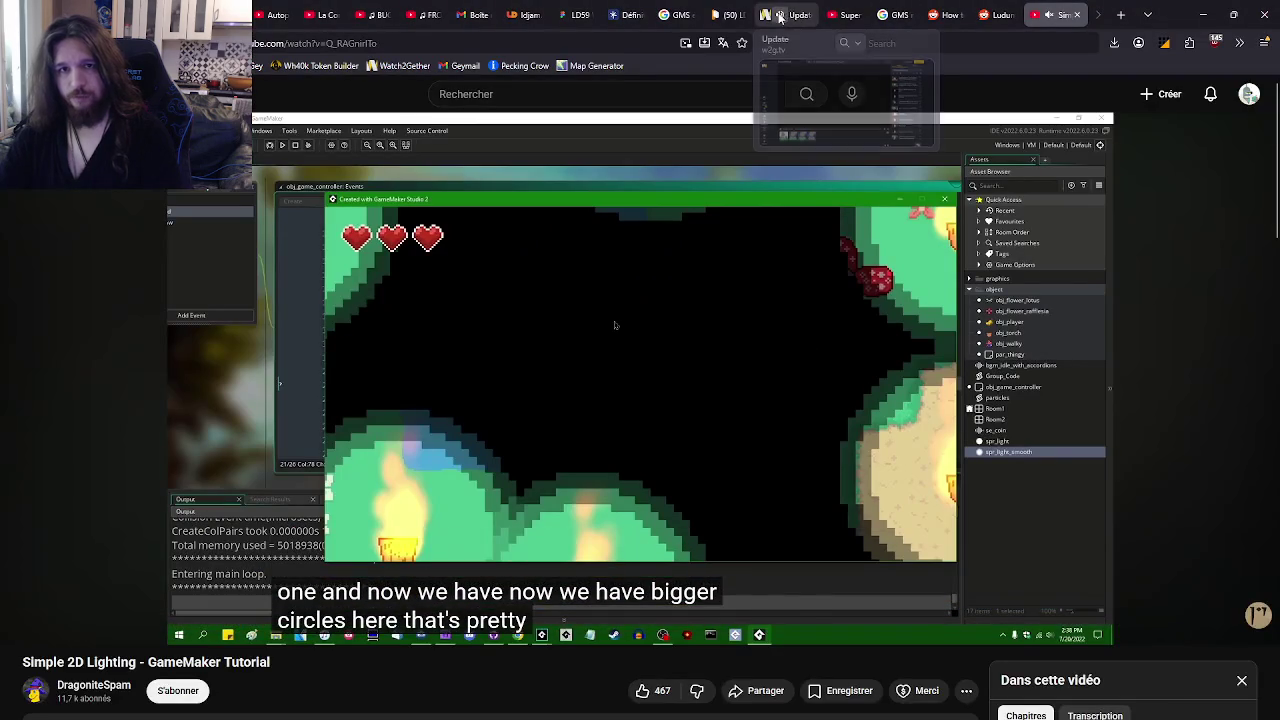
- Lower the Watch2Gether music volume slightly
left_click(785, 14)
mouse_move(938, 580)
left_click(943, 555)
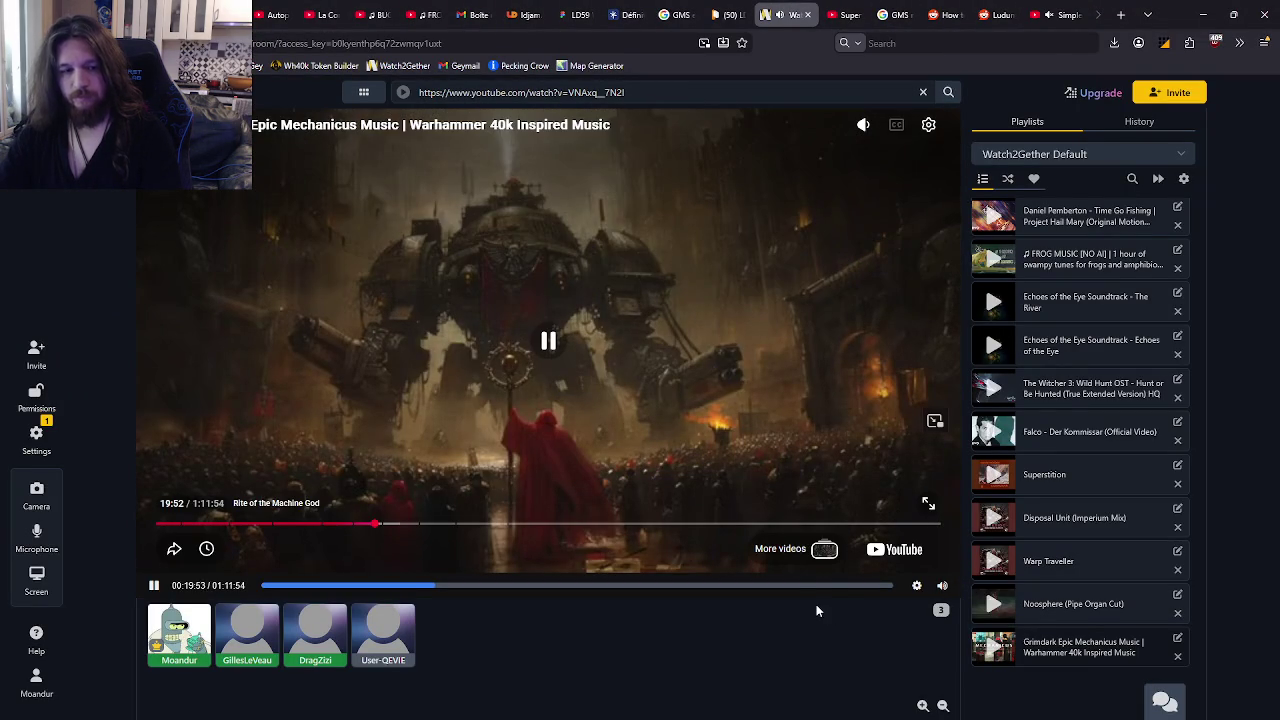
- Back in GameMaker, add a comma after flicker: flicker in srcCreateLight
key("alt+Tab")
type(",")
left_click(704, 325)
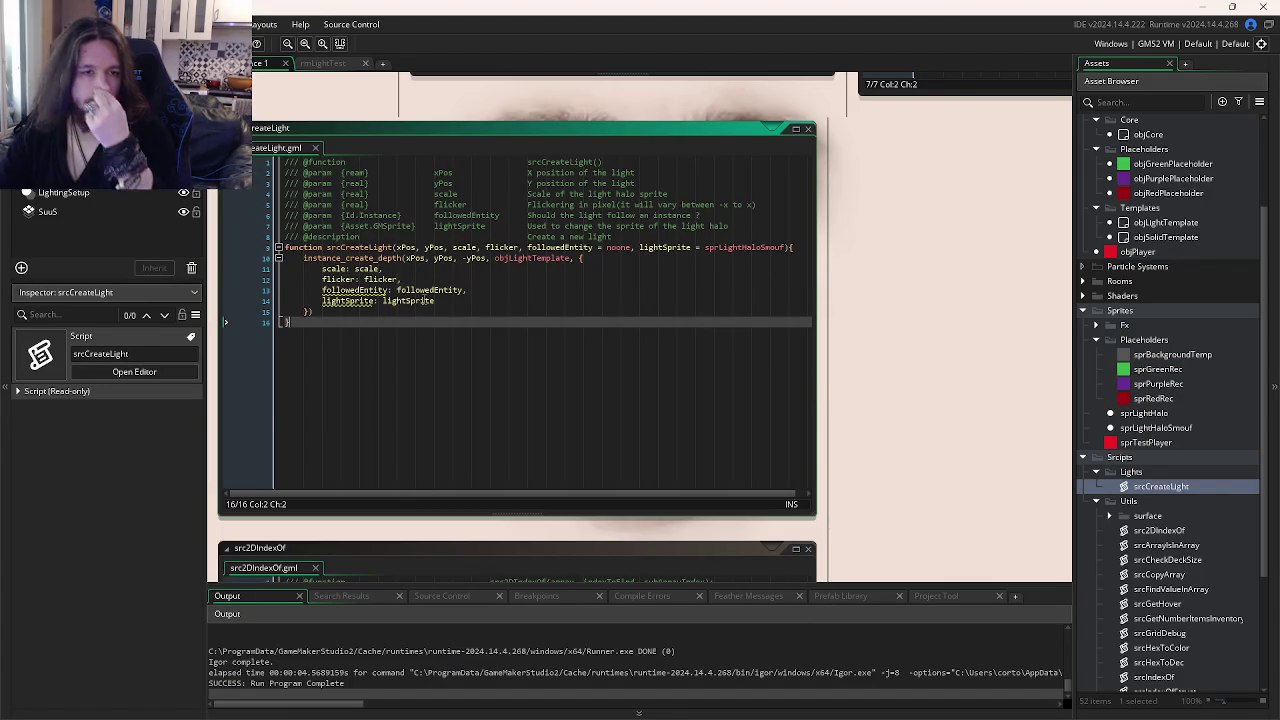
- Store the instance_create_depth result in var newLight
left_click(360, 312)
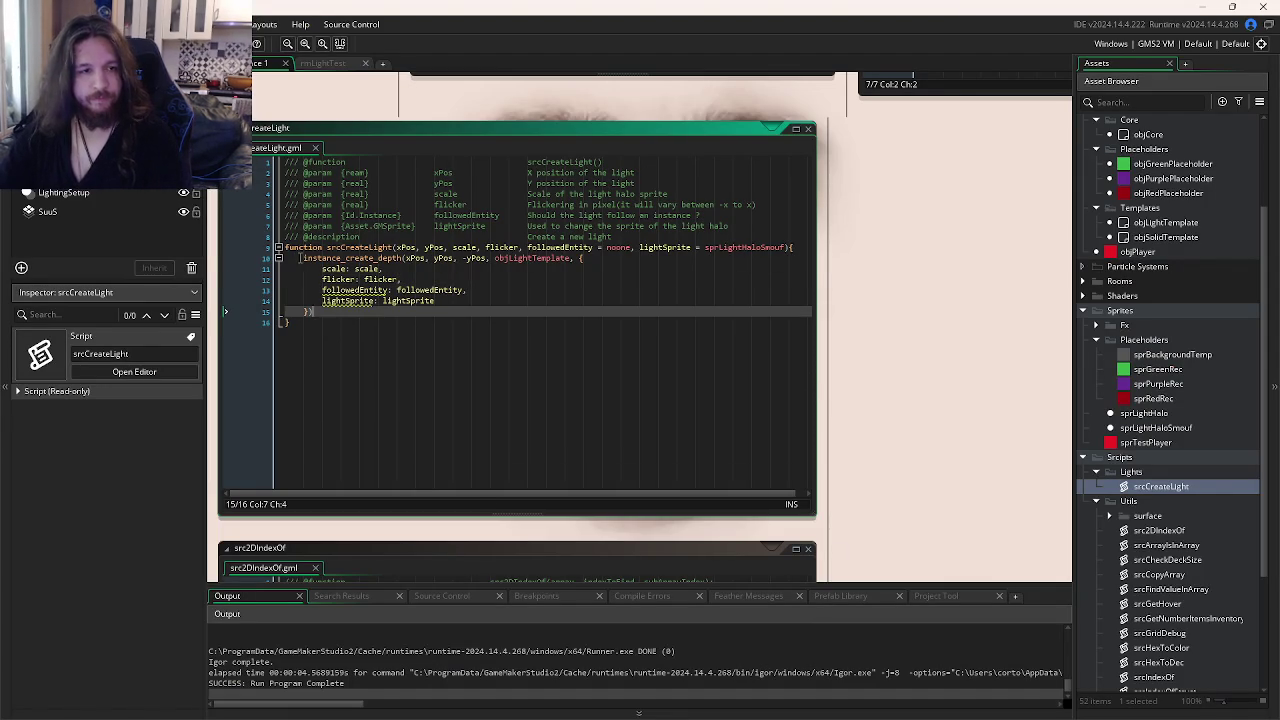
left_click(304, 258)
type("var newLi")
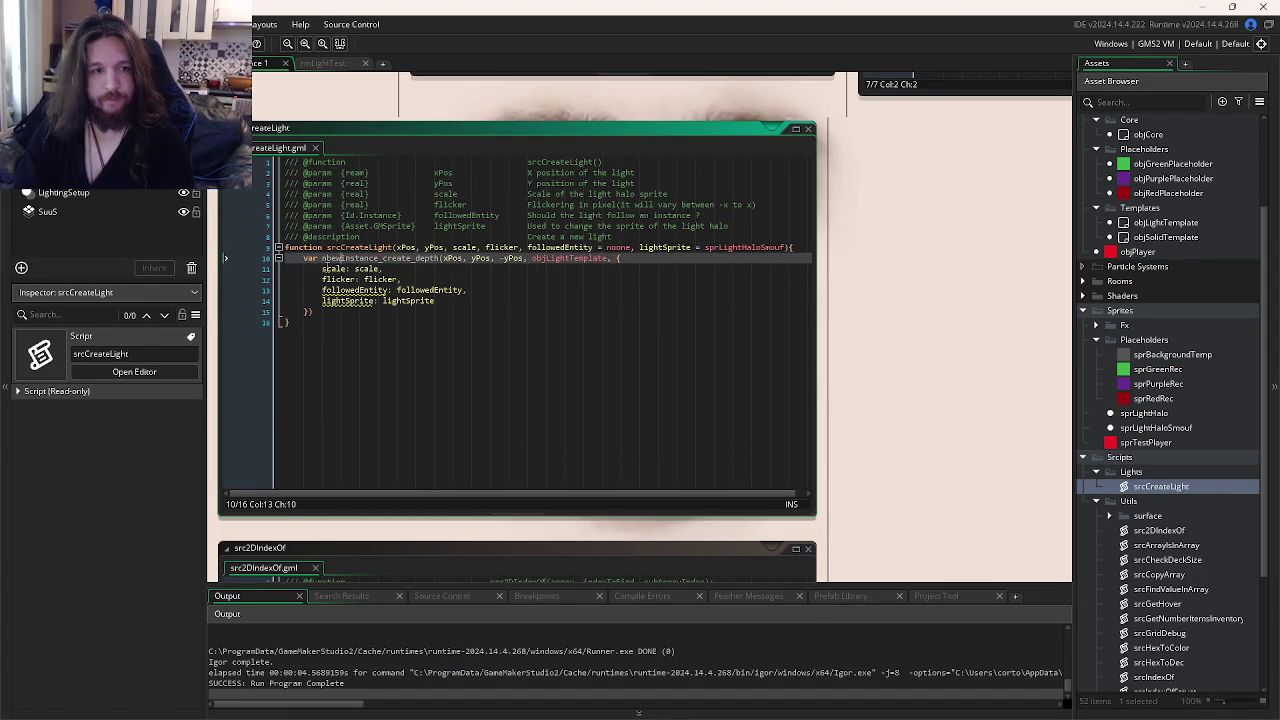
type("ght =")
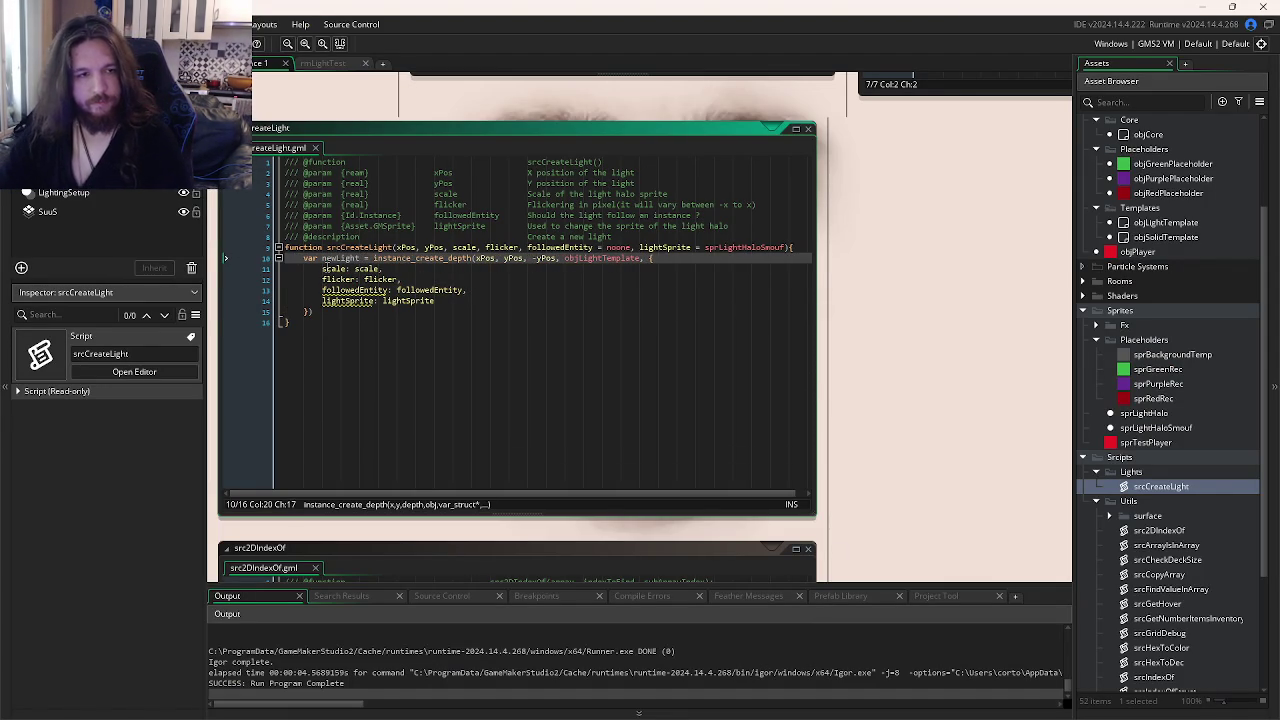
key("Left")
key("Left")
key("Left")
- Add newLight.followedEntity = followedEntity; after the creation block
left_click(350, 311)
key("Return")
key("Return")
type("newLight.")
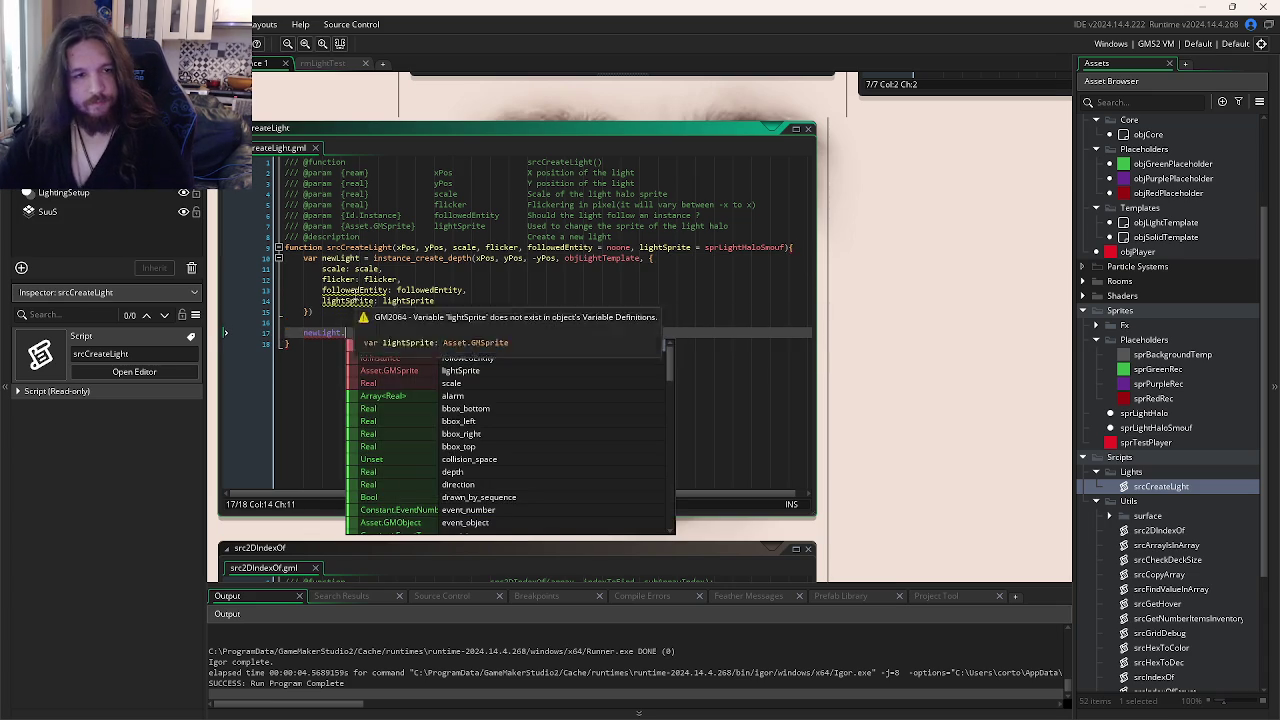
left_click(358, 332)
type("followedEntity ")
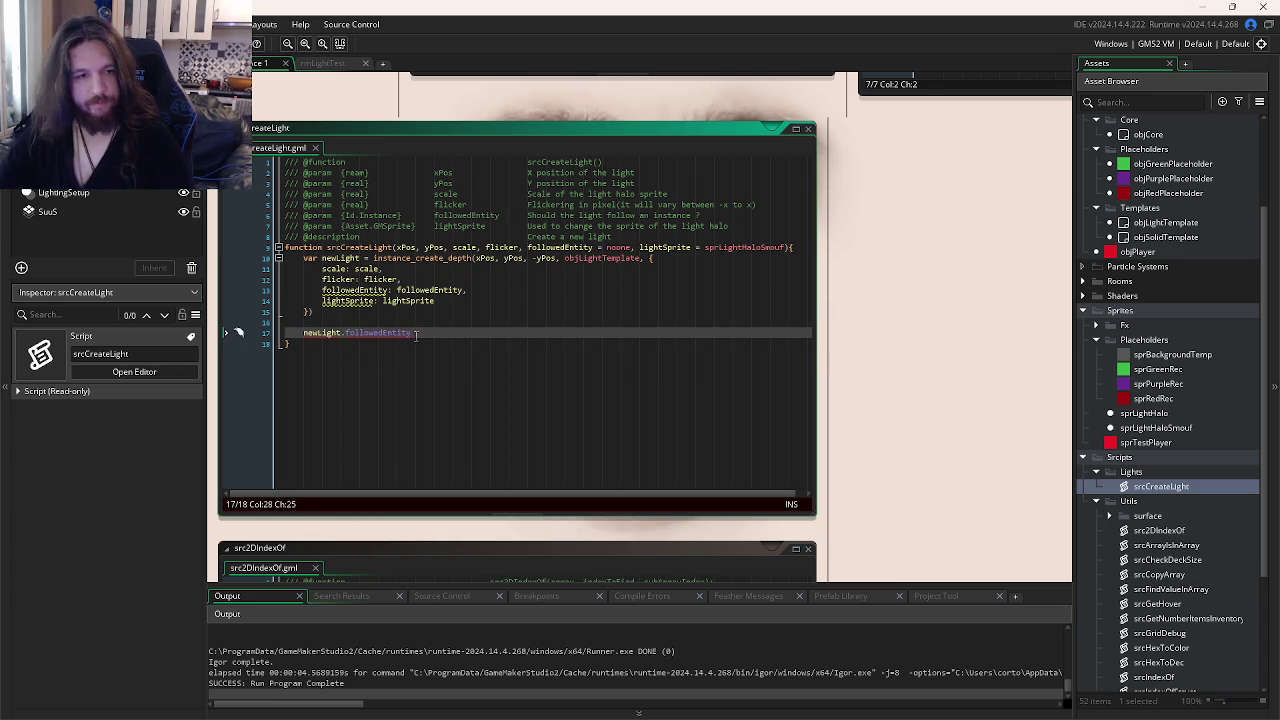
type("= followedEntity;")
- Add newLight.lightSprite = lightSprite; by duplicating and editing that line
key("ctrl+d")
double_click(348, 300)
key("ctrl+c")
double_click(378, 343)
key("ctrl+v")
left_click(445, 343)
double_click(445, 343)
key("ctrl+v")
- Delete the old followedEntity and lightSprite struct entries
left_click_drag(436, 300, 229, 289)
key("BackSpace")
key("BackSpace")
key("BackSpace")
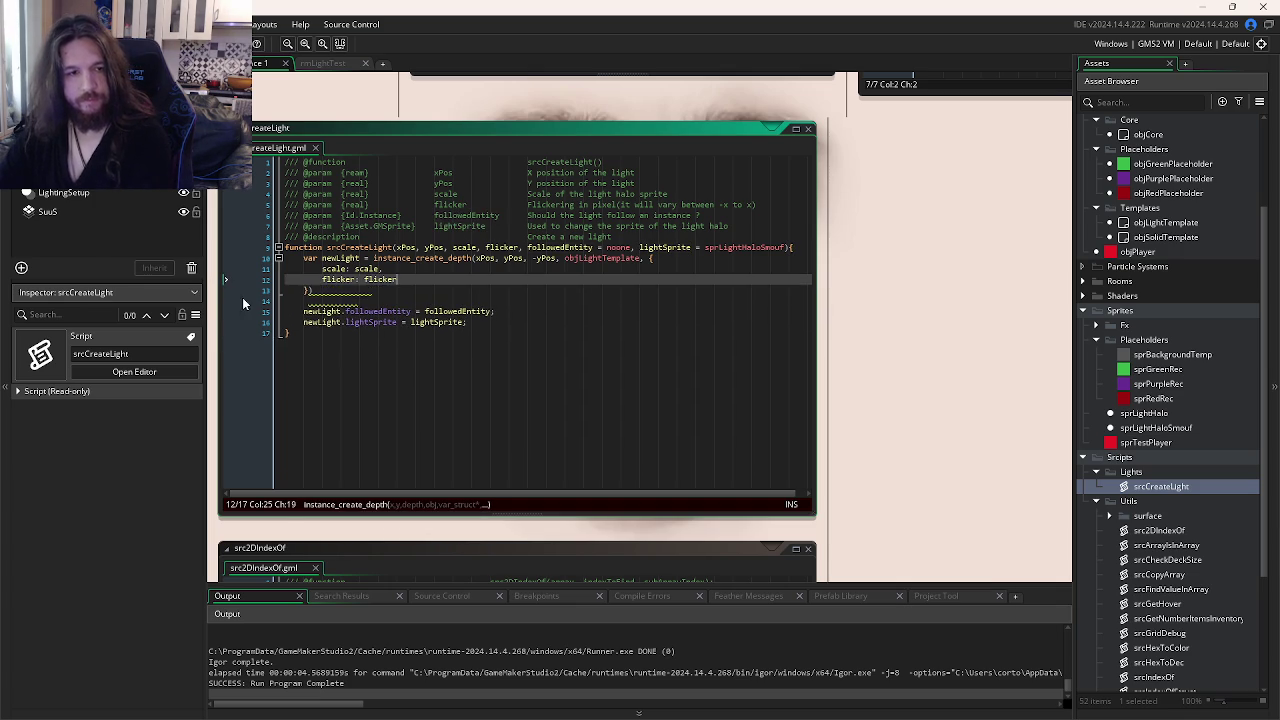
left_click(498, 355)
- Run the game to test the following lights, then review the purple placeholder's events
key("F5")
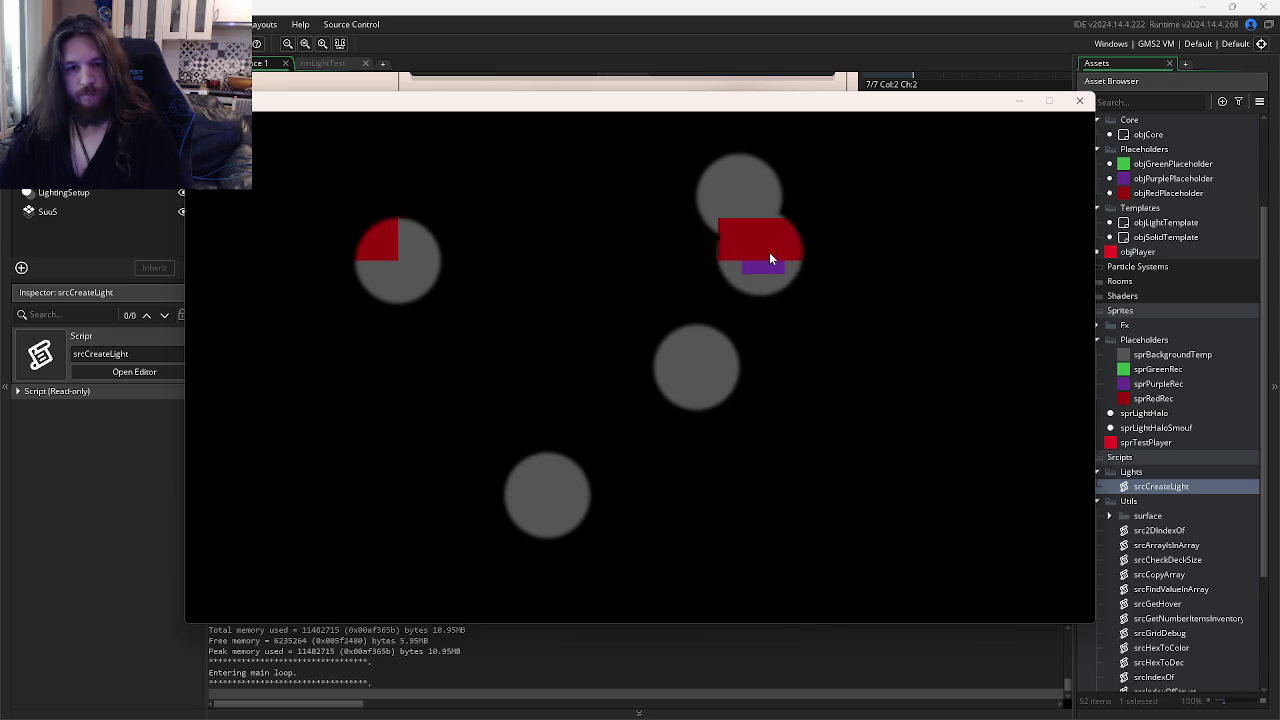
left_click(1080, 102)
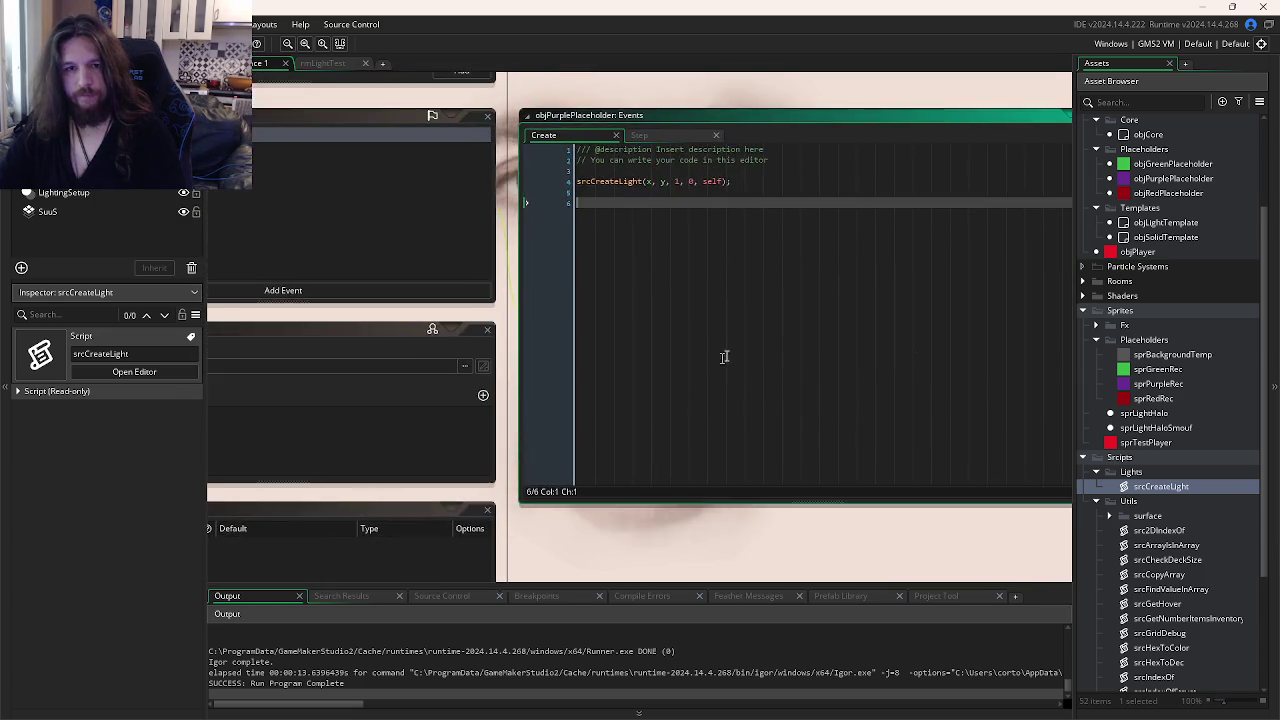
left_click(520, 170)
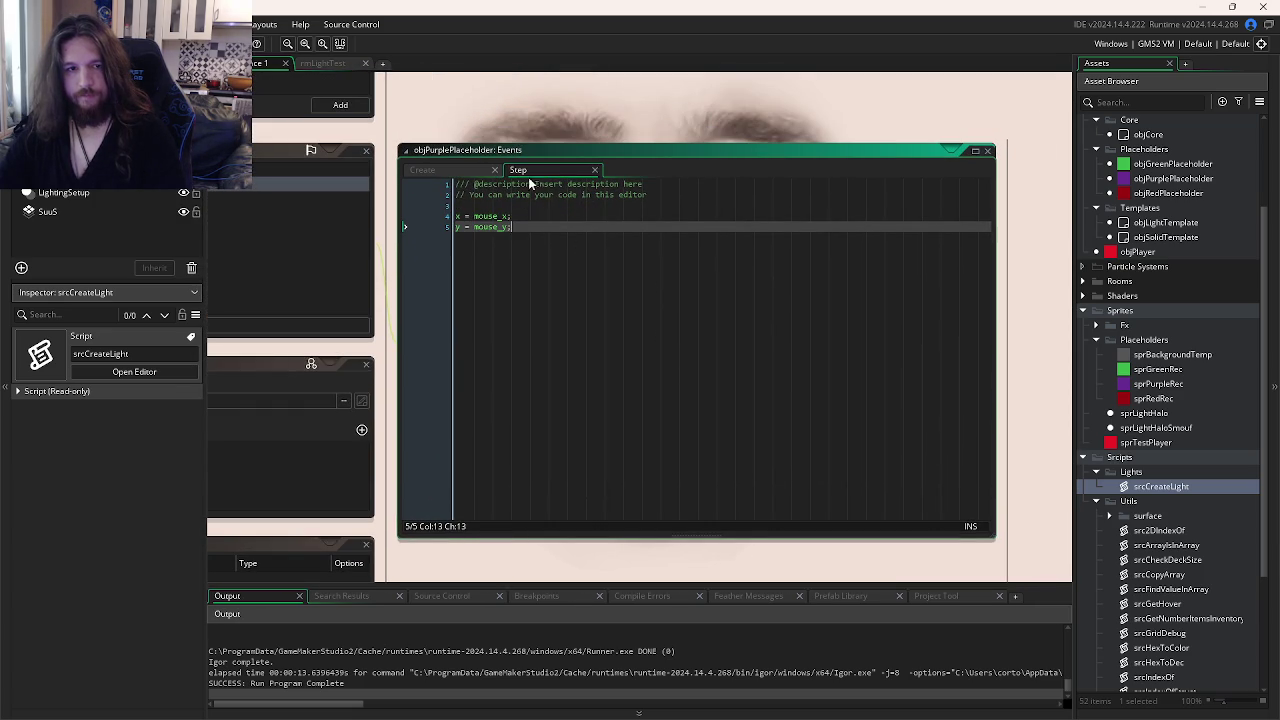
left_click(467, 171)
key("ctrl+Tab")
key("ctrl+Tab")
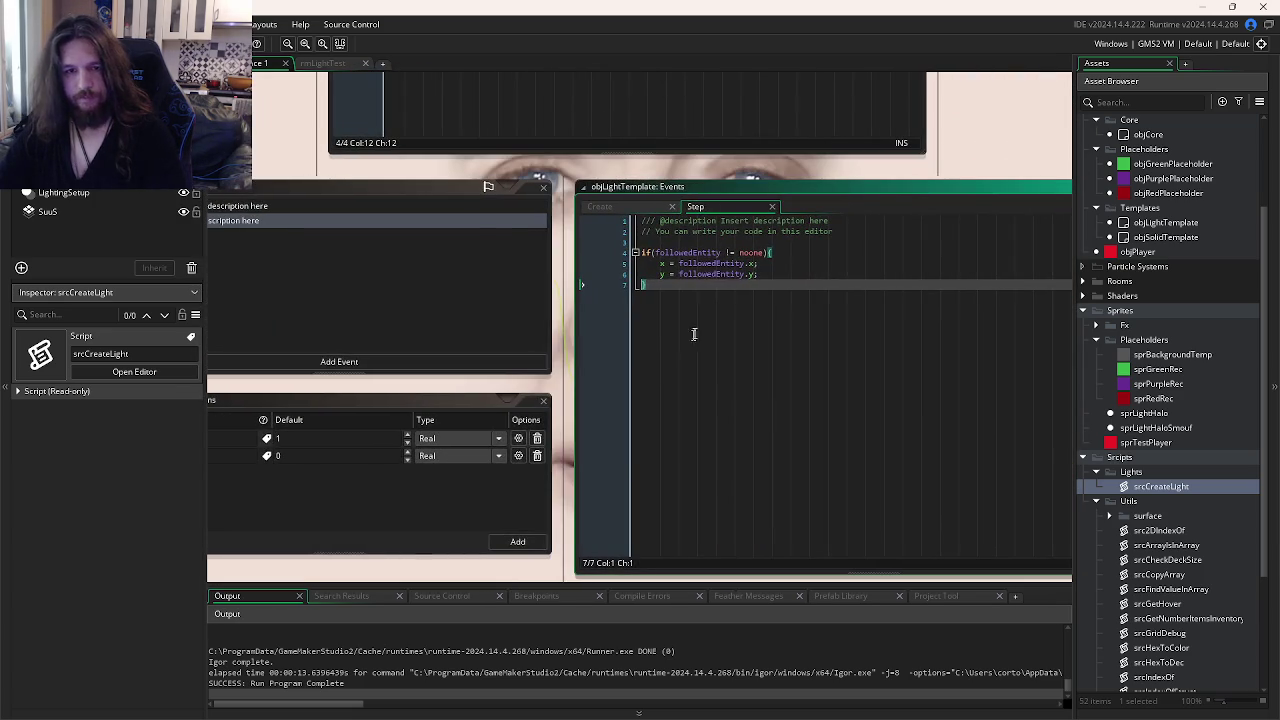
key("ctrl+Tab")
key("ctrl+Tab")
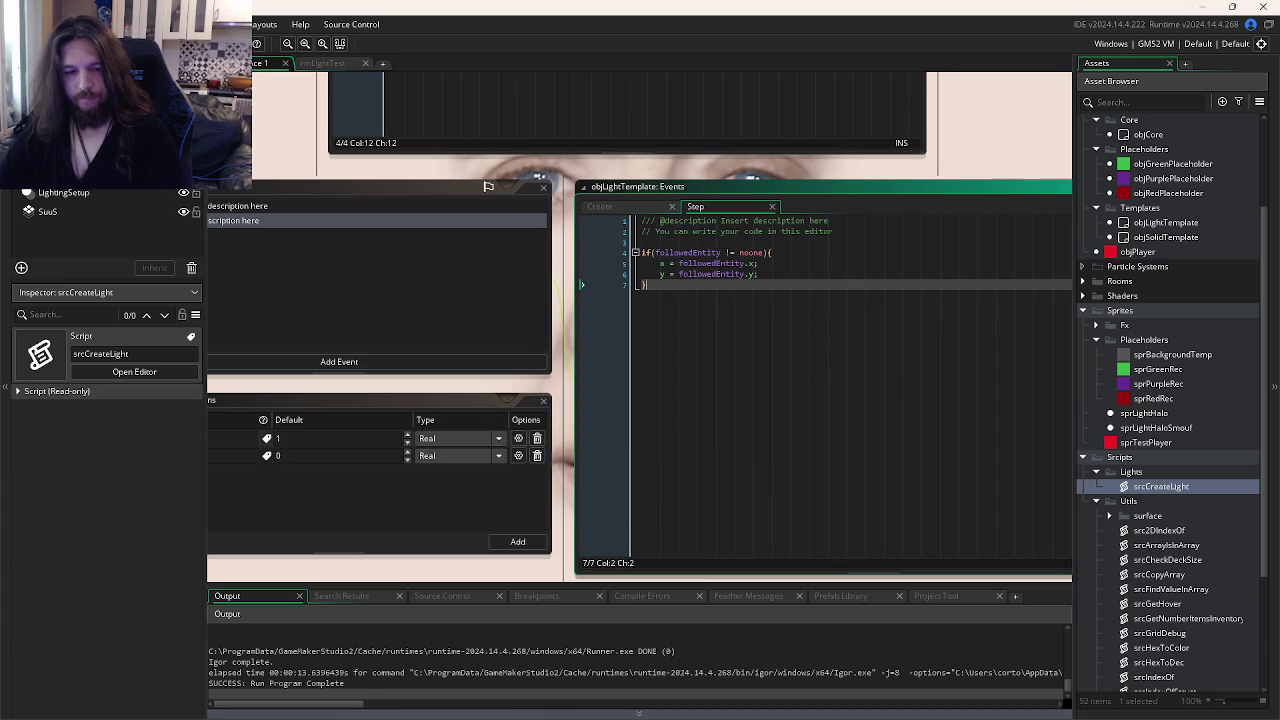
mouse_move(533, 712)
left_click(405, 704)
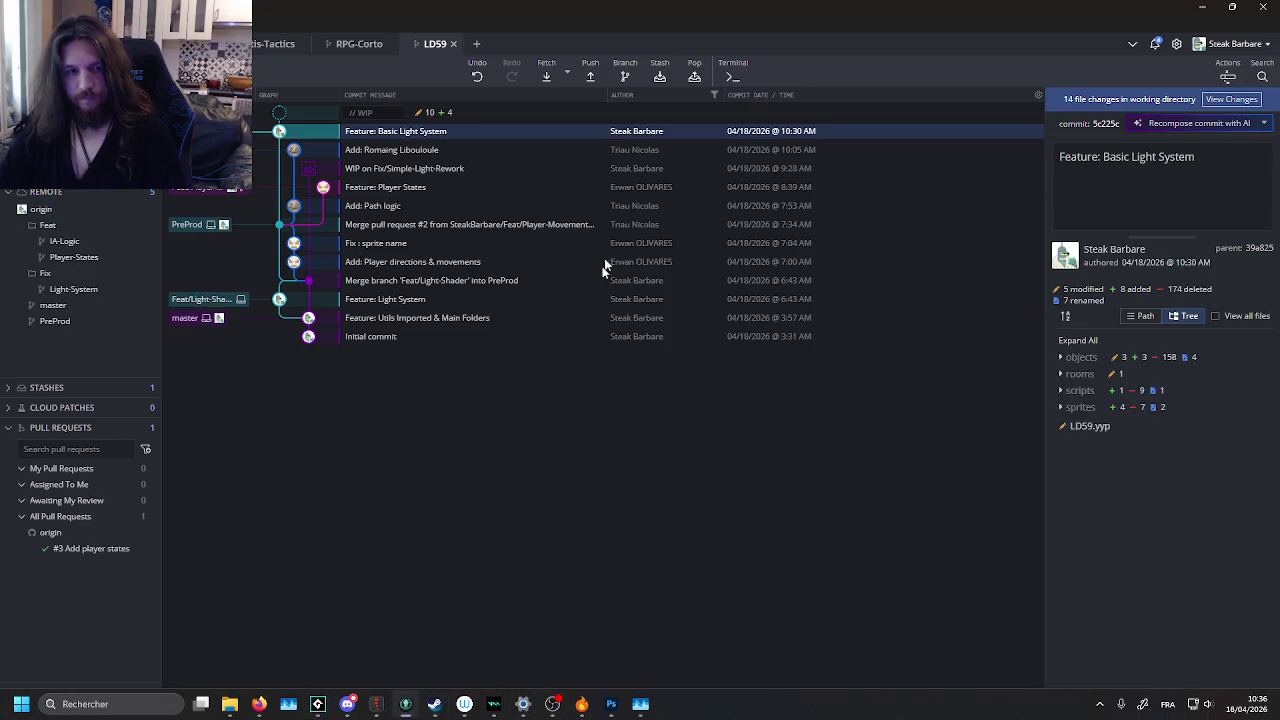
- Stage all 14 changed files and commit them as 'Update: Light Following Instance'
left_click(1231, 149)
left_click(1091, 588)
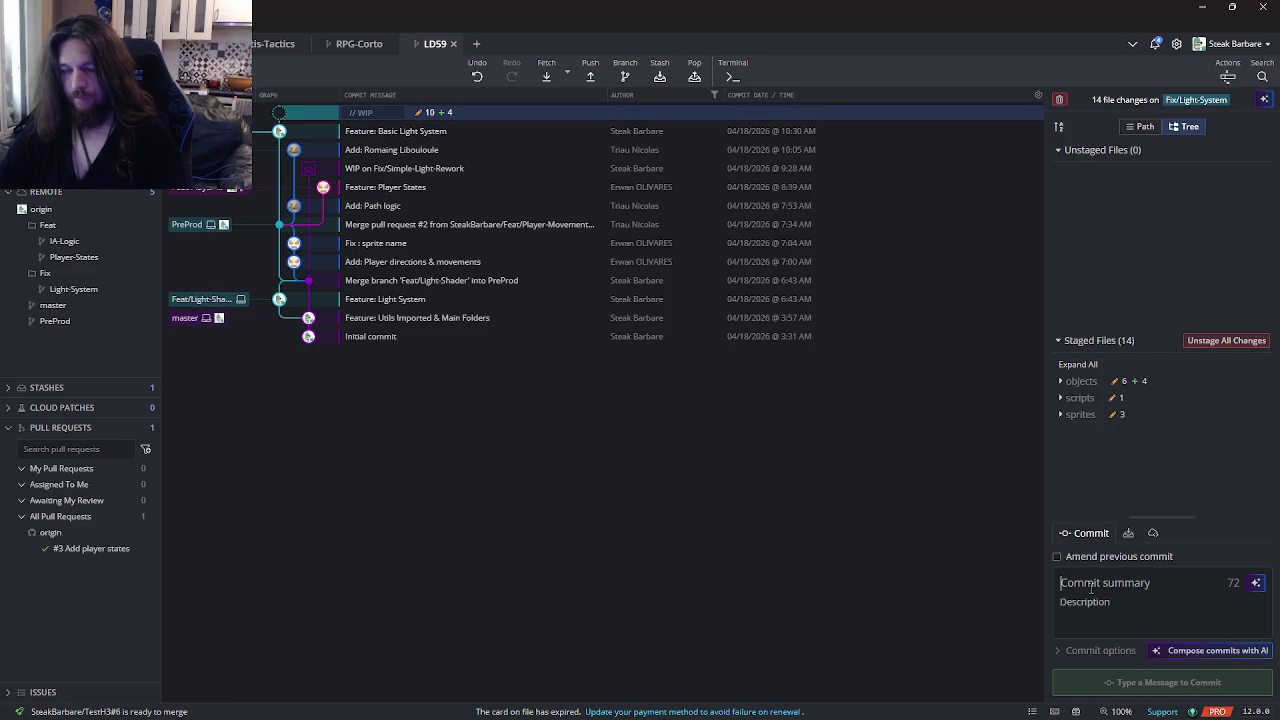
type("Update: ")
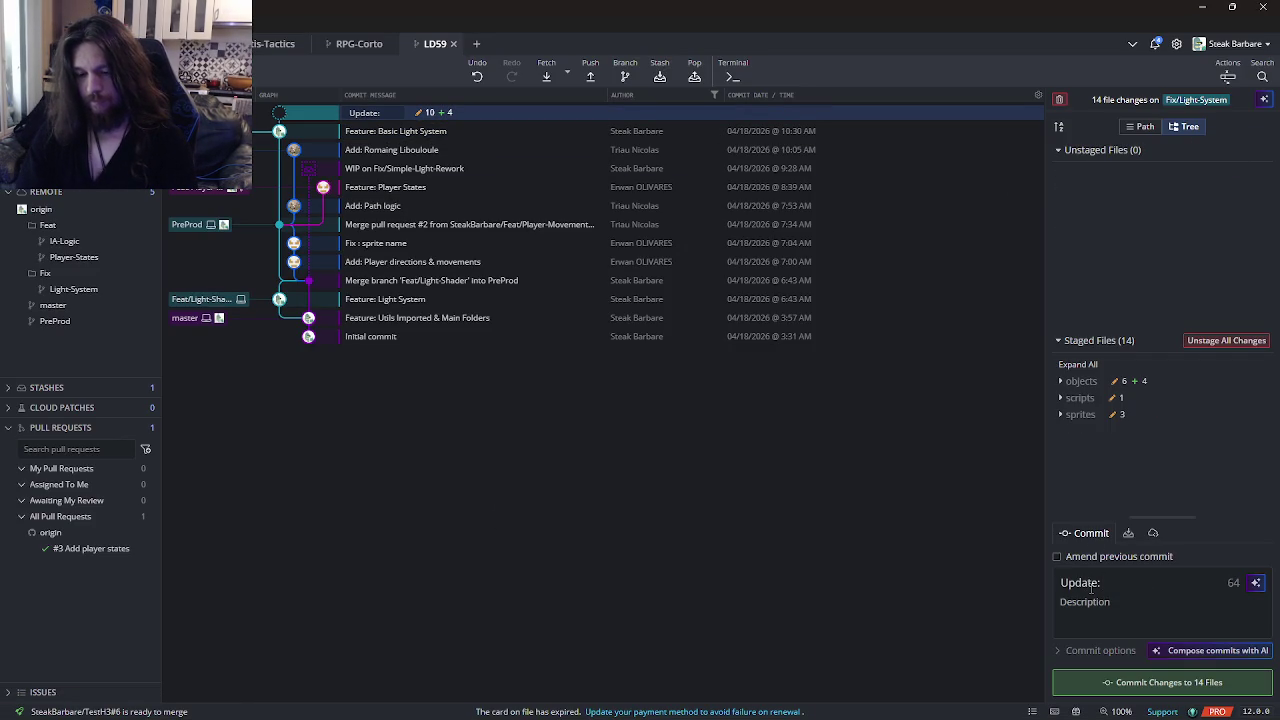
type("Following Light")
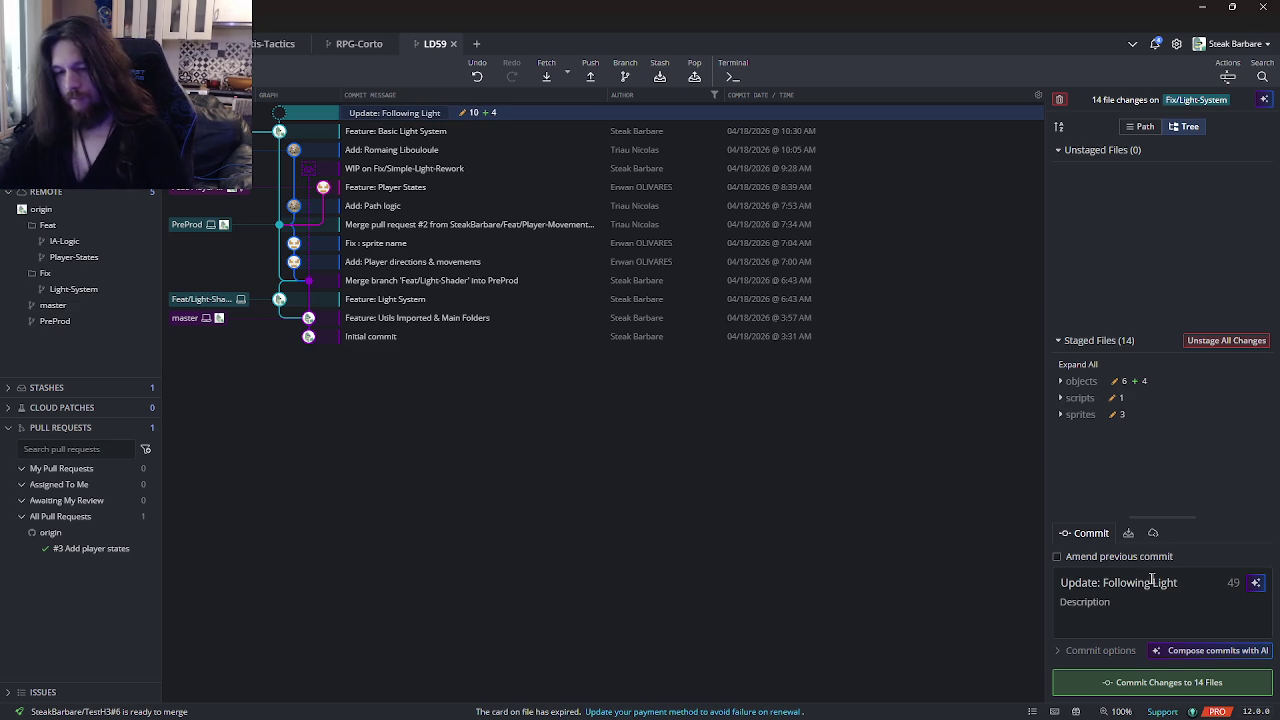
double_click(1141, 582)
key("BackSpace")
type("Following Instance")
key("ctrl+Return")
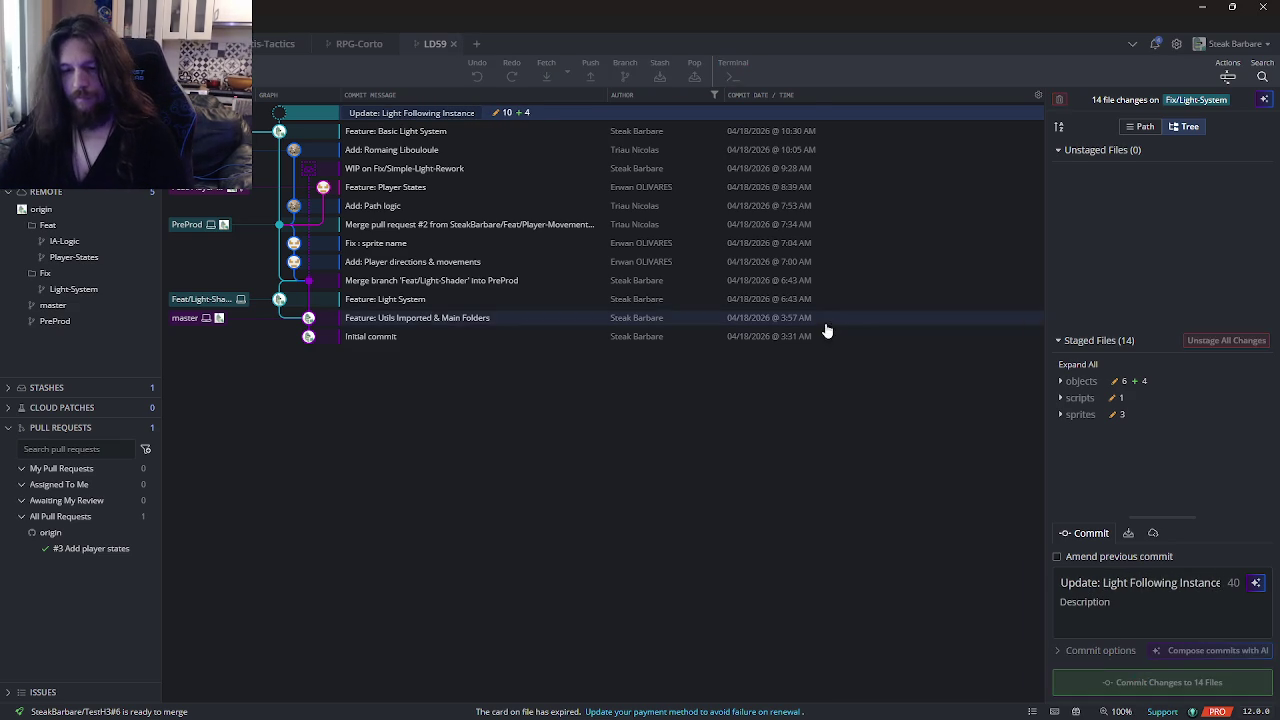
key("alt+Tab")
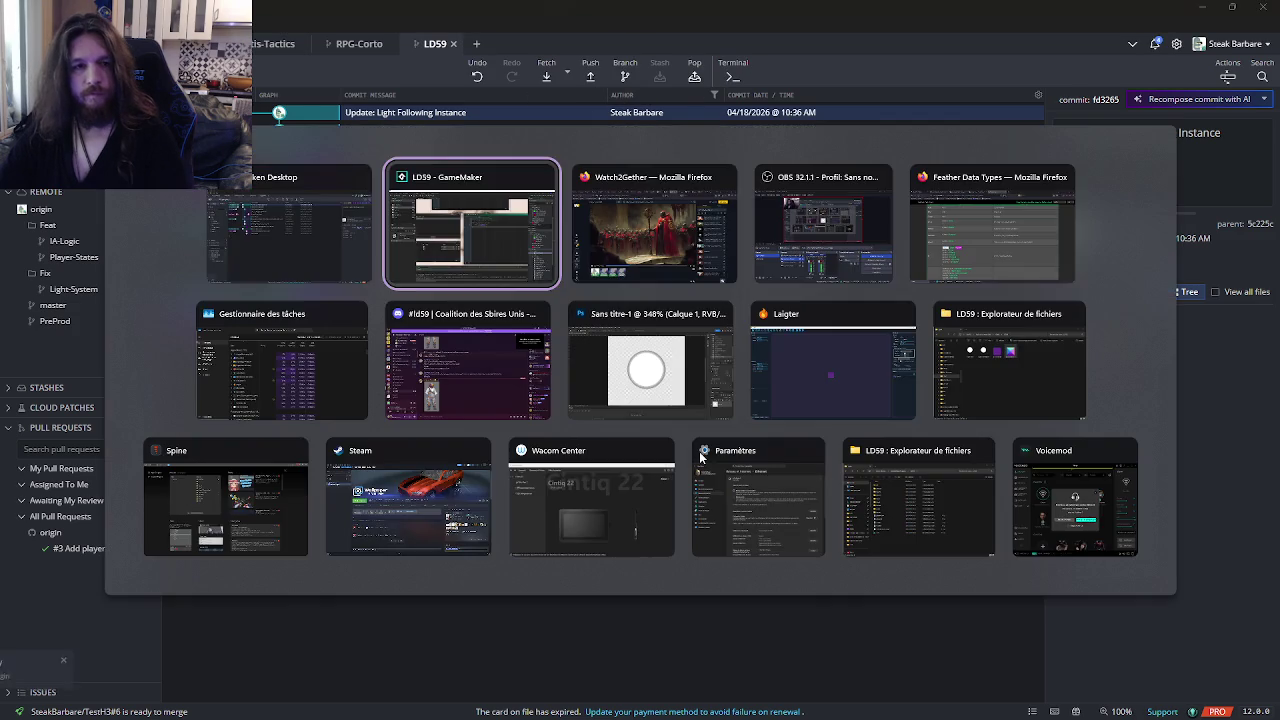
- Open objCore's Draw End code via the open windows list
key("ctrl+Tab")
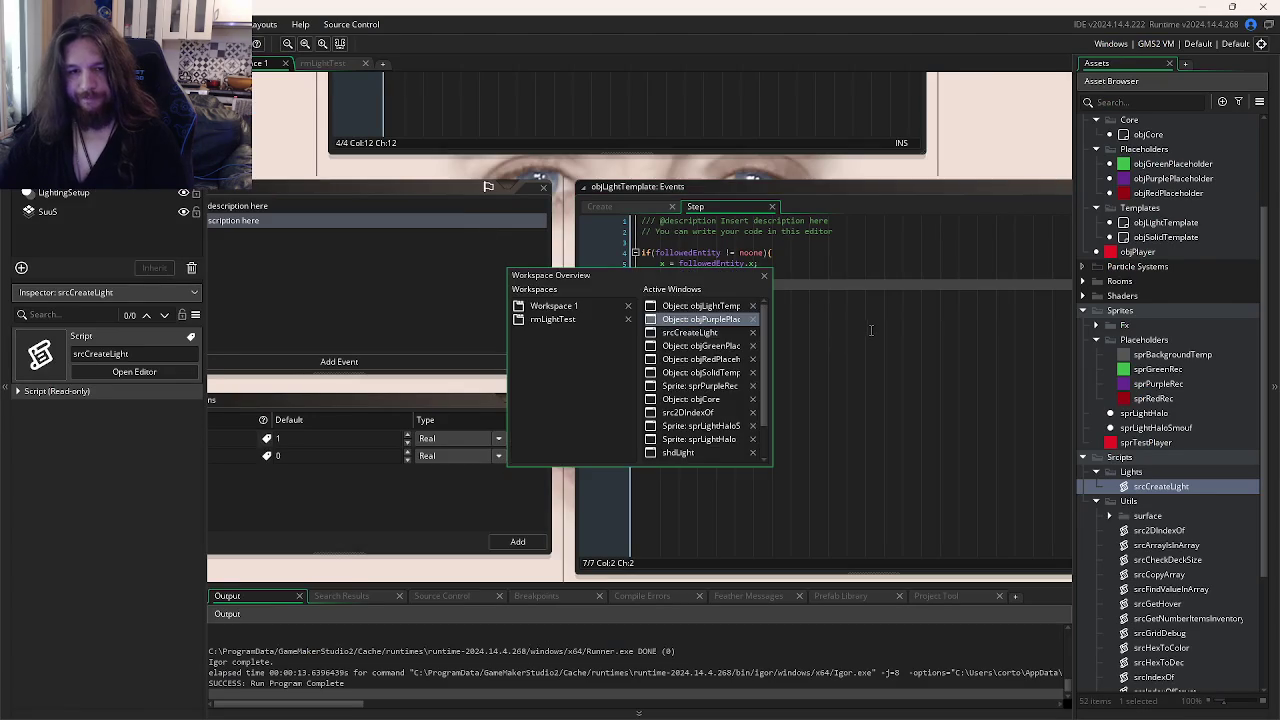
key("ctrl+Tab")
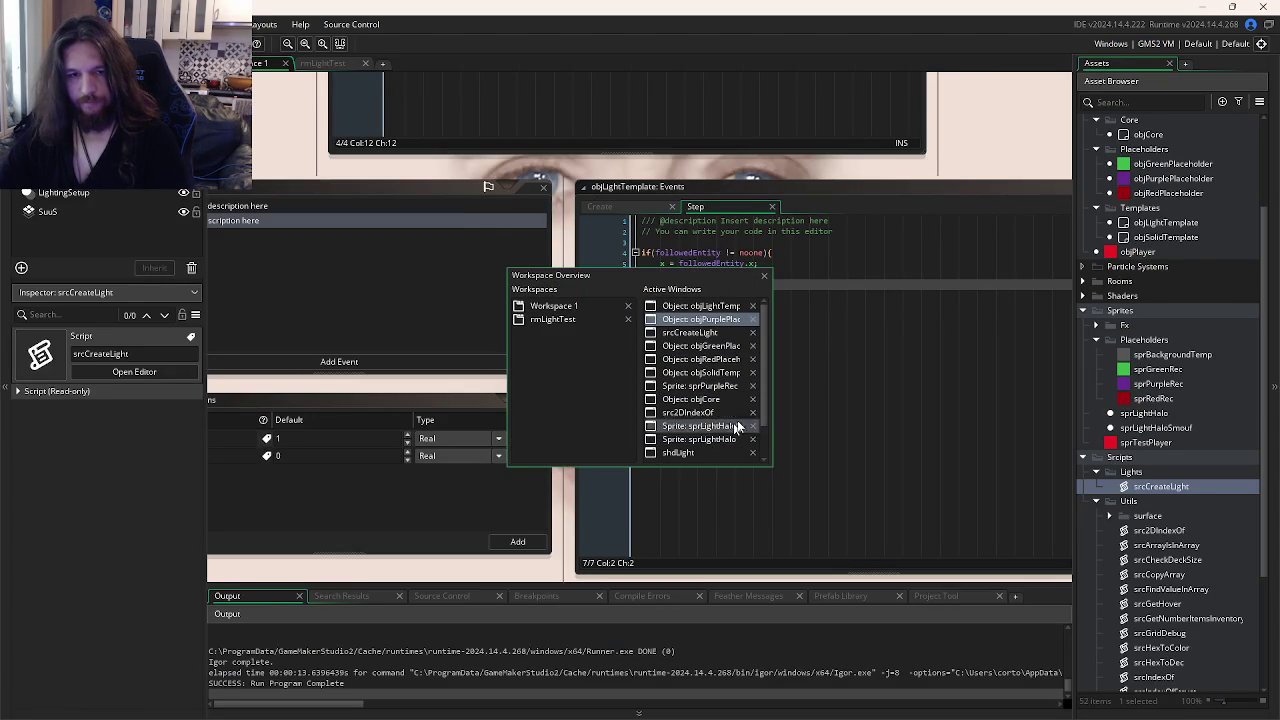
left_click(700, 306)
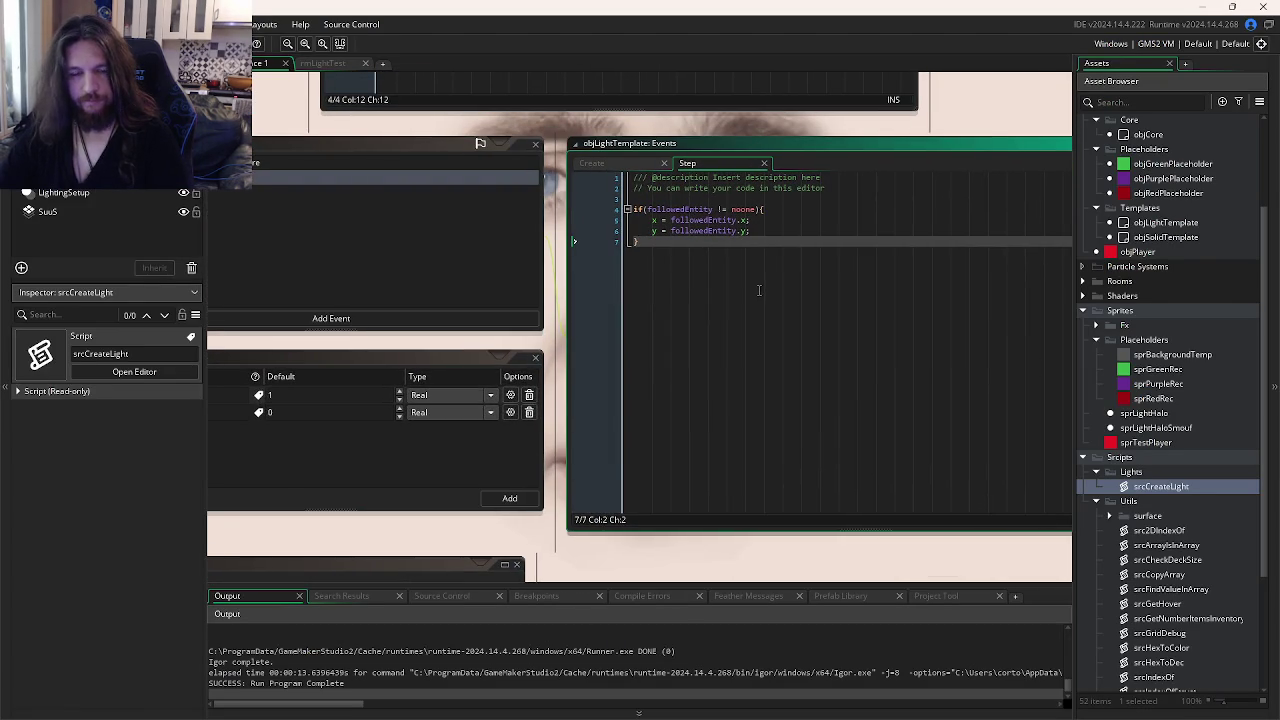
key("ctrl+Tab")
left_click(695, 399)
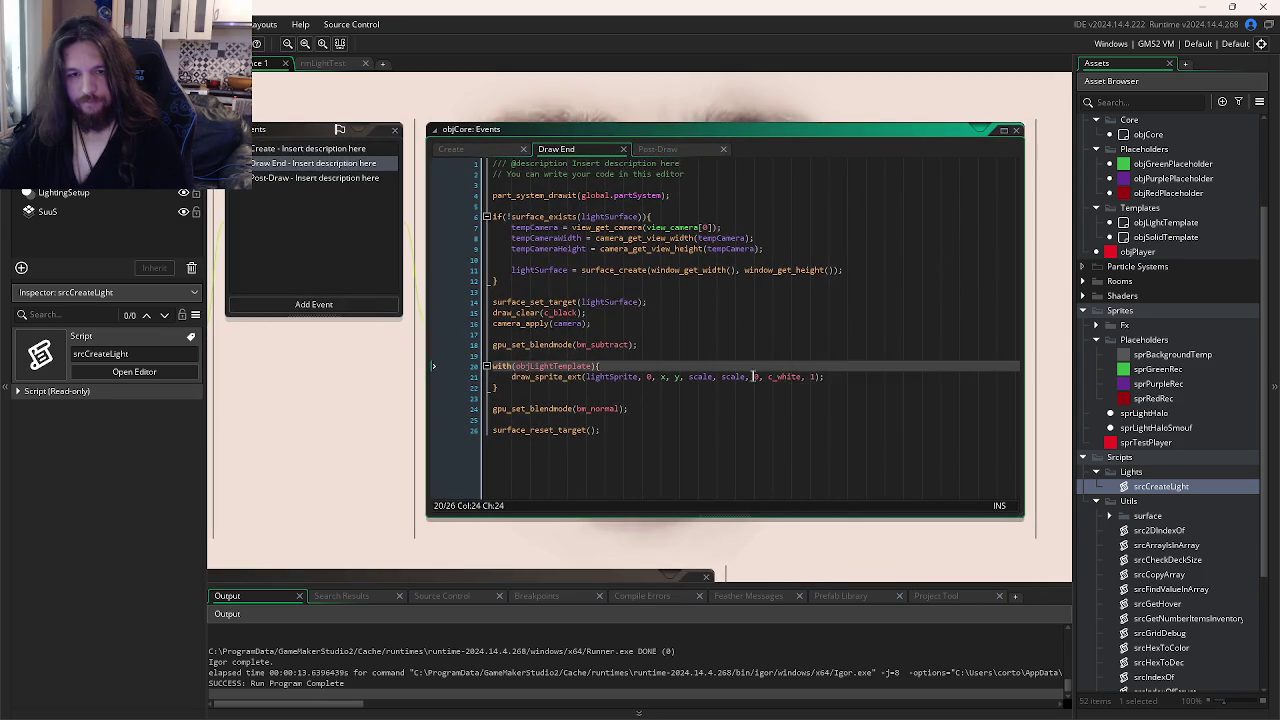
- Try a '* (1 +' scale multiplier, remove it, and add a line above draw_sprite_ext
left_click(719, 377)
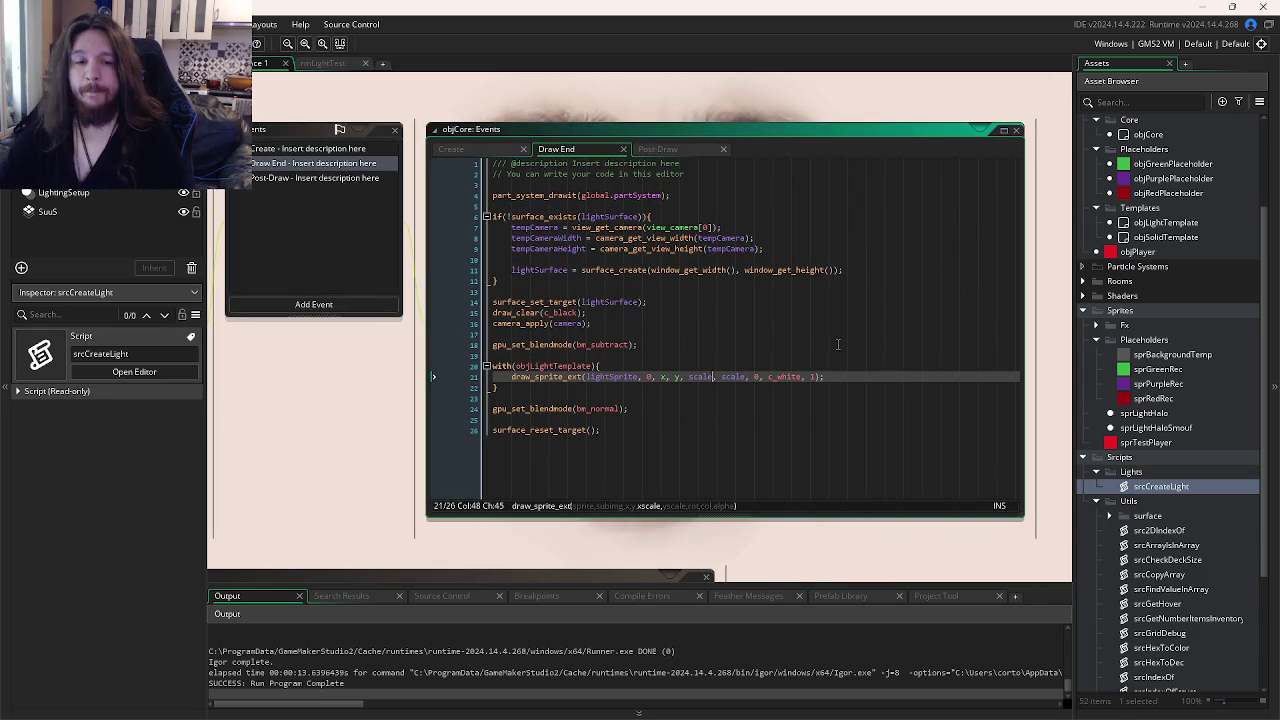
left_click(713, 377)
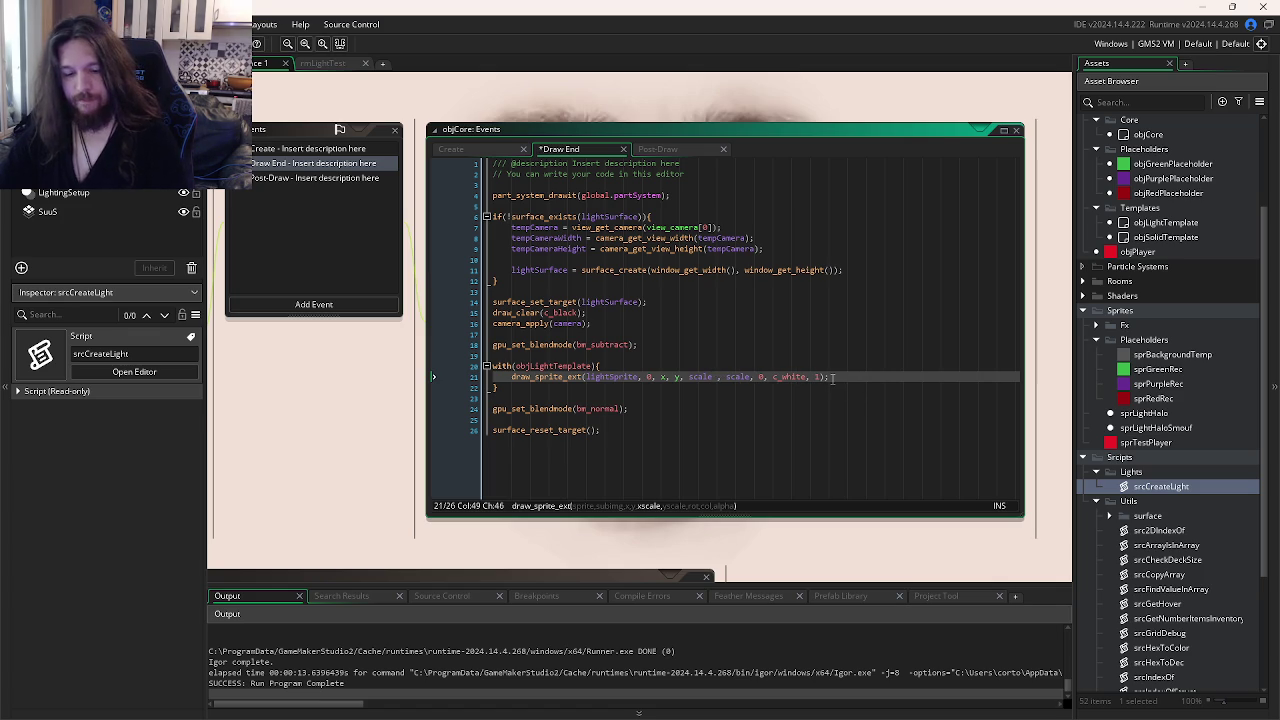
type("* (1")
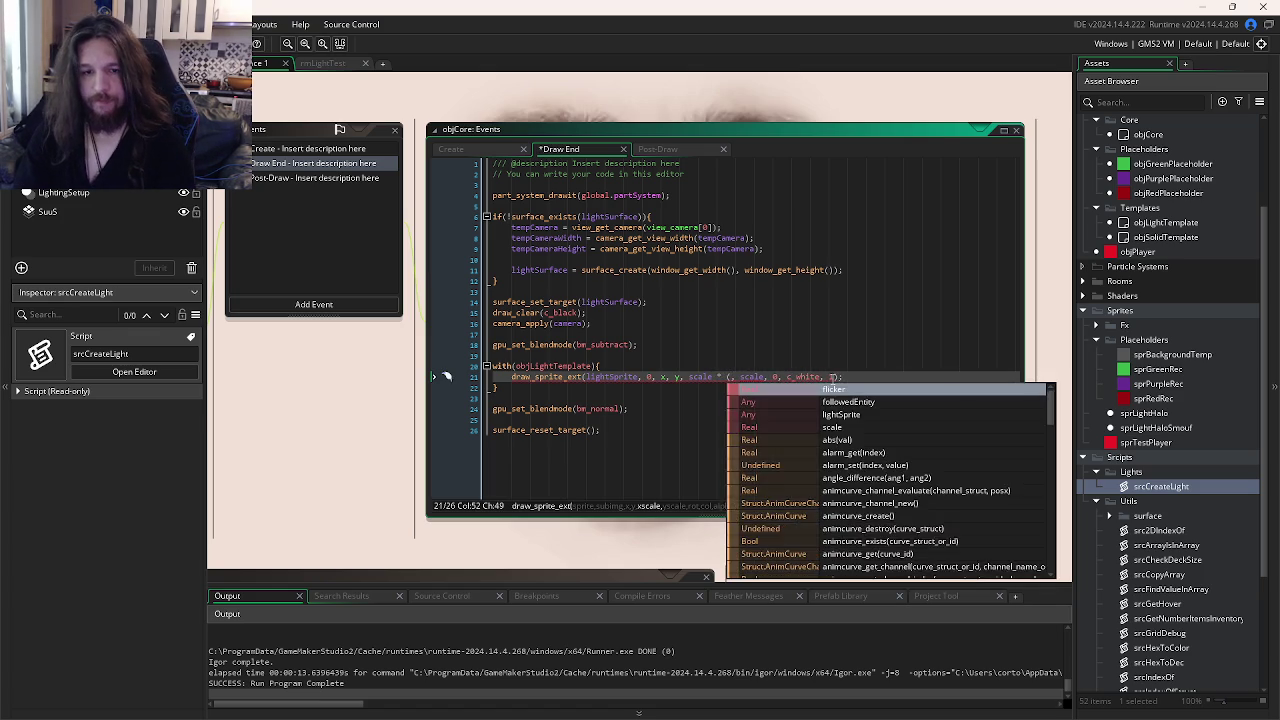
type(" + fl")
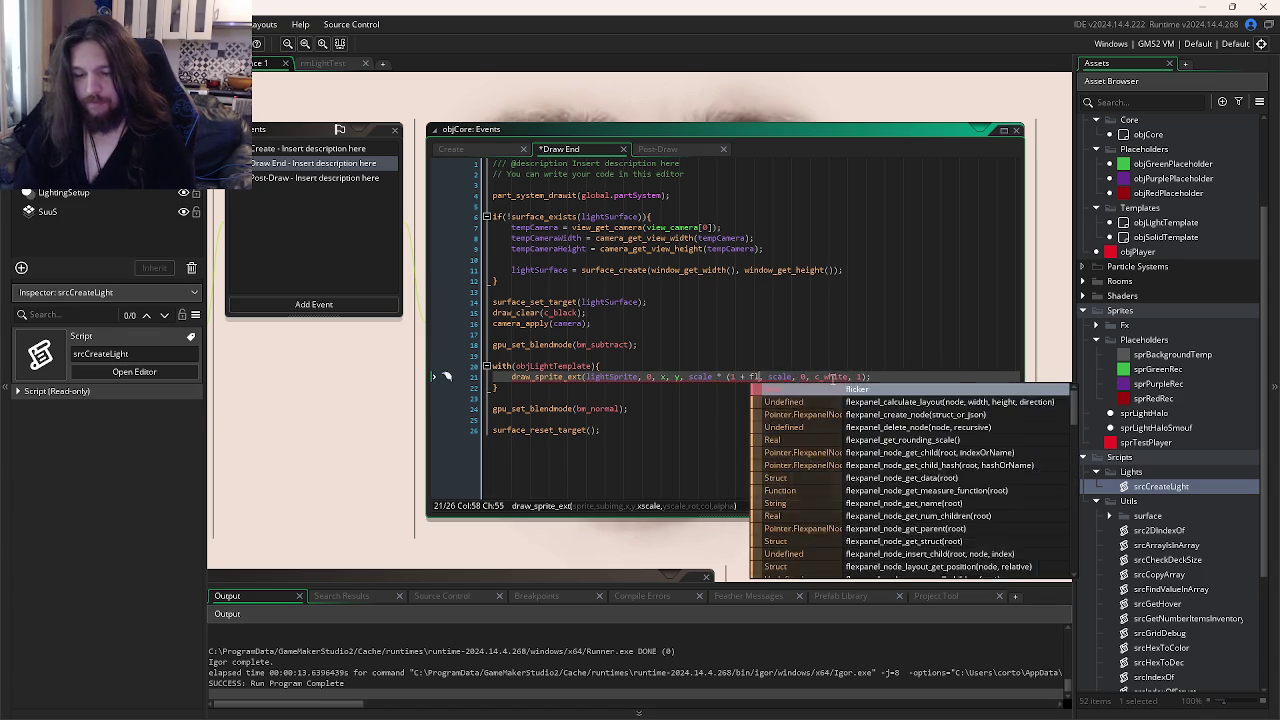
key("BackSpace")
key("BackSpace")
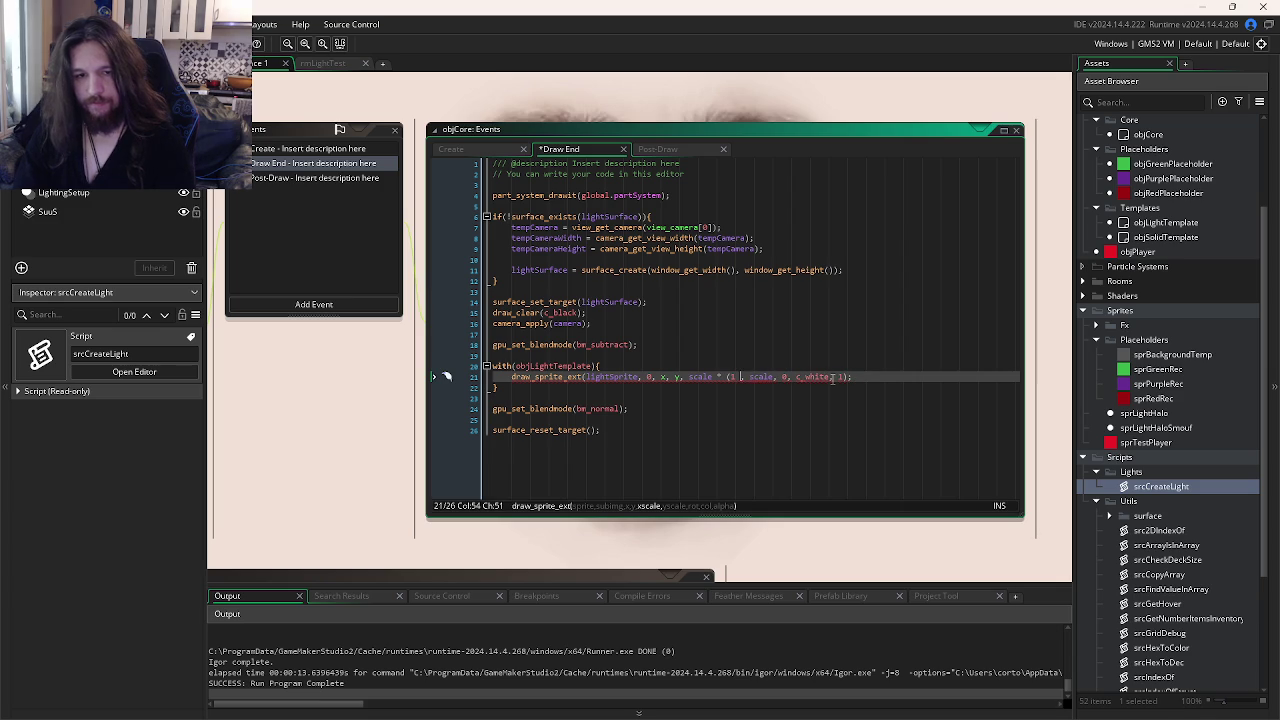
key("BackSpace")
key("BackSpace")
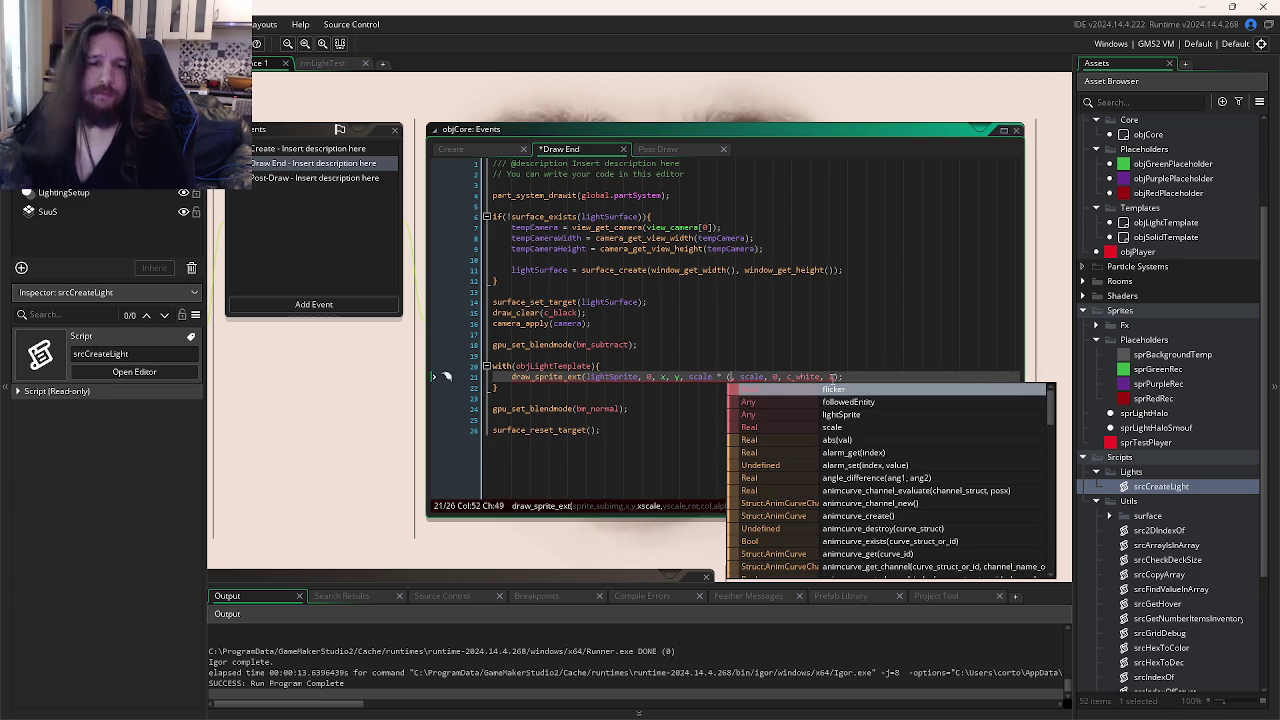
key("BackSpace")
key("BackSpace")
key("BackSpace")
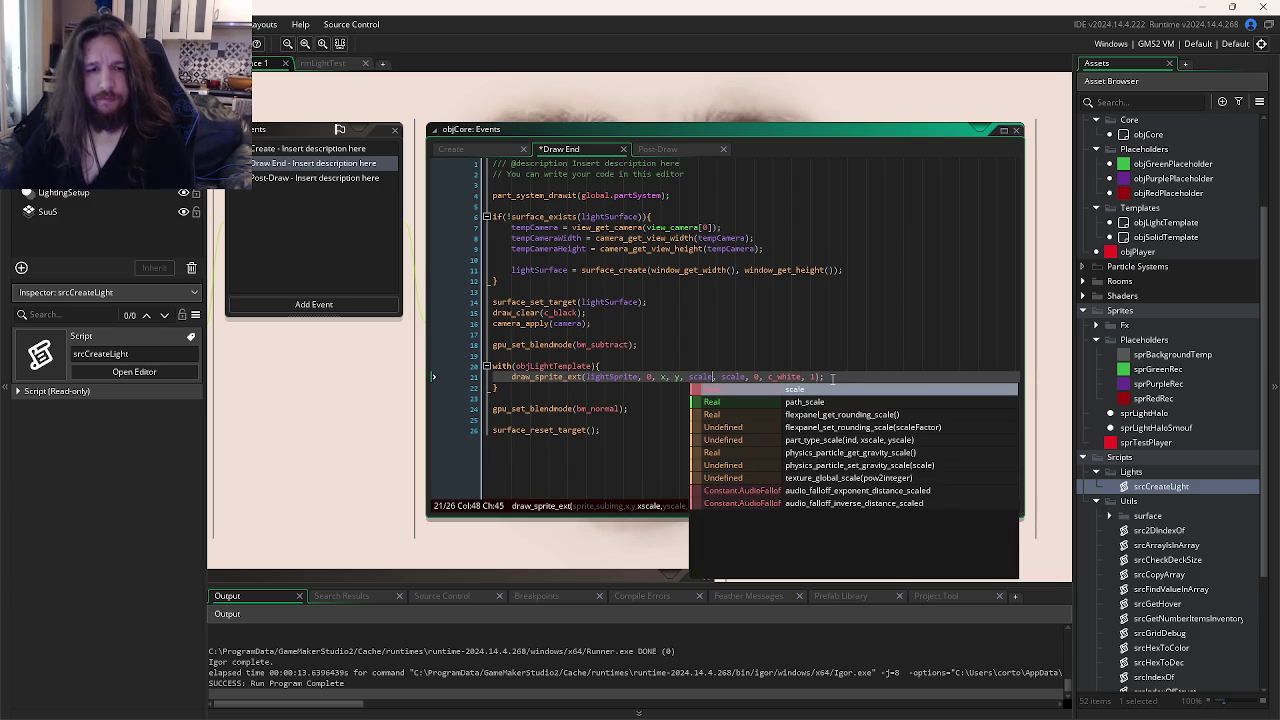
left_click(711, 365)
key("Return")
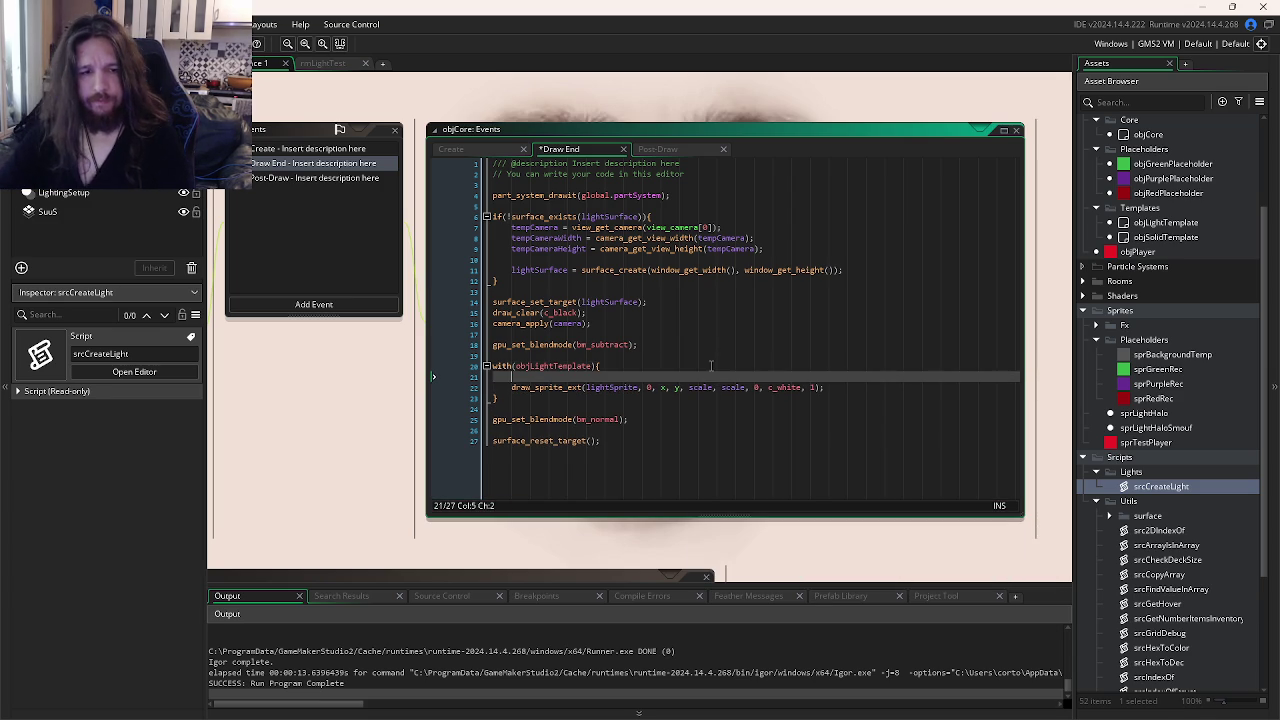
- Declare var flickerDir = sign(random_range(-1, 1)); above the draw call
type("var flickerDir =")
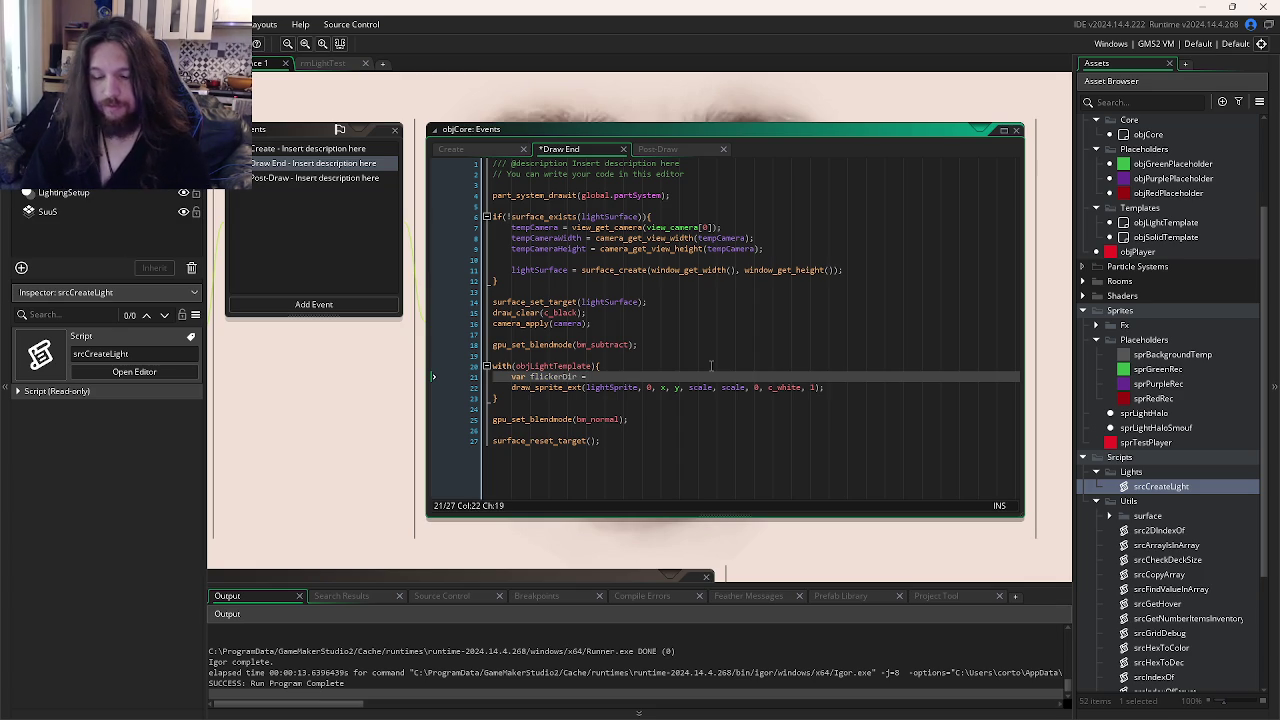
type("sig")
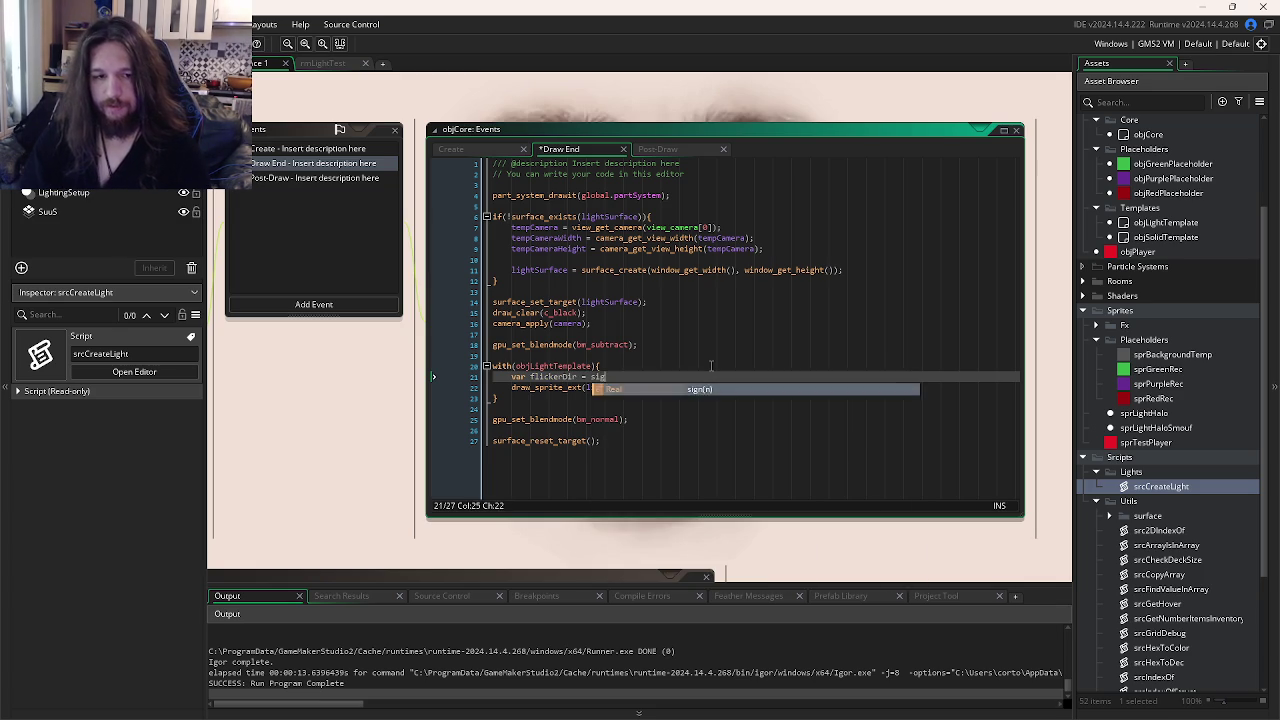
type("n(_r")
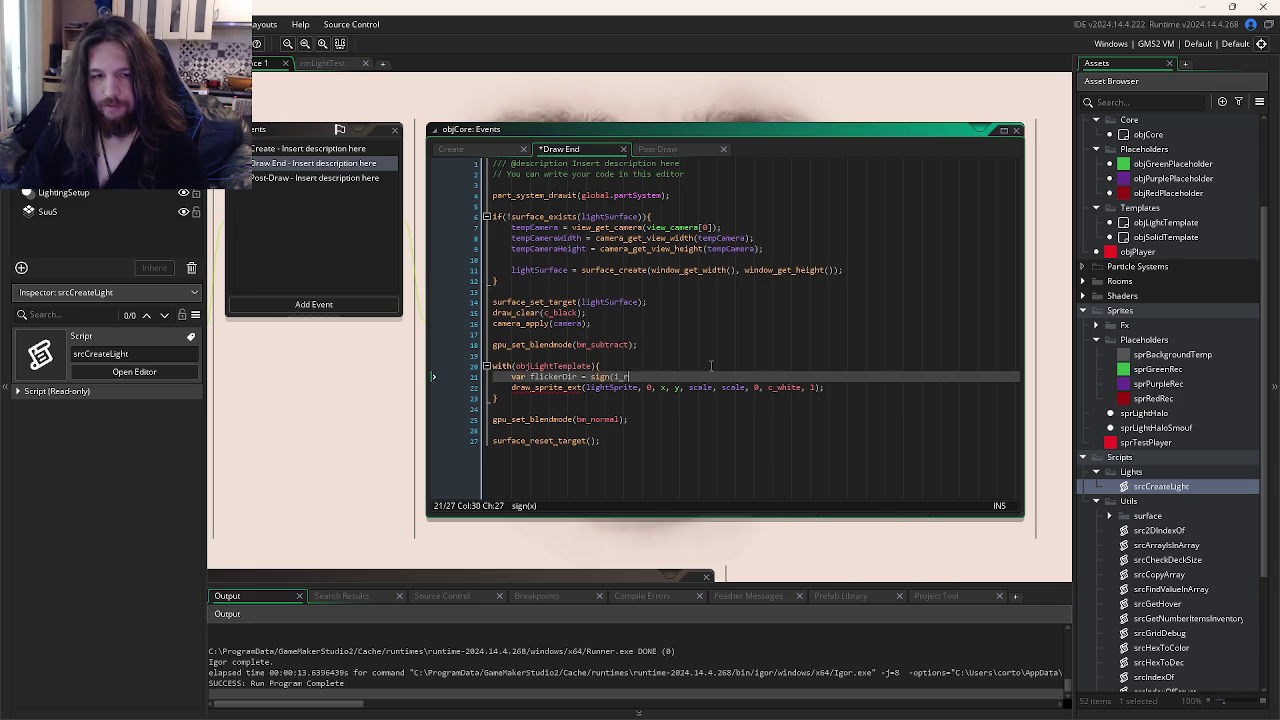
type("random")
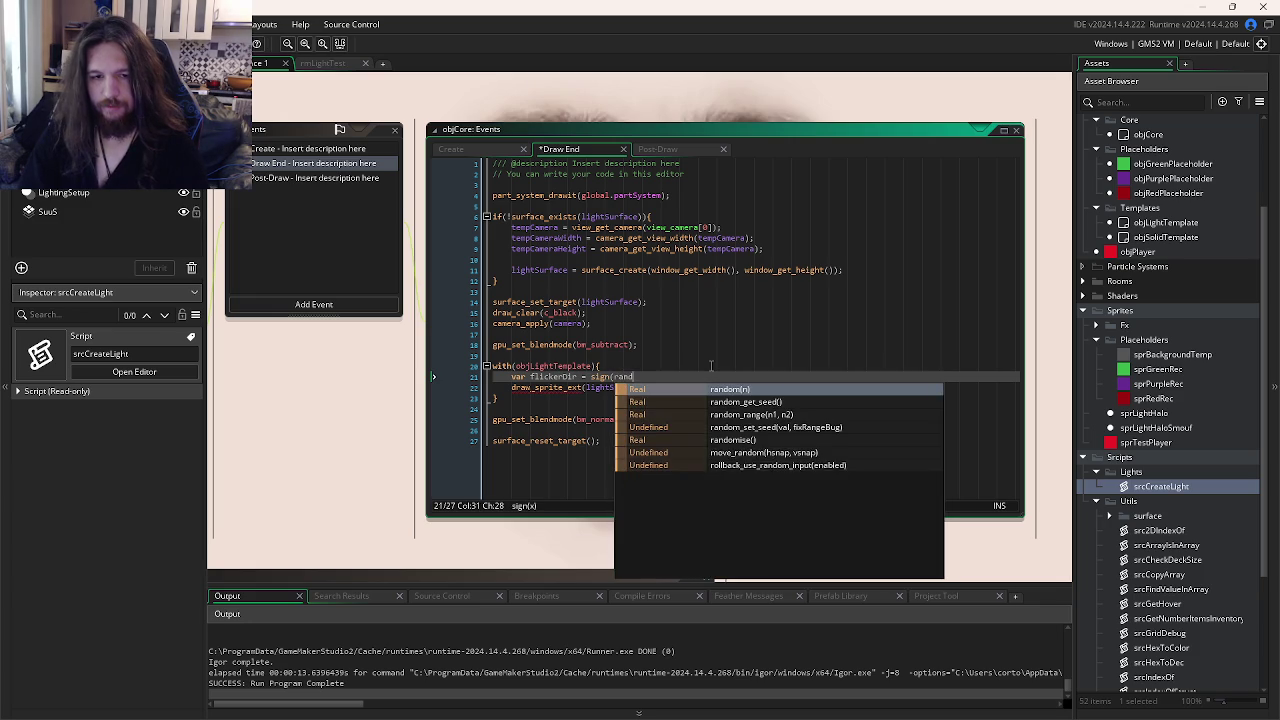
type("_r")
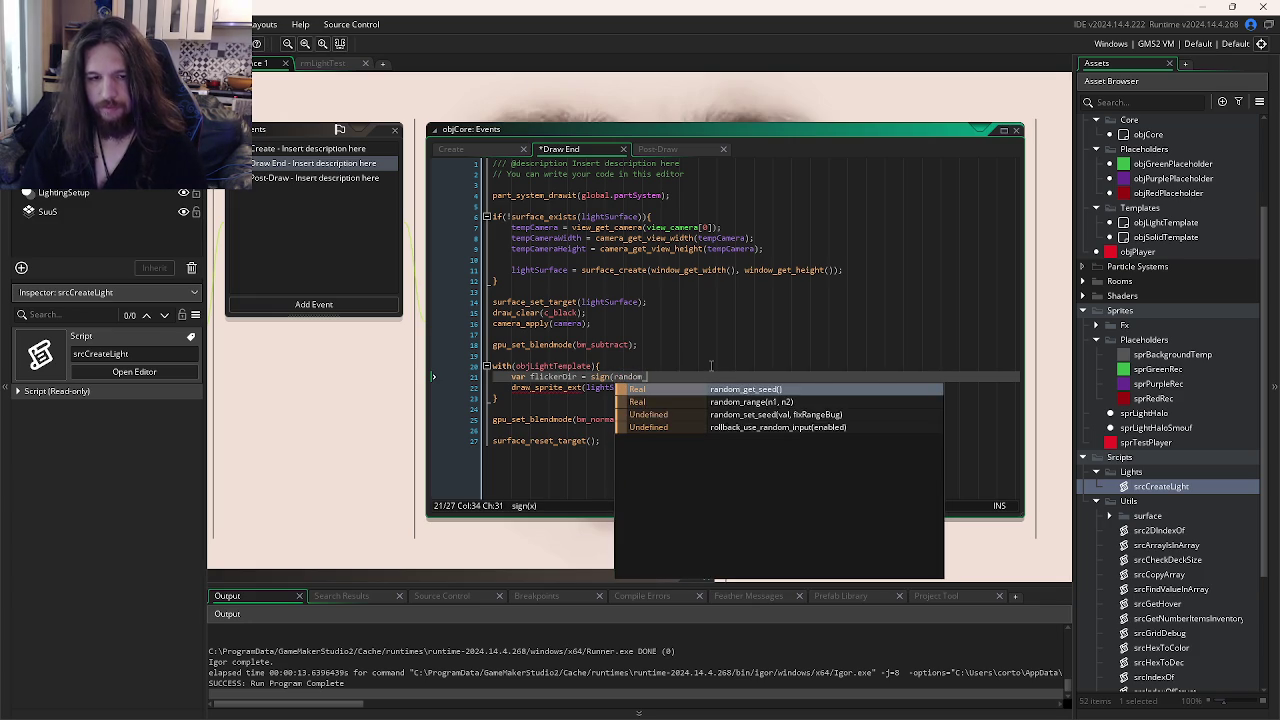
key("Return")
type("-")
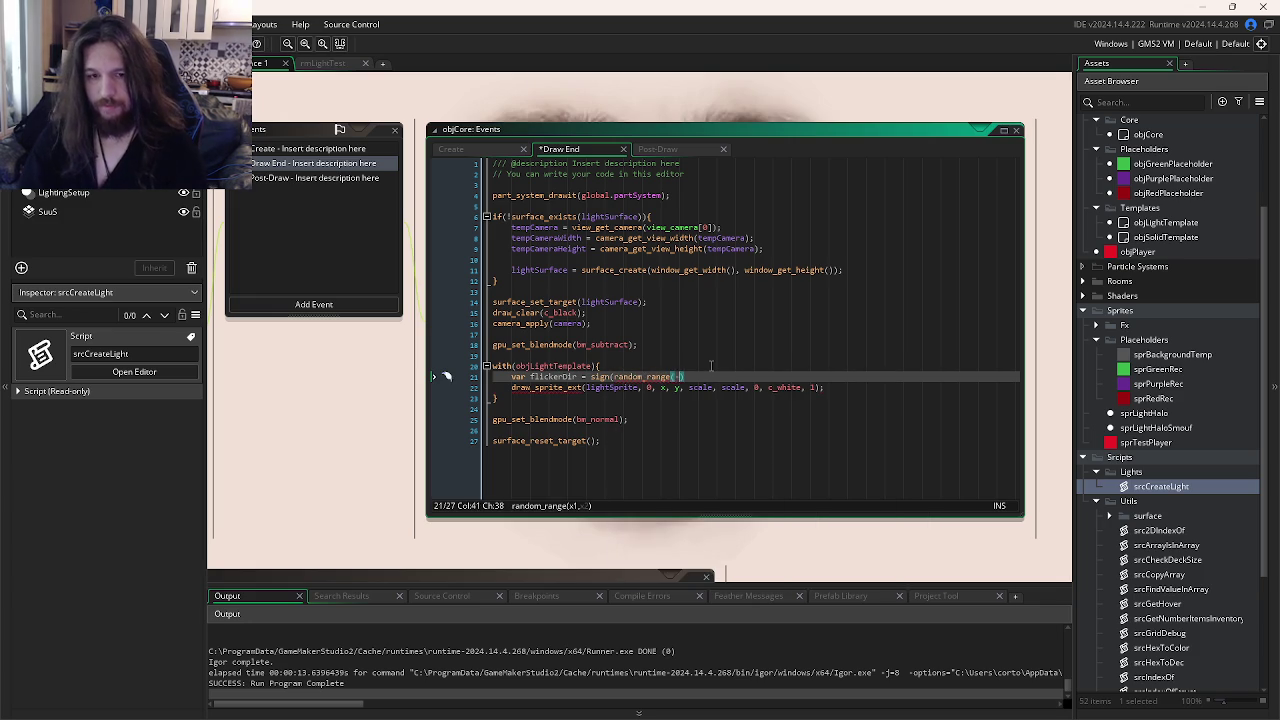
type("1, 1));")
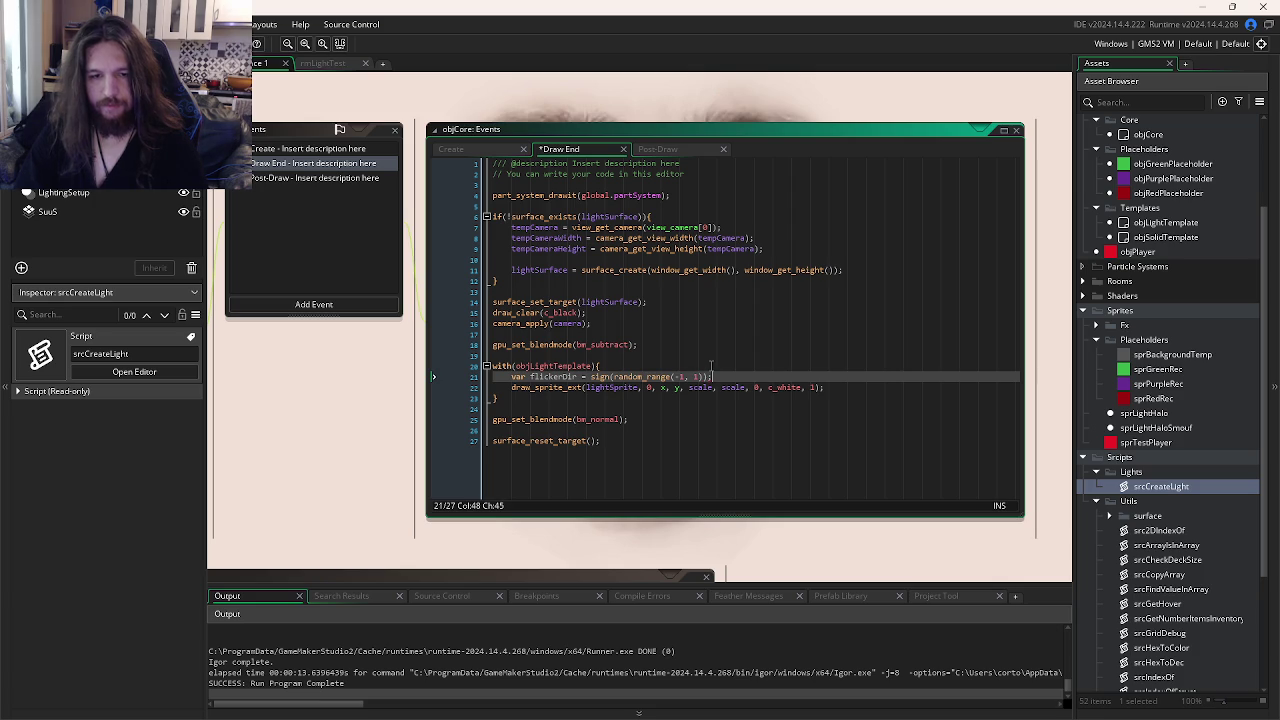
key("Home")
key("ctrl+Right")
key("ctrl+Right")
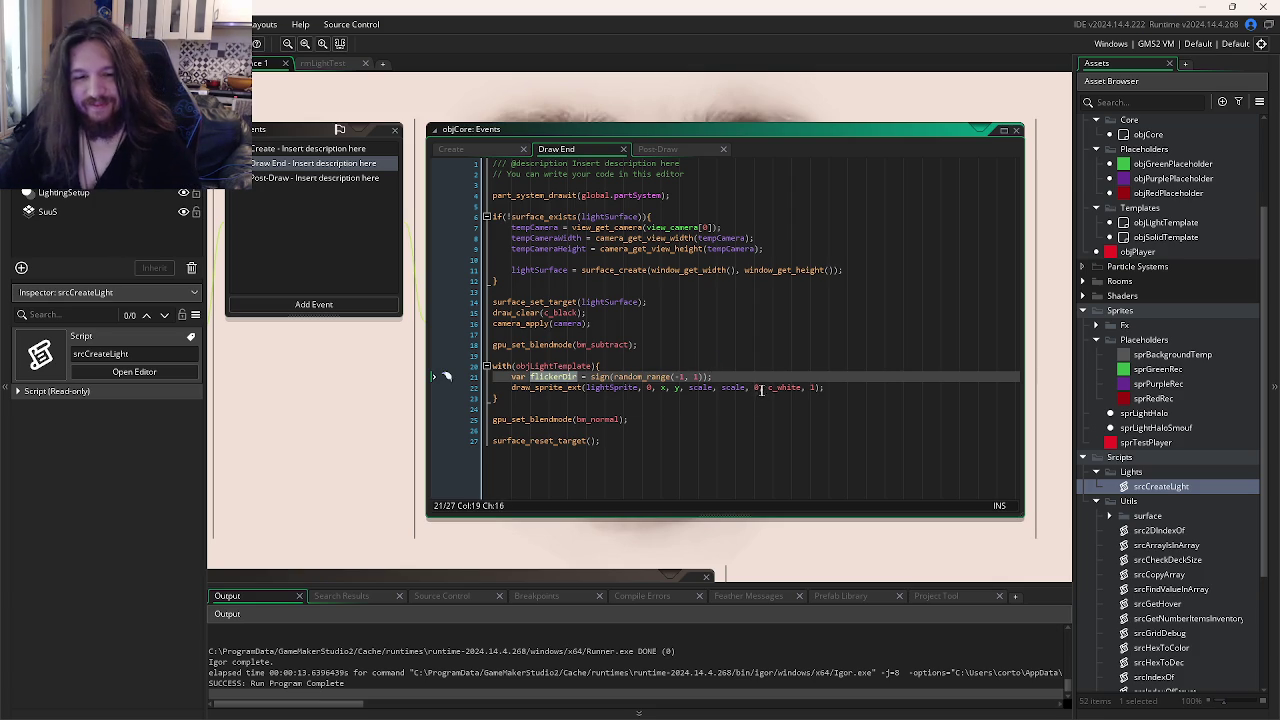
- Change the scale argument to scale + (flickerDir * flicker) and save
left_click(714, 389)
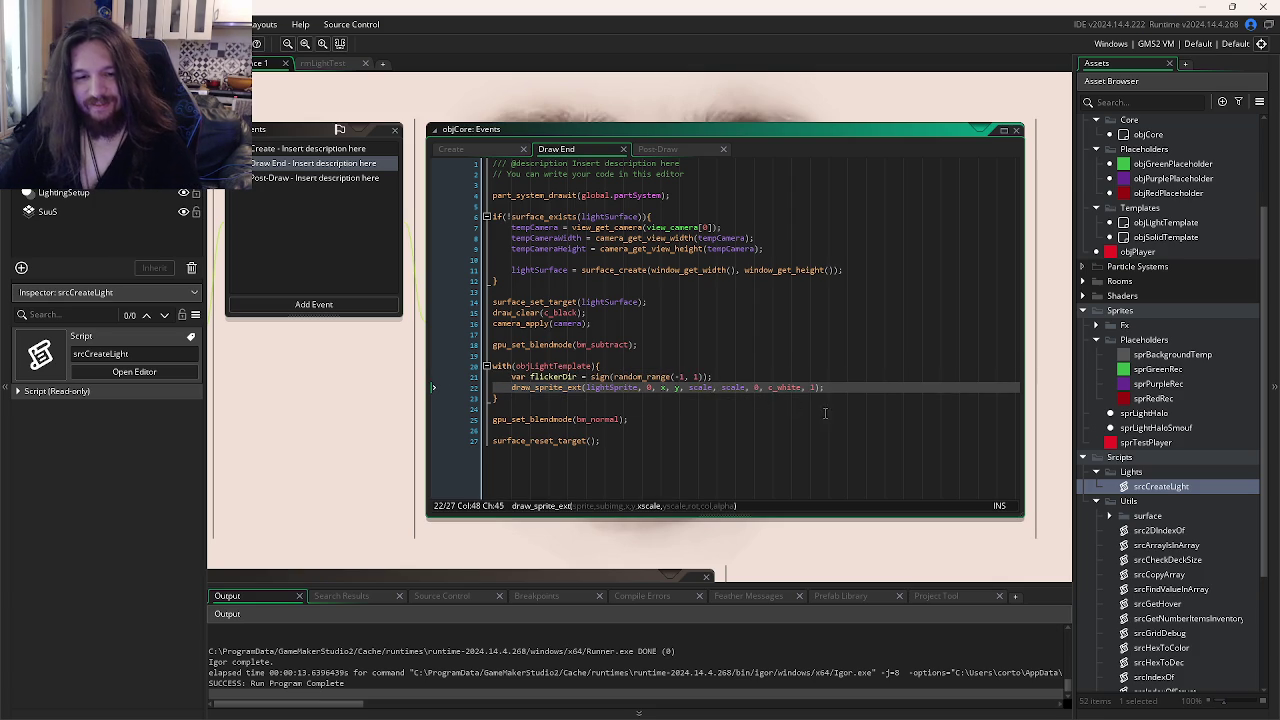
type("+ (flickerDir * flicker)")
key("Right")
key("Right")
key("Right")
type("+ (flickerDir * flicker)")
key("ctrl+s")
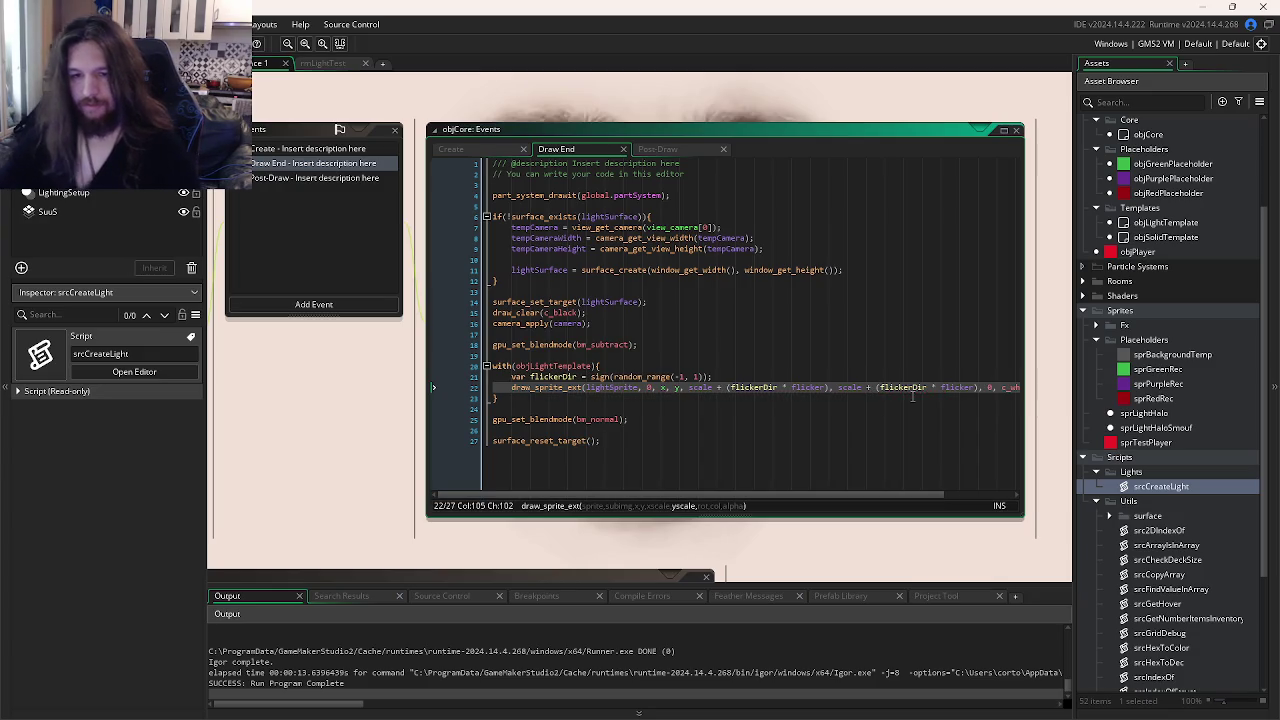
left_click(870, 408)
key("ctrl+Tab")
key("ctrl+Tab")
- Set the purple placeholder's light flicker argument to 0.1 and test-run the game
left_click(669, 205)
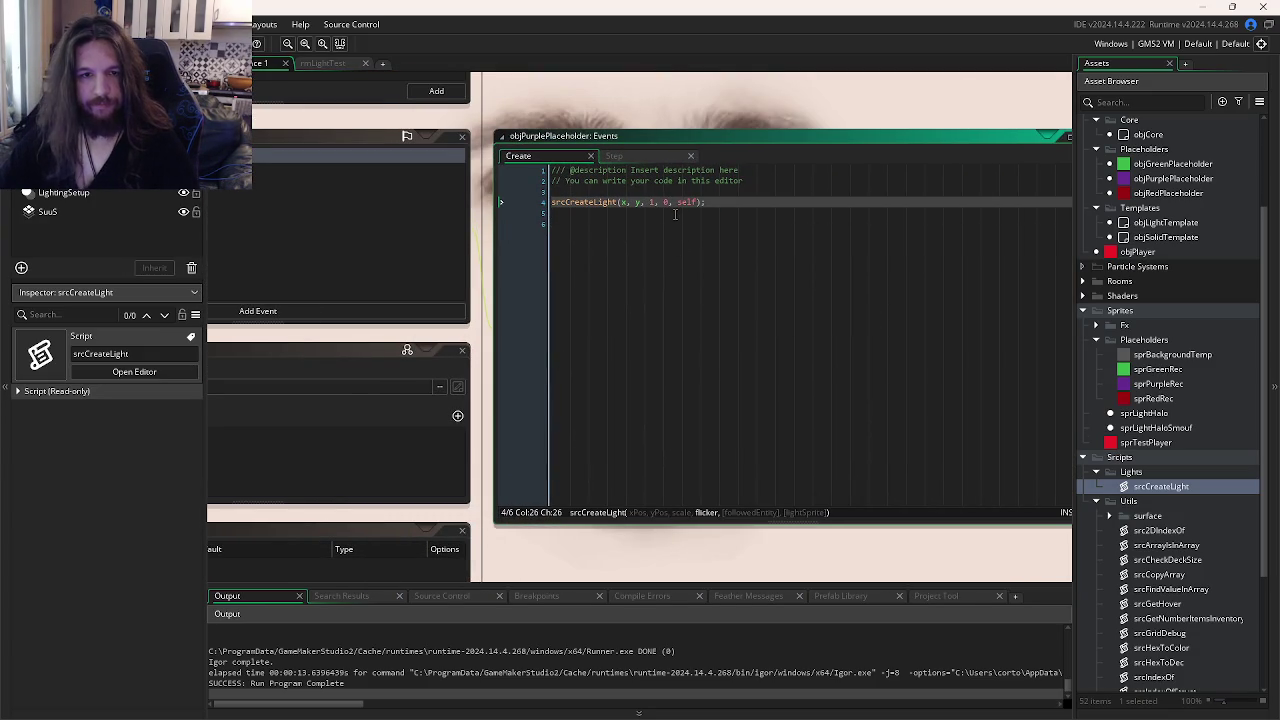
type(".14")
key("BackSpace")
key("F5")
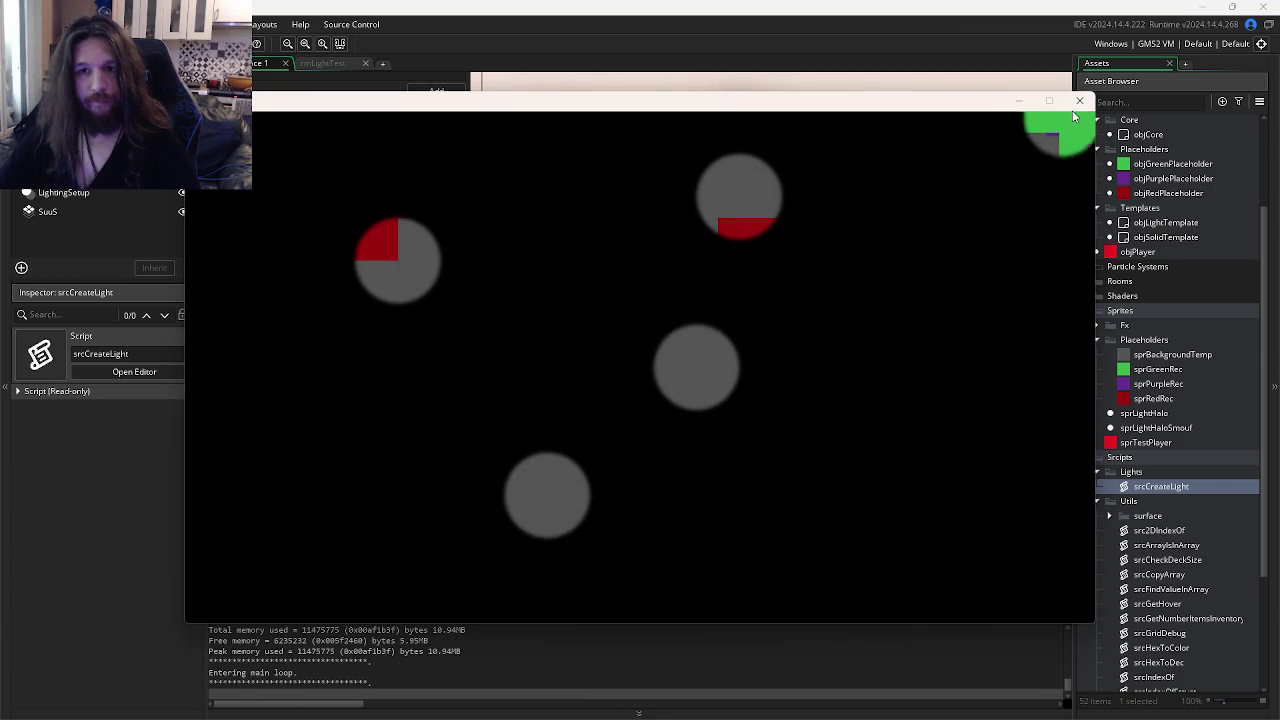
left_click(1079, 101)
- Lower the flicker to 0.01, test it in the game, then return to objCore's Draw End code
type("0")
key("F5")
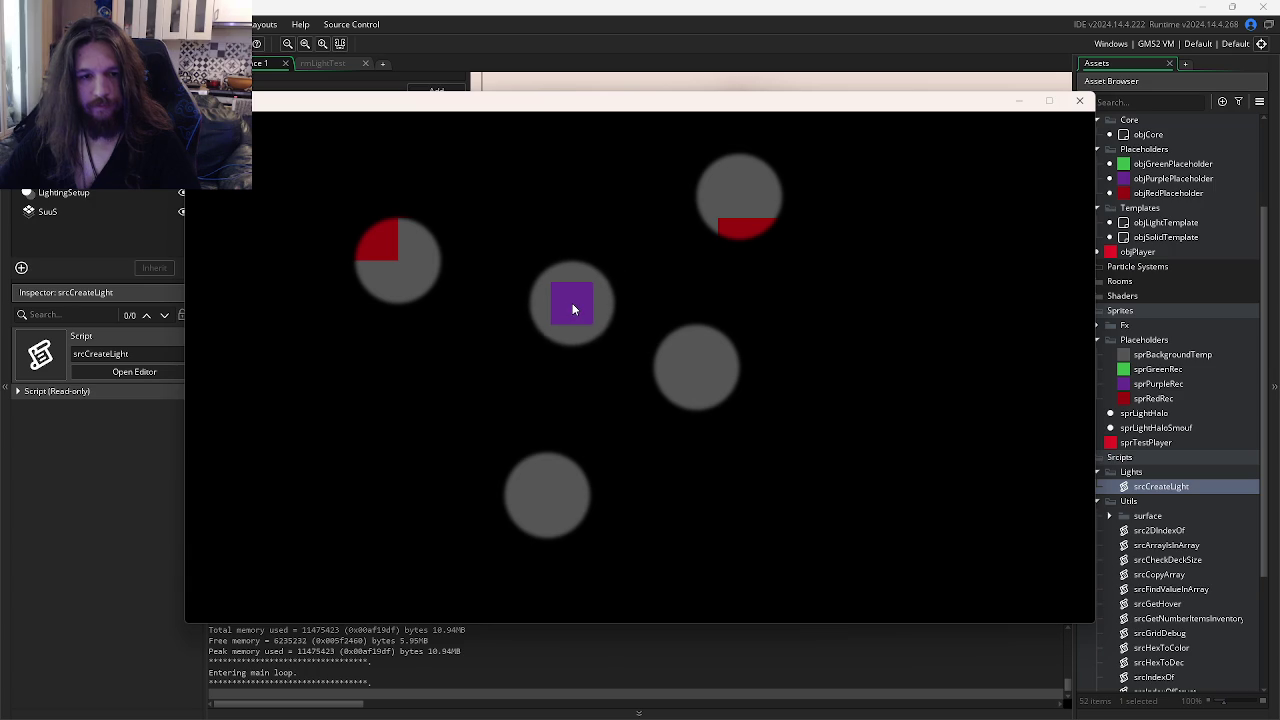
left_click(1080, 100)
key("ctrl+Tab")
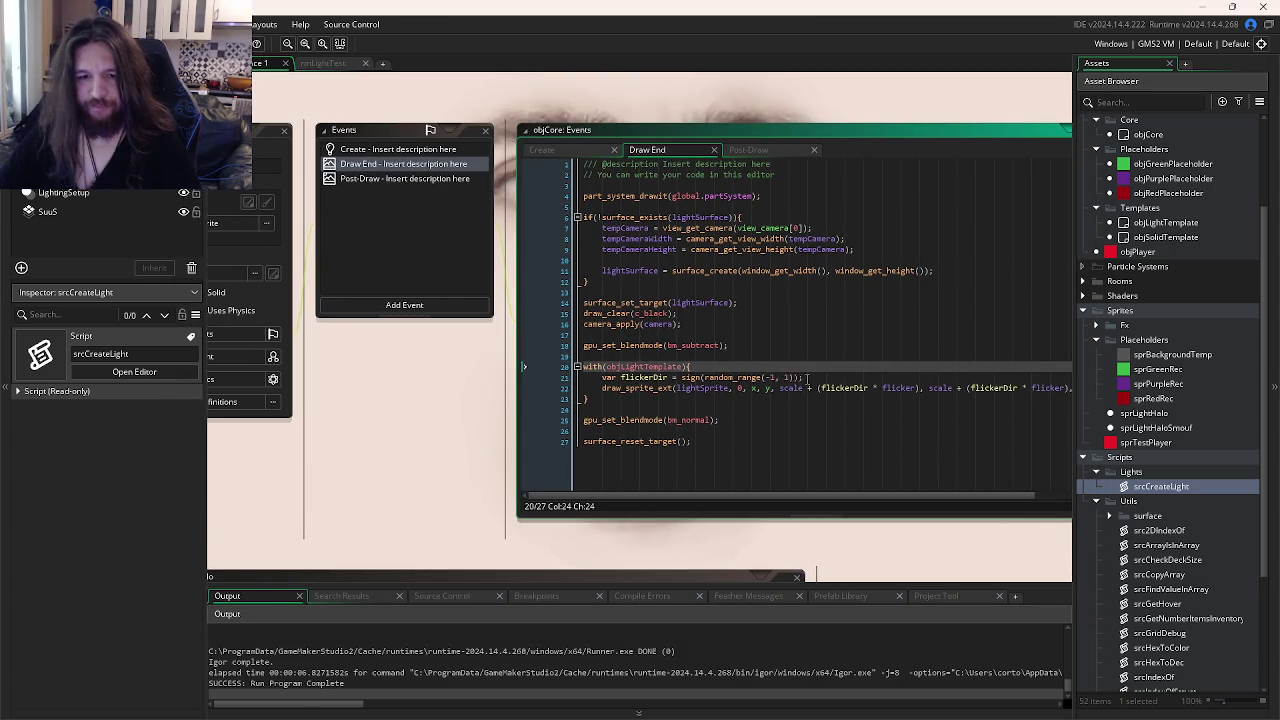
- Add 'var flickerValue = random(flicker);' below the flickerDir line and save
left_click(846, 376)
key("Return")
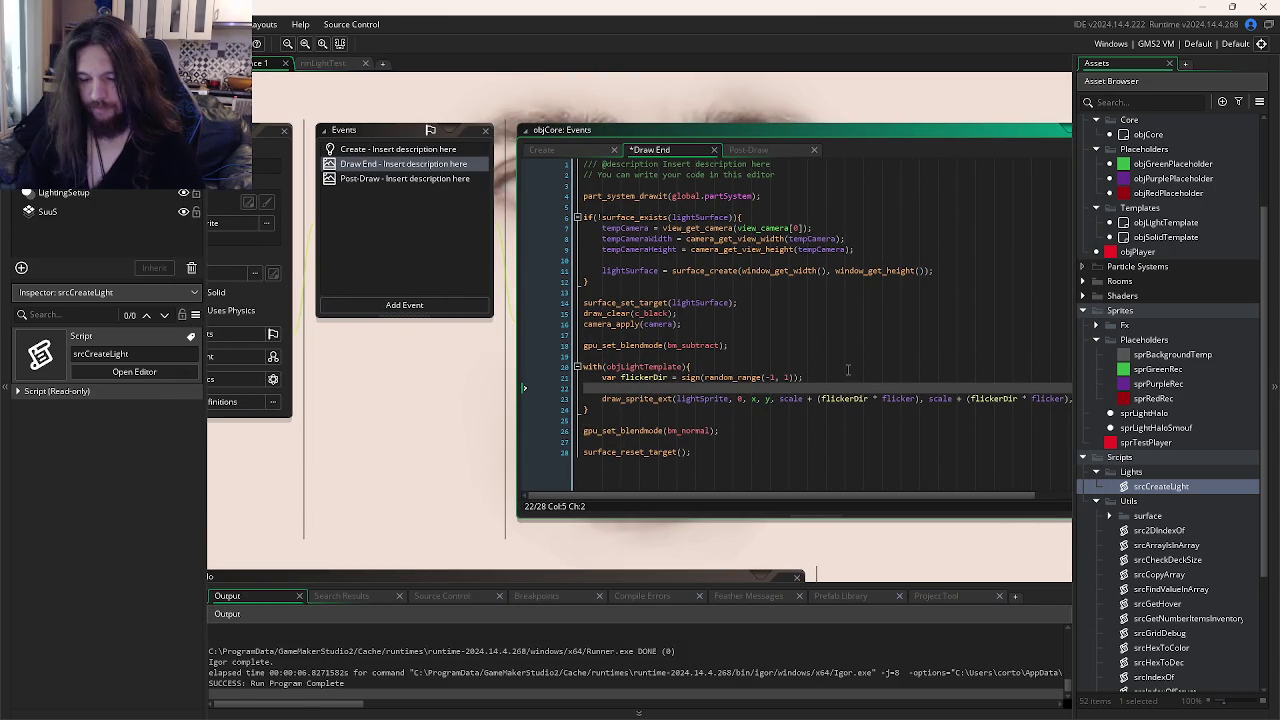
type("var f")
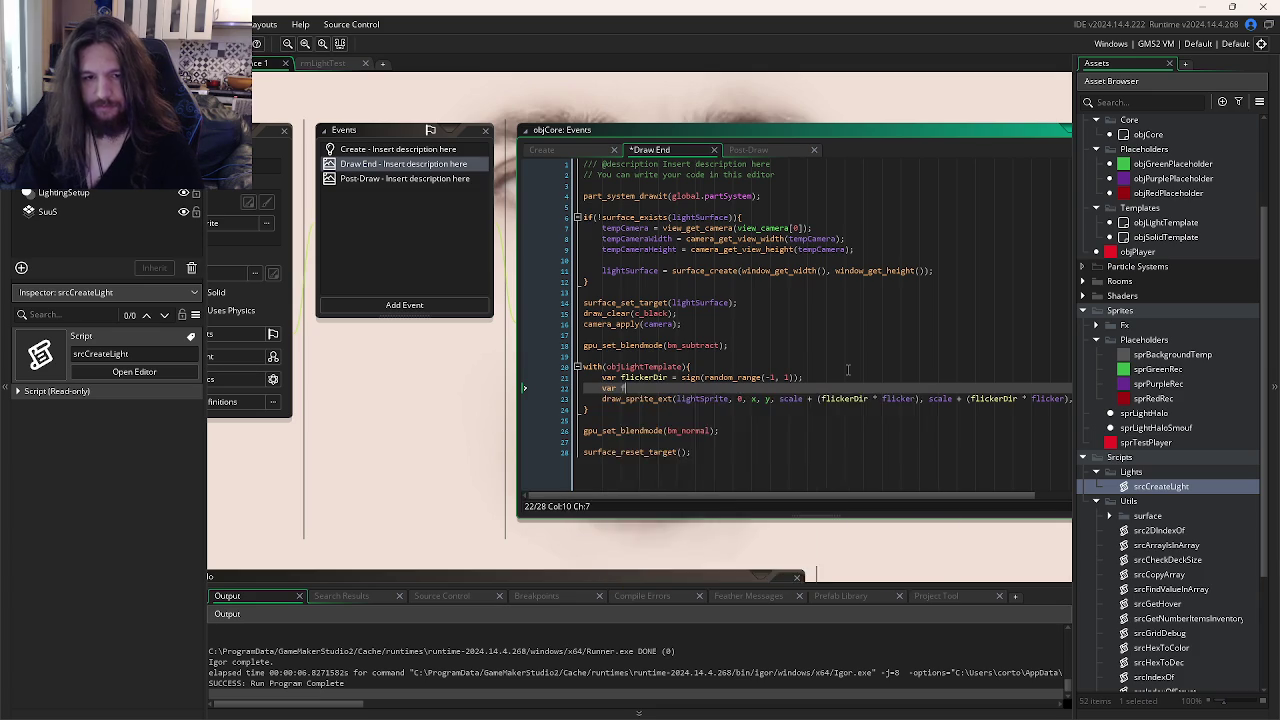
type("lickerS")
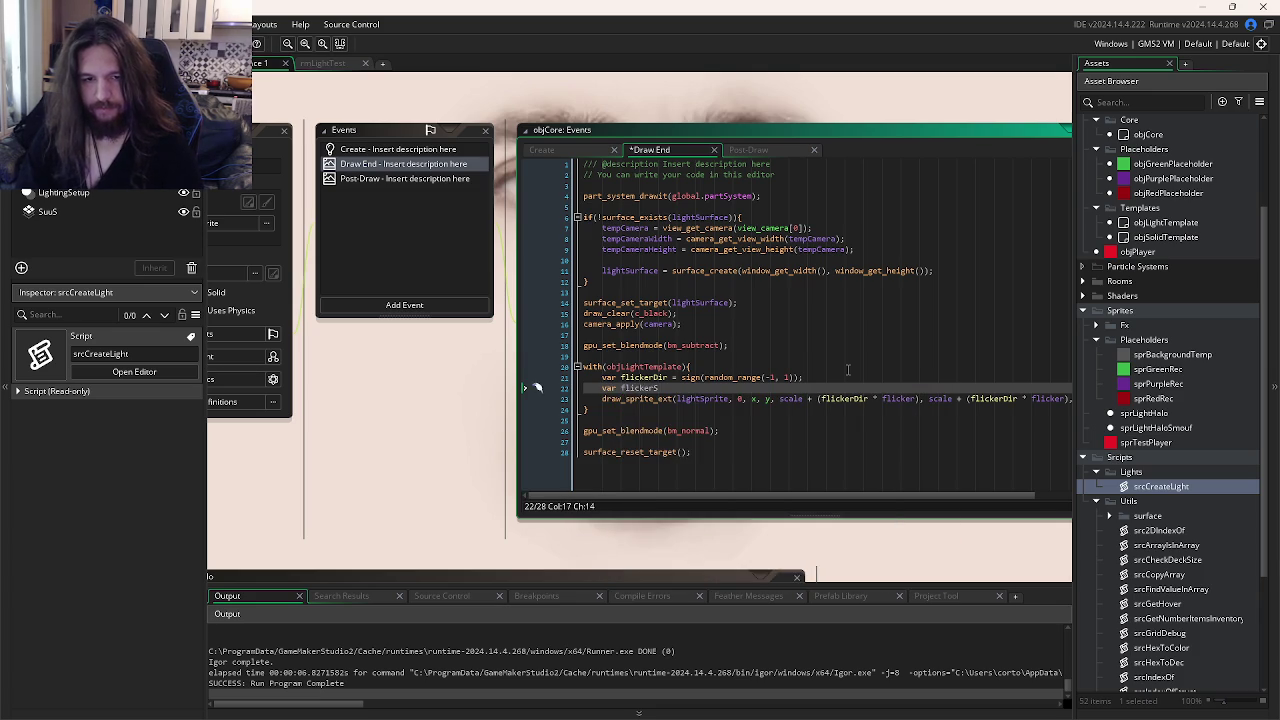
key("BackSpace")
type("V")
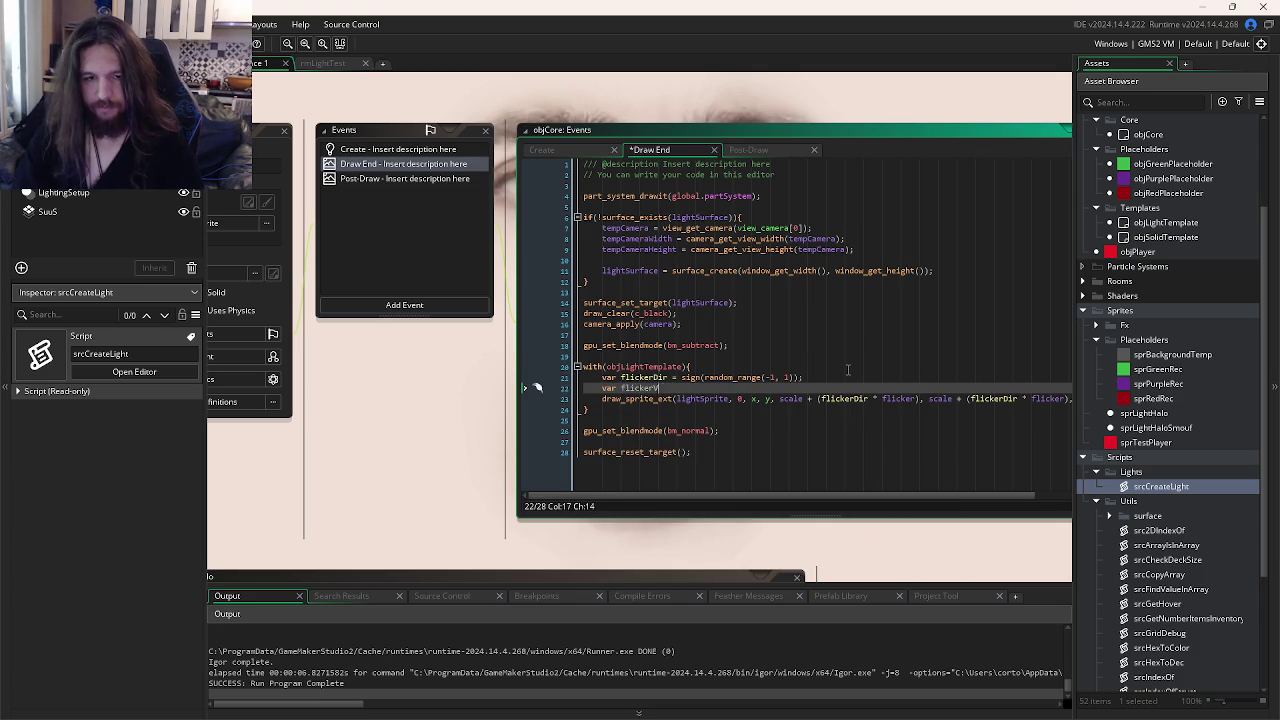
type("alue = random(f")
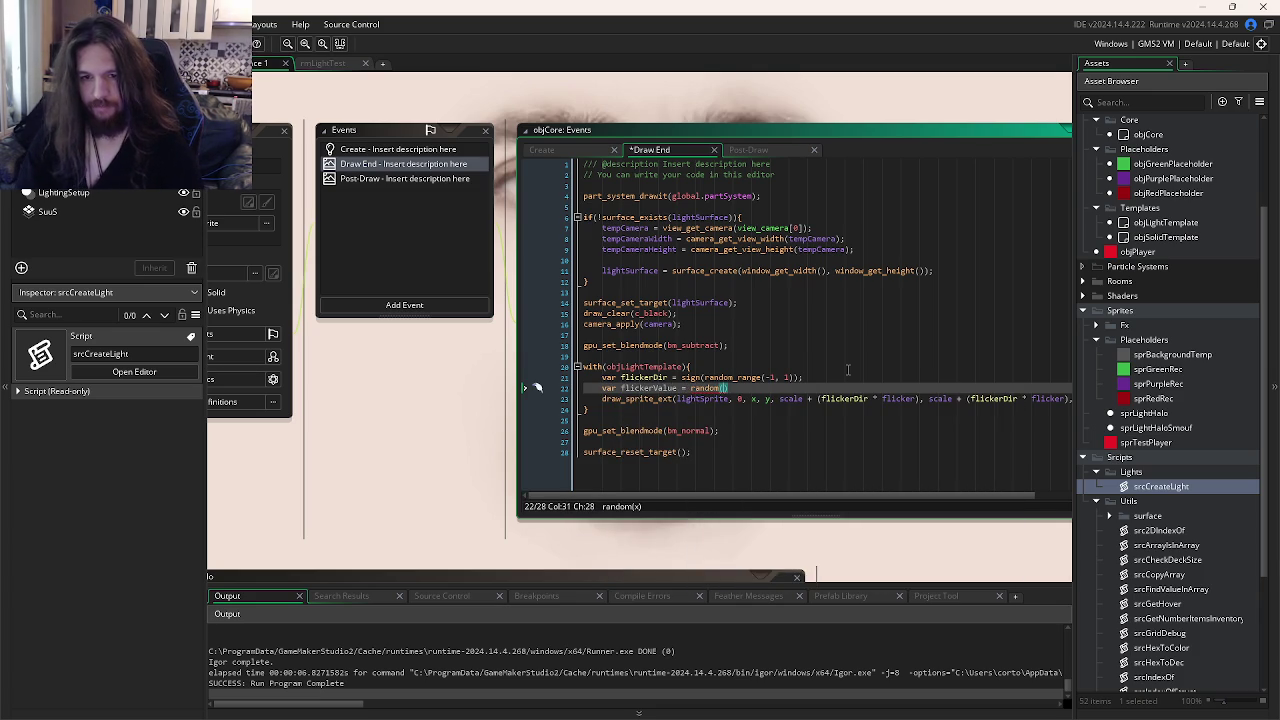
type("licker")
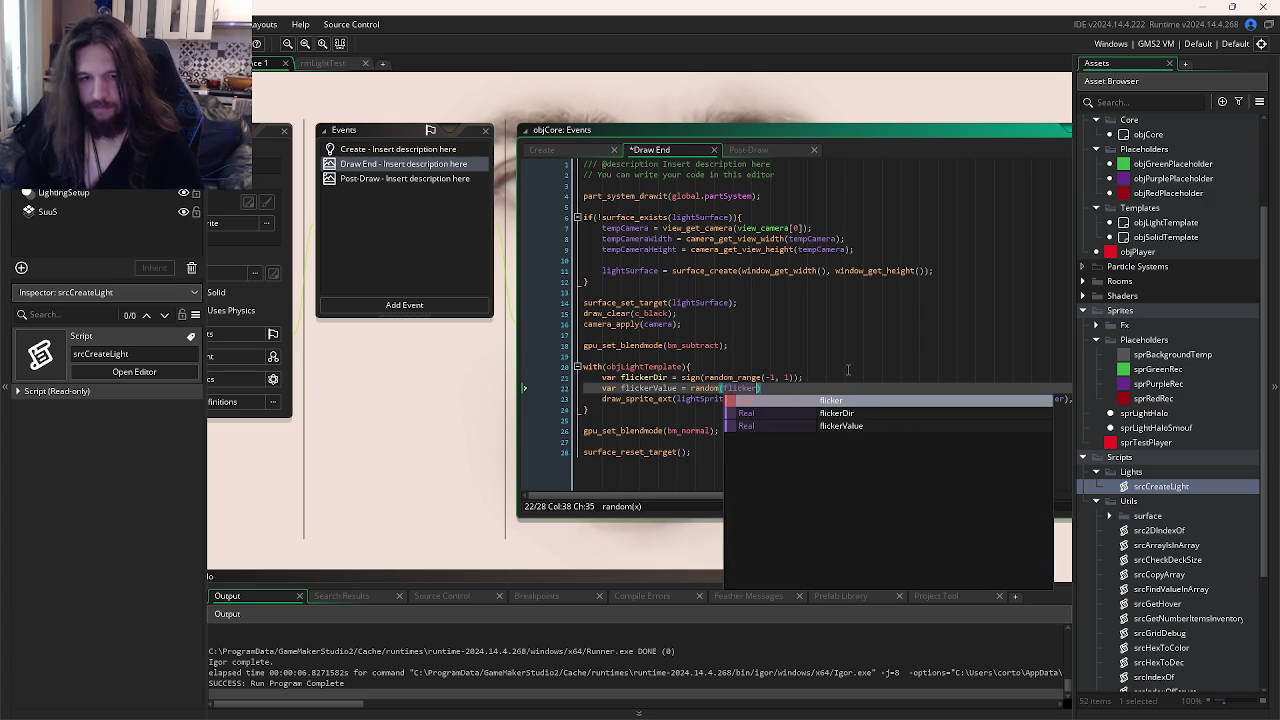
type(");")
key("ctrl+s")
- Replace the first flicker in the draw_sprite_ext scale with flickerValue and save the Draw End code
left_click(636, 388)
left_click(708, 398)
type("Value), scale + (flickerDir * flicker), 0,")
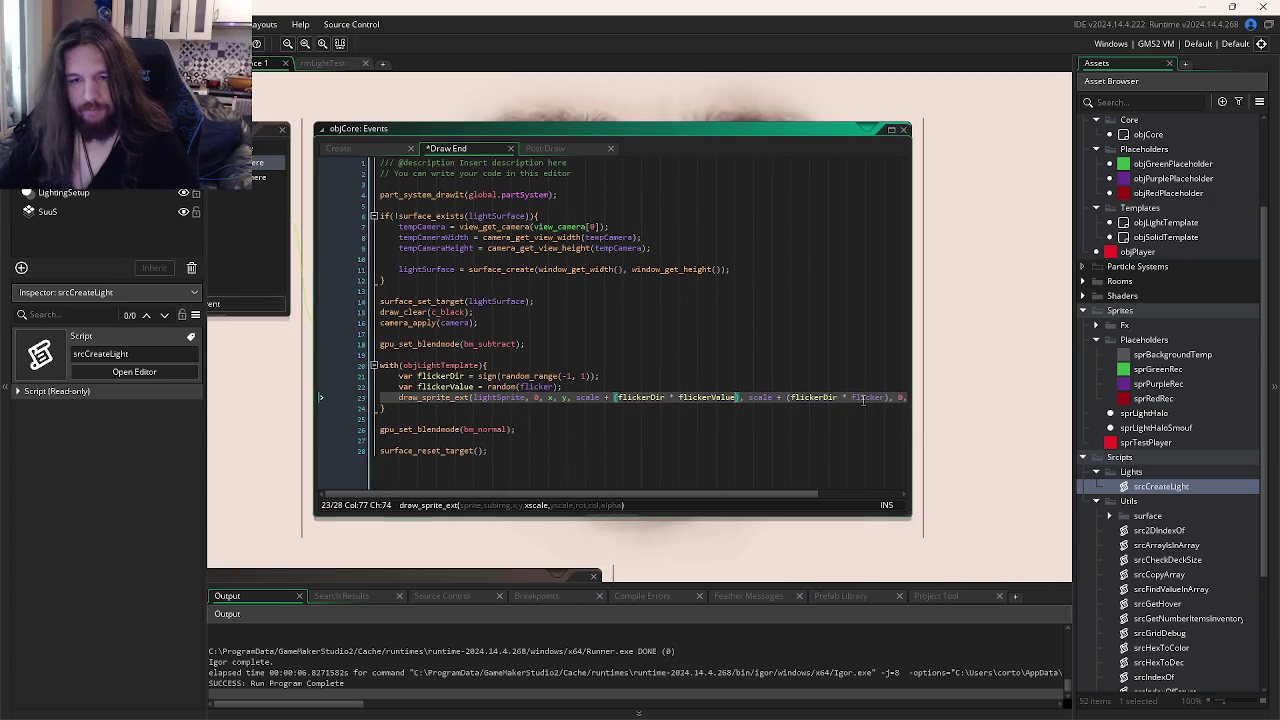
left_click(863, 398)
key("ctrl+s")
key("ctrl+Tab")
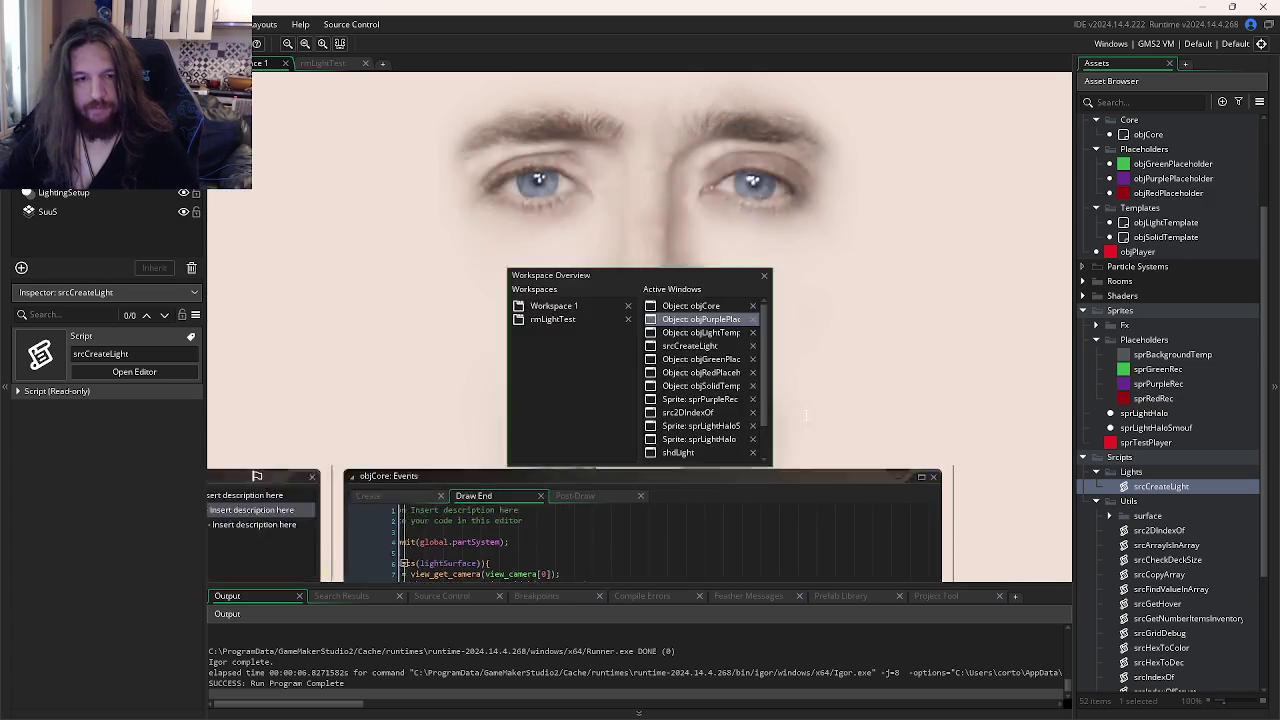
- Change the purple placeholder's flicker argument to 0.1 and test-run the game
left_click(564, 318)
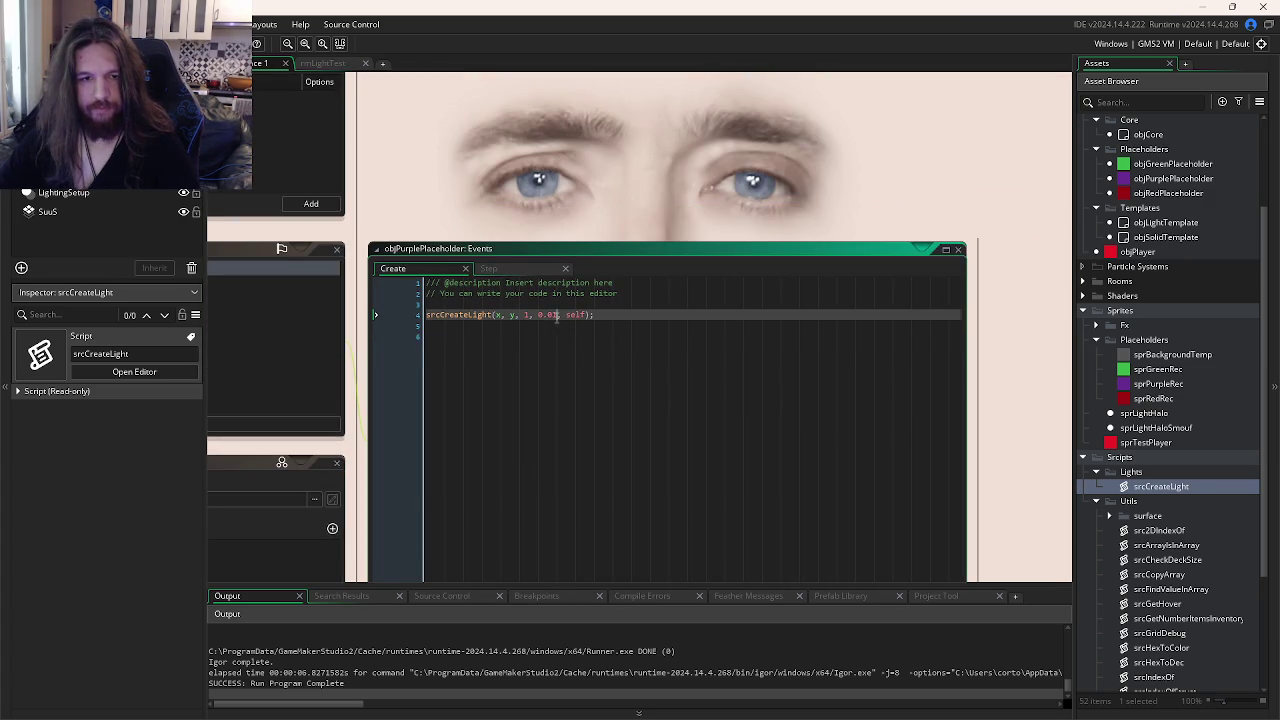
key("Left")
key("Left")
key("Left")
key("BackSpace")
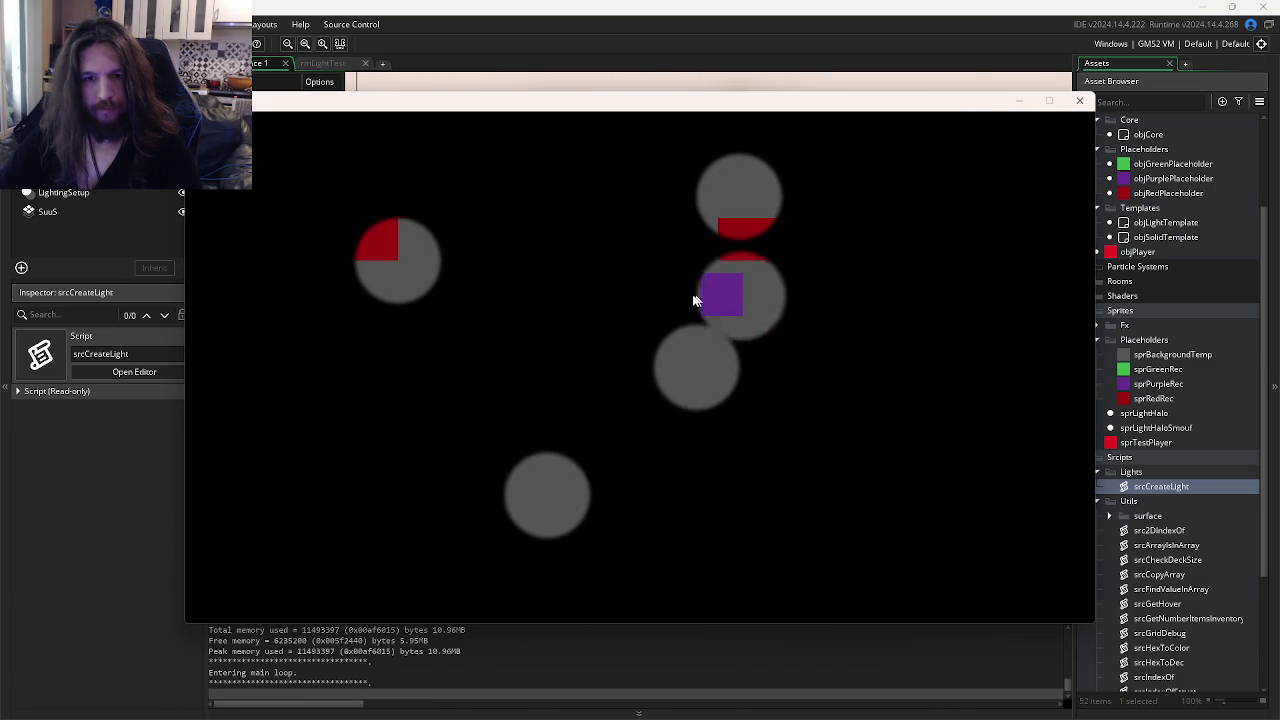
left_click(1077, 101)
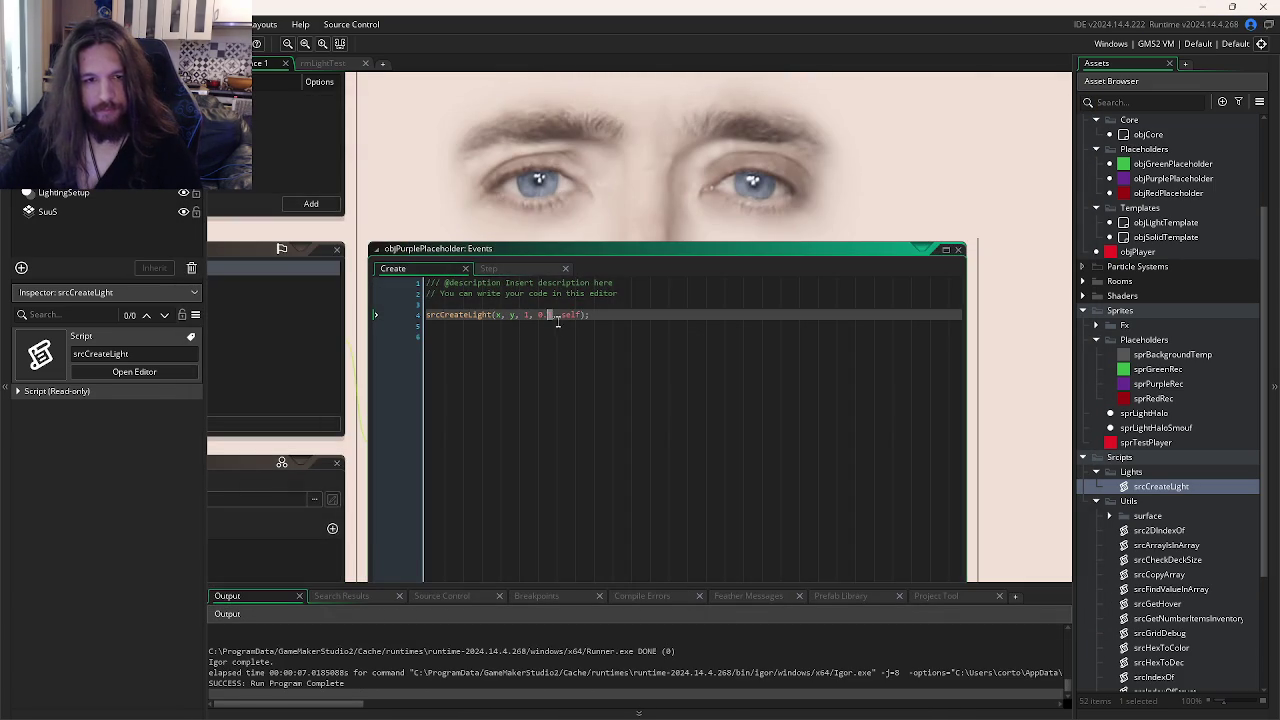
- Set the flicker to 0.05 and run the game twice to check the light
type("05")
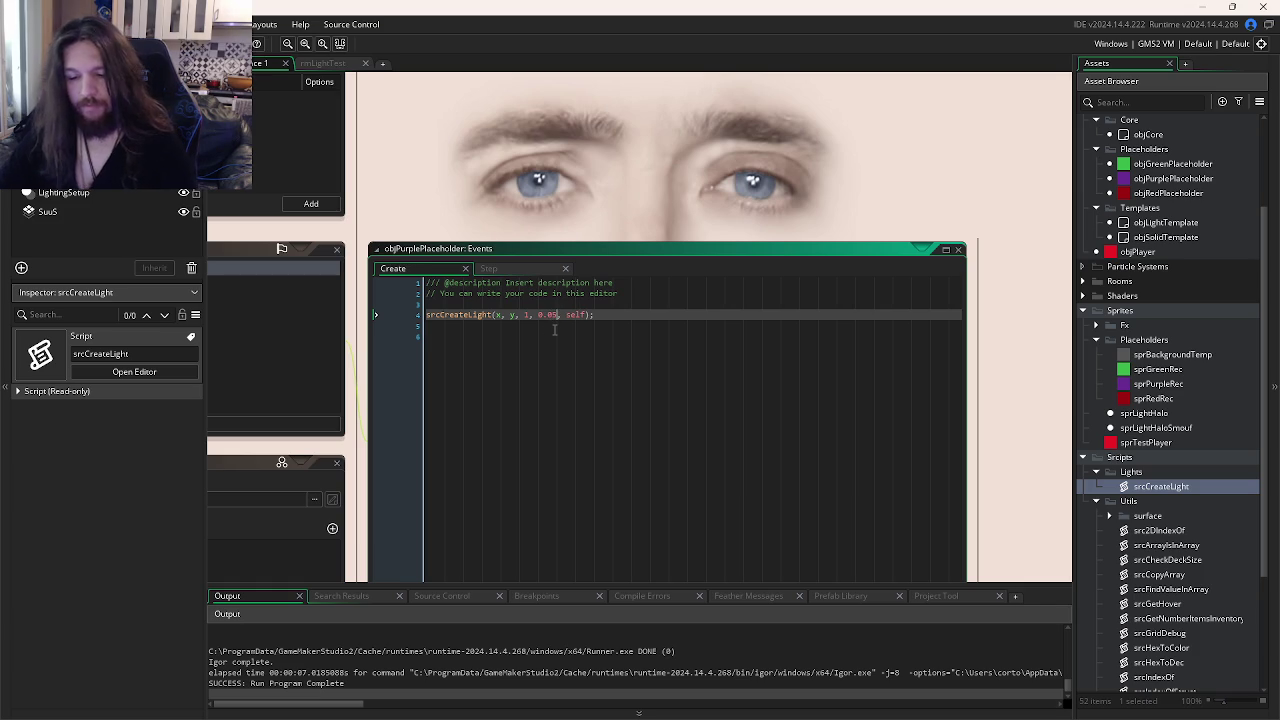
key("F5")
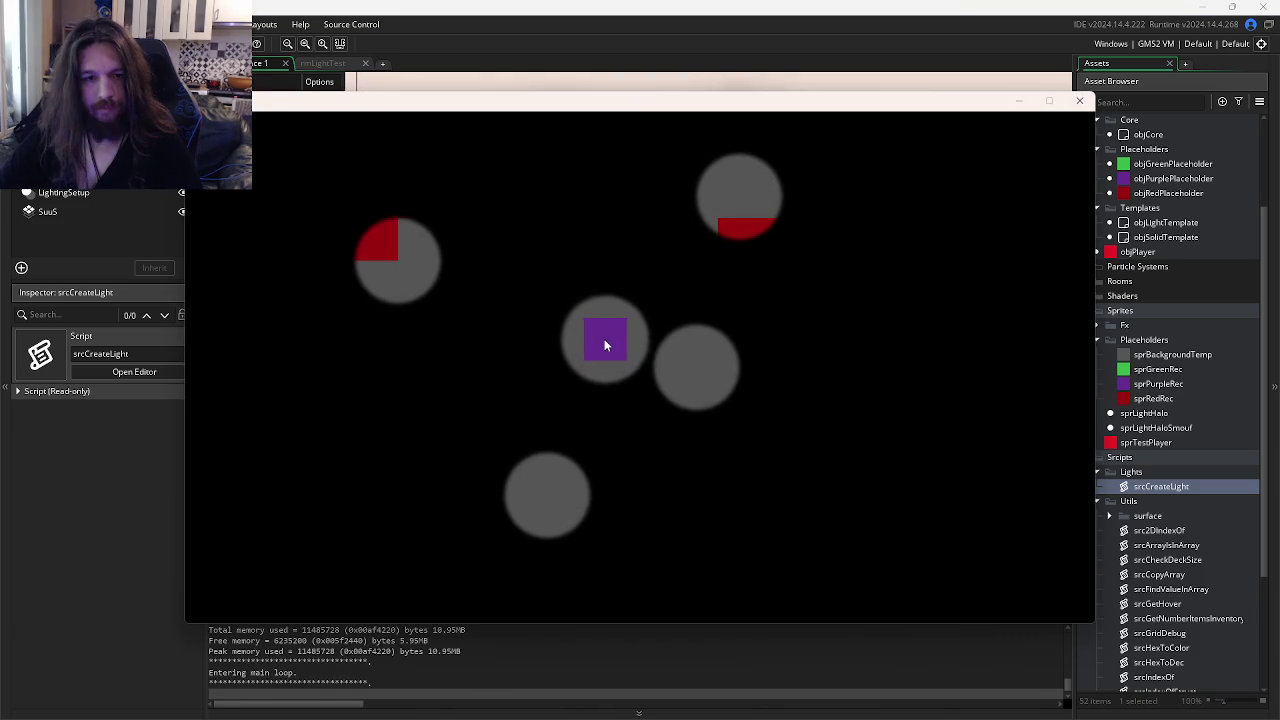
left_click(1079, 100)
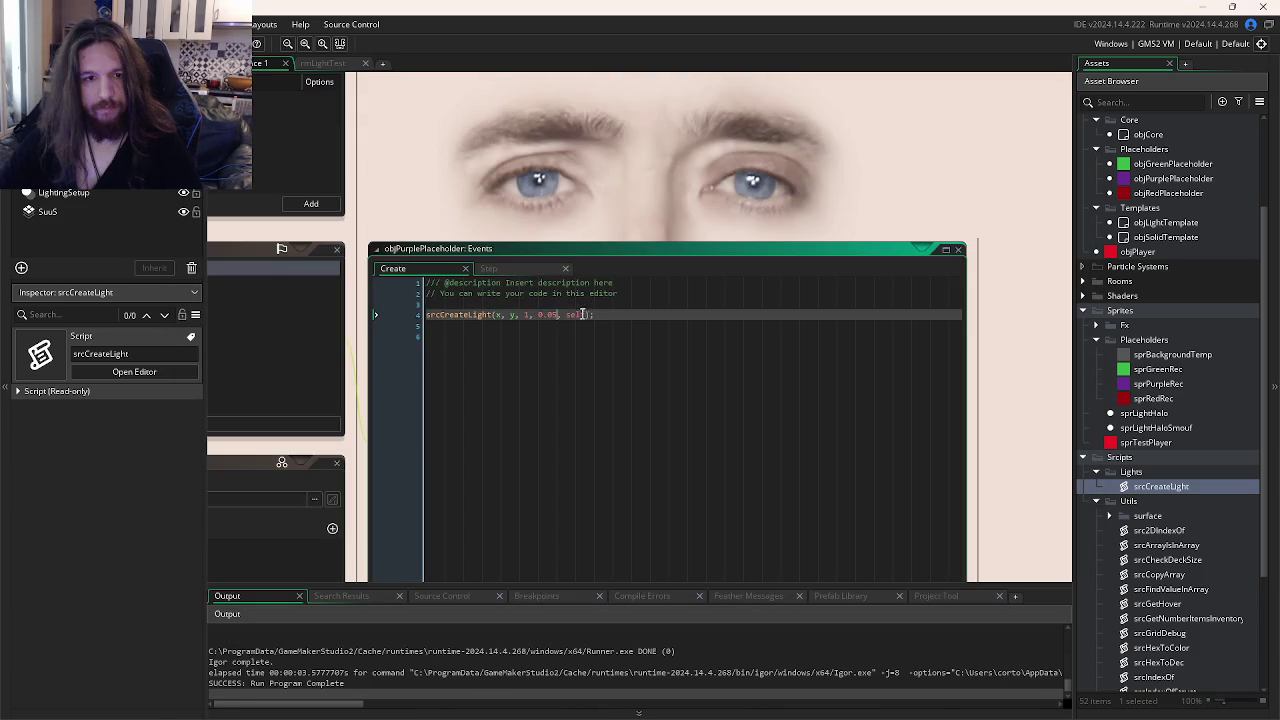
key("F5")
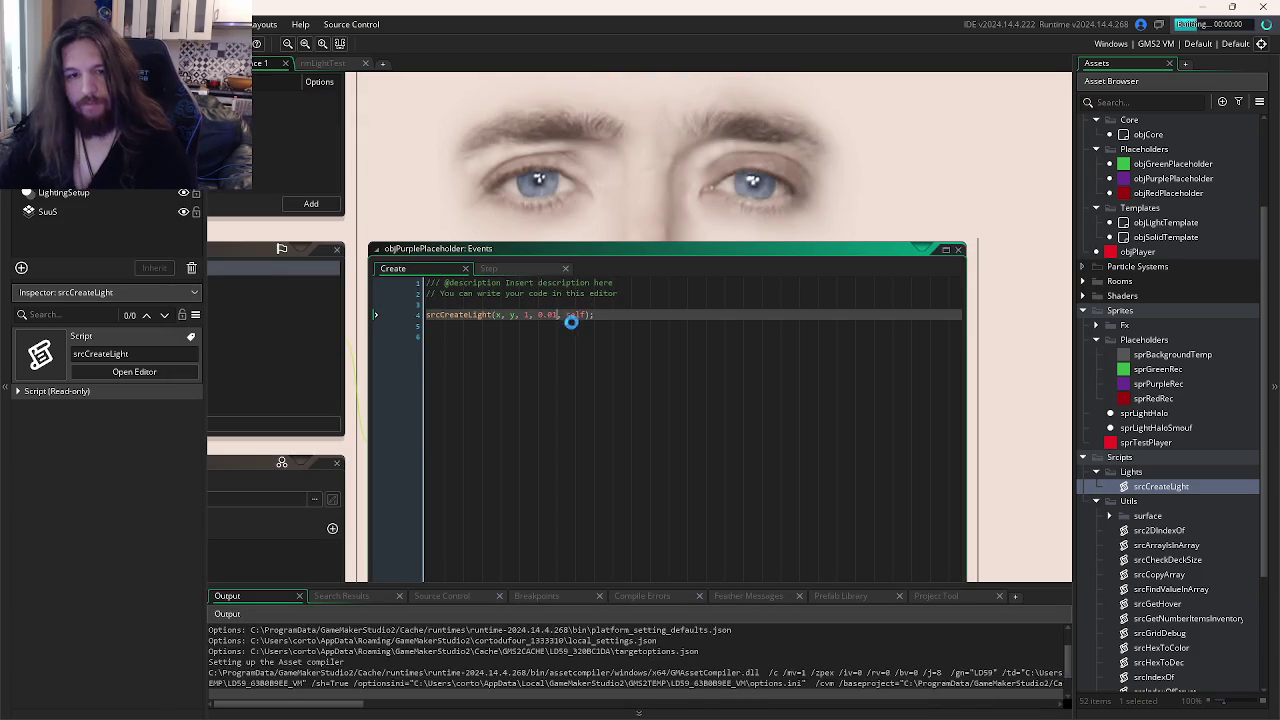
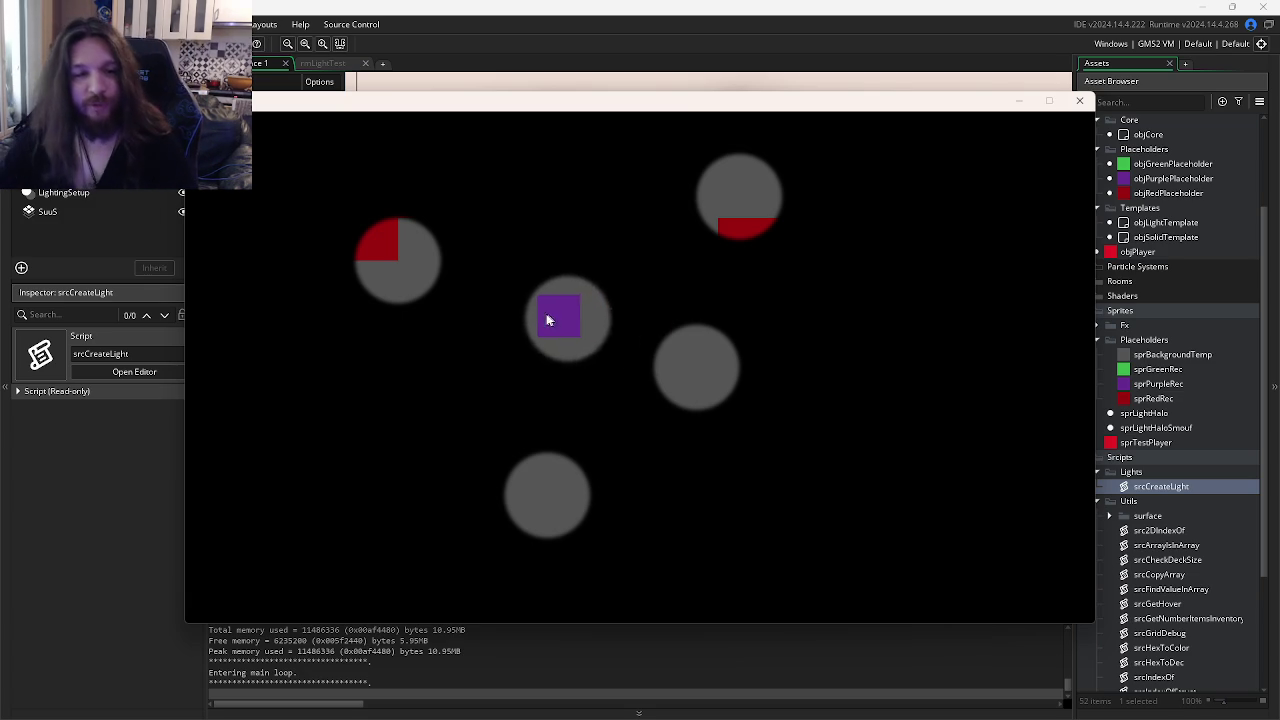
- Close the running light test and switch to the LD59 repository in GitKraken
left_click(1079, 100)
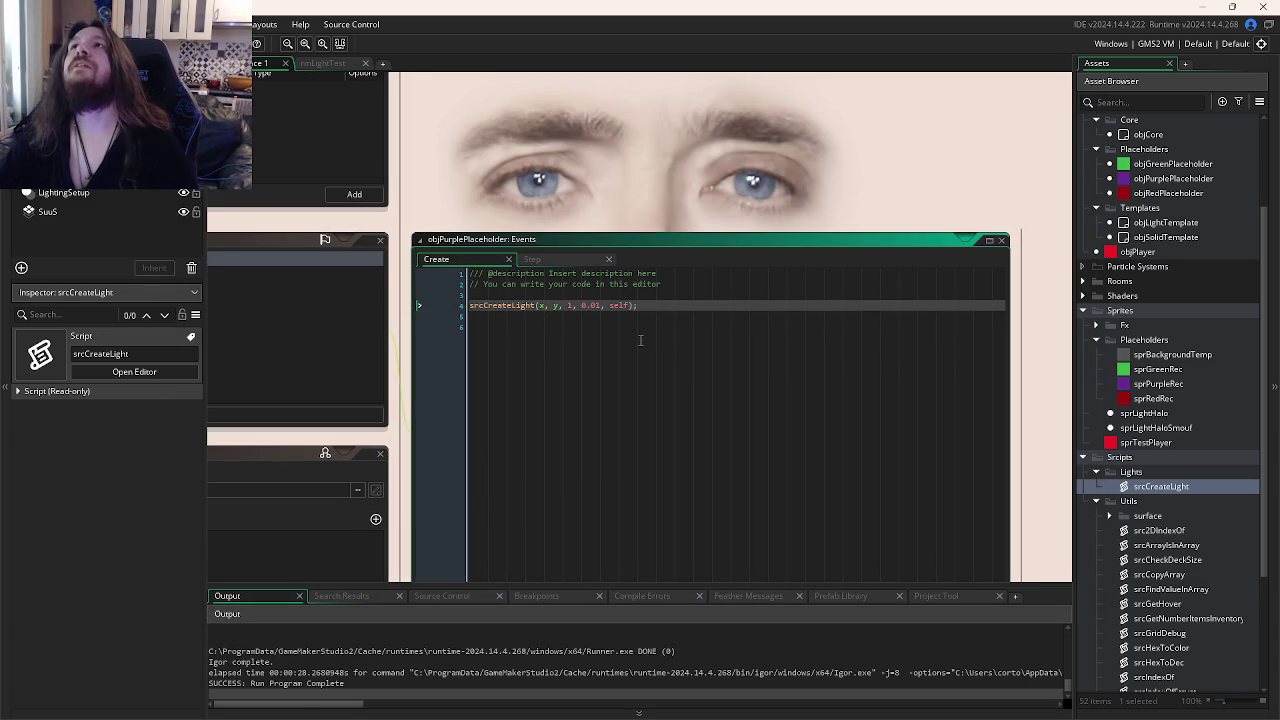
left_click(640, 340)
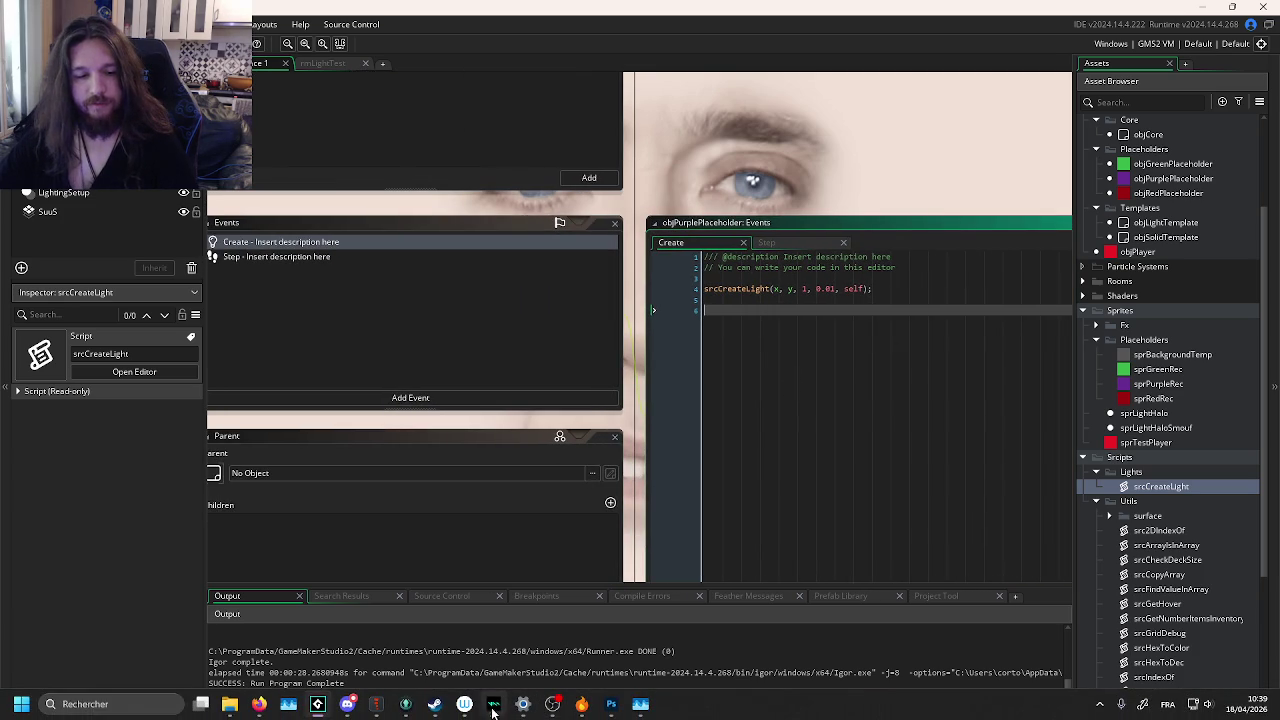
left_click(405, 704)
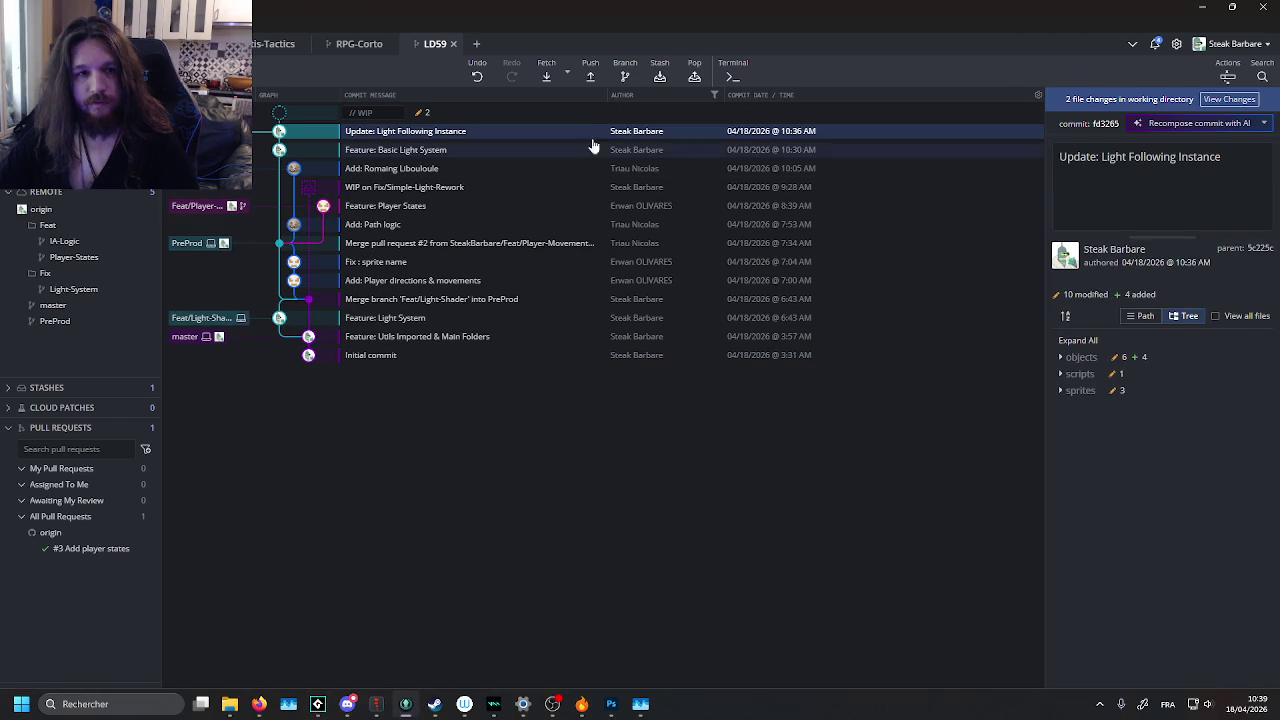
- Stage both modified object files and commit them as 'Update: Flickering'
left_click(522, 113)
left_click(1225, 149)
left_click(1111, 580)
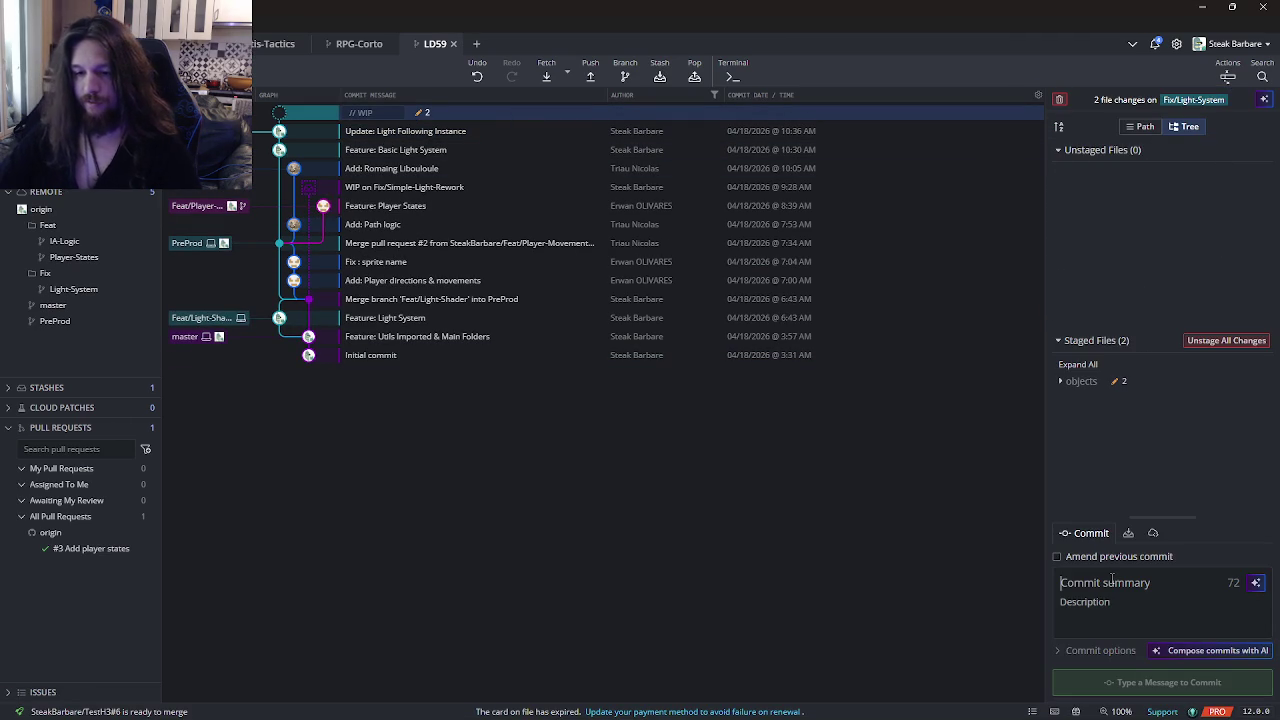
type("Up")
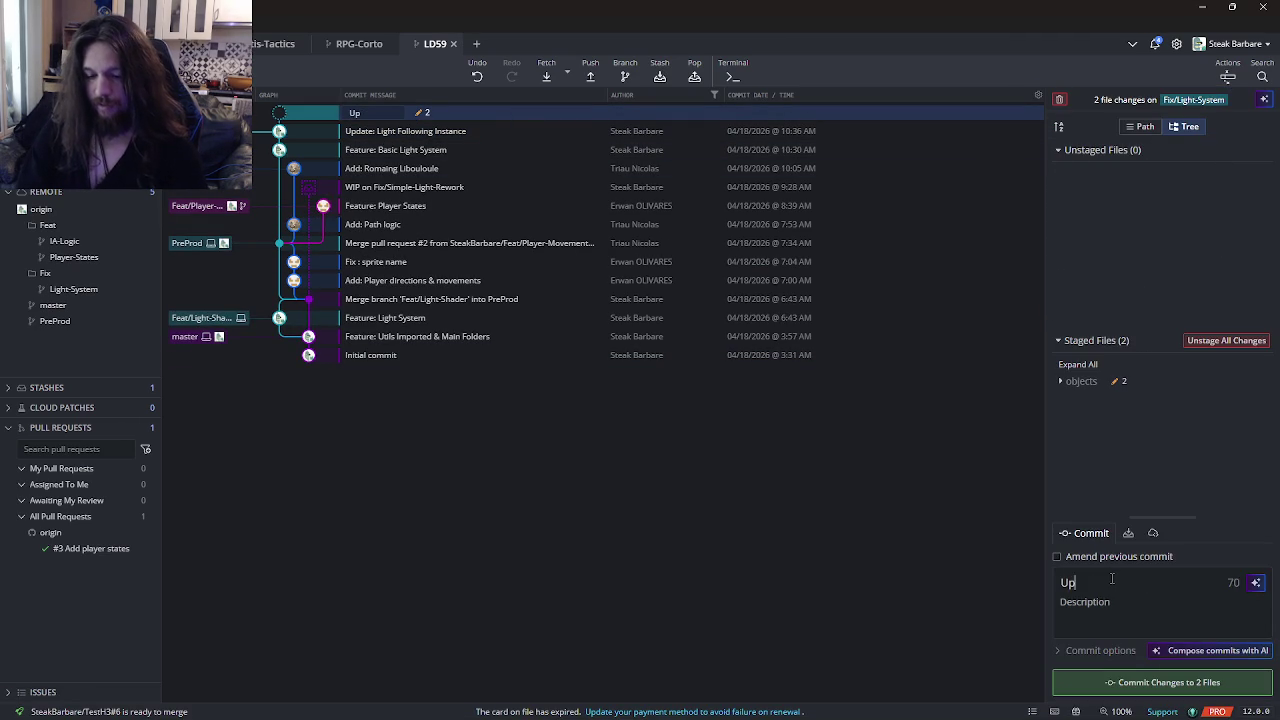
type("date: Flickering")
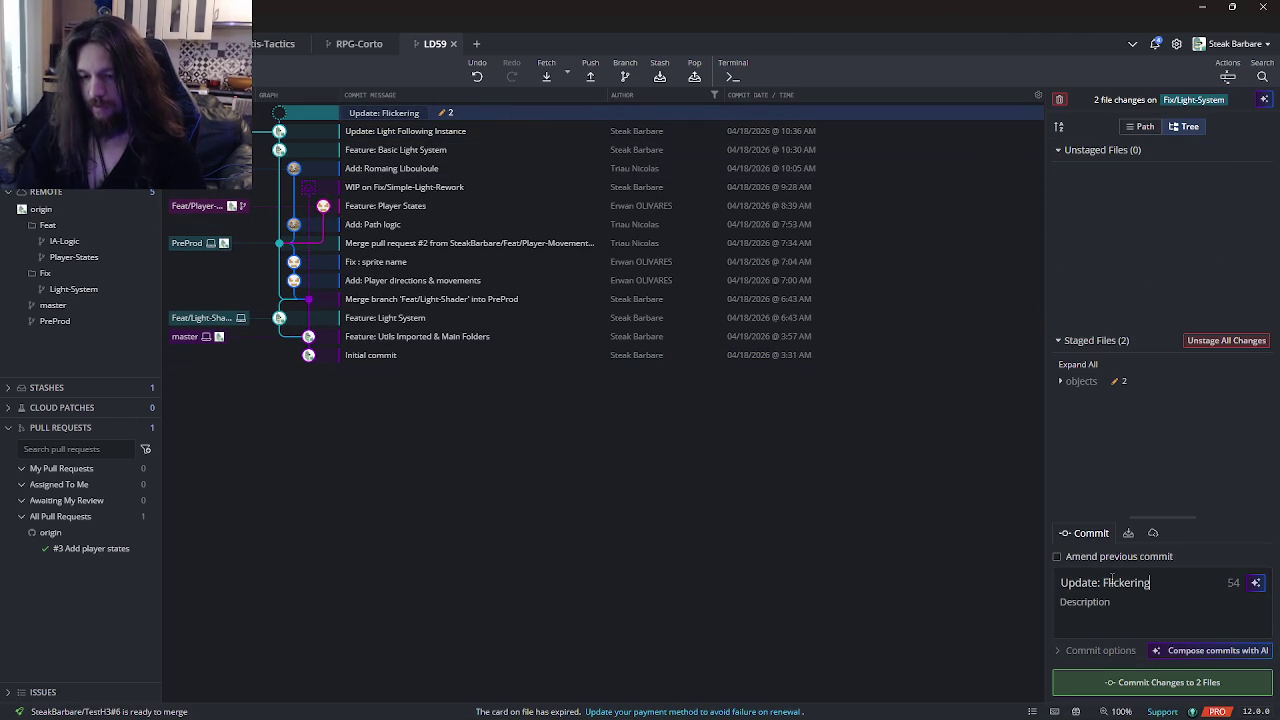
left_click(1157, 680)
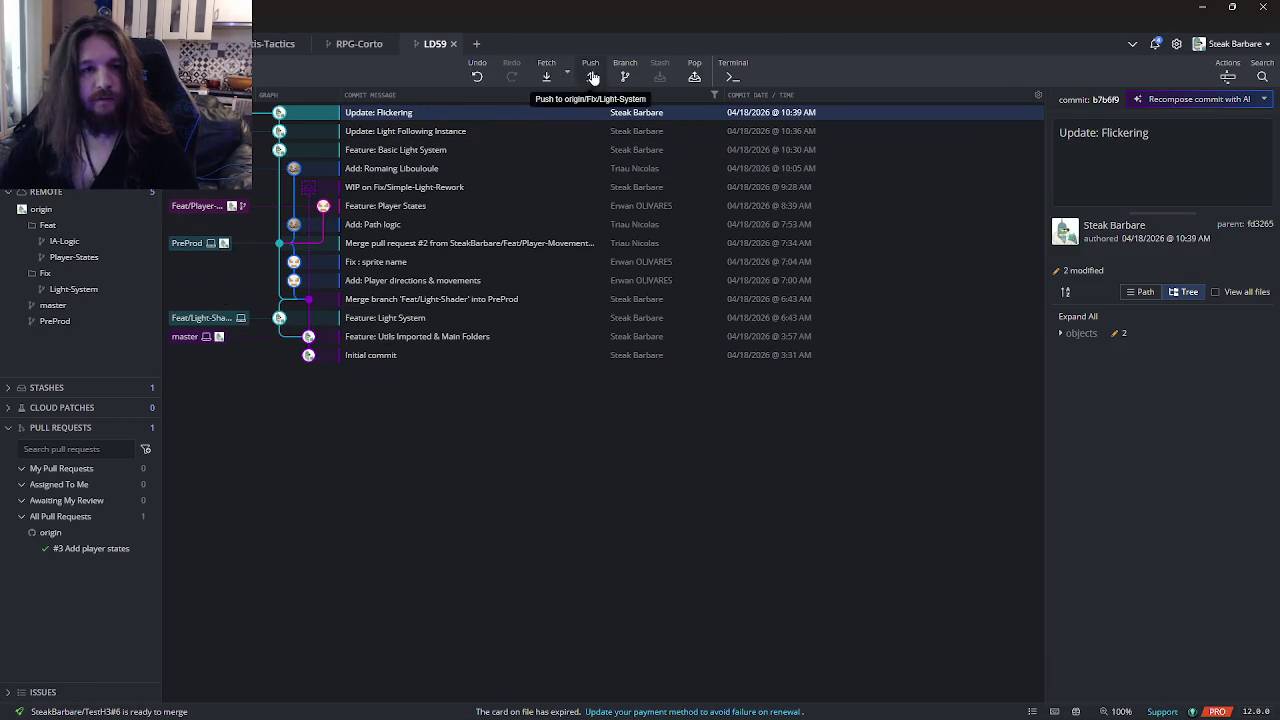
key("alt+Tab")
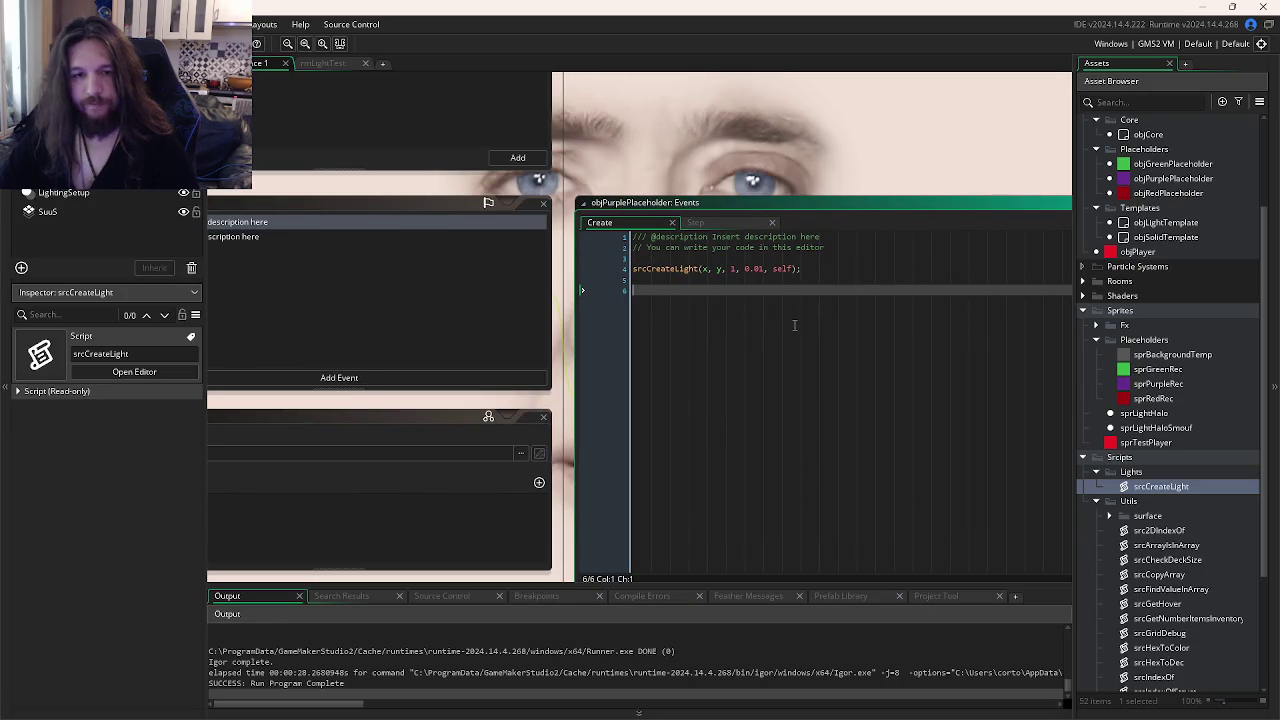
- Add a Real variable definition alphaLight with default 1 to objLightTemplate
mouse_move(805, 318)
left_mouse_down()
mouse_move(792, 259)
mouse_move(1050, 262)
mouse_move(844, 237)
mouse_move(793, 322)
mouse_move(814, 268)
mouse_move(1016, 316)
left_mouse_up()
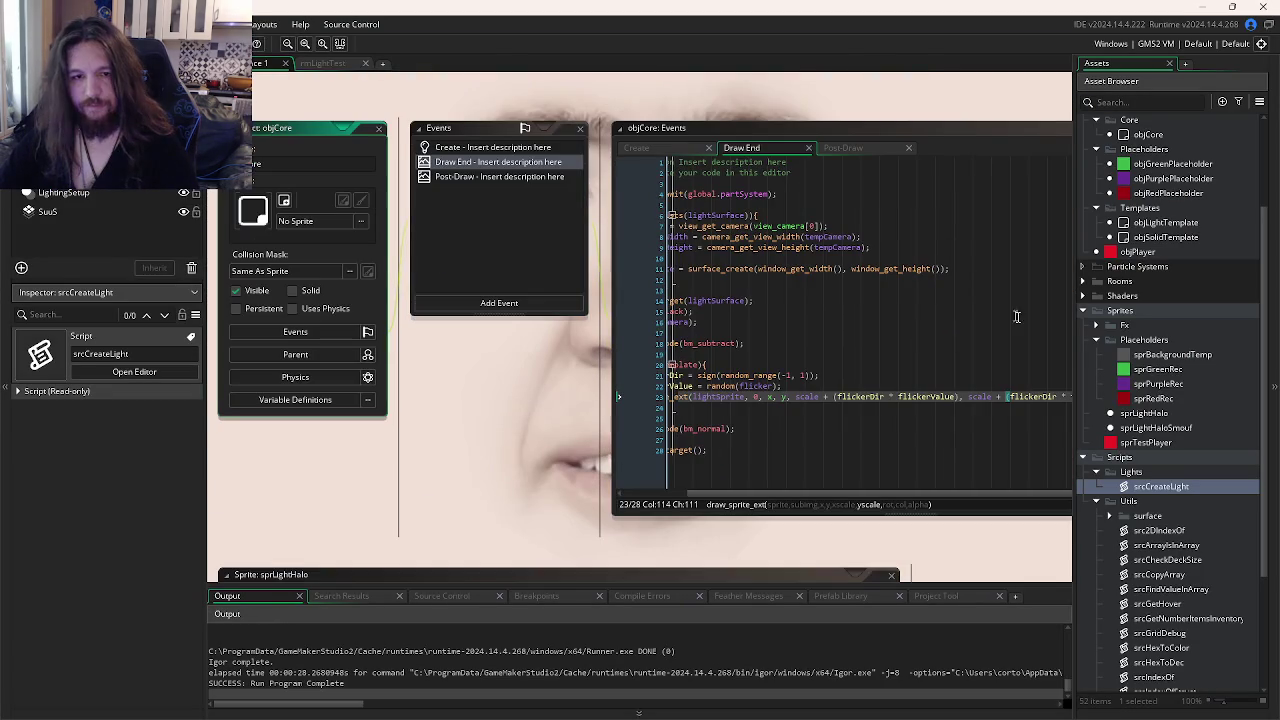
scroll(1176, 484, "up", 3)
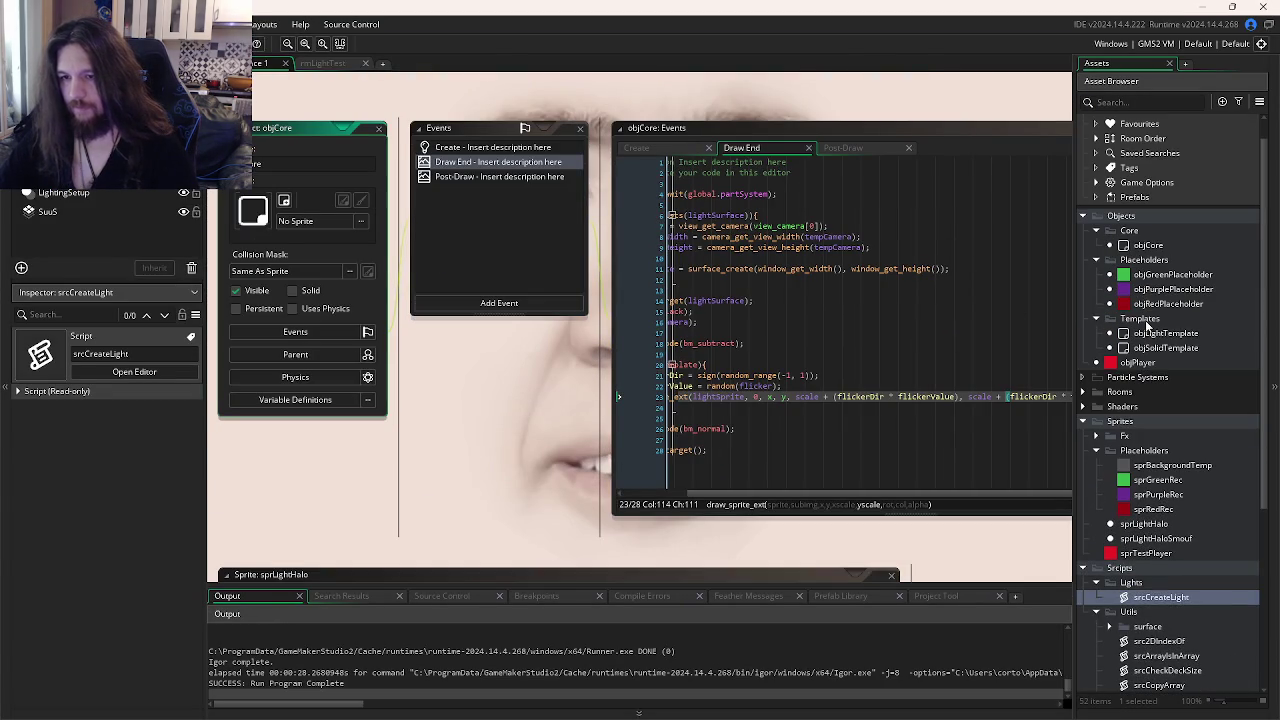
left_click(1150, 336)
double_click(1150, 336)
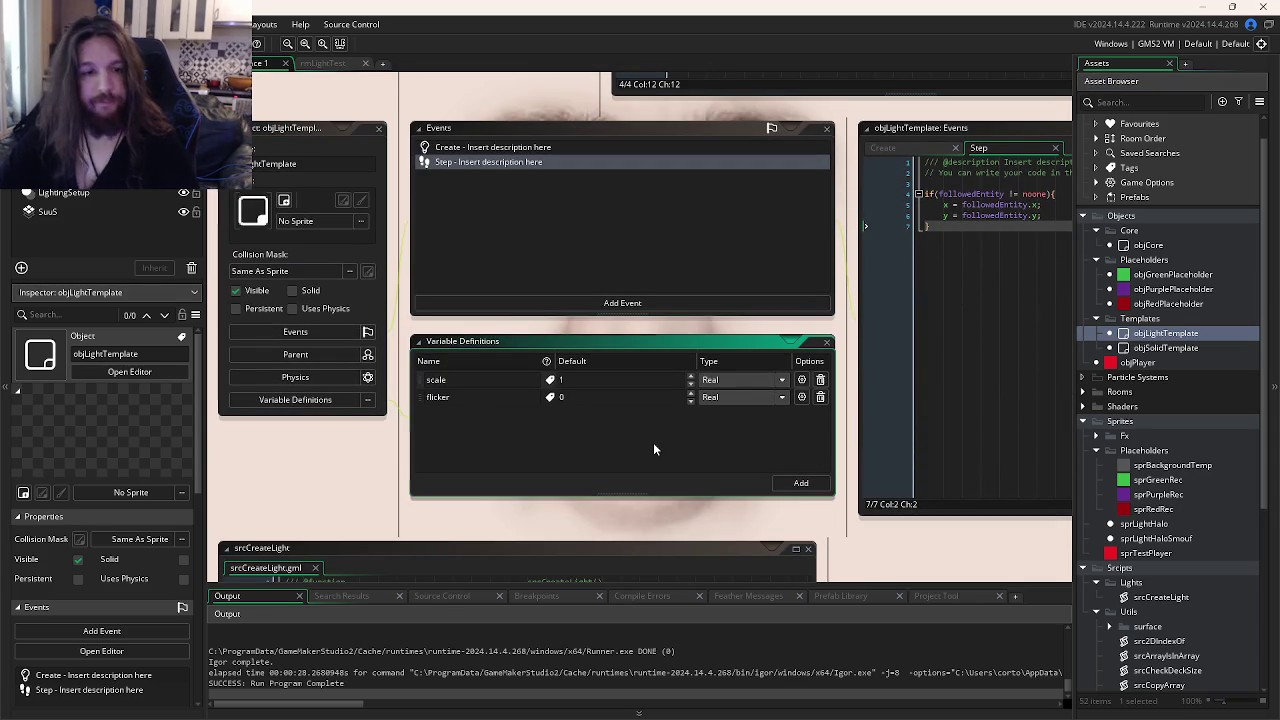
left_click(801, 483)
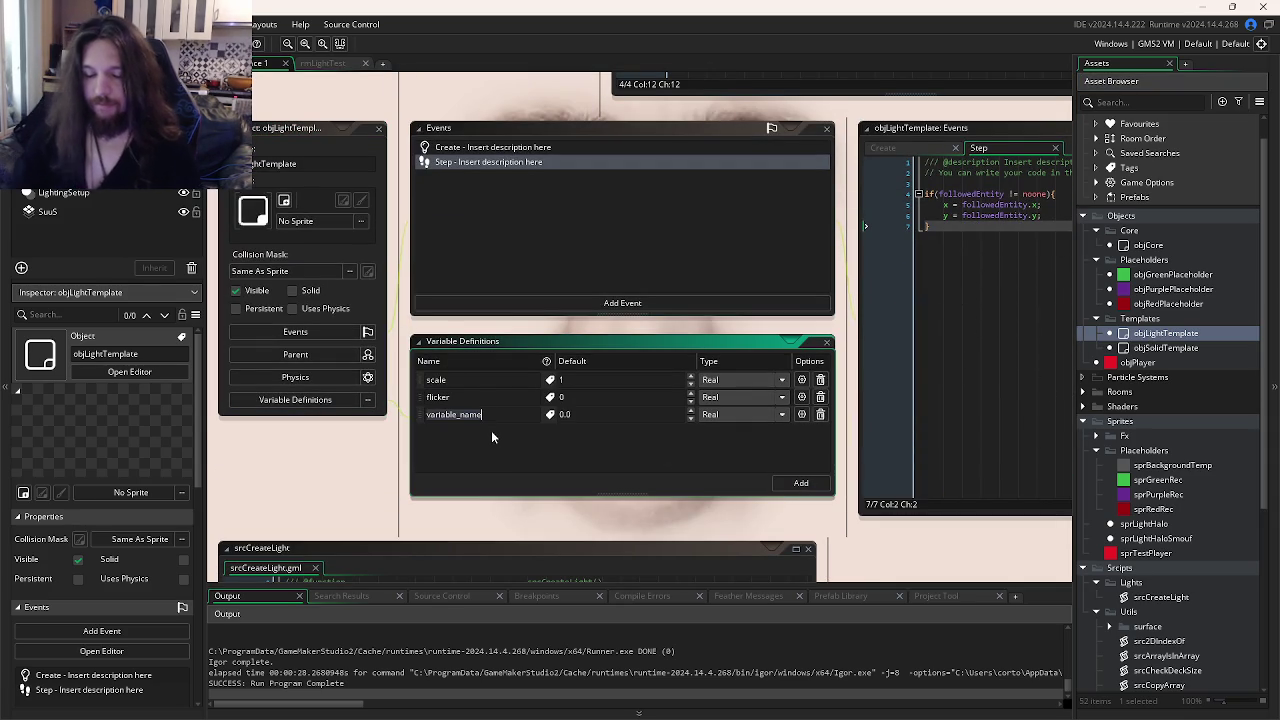
type("alpha")
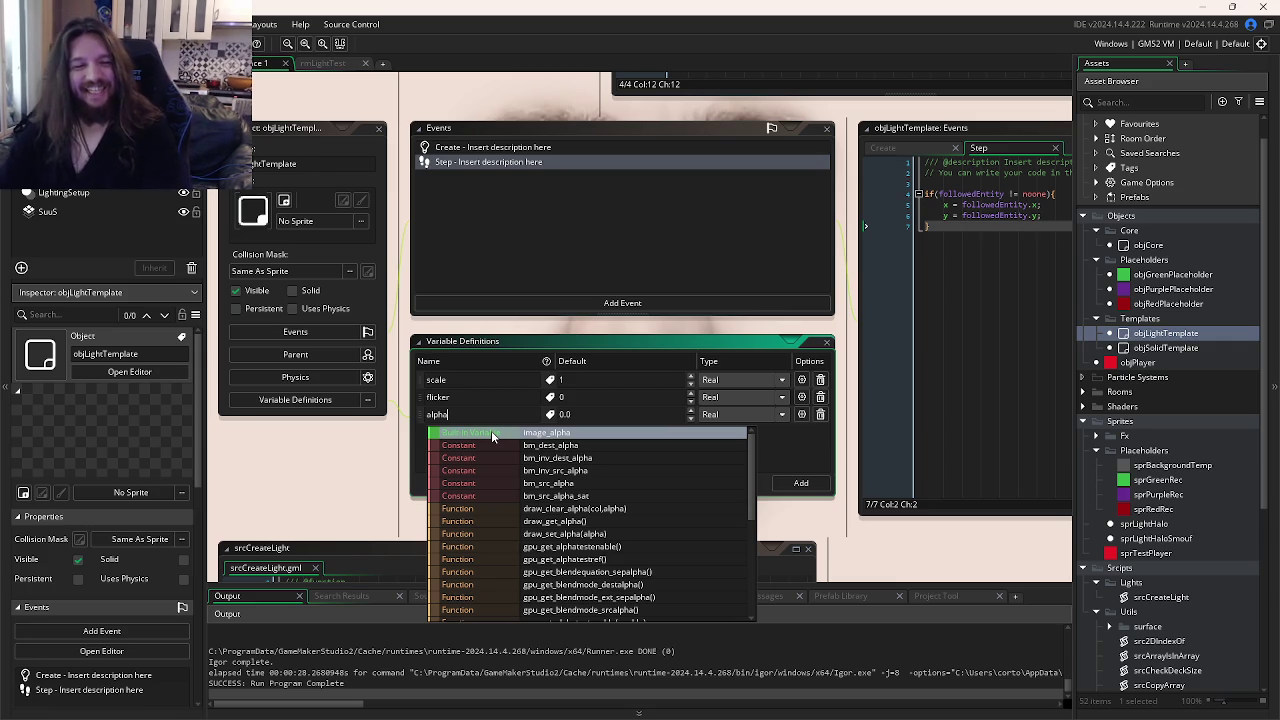
type("Light")
key("Tab")
type("1")
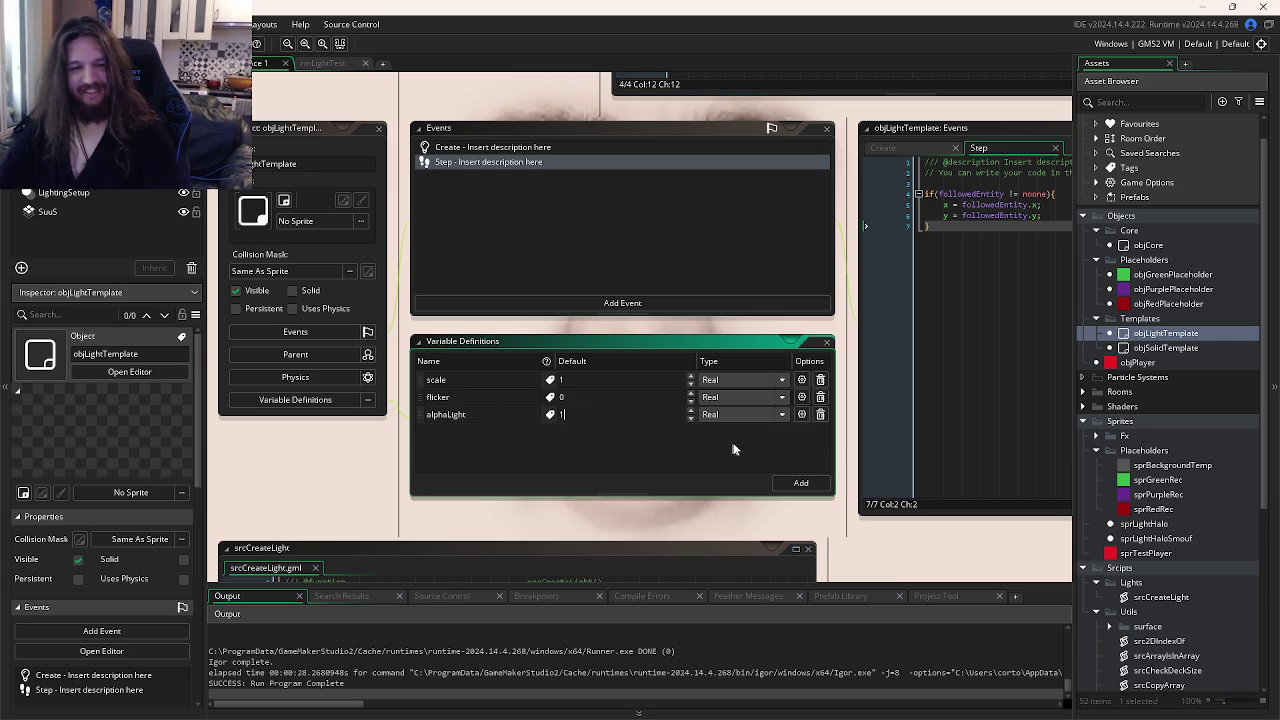
left_click(946, 367)
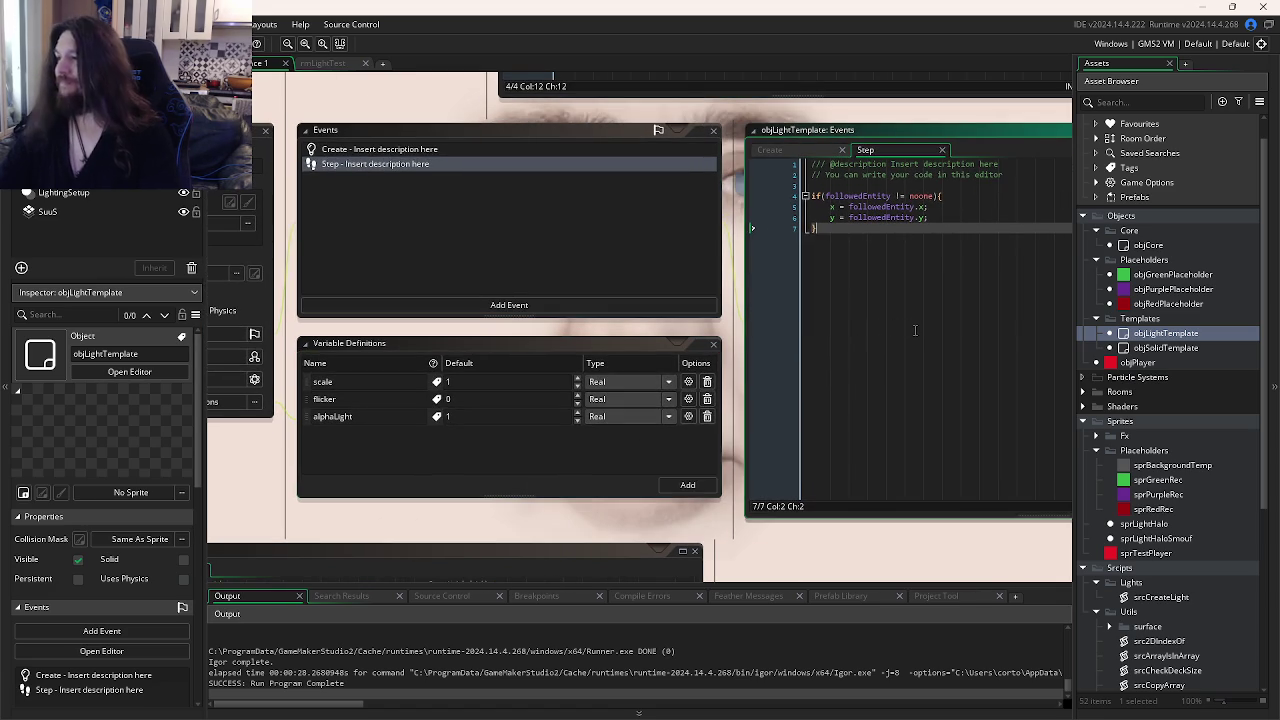
left_click(811, 304)
key("ctrl+Tab")
key("ctrl+Tab")
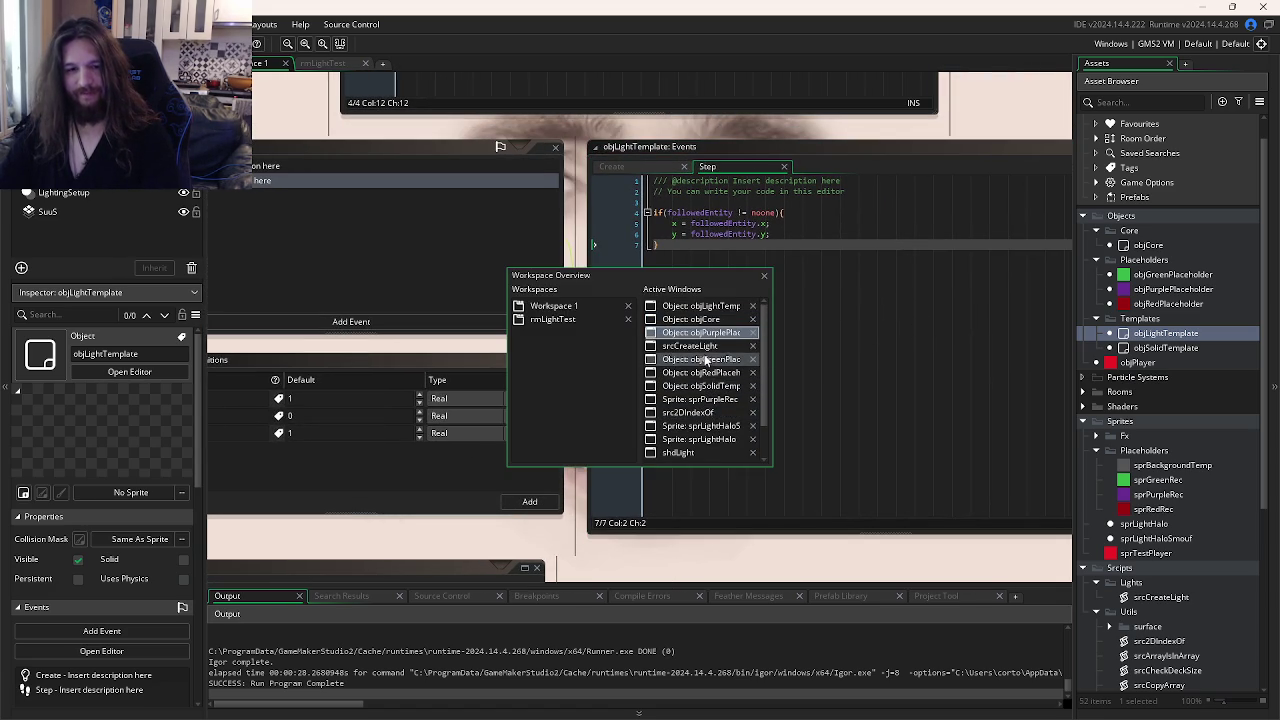
- Add the entry alphaLight: alphaLight after flicker in srcCreateLight's new-light struct
left_click(690, 345)
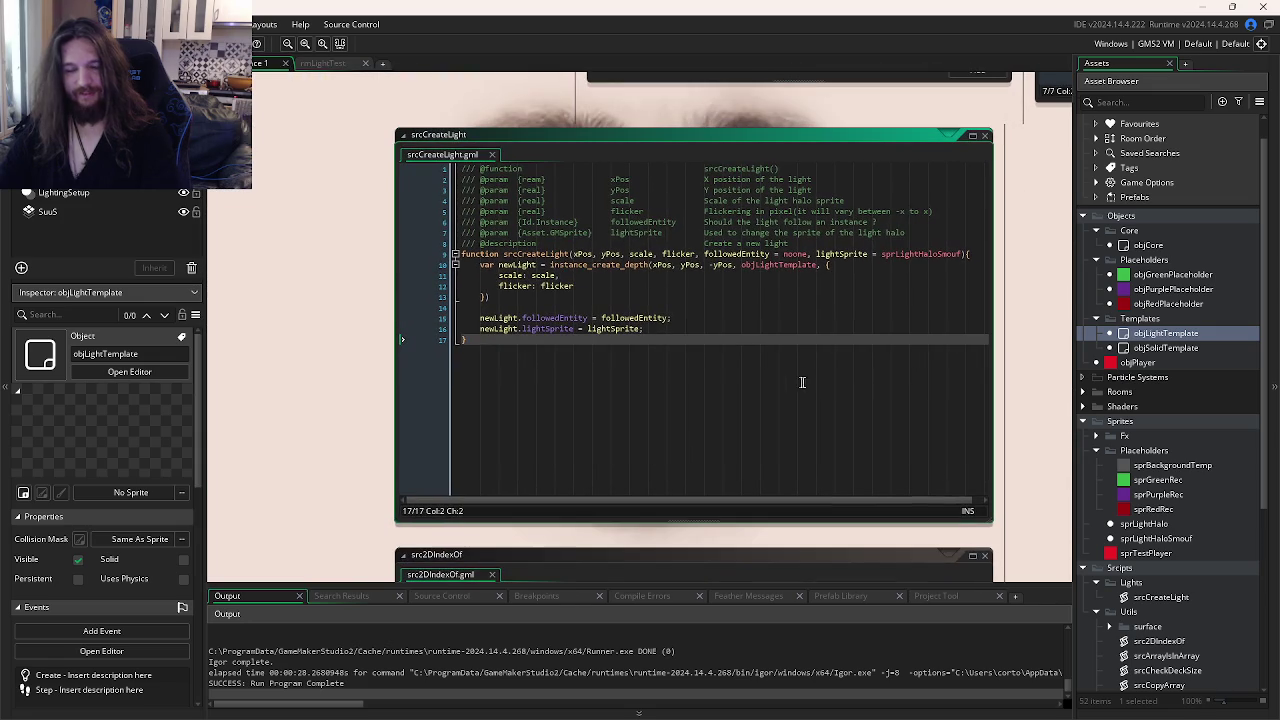
mouse_move(1033, 710)
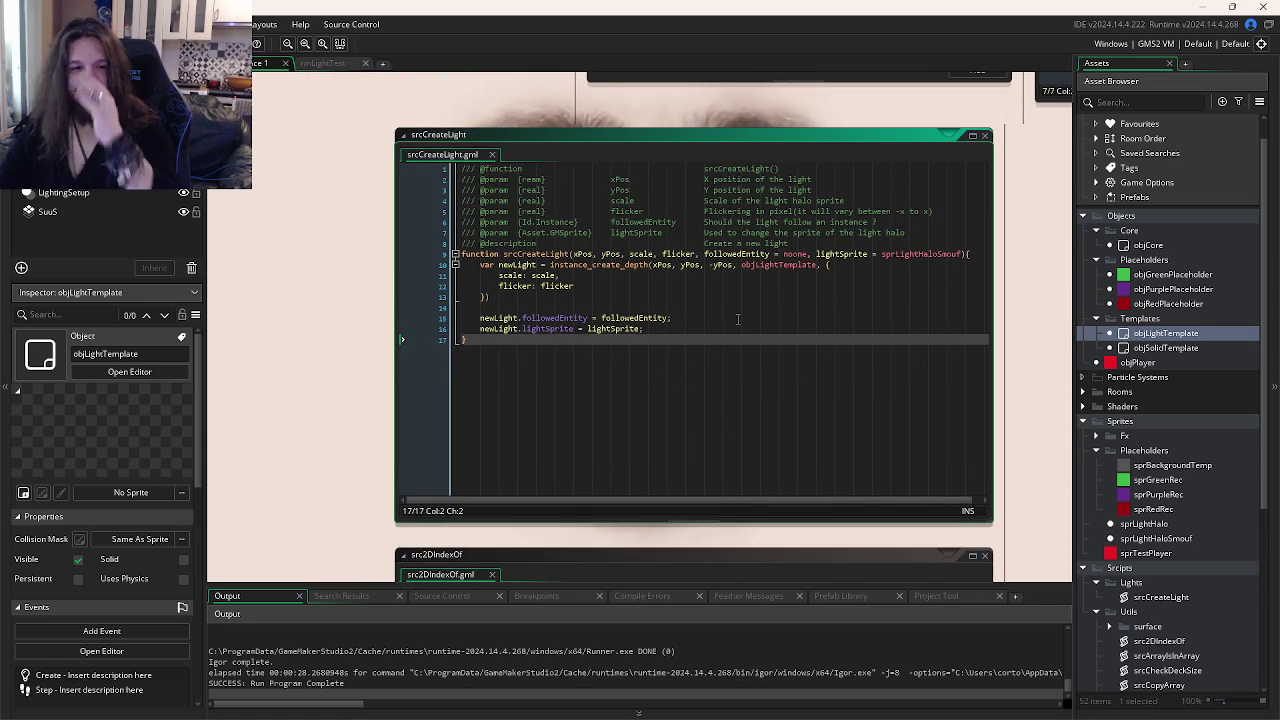
key("Return")
type("alphaLight: alphaLight")
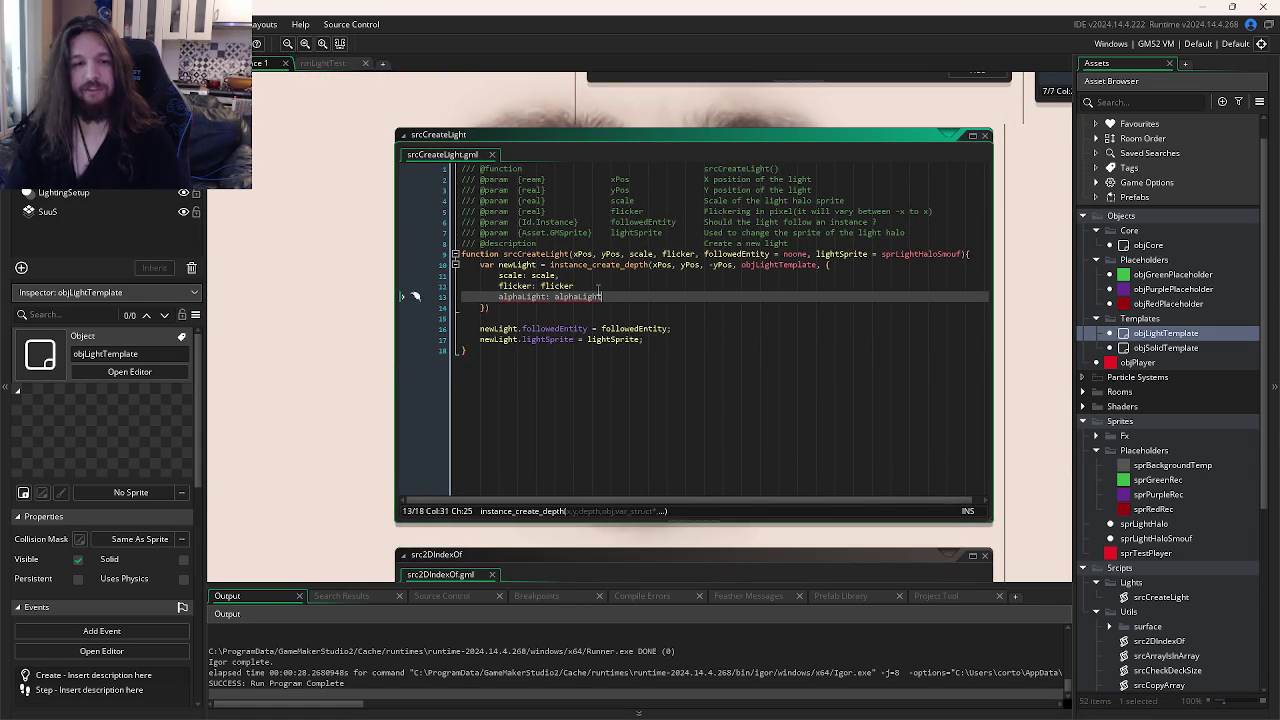
left_click(598, 287)
type(",")
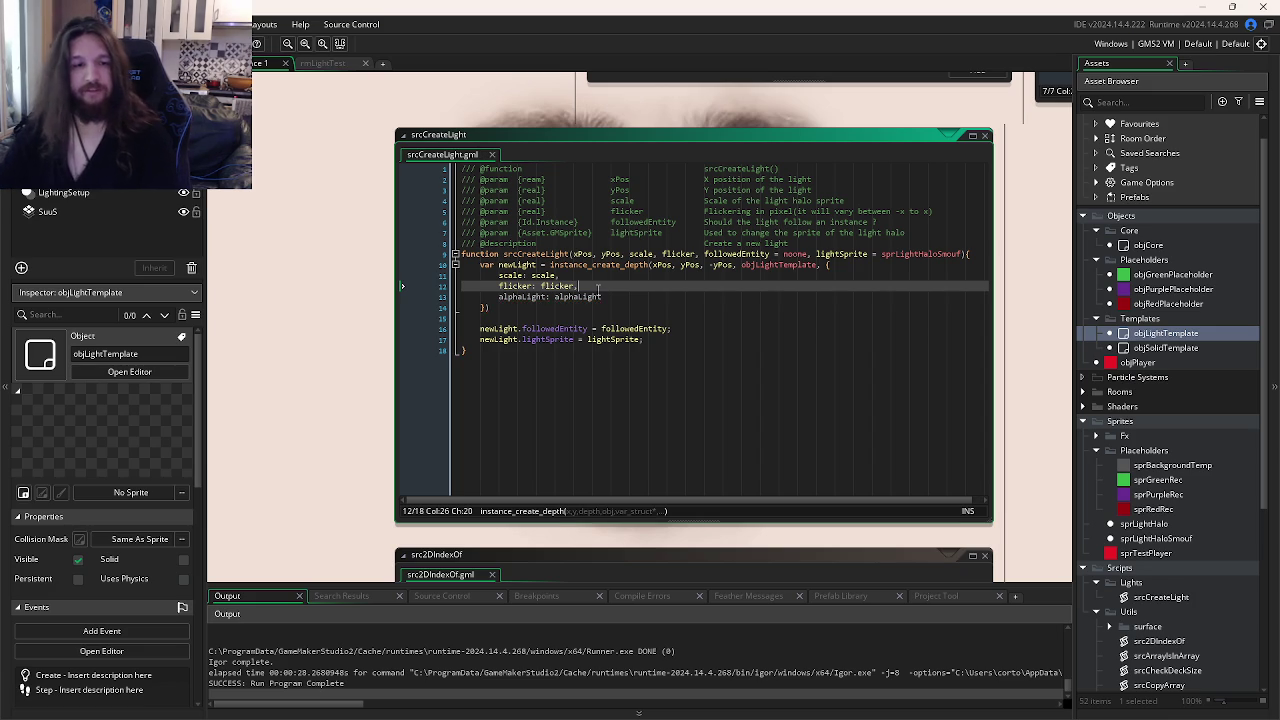
left_click(628, 296)
middle_click(778, 264)
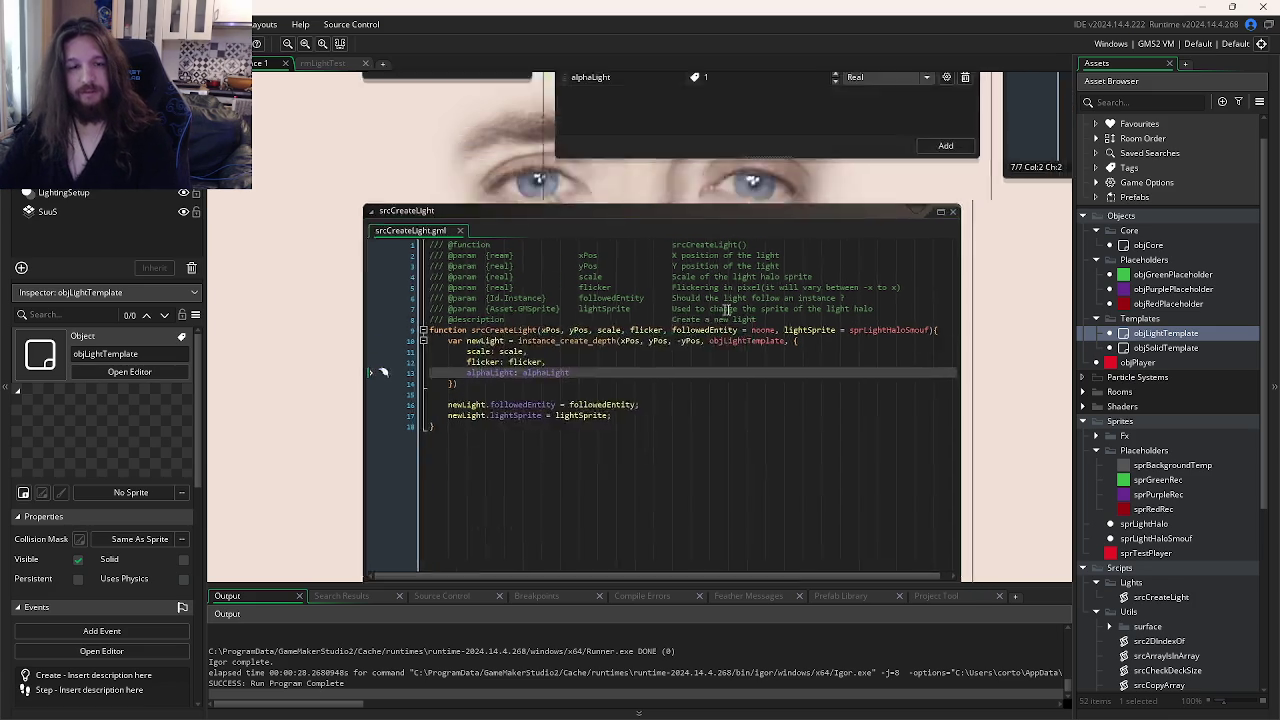
- Append alphaLight = 1 to srcCreateLight's parameter list and save the script
key("ctrl+Tab")
key("ctrl+Tab")
key("ctrl+Tab")
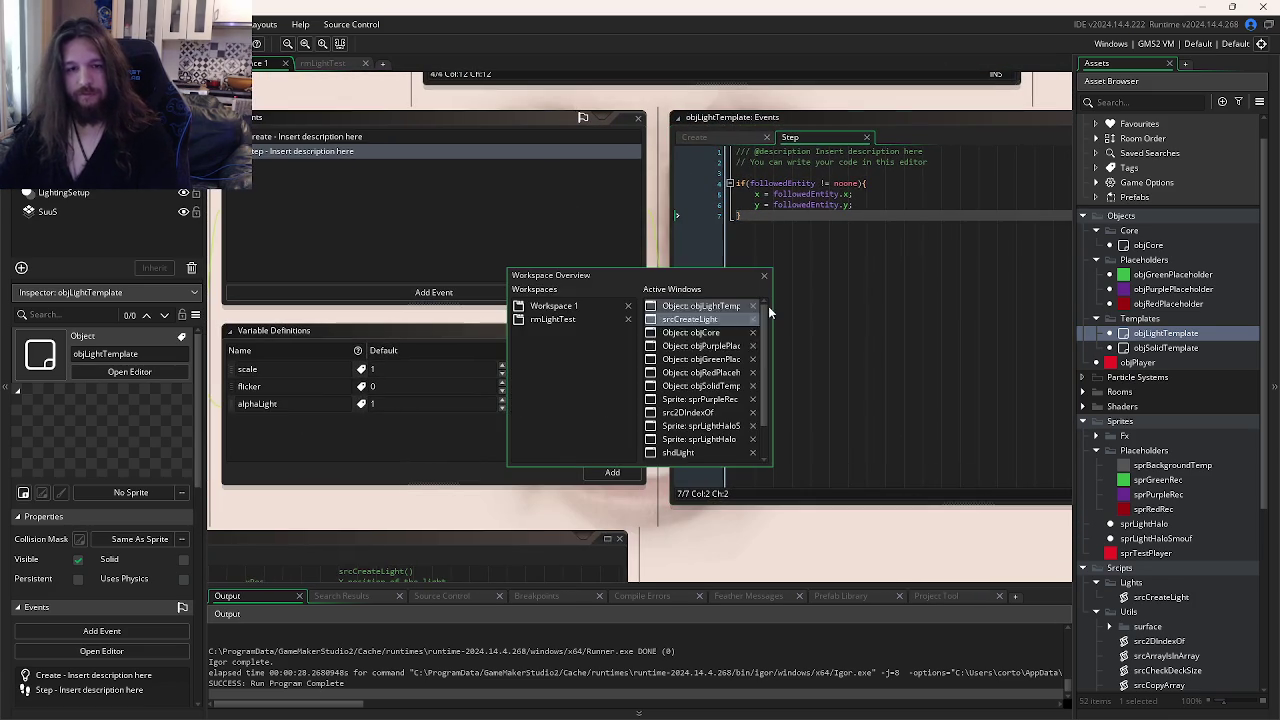
scroll(1194, 527, "down", 5)
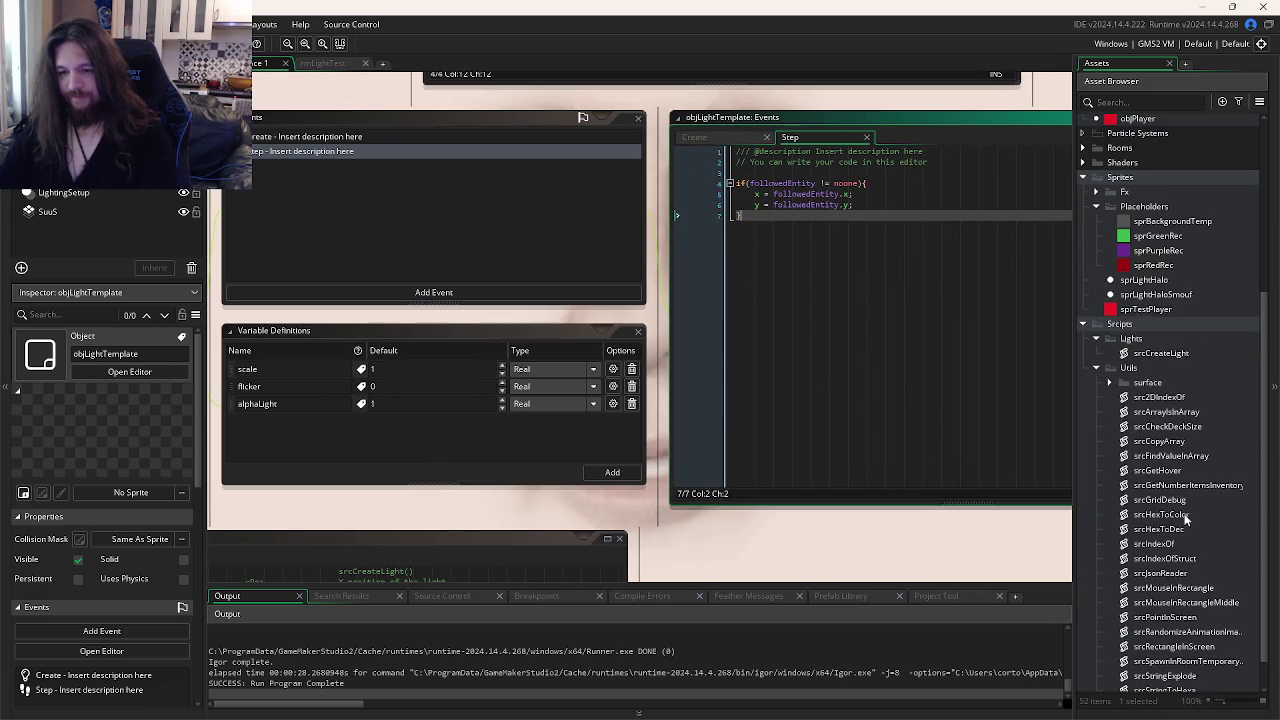
scroll(1168, 452, "down", 2)
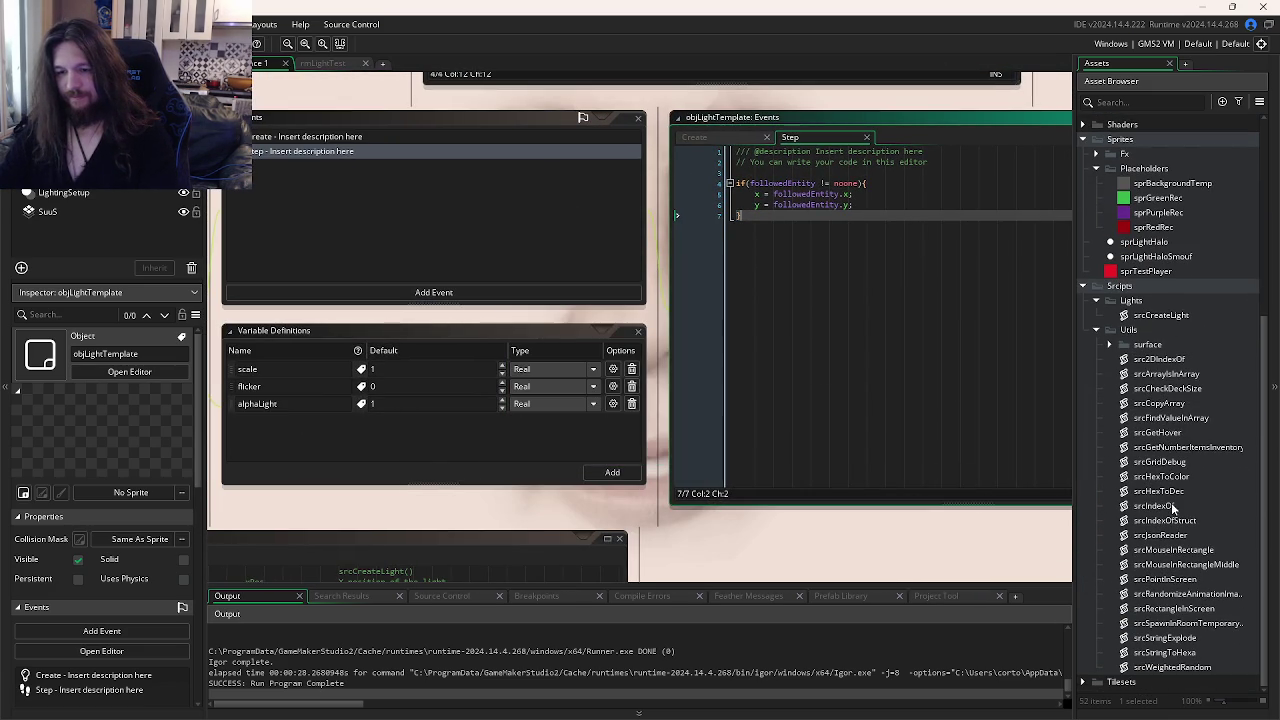
double_click(1140, 316)
left_click(689, 375)
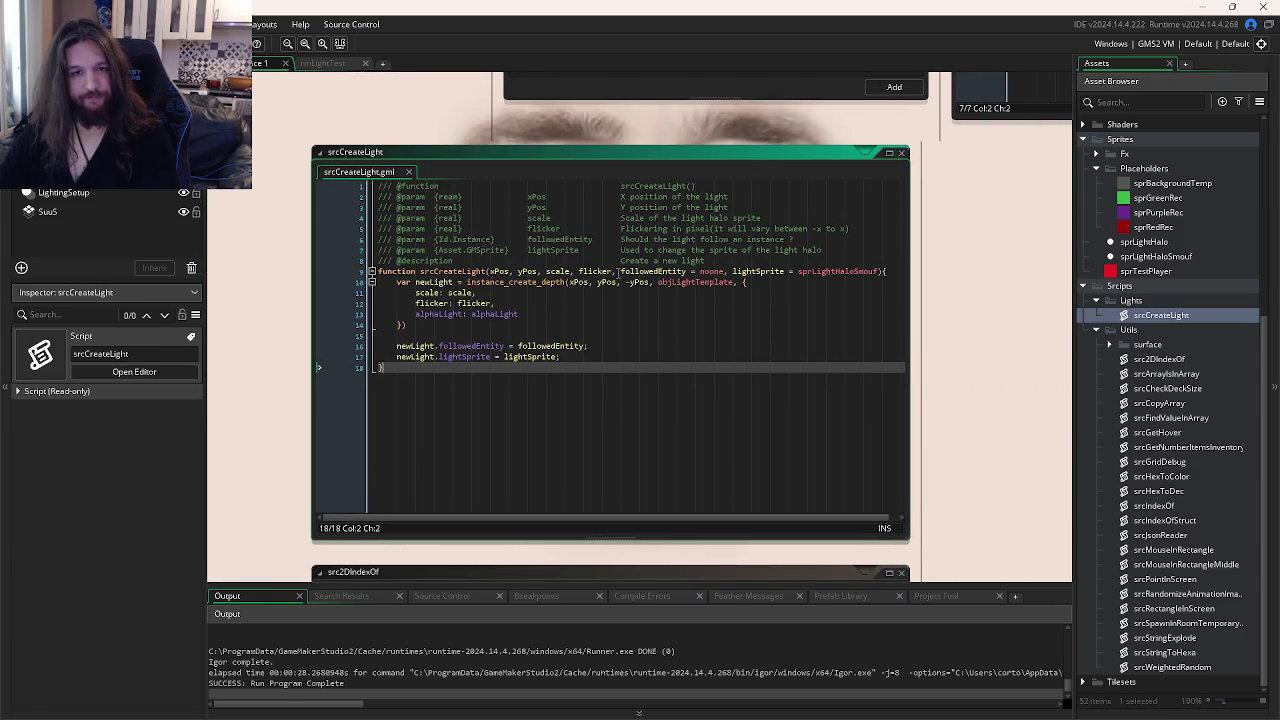
left_click(618, 271)
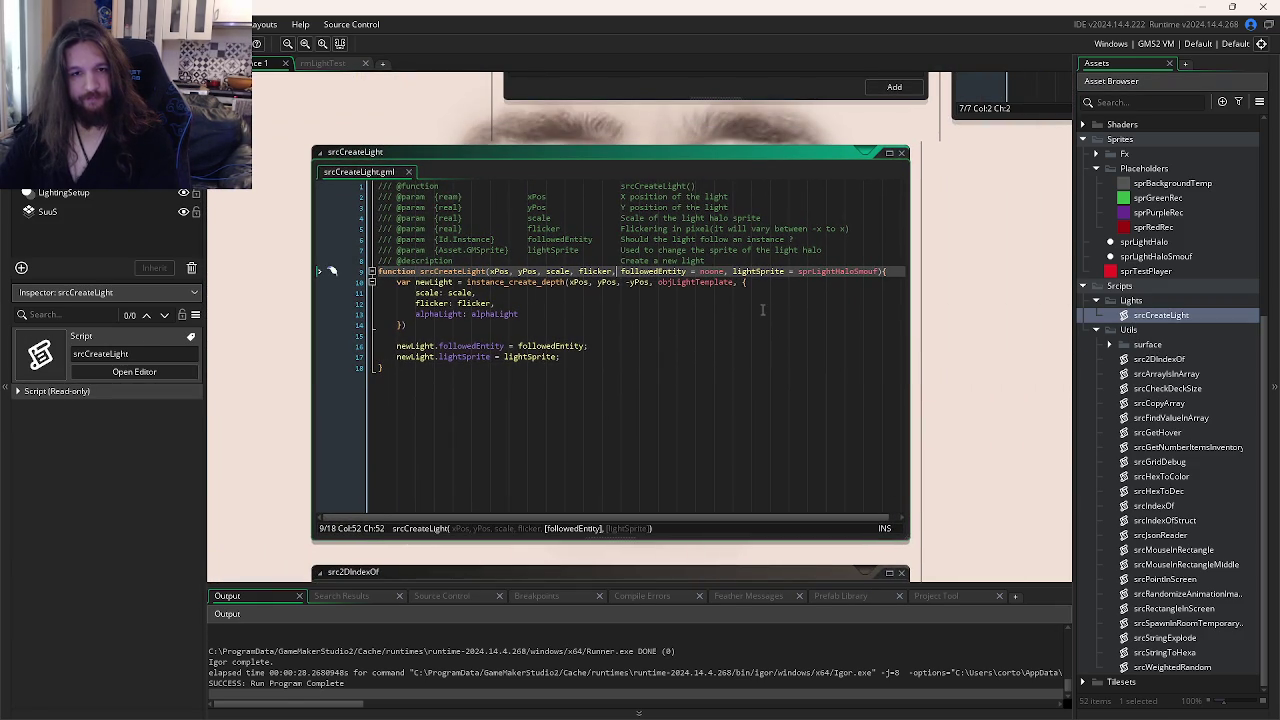
left_click(880, 271)
type(", alpha")
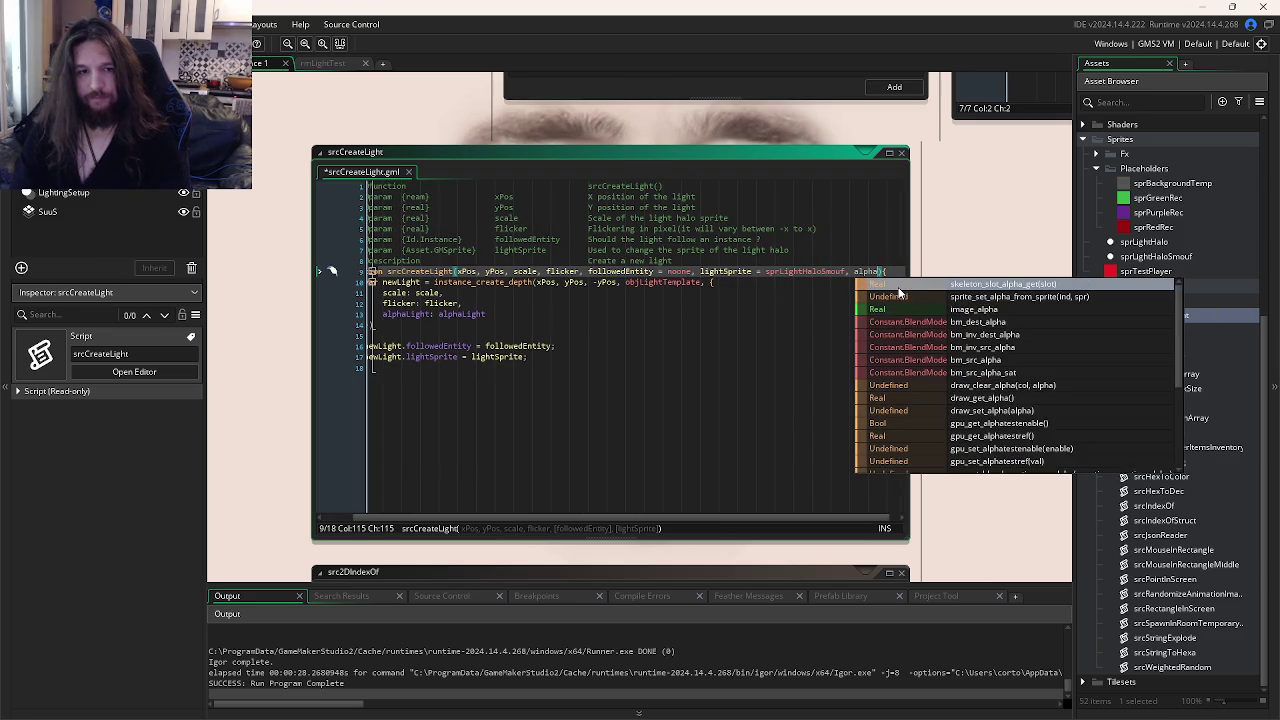
type("Light = 1)")
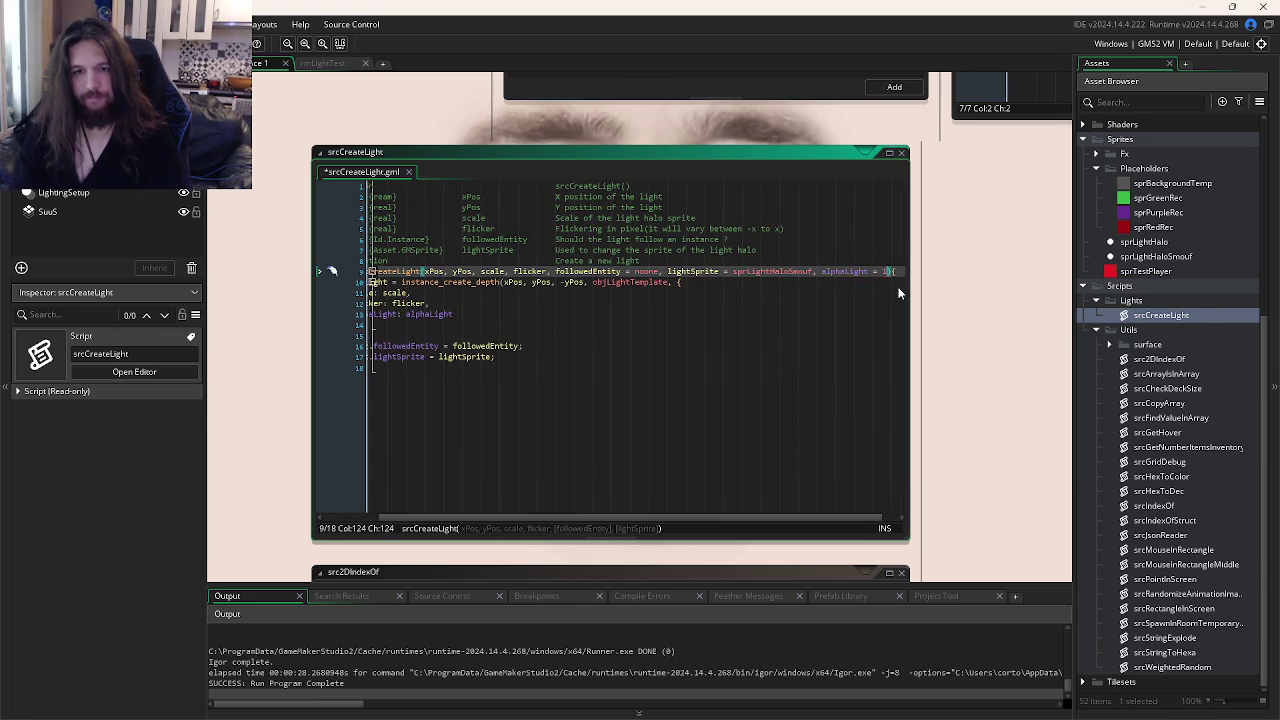
key("ctrl+s")
left_click(845, 280)
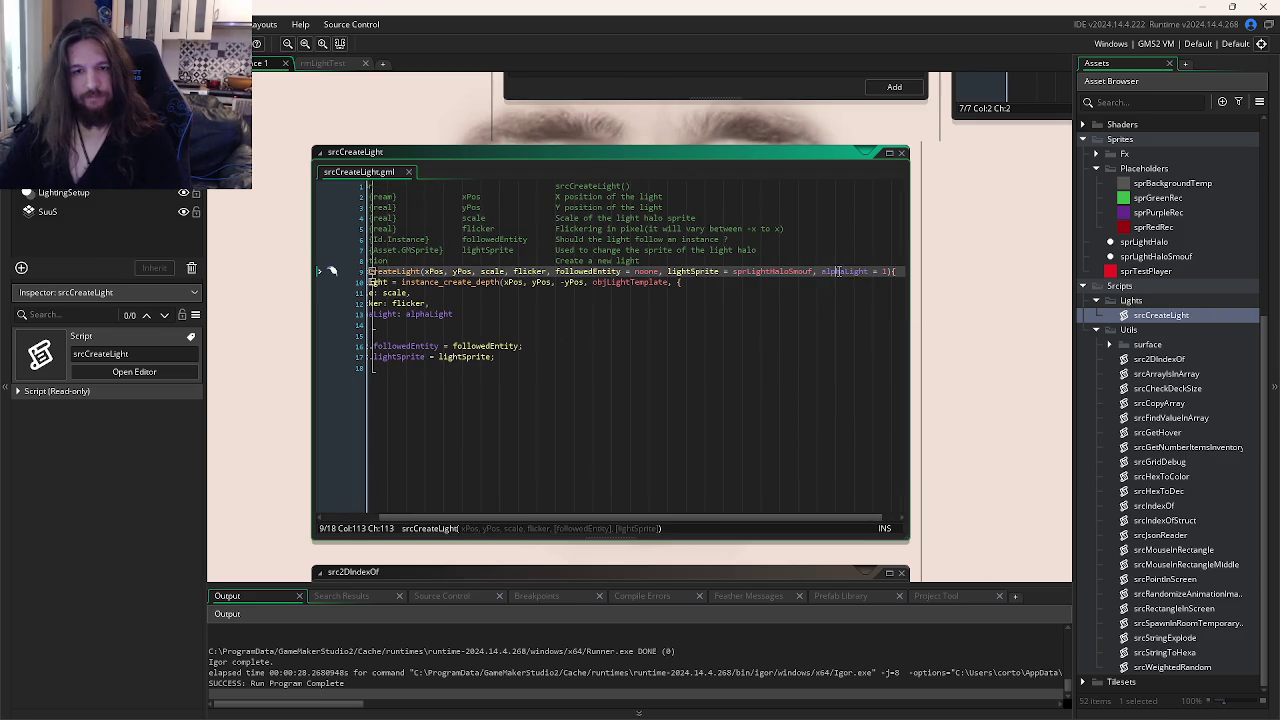
left_click(762, 326)
left_click_drag(762, 326, 707, 322)
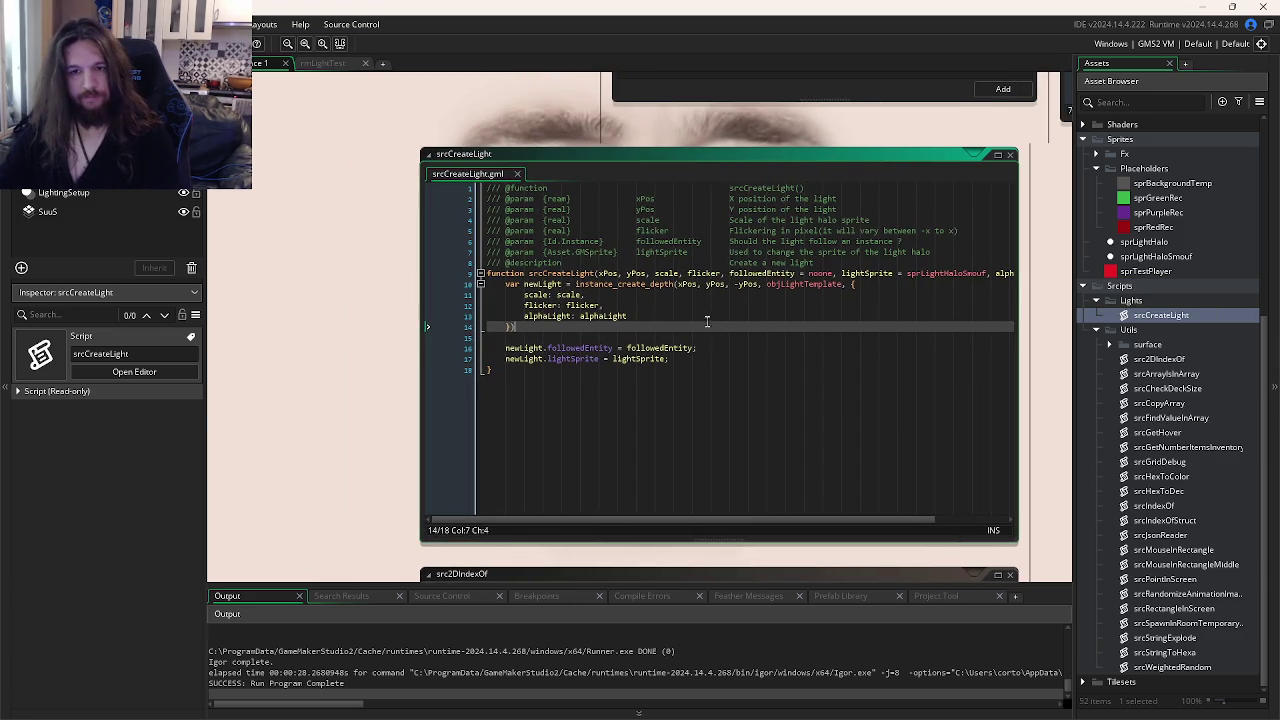
left_click(658, 317)
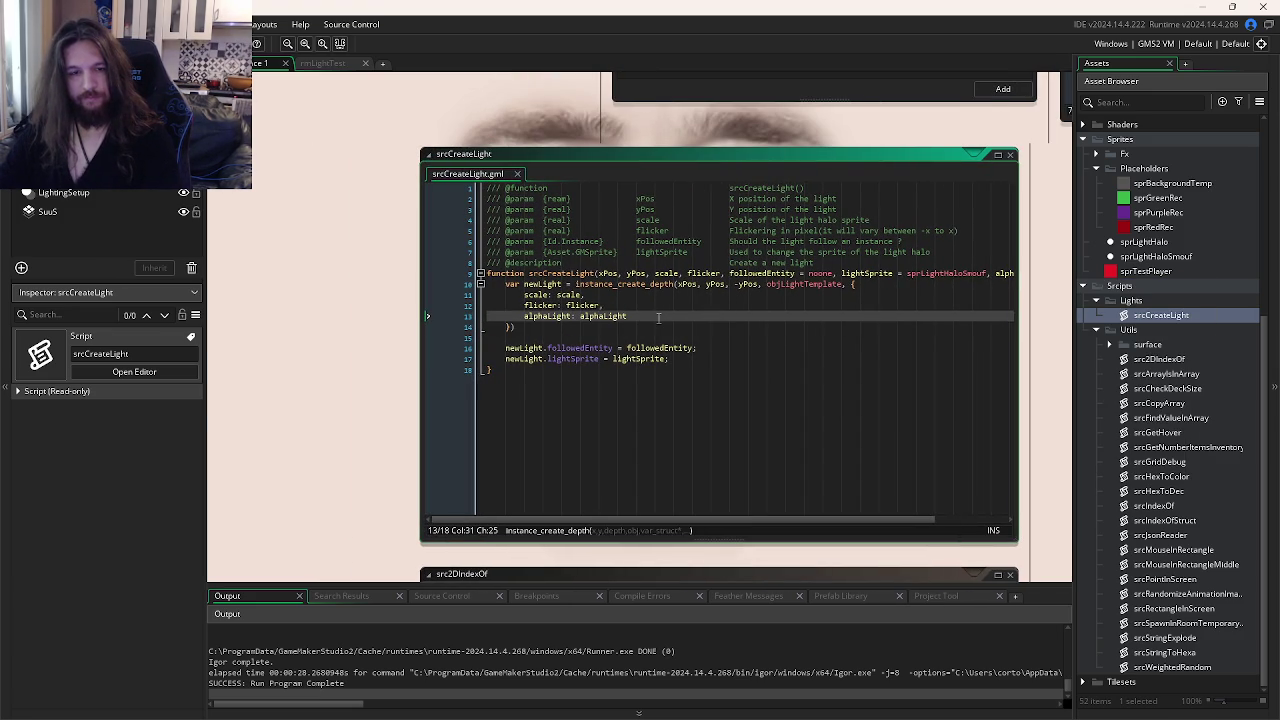
left_click(731, 338)
left_click_drag(794, 335, 510, 434)
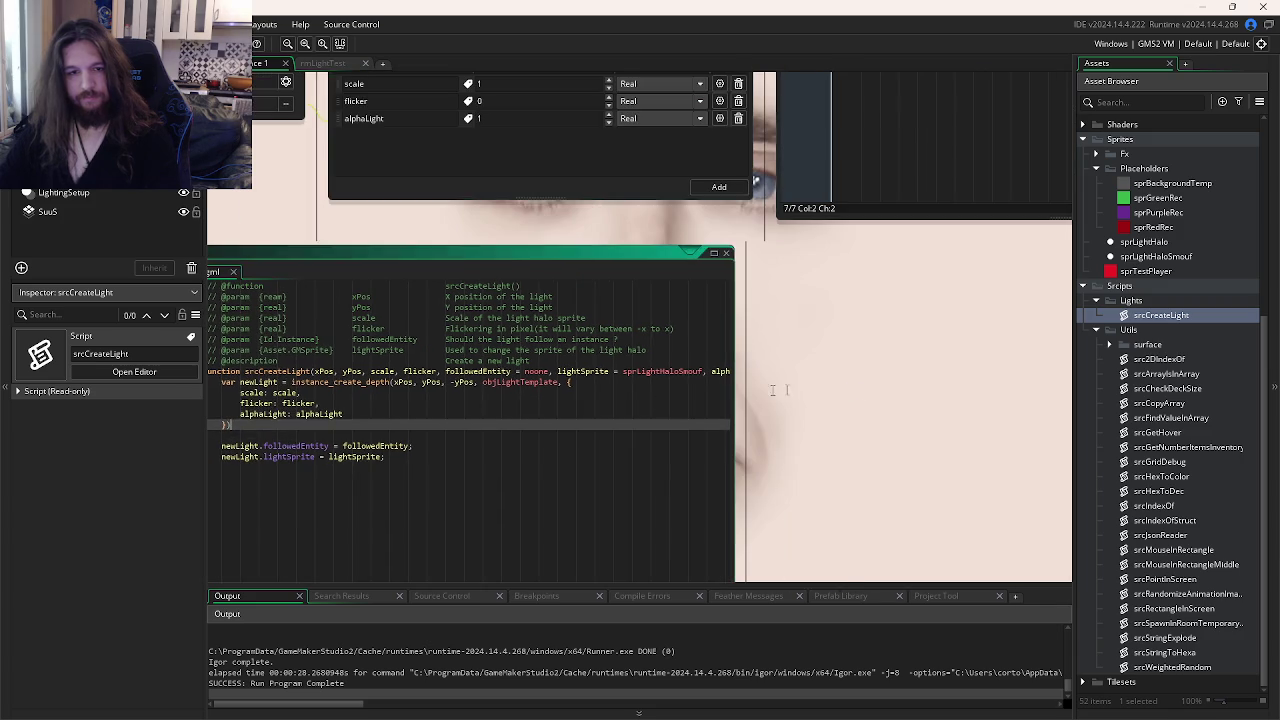
key("ctrl+Tab")
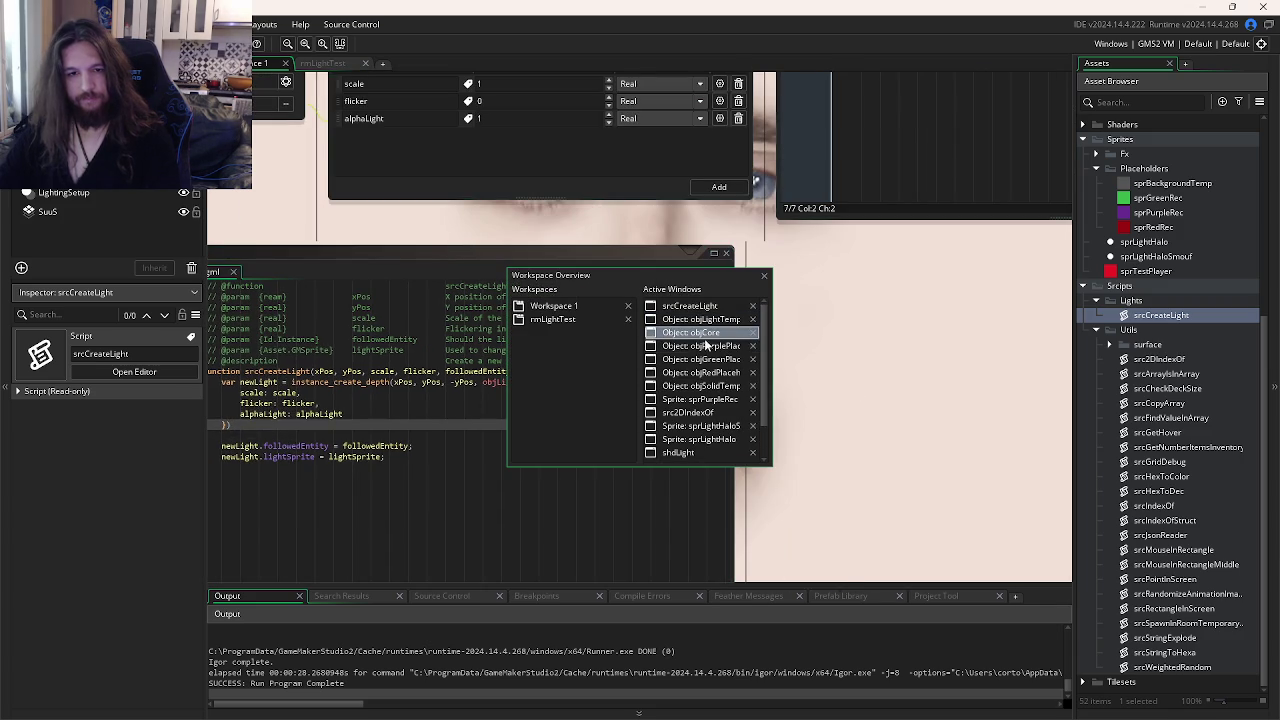
- Add isDisappearing = false; to objLightTemplate's Create event and save
left_click(700, 319)
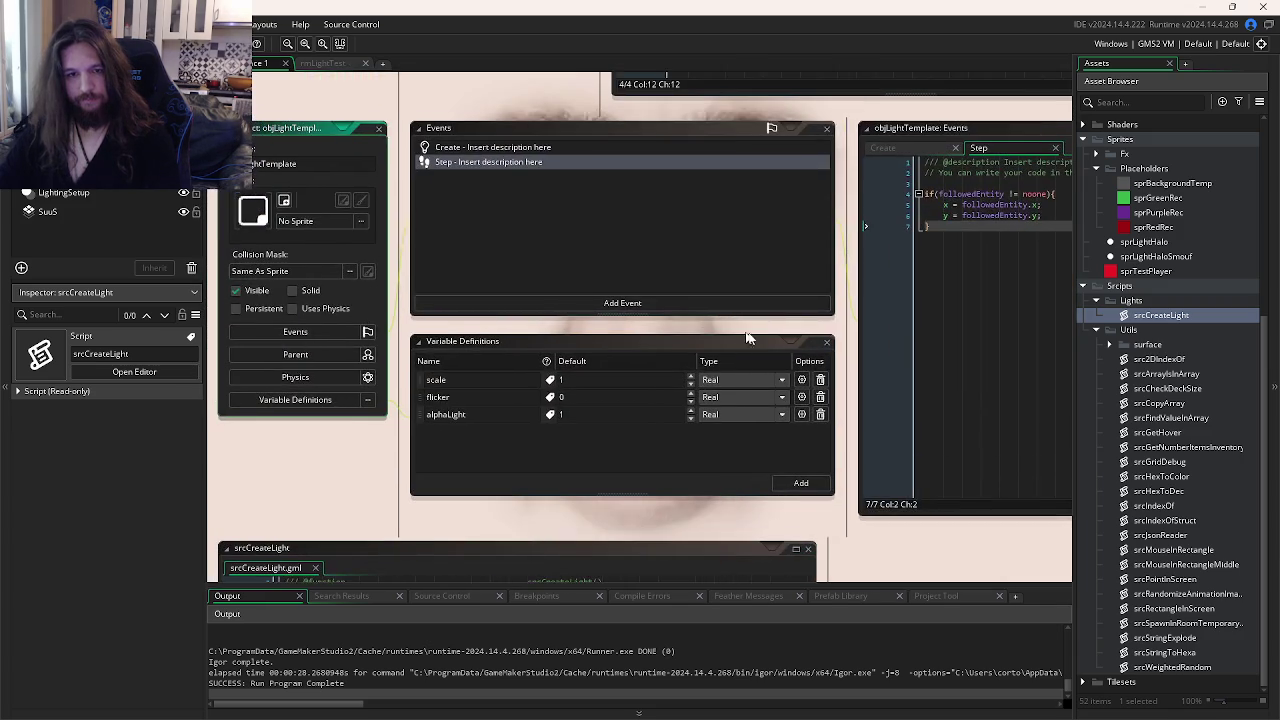
key("ctrl+Tab")
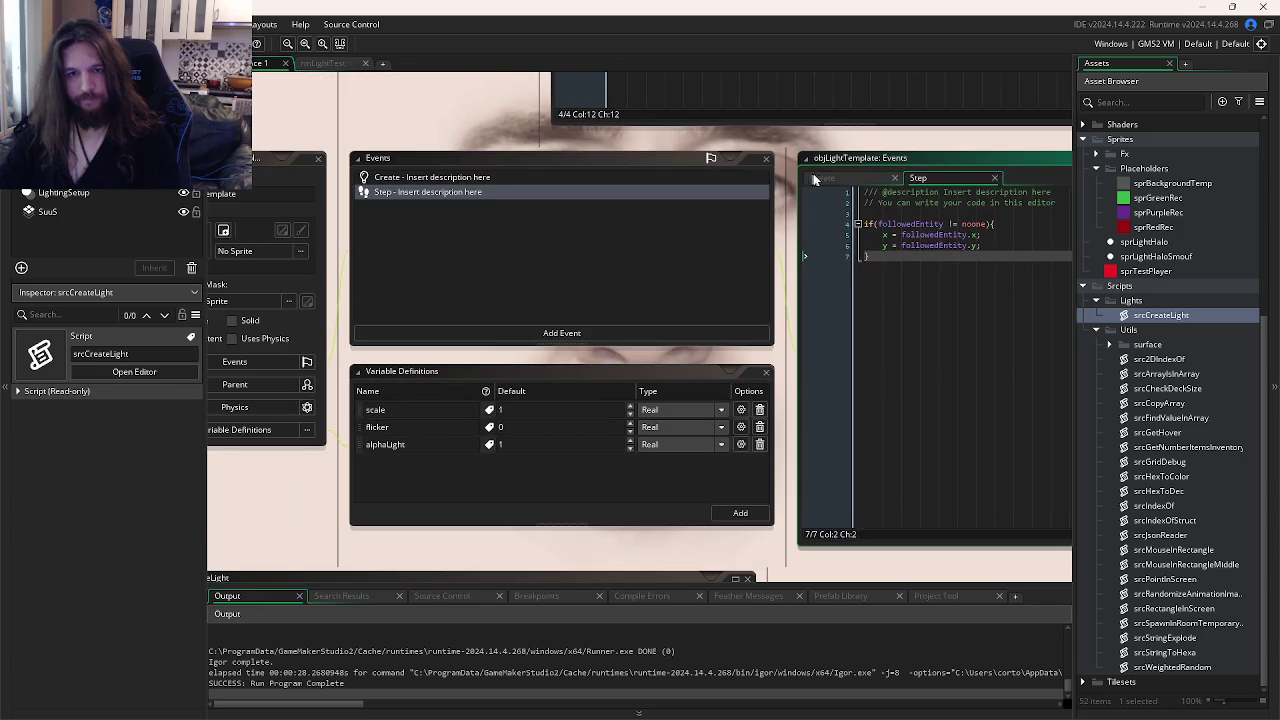
left_click(1034, 242)
key("Return")
key("Return")
type("isDisappearing ")
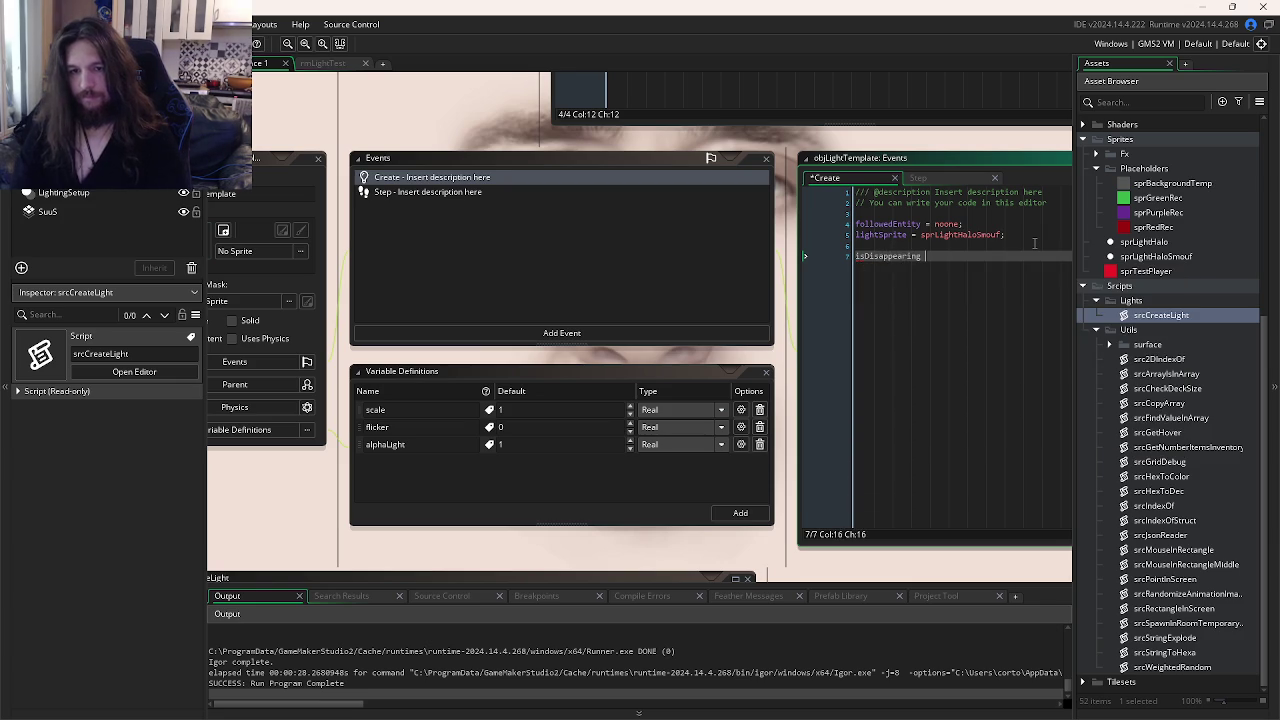
type("= false;")
key("ctrl+s")
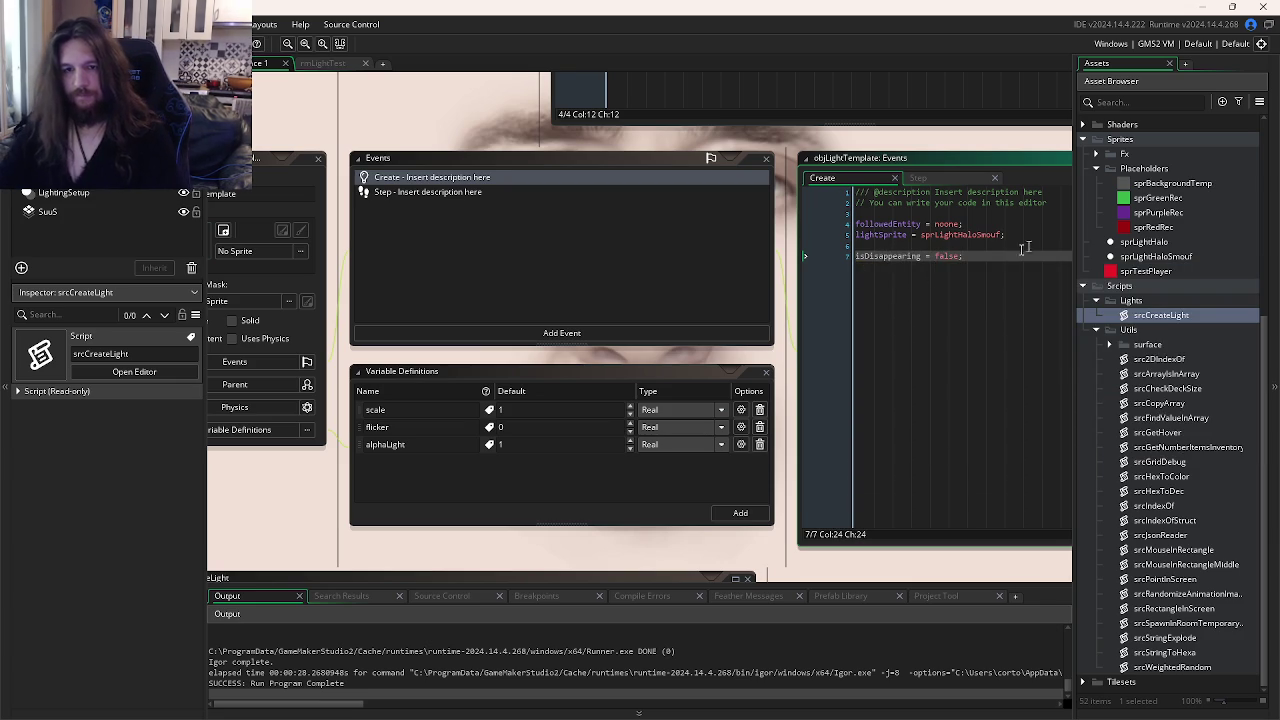
- In the Step event, add an isDisappearing block that lowers alphaLight by 0.01
left_click(948, 177)
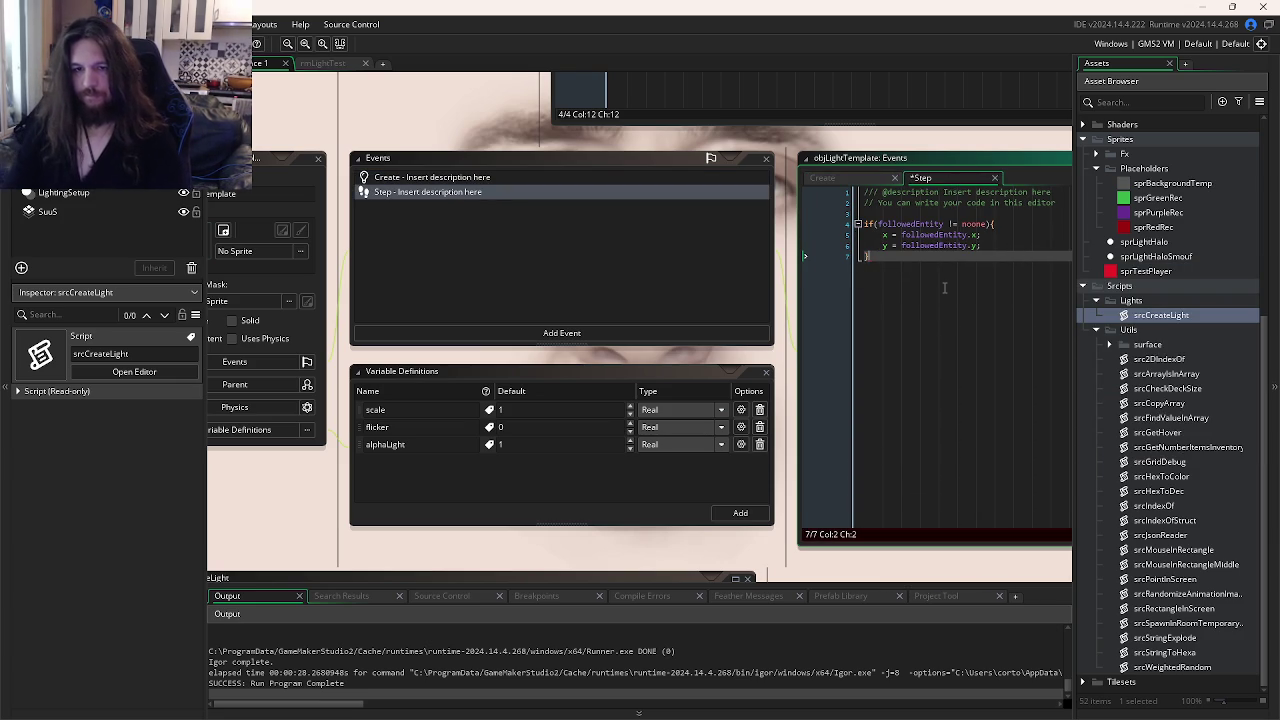
key("Return")
key("Return")
type("isDisappearing")
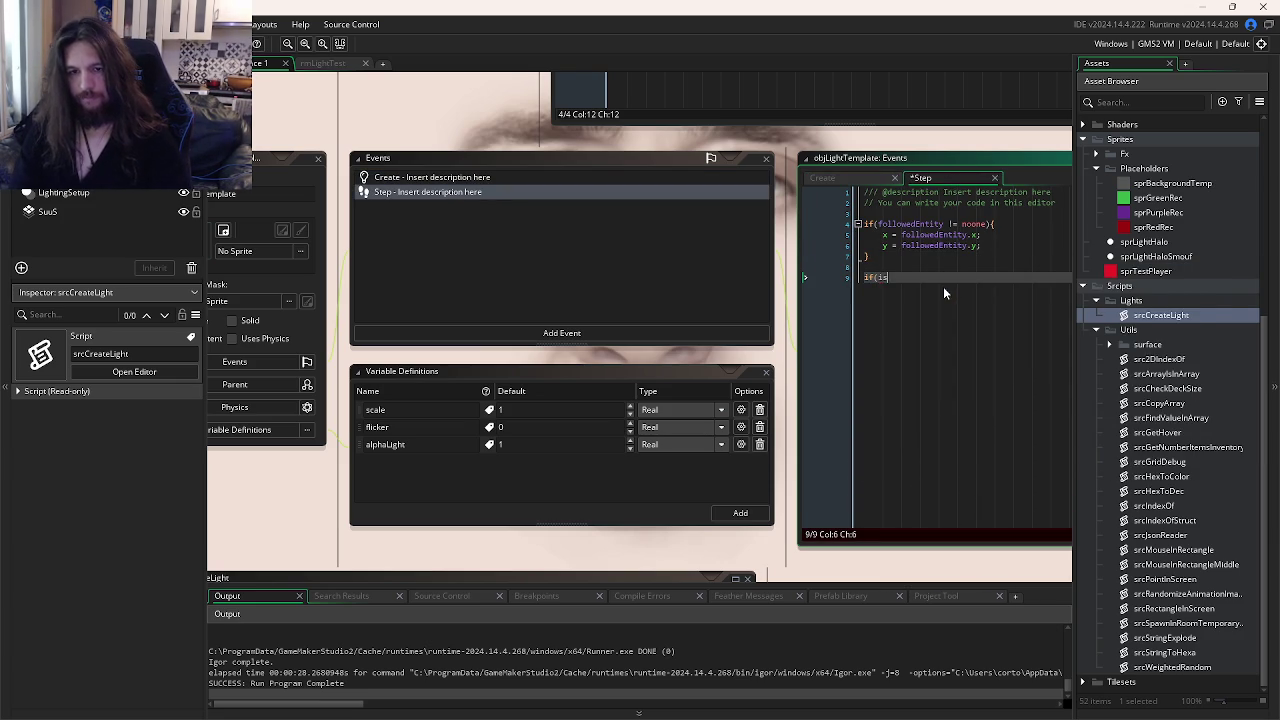
key("BackSpace")
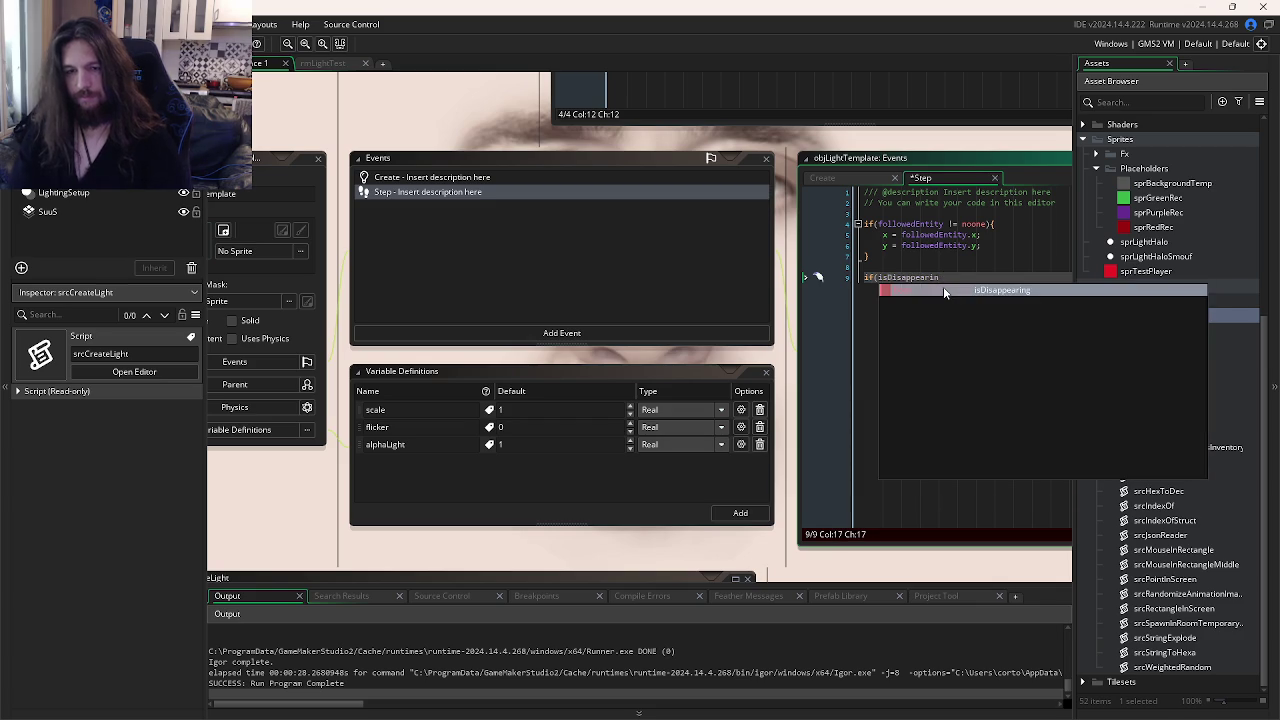
key("Return")
type("){")
key("Return")
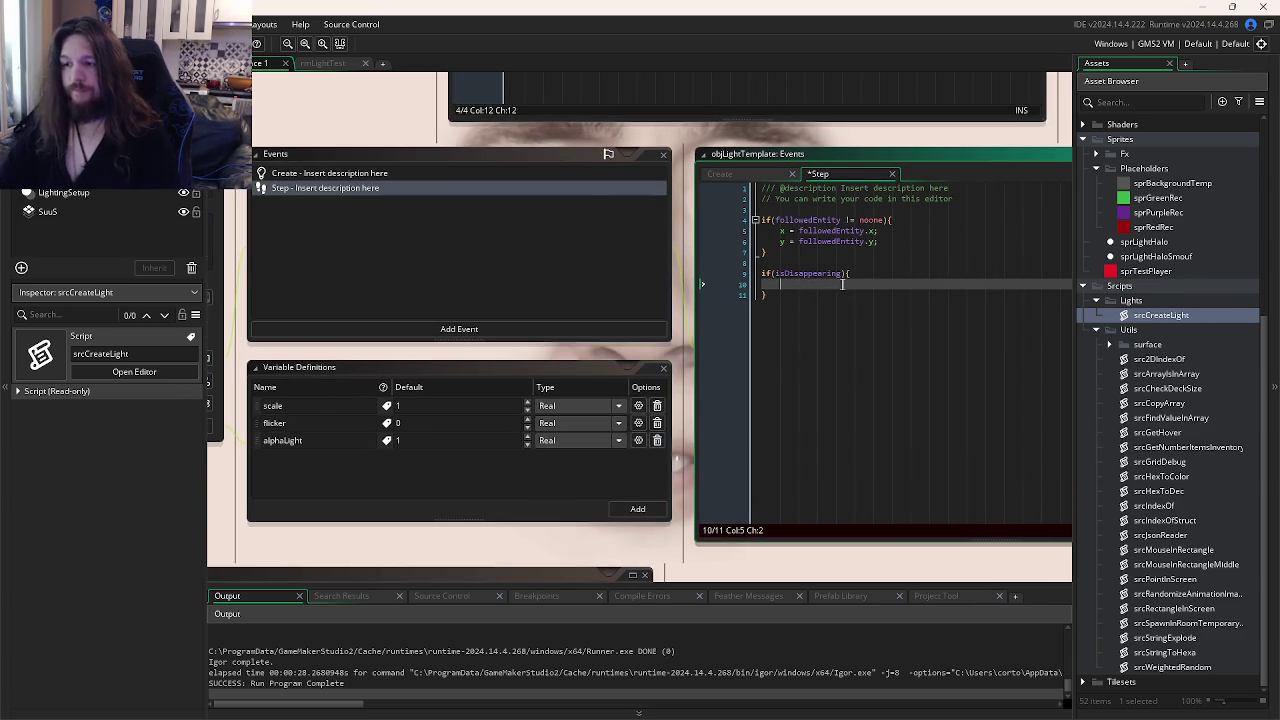
key("Down")
left_click(803, 284)
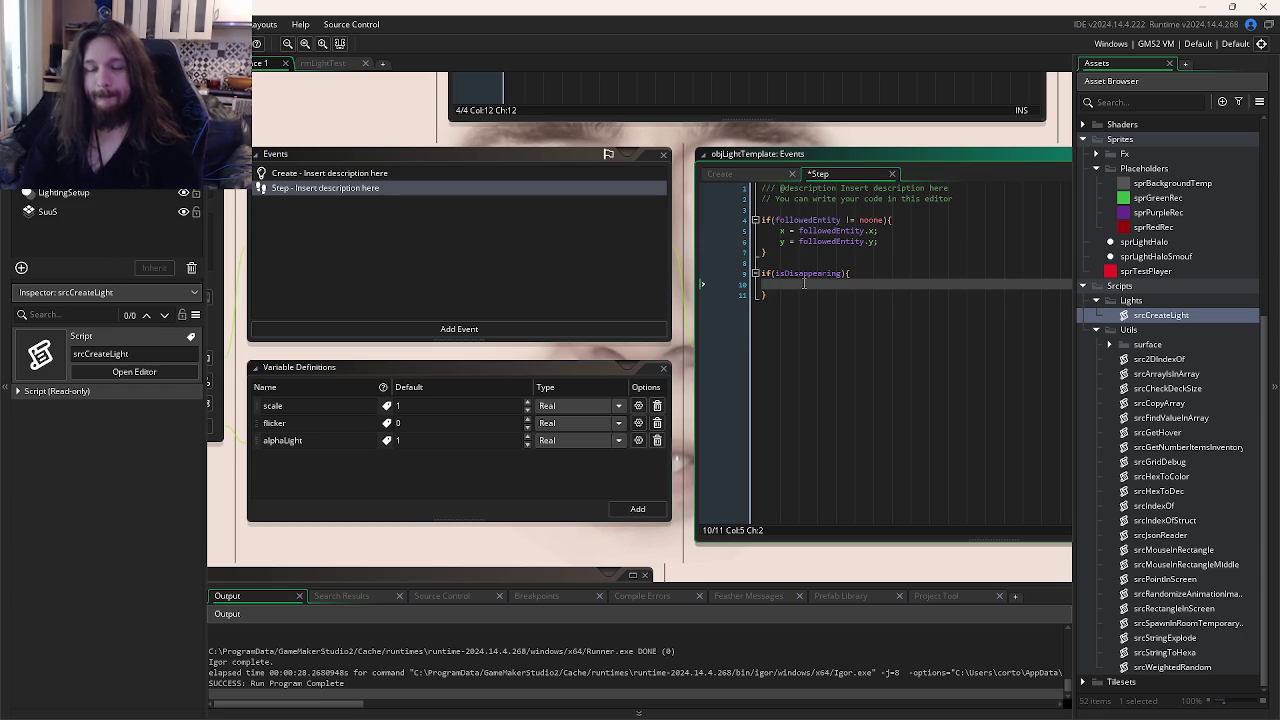
type("alpah")
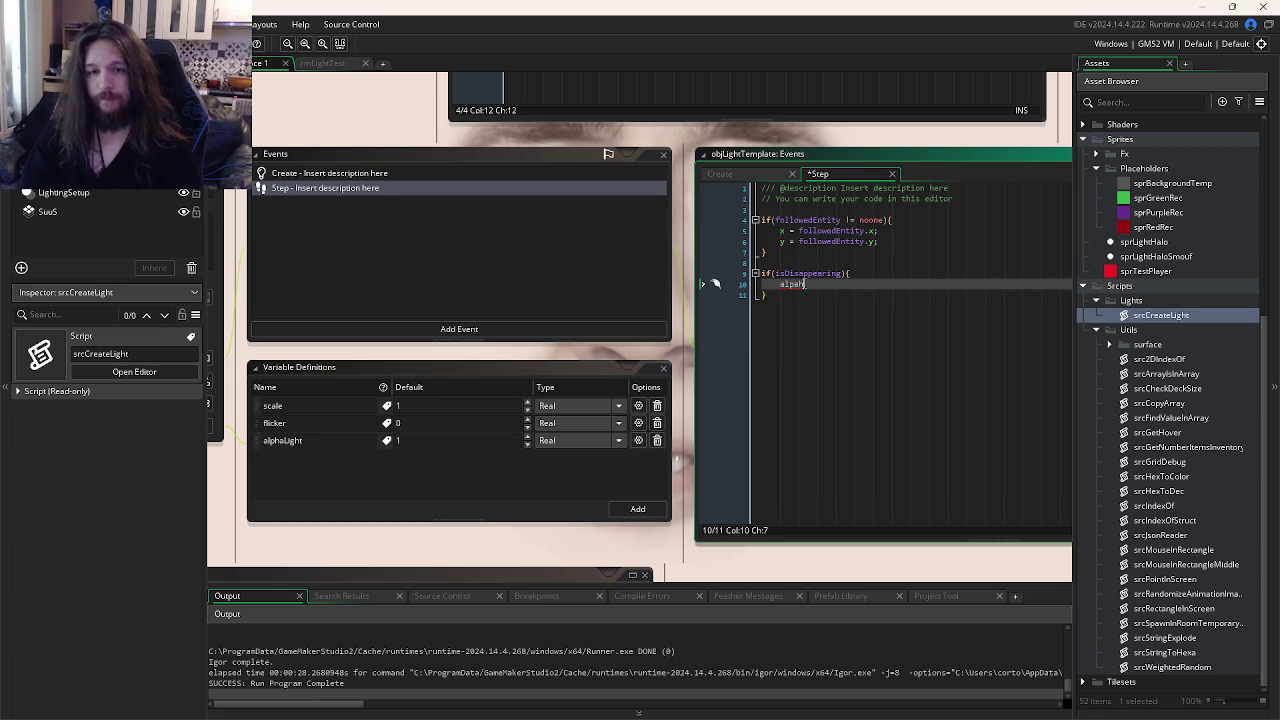
key("BackSpace")
key("BackSpace")
type("haLight ")
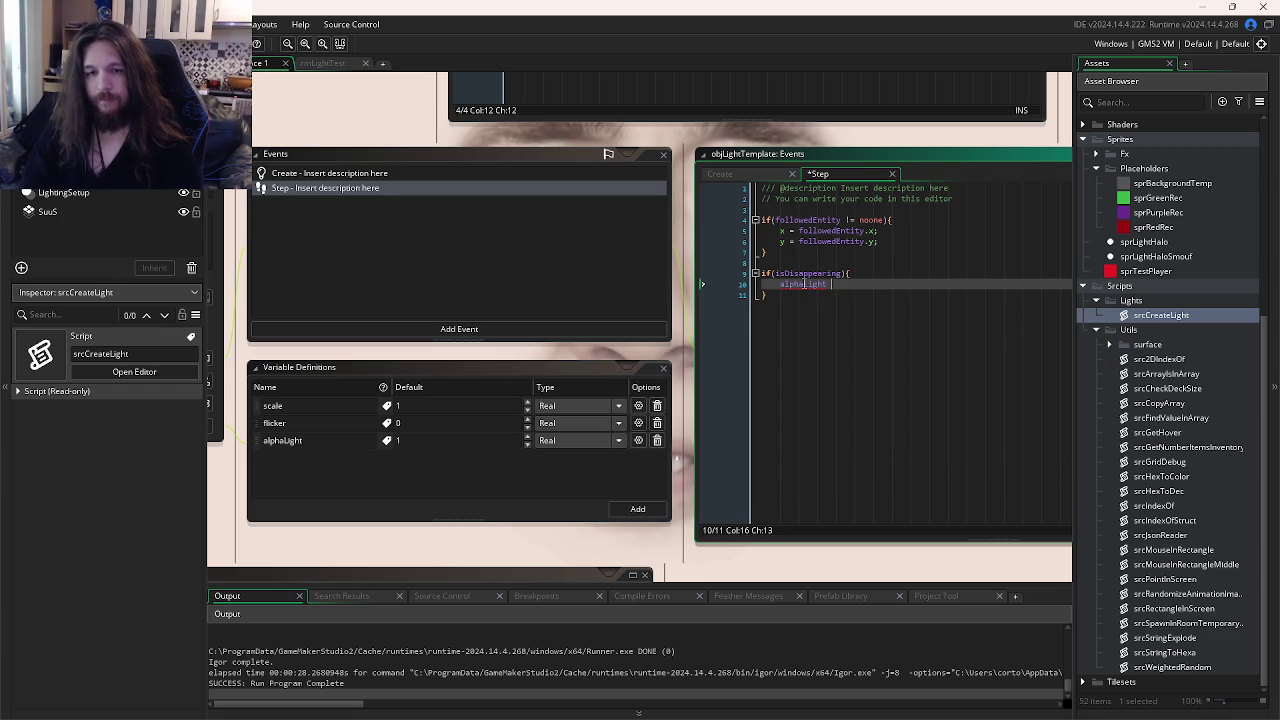
type("-= 0.01;")
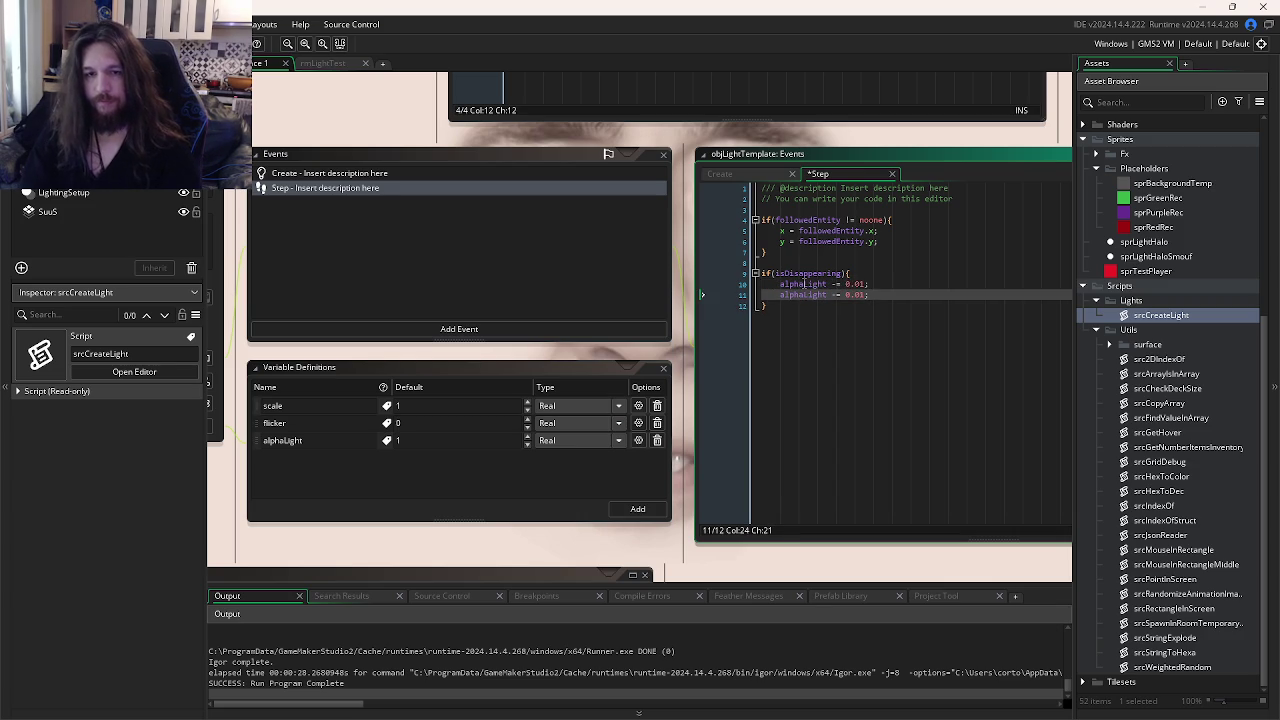
key("ctrl+s")
- Inside it, add if(alphaLight <= 0){ instance_destroy(); } and save the Step code
key("Return")
type("if(al")
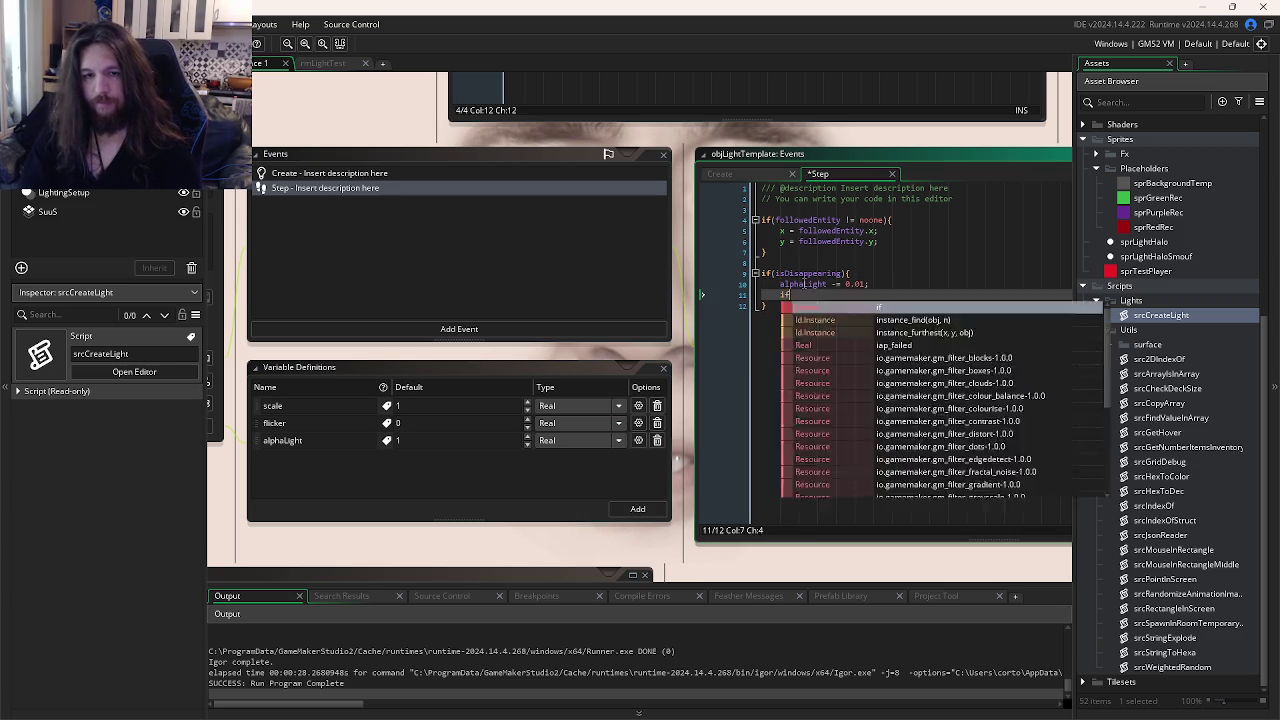
key("Return")
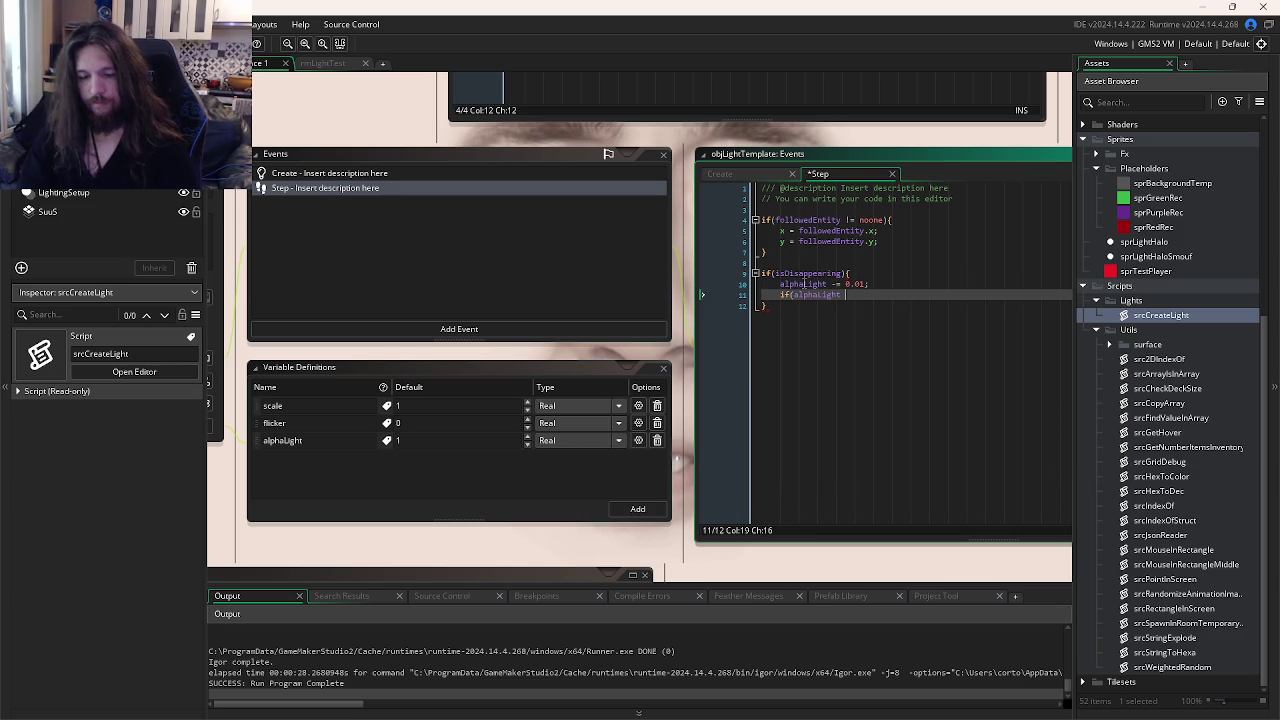
type("<= 0){")
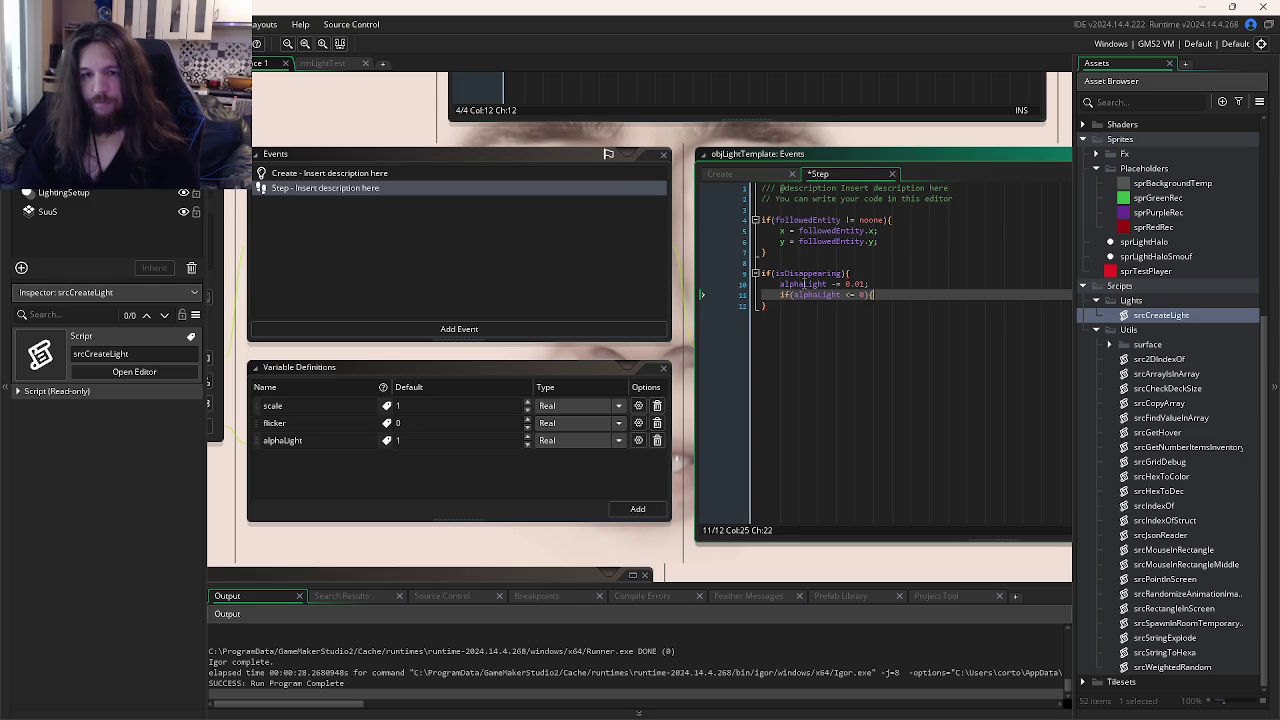
key("Return")
key("Return")
type("ins")
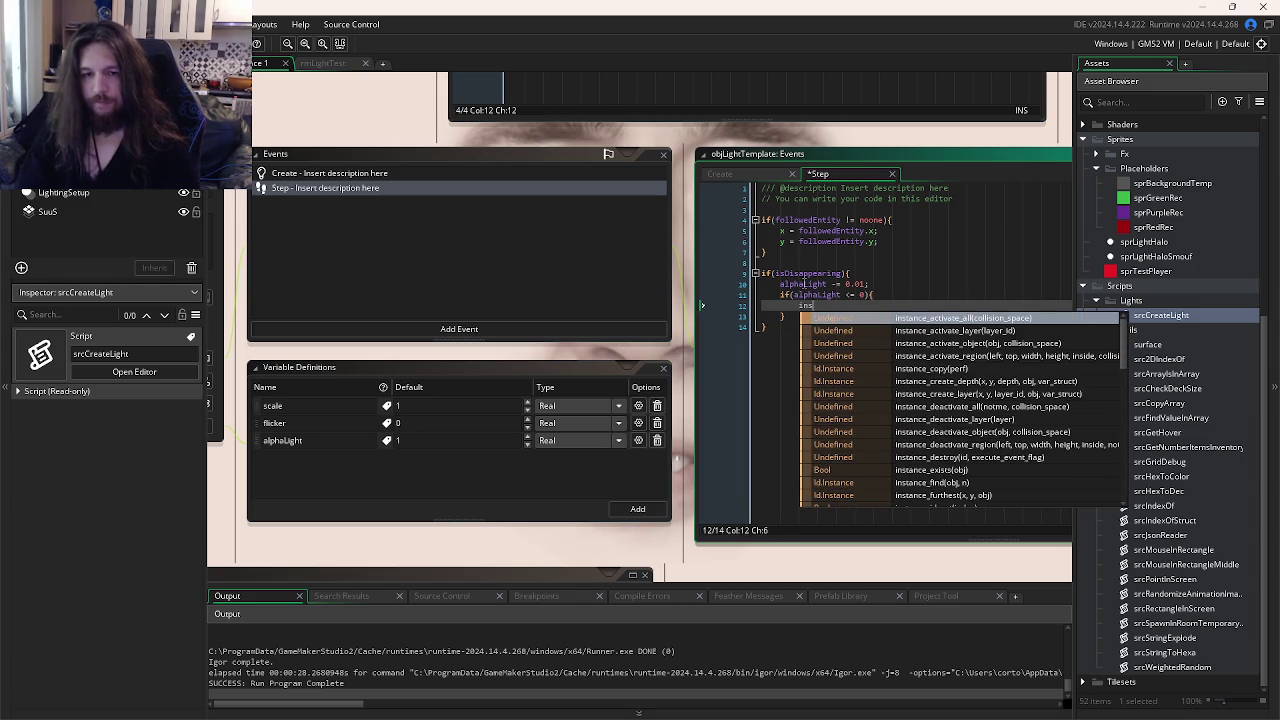
type("tance_d")
key("Return")
type(";")
key("ctrl+s")
key("Down")
key("Down")
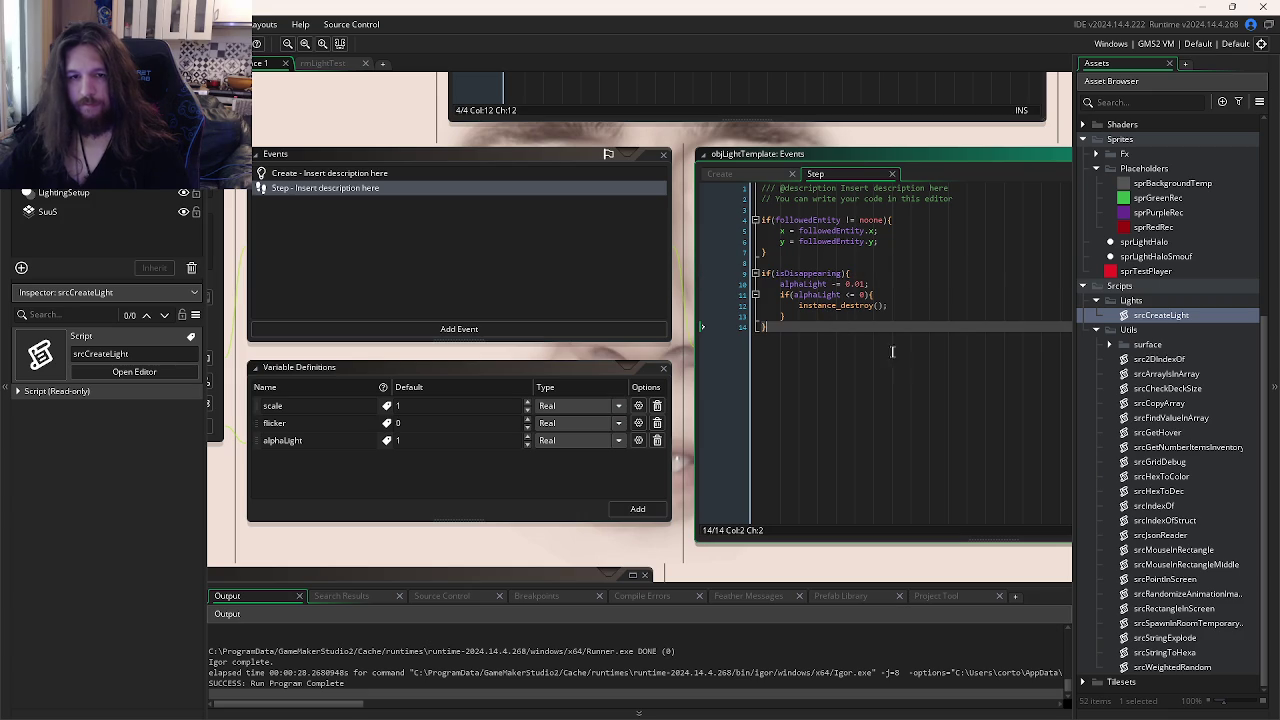
scroll(893, 351, "down", 5)
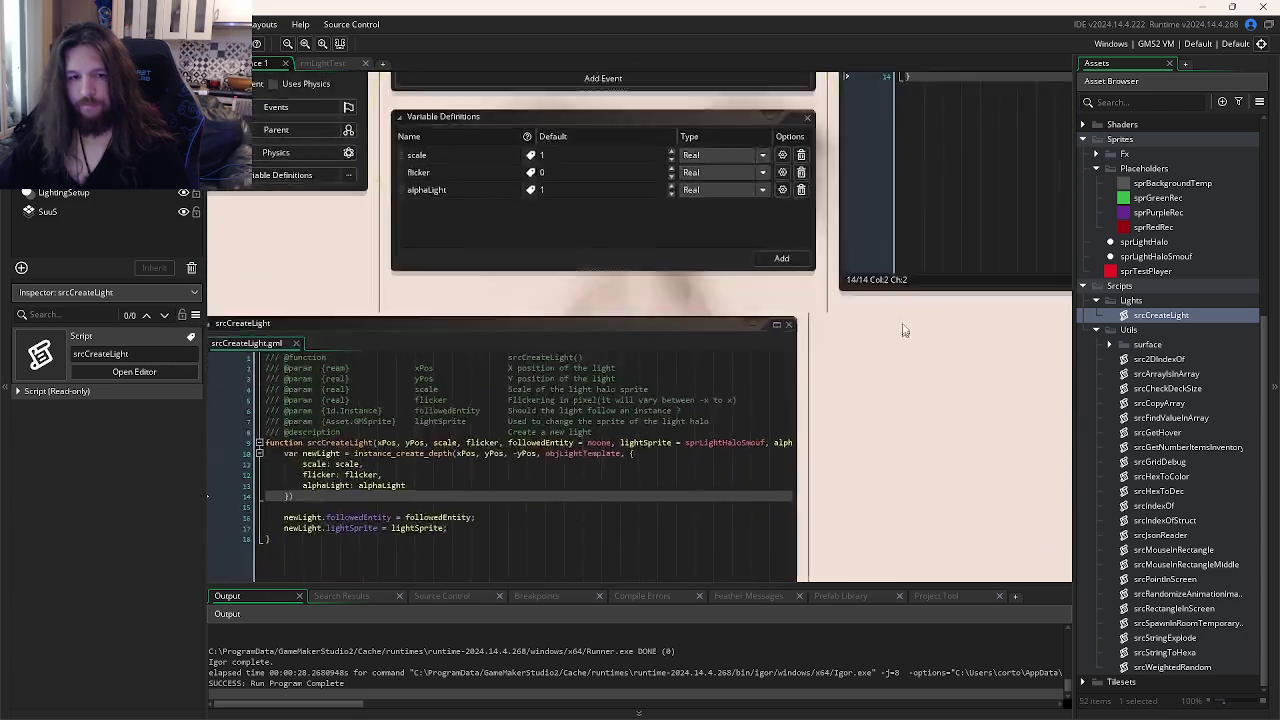
- Add isDisappearing = false to srcCreateLight's function signature and save
left_click(752, 318)
left_click_drag(752, 306, 826, 314)
left_click(826, 314)
type(", isDisappea")
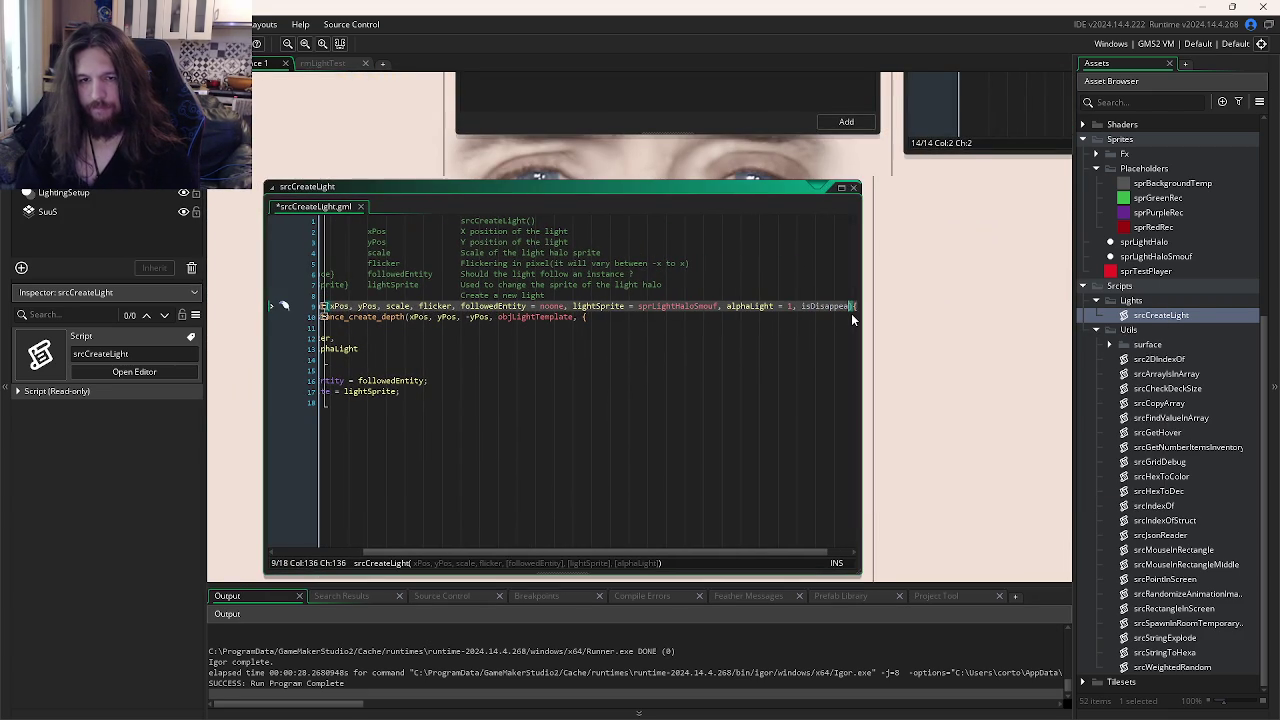
type("ring")
left_click(793, 306)
double_click(793, 306)
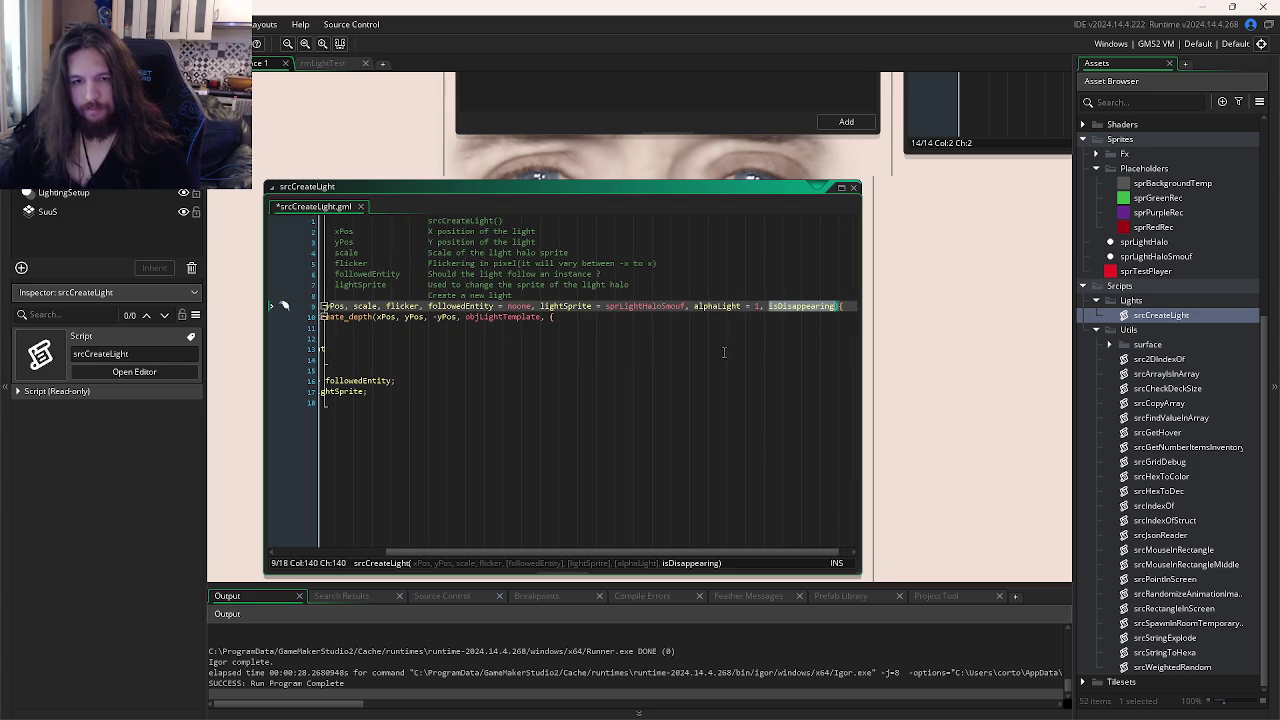
key("Right")
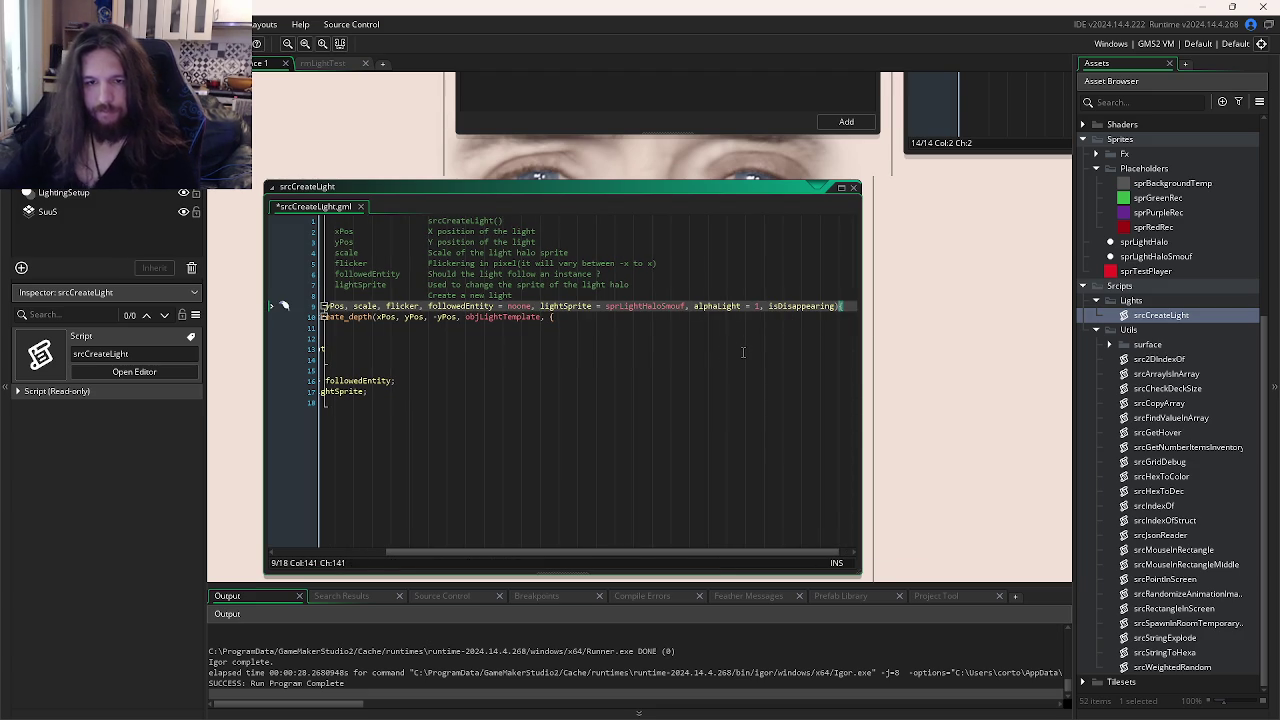
type(")")
key("BackSpace")
key("BackSpace")
type("= false;")
key("ctrl+s")
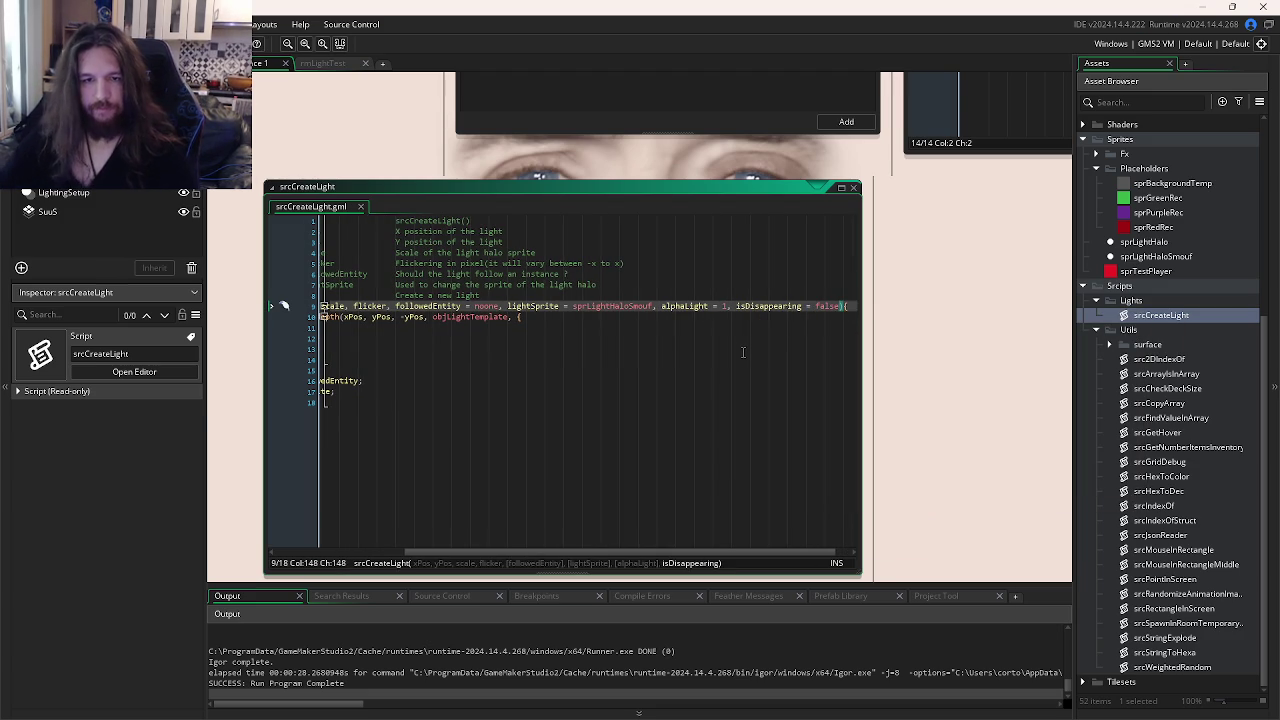
- Duplicate the lightSprite assignment line and change it to assign isDisappearing to the light
key("Down")
key("Down")
key("Home")
left_click(530, 394)
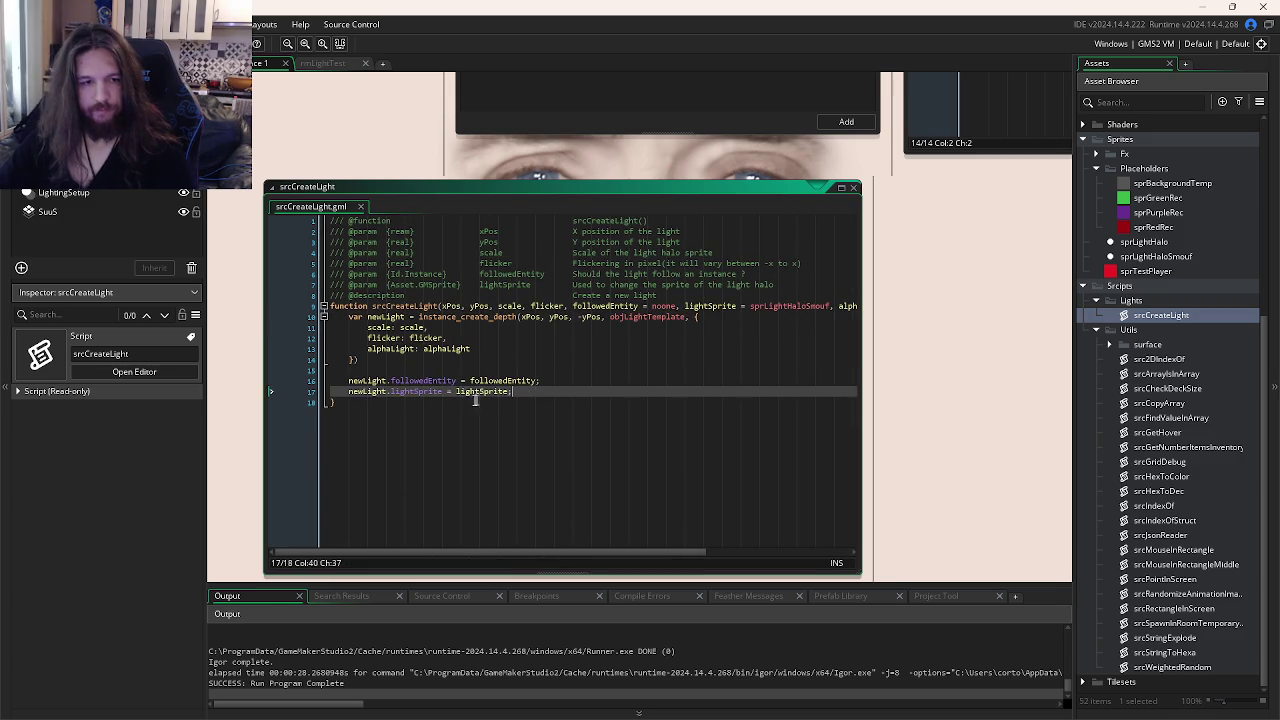
key("ctrl+d")
double_click(415, 402)
type("isDisappearing")
key("End")
type("isDisappearing")
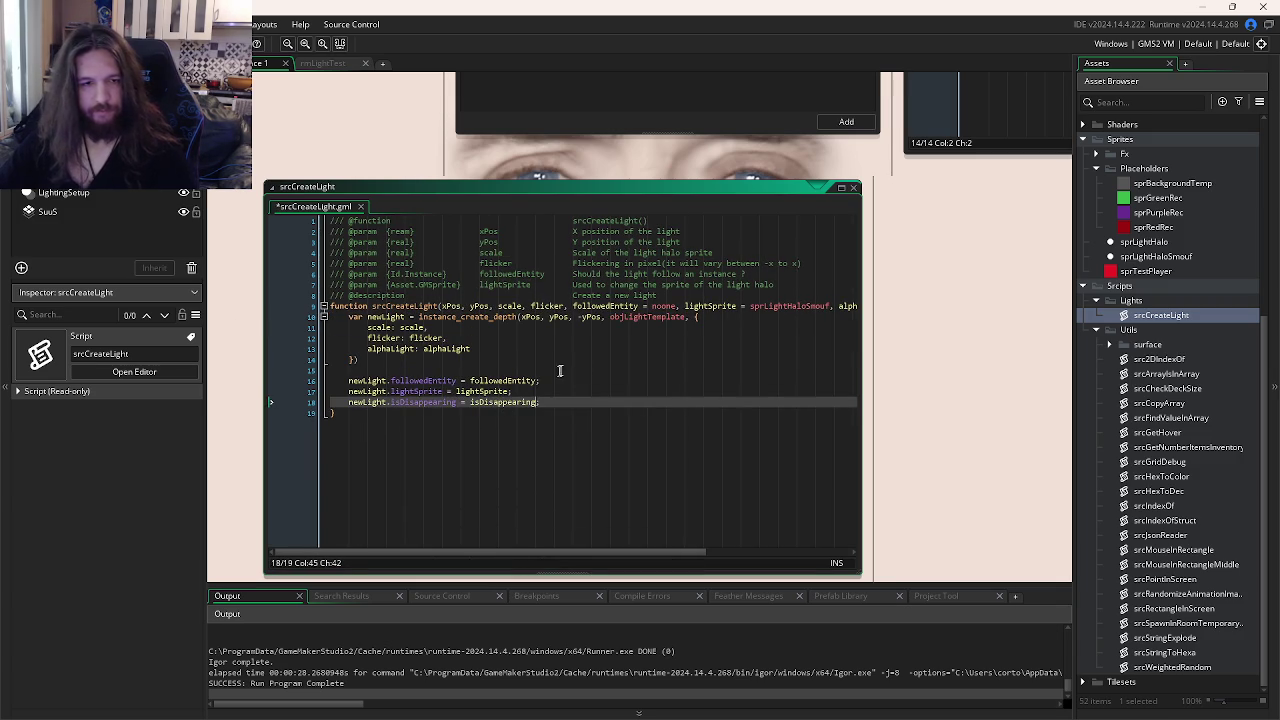
left_click(595, 362)
left_click(725, 287)
key("ctrl+d")
key("ctrl+d")
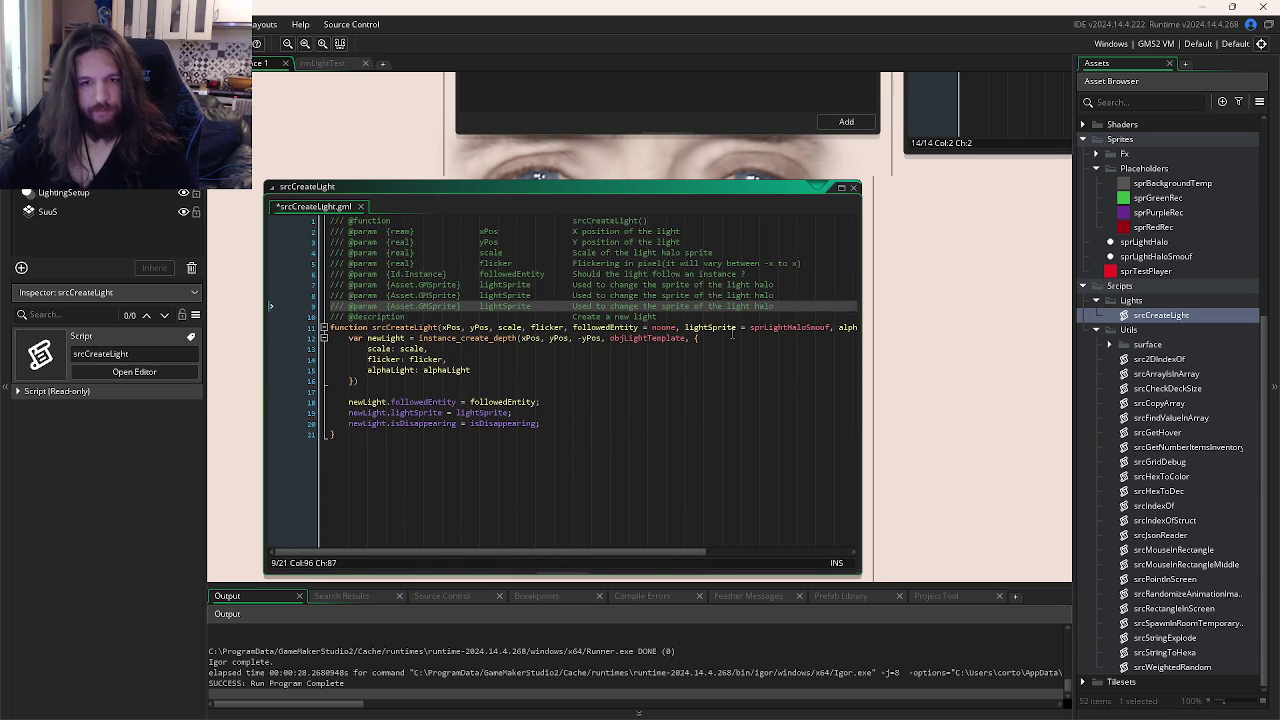
double_click(840, 327)
key("ctrl+c")
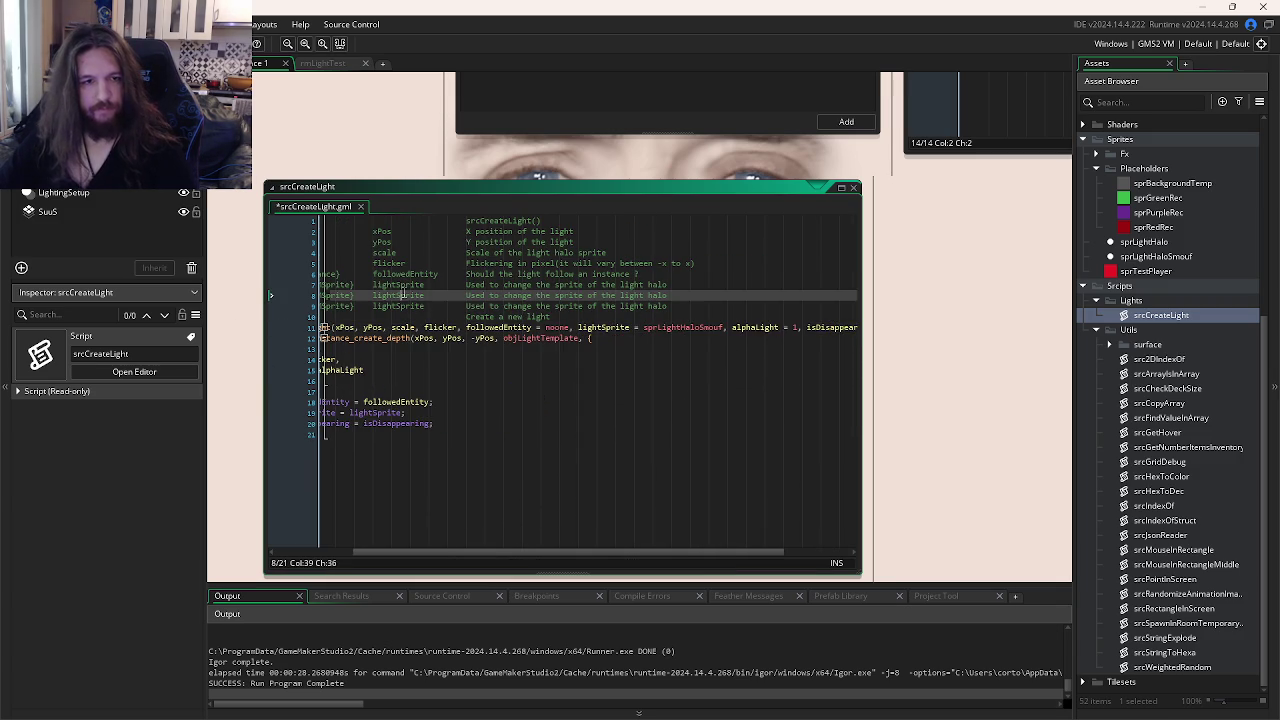
double_click(397, 295)
key("ctrl+v")
left_click(286, 309)
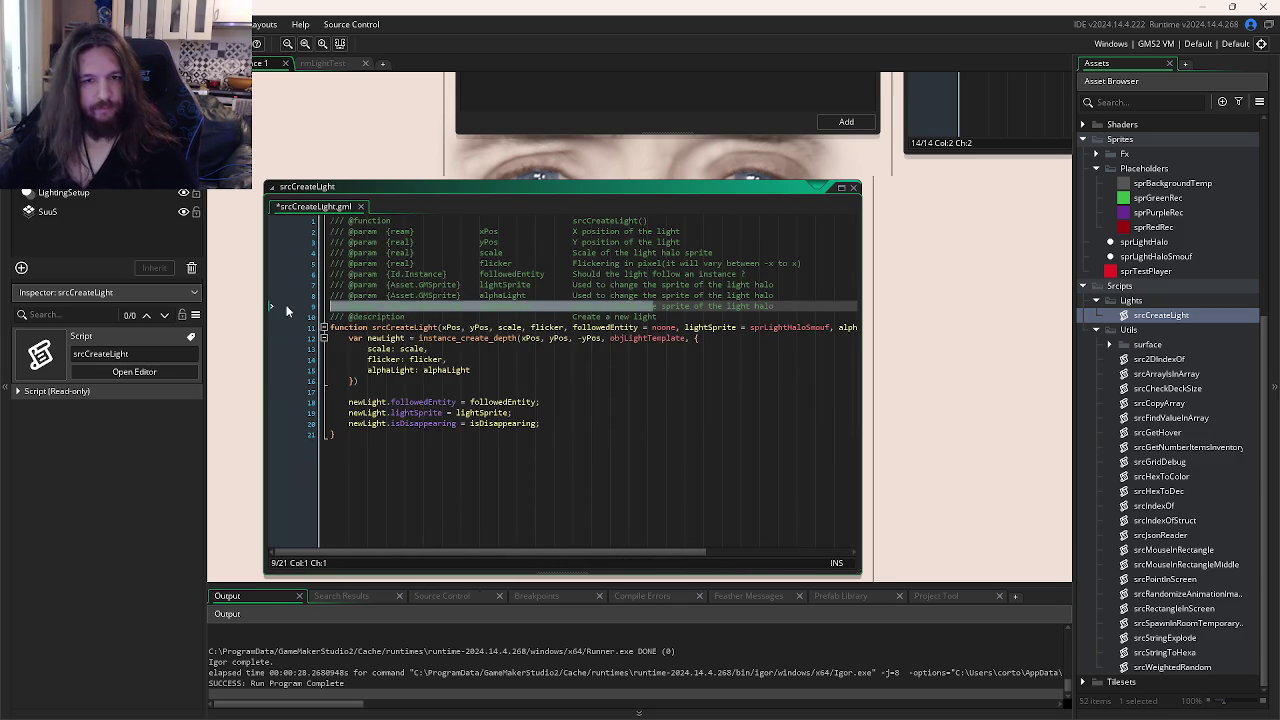
left_click_drag(572, 296, 806, 297)
left_click_drag(458, 296, 394, 298)
key("BackSpace")
type("real")
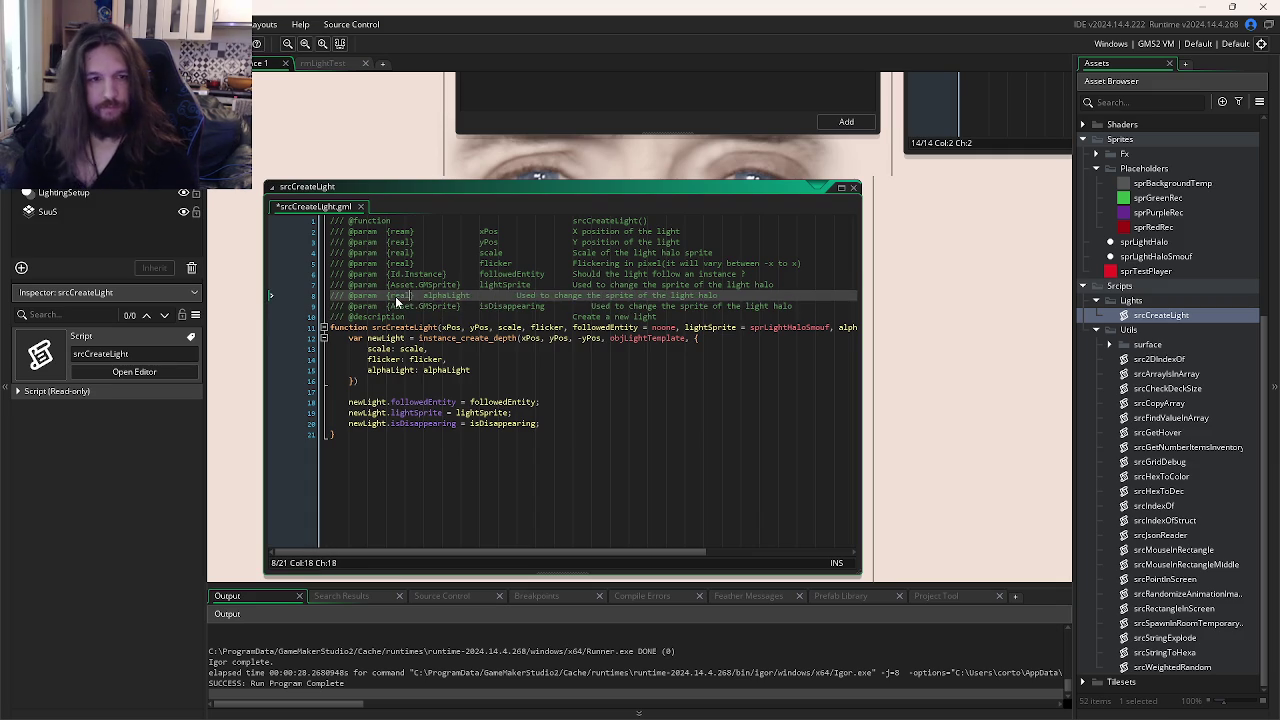
left_click(397, 303)
key("shift+Right")
key("shift+Right")
key("shift+Right")
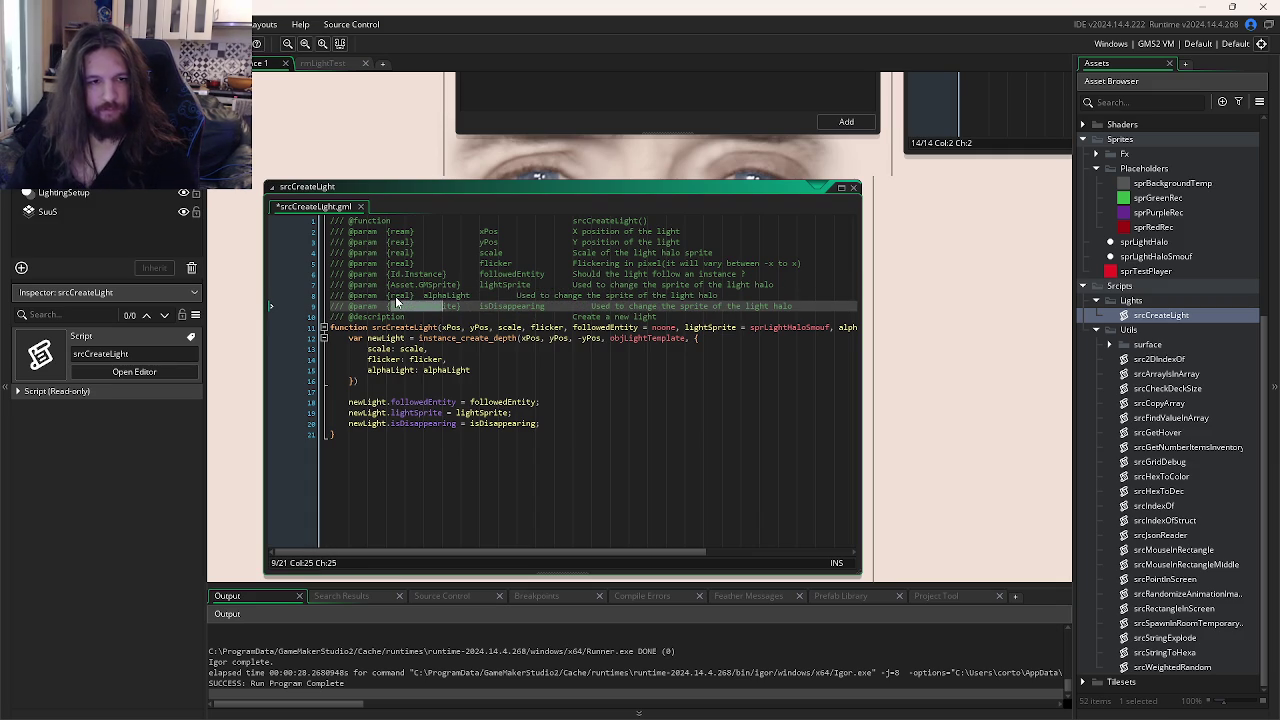
type("bool")
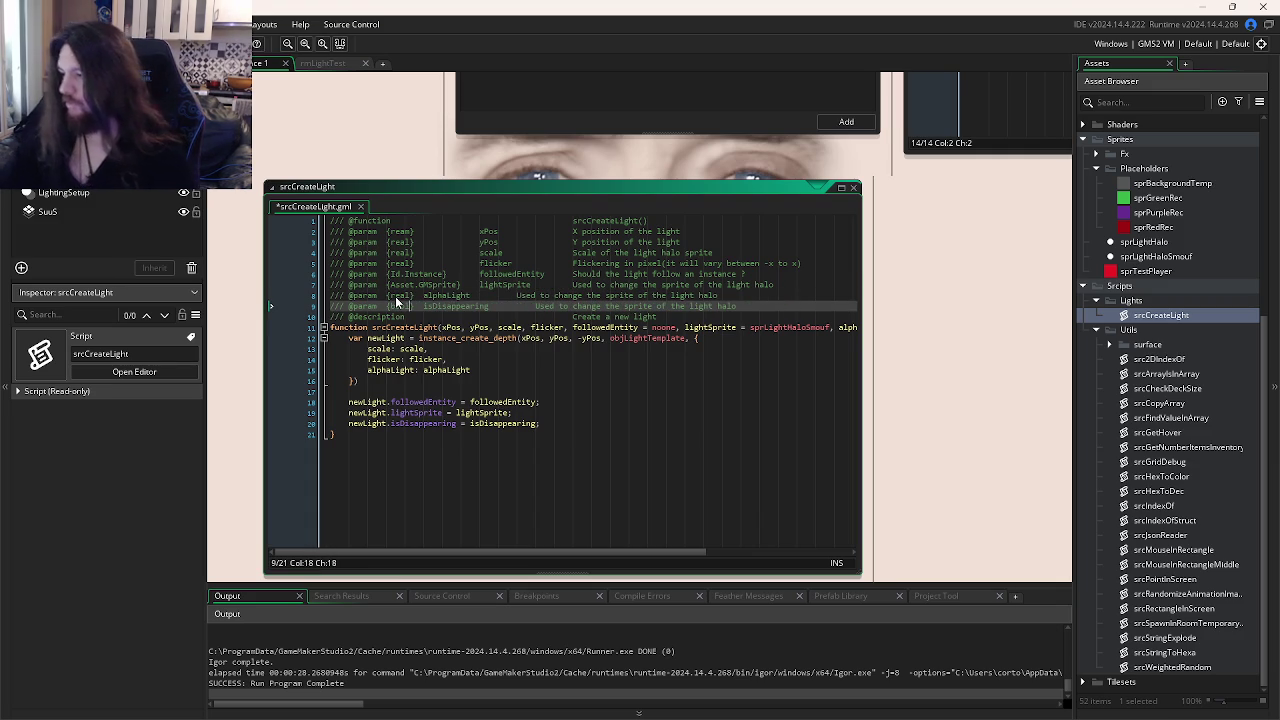
left_click(424, 296)
key("Tab")
key("Tab")
key("Tab")
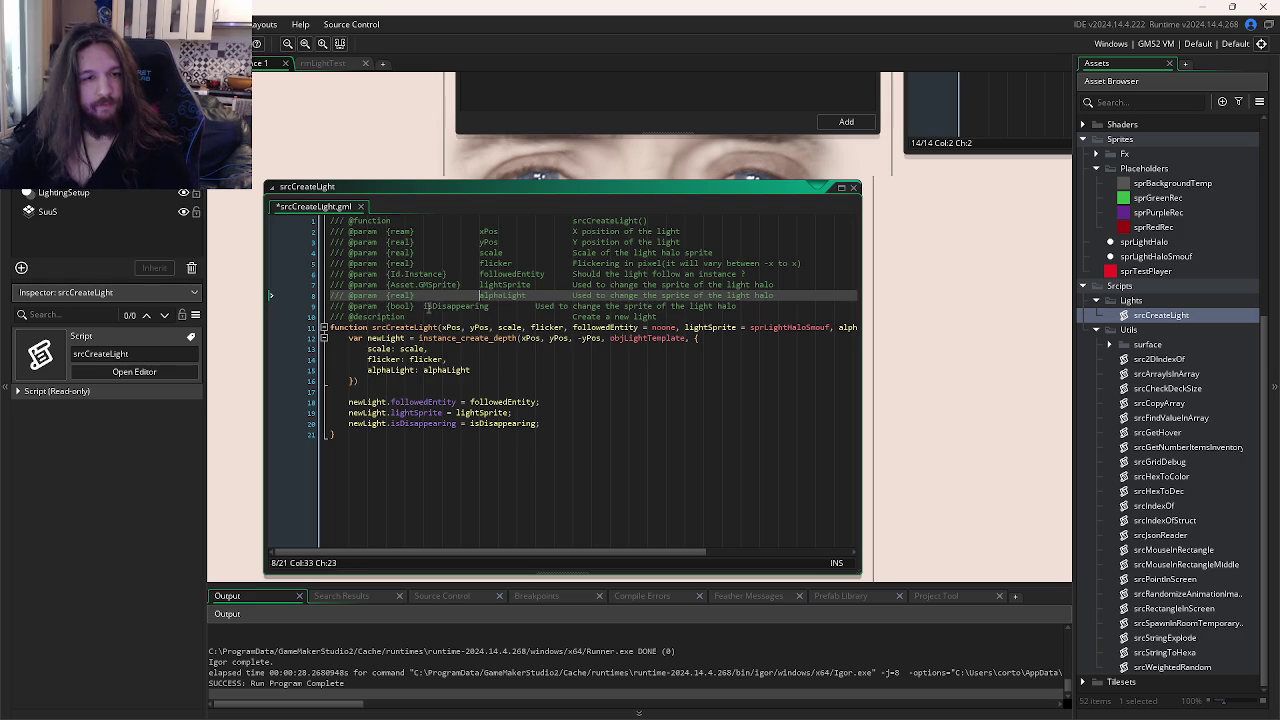
left_click(424, 306)
key("Tab")
key("Tab")
key("Tab")
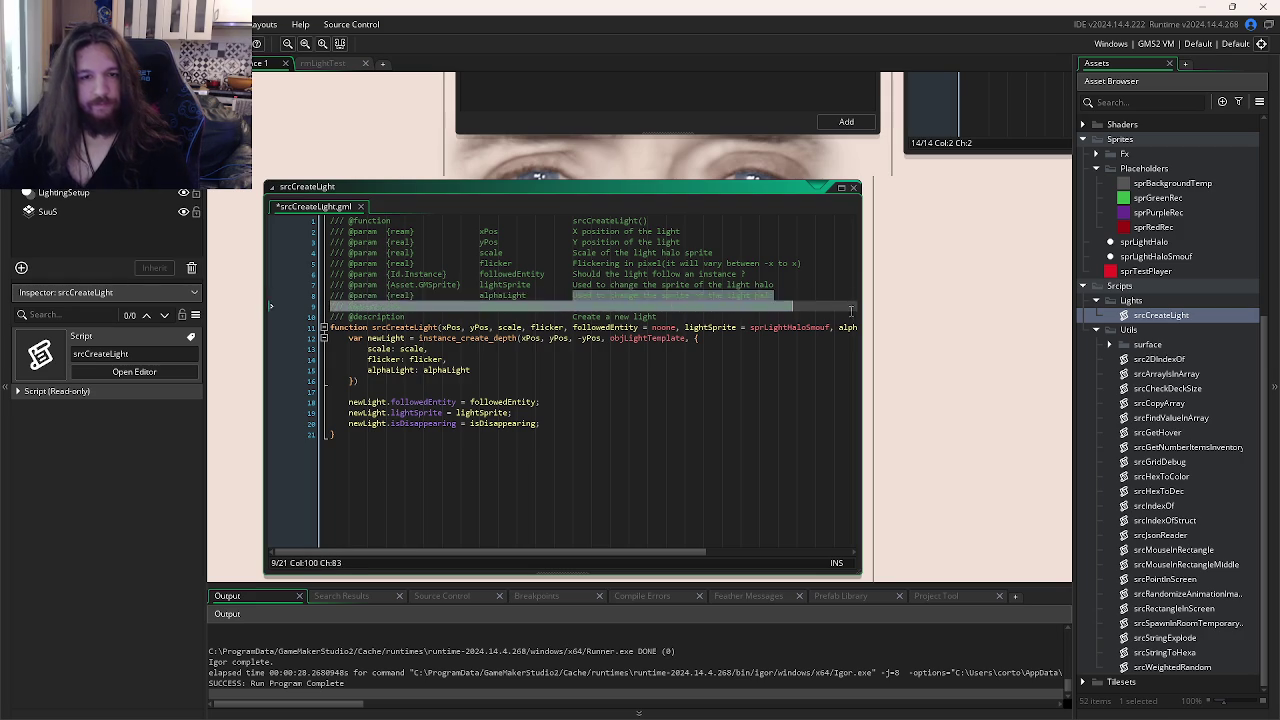
- Describe alphaLight as the halo alpha (between 0 and 1) and isDisappearing as 'Used to istantly make the light fade away'
left_click_drag(572, 296, 831, 286)
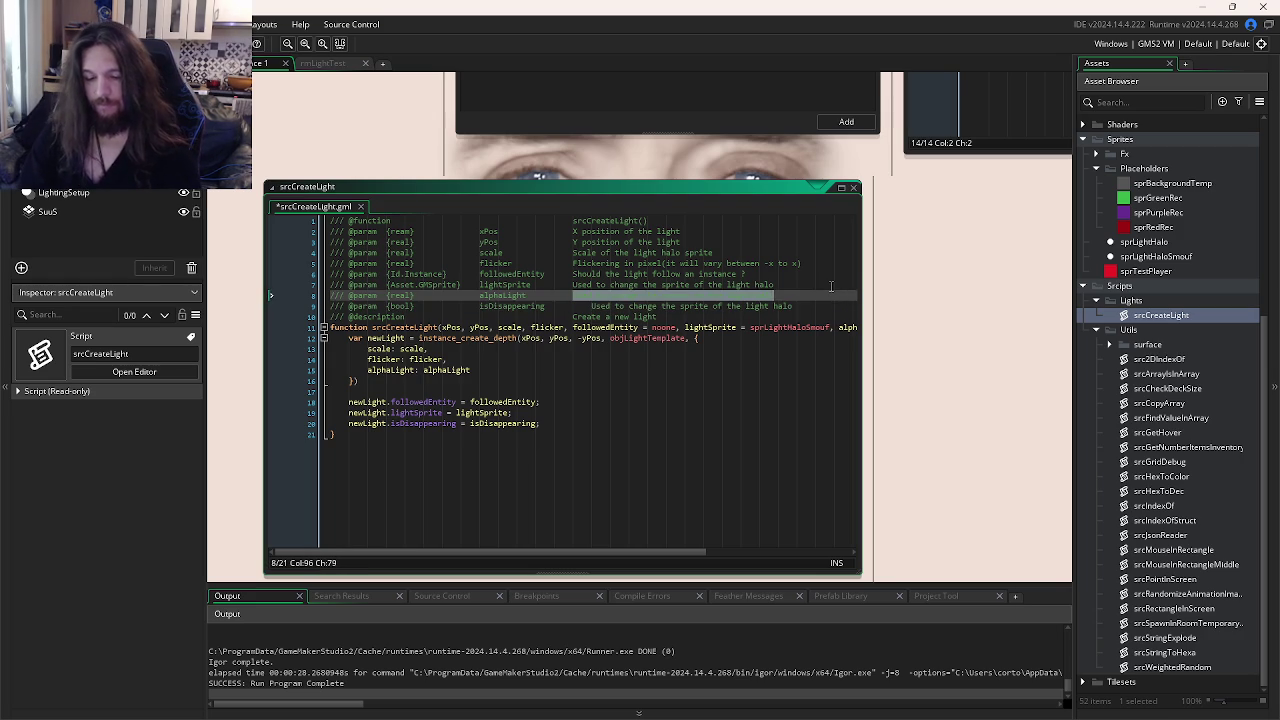
type("Alpha of the light halo")
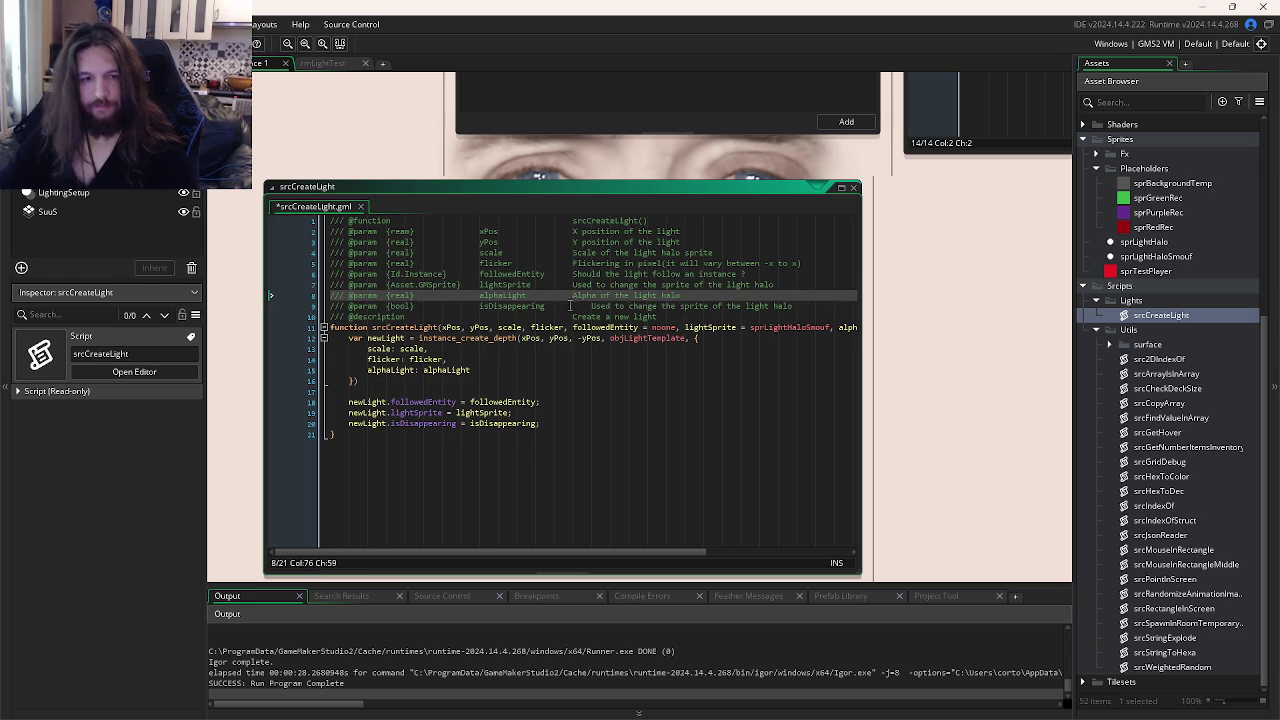
left_click_drag(572, 306, 795, 306)
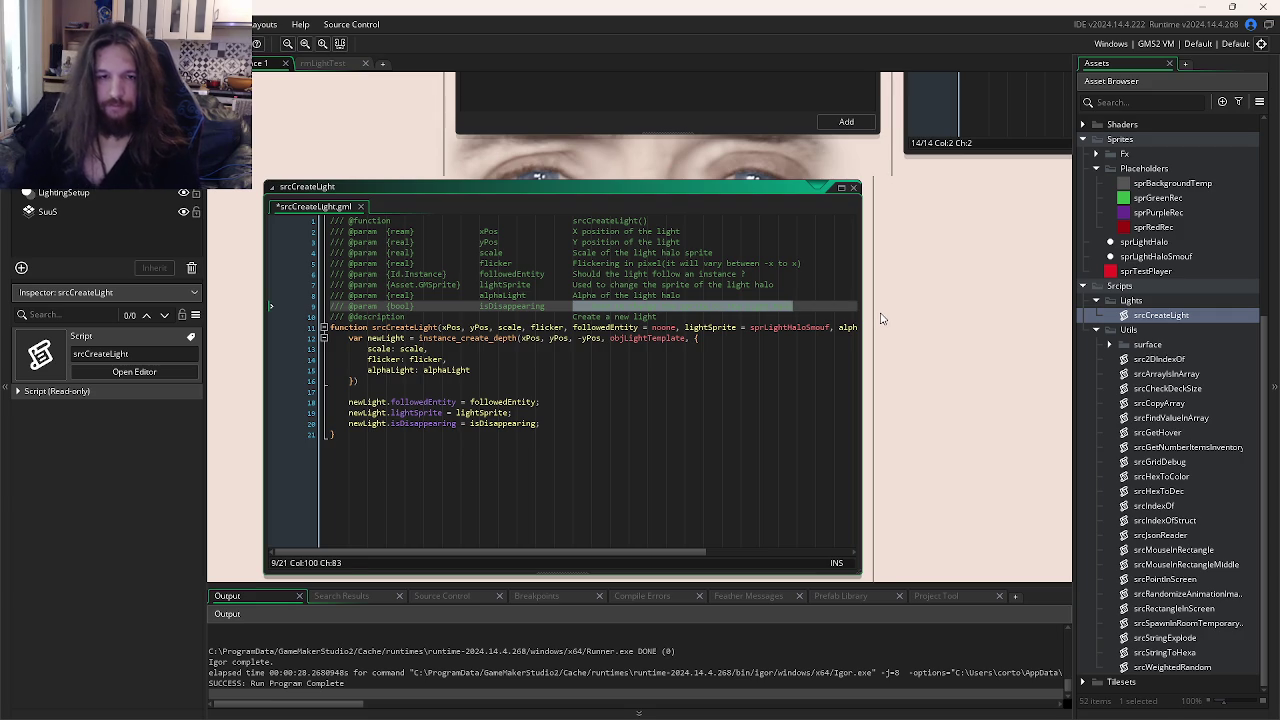
left_click(686, 295)
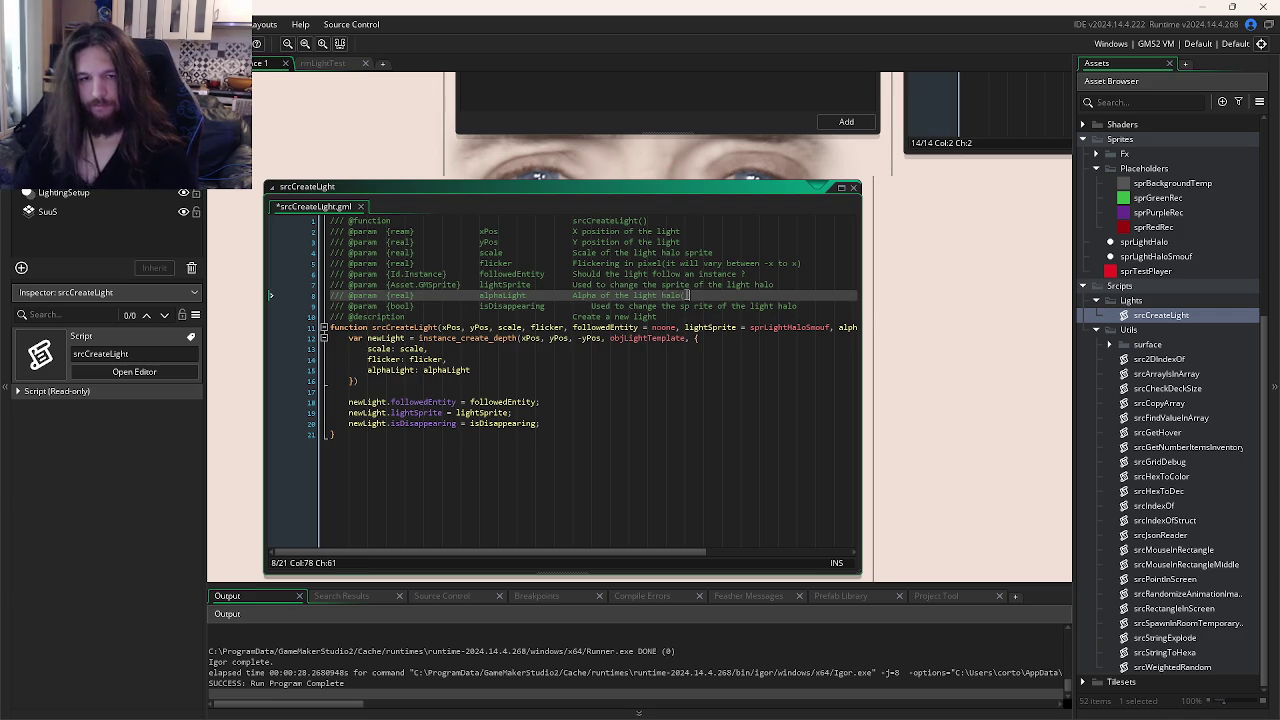
type("(betw")
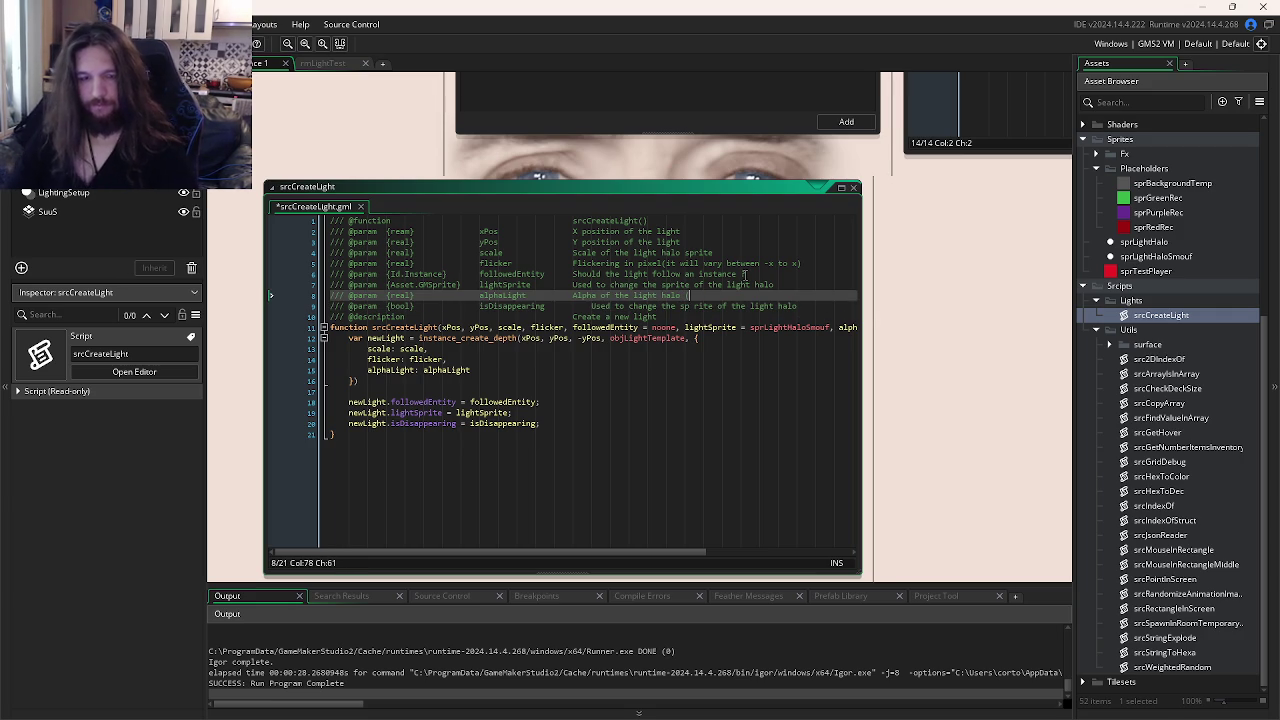
type("een")
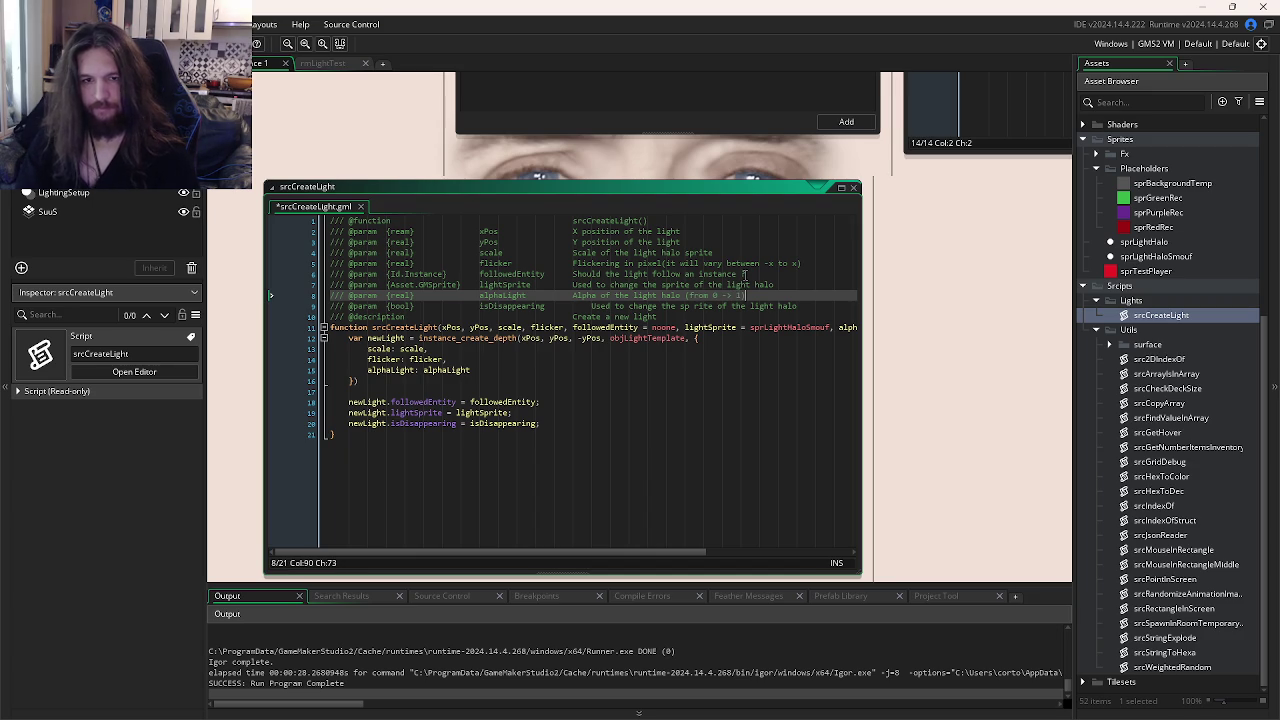
left_click_drag(814, 303, 572, 306)
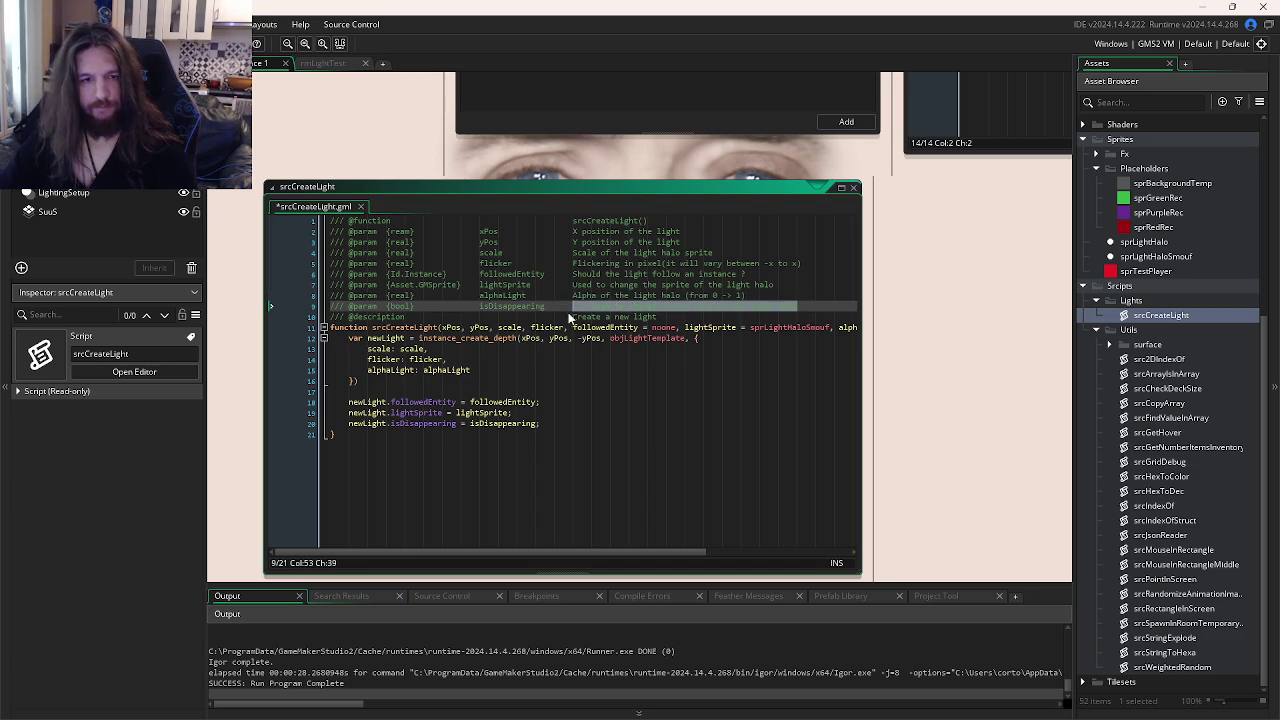
type("Use")
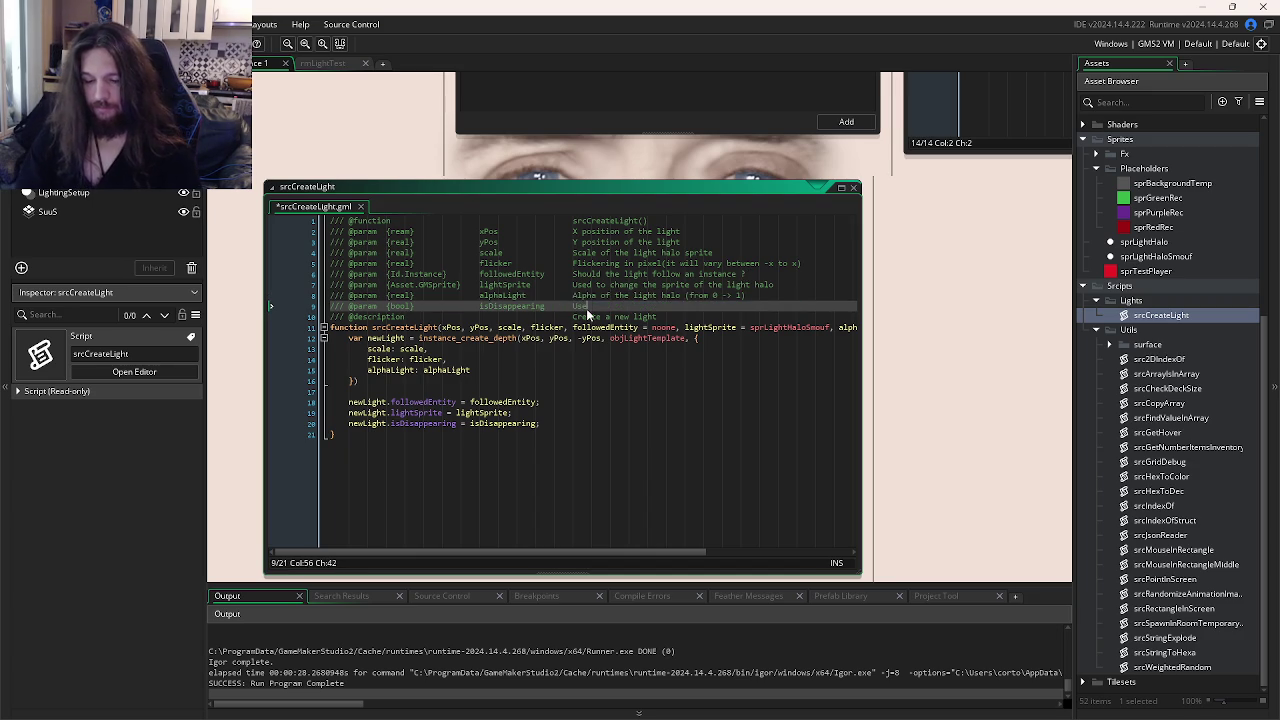
type("d to ist")
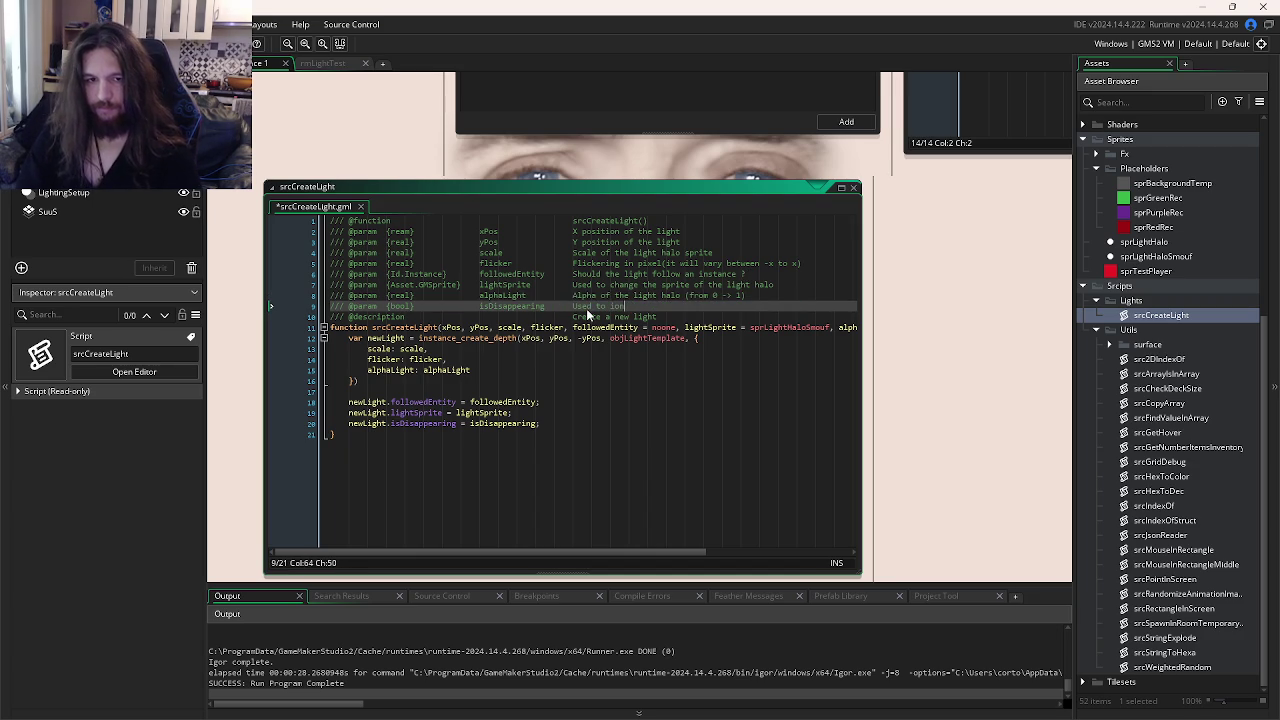
type("antly make ")
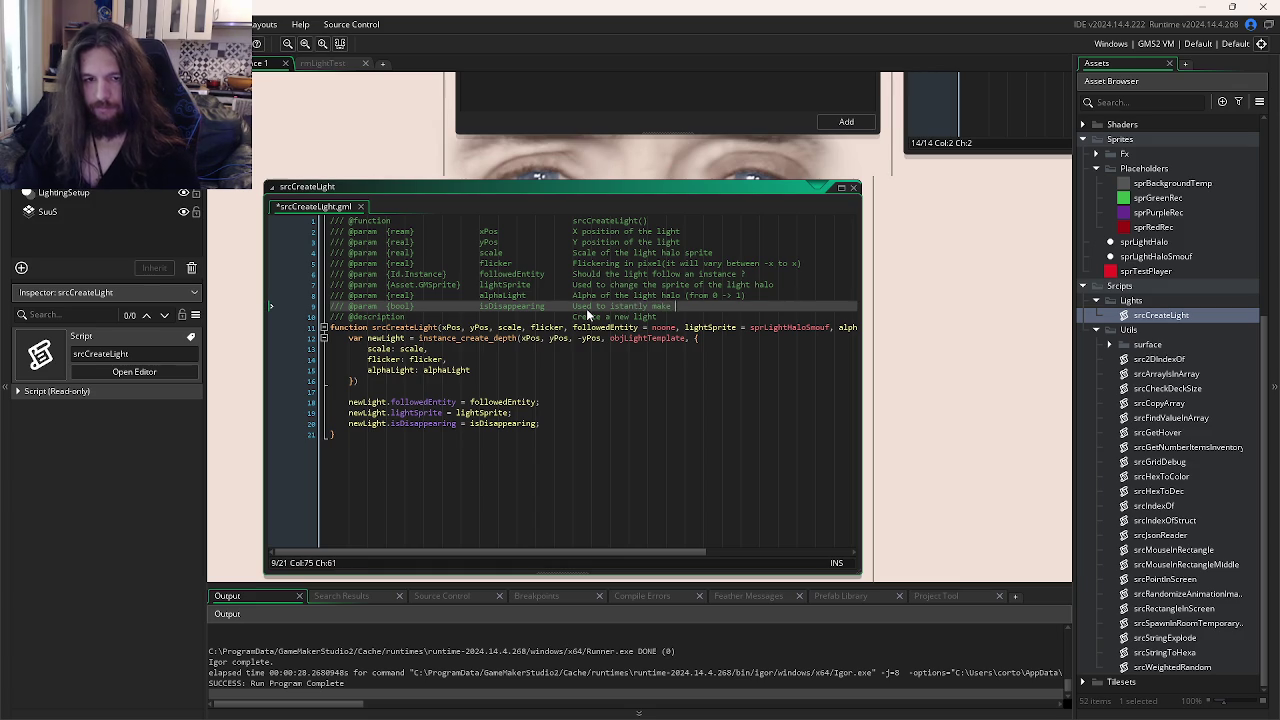
type("the light fade away")
left_click(697, 327)
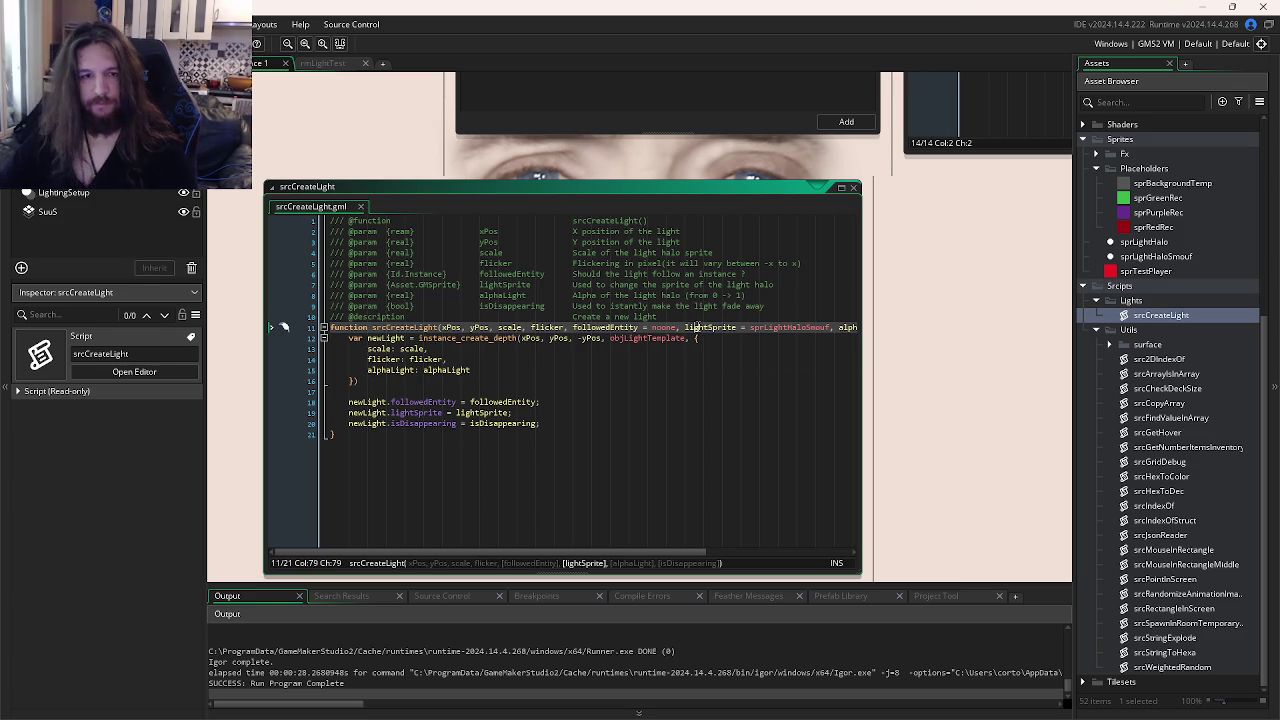
key("ctrl+Tab")
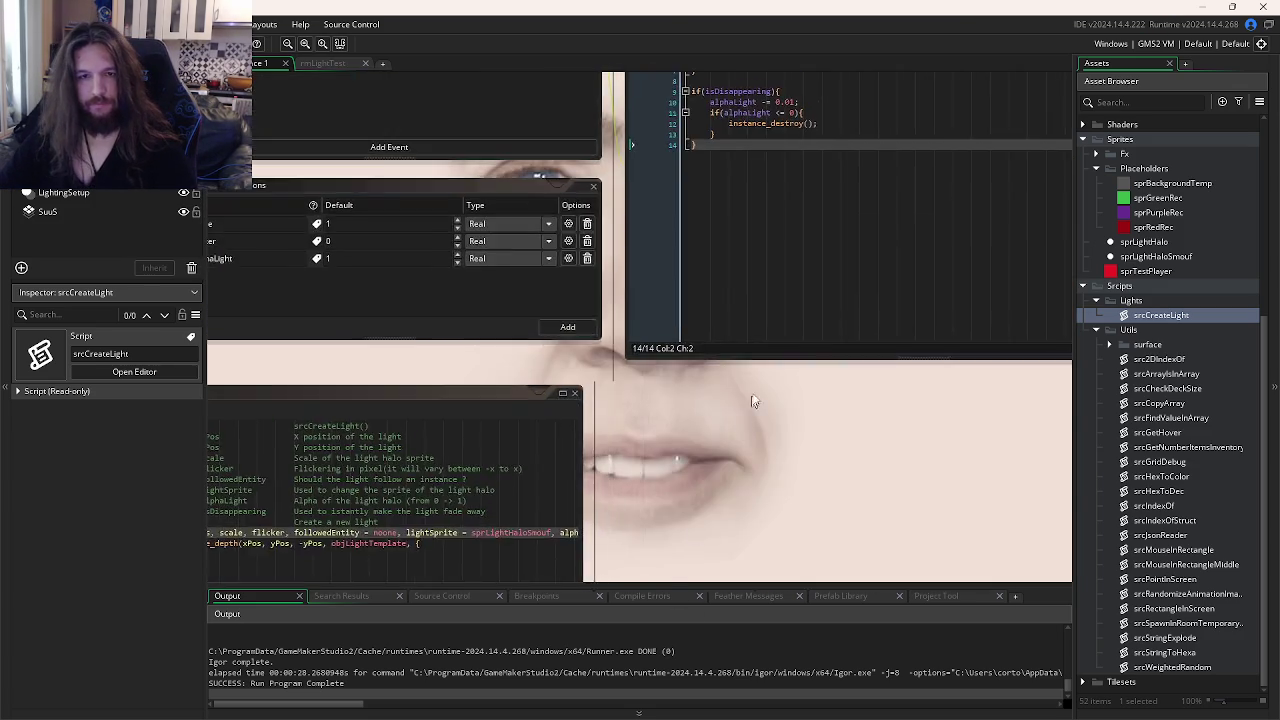
- Pass sprLightHaloSmouf as the sprite argument in objPurplePlaceholder's srcCreateLight call
key("ctrl+Tab")
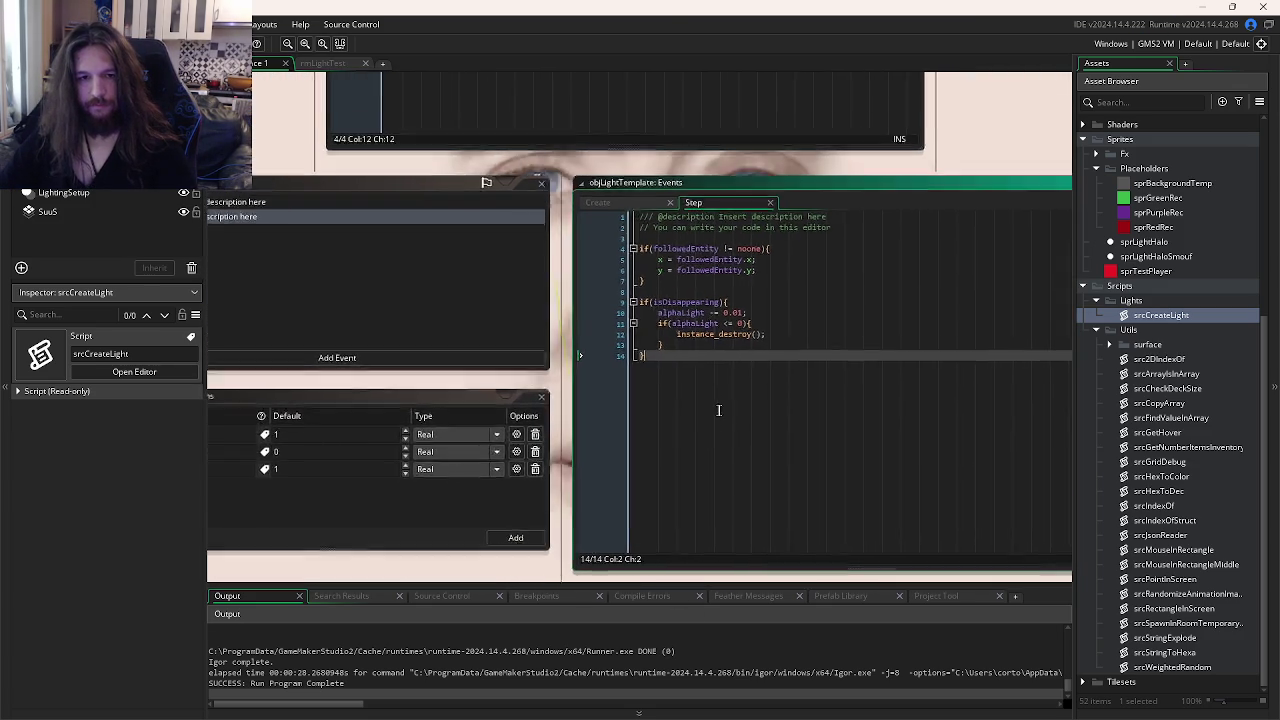
key("ctrl+Tab")
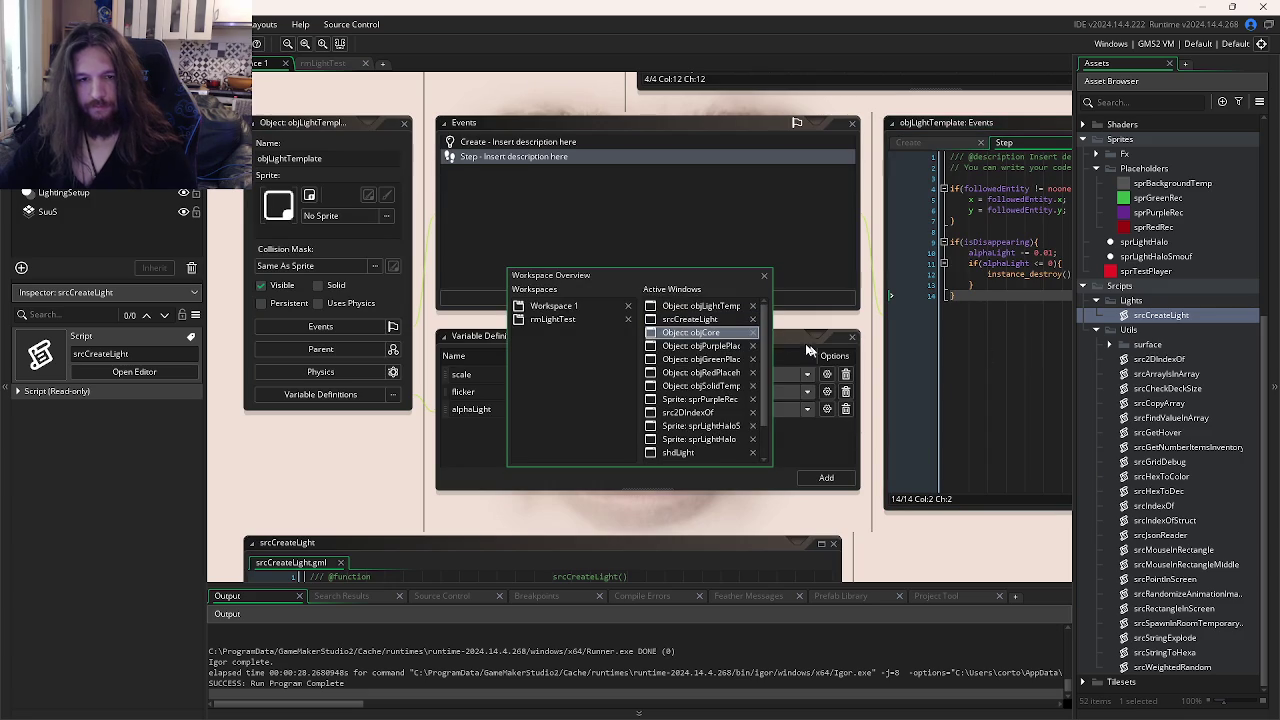
left_click(698, 345)
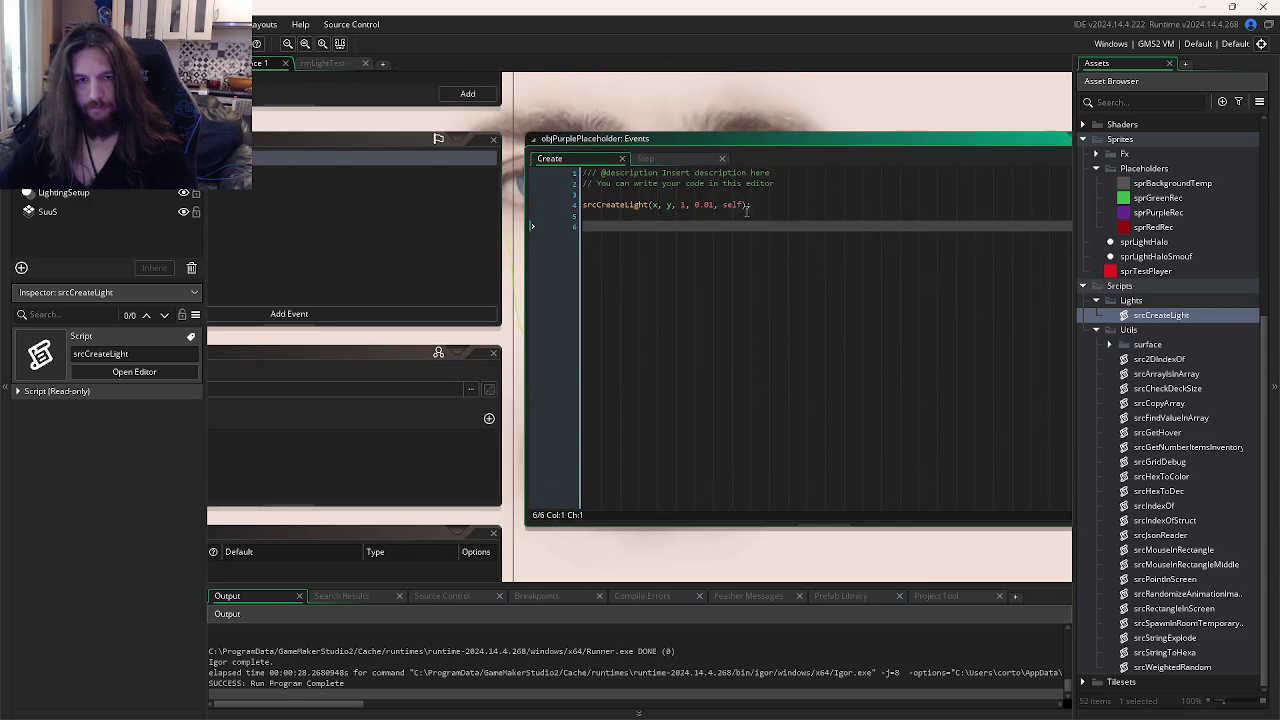
left_click(742, 204)
type(", ")
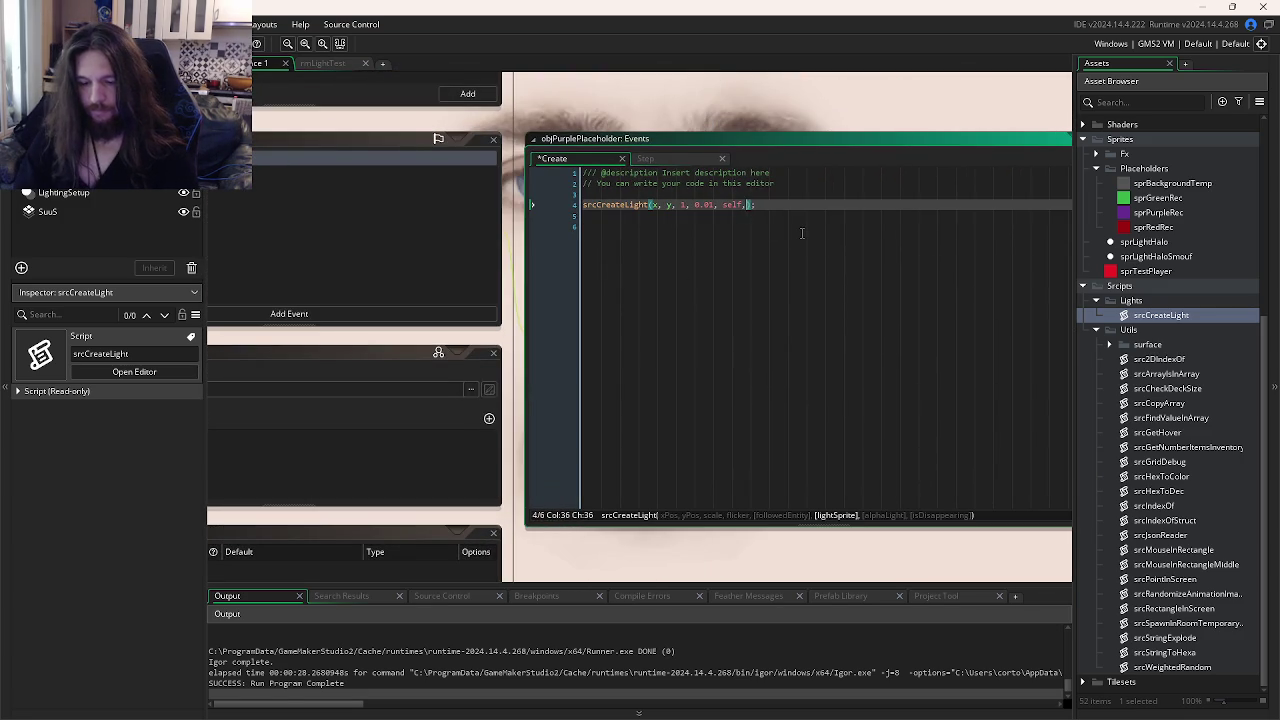
type("sprLi")
key("Down")
key("Up")
key("Return")
- Give the purple placeholder's light an alpha of 0.5 and test-run the game
type(", 0.")
key("F5")
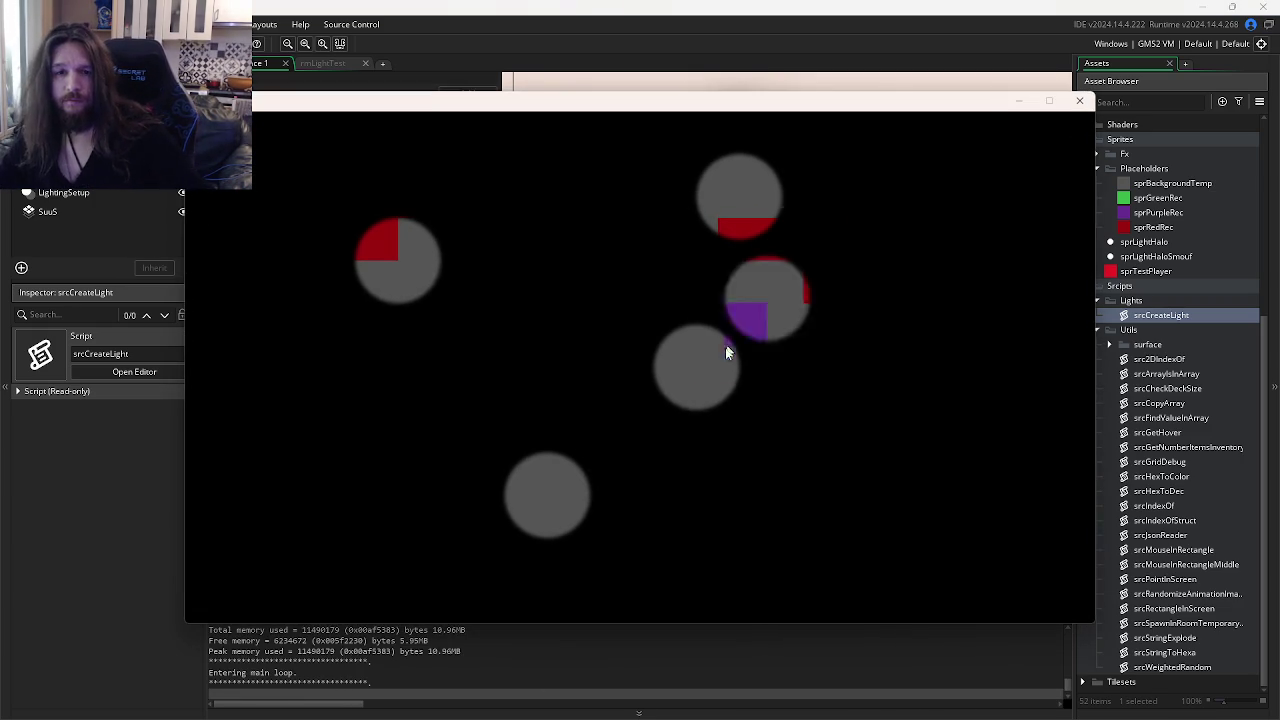
left_click(1079, 101)
- Use alphaLight as the last draw_sprite_ext argument in objCore's Draw End, then rerun the game
scroll(895, 343, "down", 5)
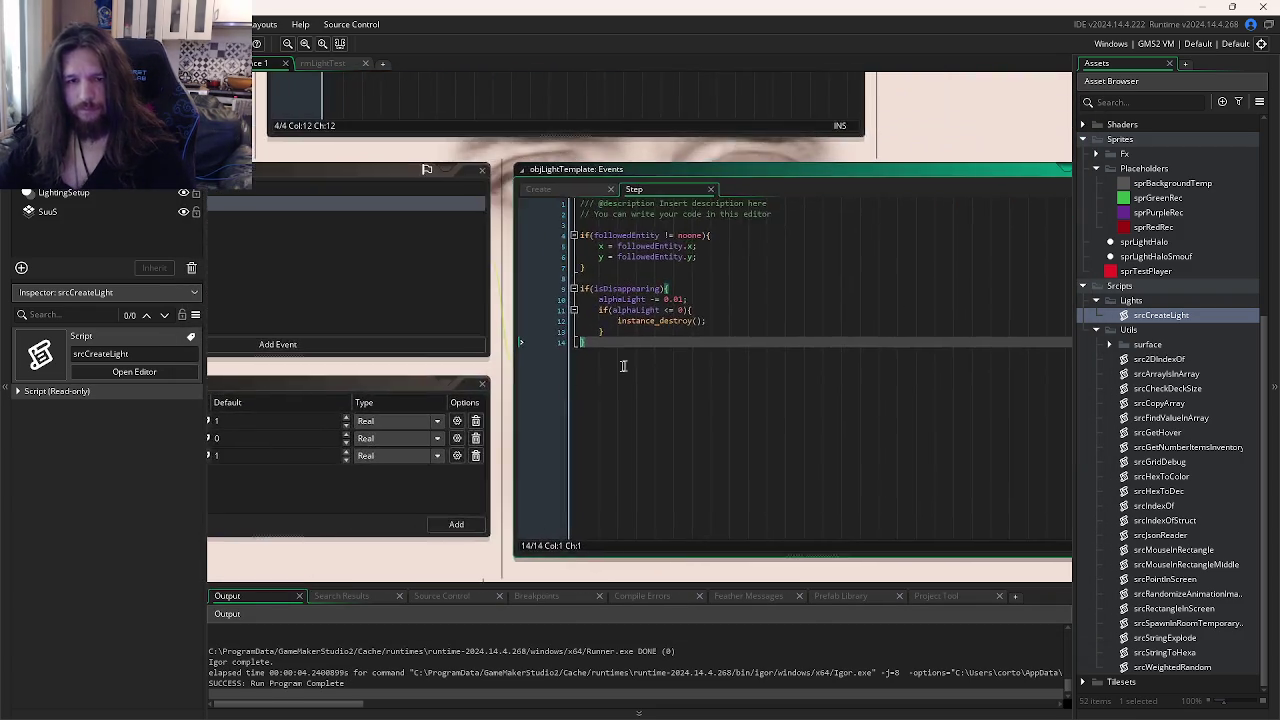
mouse_move(614, 528)
left_mouse_down()
mouse_move(782, 536)
mouse_move(499, 535)
left_mouse_up()
key("ctrl+Tab")
key("ctrl+Tab")
key("ctrl+Tab")
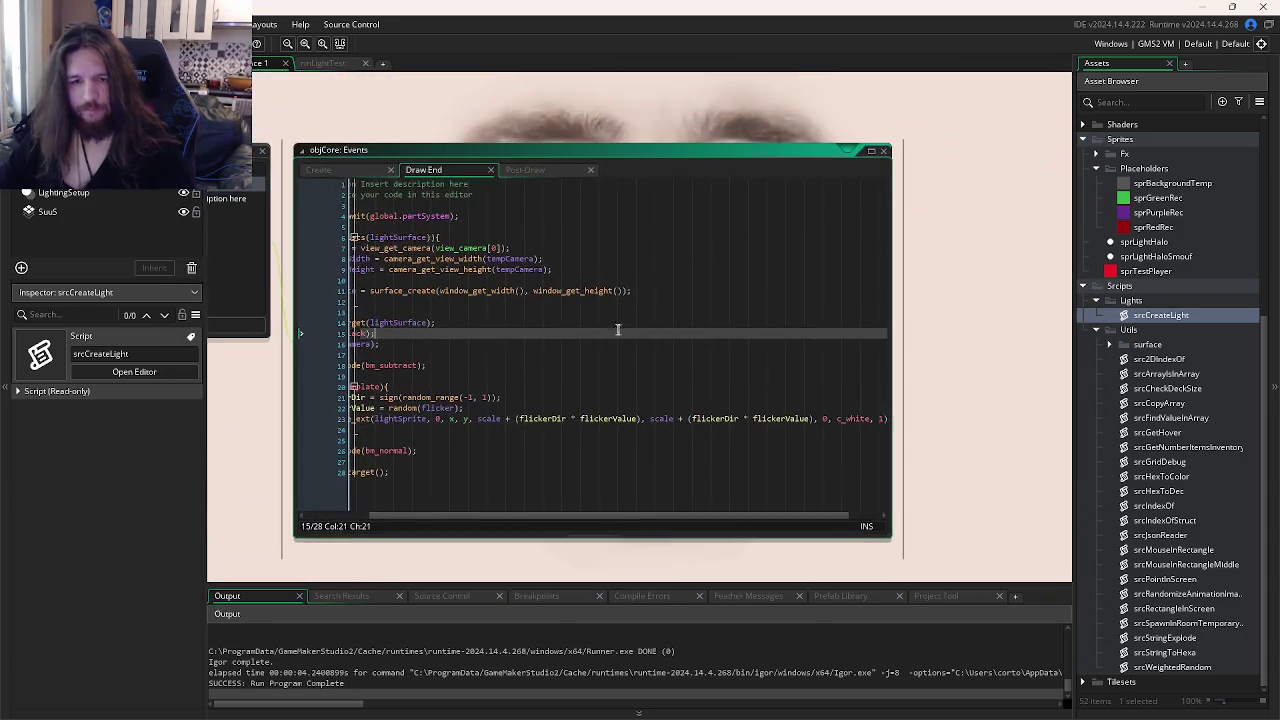
left_click_drag(763, 517, 875, 487)
left_click(848, 419)
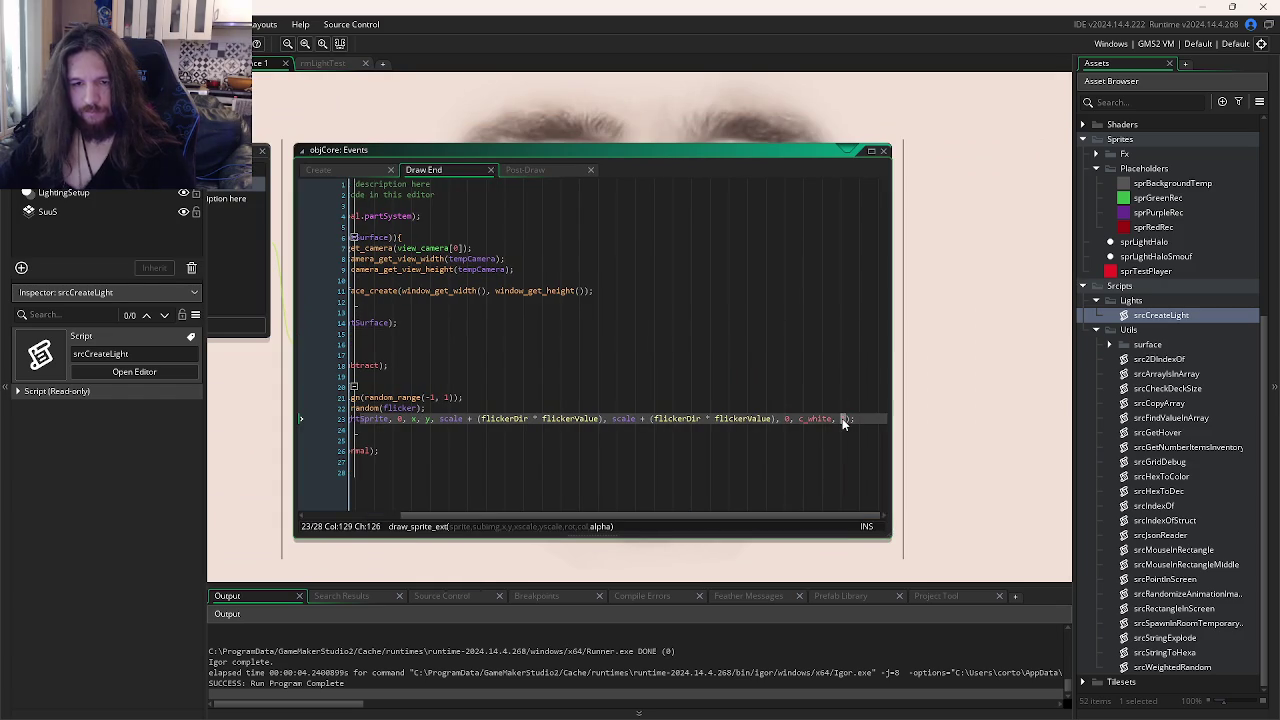
type("alphaLight")
key("F5")
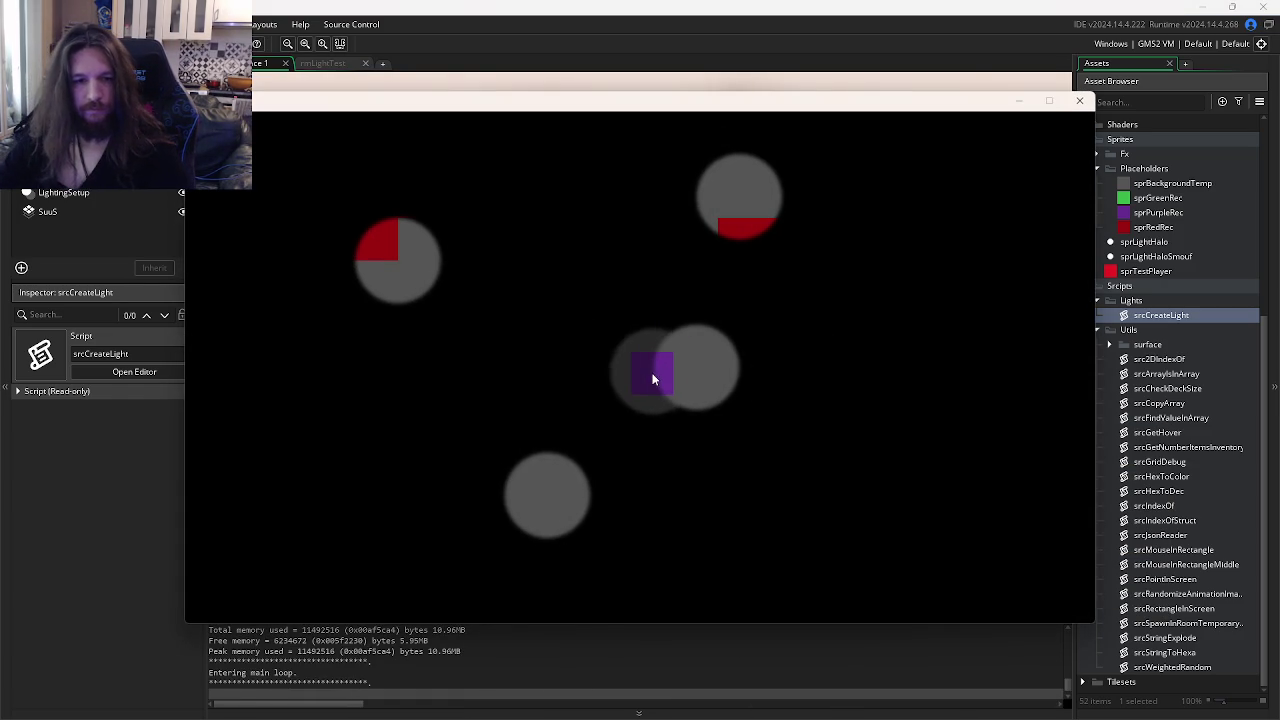
- Replace the purple placeholder's 0.5 light alpha with '1, true', save, and test-run the game
left_click(1079, 100)
key("ctrl+Tab")
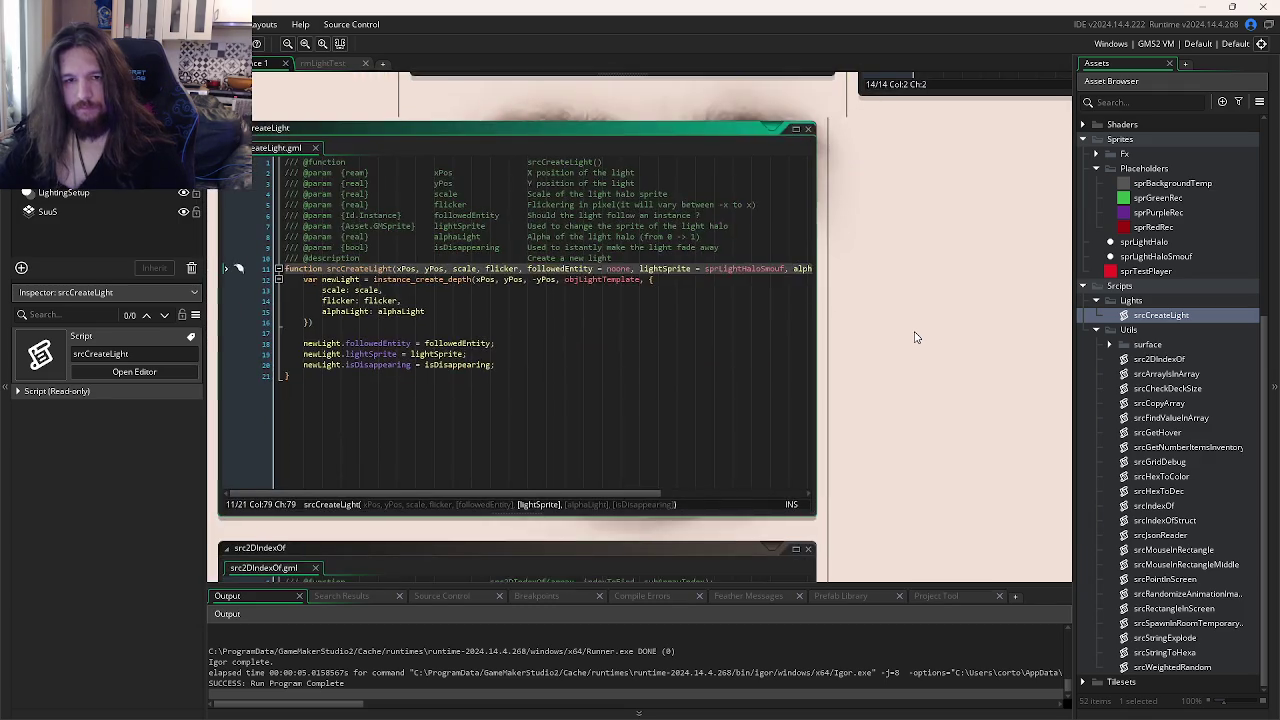
key("ctrl+Tab")
key("ctrl+Tab")
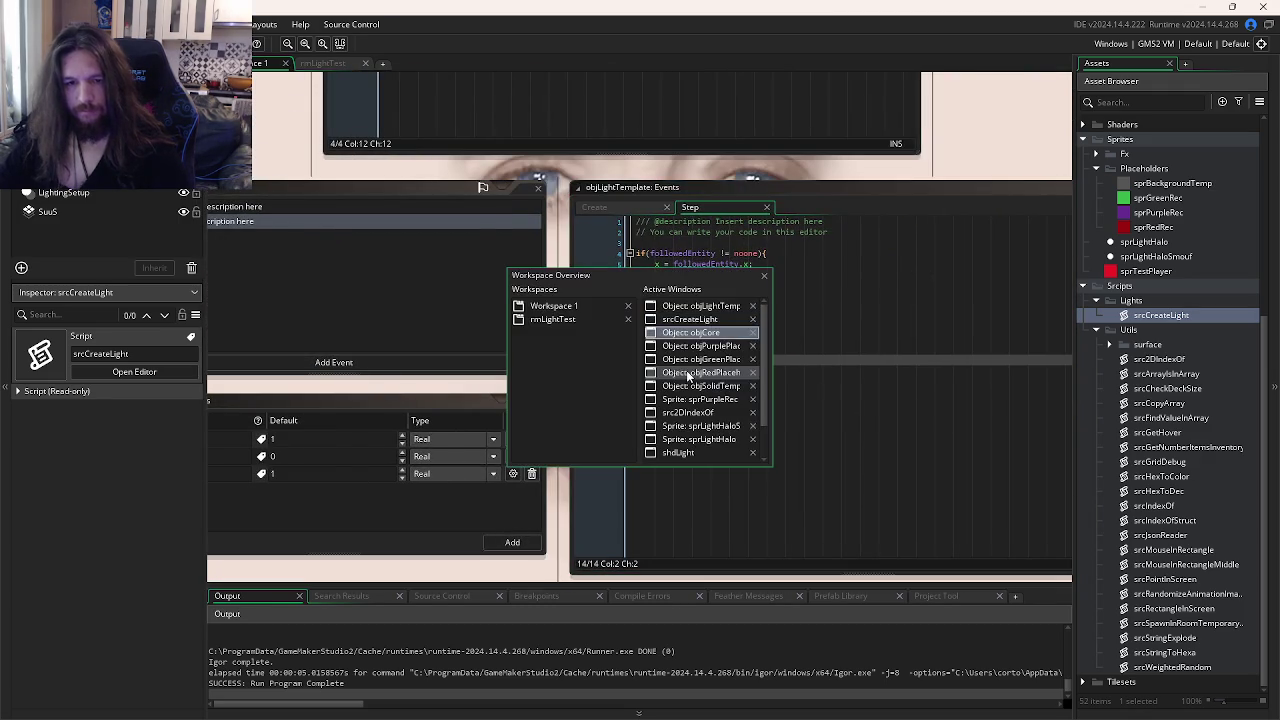
key("ctrl+Tab")
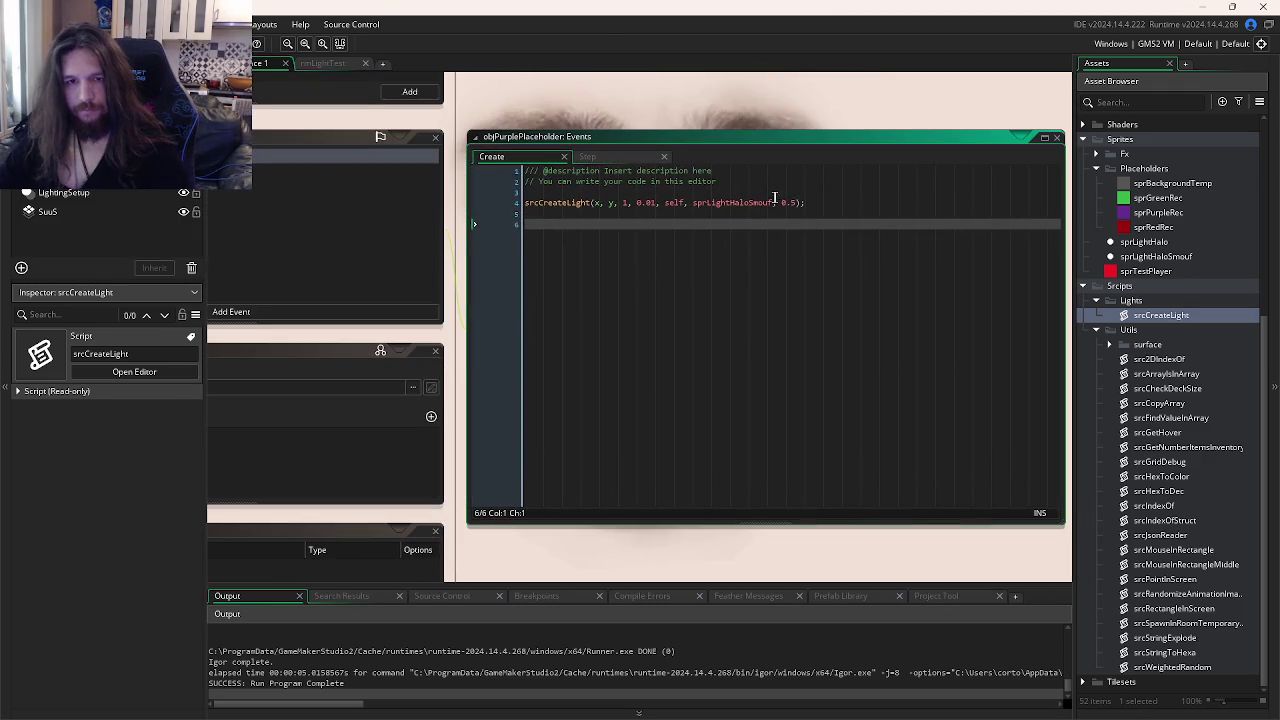
double_click(783, 202)
type("1, true")
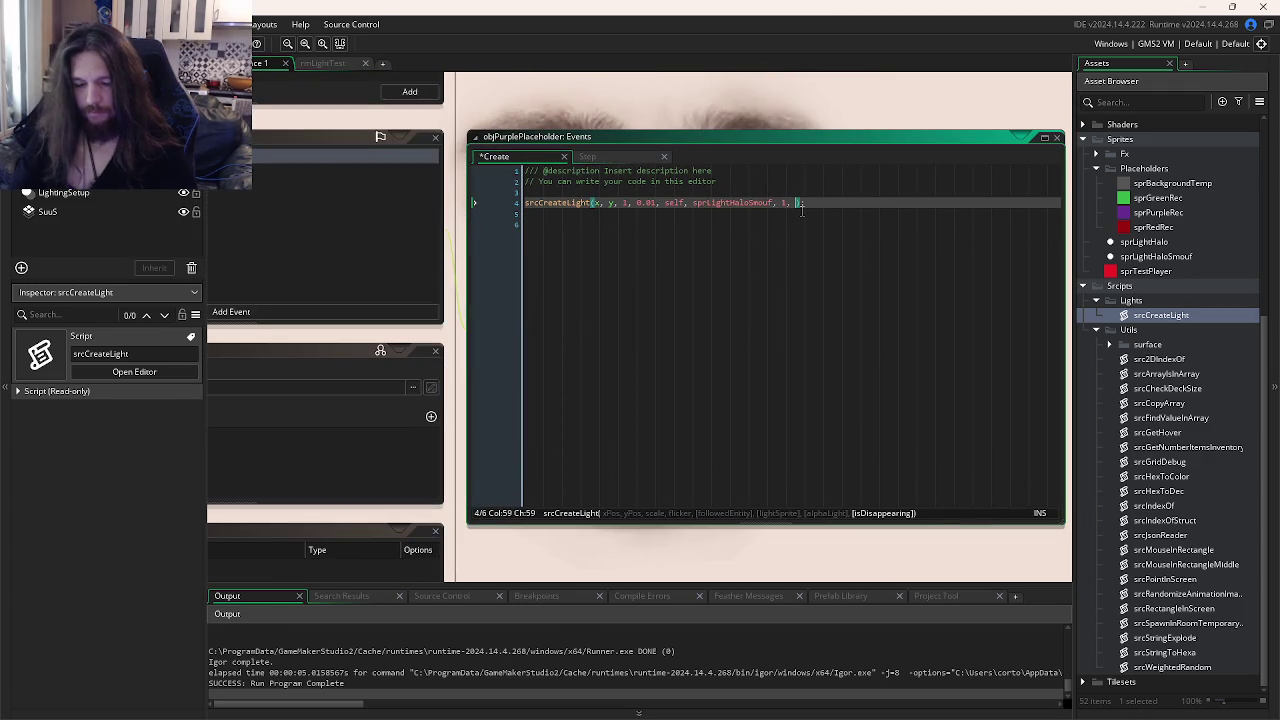
key("ctrl+s")
key("F5")
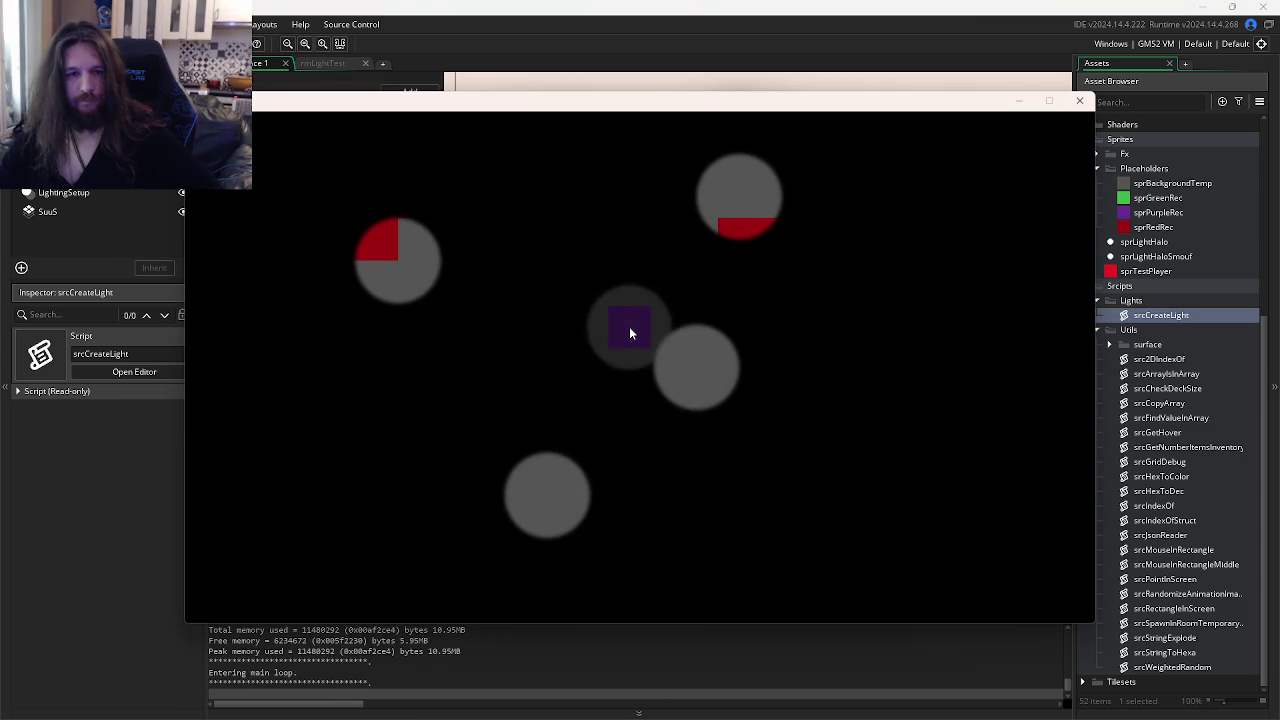
- Close the test run and review the purple placeholder's Create and Step code
left_click(1079, 101)
left_click(850, 285)
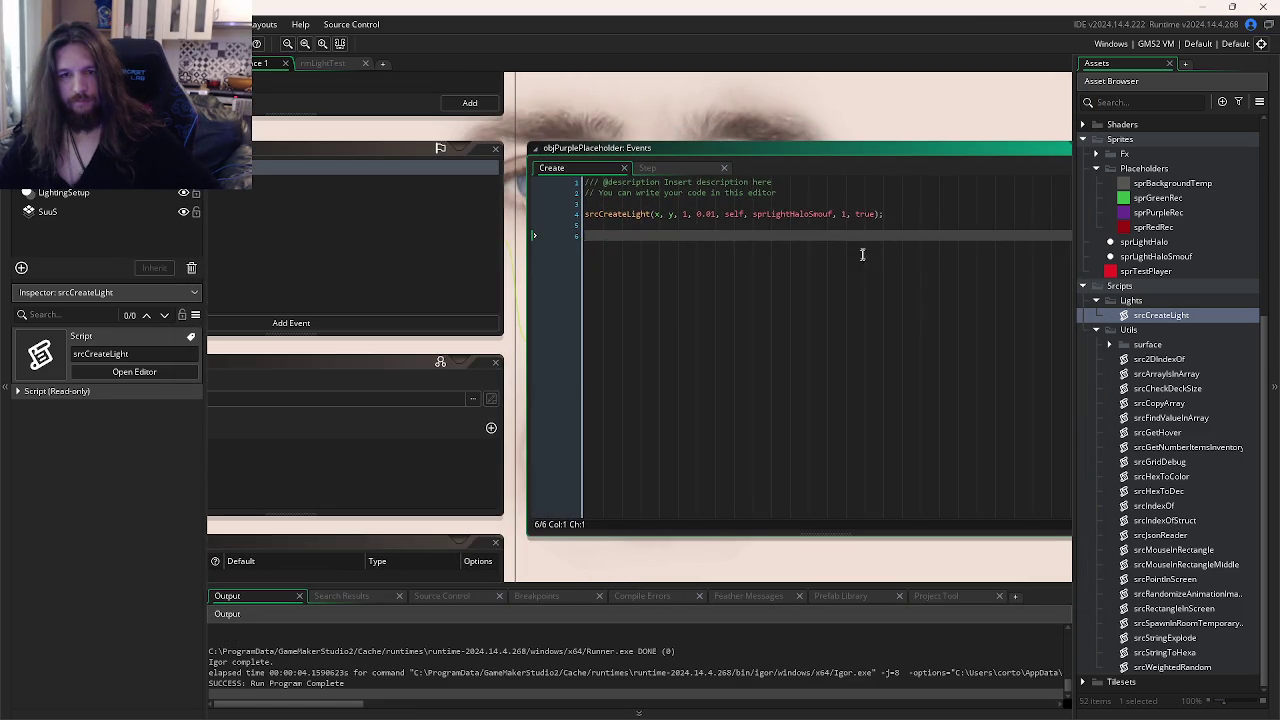
left_click(683, 174)
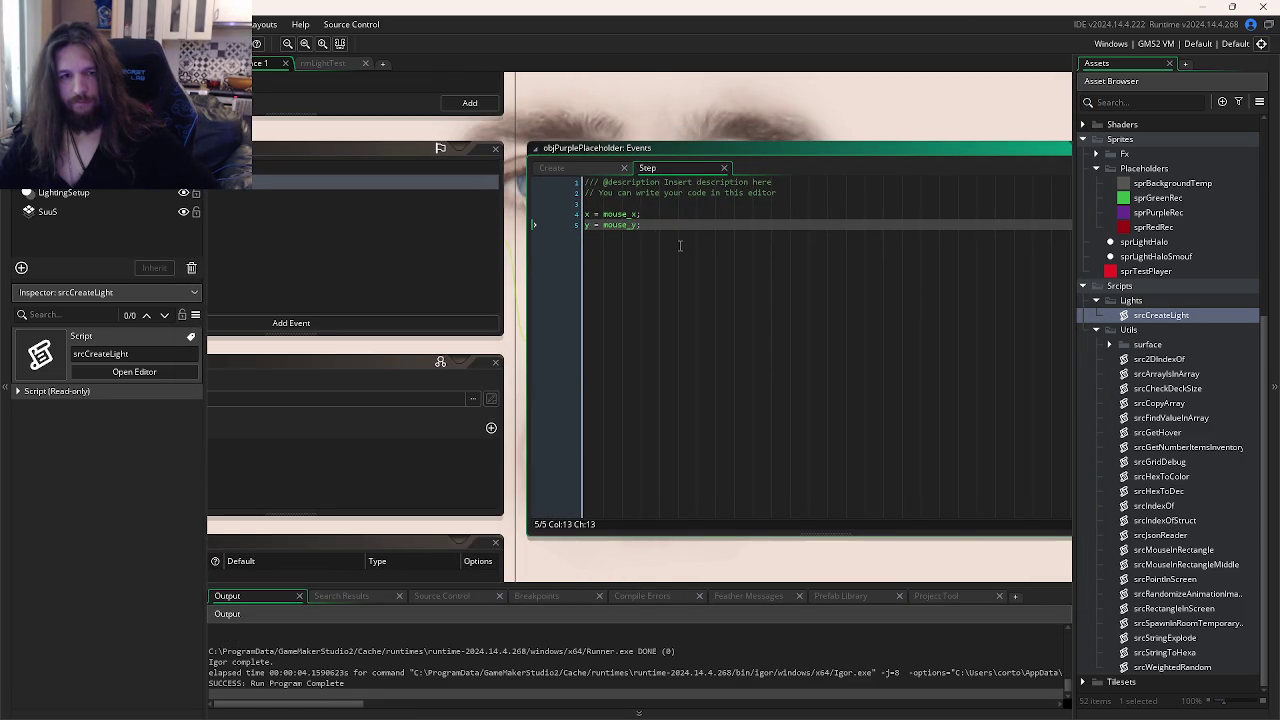
left_click(740, 193)
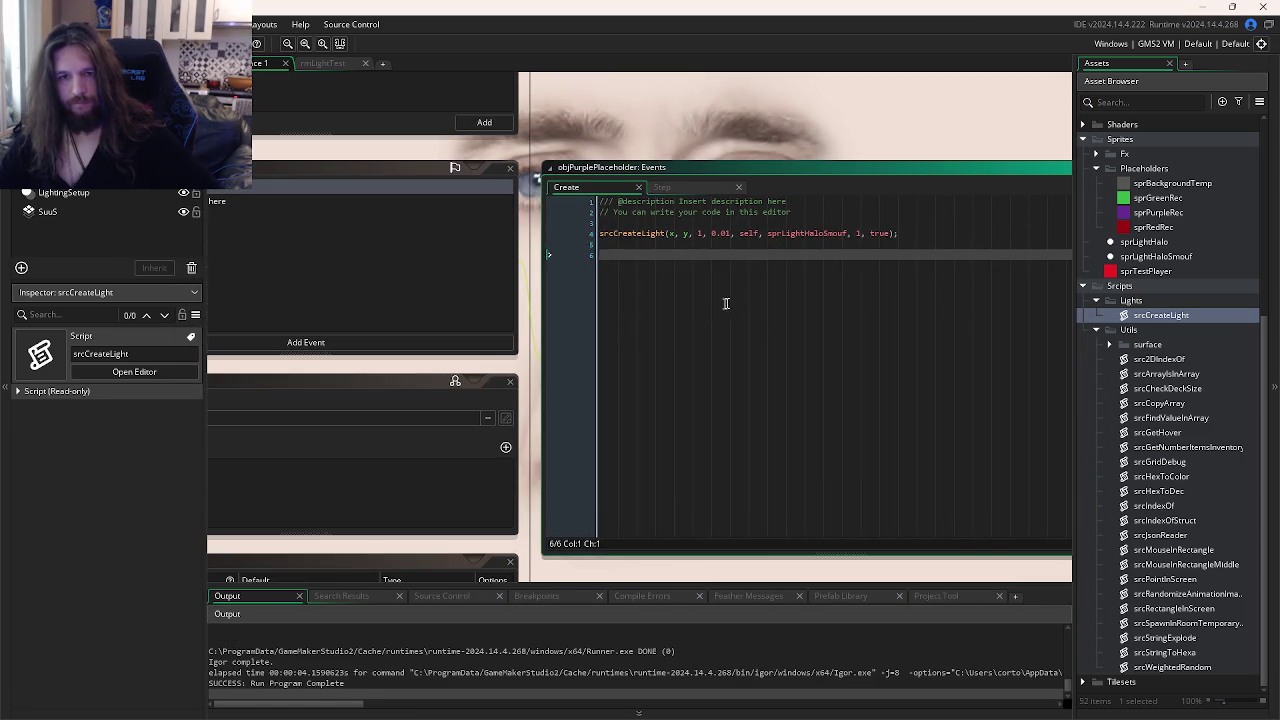
left_click(890, 233)
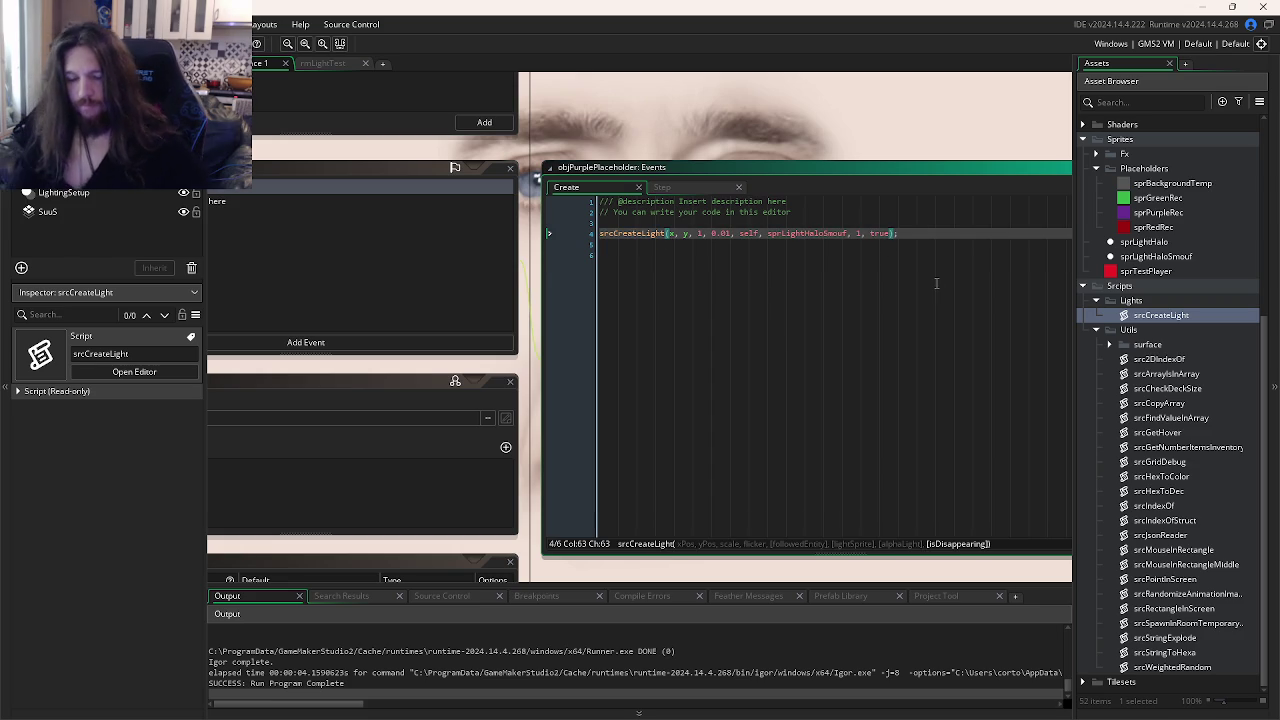
left_click(680, 201)
key("ctrl+space")
left_click(908, 327)
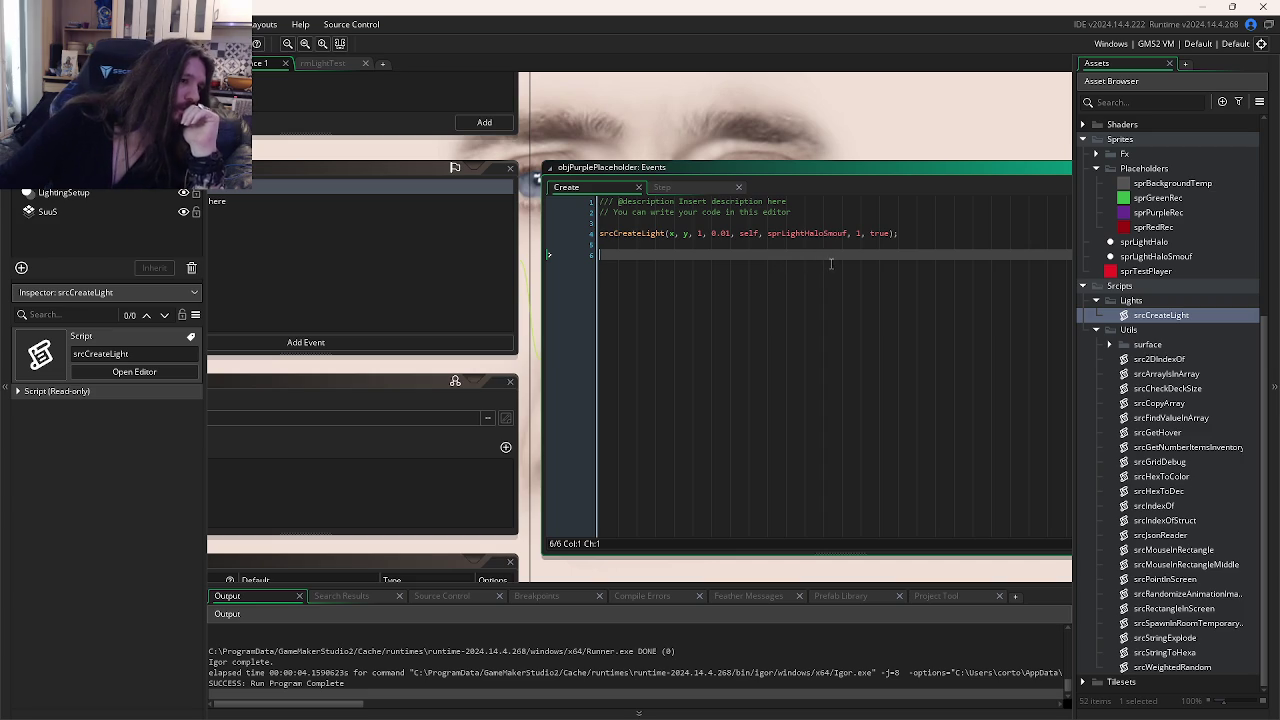
mouse_move(844, 237)
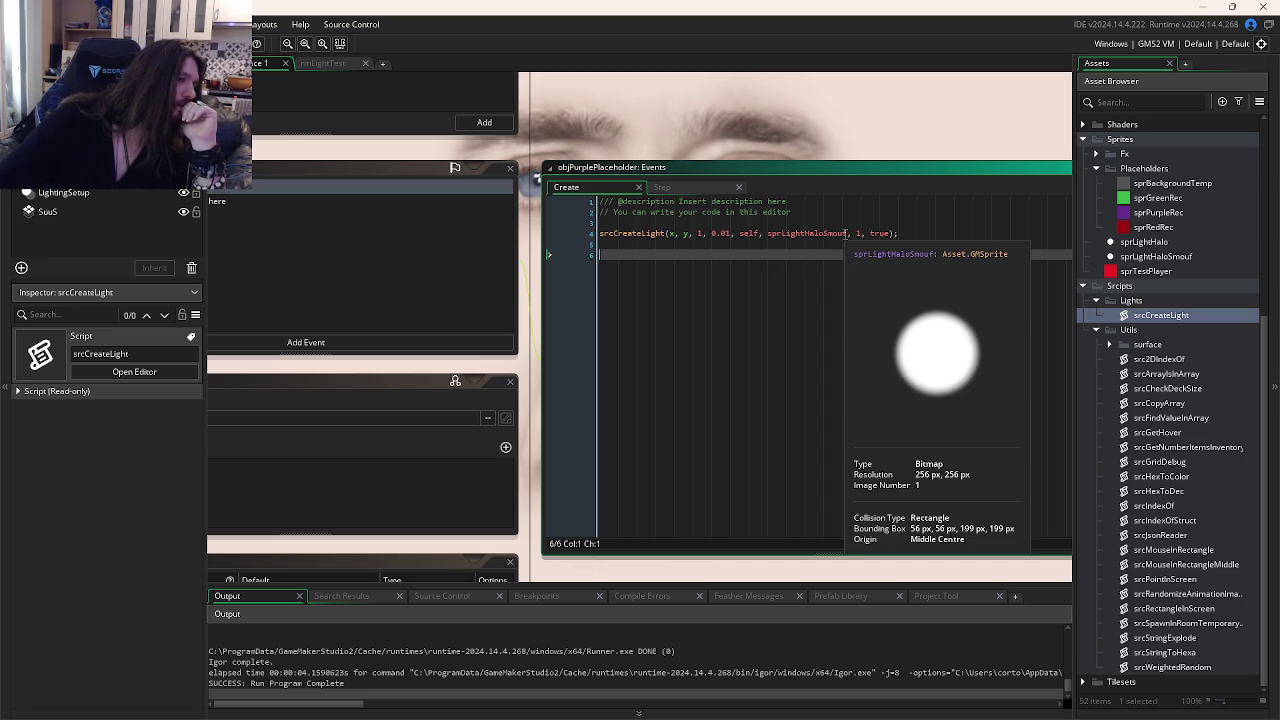
left_click(735, 241)
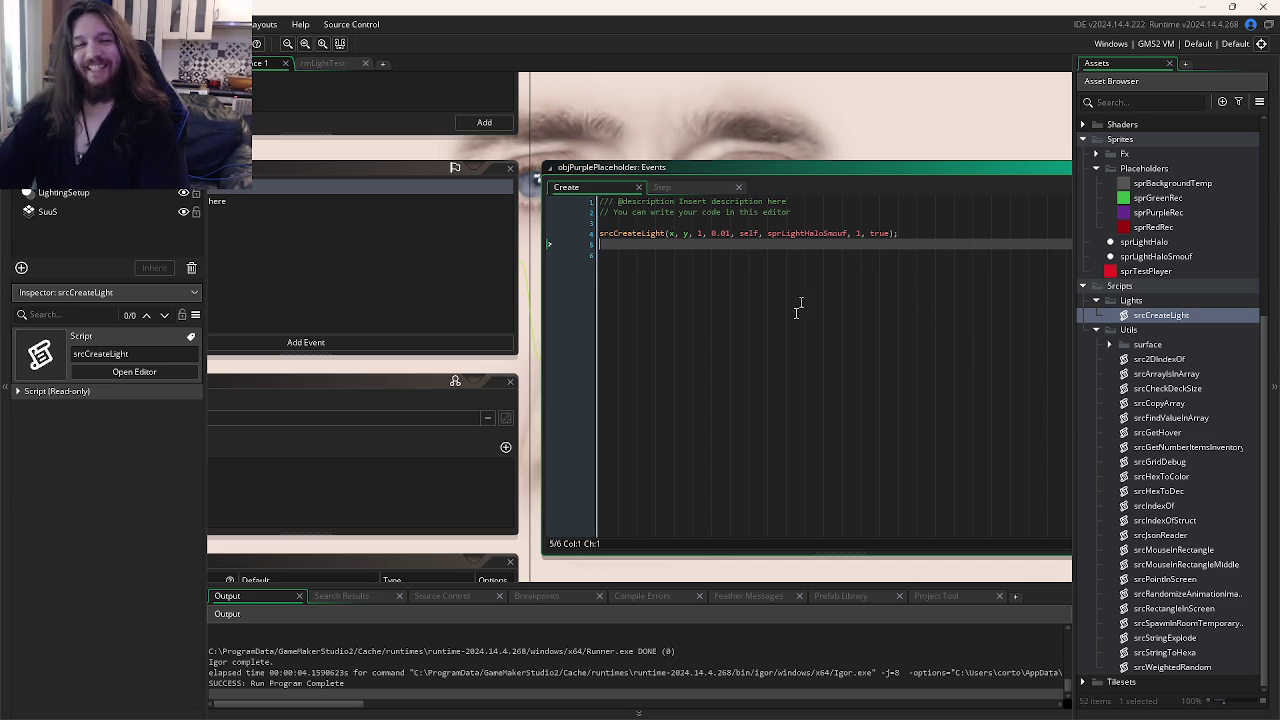
mouse_move(526, 705)
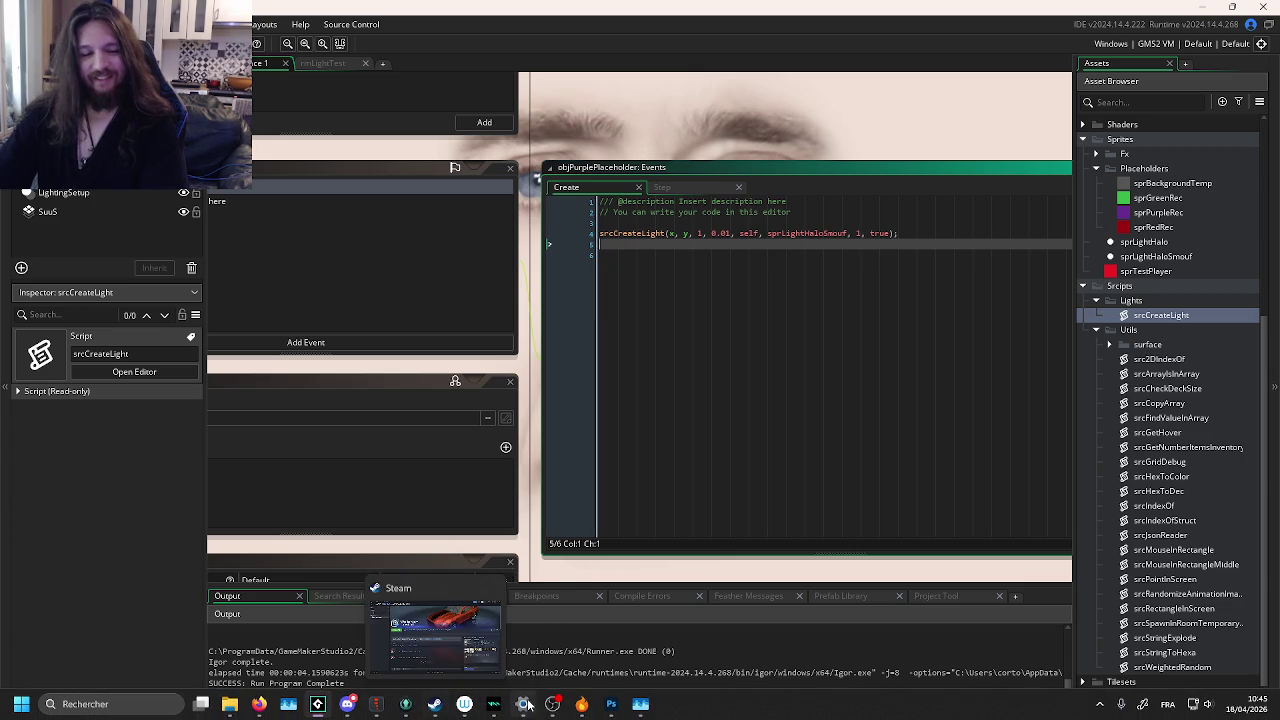
- Stage all six changed files and commit them as 'Update: Alpha & Disappear + Fade Out'
left_click(406, 704)
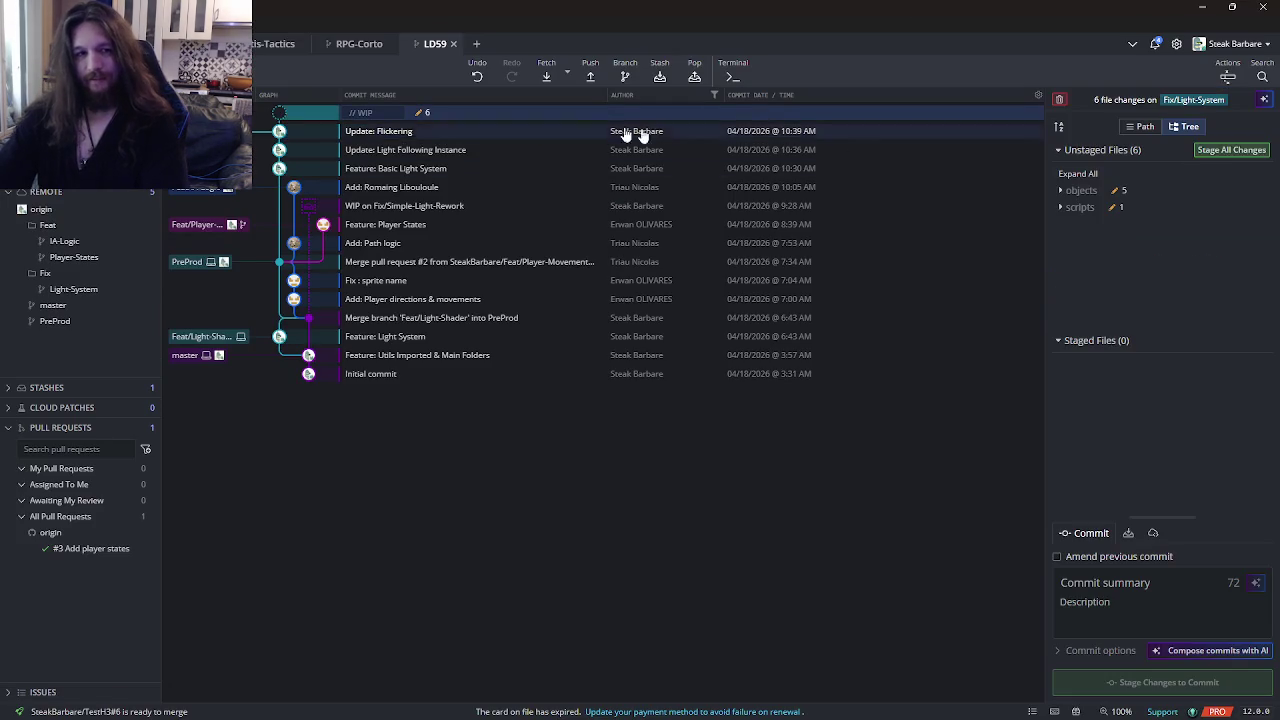
left_click(1231, 149)
left_click(1128, 580)
type("Update: Alpha & Disappear ")
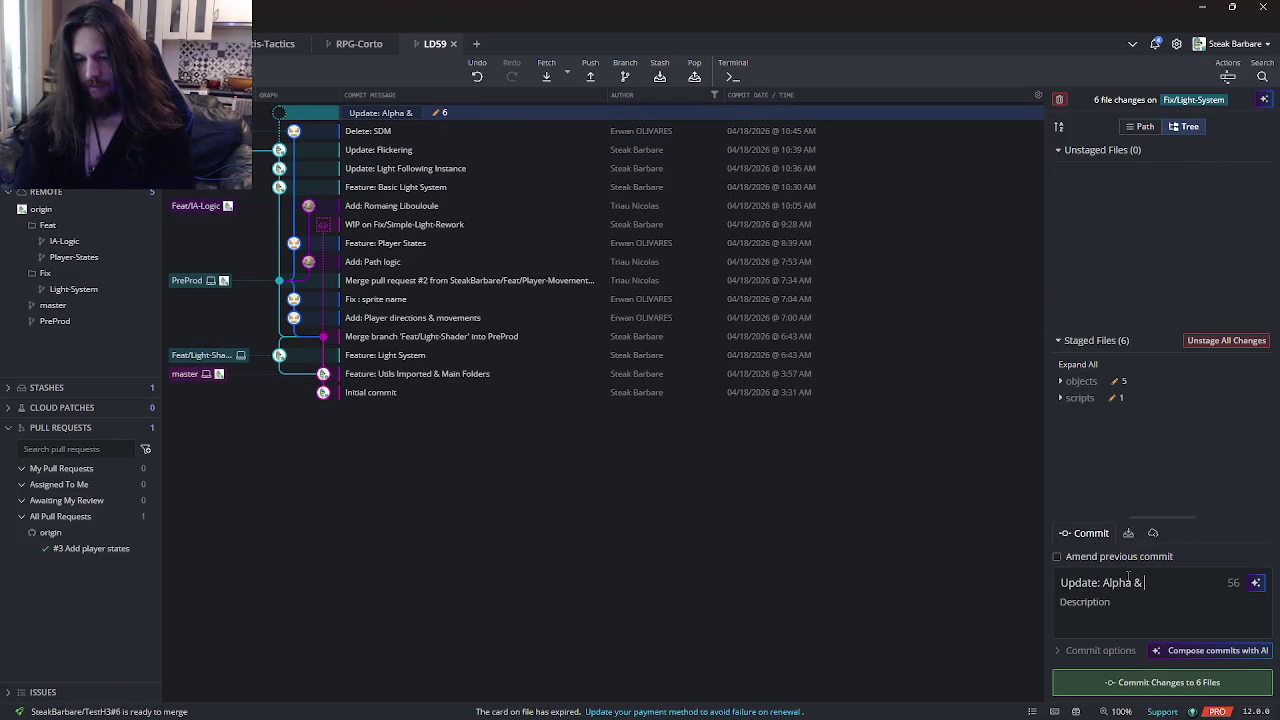
type("+ Fade Out")
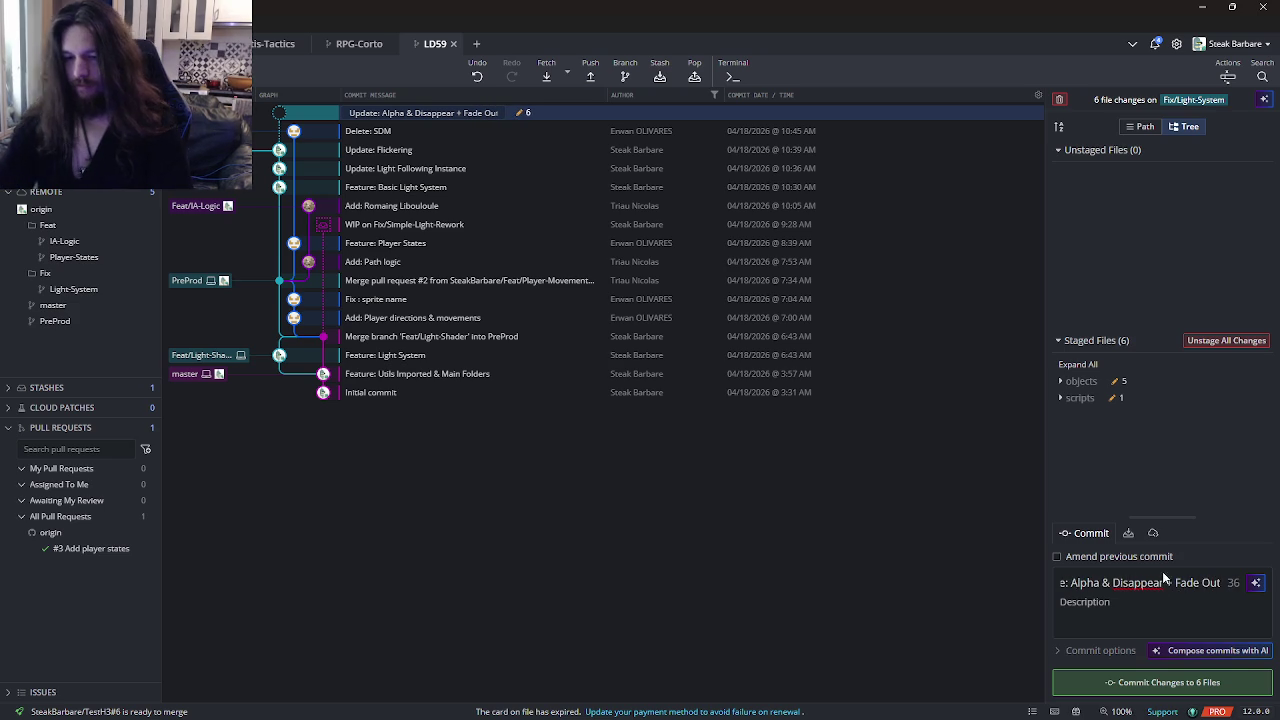
left_click(1162, 682)
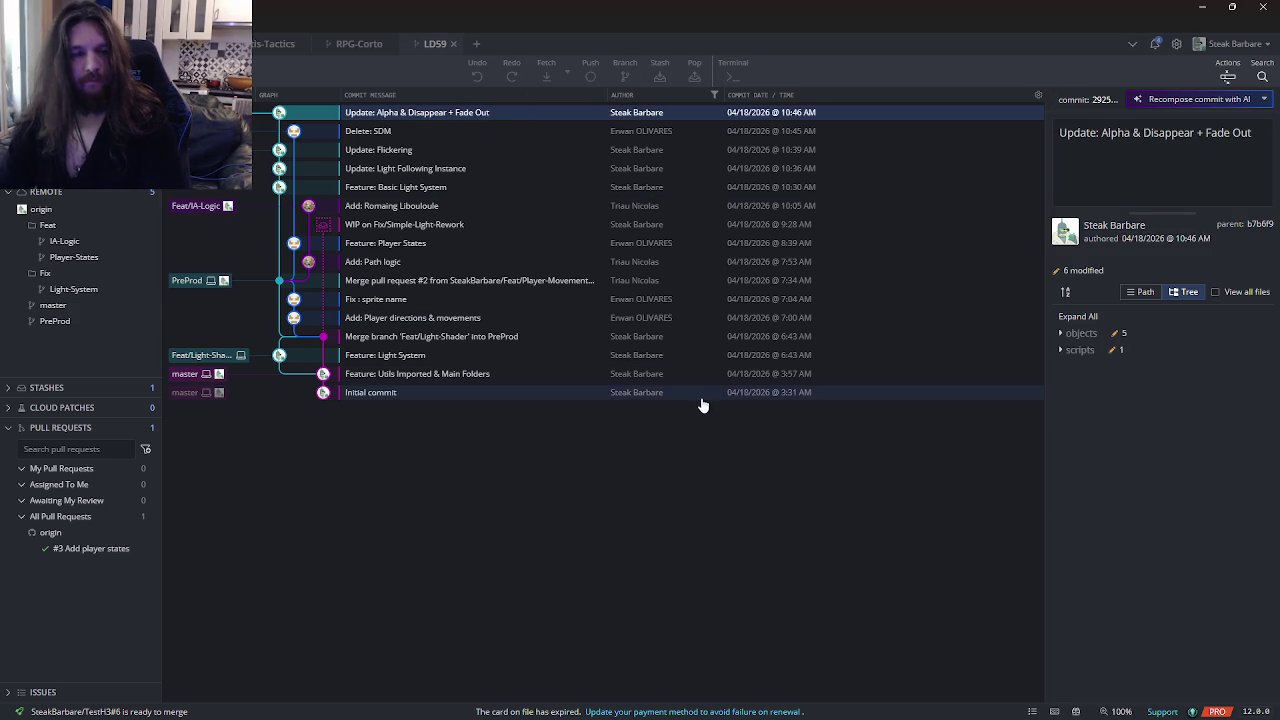
key("alt+Tab")
key("alt+Tab")
key("Tab")
key("Tab")
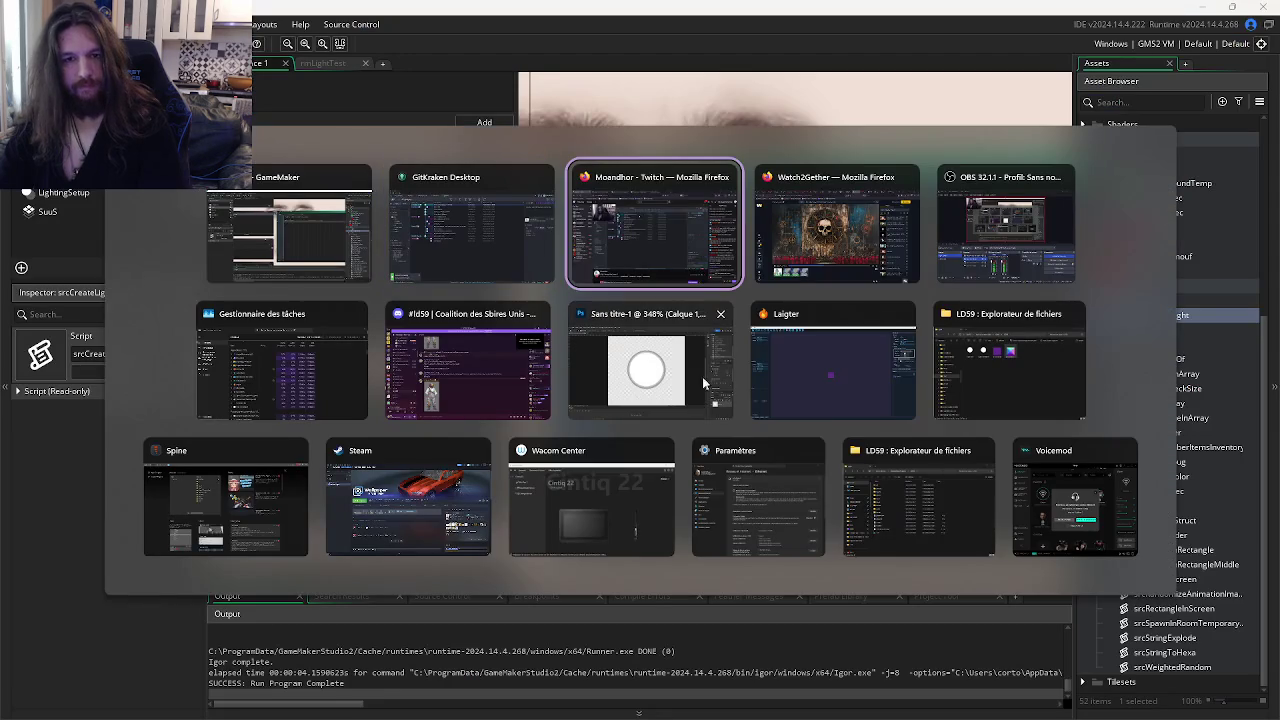
- Open the YouTube lighting tutorial and skip it forward past 15:58
left_click(1050, 14)
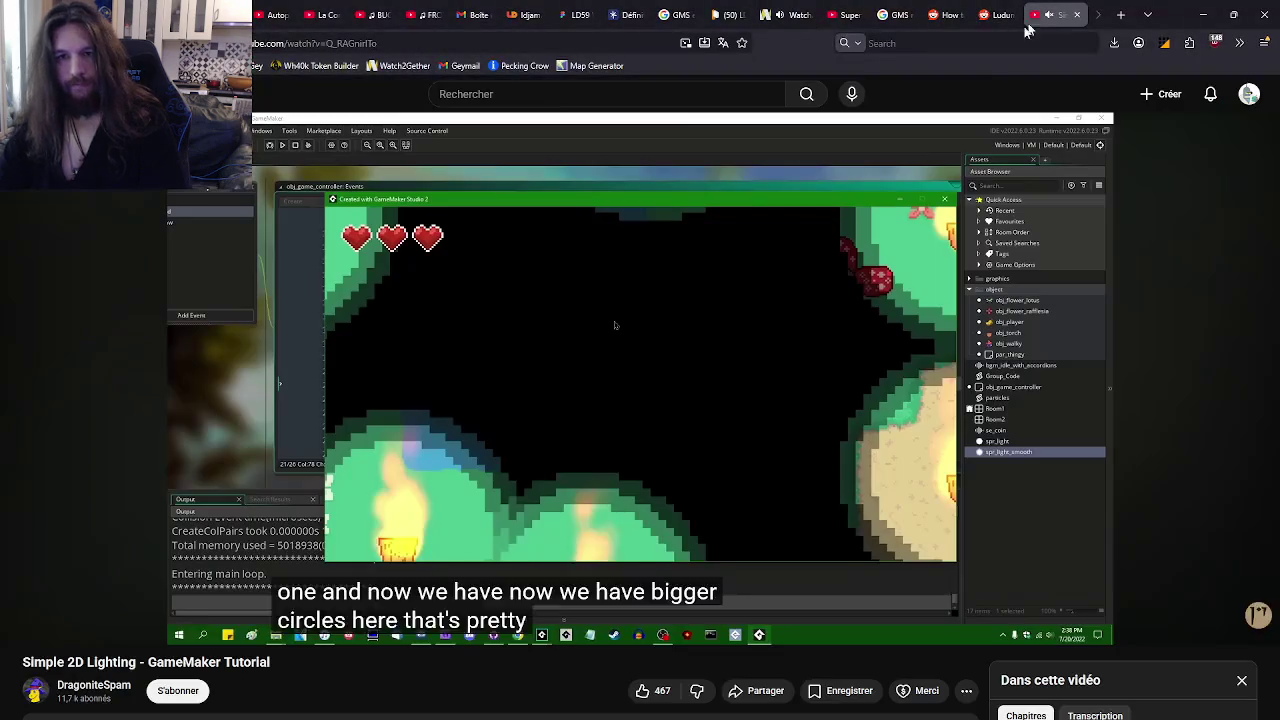
left_click_drag(790, 610, 831, 600)
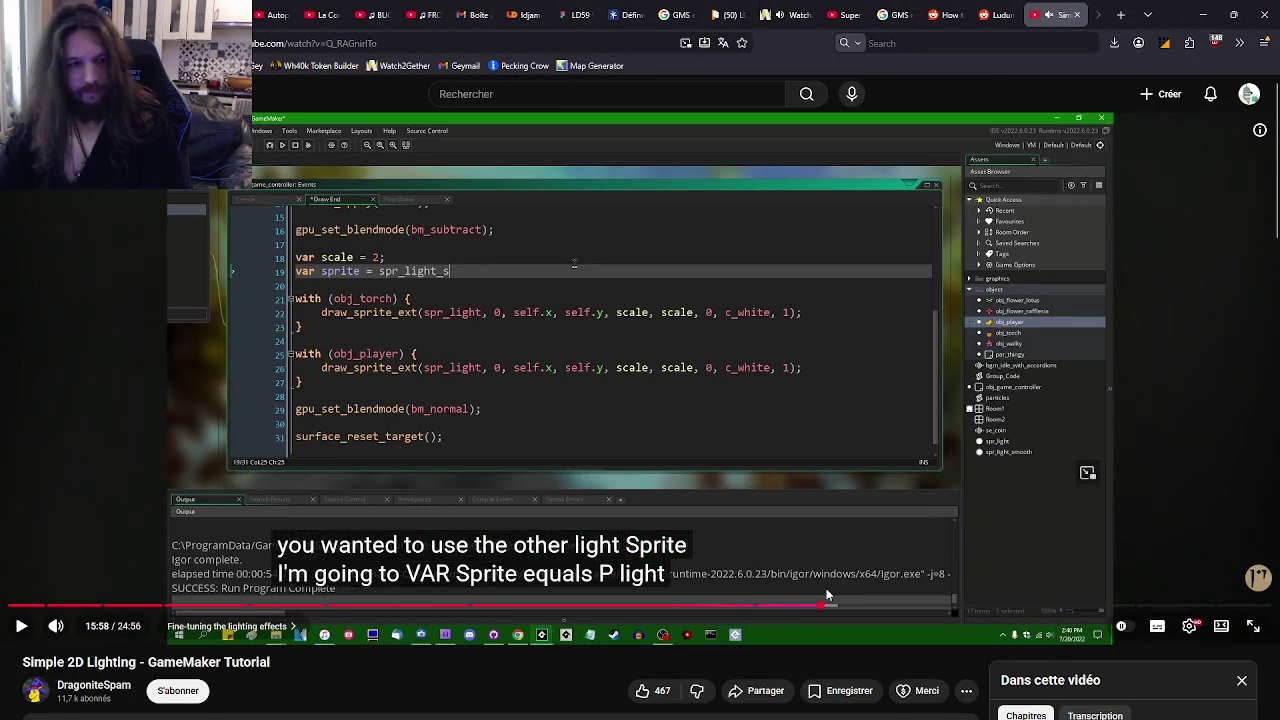
key("l")
key("l")
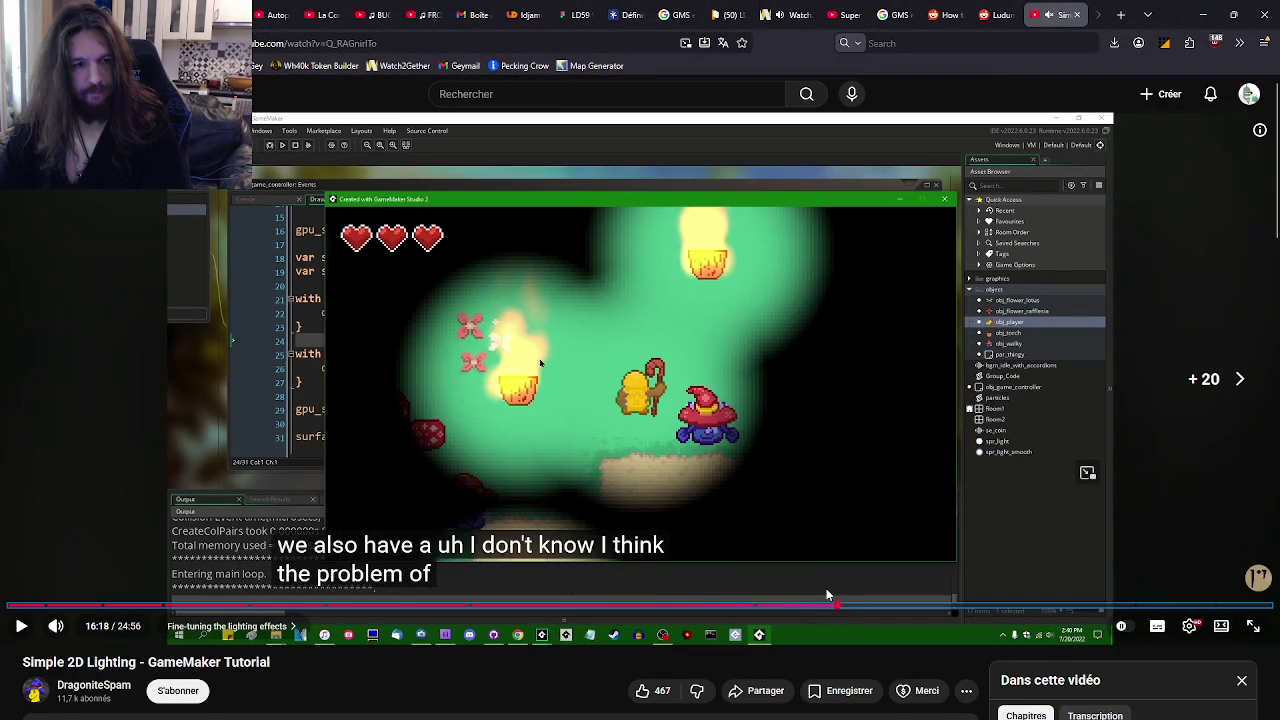
key("Left")
key("Left")
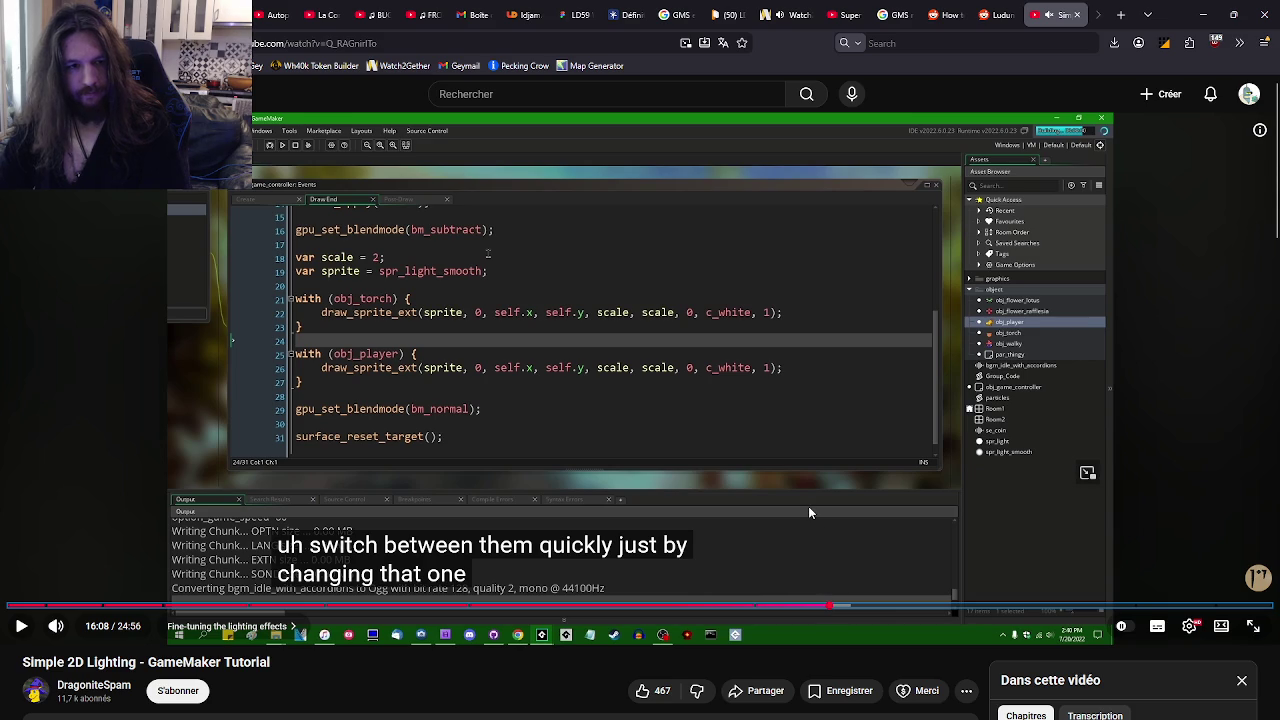
key("l")
key("l")
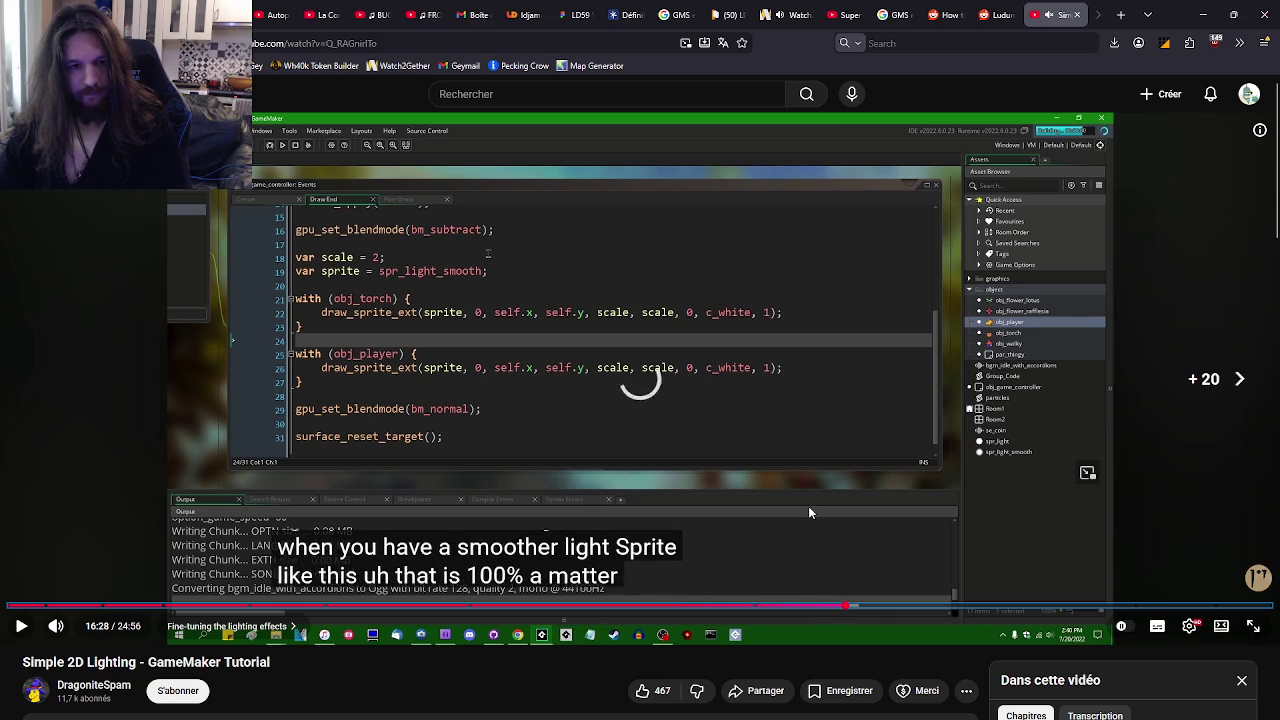
key("Right")
key("l")
key("Right")
key("Right")
key("Left")
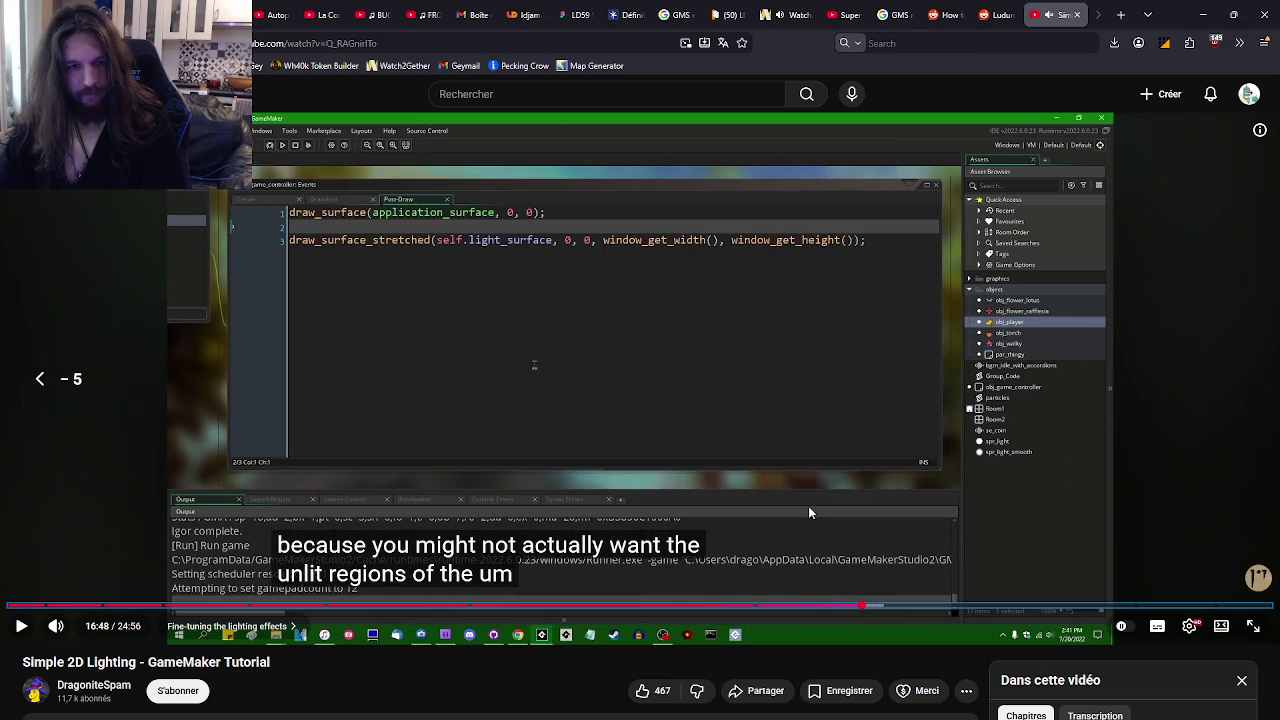
- Fine-tune the video to the draw-alpha explanation near 17:18 and show it fullscreen
key("l")
key("l")
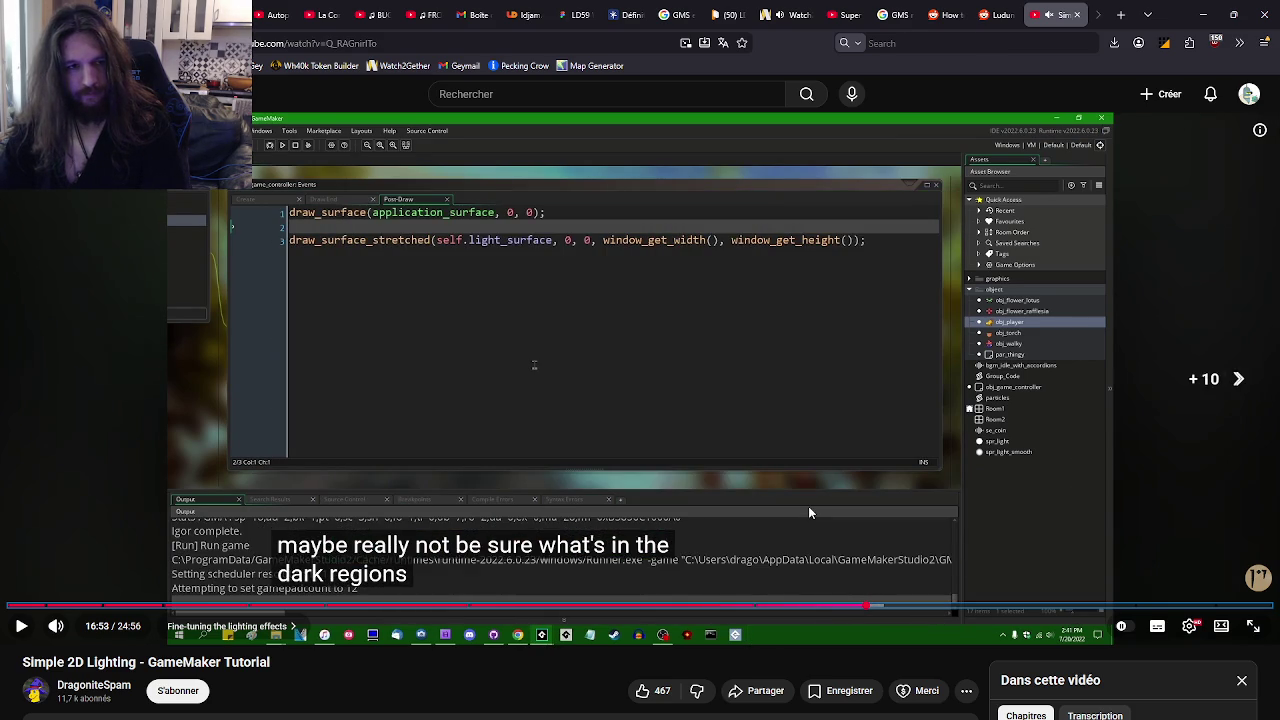
key("l")
key("Right")
key("Right")
key("l")
key("j")
key("Left")
key("Left")
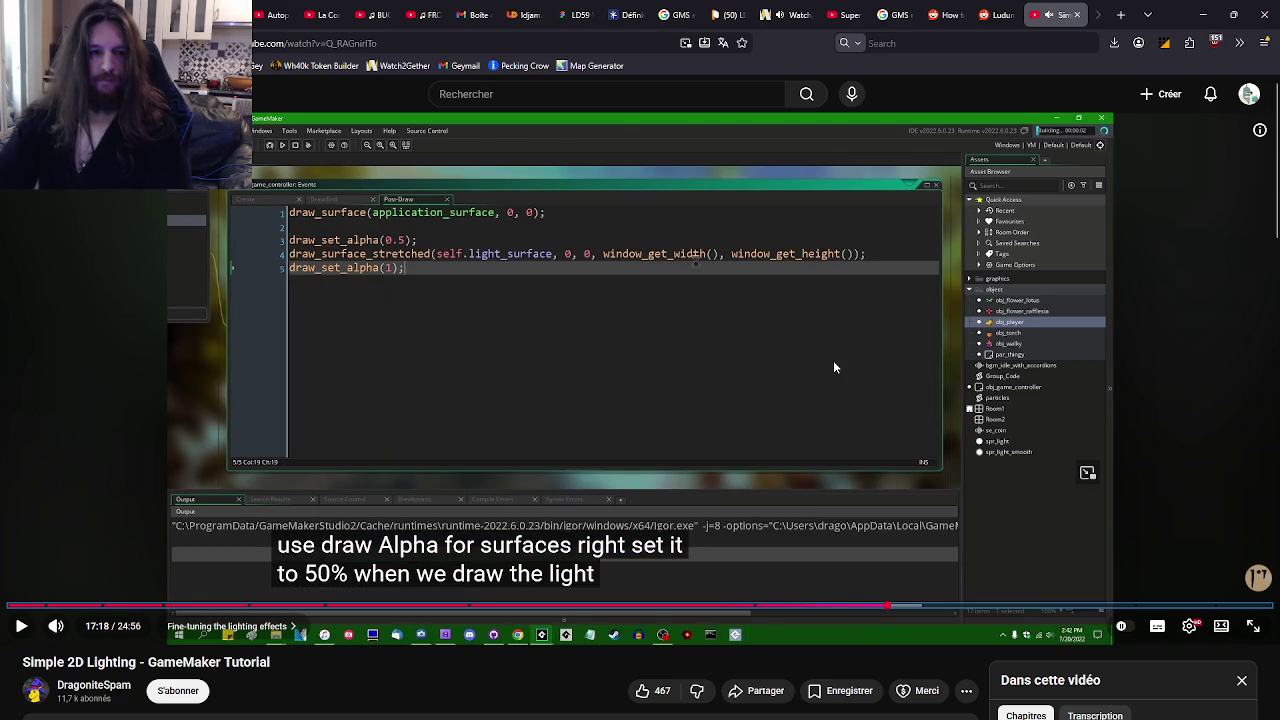
key("f")
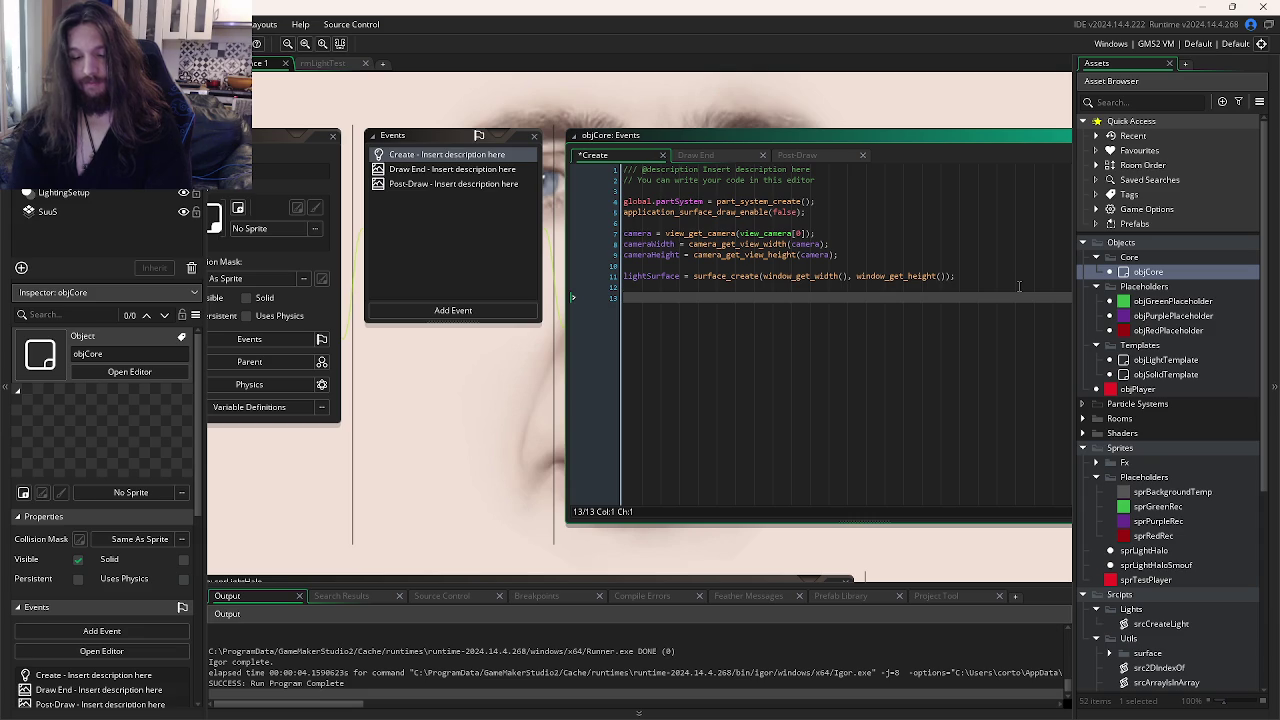
- Finish and save the shadowAlpha line in objCore's code
type("hadowS")
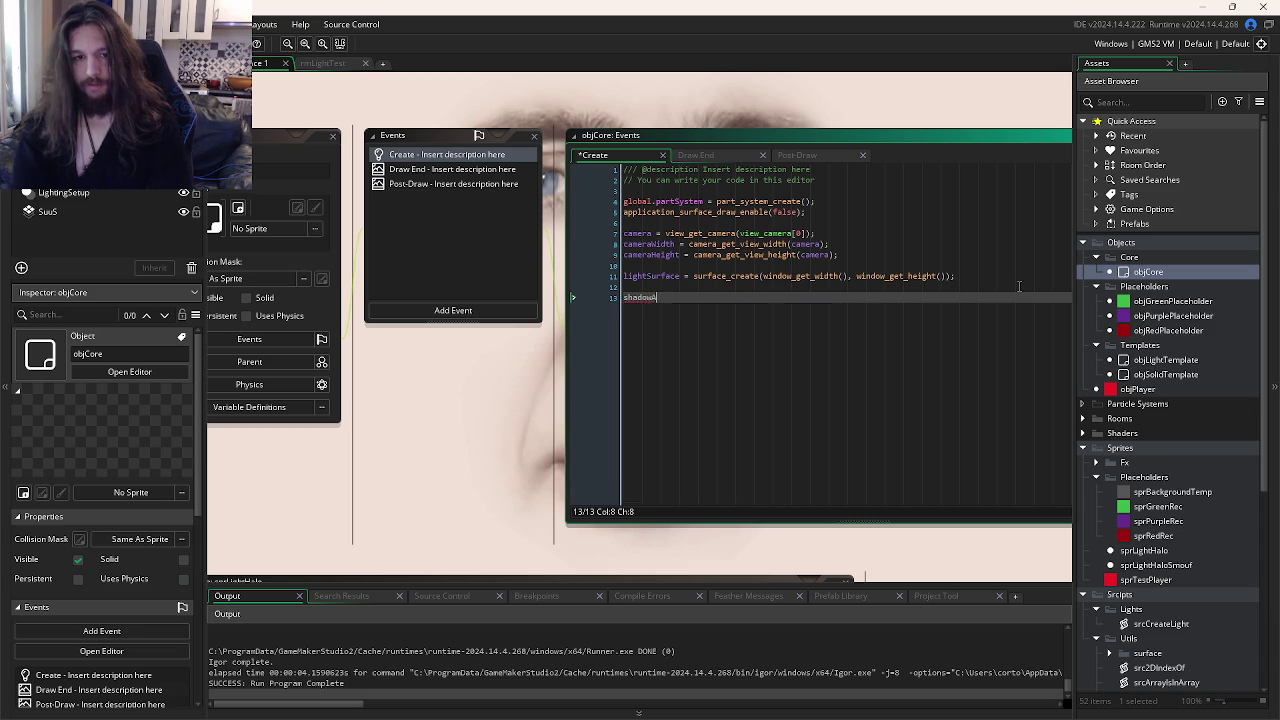
type(";")
key("ctrl+s")
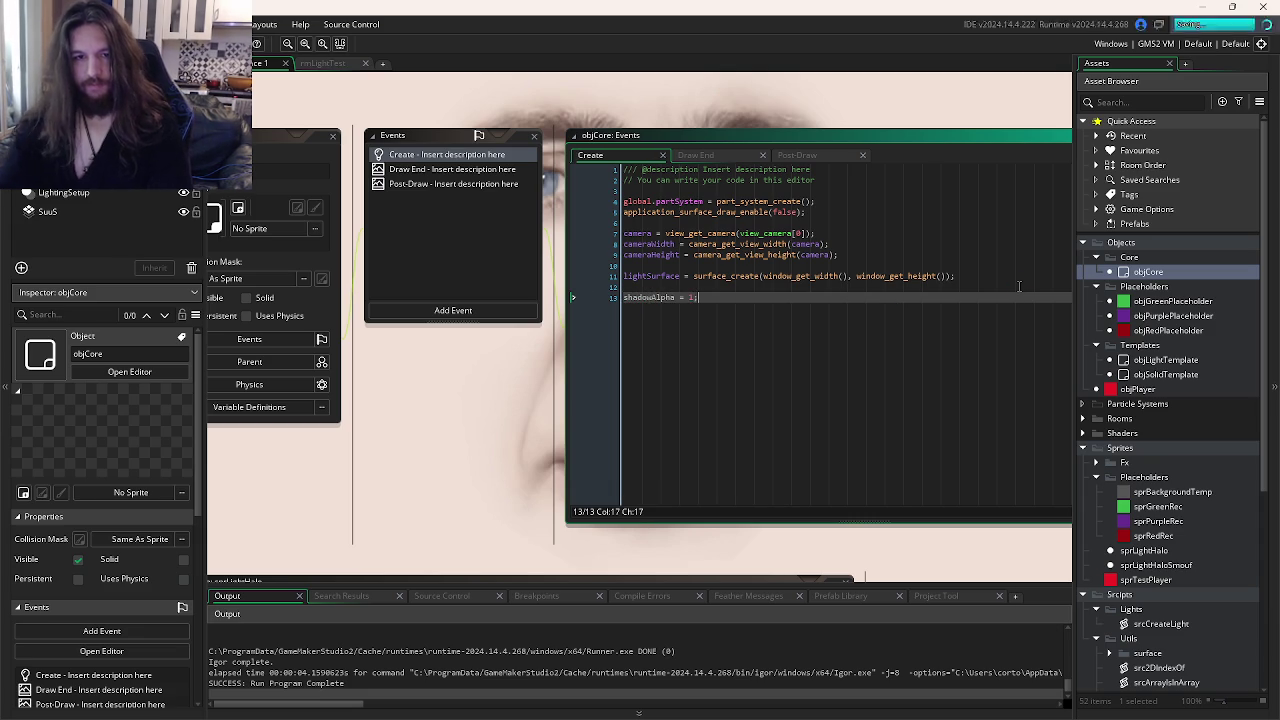
left_click(716, 159)
left_click(780, 155)
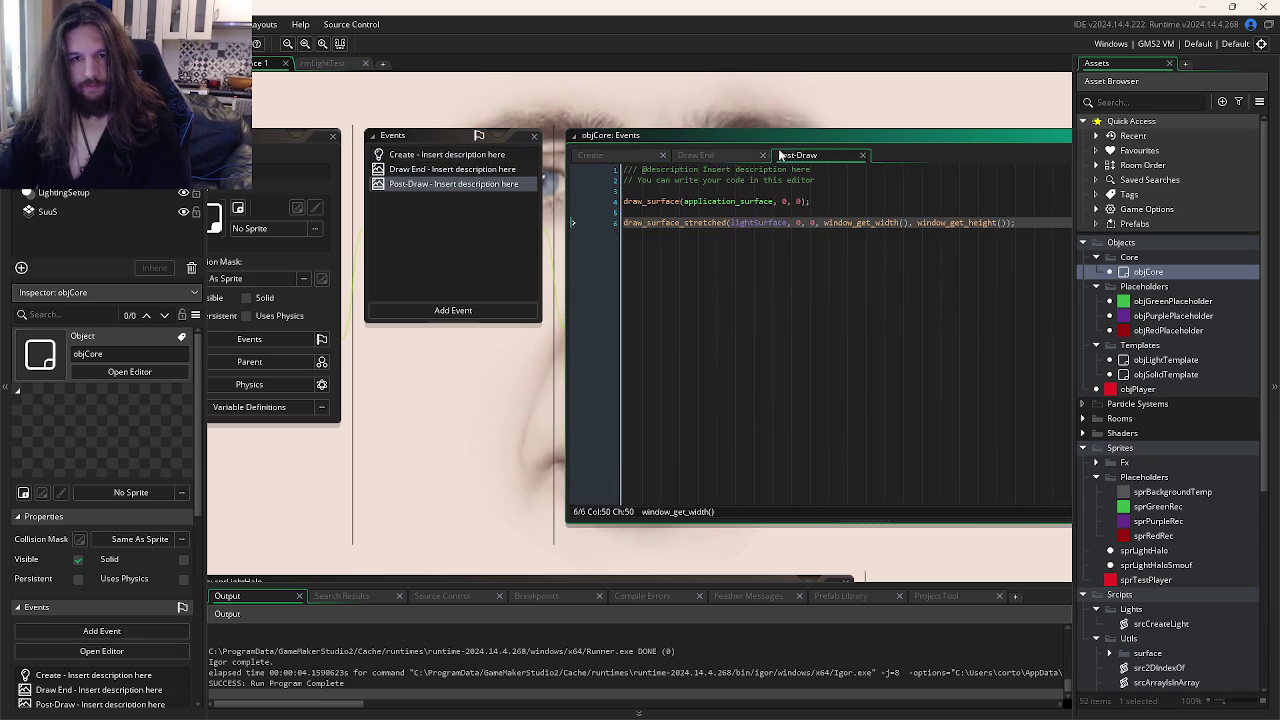
key("alt+Tab")
key("alt+Tab")
- Add draw_set_alpha(shadowAlpha); on a new line in objCore's Post-Draw event
left_click(662, 212)
key("Return")
type("draw_set_")
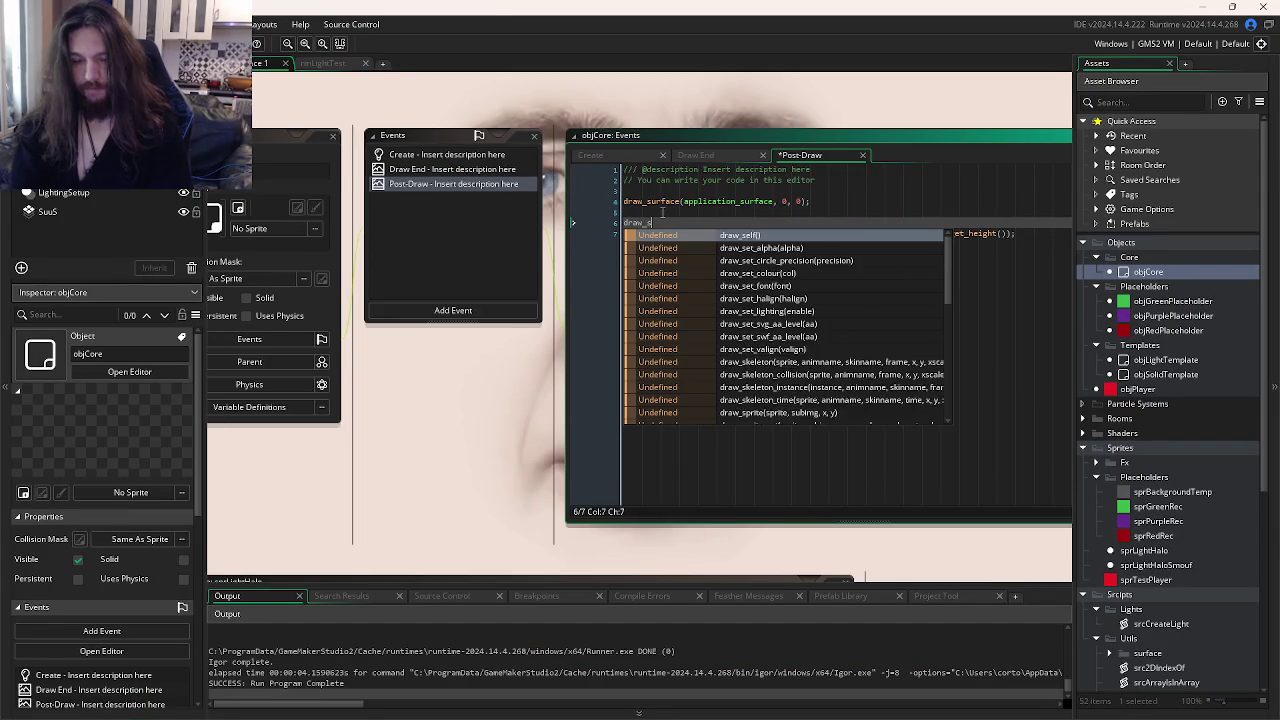
key("Return")
type("shadow)")
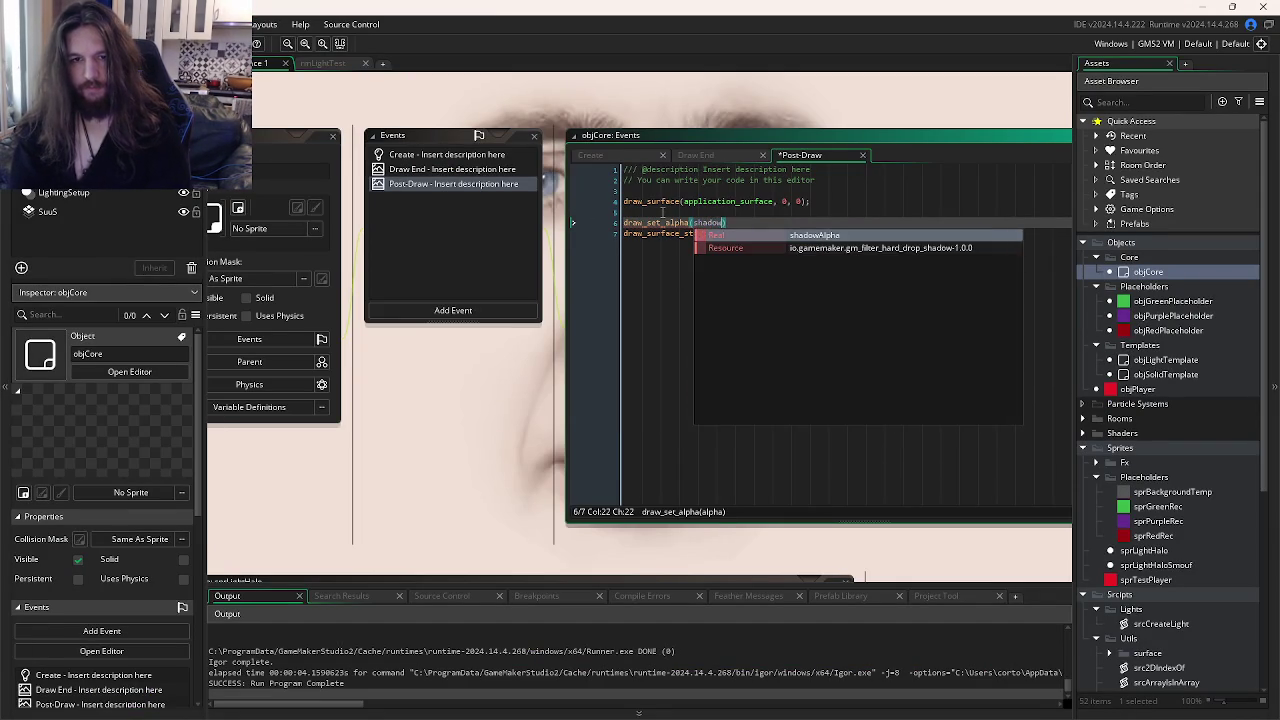
key("Return")
key("End")
type(";")
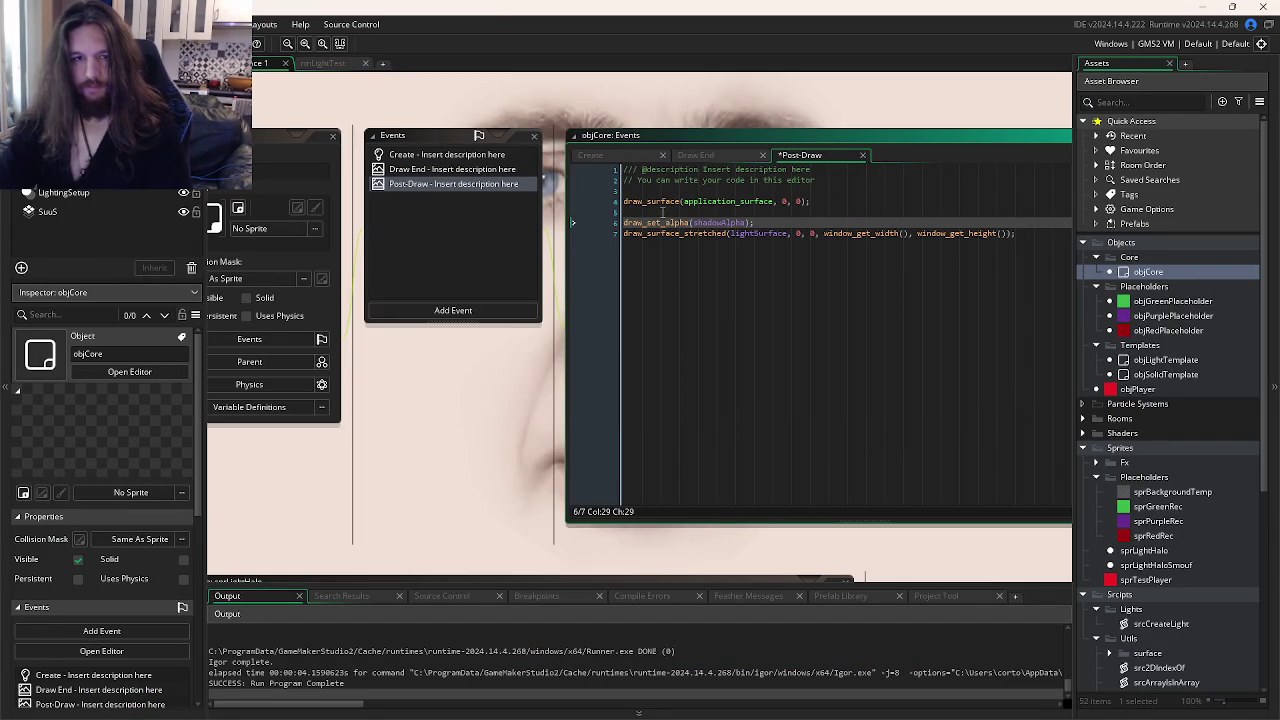
- Copy the draw_set_alpha line and paste it after the light surface draw call
left_click_drag(767, 224, 476, 229)
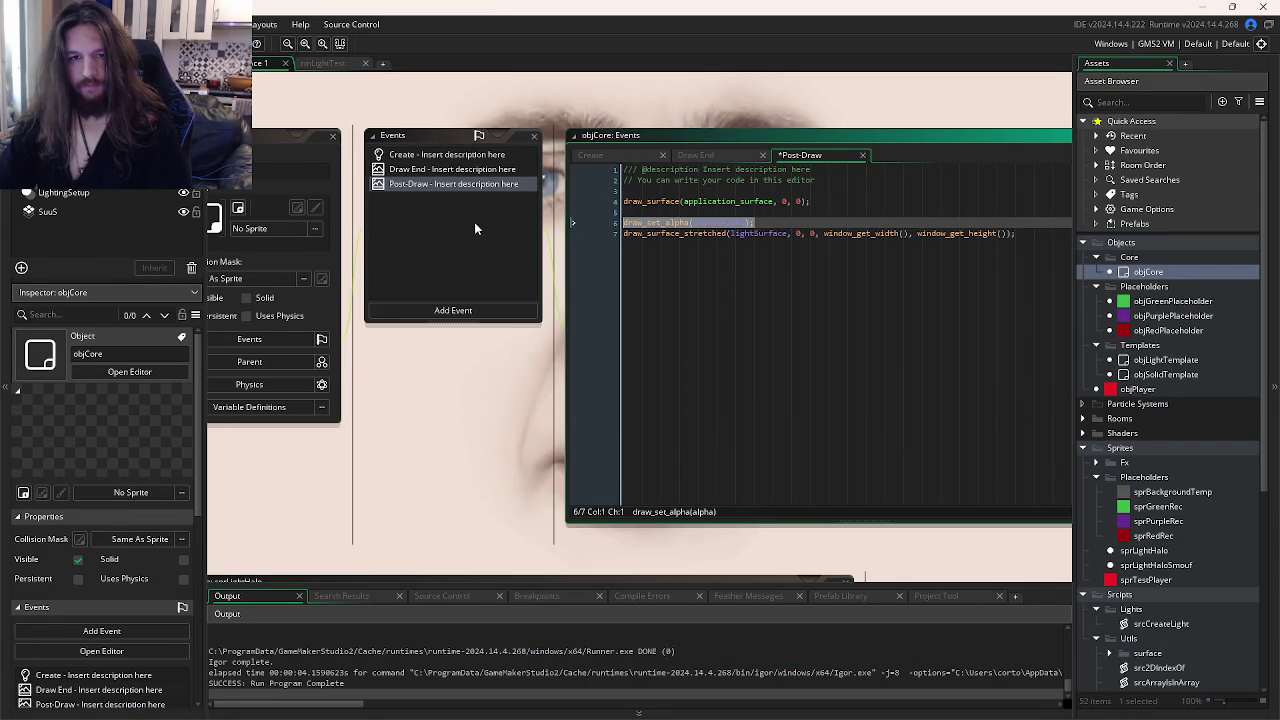
key("ctrl+c")
left_click(1022, 243)
key("Return")
key("ctrl+v")
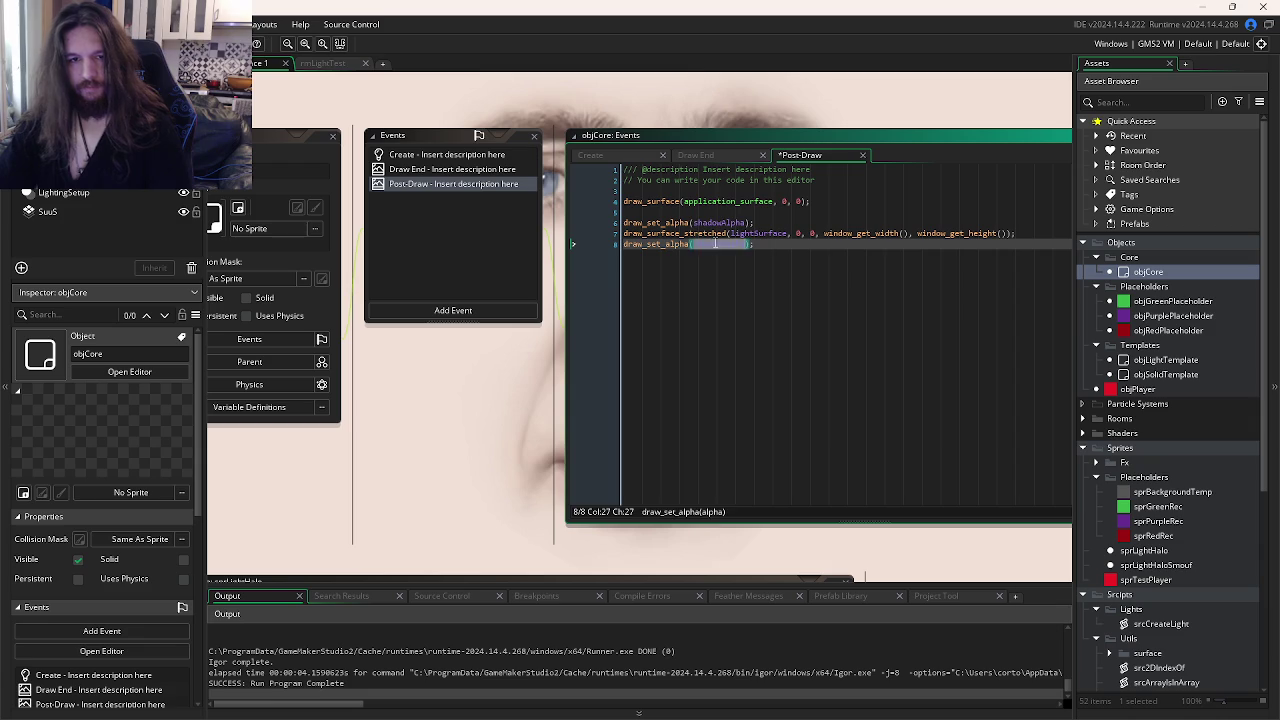
- Set shadowAlpha to 0.5 in objCore's Create event and run the game
left_click(590, 155)
left_click(703, 298)
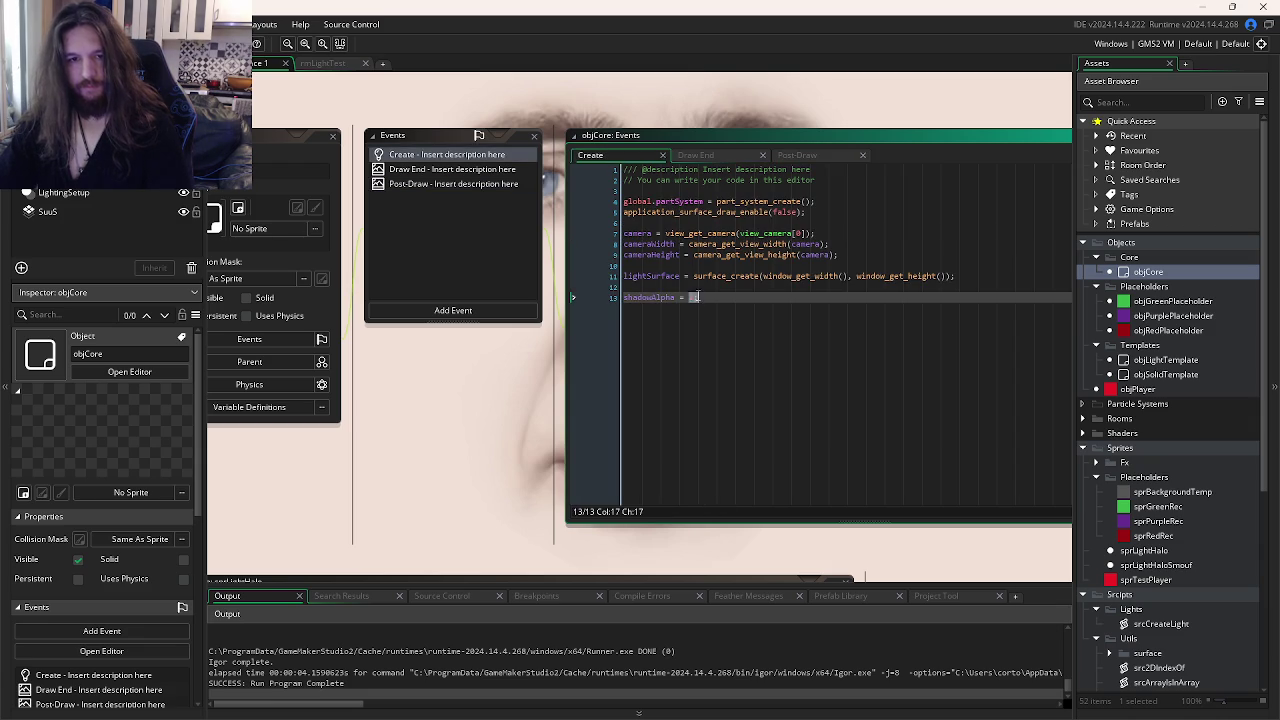
type("0.5;")
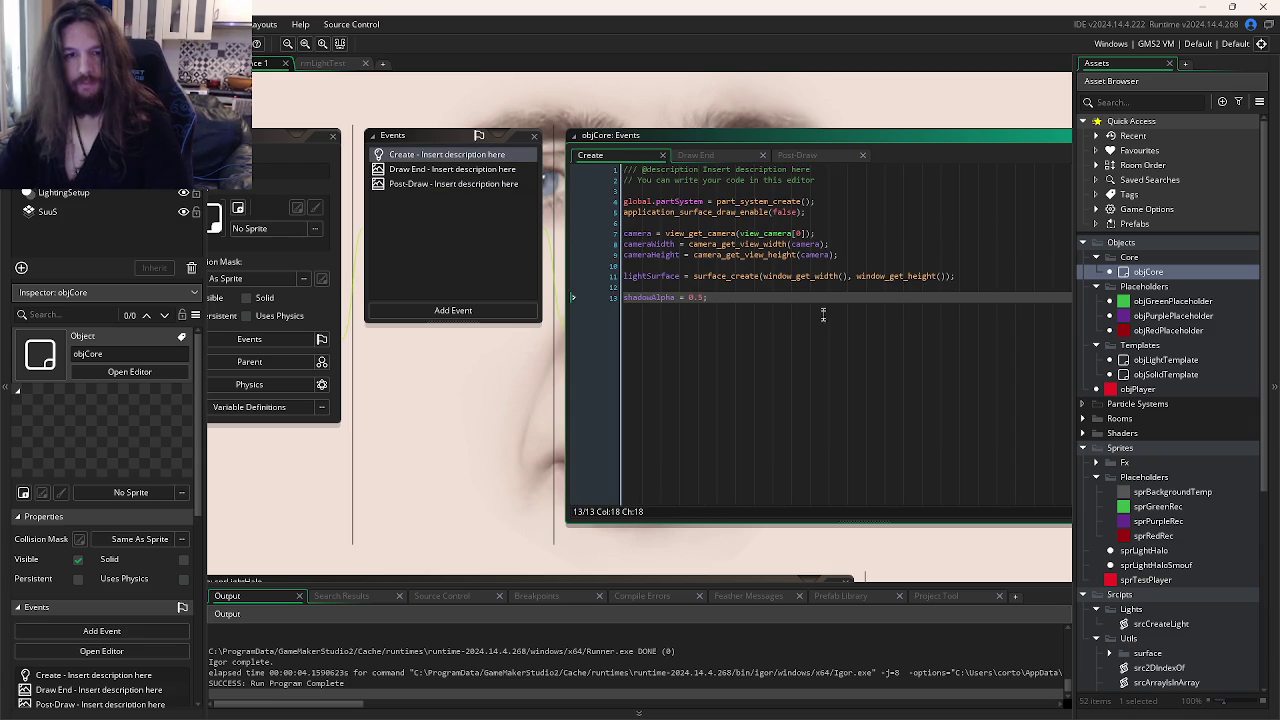
key("F5")
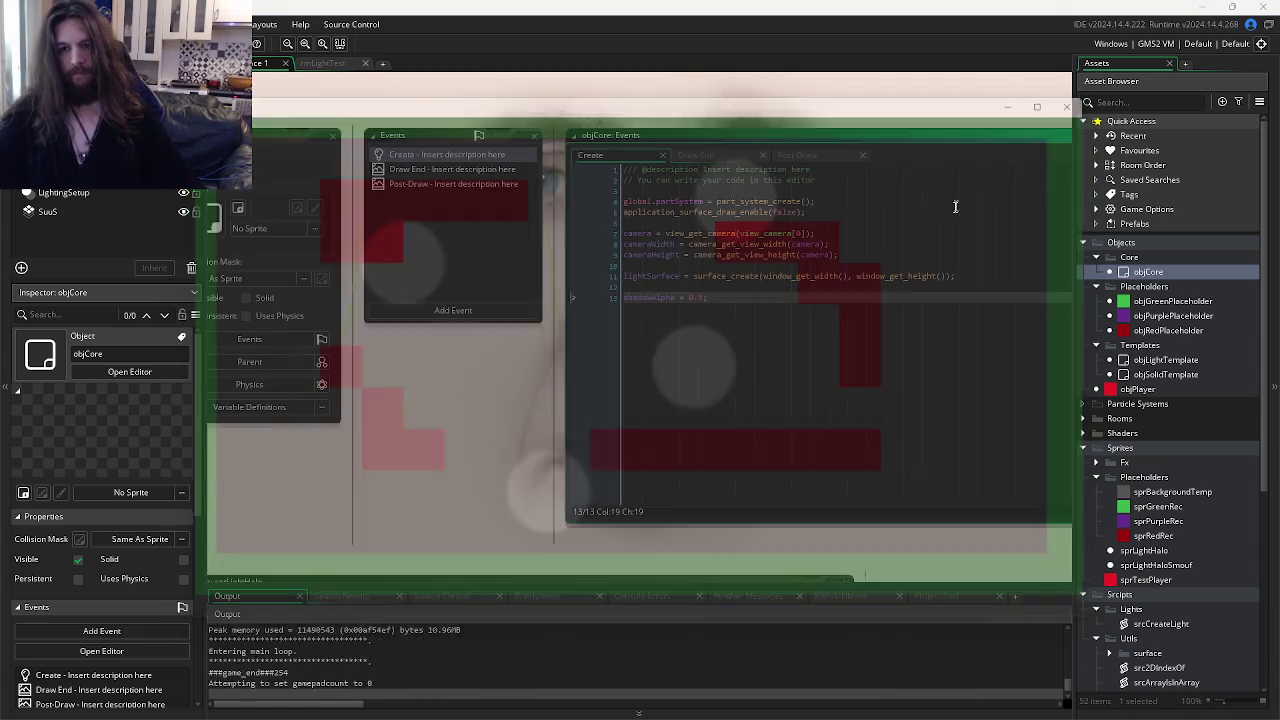
- Remove the sprite, alpha and true arguments from the purple placeholder's srcCreateLight call
left_click(1079, 100)
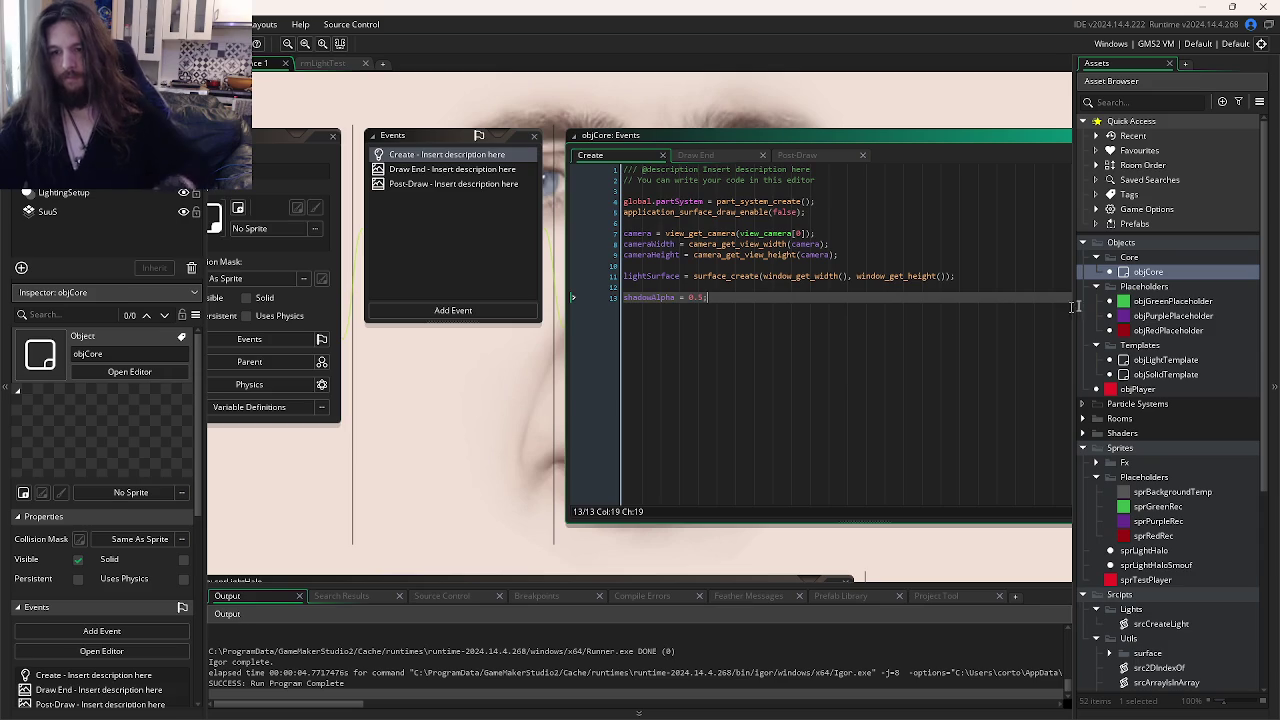
double_click(1146, 316)
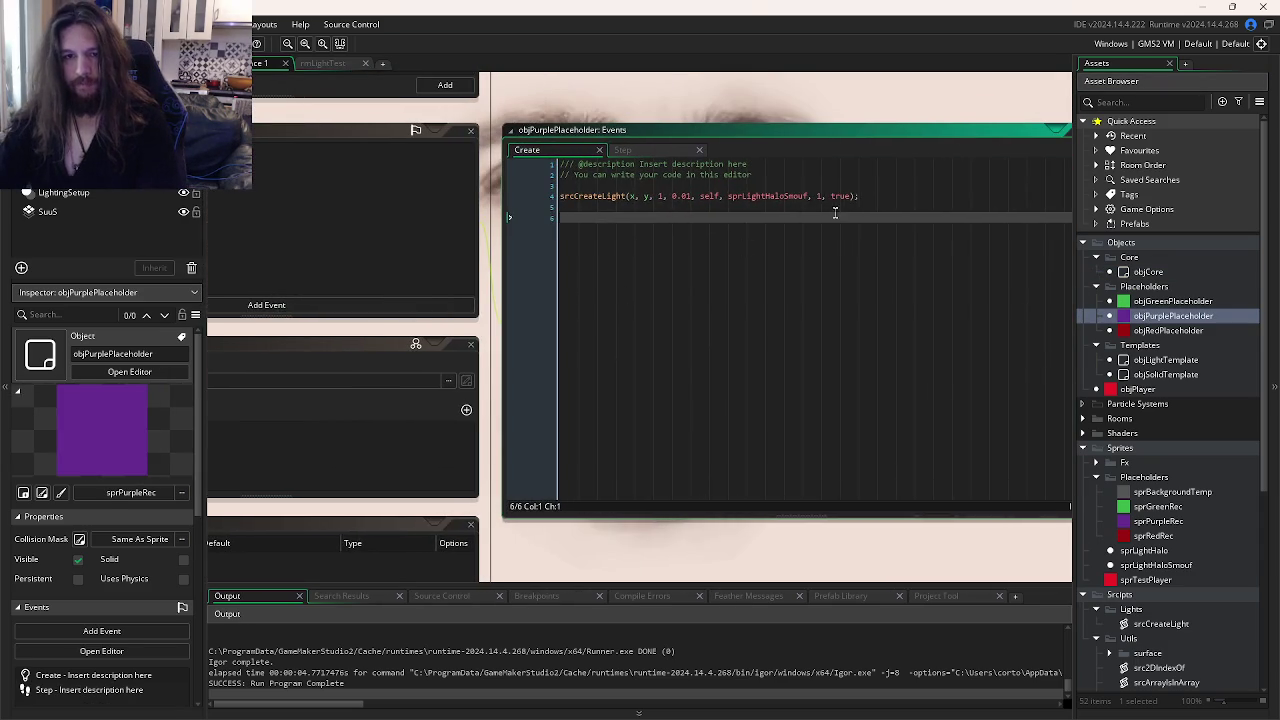
left_click(843, 196)
double_click(843, 196)
key("BackSpace")
key("BackSpace")
key("BackSpace")
key("BackSpace")
key("BackSpace")
key("BackSpace")
type("s")
key("BackSpace")
key("BackSpace")
key("BackSpace")
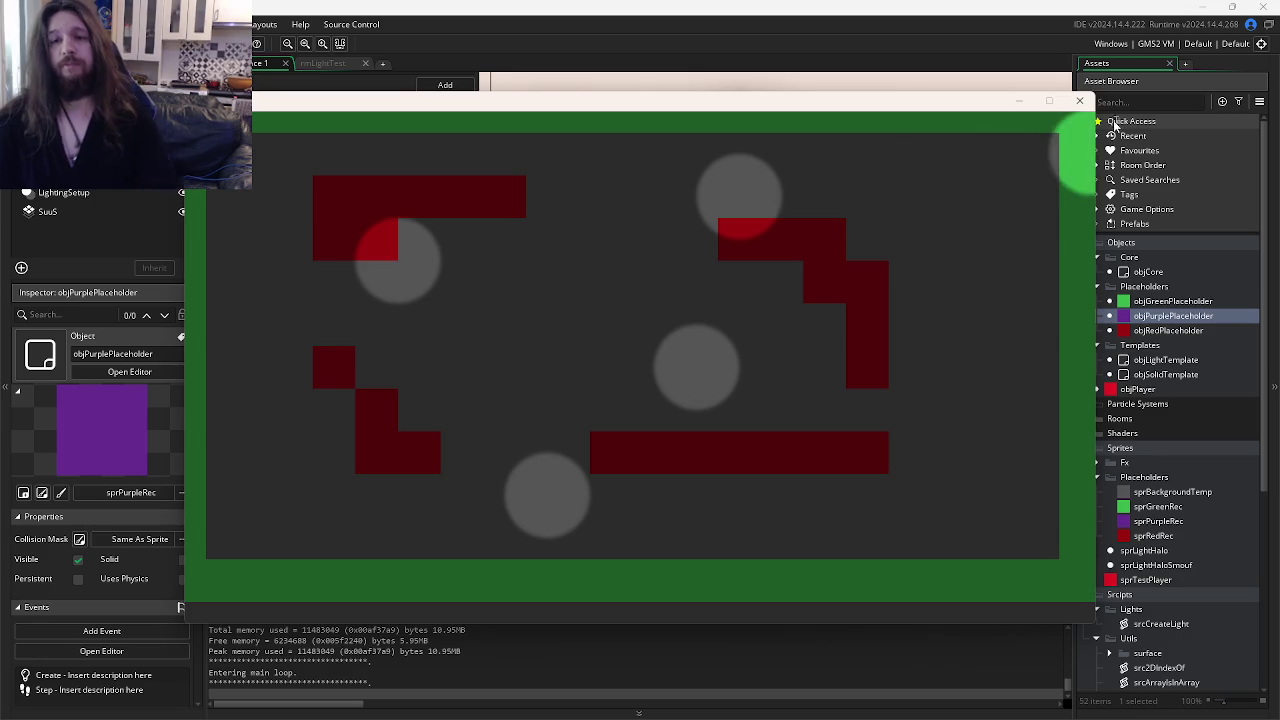
left_click(1079, 100)
- Set objCore's shadowAlpha back to 1 and test-run the game
key("ctrl+Tab")
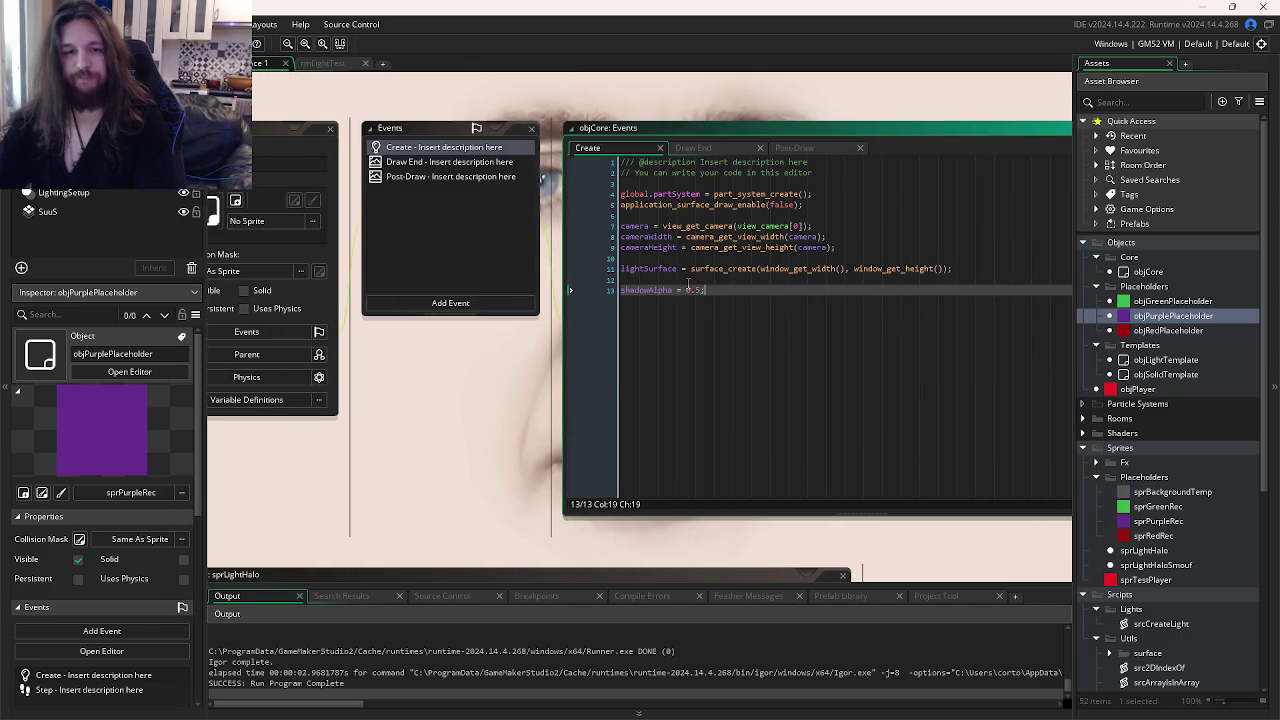
left_click_drag(702, 290, 686, 290)
type("1;")
key("F5")
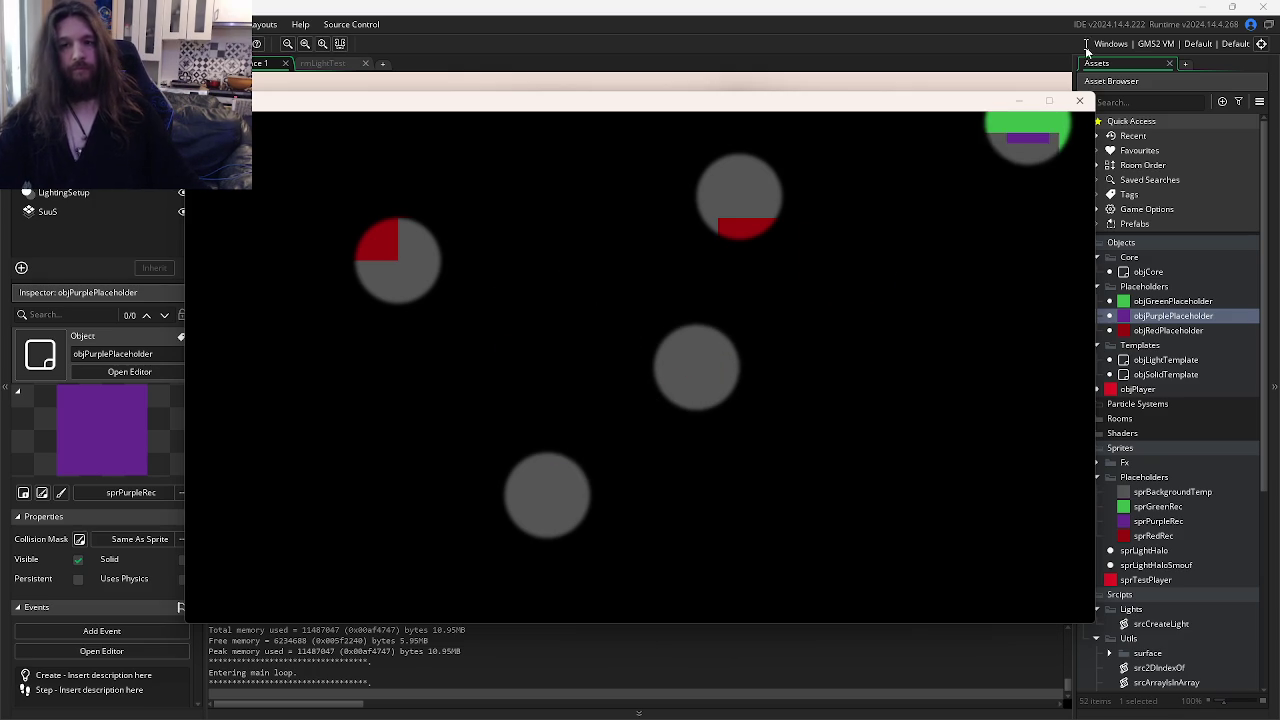
left_click(1079, 100)
key("ctrl+Tab")
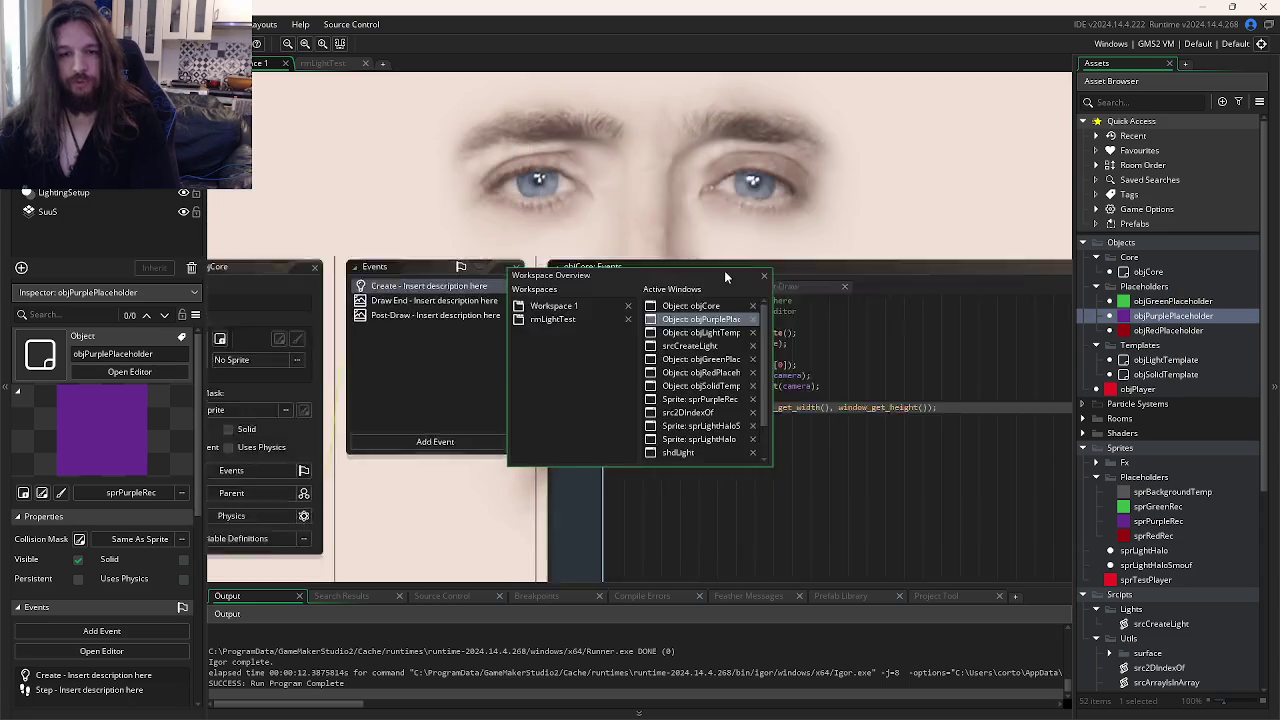
- Set the purple placeholder light's scale argument to 2 and run the game
left_click(724, 189)
type("2")
left_click(745, 230)
key("F5")
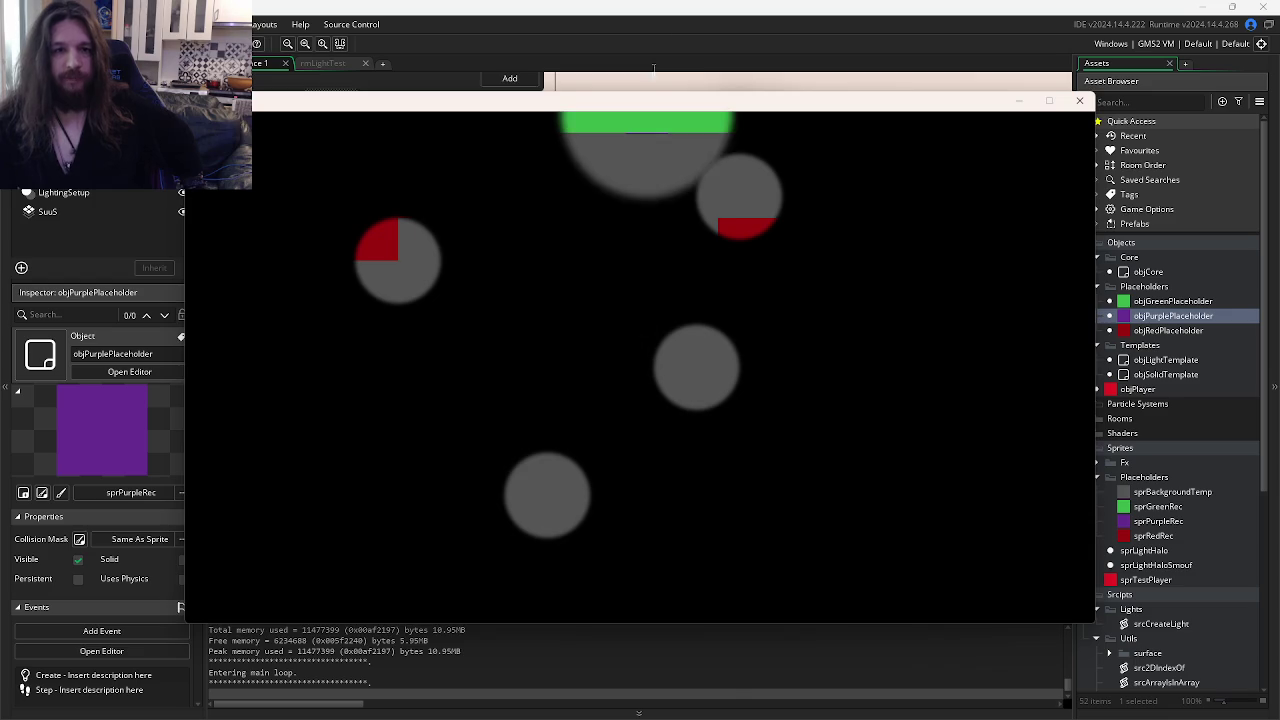
- Open the srcCreateLight script from the Asset Browser
key("alt+Tab")
scroll(1190, 493, "down", 3)
double_click(1164, 463)
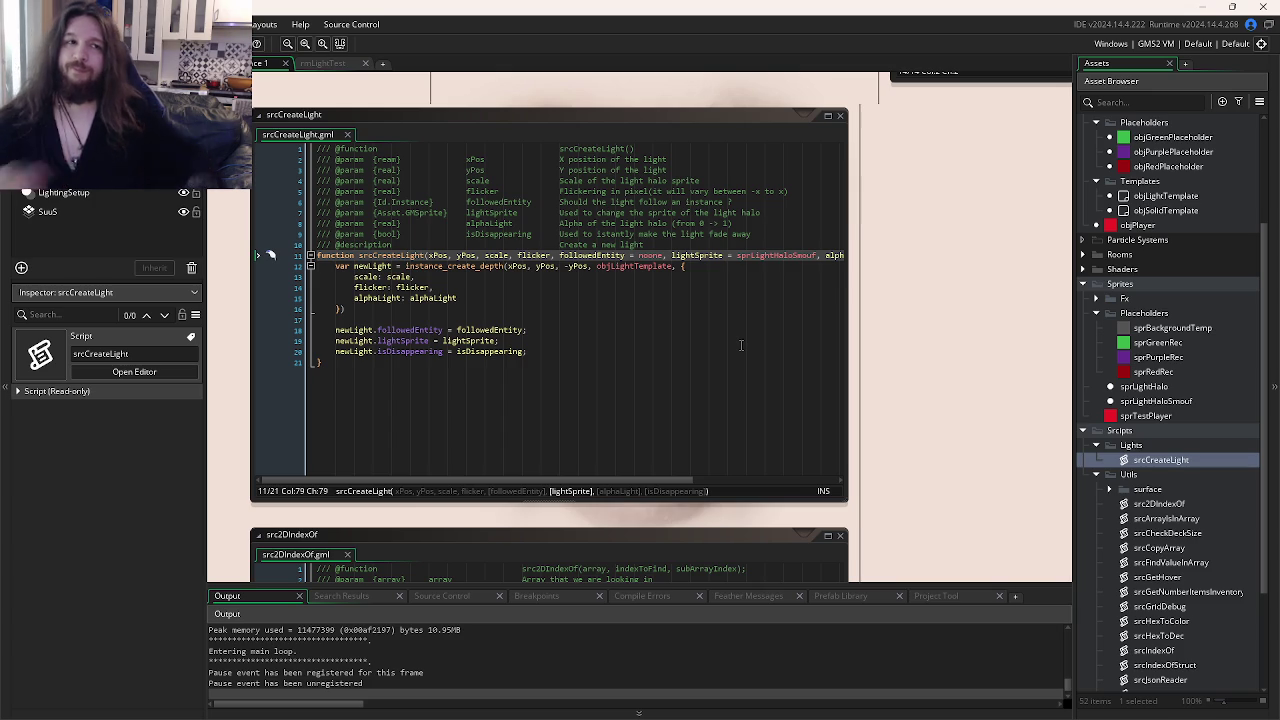
- Add sprLightHaloSmouf and alpha 0.45 to the purple placeholder's srcCreateLight call and test it
scroll(895, 320, "up", 5)
left_click(895, 320)
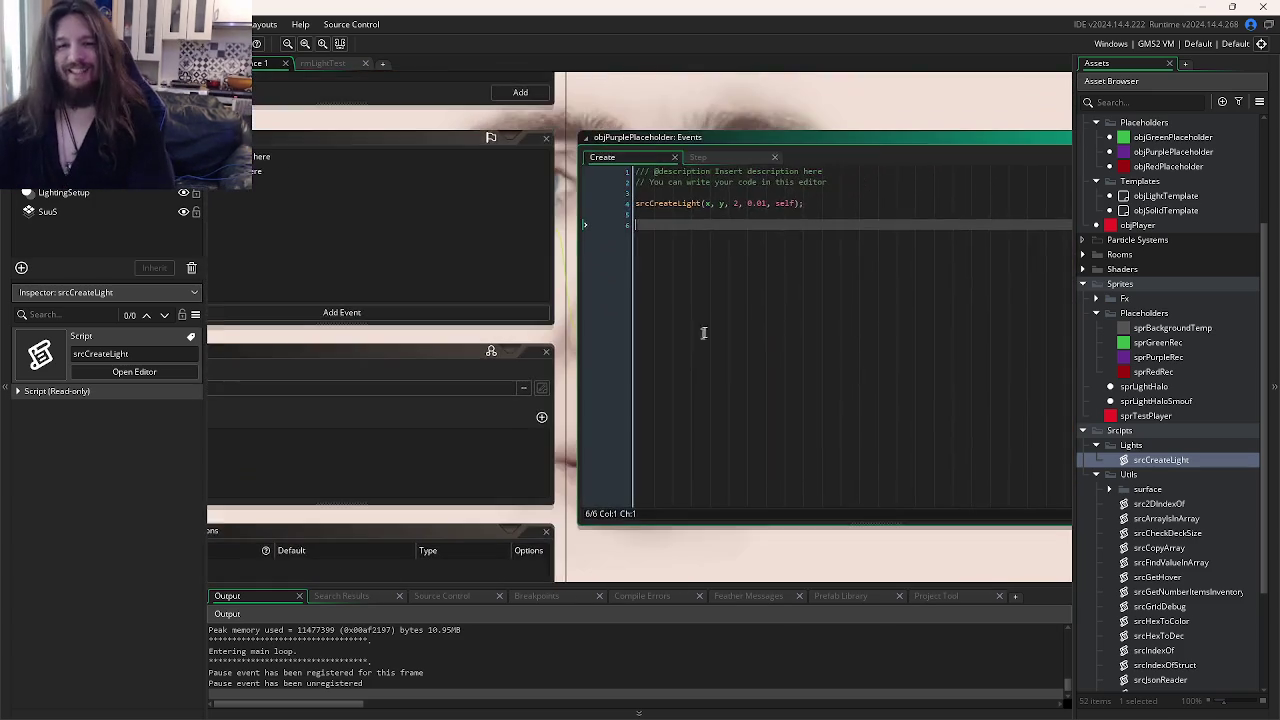
left_click(795, 203)
type(", sprL")
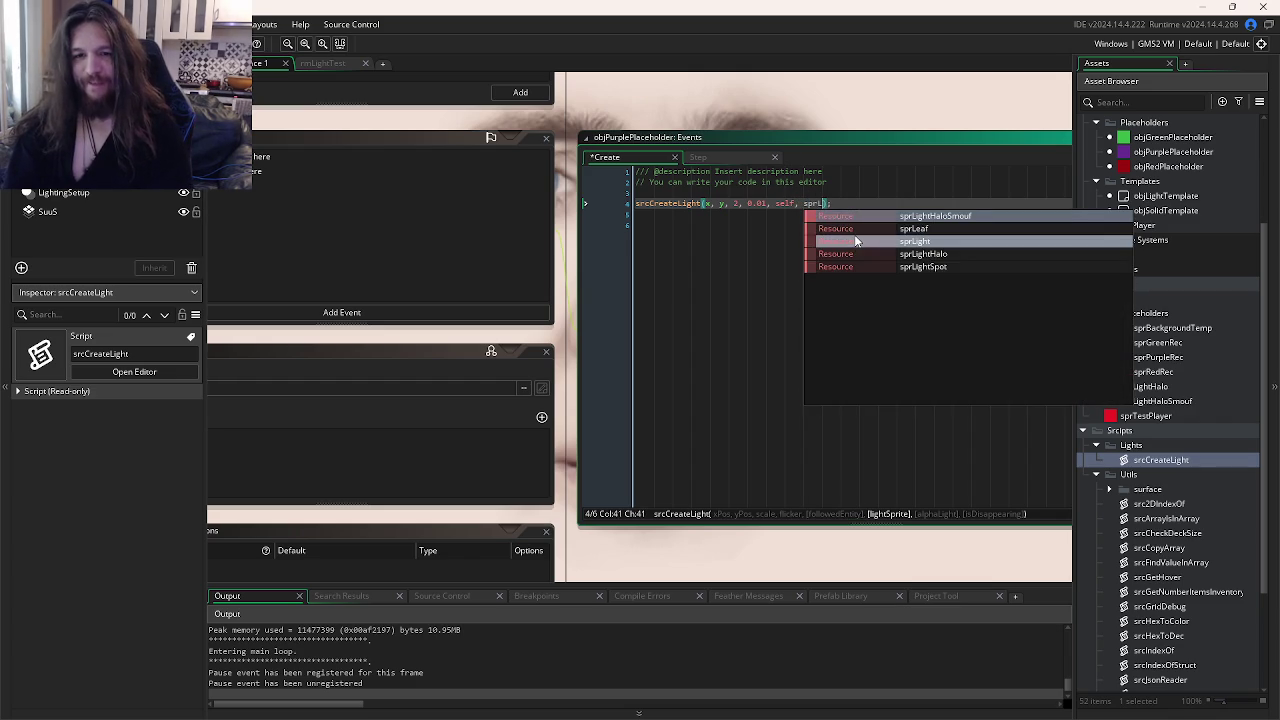
left_click(855, 241)
type(", 0.4")
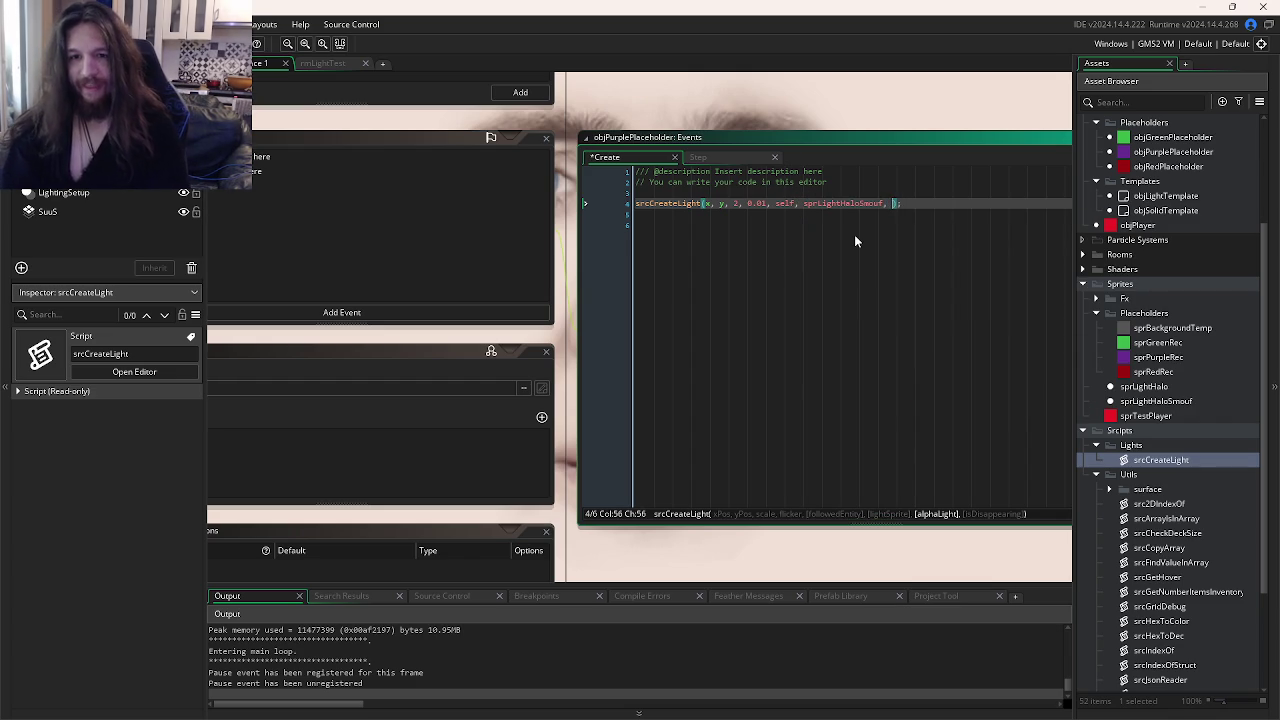
type("5")
key("F5")
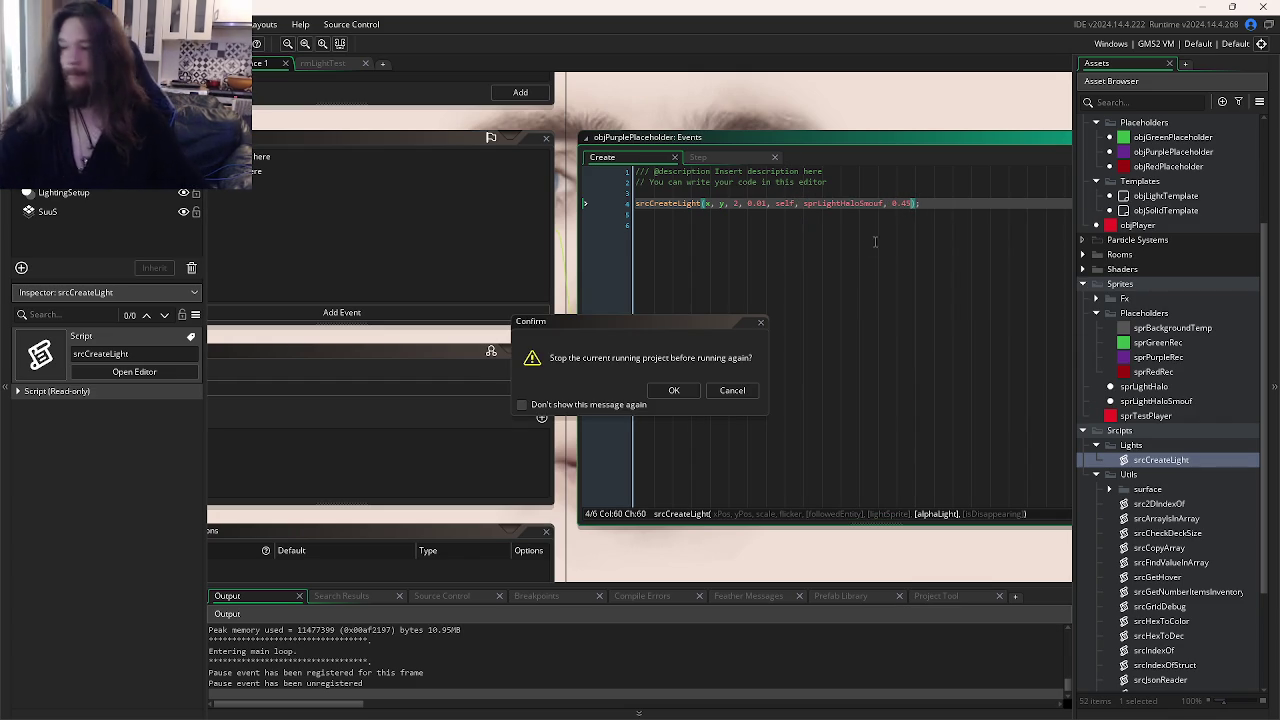
left_click(674, 390)
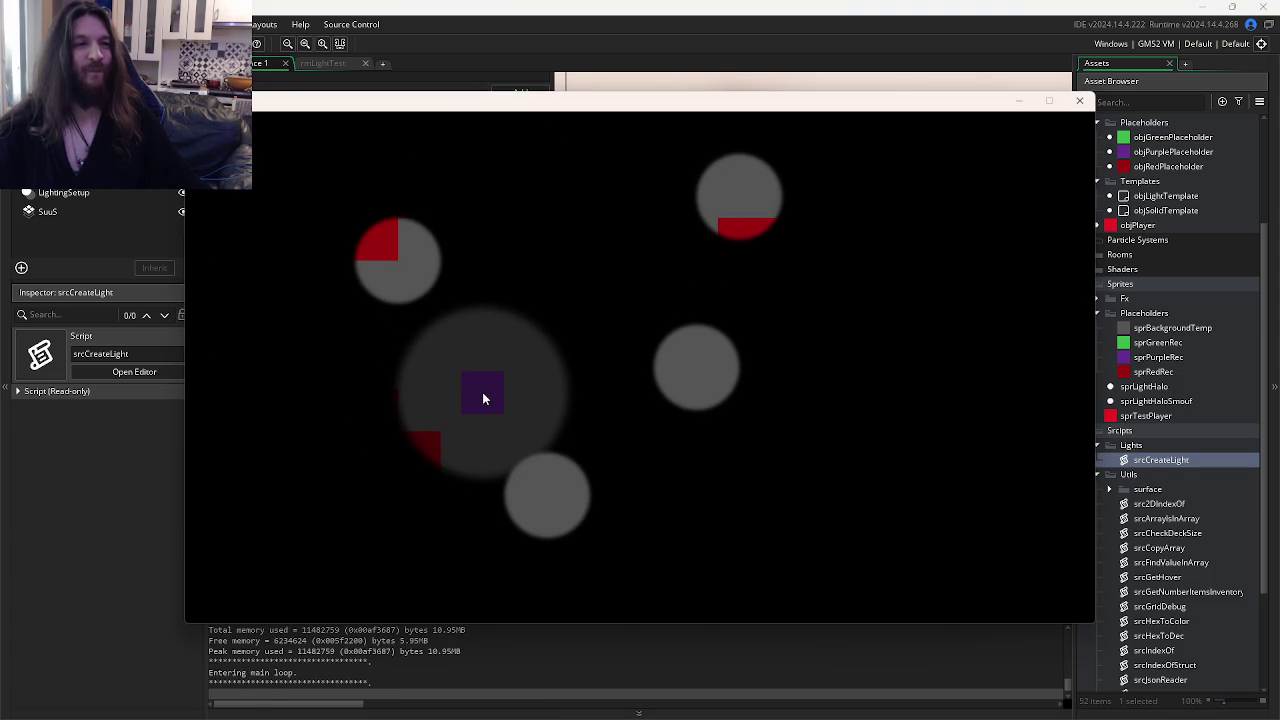
left_click(1079, 101)
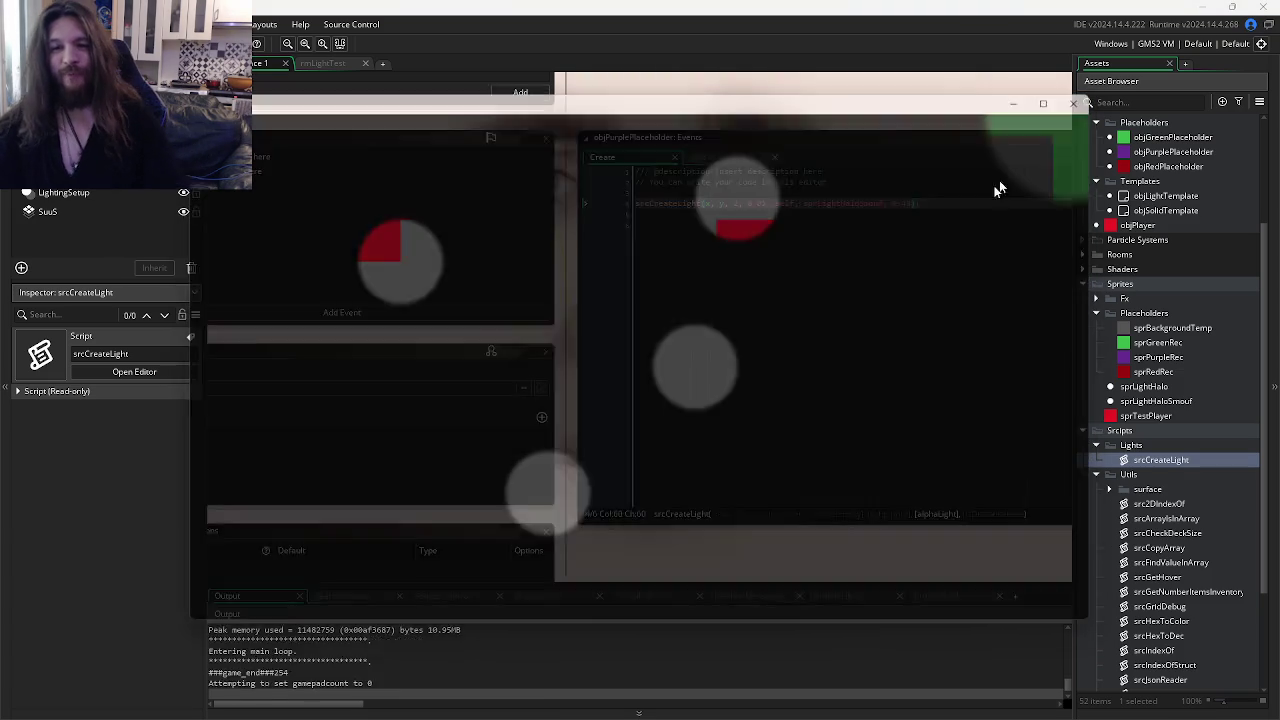
- Replace the 0.45 alpha with '1, true' and test-run the game again
left_click(891, 205)
key("Delete")
key("Delete")
key("Delete")
type("1, t")
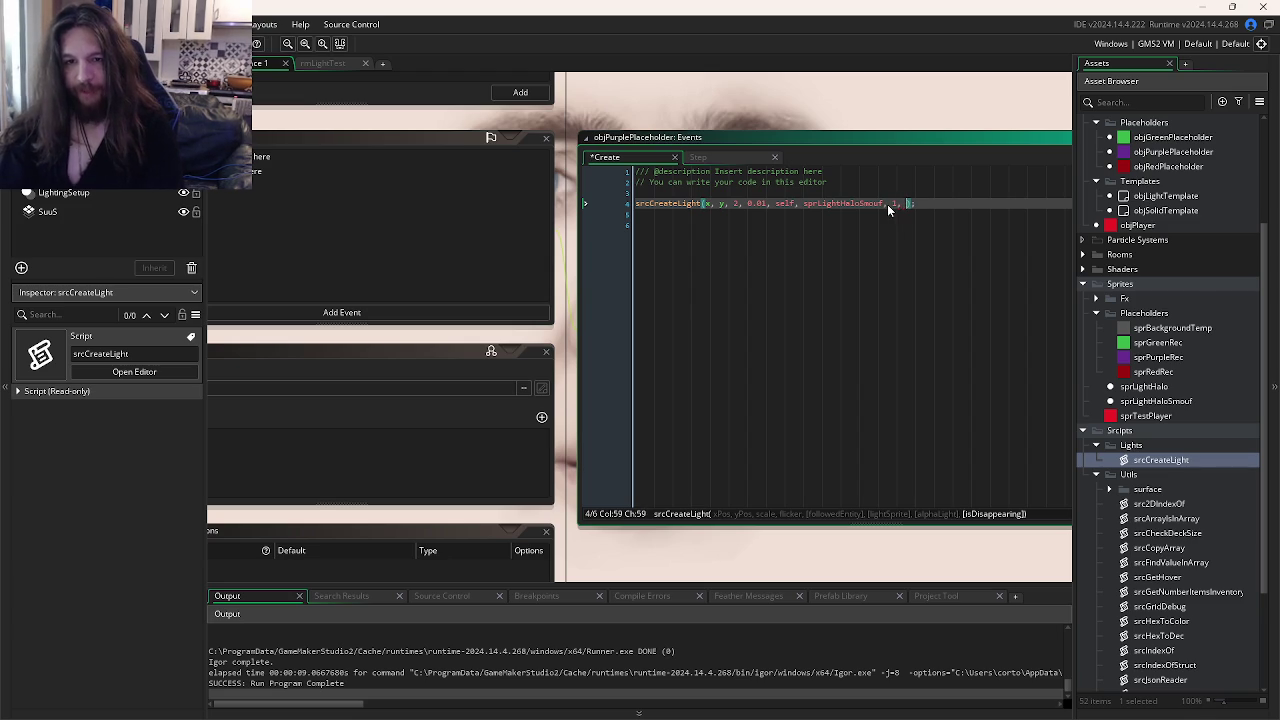
type("rue")
key("F5")
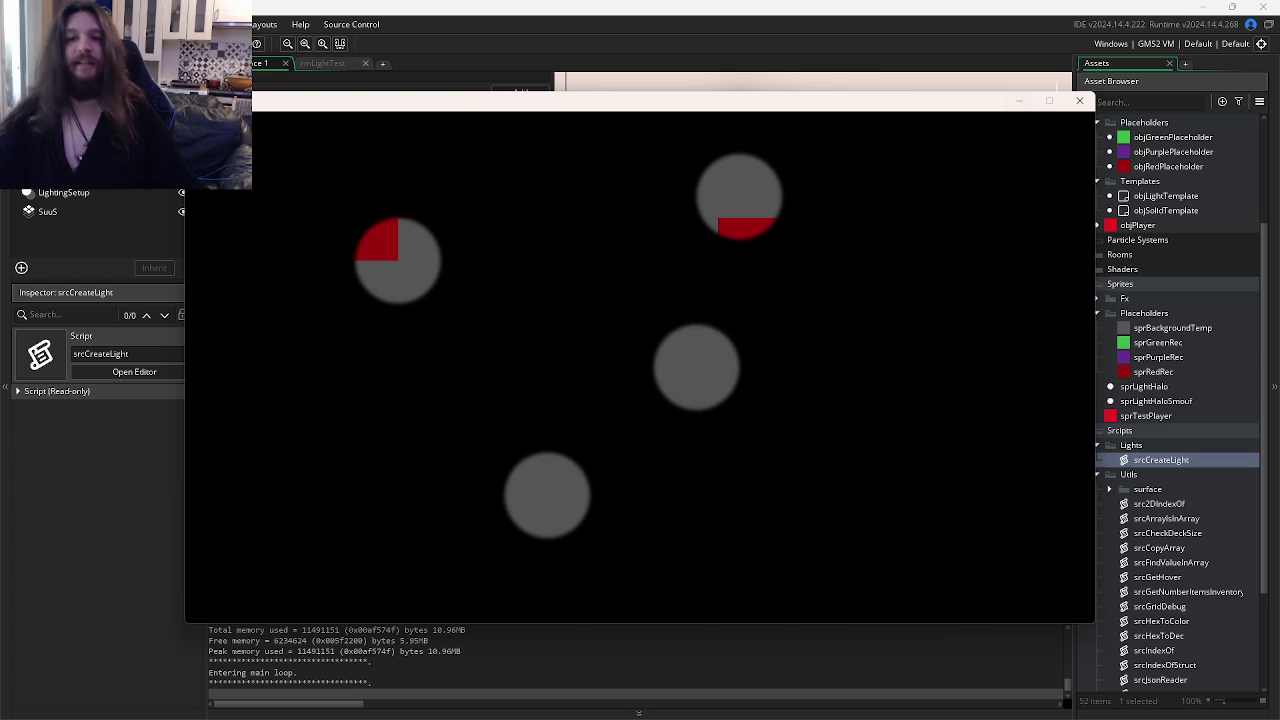
left_click(1079, 100)
- Open the sprLightHaloSmouf sprite from the Asset Browser
scroll(1186, 598, "down", 3)
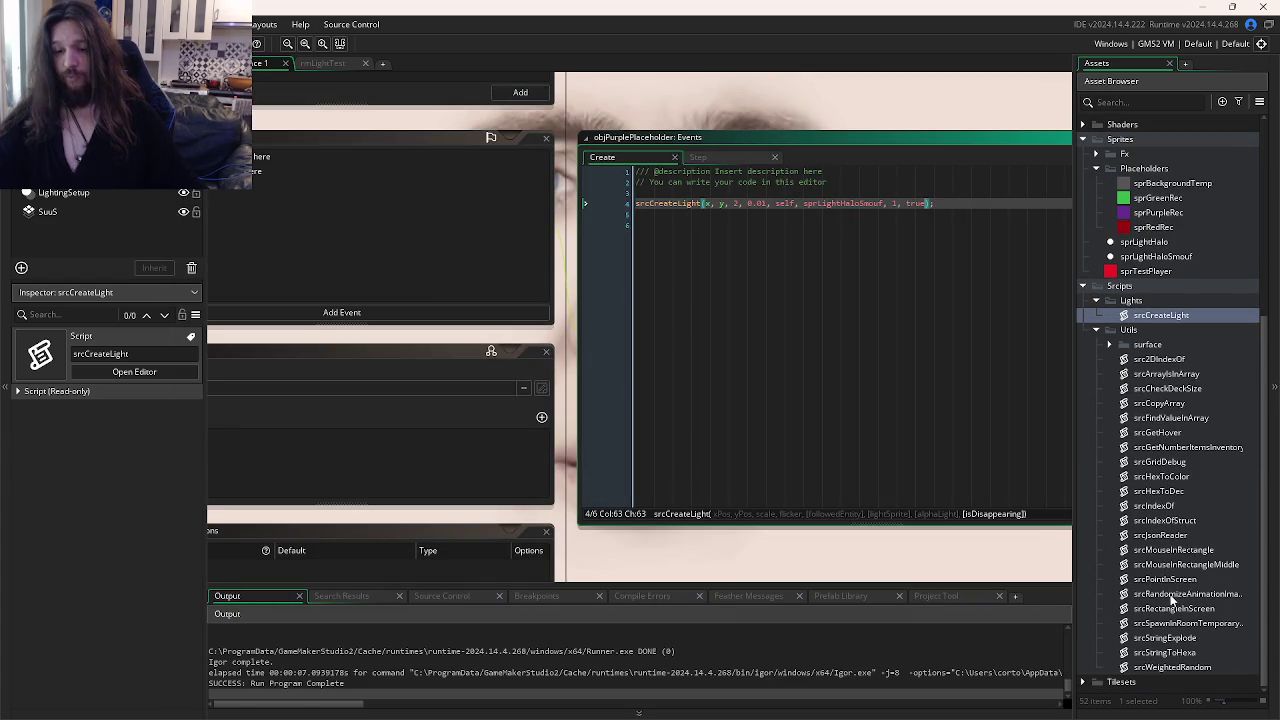
scroll(1170, 450, "up", 2)
double_click(1156, 336)
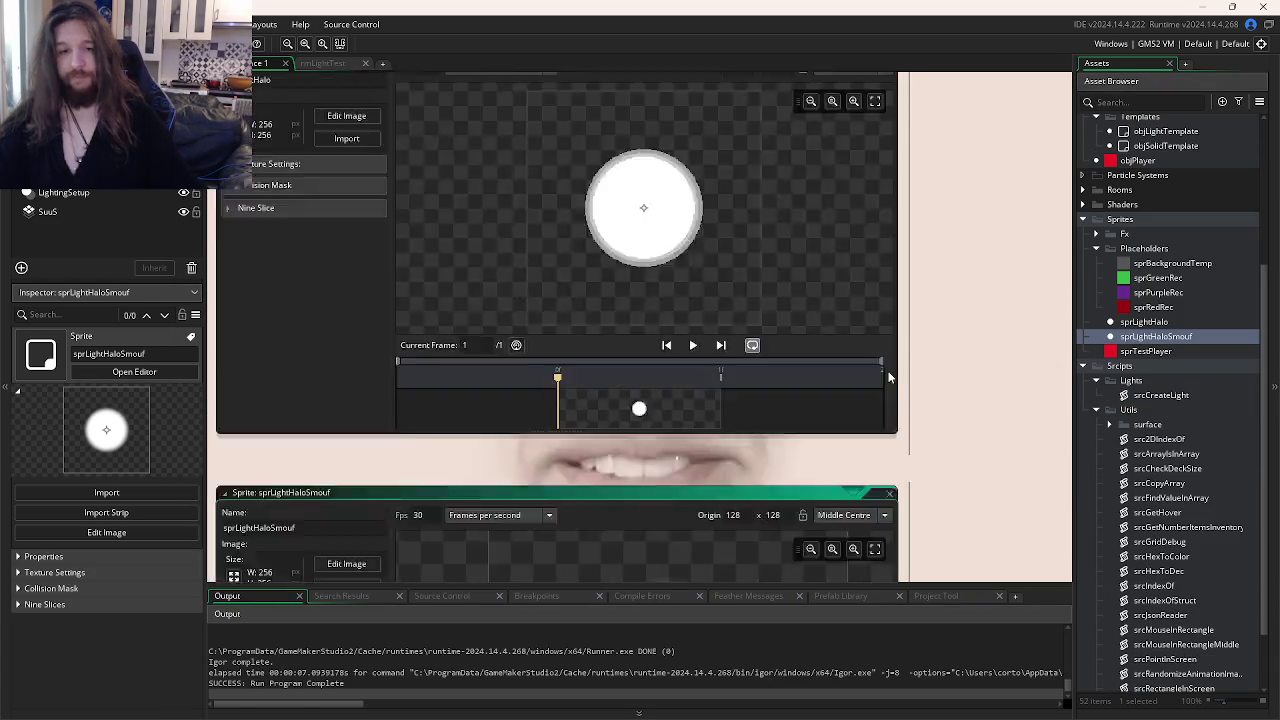
- Open the 256 x 256 sprLightHaloSmouf halo frame in the Image Editor
double_click(640, 491)
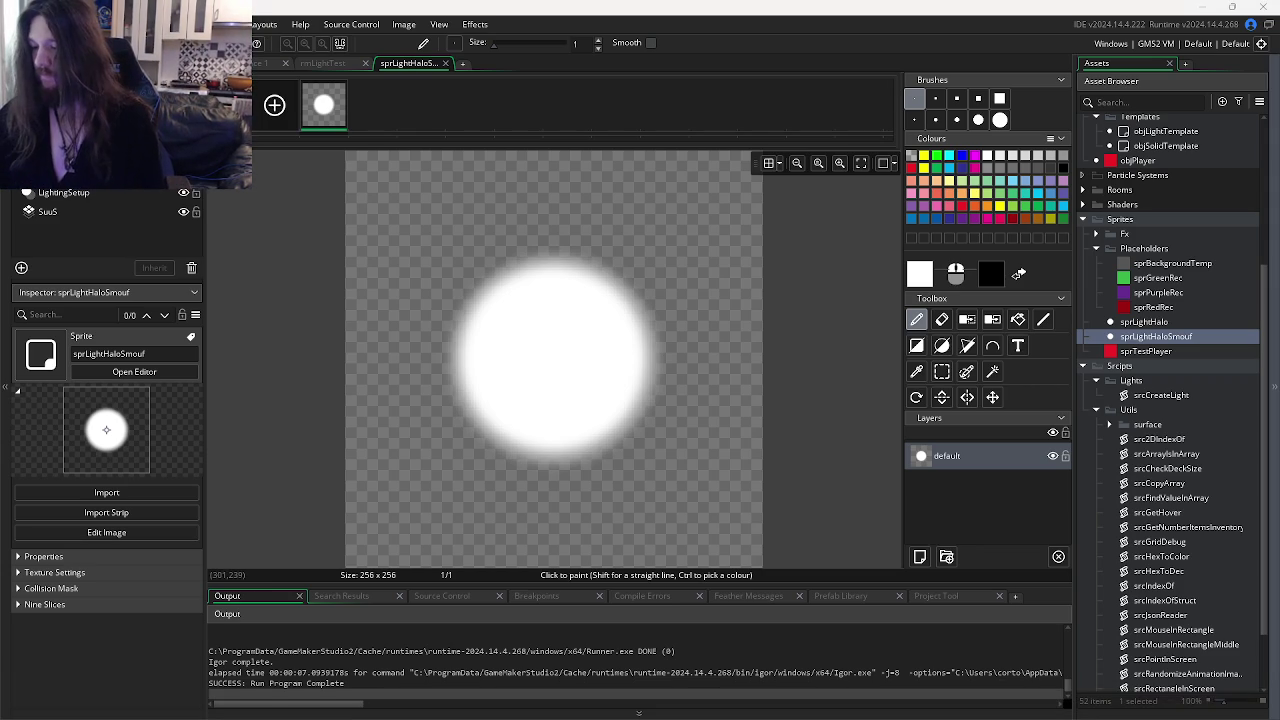
- Check the Discord chat, then drag its window aside to reveal GameMaker's sprite editor
key("alt+Tab")
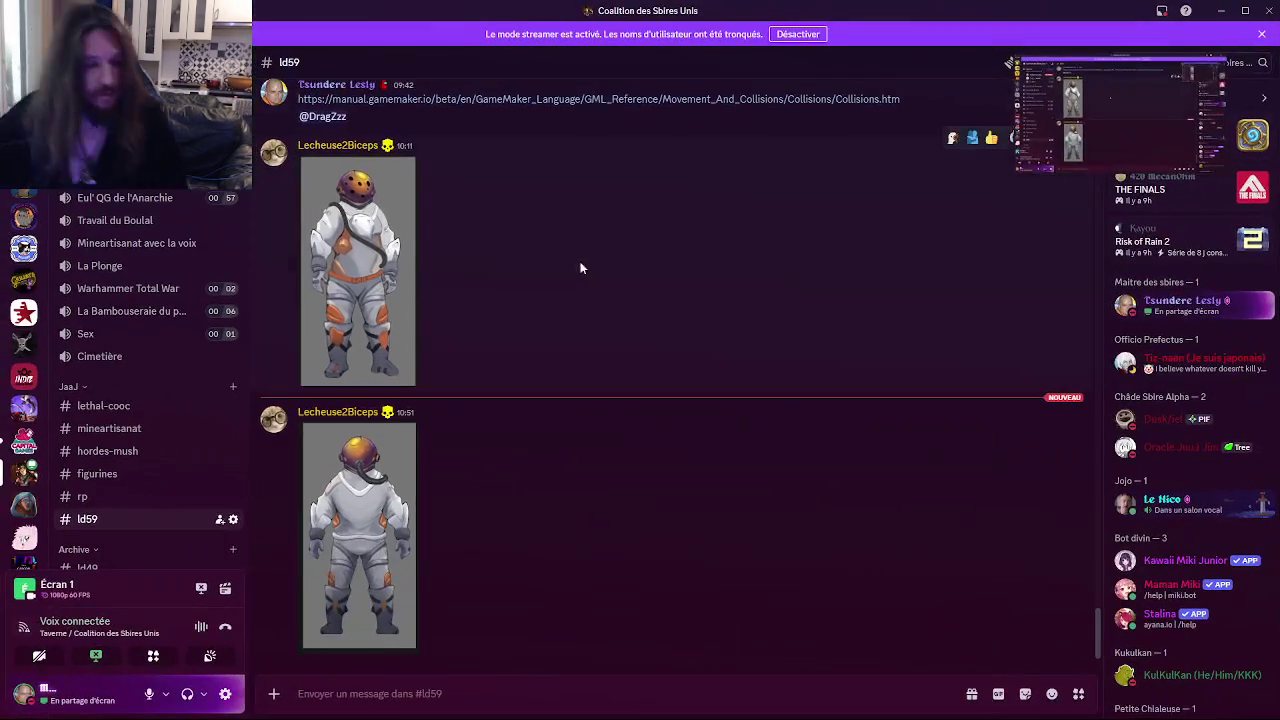
scroll(480, 398, "up", 4)
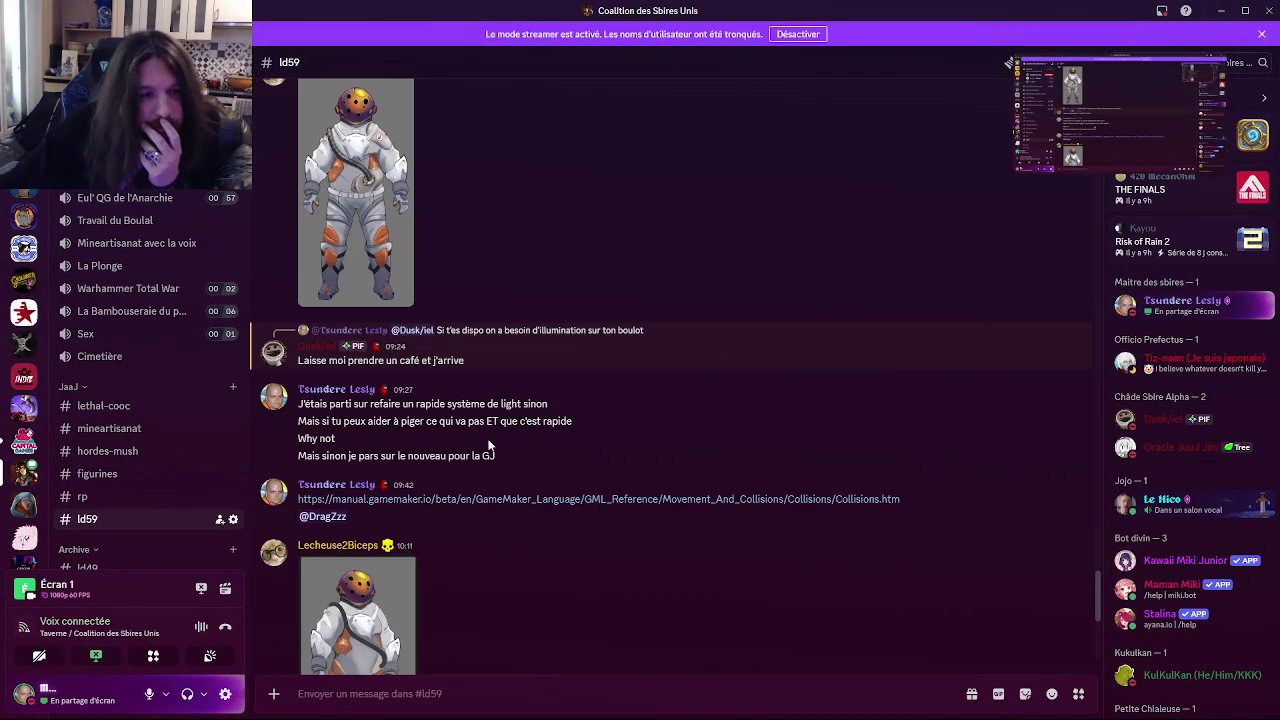
scroll(499, 420, "down", 3)
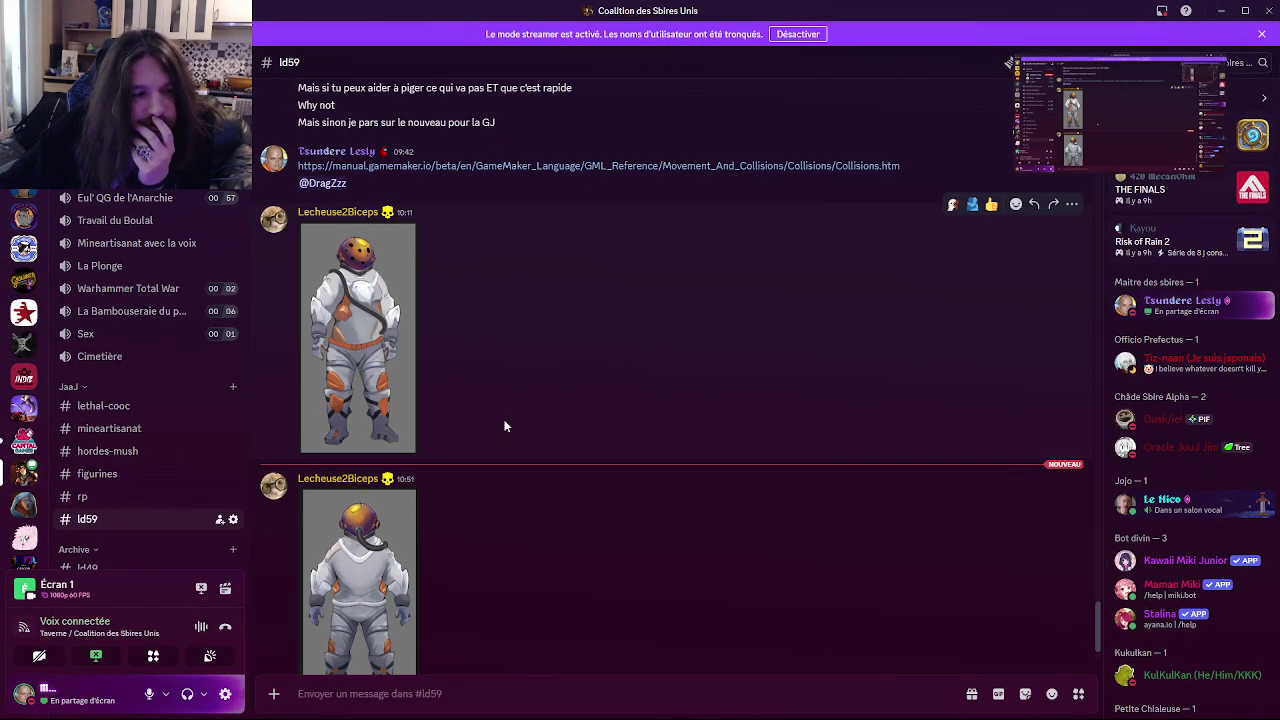
mouse_move(553, 704)
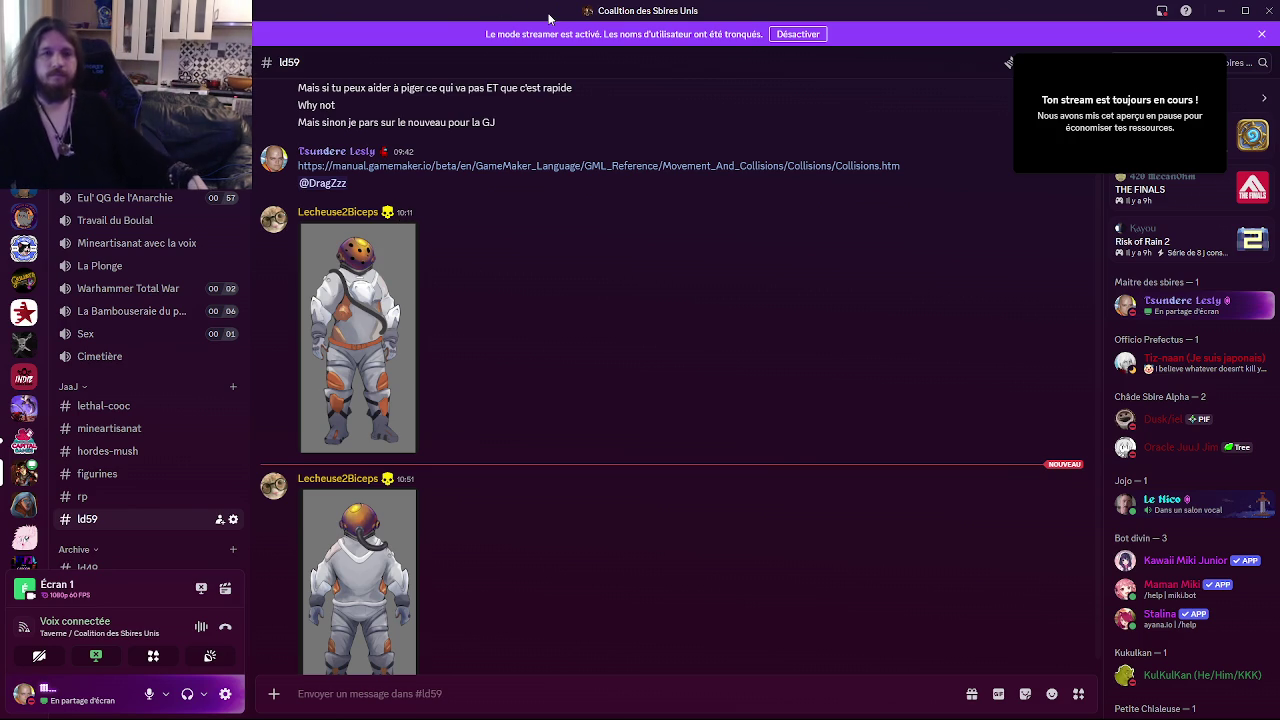
mouse_move(466, 16)
left_mouse_down()
mouse_move(1157, 302)
mouse_move(1279, 250)
left_mouse_up()
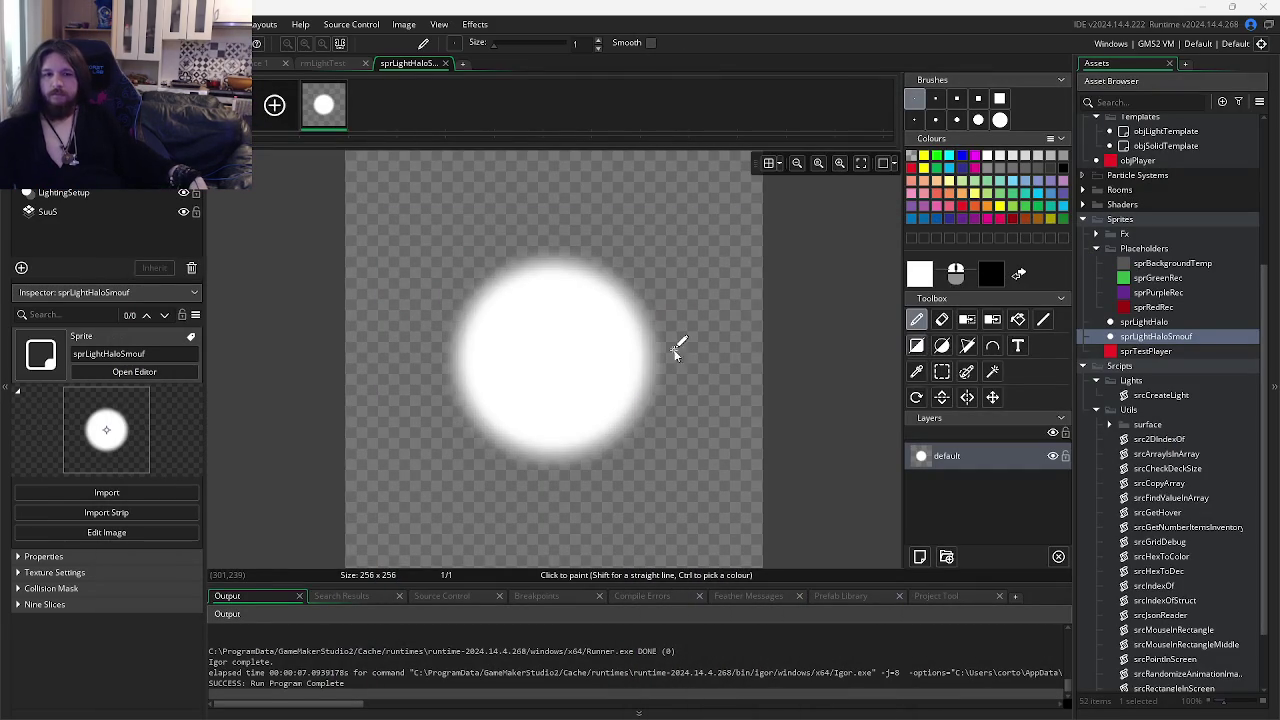
- Return to GameMaker's Workspace 1, then view GitKraken's three uncommitted WIP changes
left_click(262, 63)
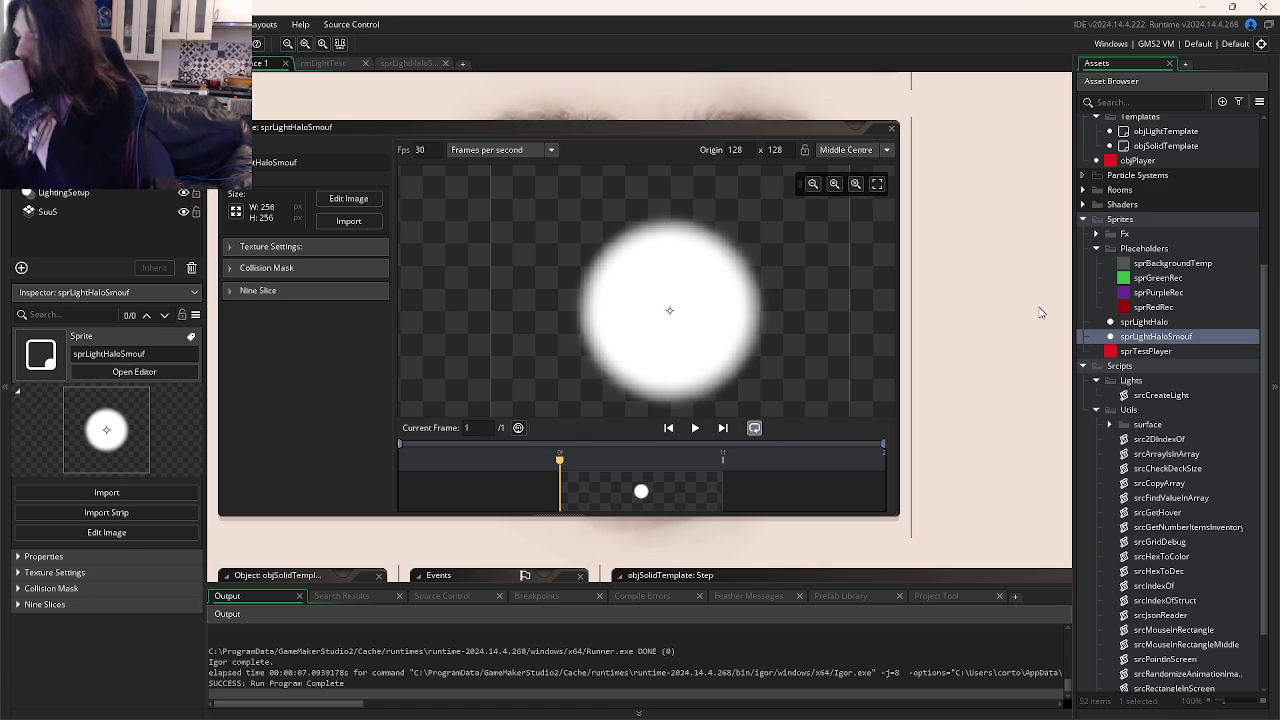
mouse_move(846, 718)
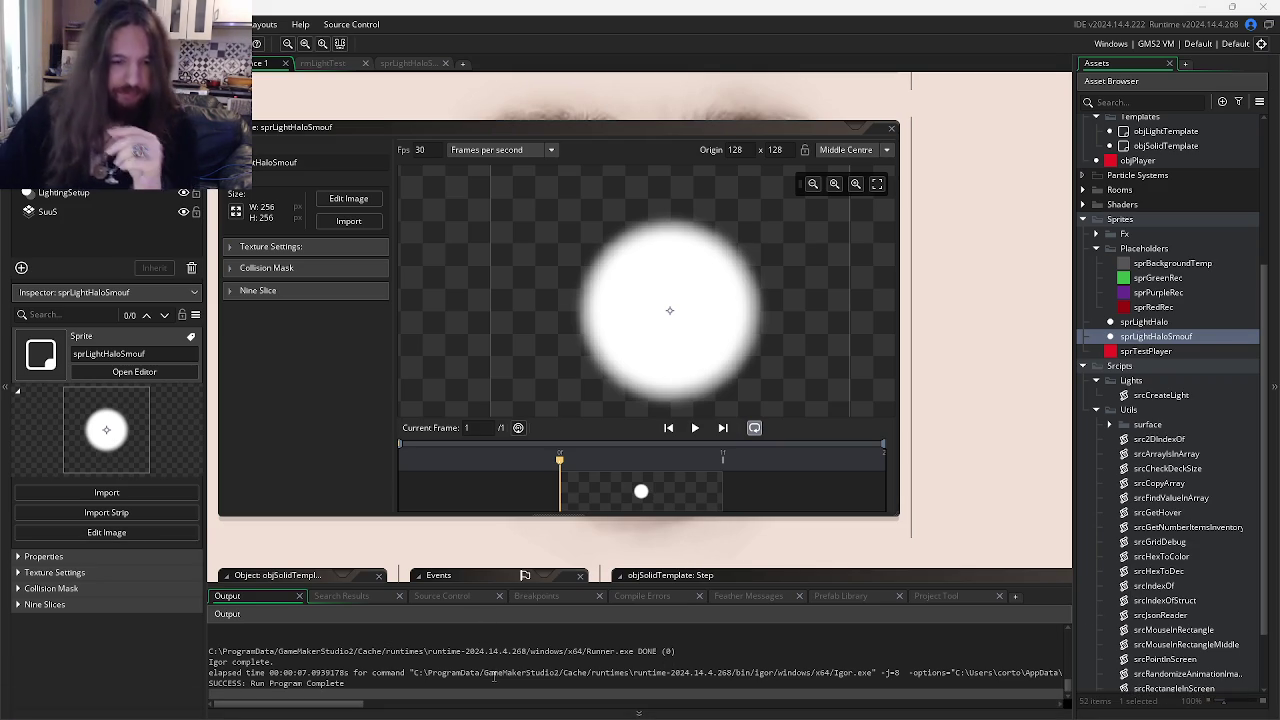
mouse_move(464, 704)
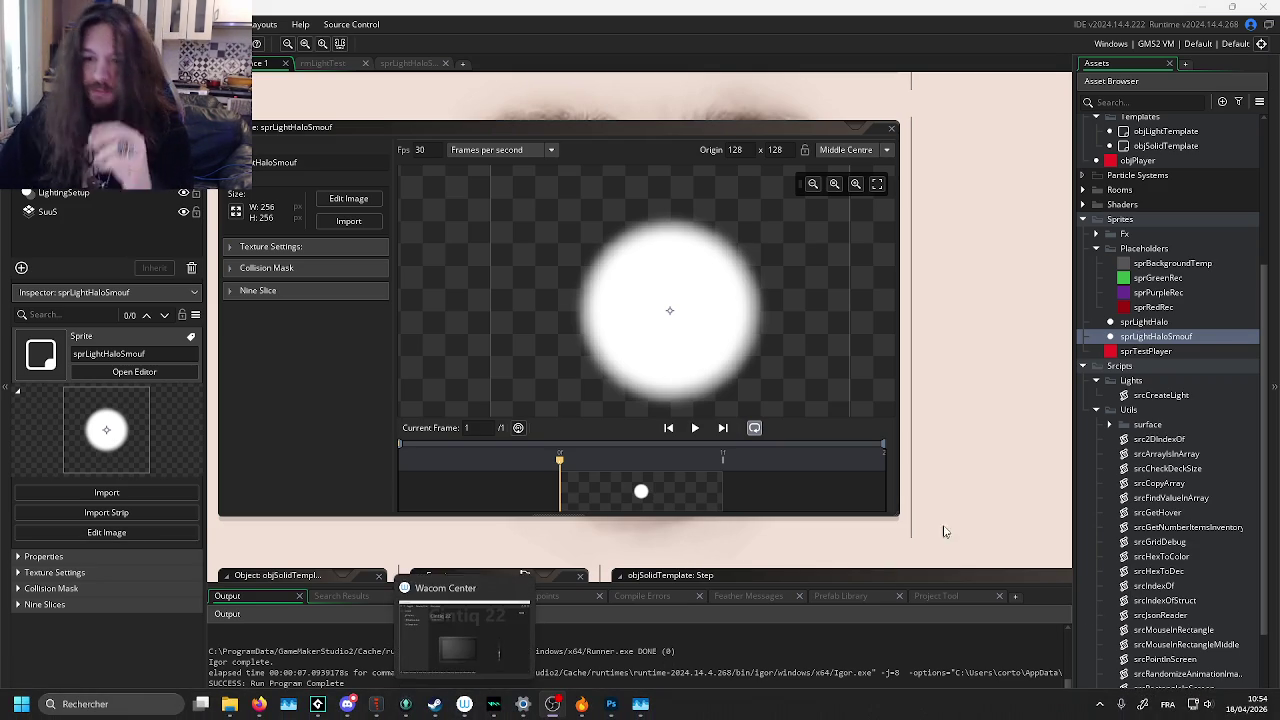
left_click(406, 704)
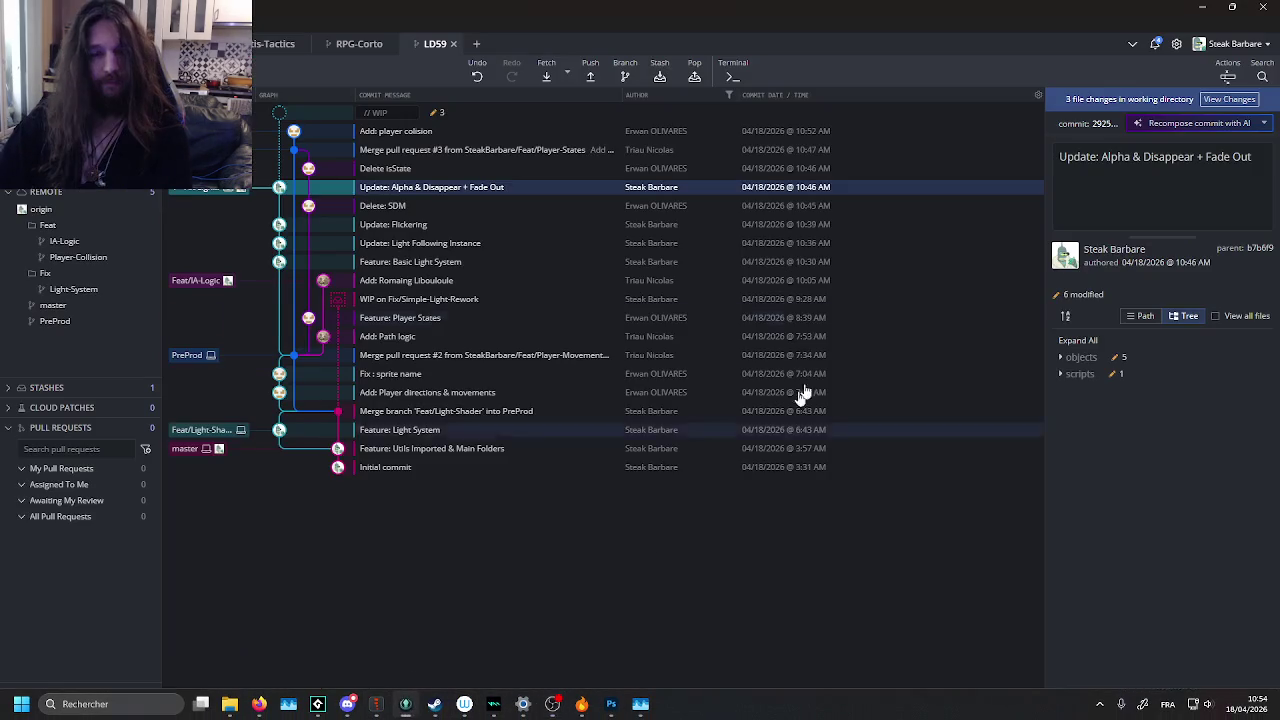
left_click(509, 114)
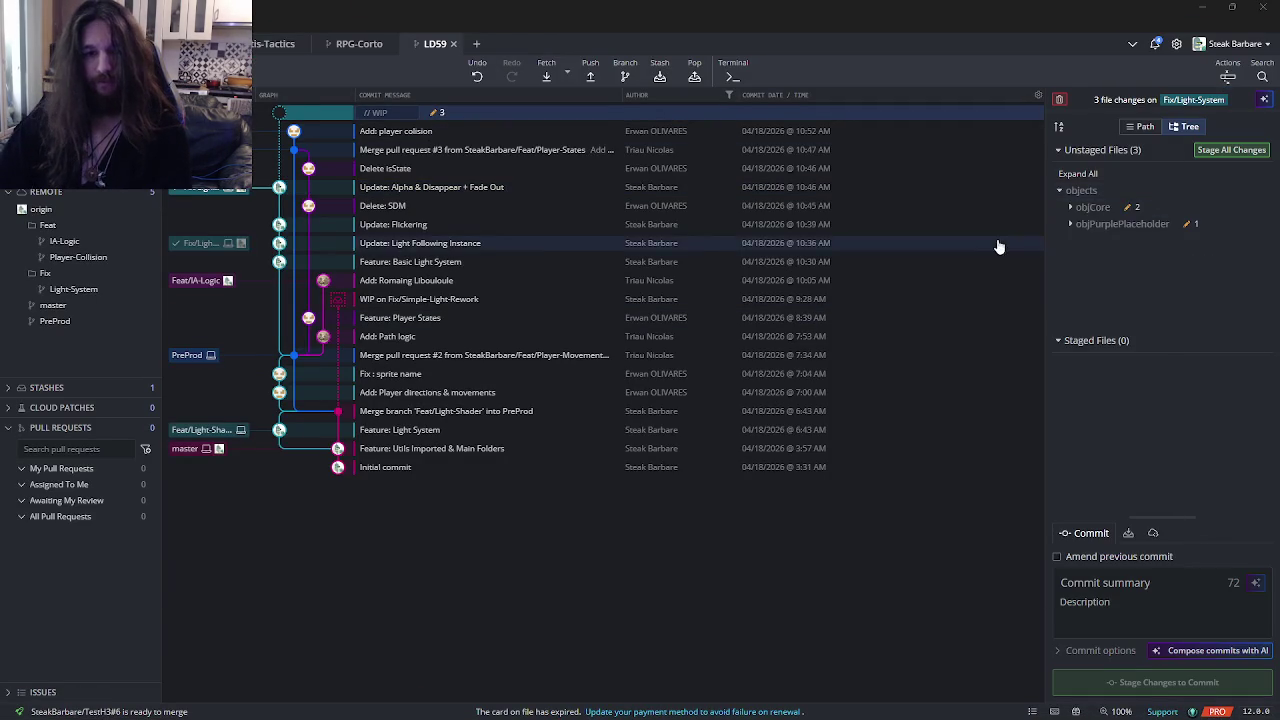
key("alt+Tab")
key("ctrl+Tab")
- Trim objPurplePlaceholder's Create call to srcCreateLight(x, y, 2, 0.01, self) and save it
key("ctrl+shift+Tab")
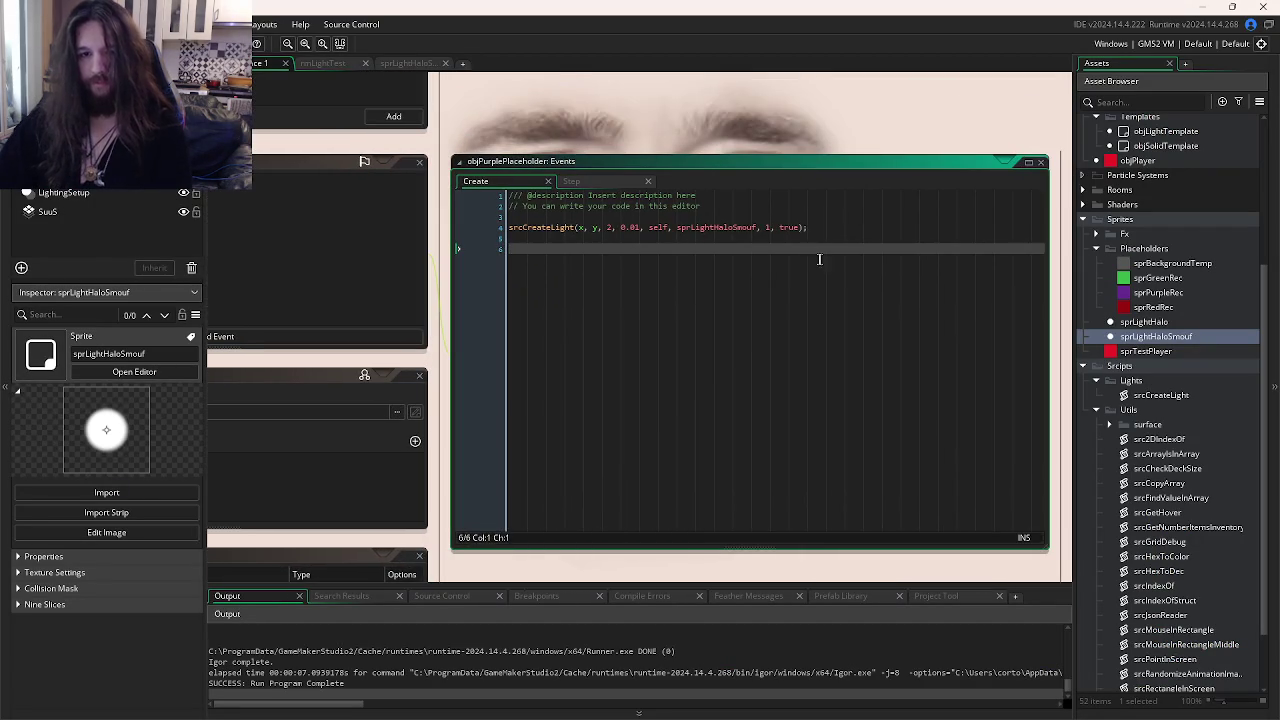
left_click_drag(800, 228, 679, 234)
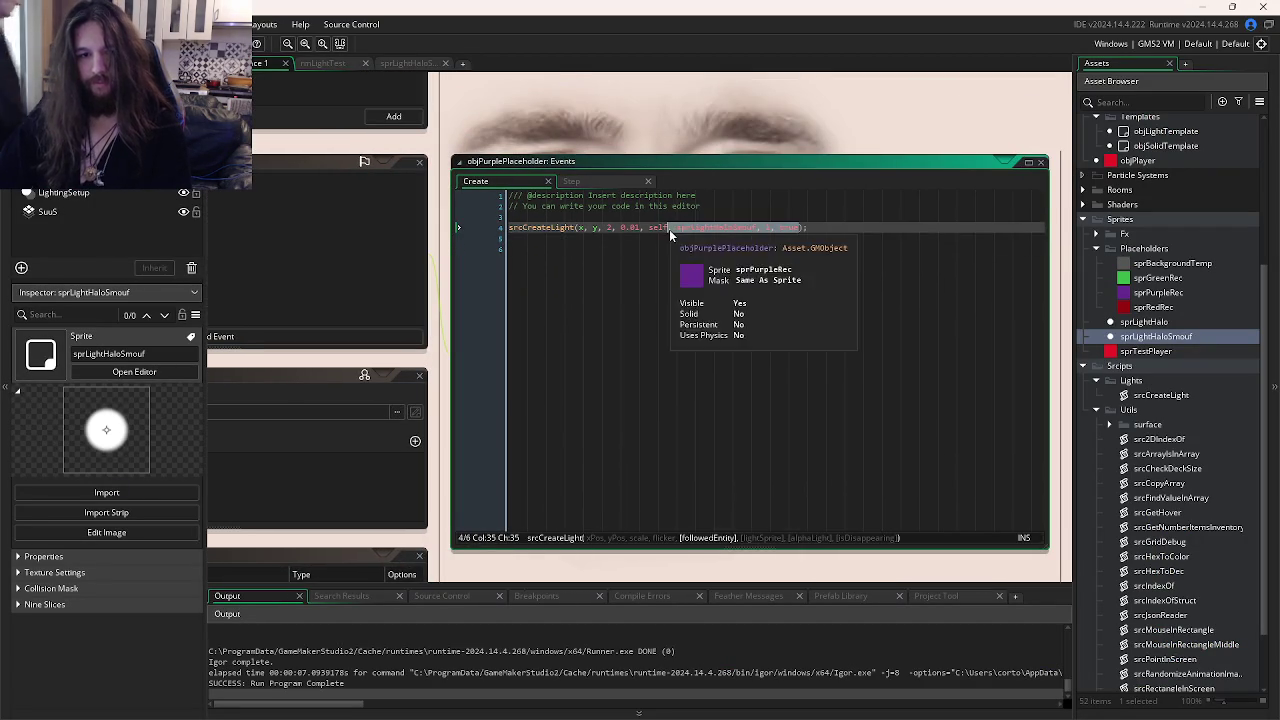
key("BackSpace")
key("BackSpace")
key("BackSpace")
key("ctrl+s")
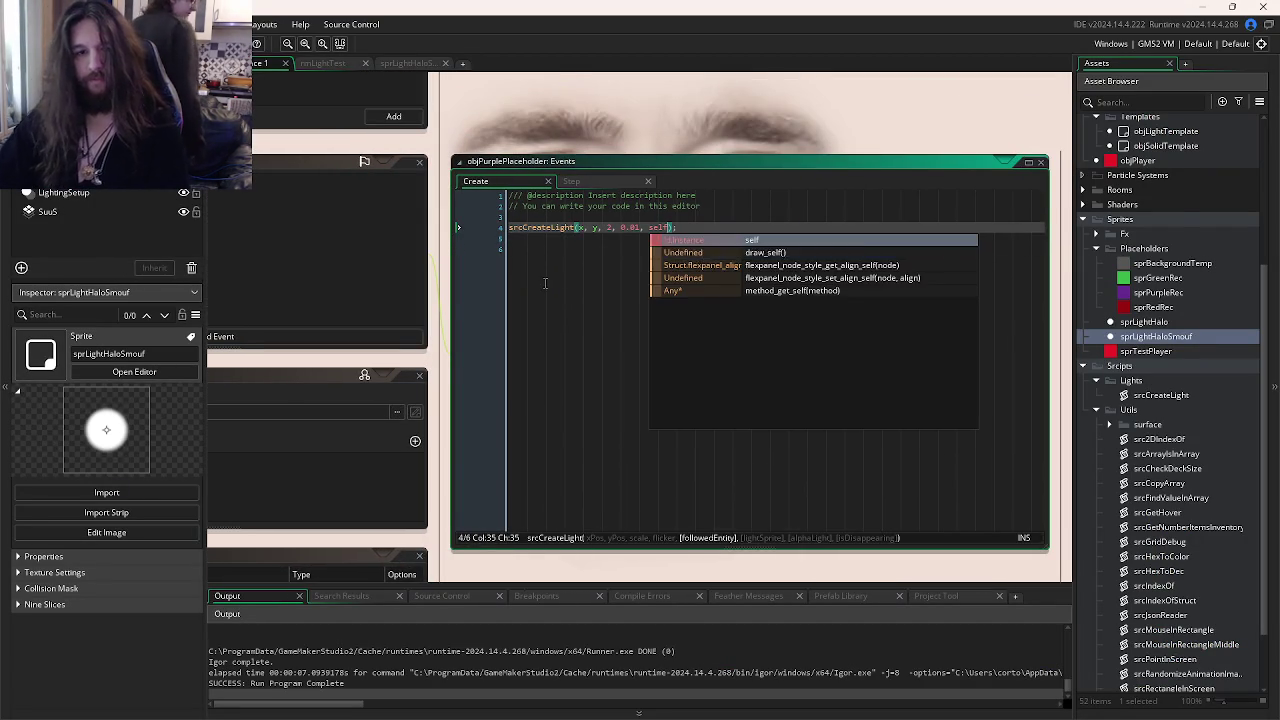
key("ctrl+Tab")
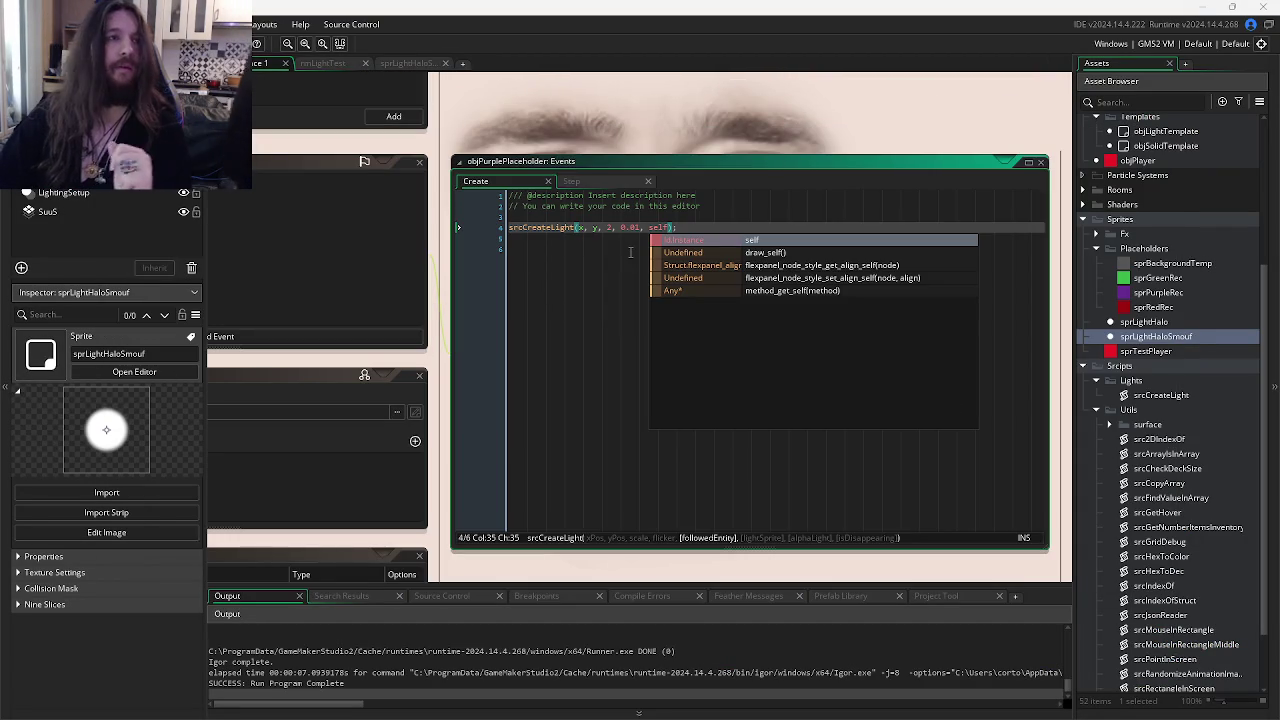
key("alt+Tab")
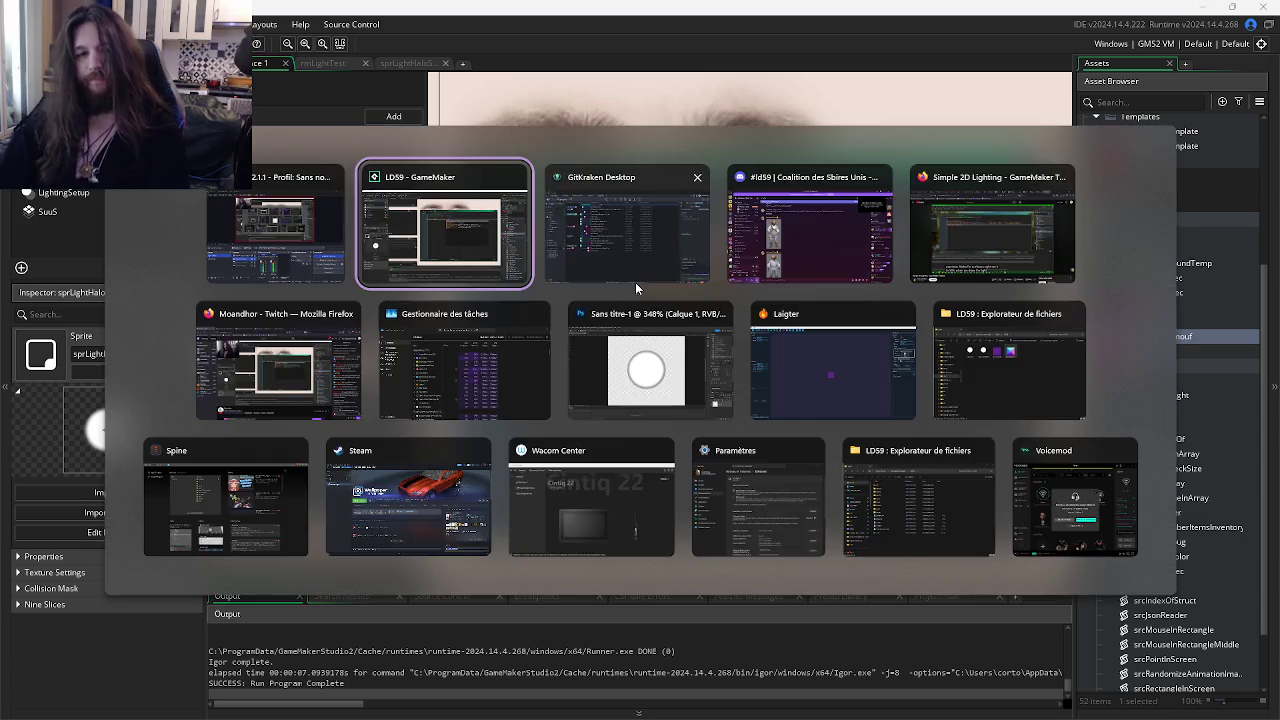
- Stage all three changed files, begin the summary 'Update:', and review the objPurplePlaceholder and objCore diffs
left_click(789, 115)
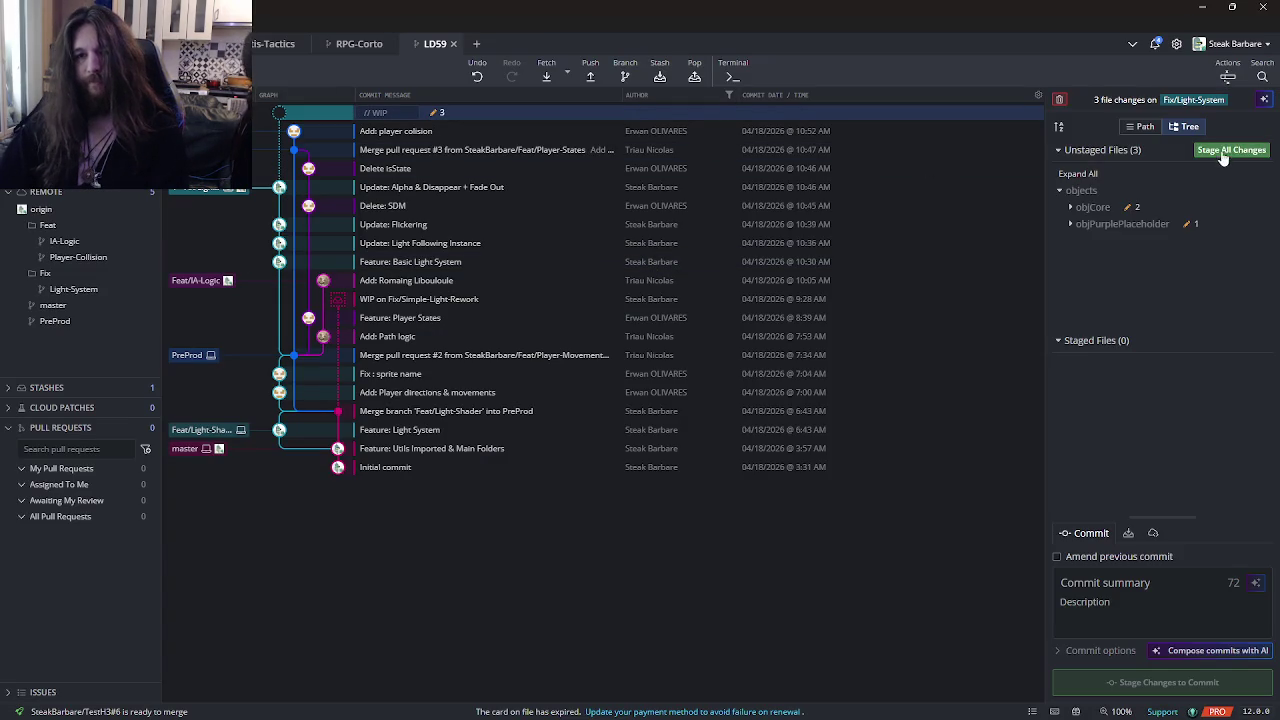
left_click(1225, 142)
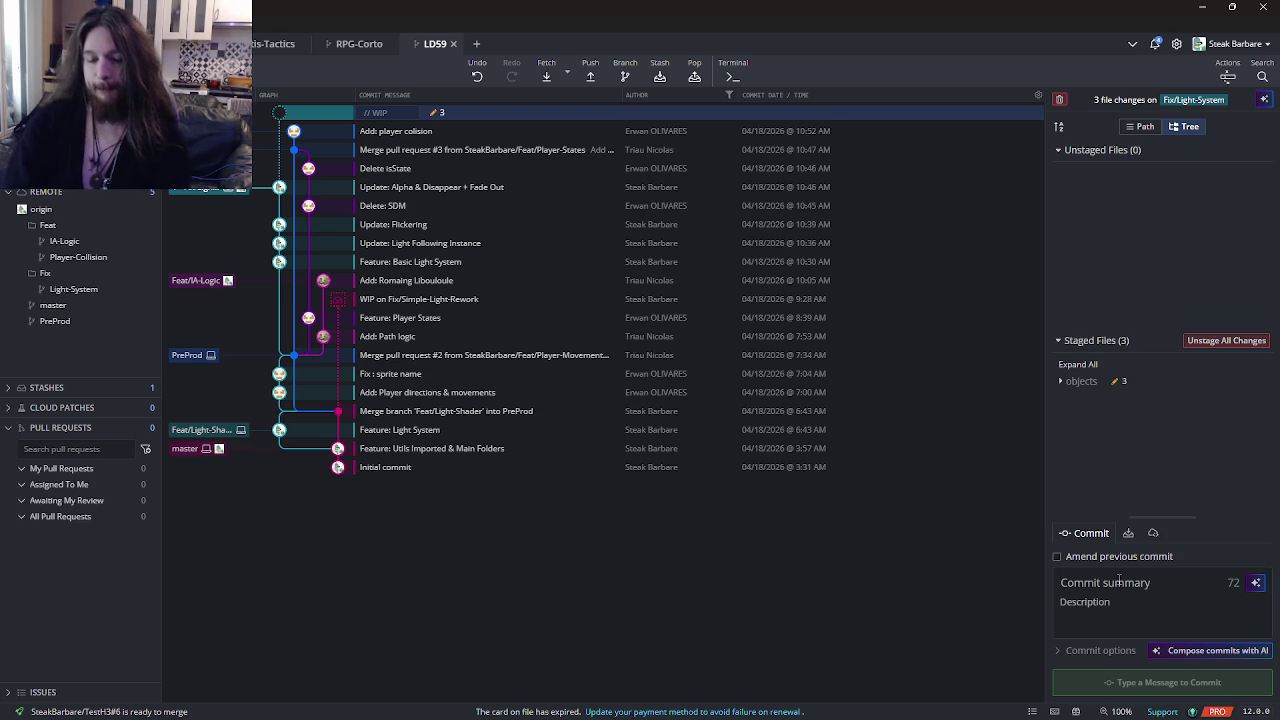
type("Update:")
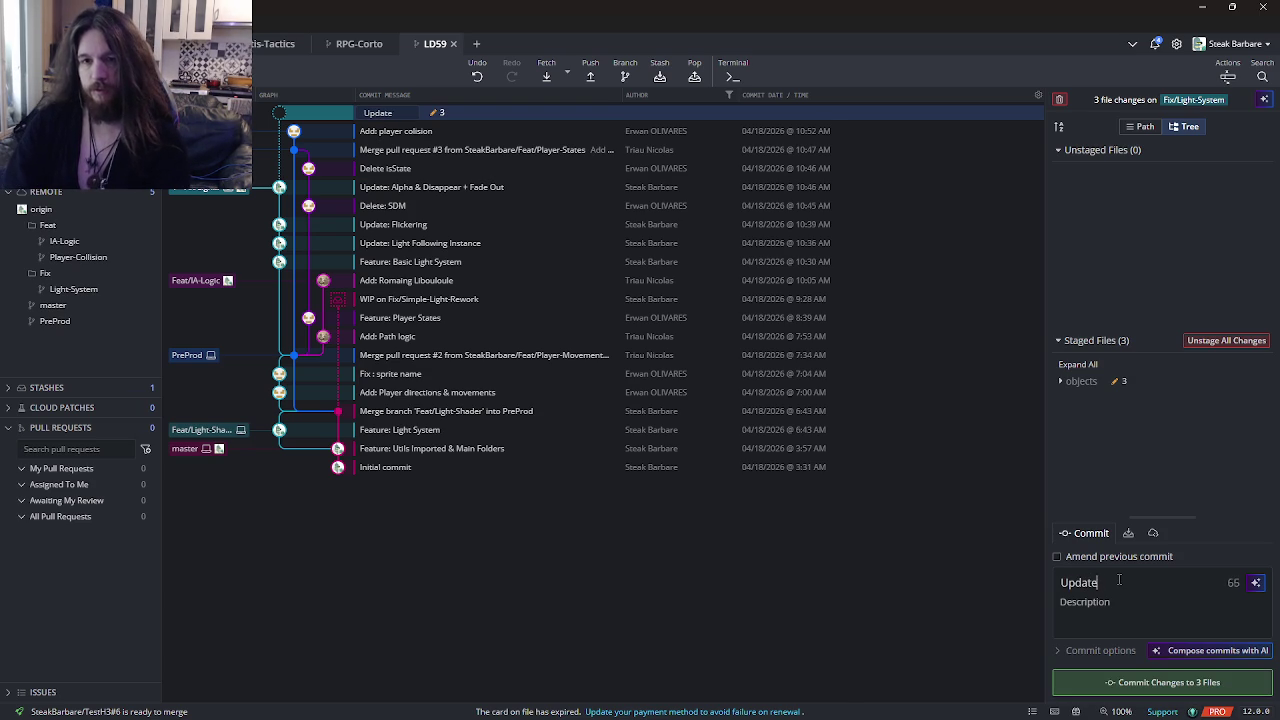
left_click(1100, 381)
left_click(1112, 414)
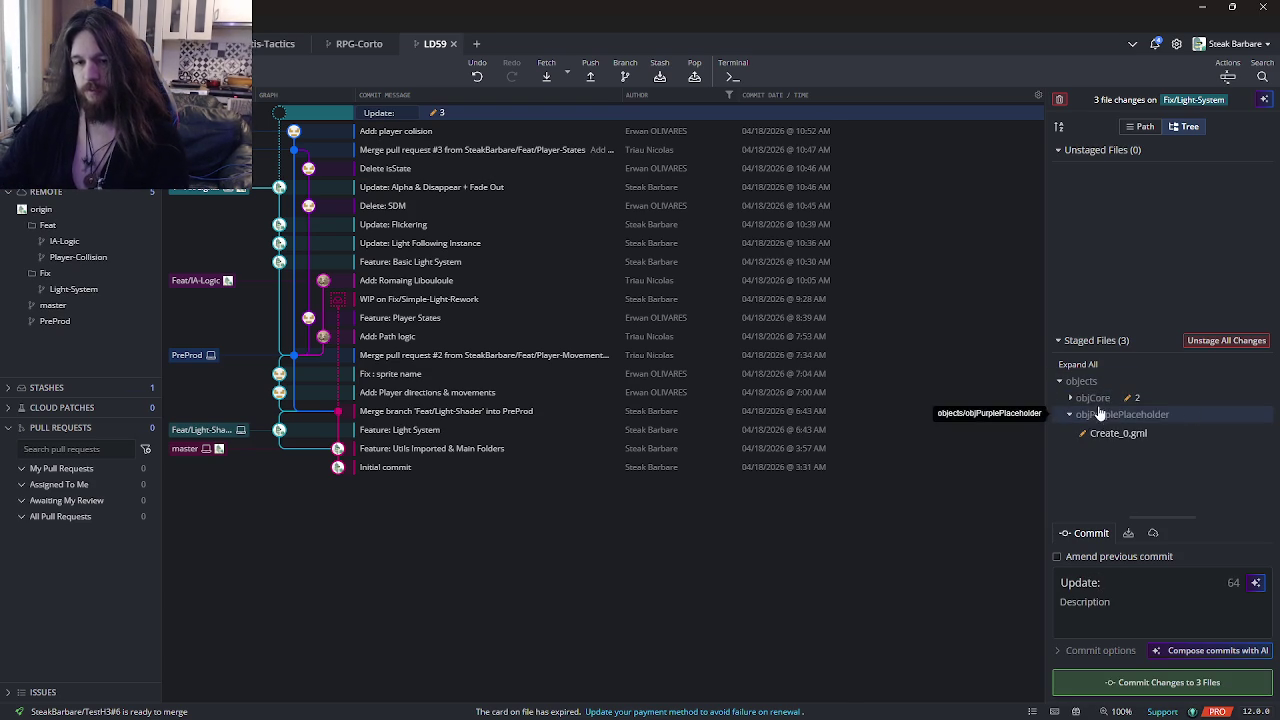
left_click(1108, 434)
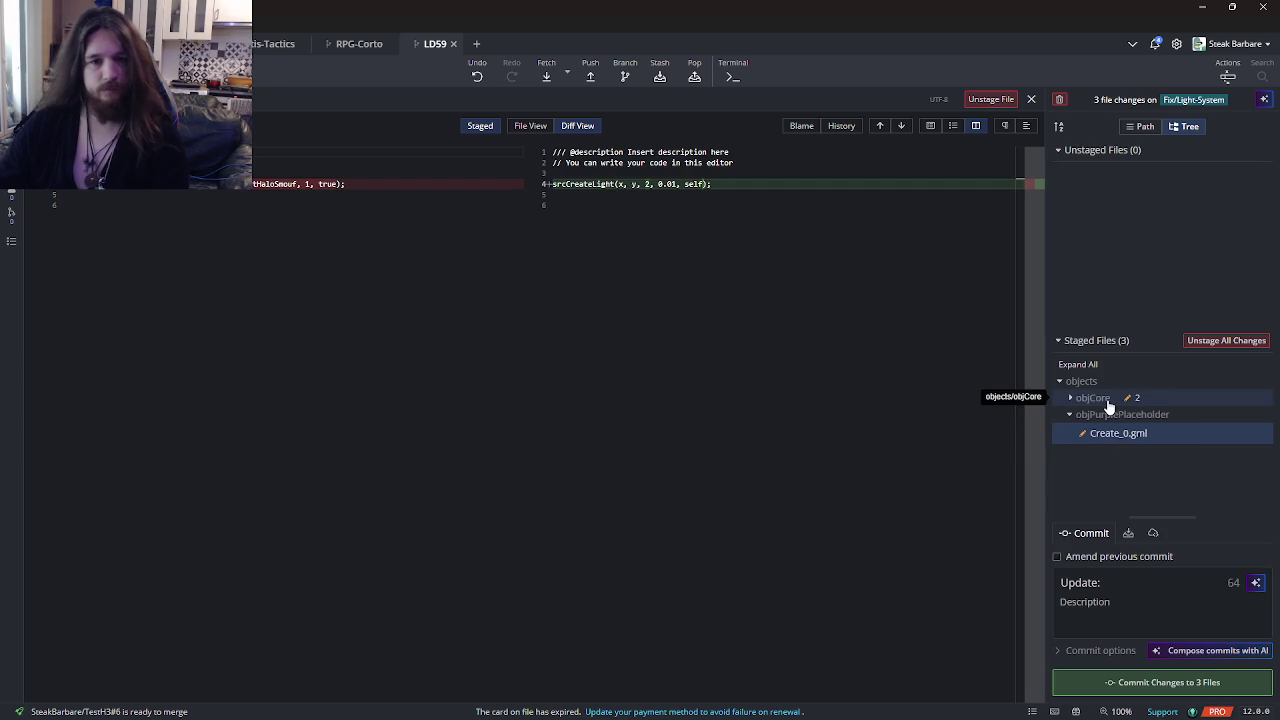
left_click(1100, 398)
left_click(1114, 416)
left_click(1116, 442)
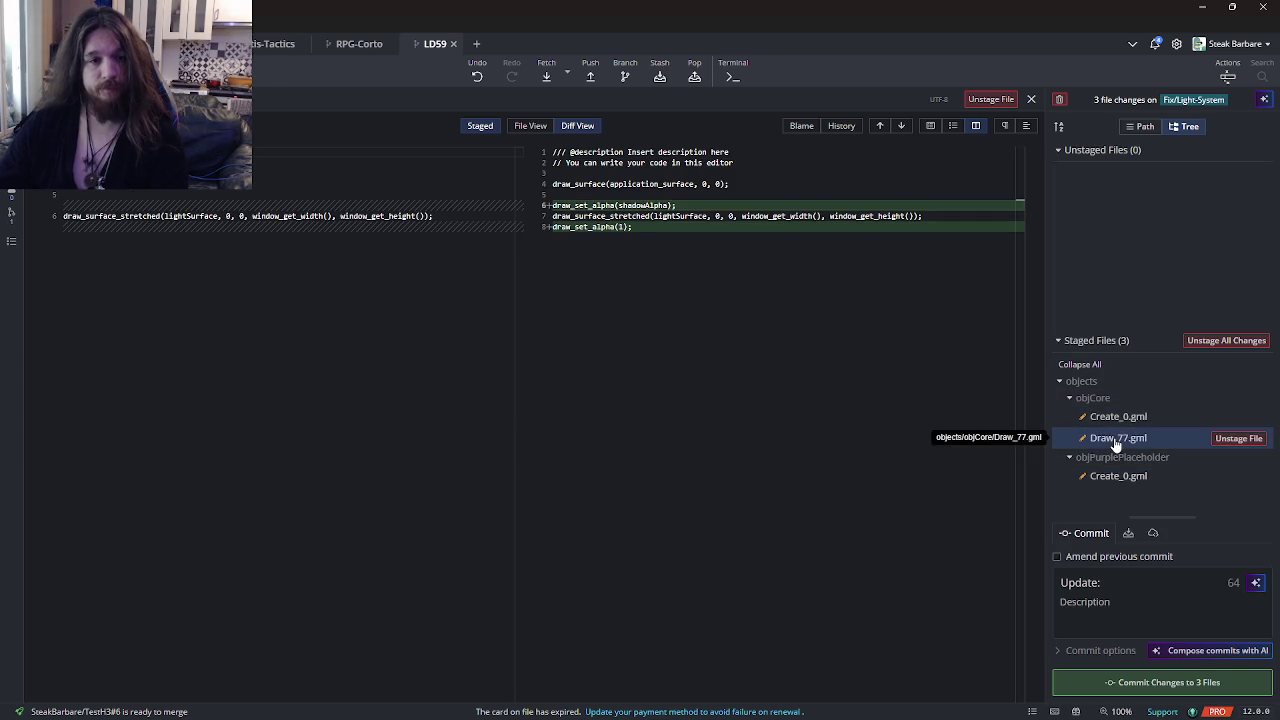
- Complete the summary as 'Update: Shadow Alpha' and commit the three files
left_click(1147, 591)
type("Alpha Backgro")
key("BackSpace")
key("BackSpace")
key("BackSpace")
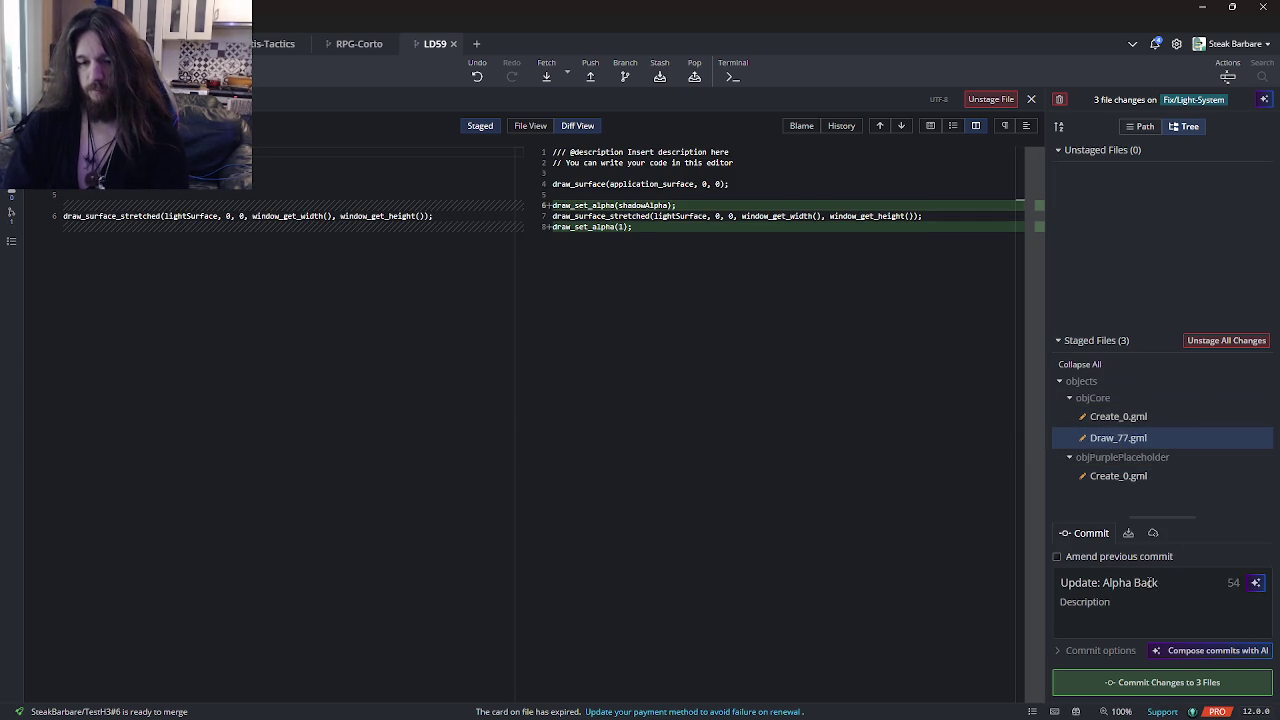
type("Shadopw")
key("BackSpace")
key("BackSpace")
type("w Alphga")
key("BackSpace")
key("BackSpace")
type("a")
left_click(1128, 683)
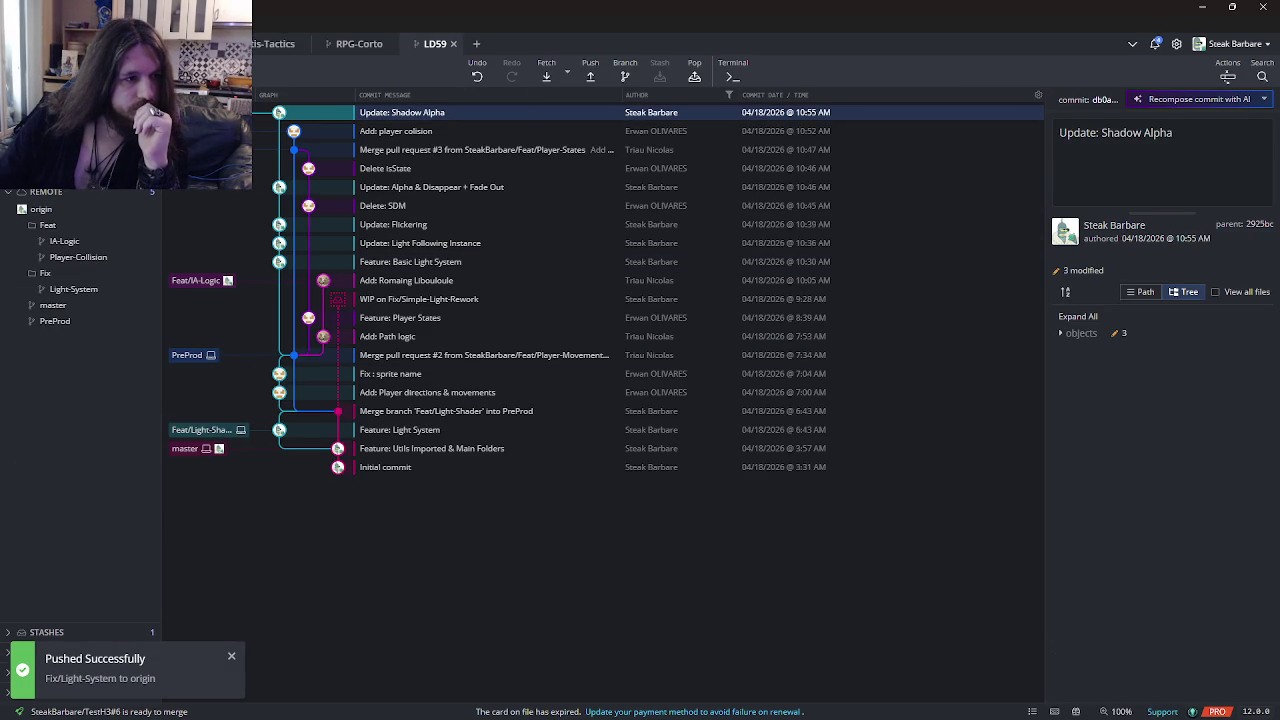
- Start a new pull request from LD59's Fix/Light-System branch into PreProd
left_click(67, 665)
left_click(150, 428)
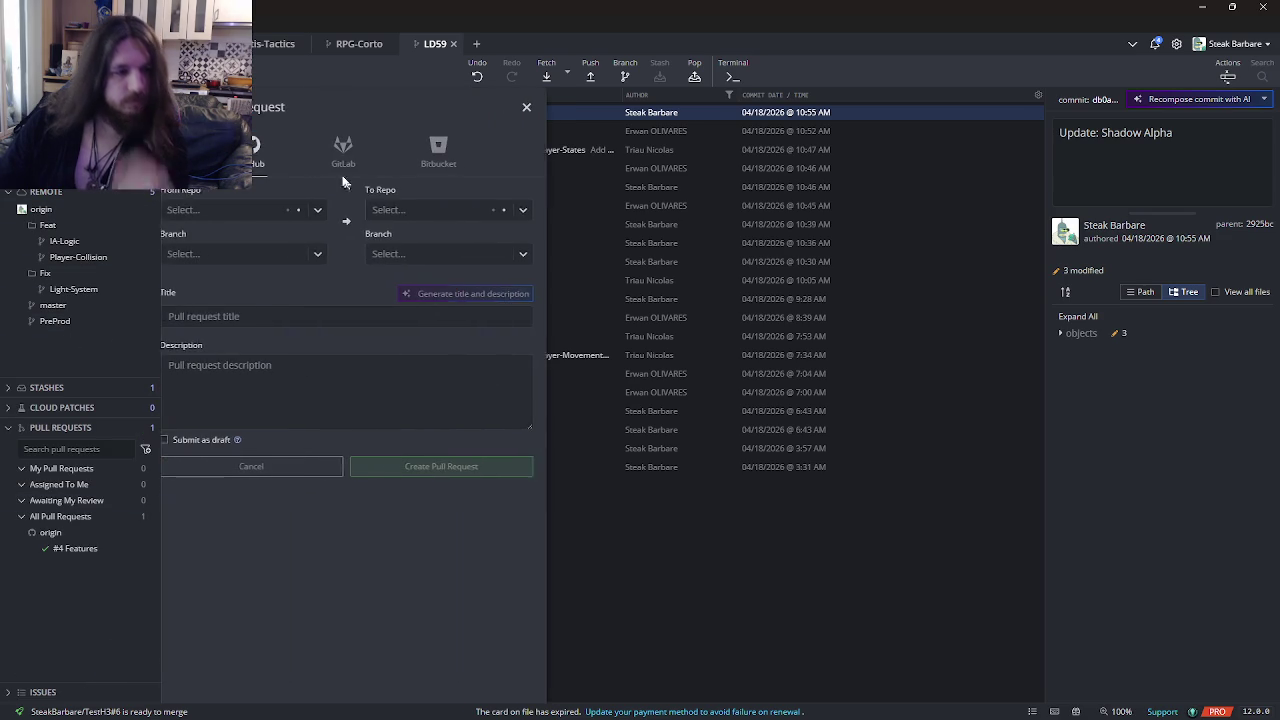
left_click(260, 210)
left_click(226, 241)
left_click(258, 254)
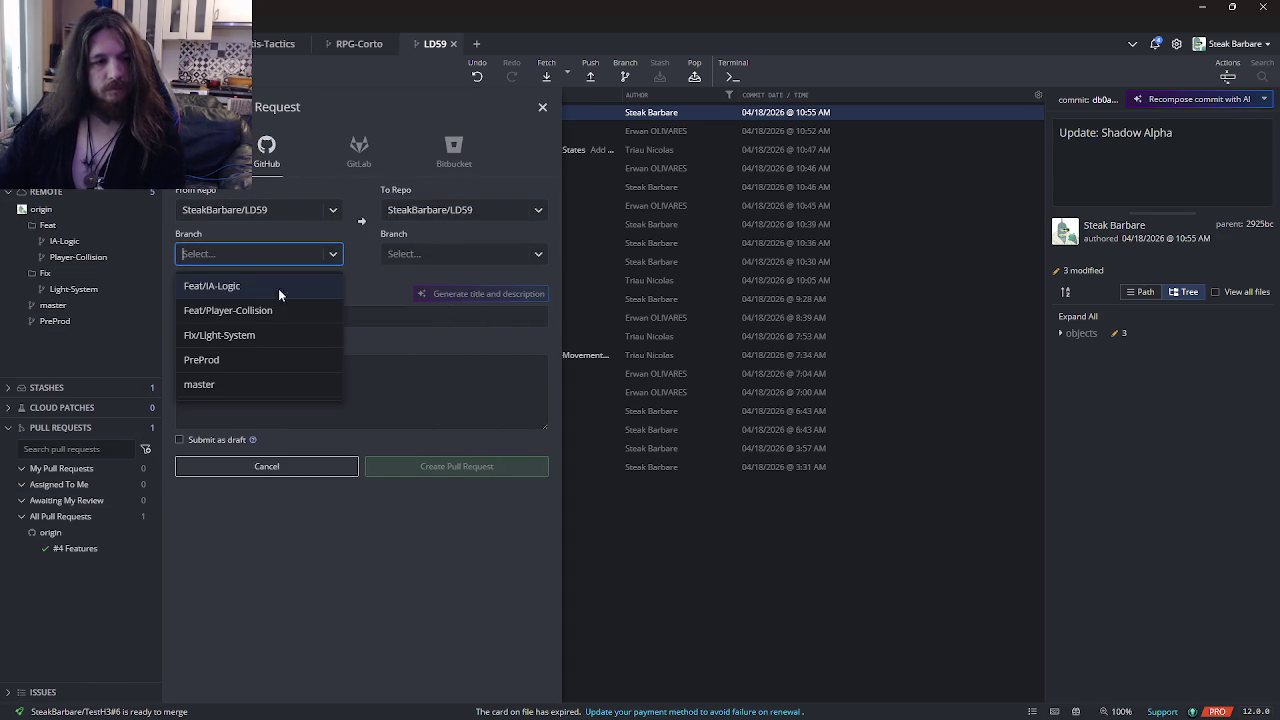
left_click(262, 335)
left_click(440, 254)
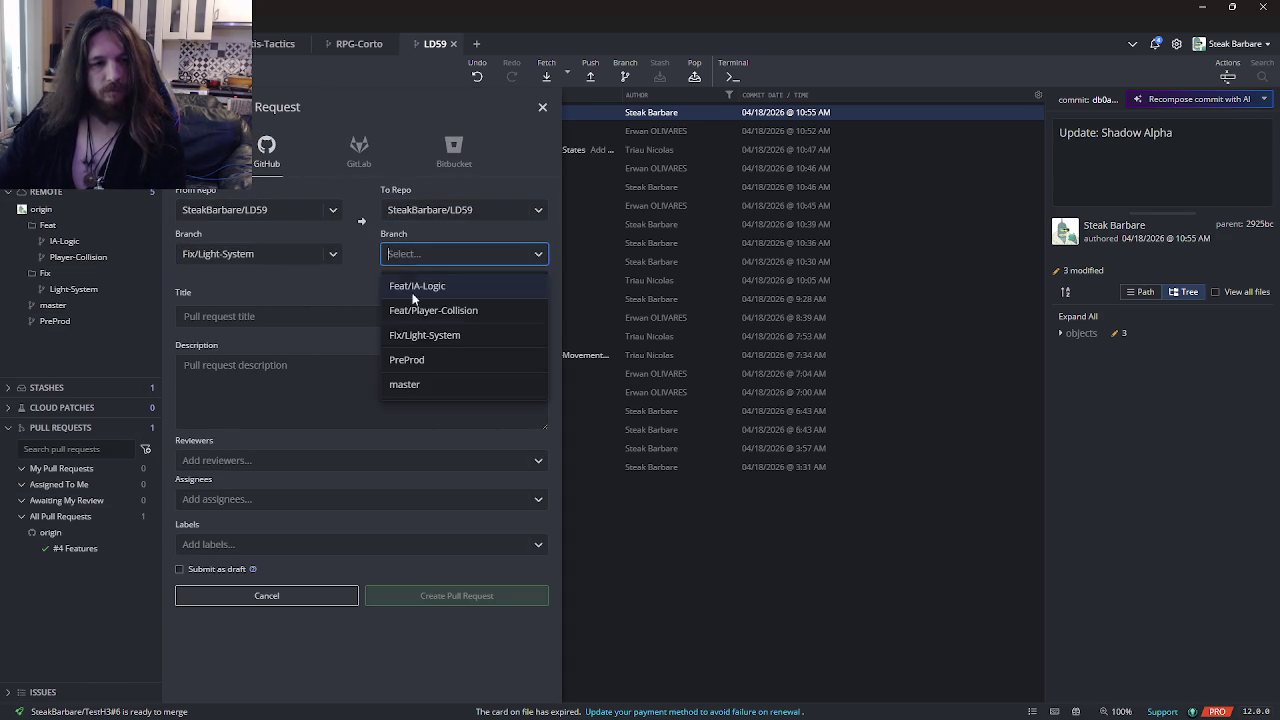
left_click(407, 360)
- Title the pull request 'Simple Light System'
left_click(289, 318)
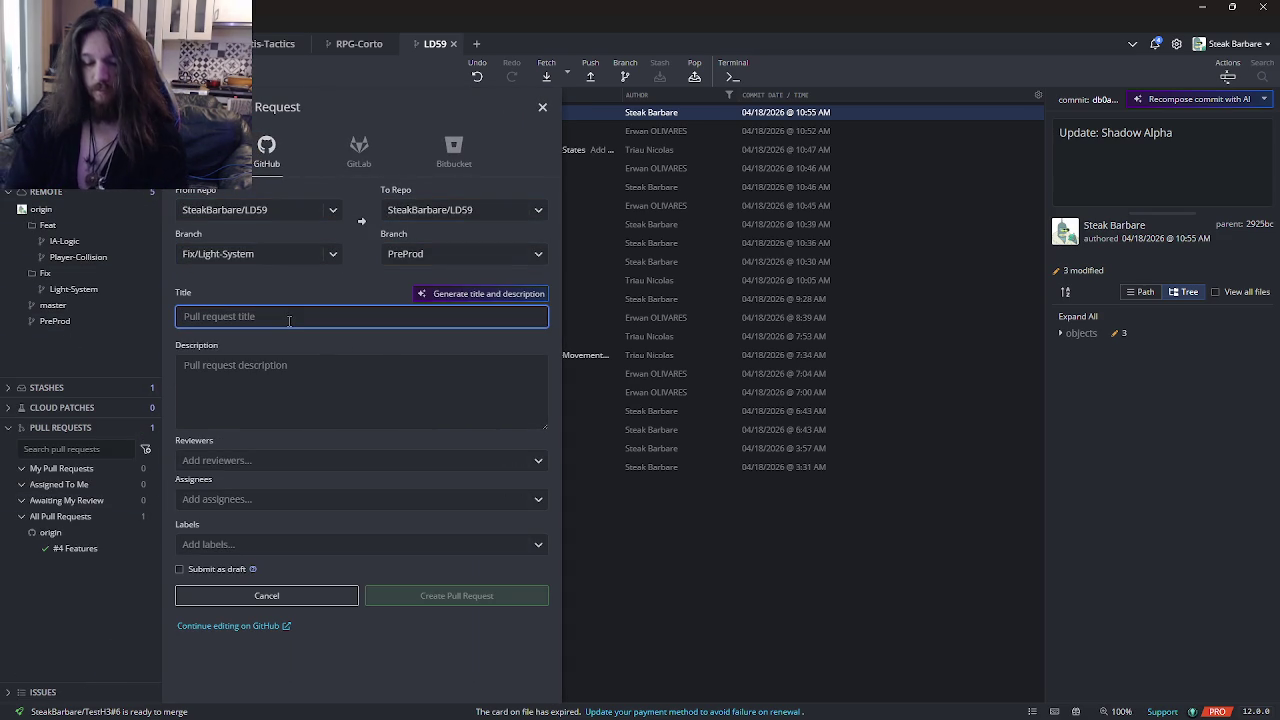
type("Simple")
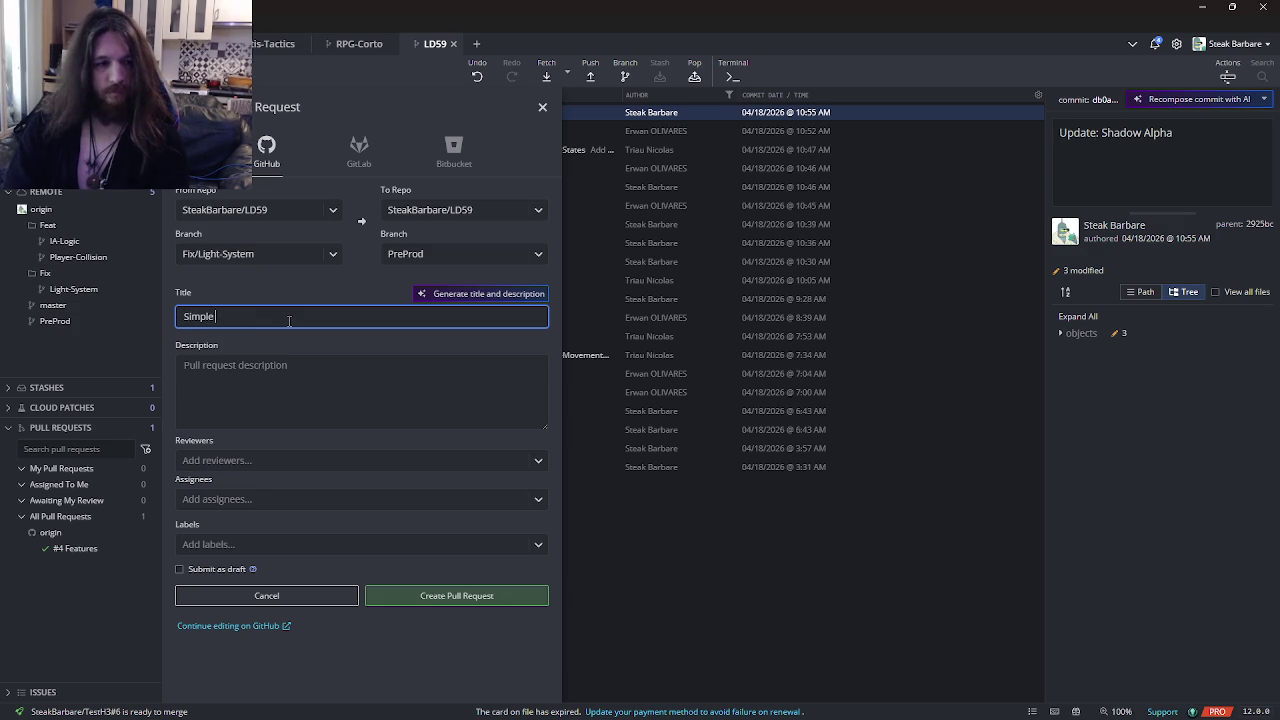
type(" Light System")
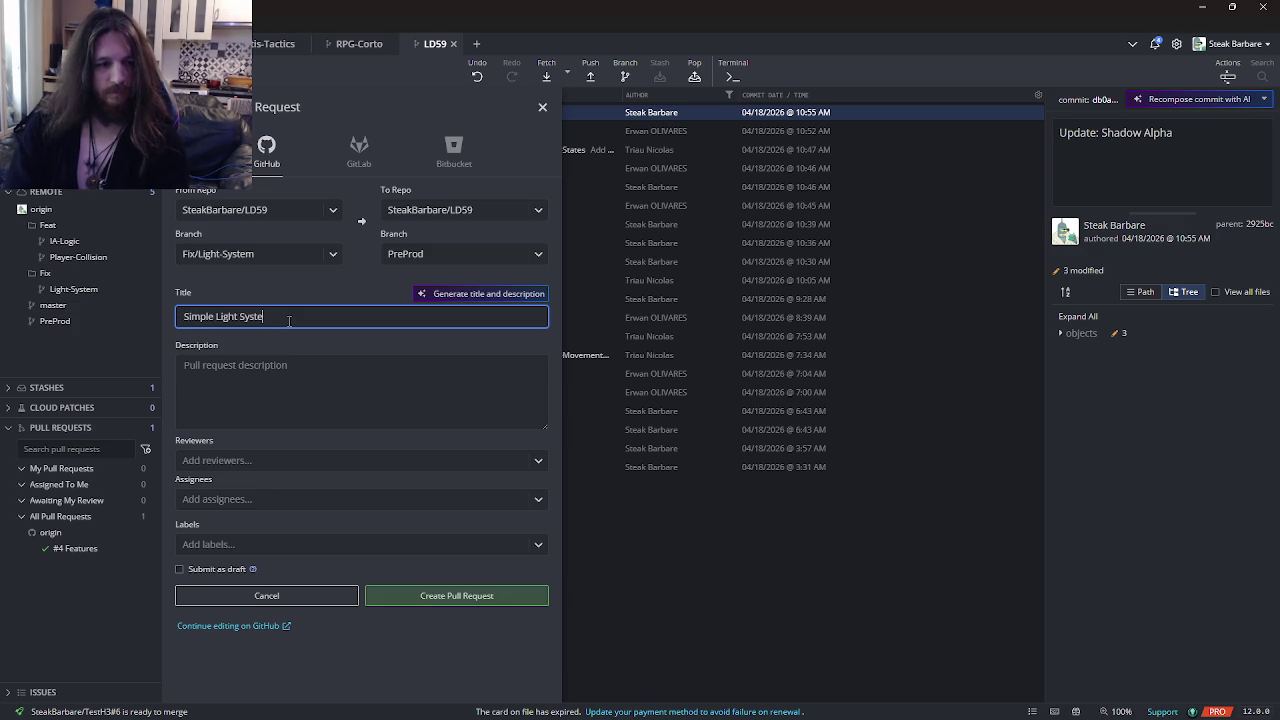
left_click(238, 365)
- Begin the description with a '# Feature' heading and a LightTemplate note for all light sources
type("#")
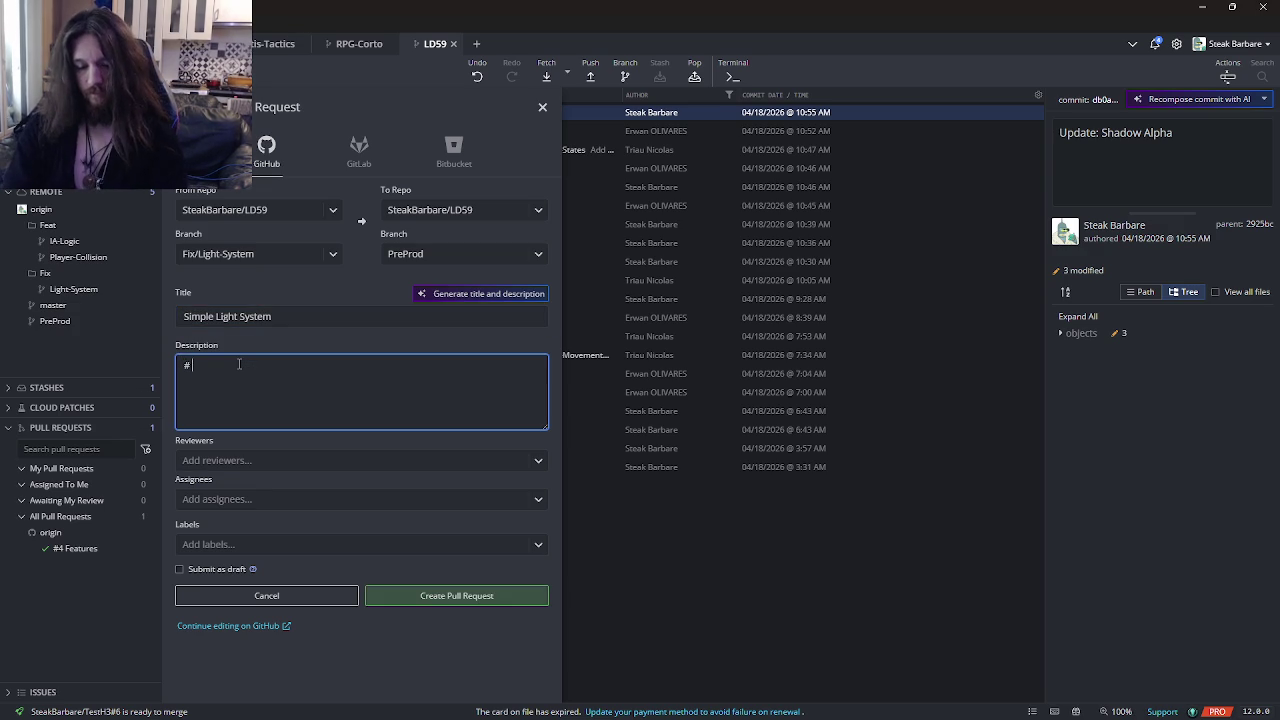
type(" Feature")
key("Return")
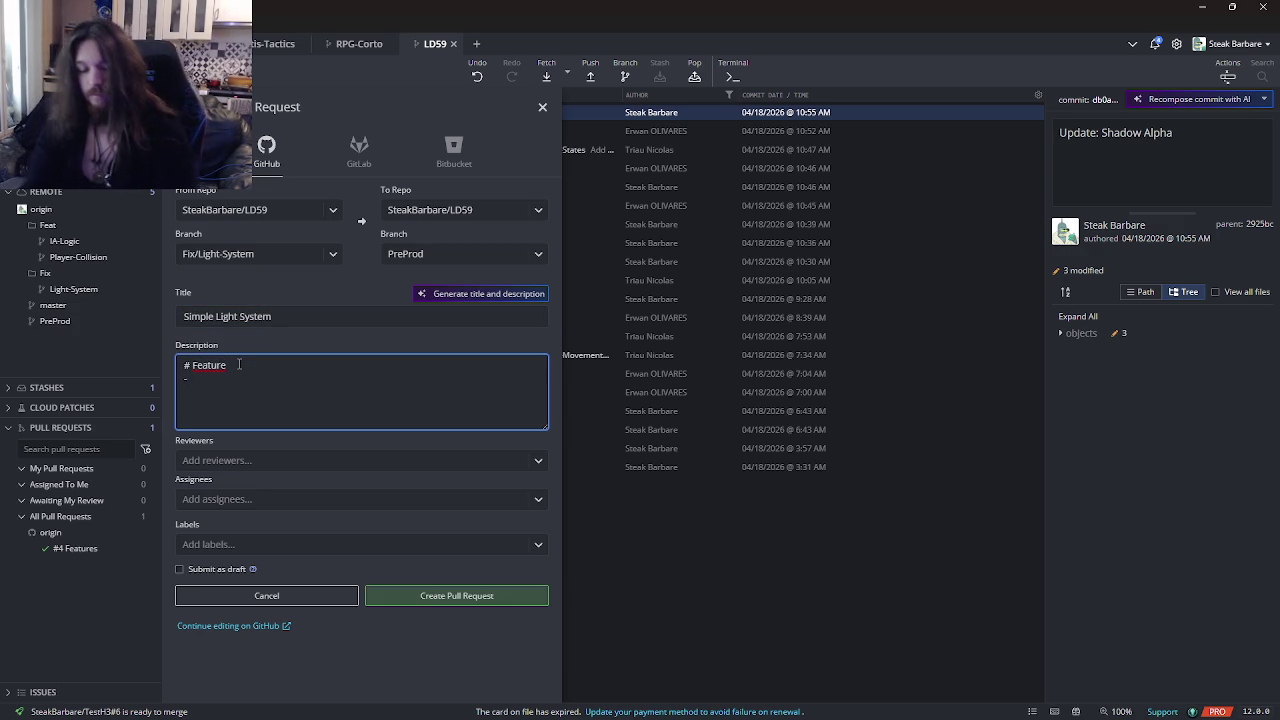
type("Light")
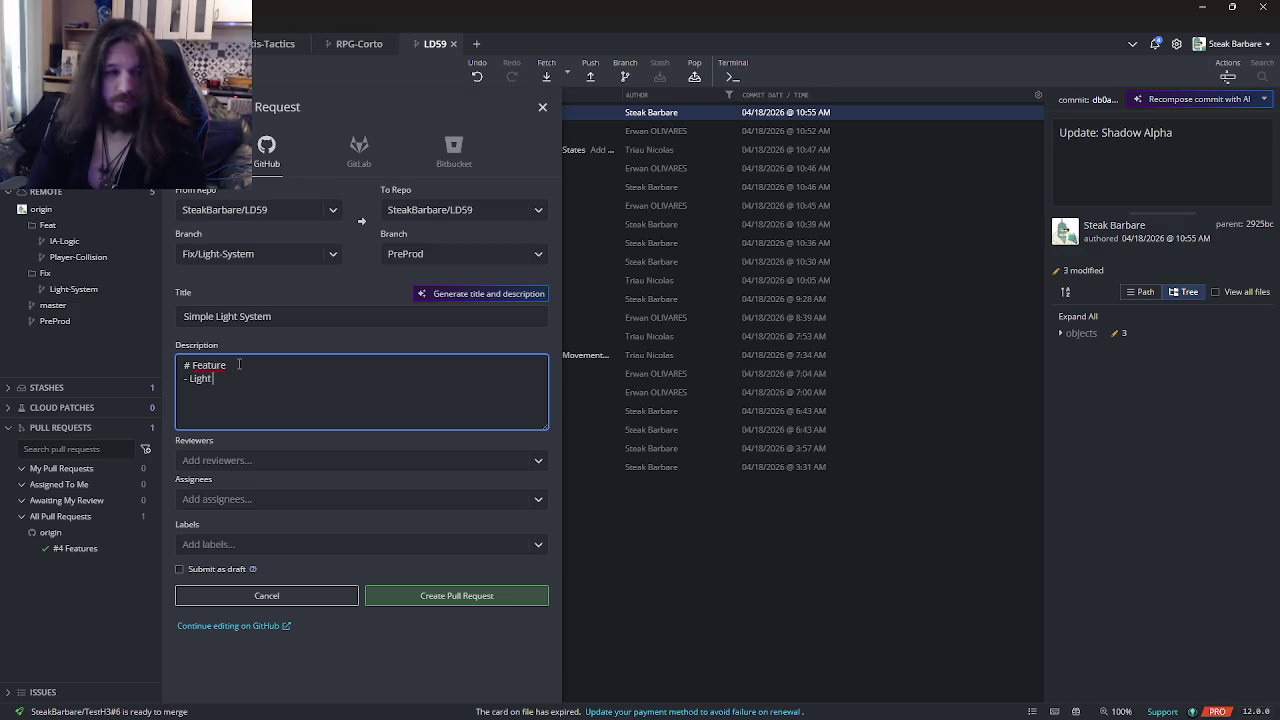
type(" handled in")
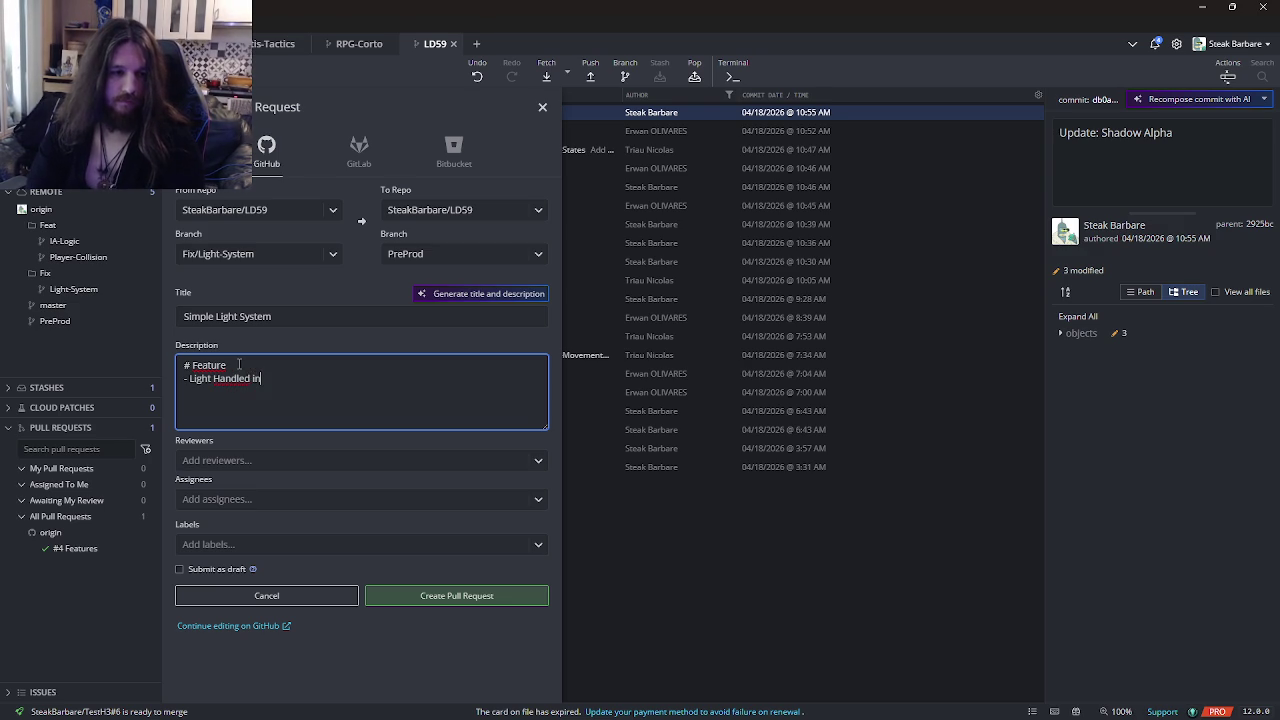
type("side a objCore")
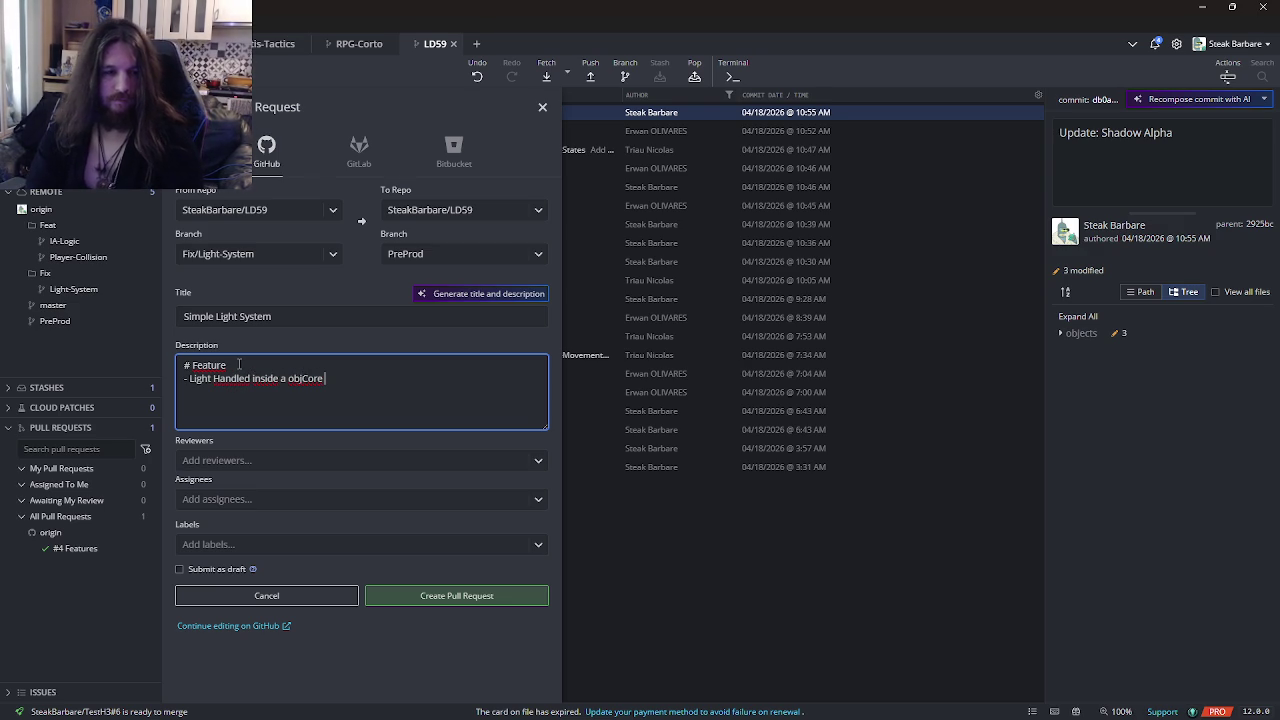
key("Return")
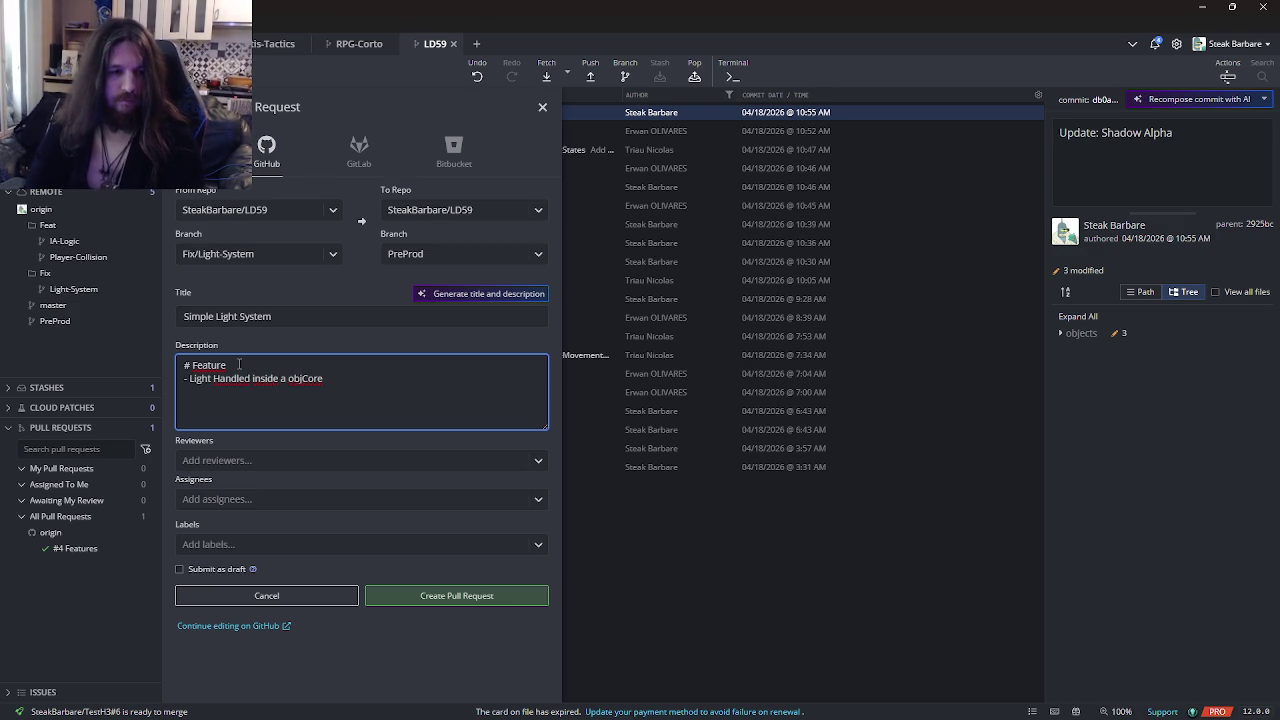
left_click(285, 377)
key("BackSpace")
key("BackSpace")
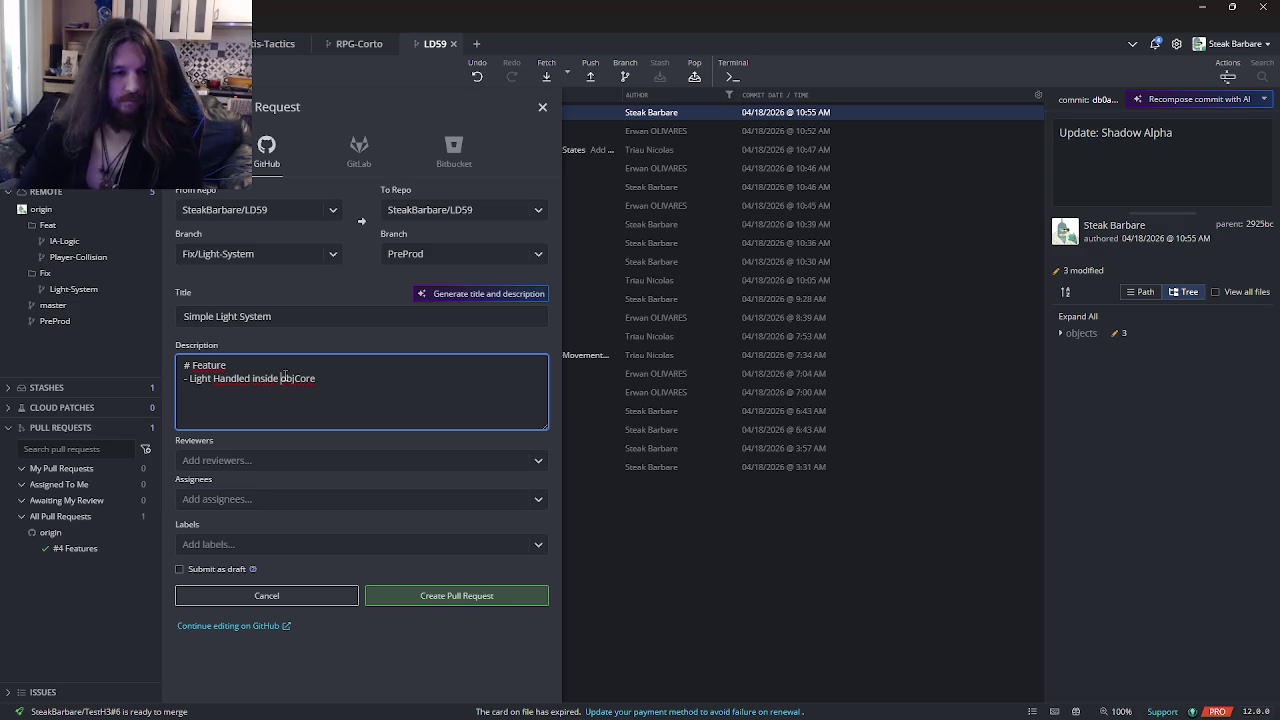
type("-Light")
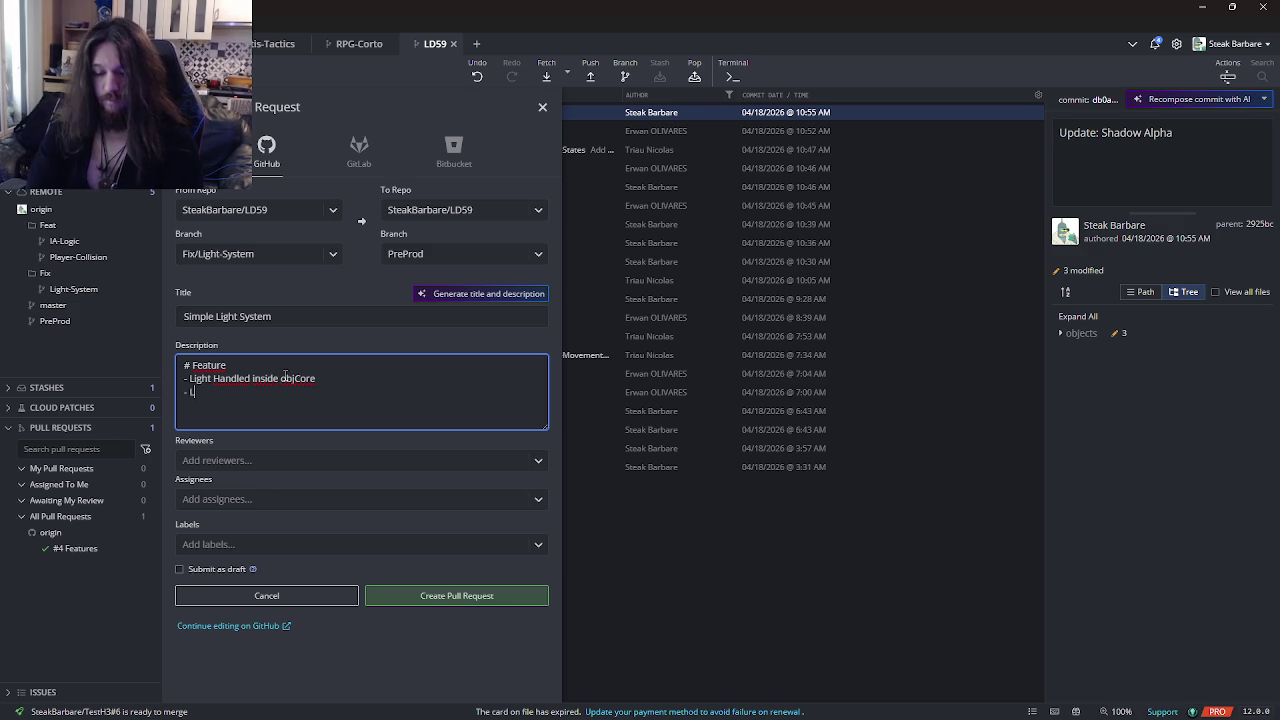
type("Te")
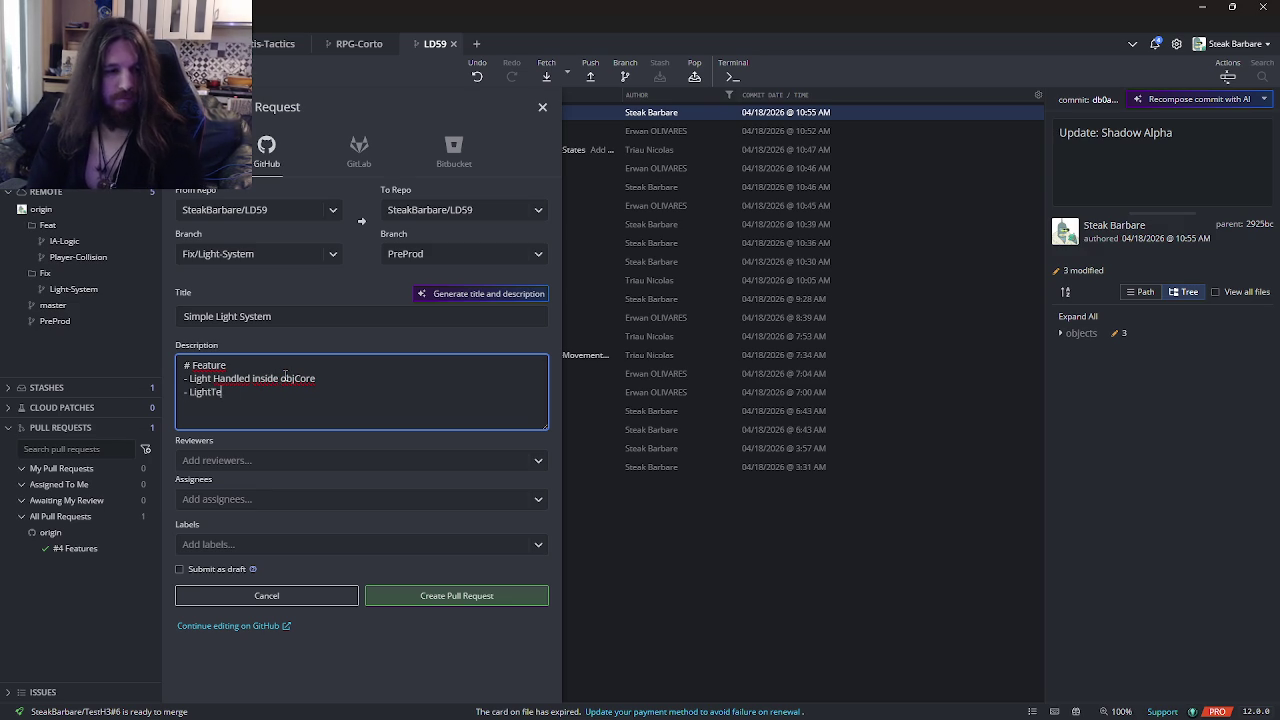
type("mplate to ")
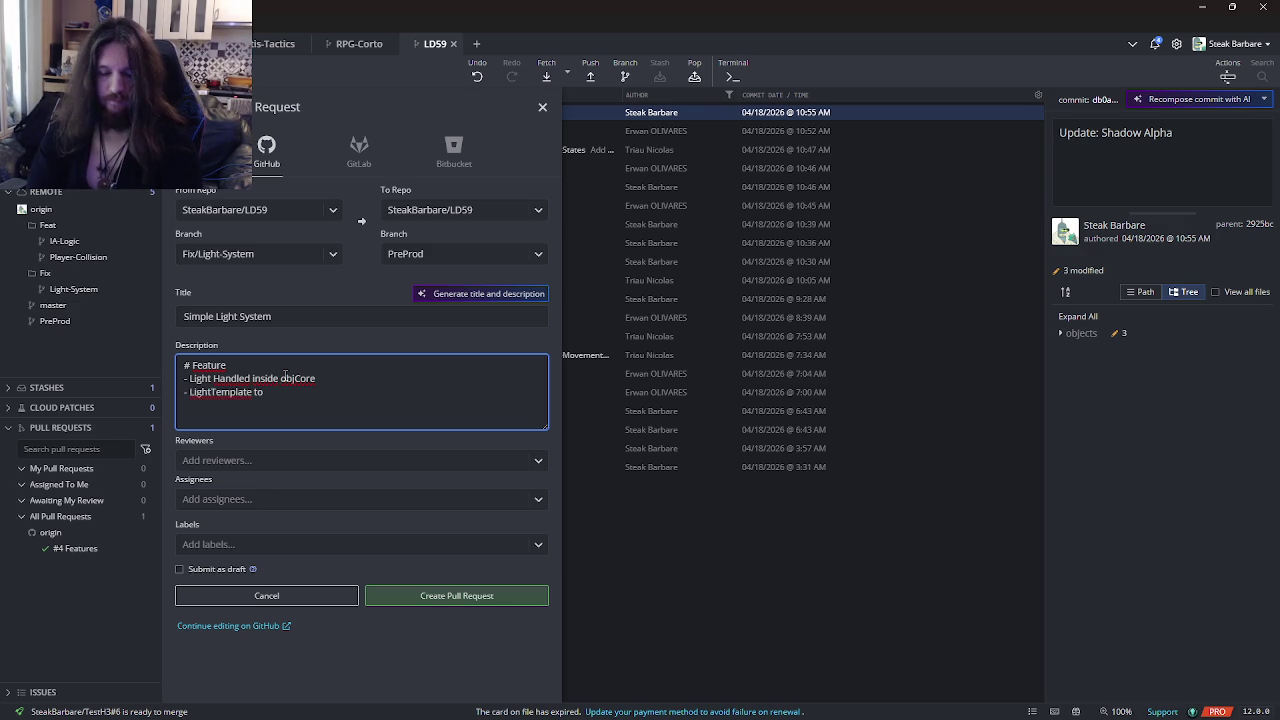
type("handle al")
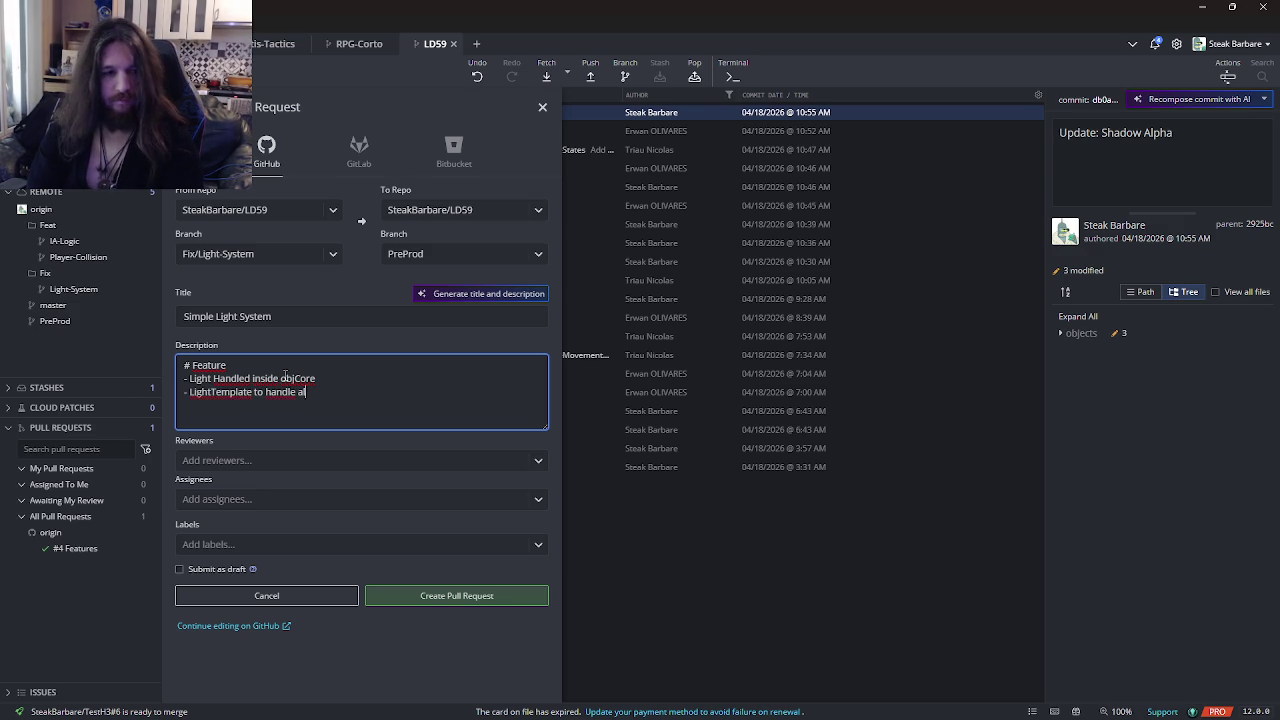
type("l the different l")
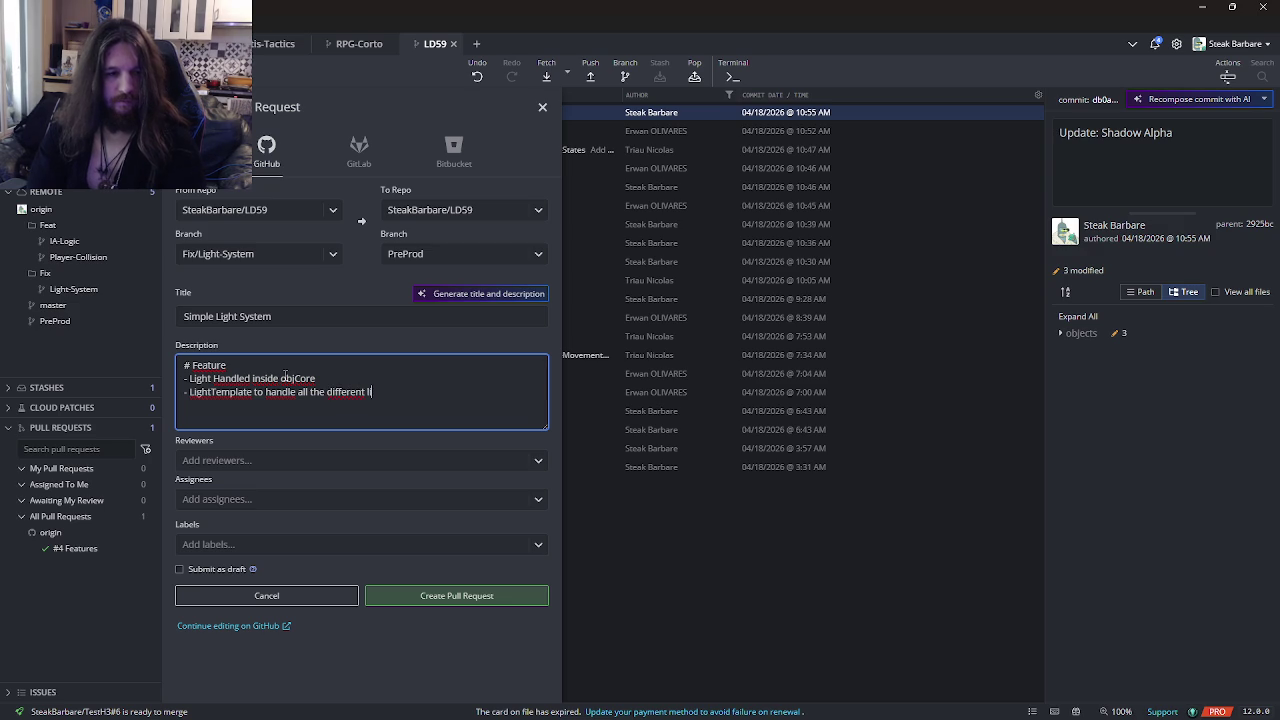
type("ight sources")
key("Return")
- Add SolidTemplate and srcCreateLight notes, then an '# Updates' heading noting removed old lighting logic
type("- ")
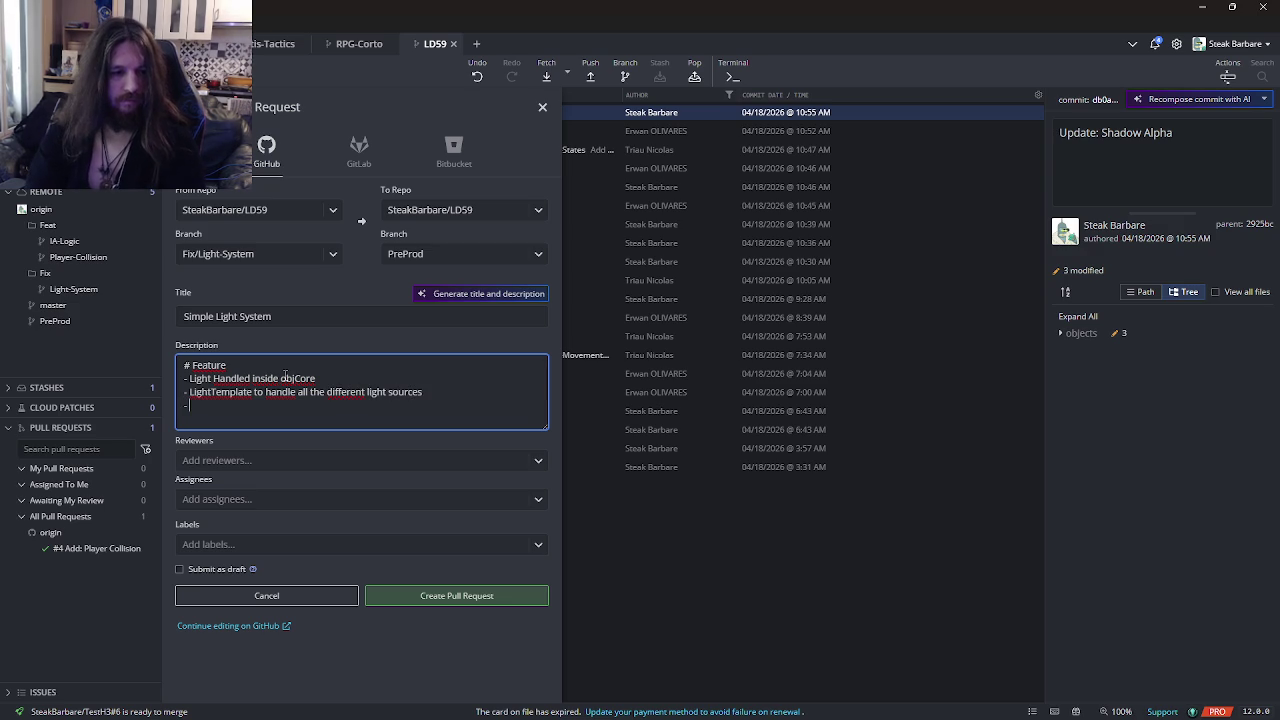
type("SolidTemplate to")
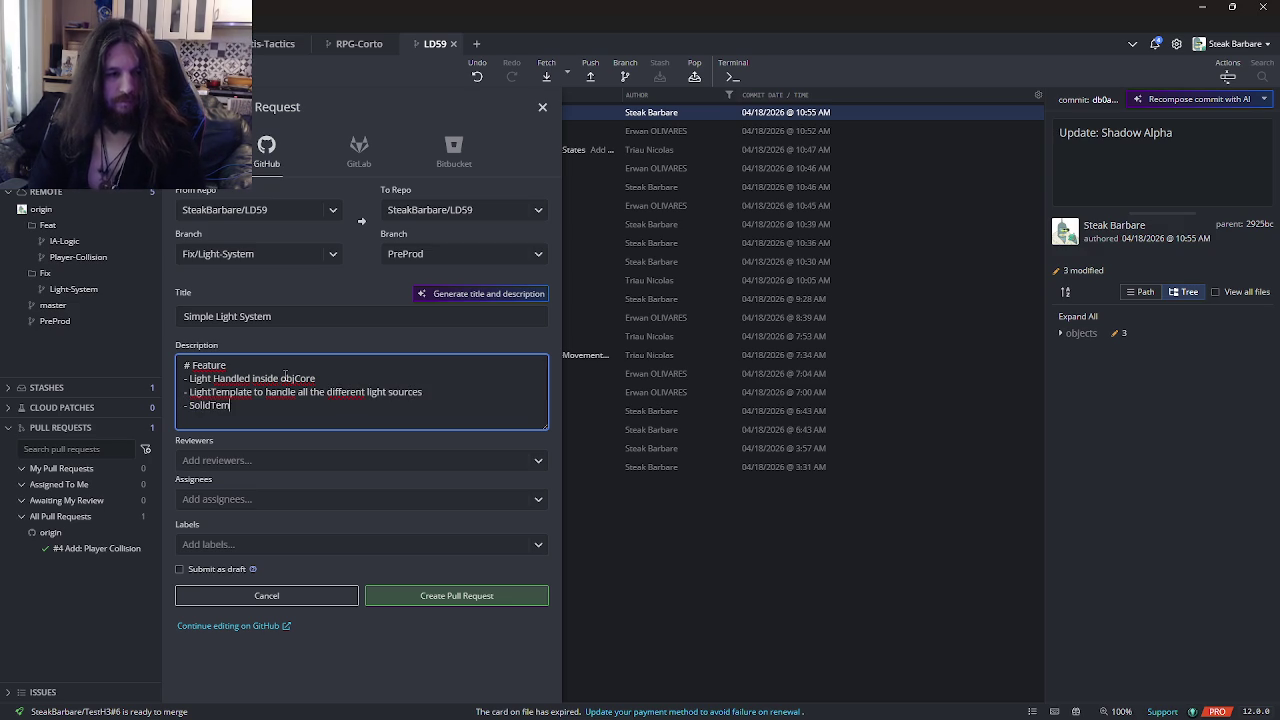
type(" replace the ")
type("enviro")
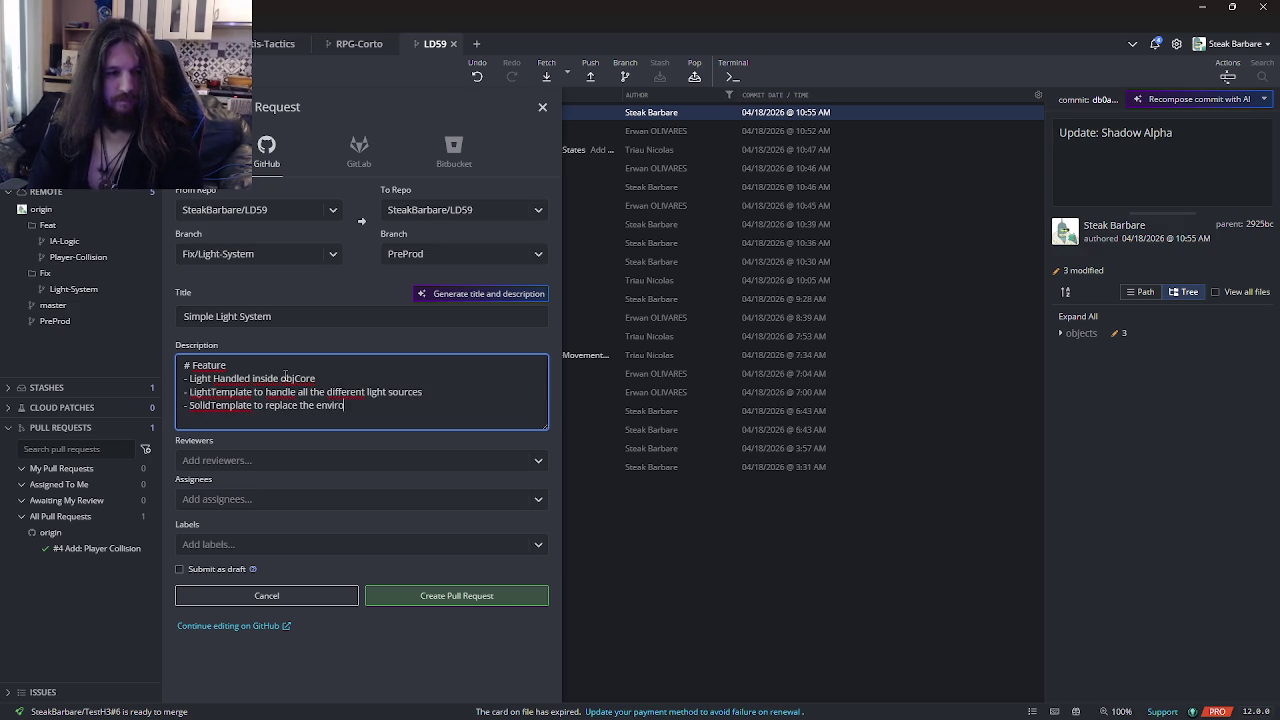
type("nement / rendrable templates")
key("Return")
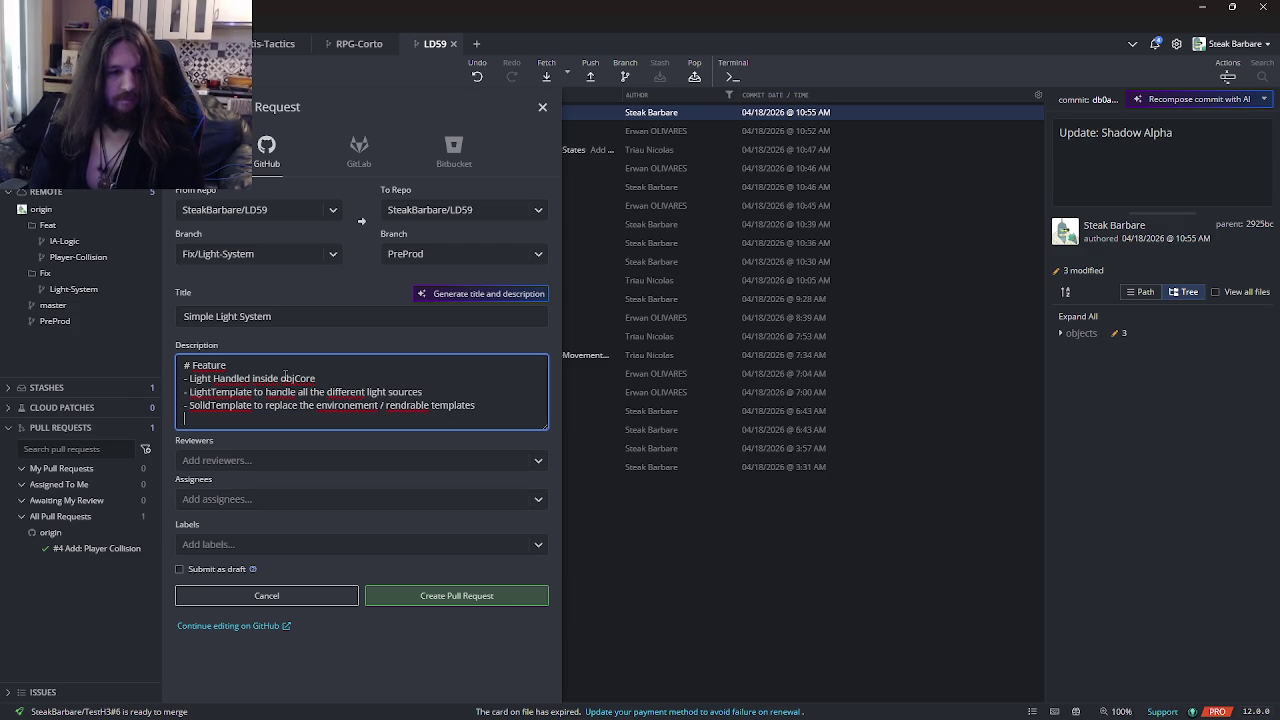
type("rcCr")
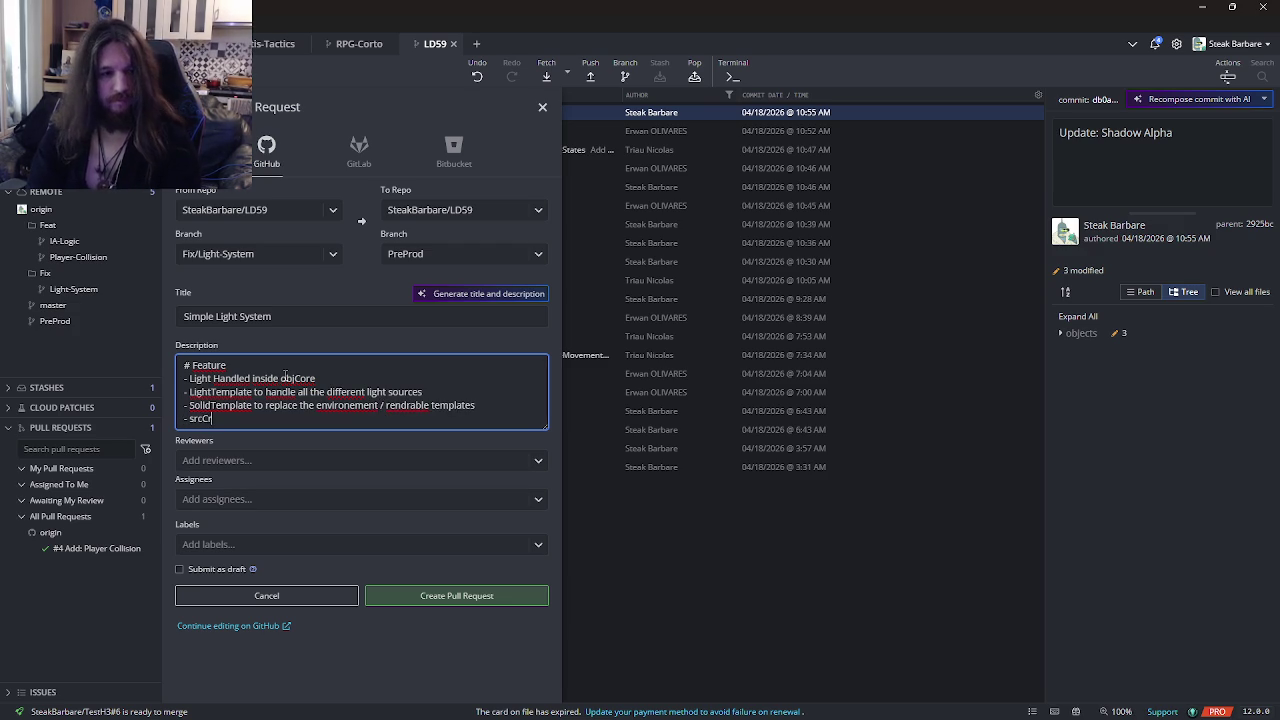
type("eateLight to")
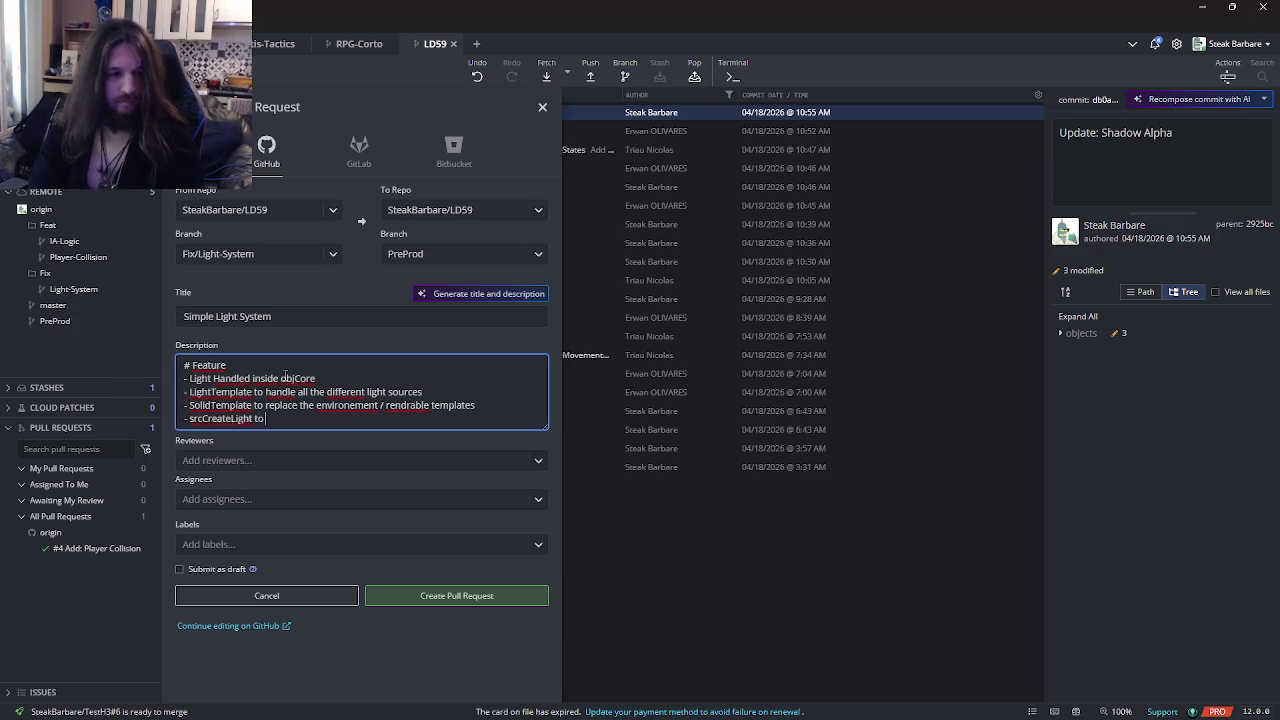
type(" add new lights")
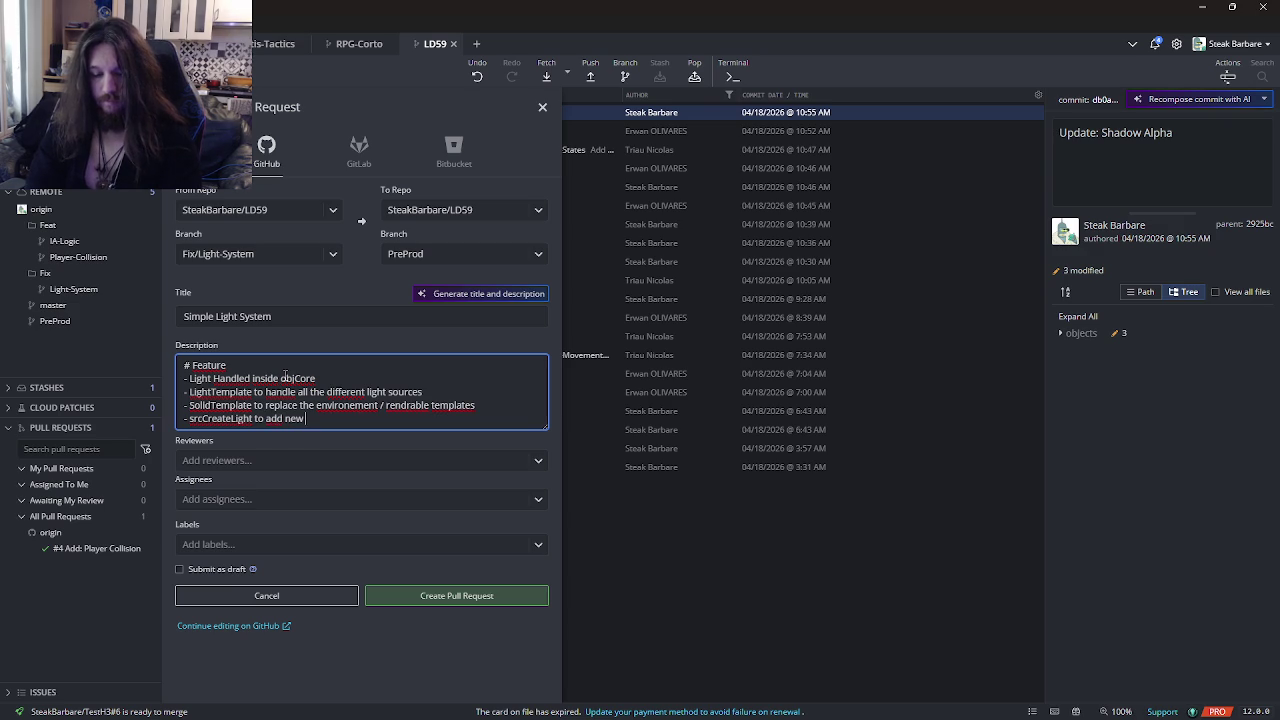
key("Return")
type("# Update")
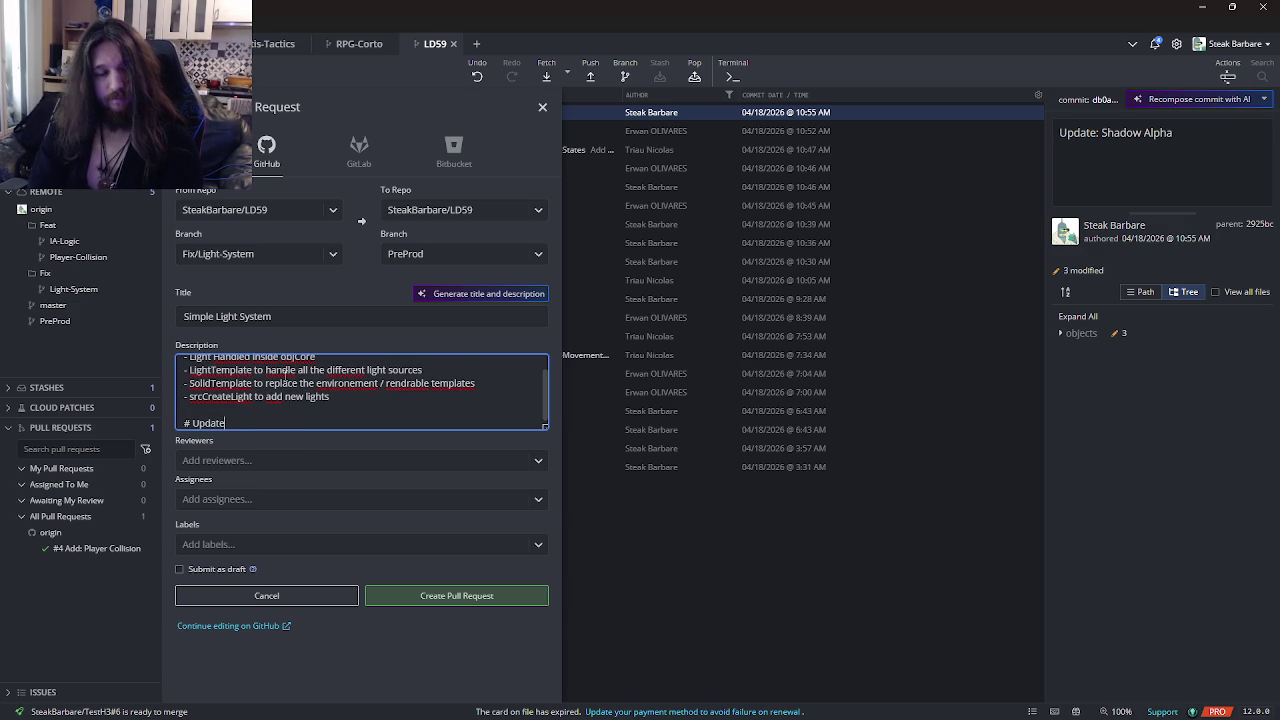
type("s")
key("Return")
type("- Removed all the")
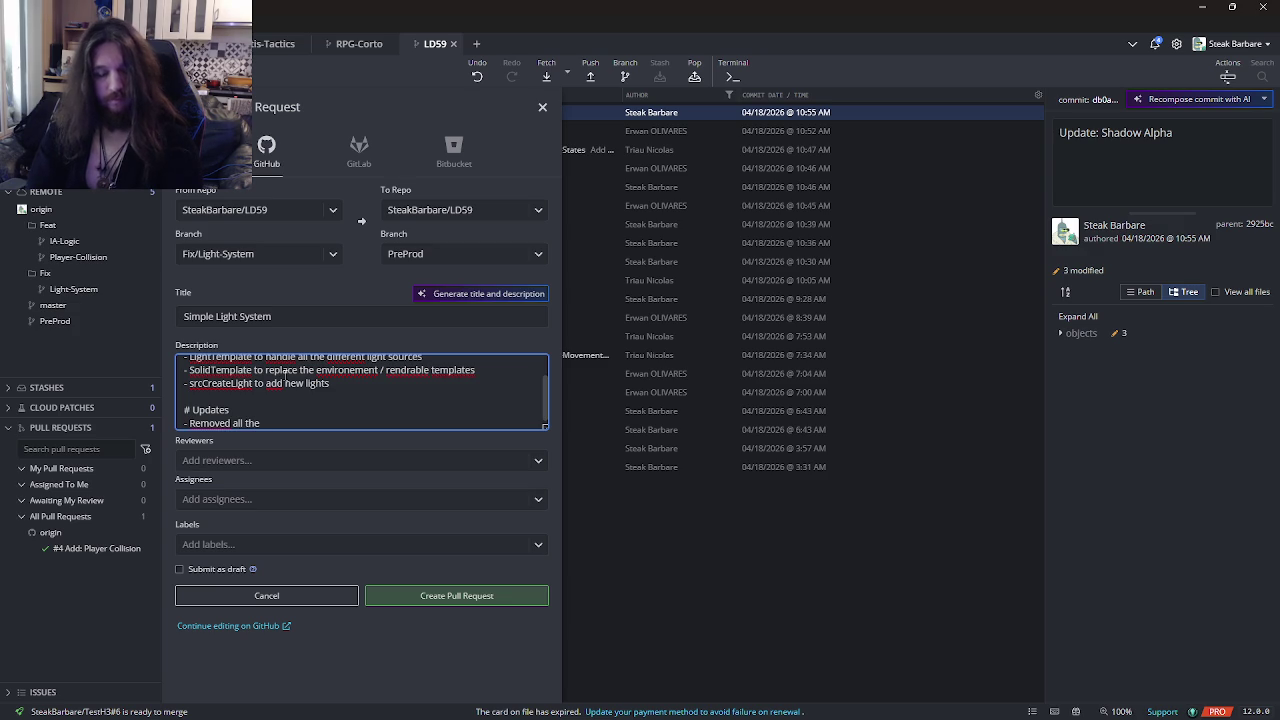
type(" old lig")
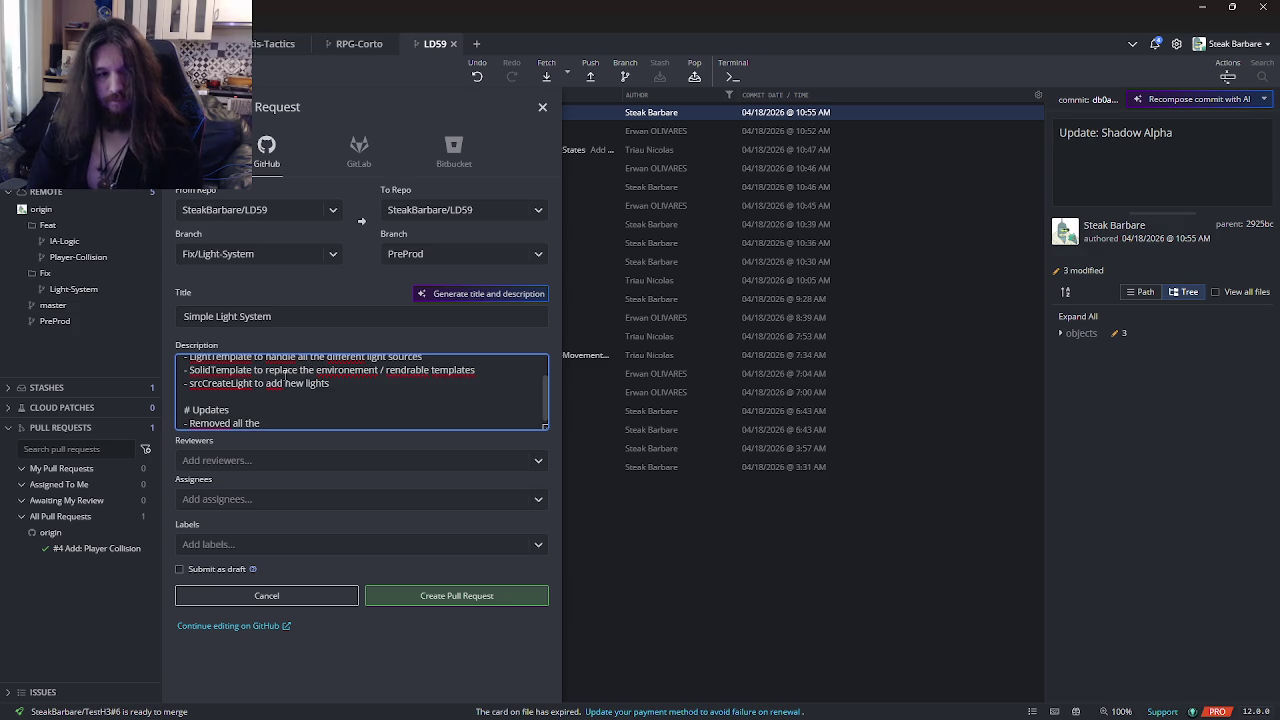
type("hting ")
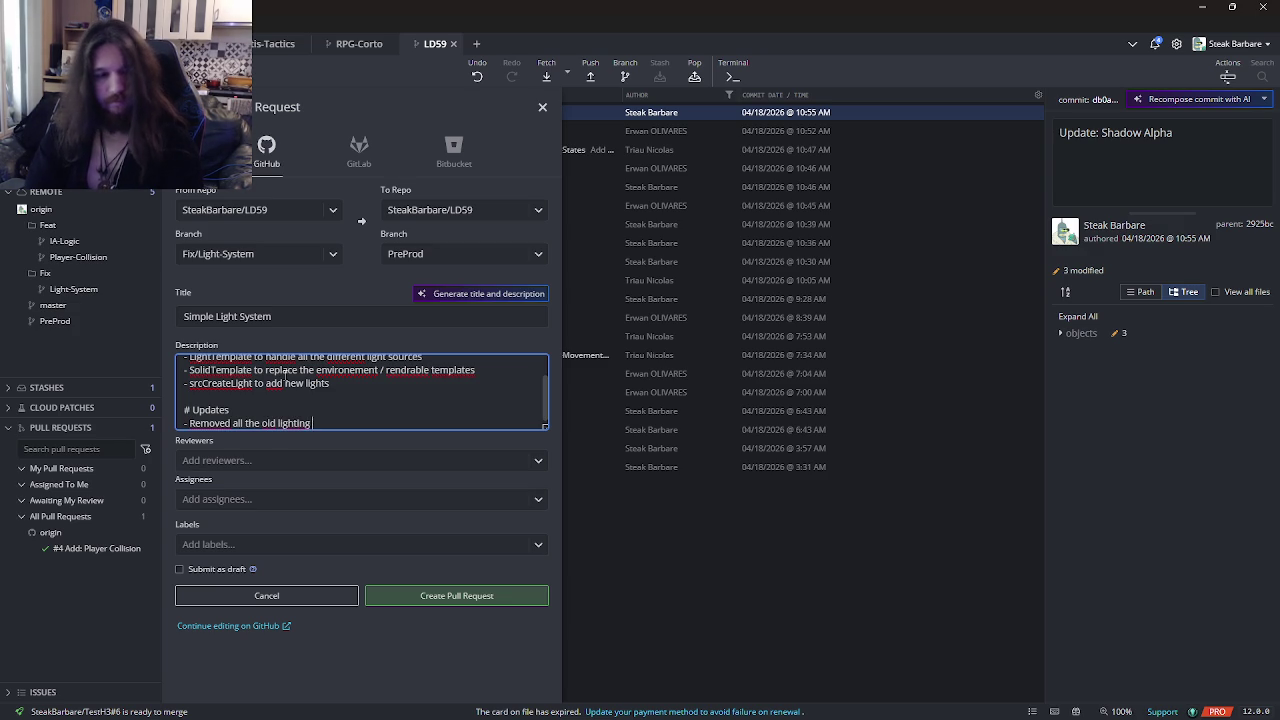
type("logic")
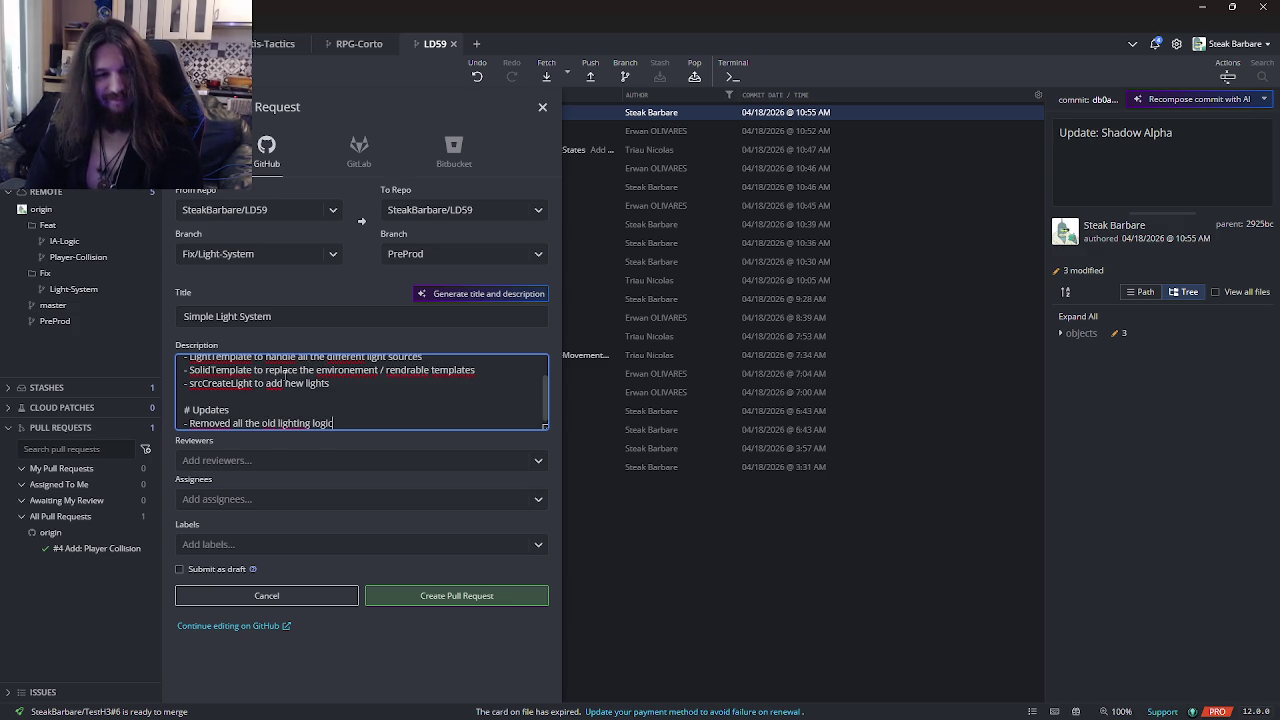
- Insert a 'new Halo sprites' feature line and create the pull request
left_click(374, 388)
key("Return")
scroll(374, 388, "up", 1)
type("- 2")
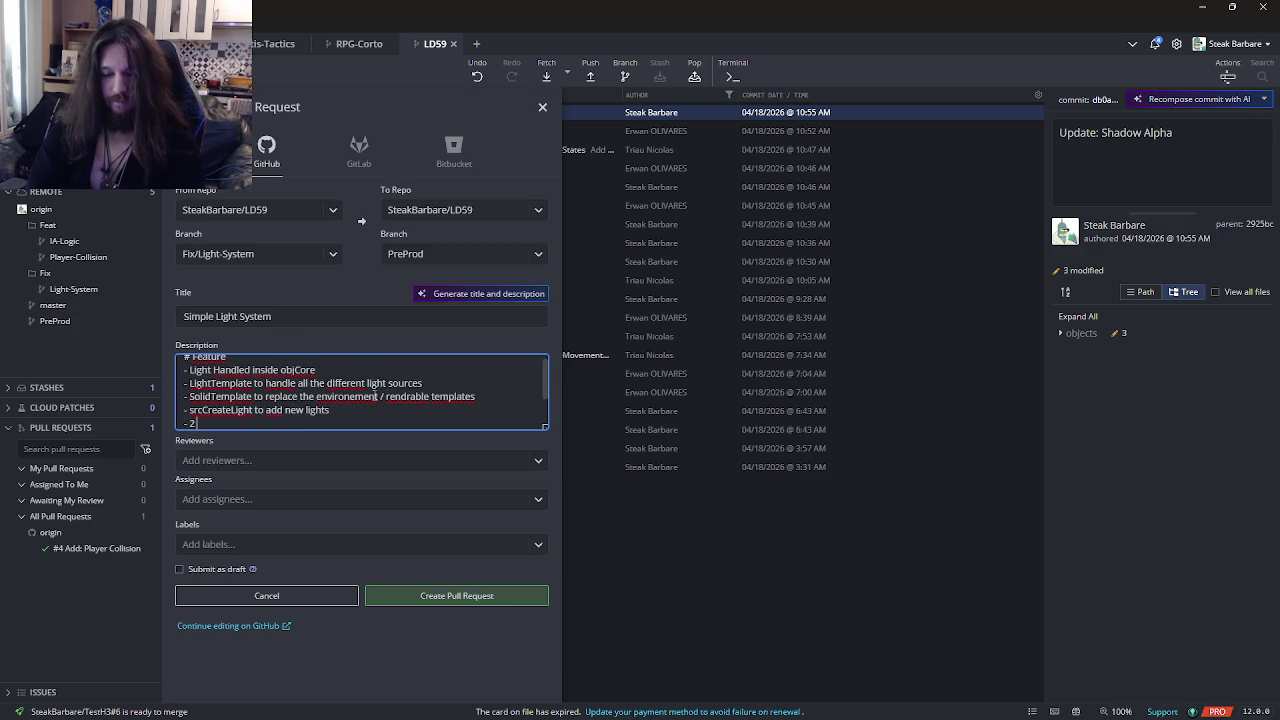
type("new Halo sprit")
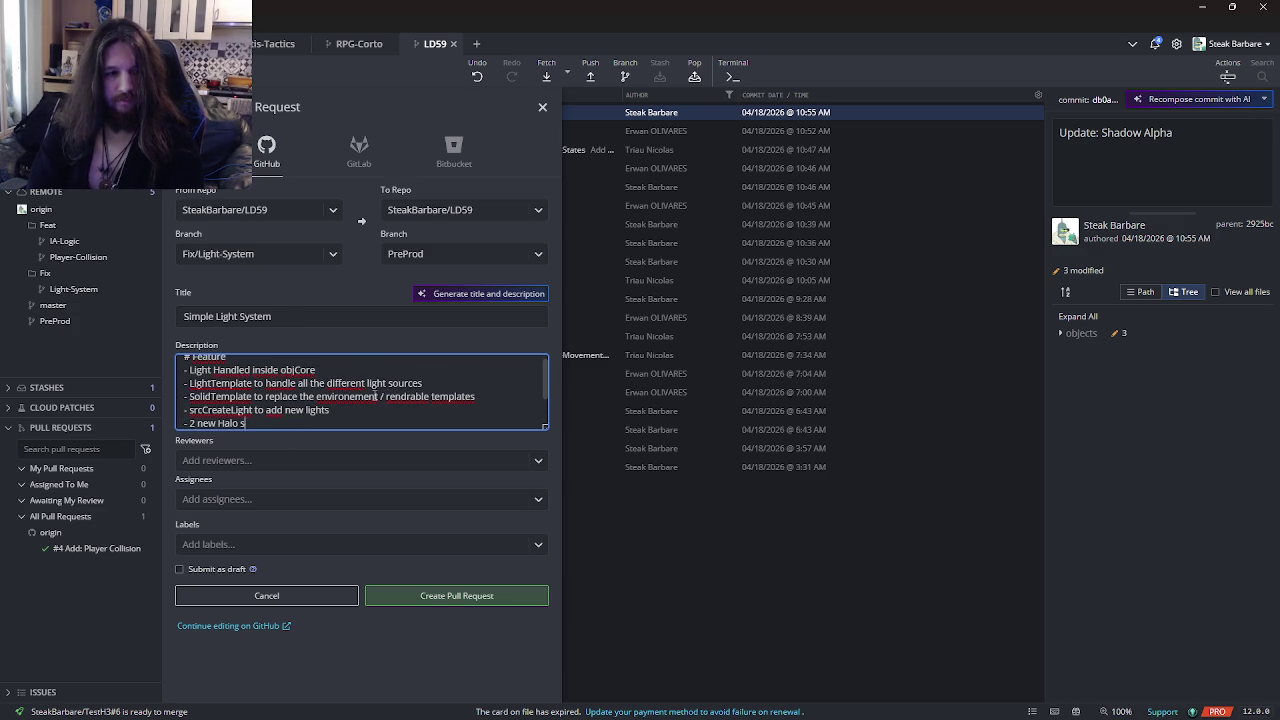
type("es")
left_click(478, 595)
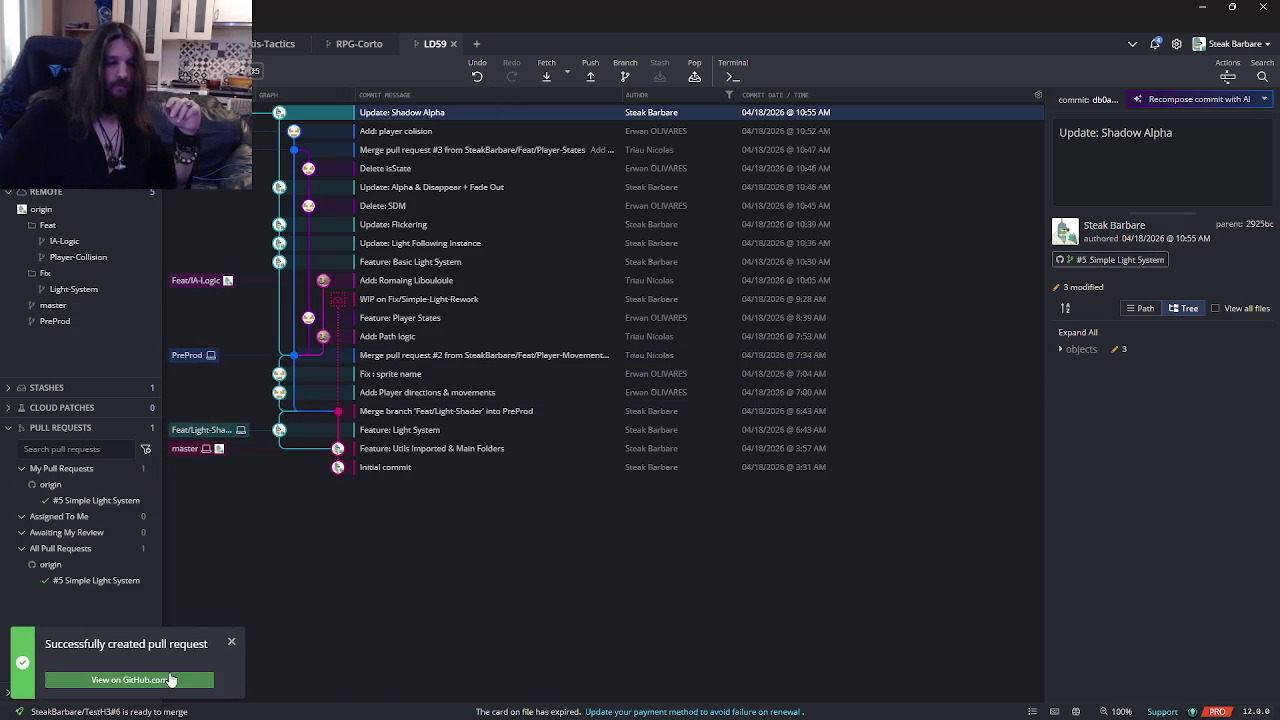
- View pull request #5 'Simple Light System' on GitHub in the browser
left_click(70, 678)
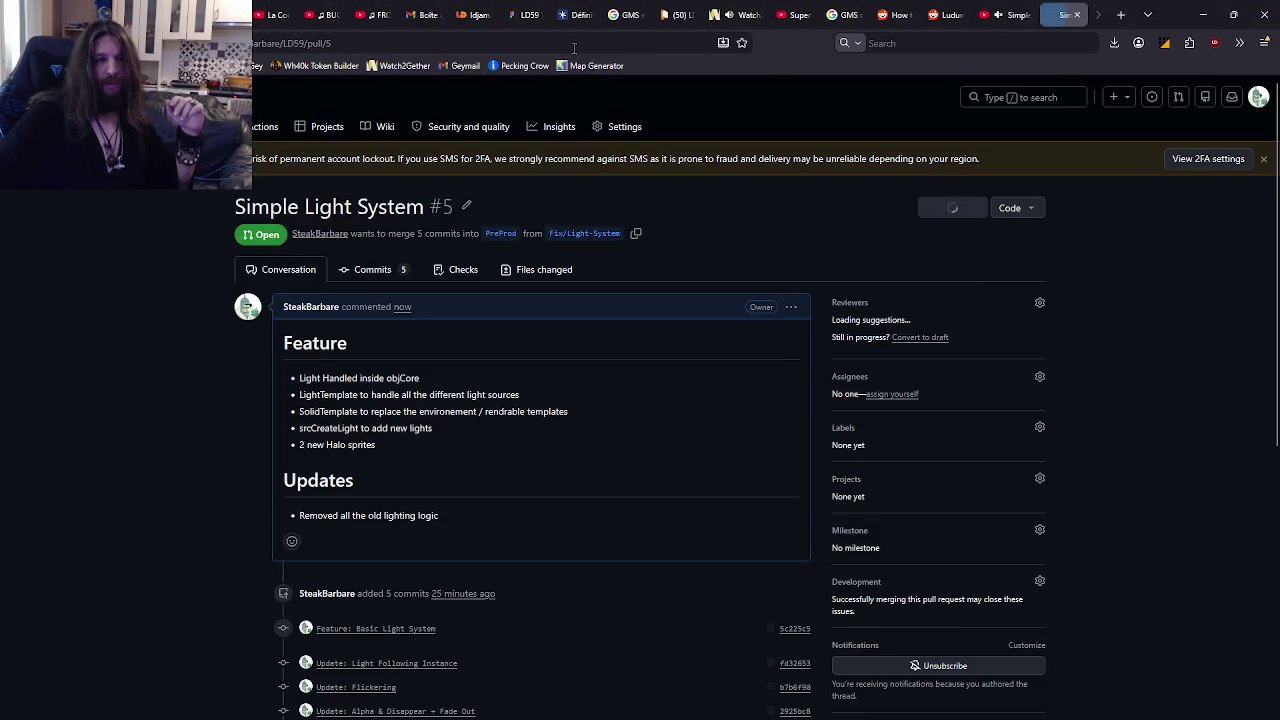
left_click(574, 45)
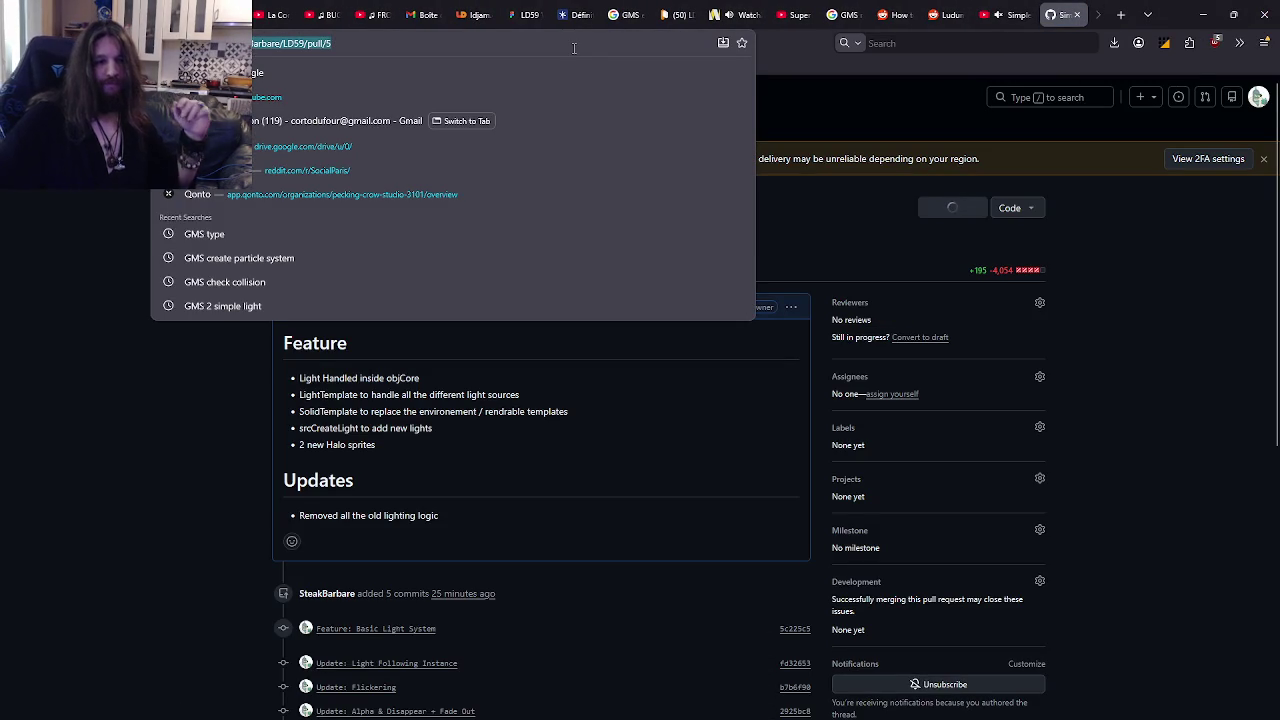
left_click(161, 457)
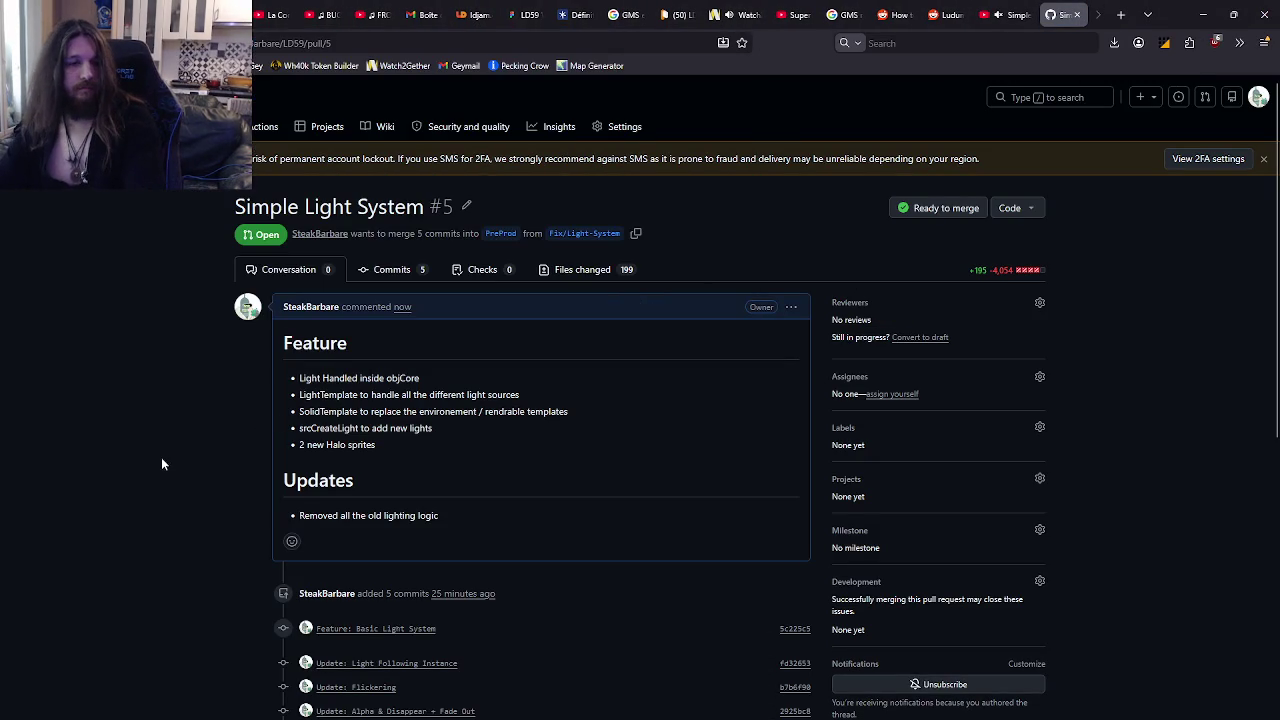
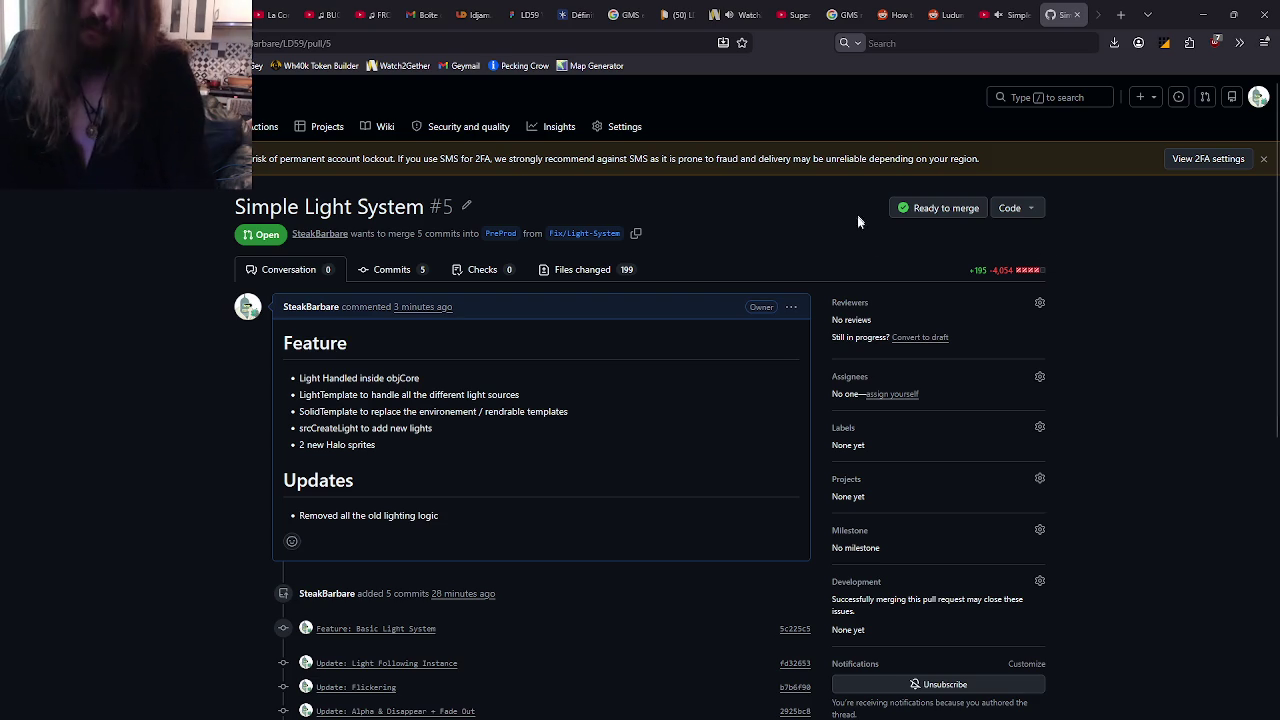
- Switch from the GitHub pull request to the Watch2Gether video room tab
left_click(735, 15)
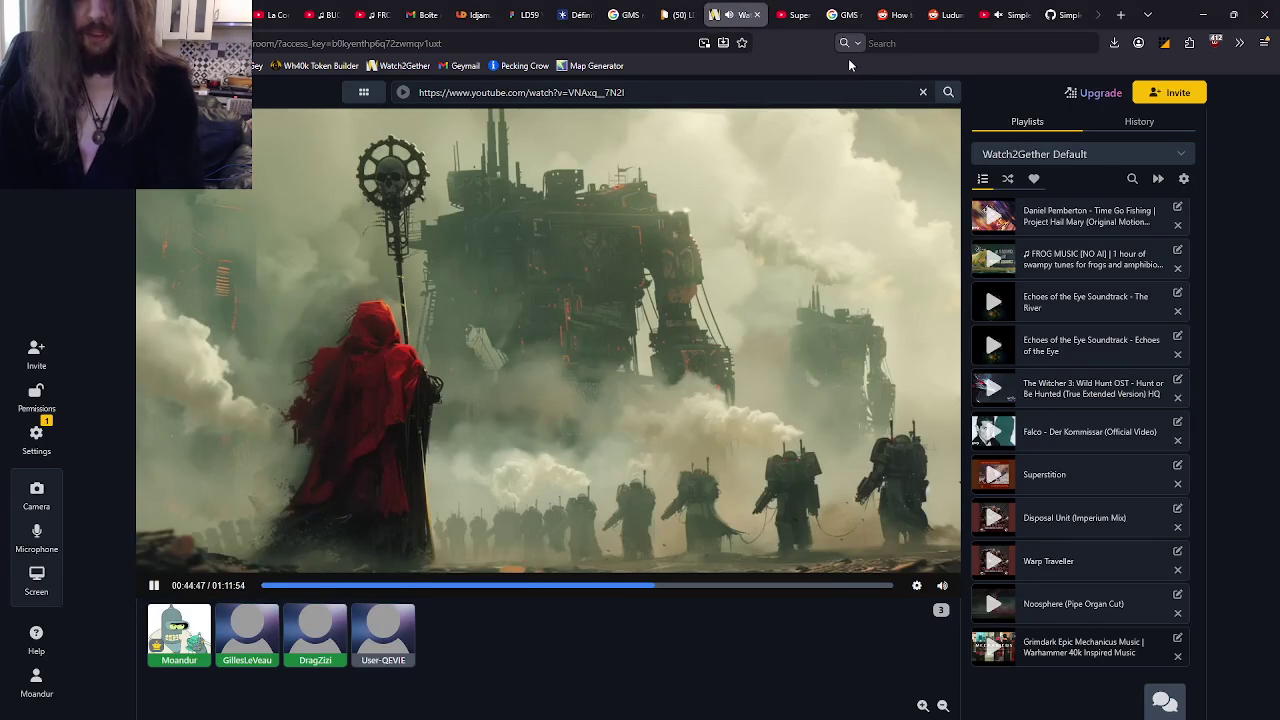
- Return to the Simple Light System pull request, scroll to its commits, then bring GameMaker forward
key("ctrl+Tab")
key("ctrl+Tab")
key("ctrl+Tab")
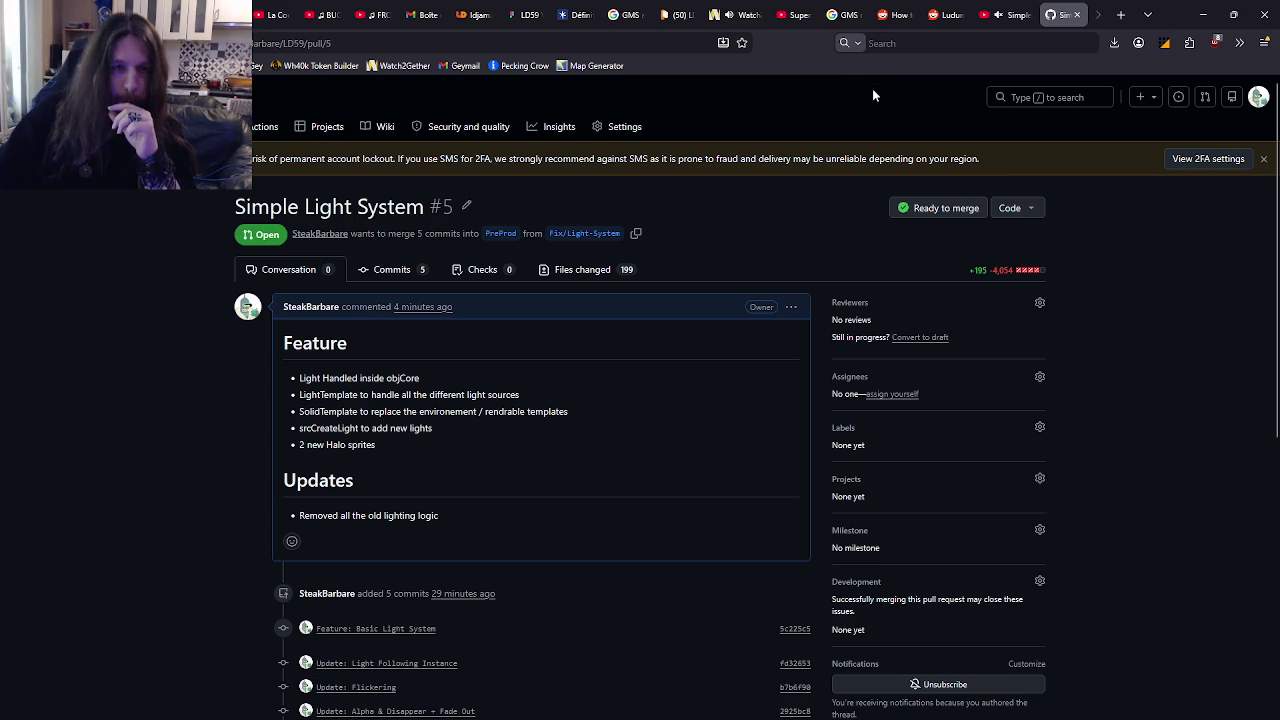
scroll(580, 640, "down", 2)
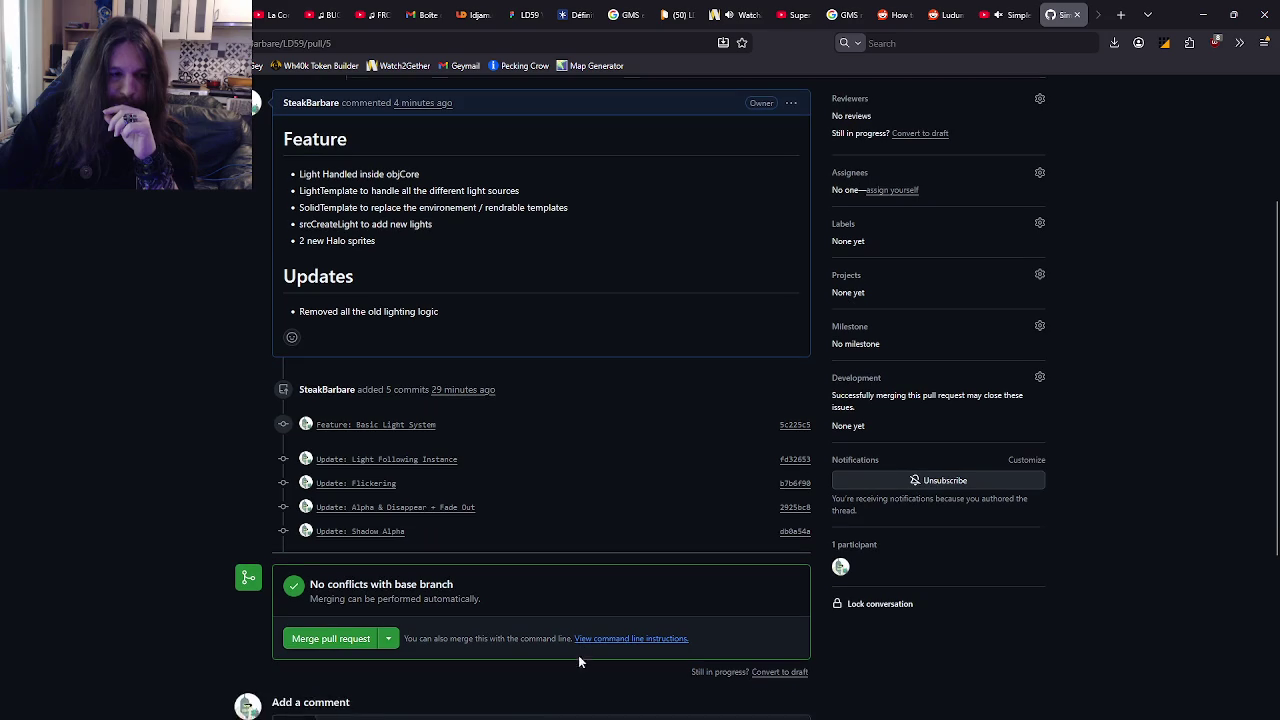
mouse_move(577, 710)
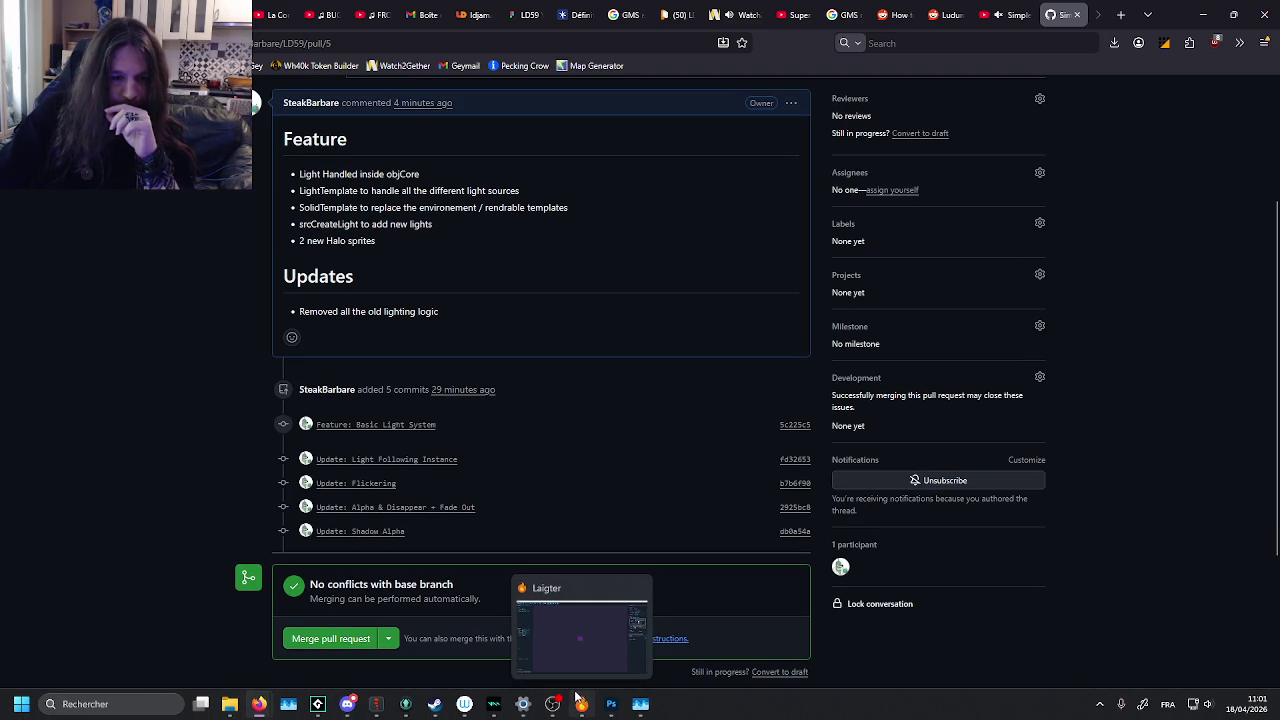
left_click(405, 704)
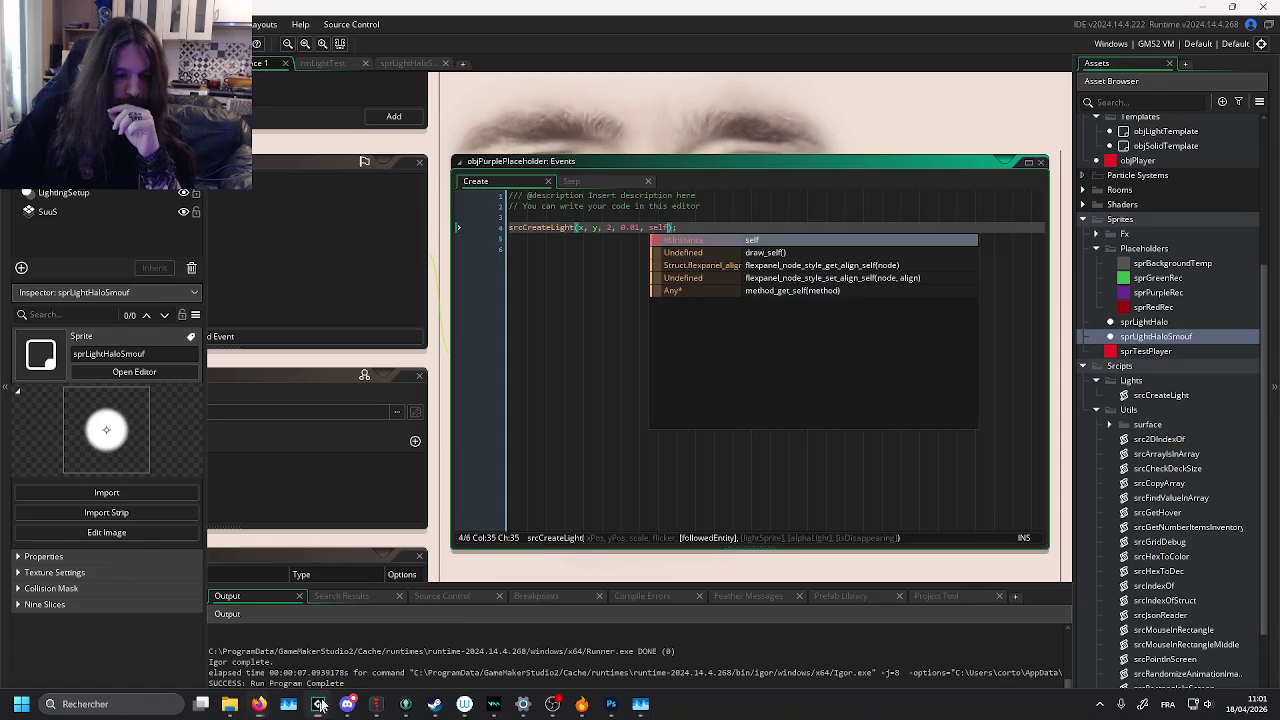
left_click(750, 227)
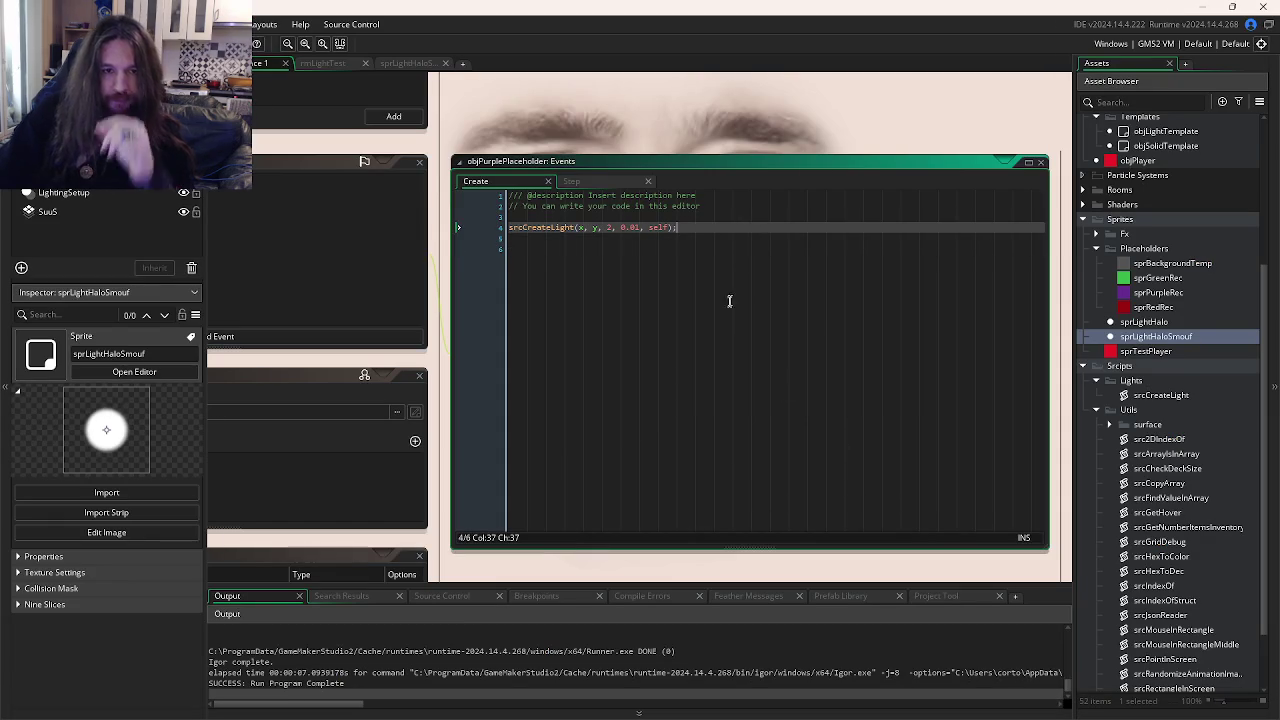
key("alt+Tab")
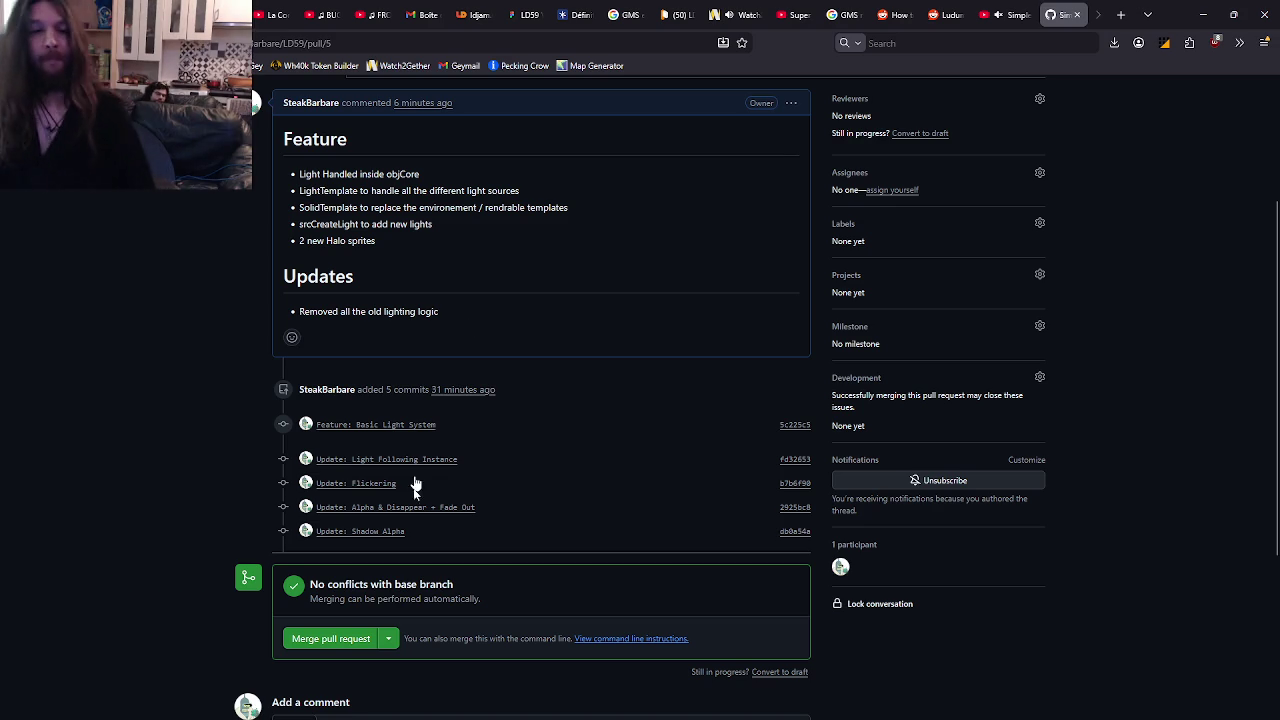
mouse_move(504, 706)
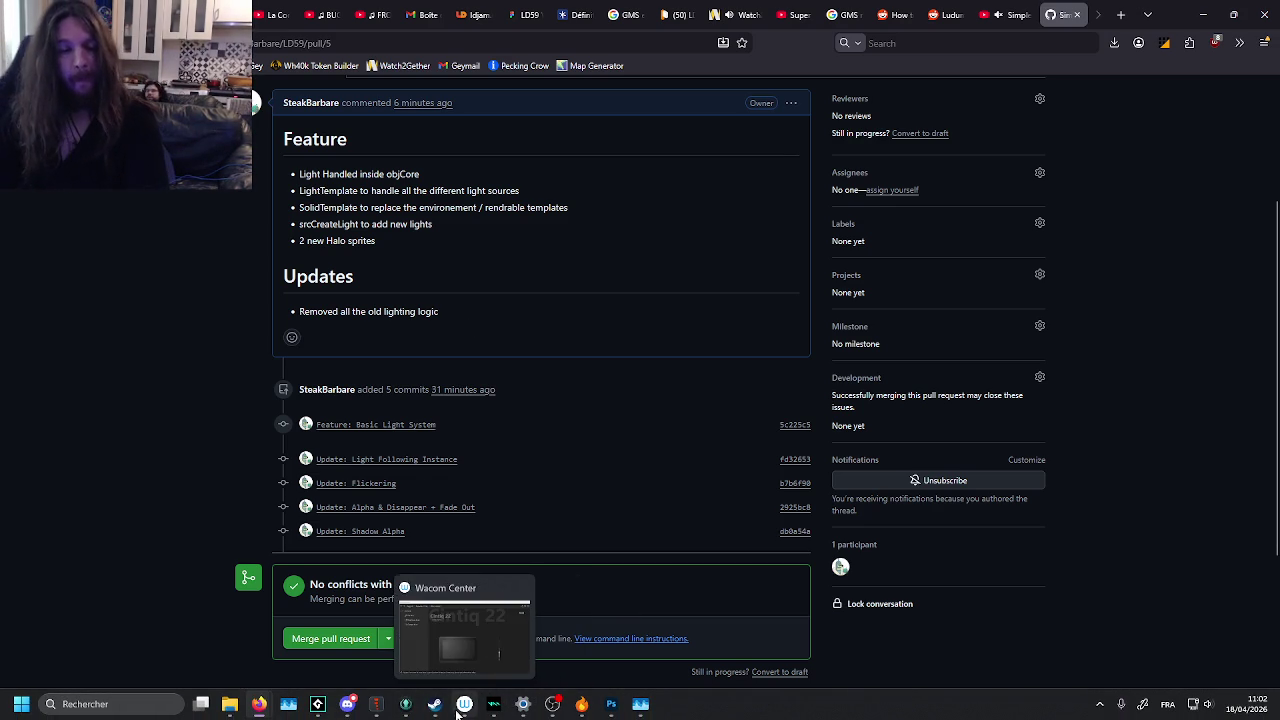
left_click(318, 704)
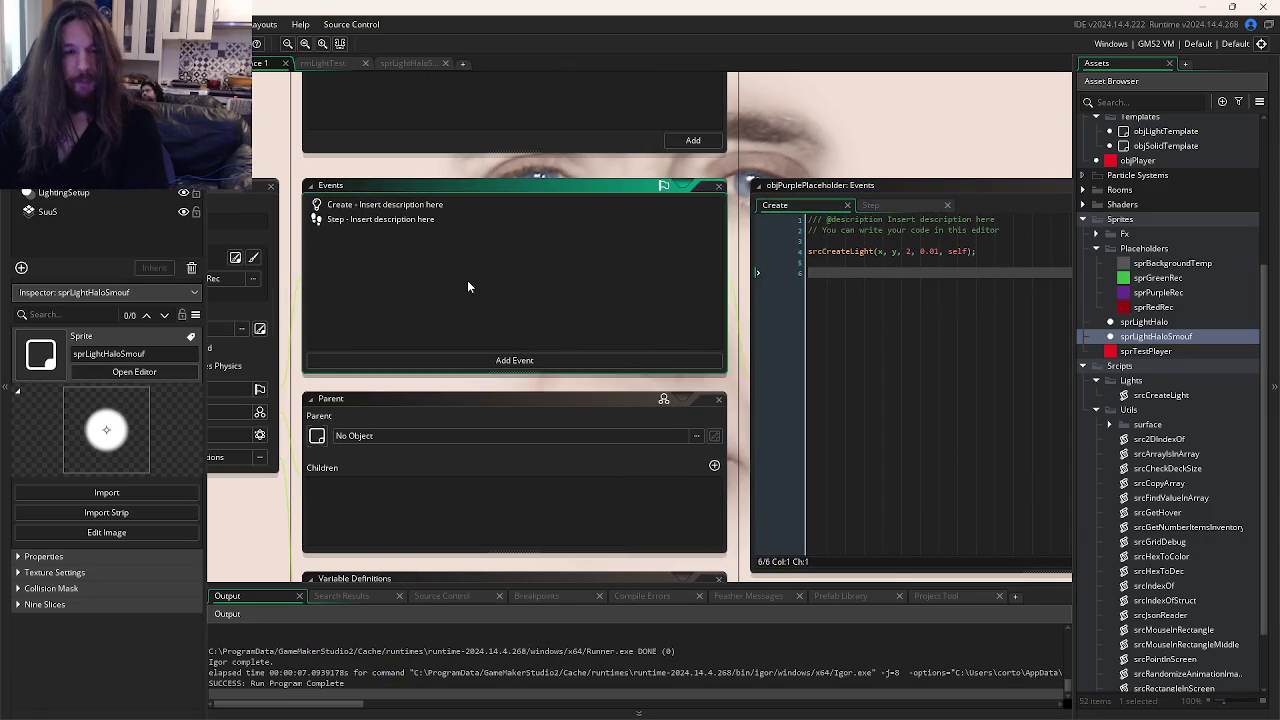
- Open objCore's events and describe the Create event as 'Light Variables'
key("ctrl+Tab")
left_click(703, 346)
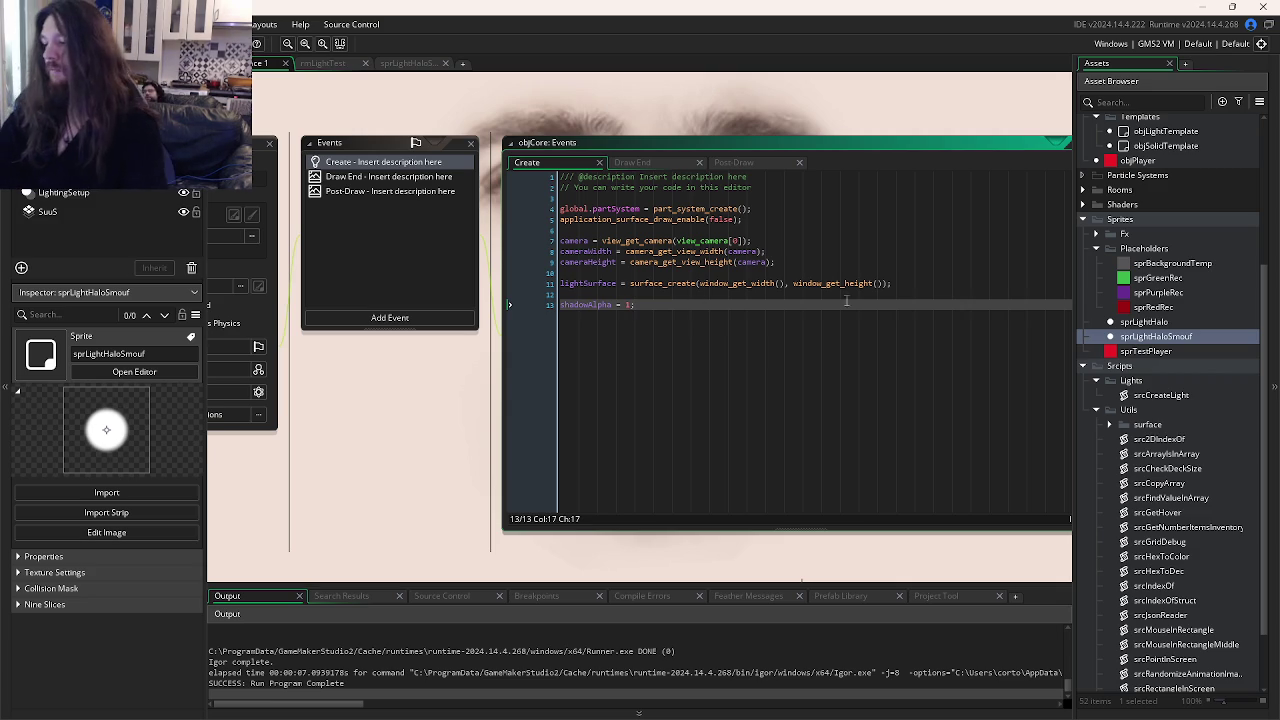
left_click(755, 188)
mouse_move(755, 188)
left_mouse_down()
mouse_move(595, 177)
mouse_move(645, 177)
left_mouse_up()
key("BackSpace")
key("BackSpace")
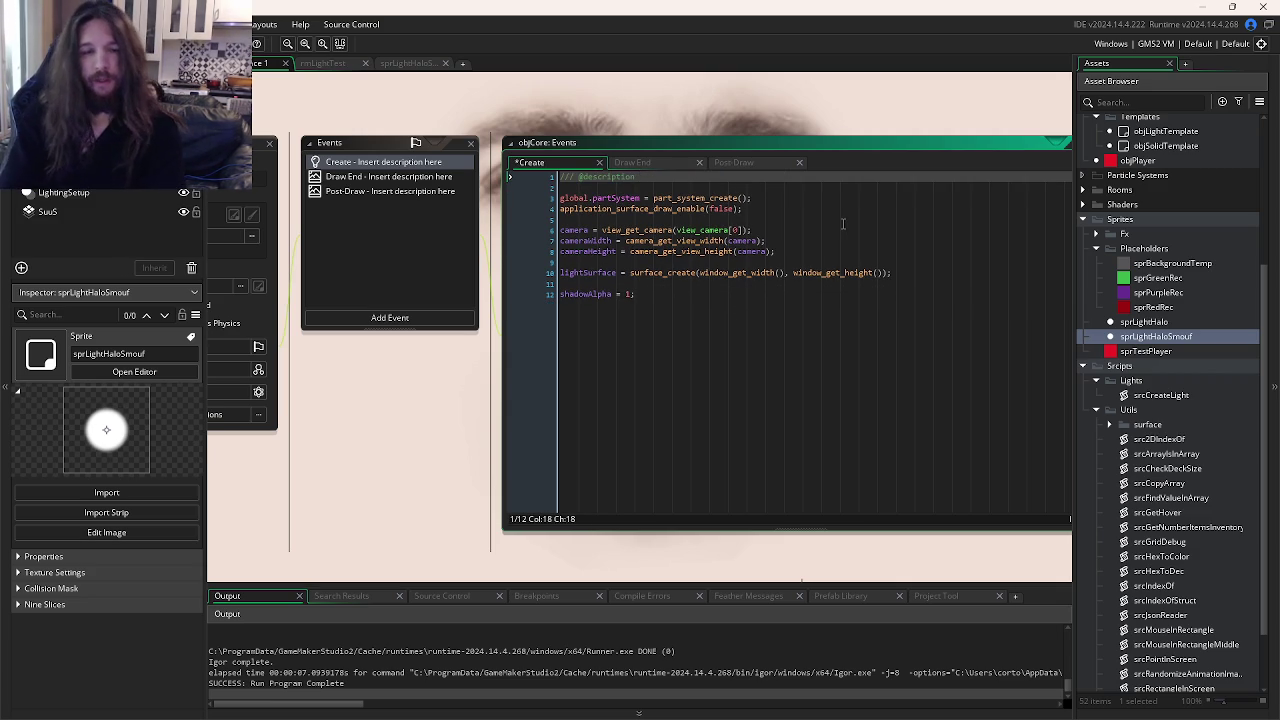
type("L")
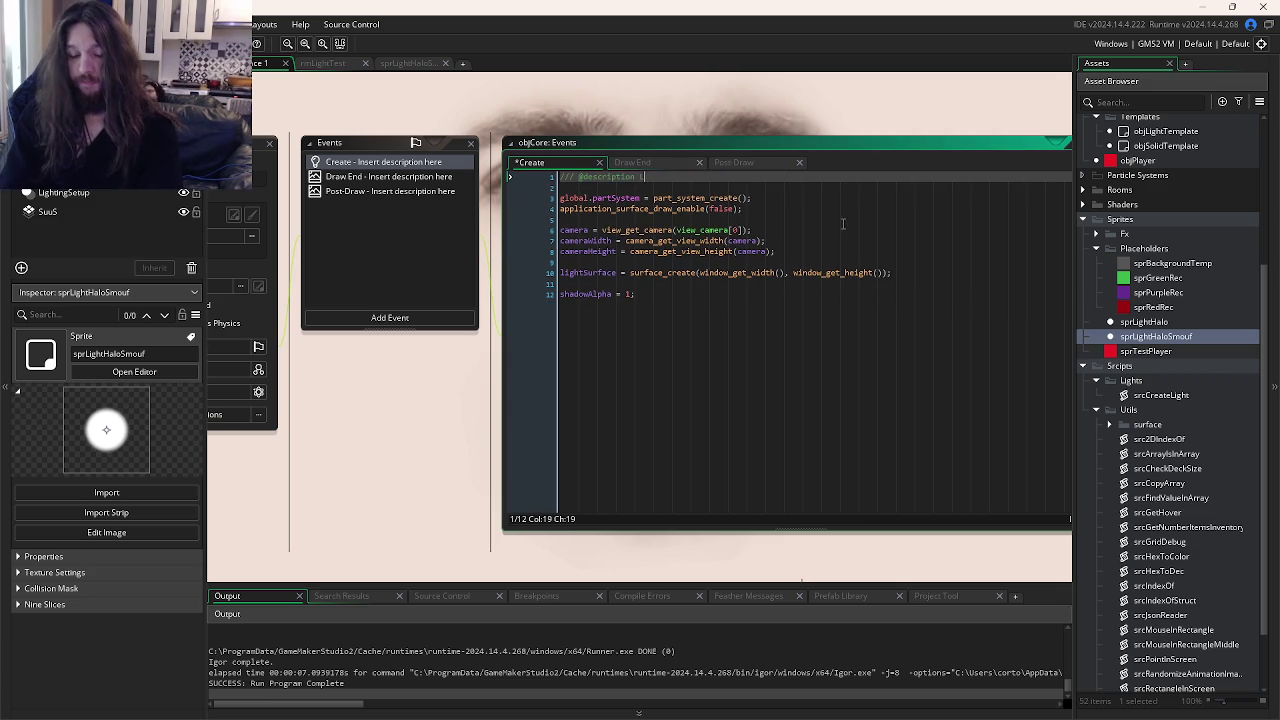
type("ight Variables")
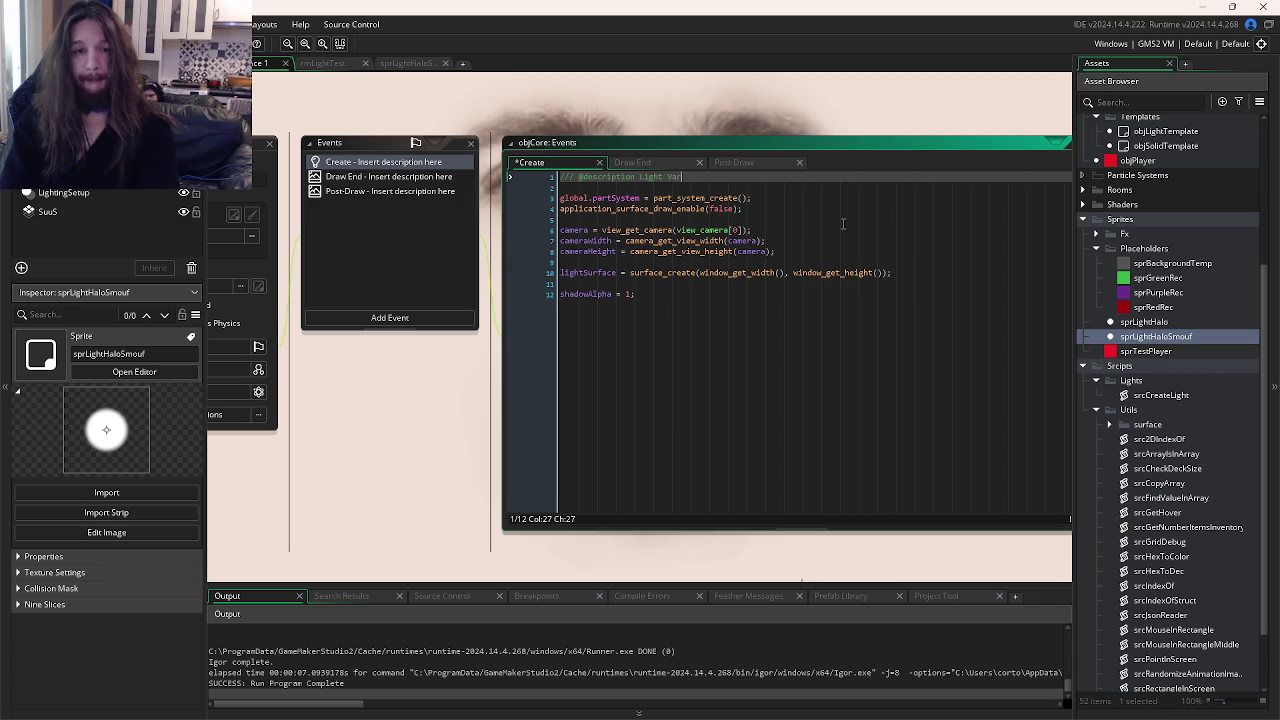
- Describe Draw End as 'Lights Source Creation' and Post-Draw as 'Shadow Background', then save
left_click(613, 168)
left_click_drag(742, 188, 632, 178)
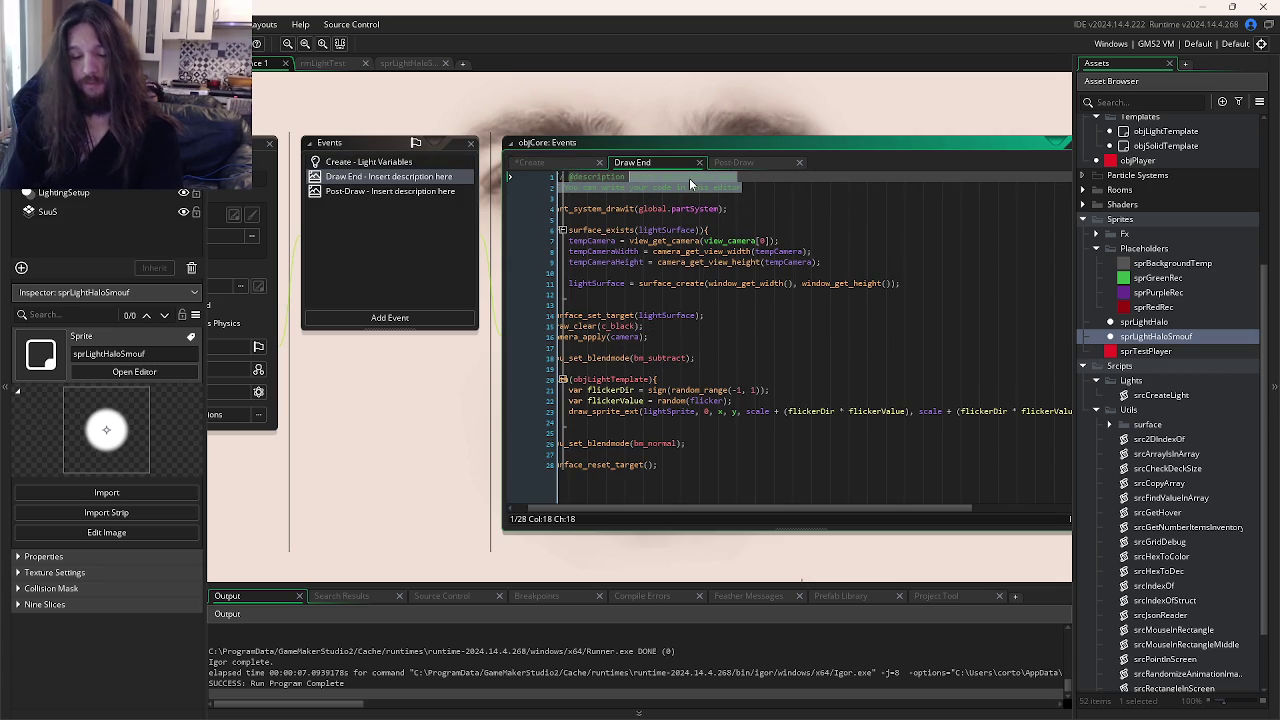
type("Lights")
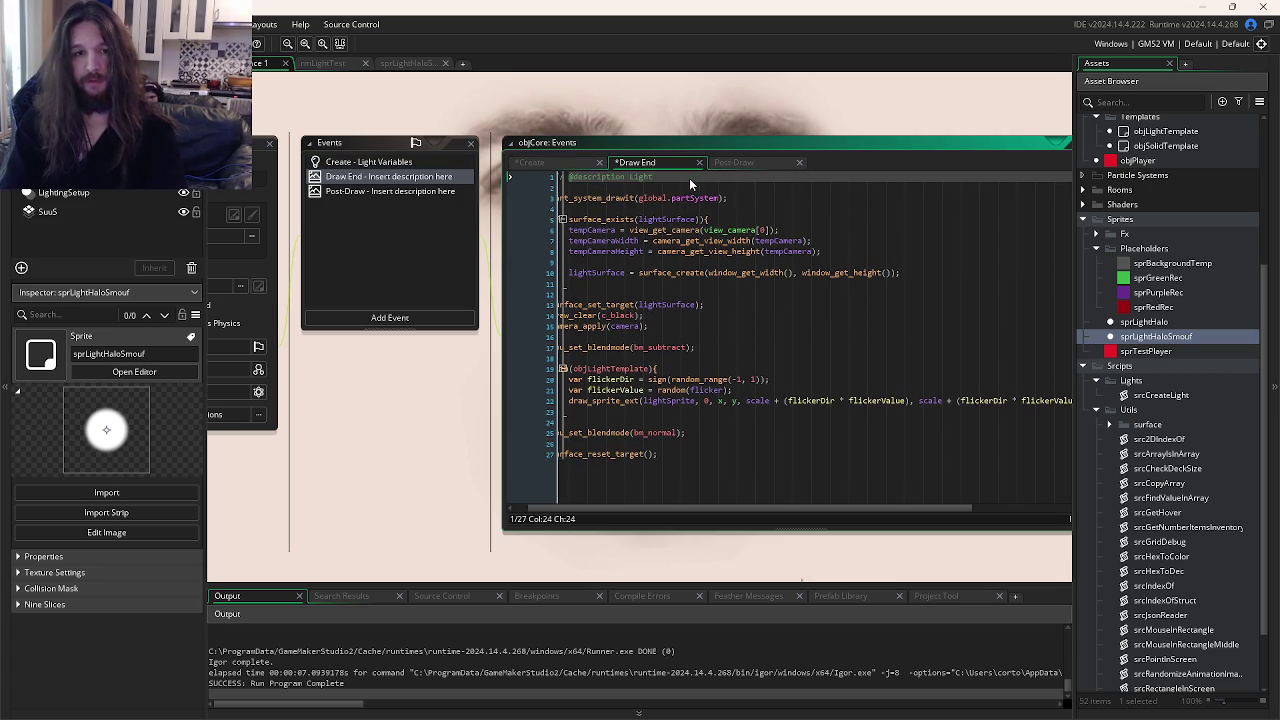
type(" Source Cr")
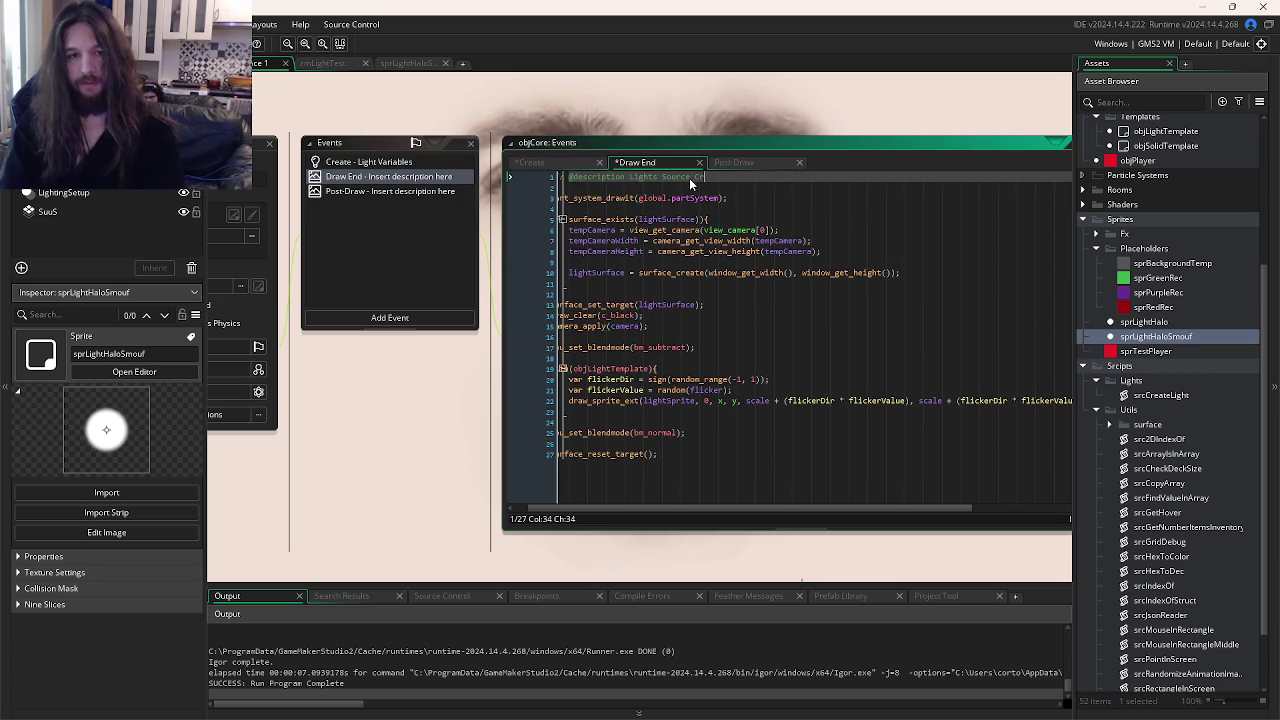
type("eation")
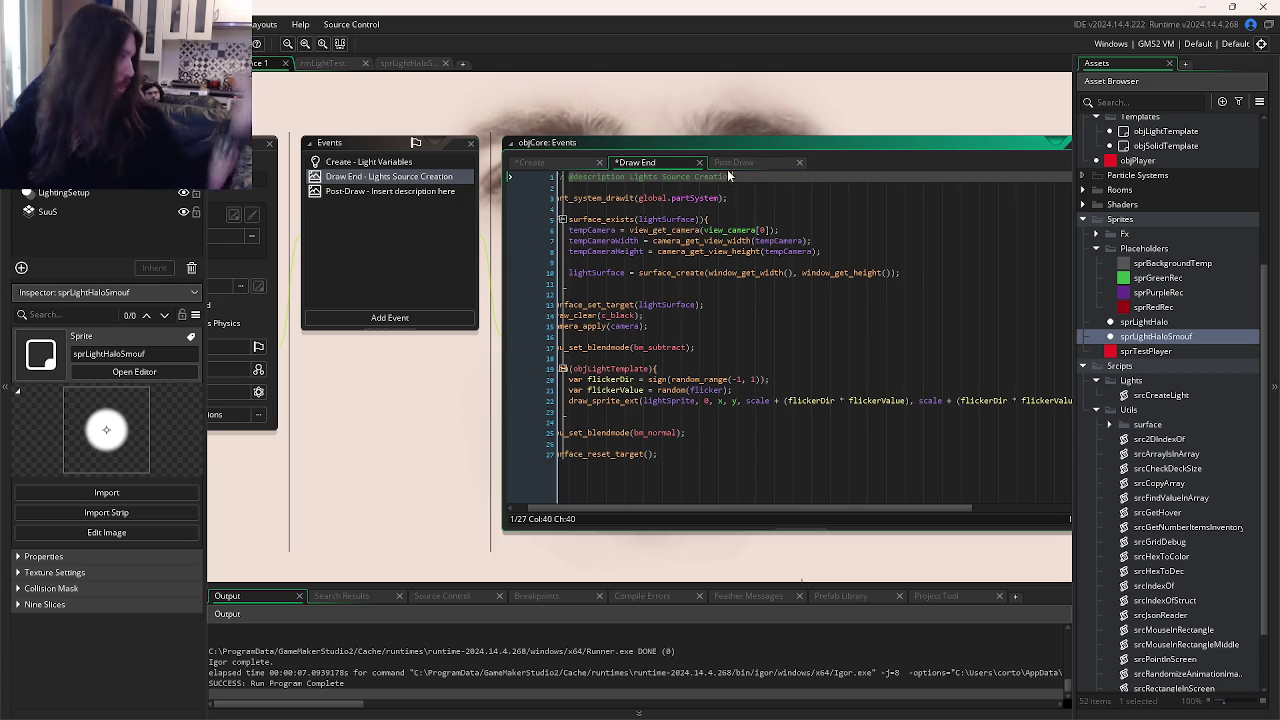
left_click(730, 163)
mouse_move(750, 187)
left_mouse_down()
mouse_move(590, 177)
mouse_move(639, 177)
left_mouse_up()
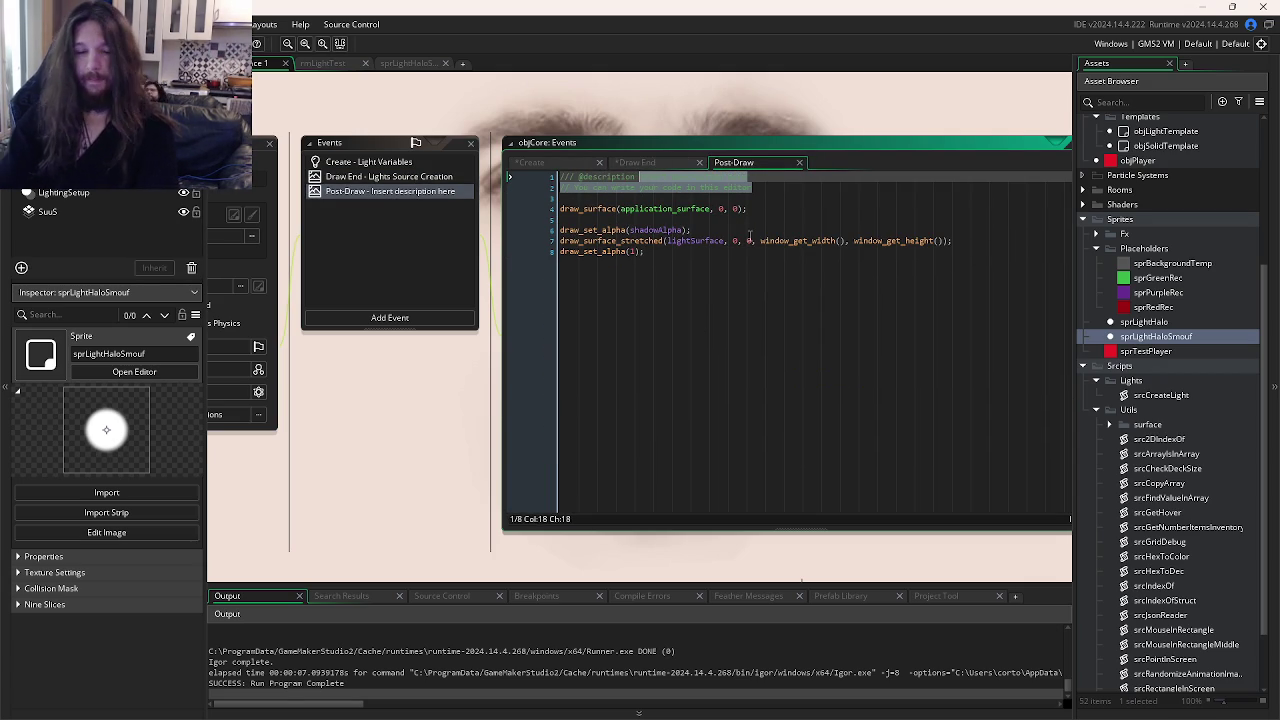
type("Shad")
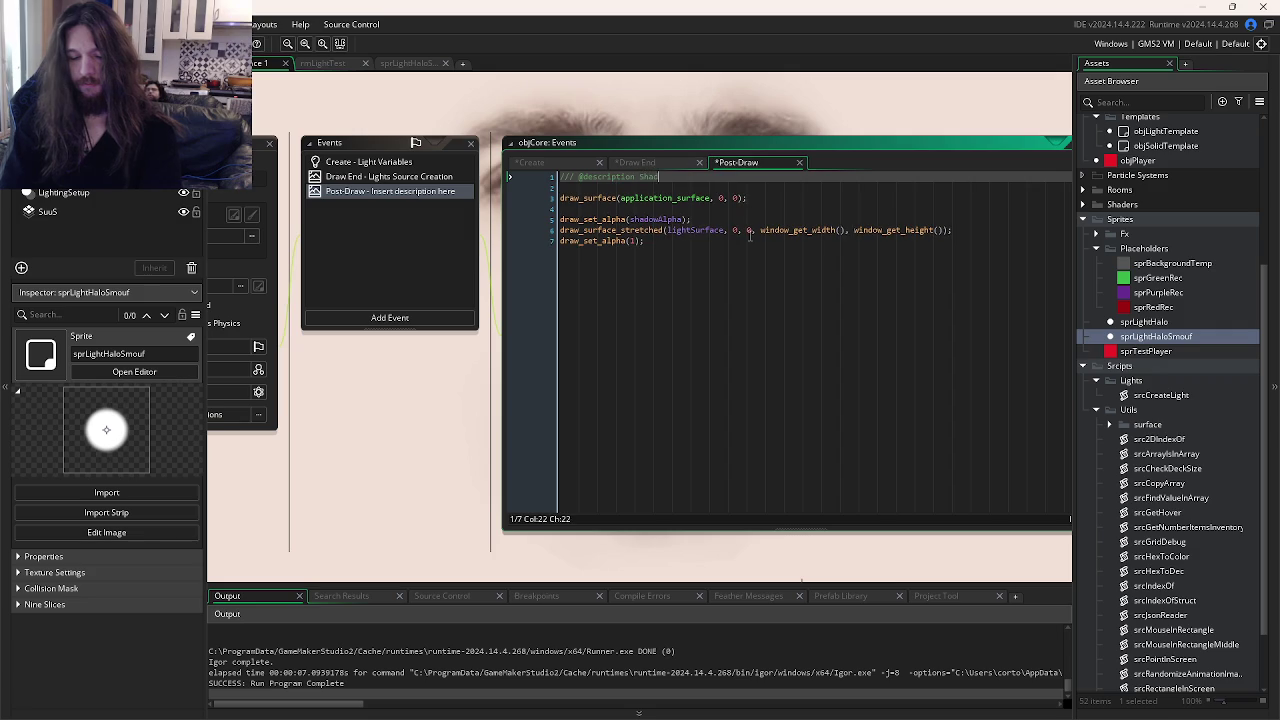
type("ow Background")
key("ctrl+s")
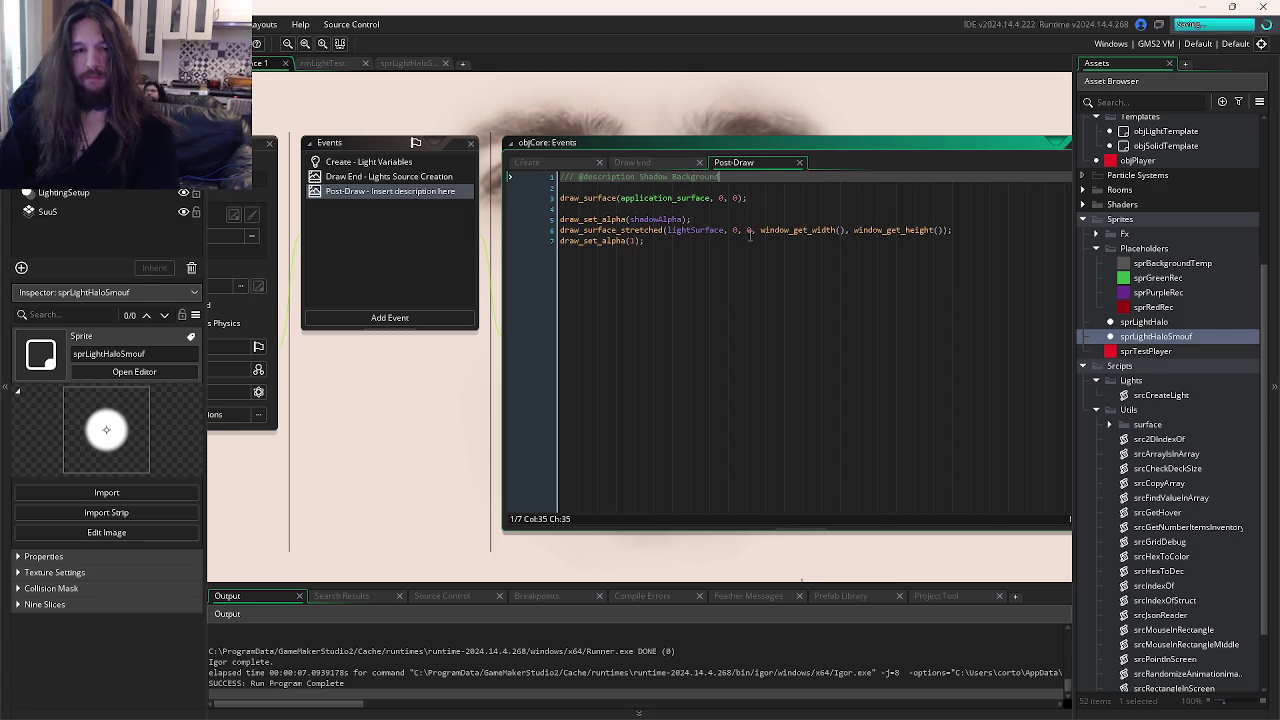
left_click(750, 241)
left_click(405, 706)
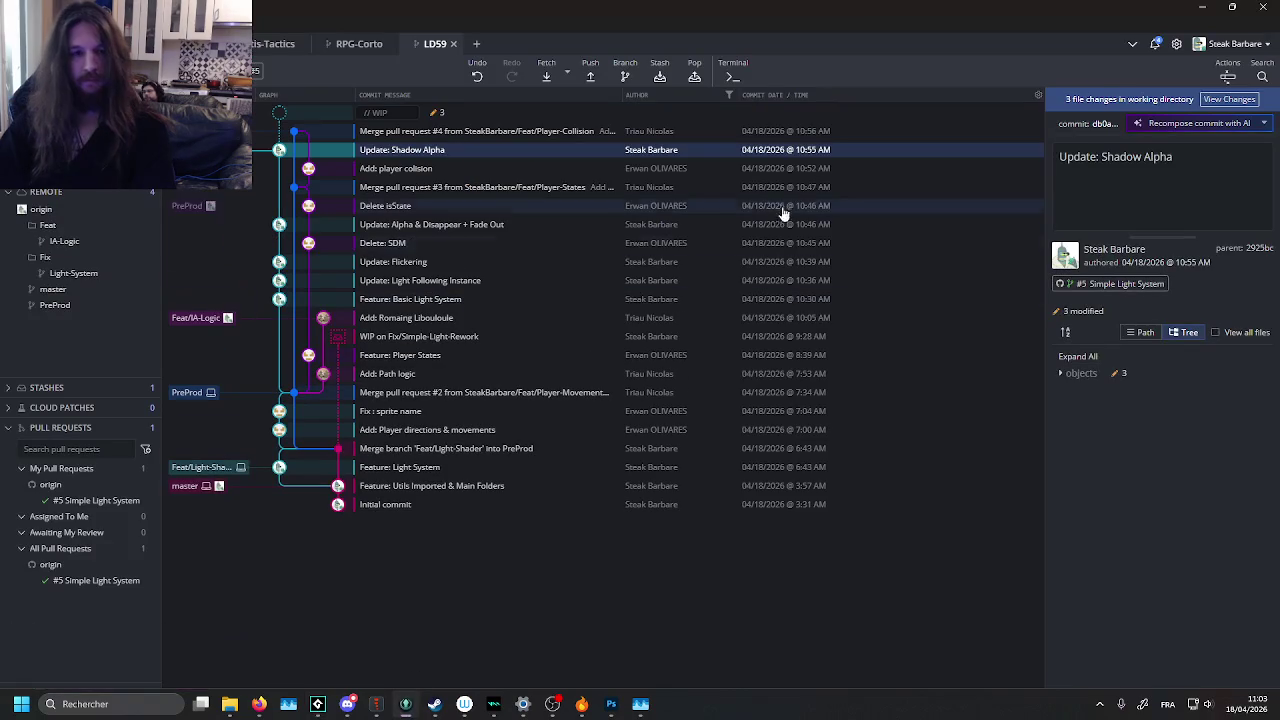
- Stage all three changed files and commit them as 'Clean: objCore Events Description'
left_click(666, 113)
left_click(1230, 150)
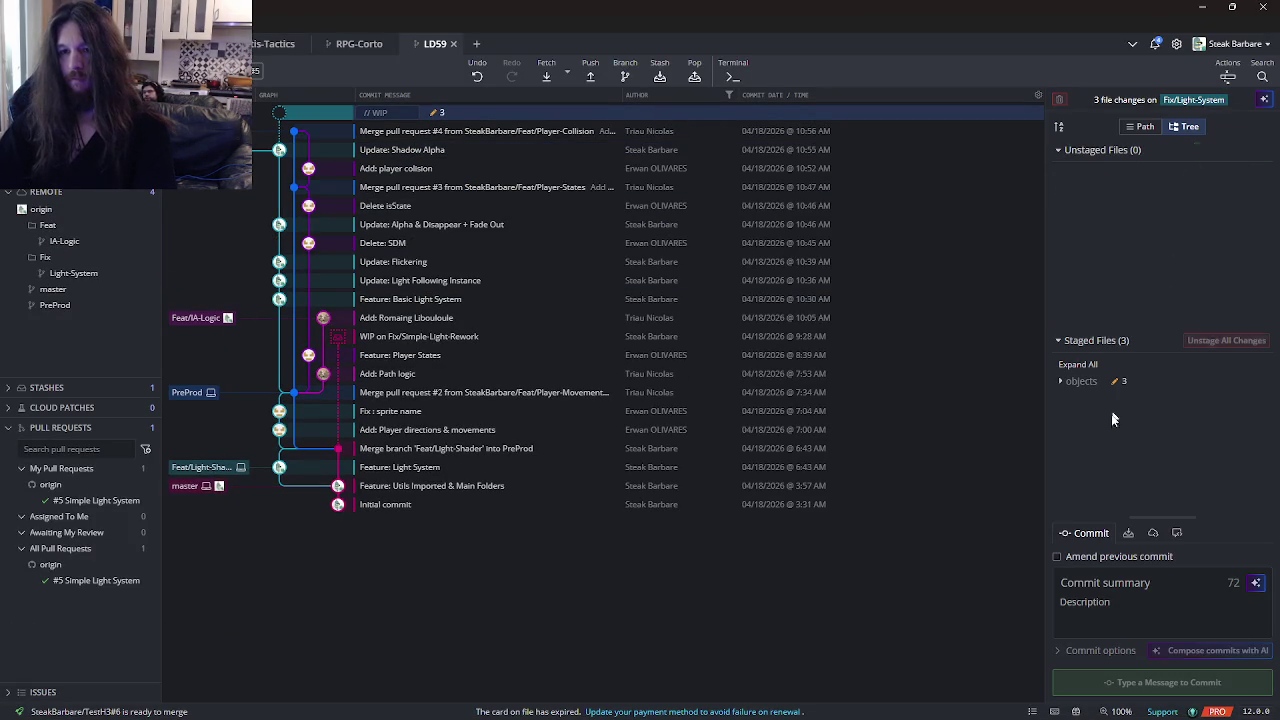
left_click(1109, 589)
type("Cle")
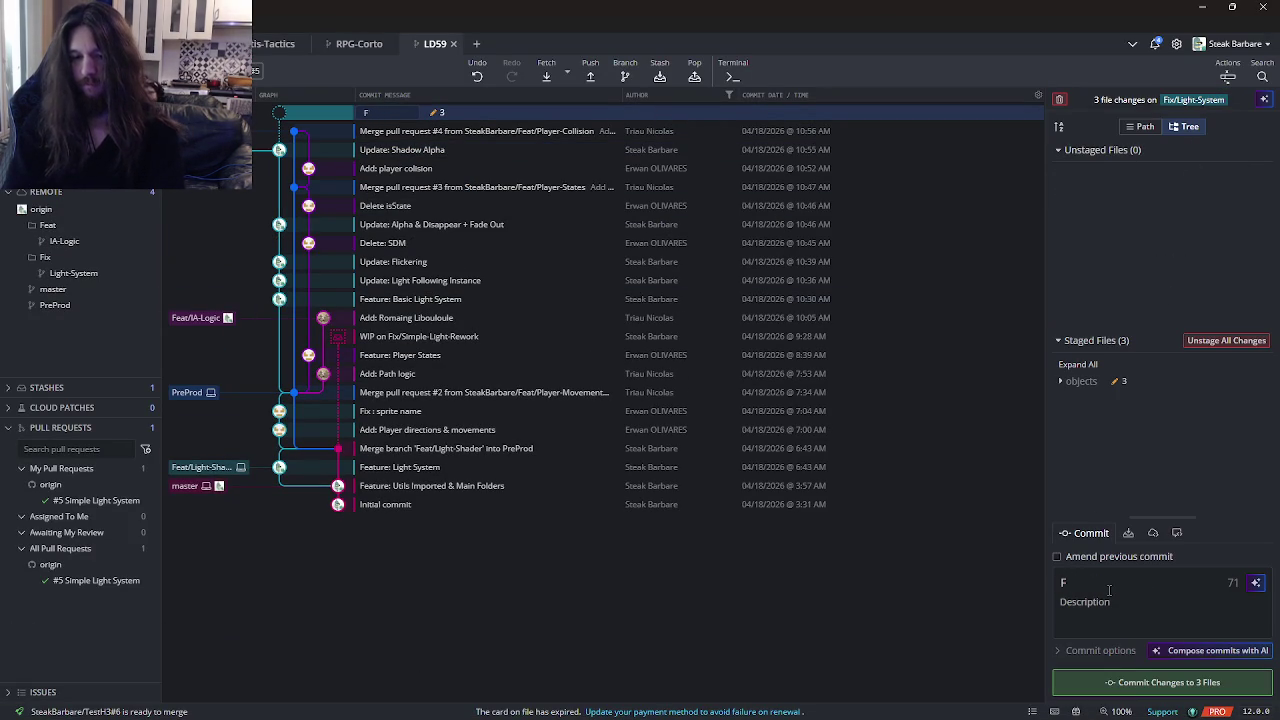
type("an: ")
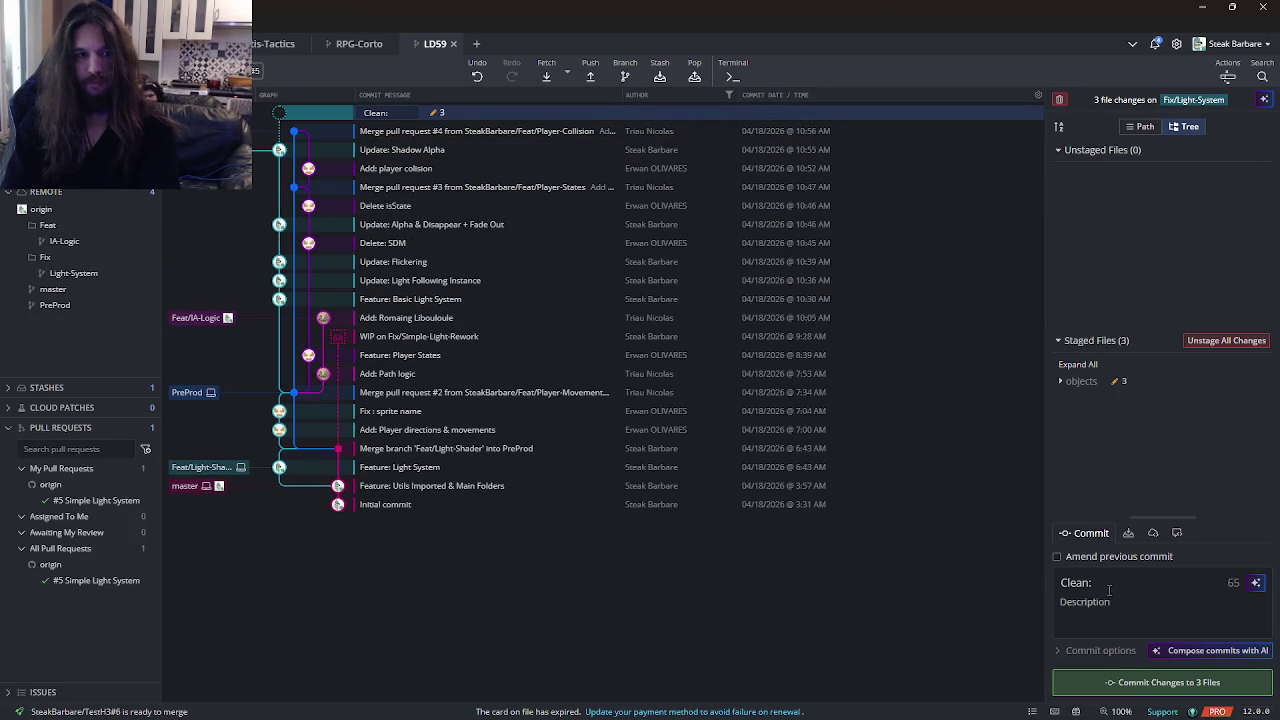
type("Description")
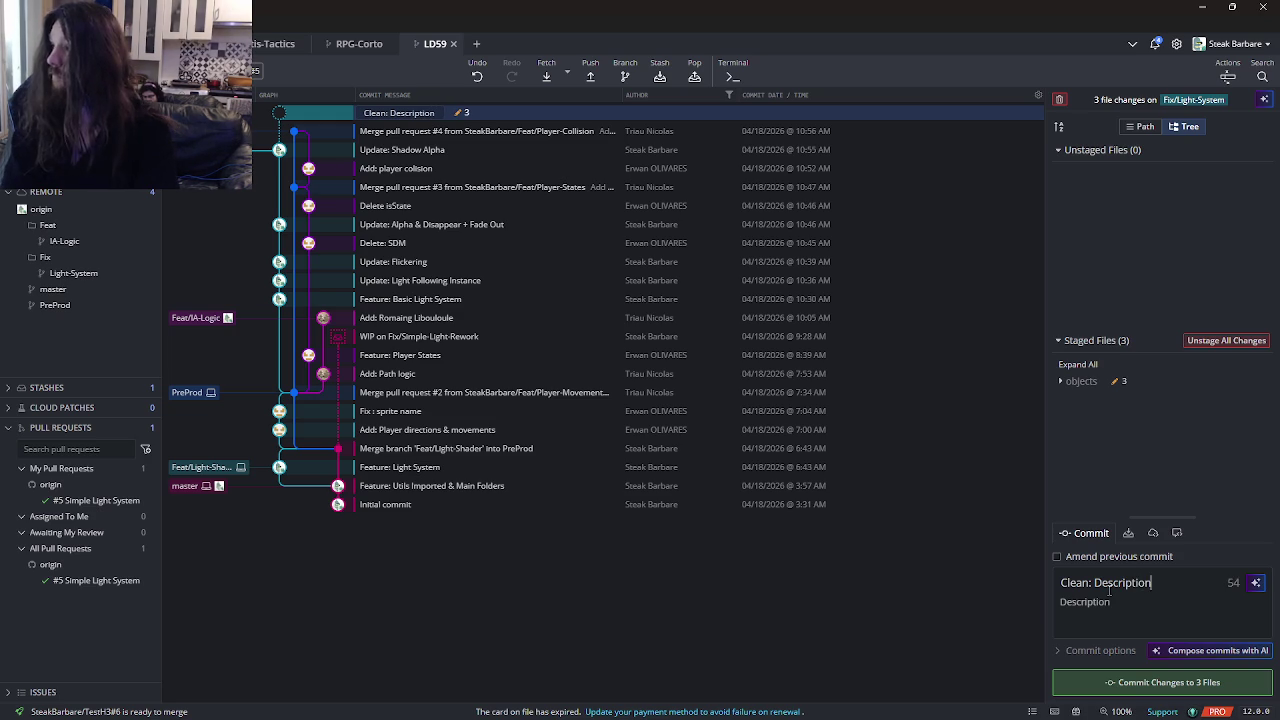
key("BackSpace")
key("BackSpace")
key("BackSpace")
type("objC")
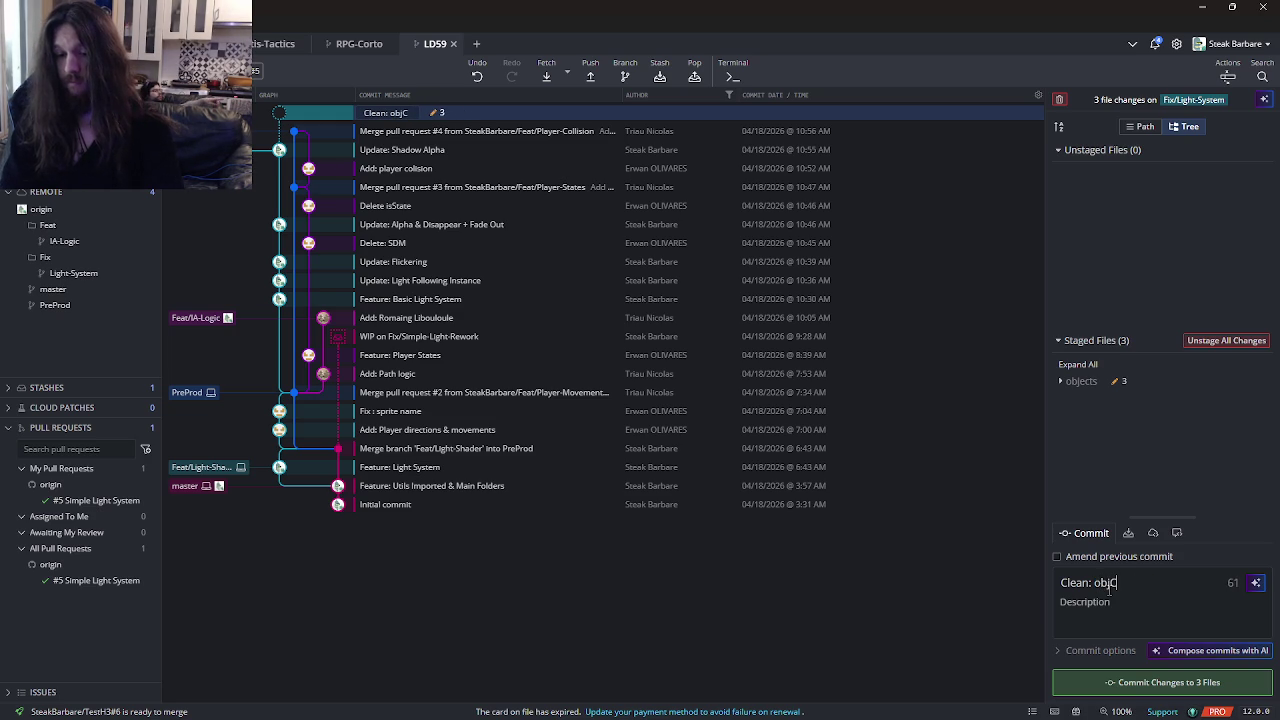
type("ore Events Description")
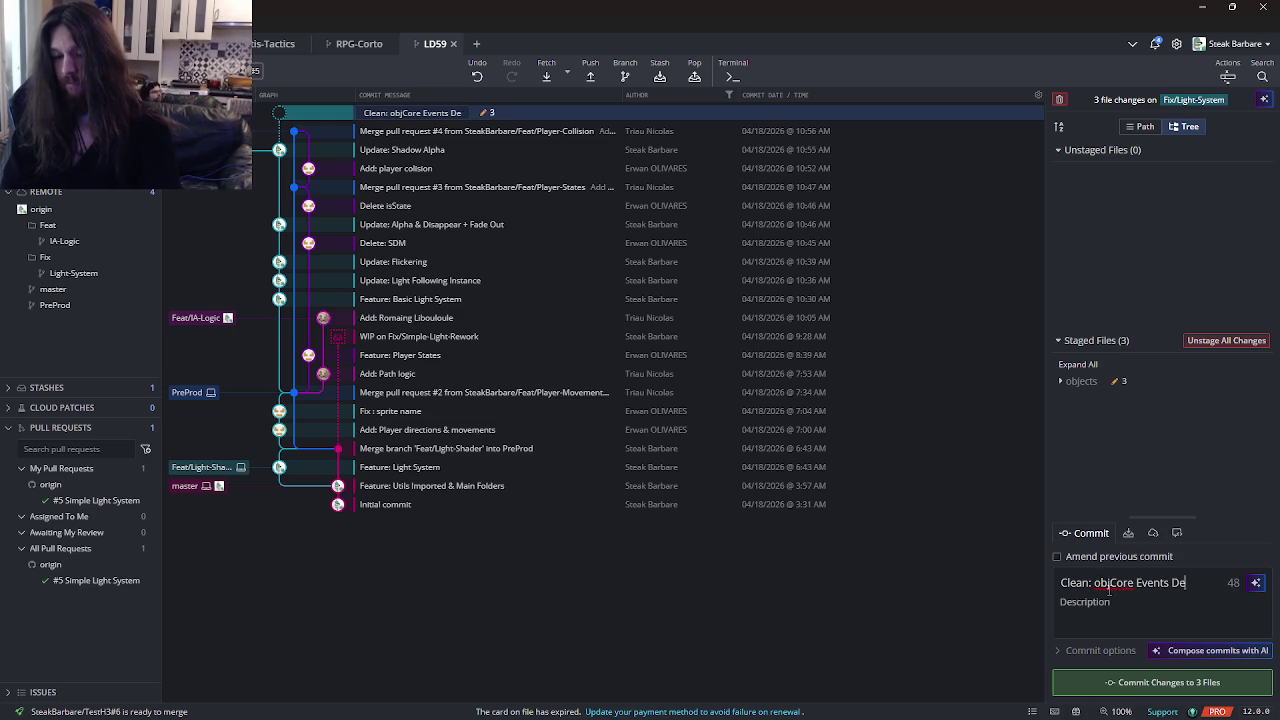
left_click(1162, 682)
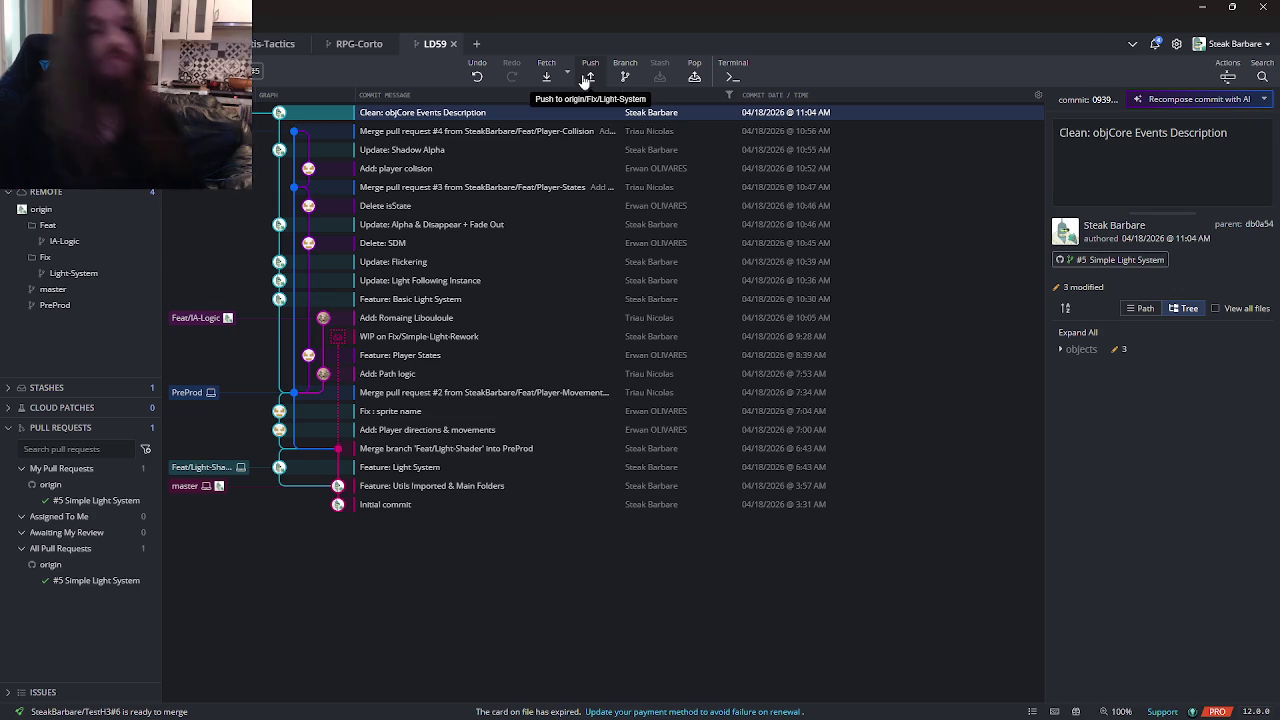
- Push Fix/Light-System to origin and return to GameMaker
left_click(589, 77)
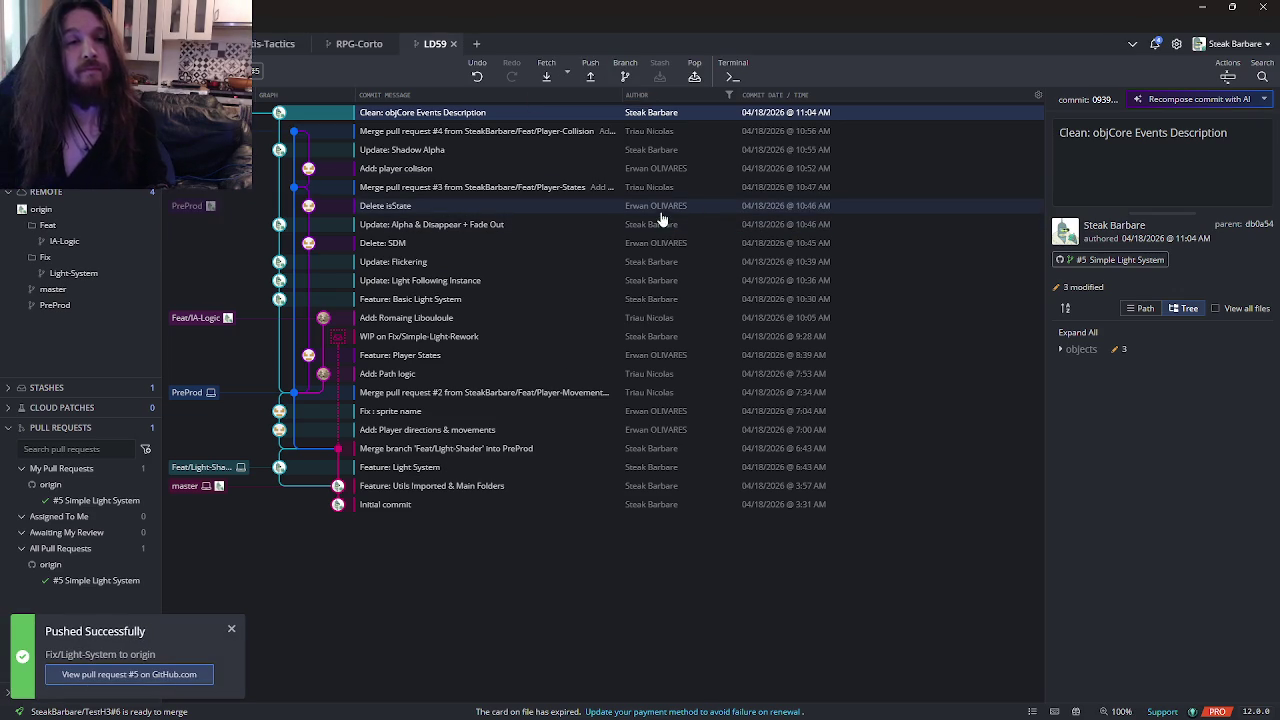
mouse_move(581, 704)
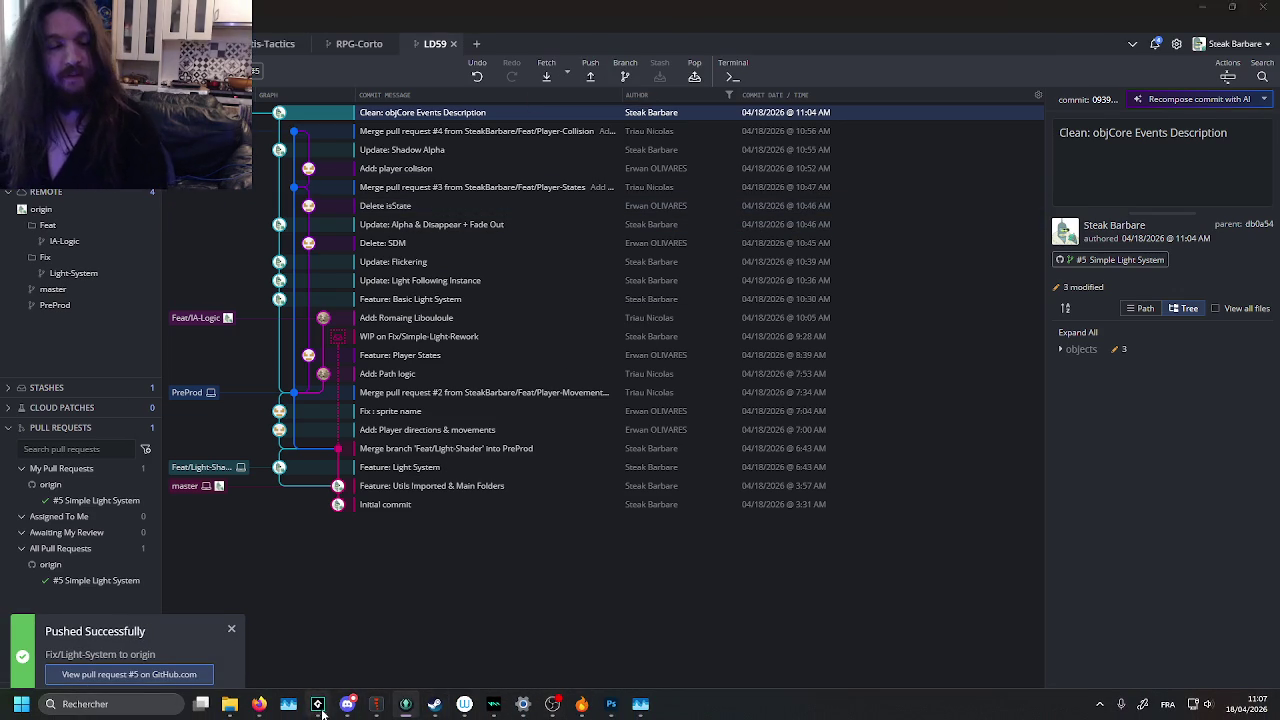
left_click(318, 704)
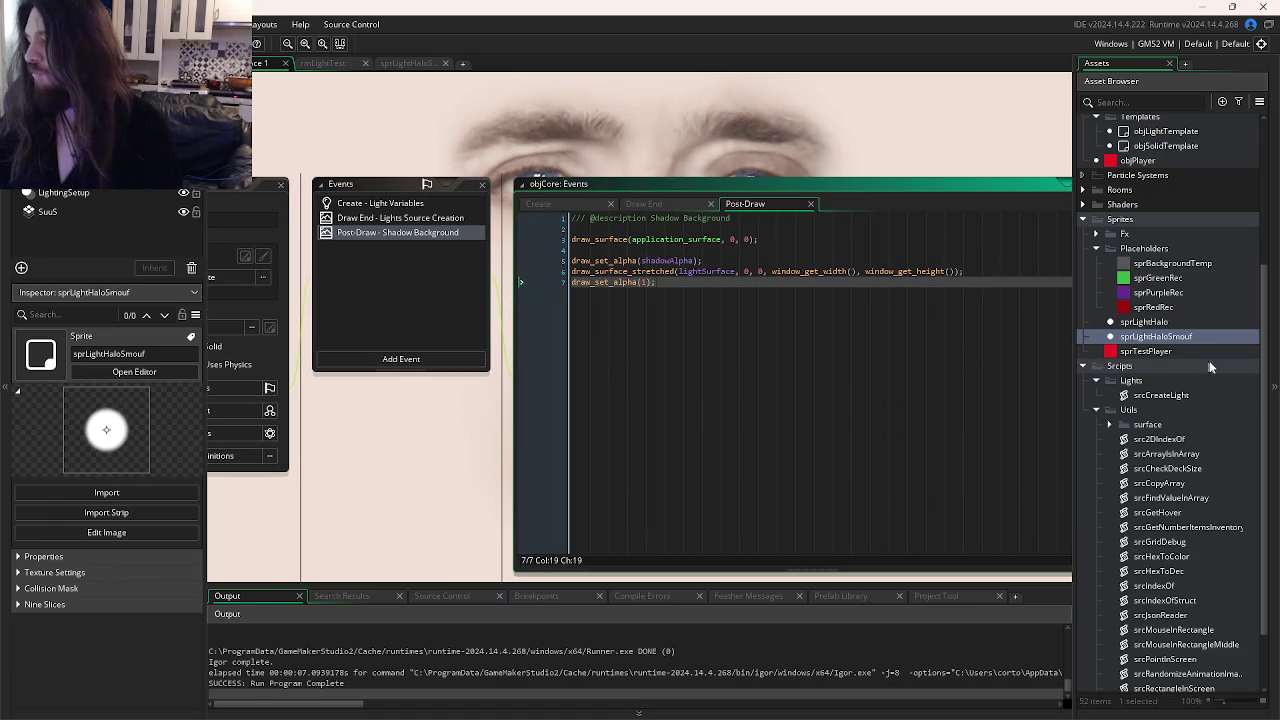
- Open objLightTemplate and set its Step event description to 'Fade Out & Entity Follow'
scroll(1165, 420, "up", 4)
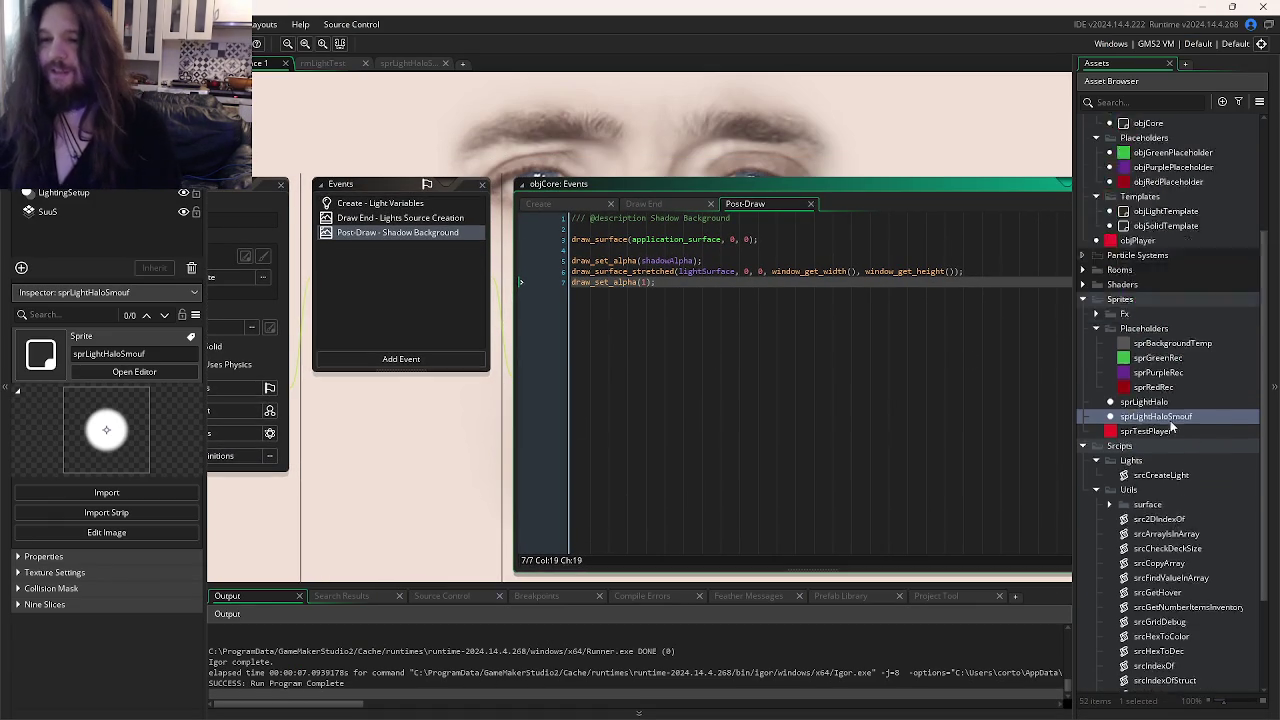
double_click(1148, 233)
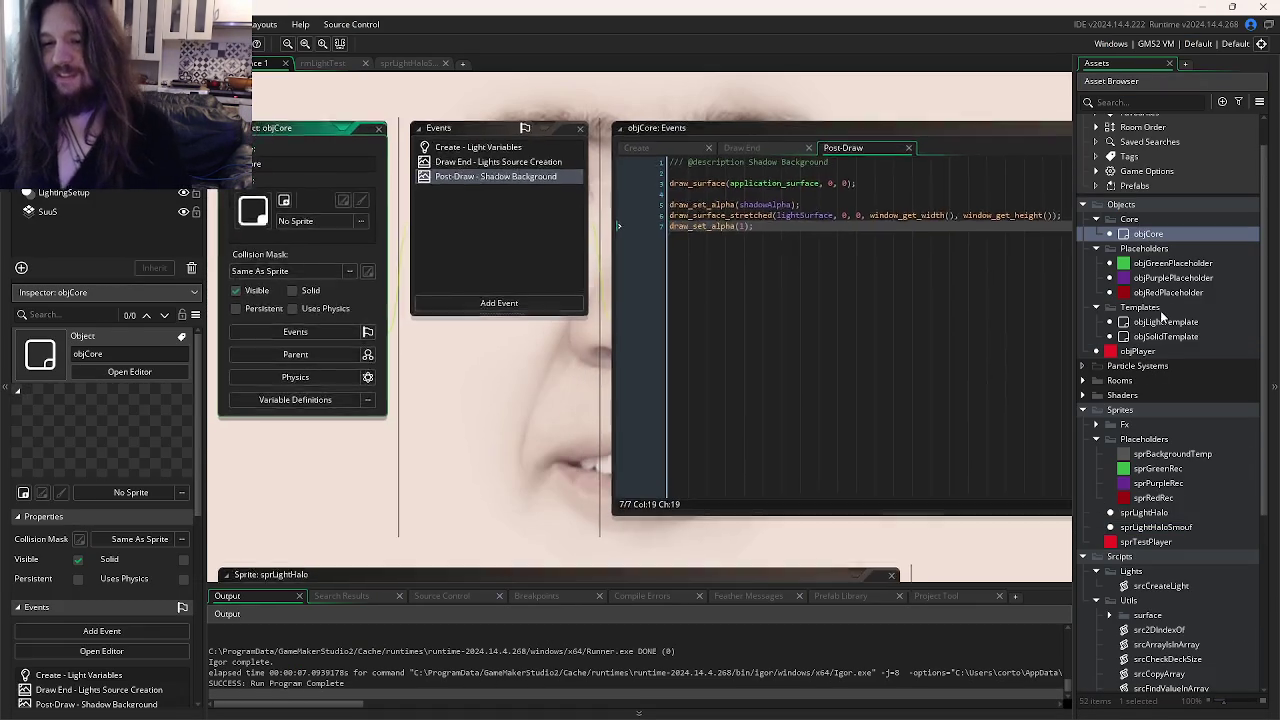
double_click(1165, 322)
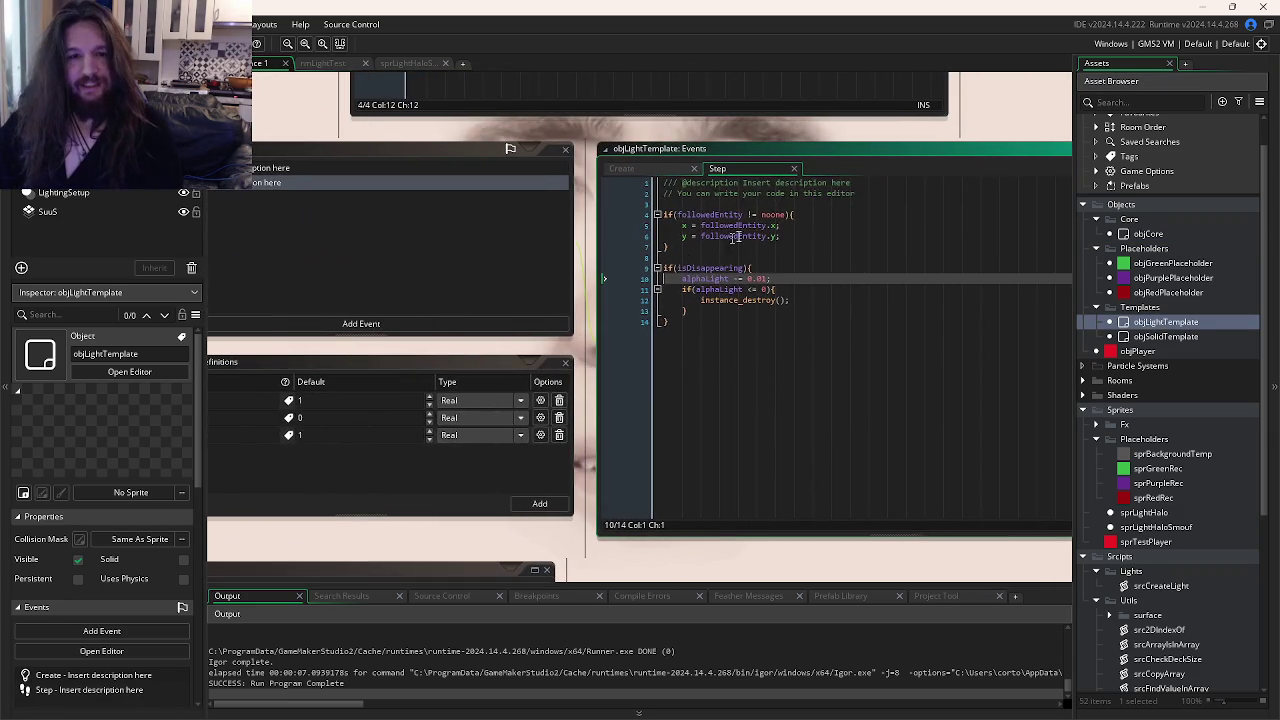
mouse_move(883, 194)
left_mouse_down()
mouse_move(704, 183)
mouse_move(744, 185)
left_mouse_up()
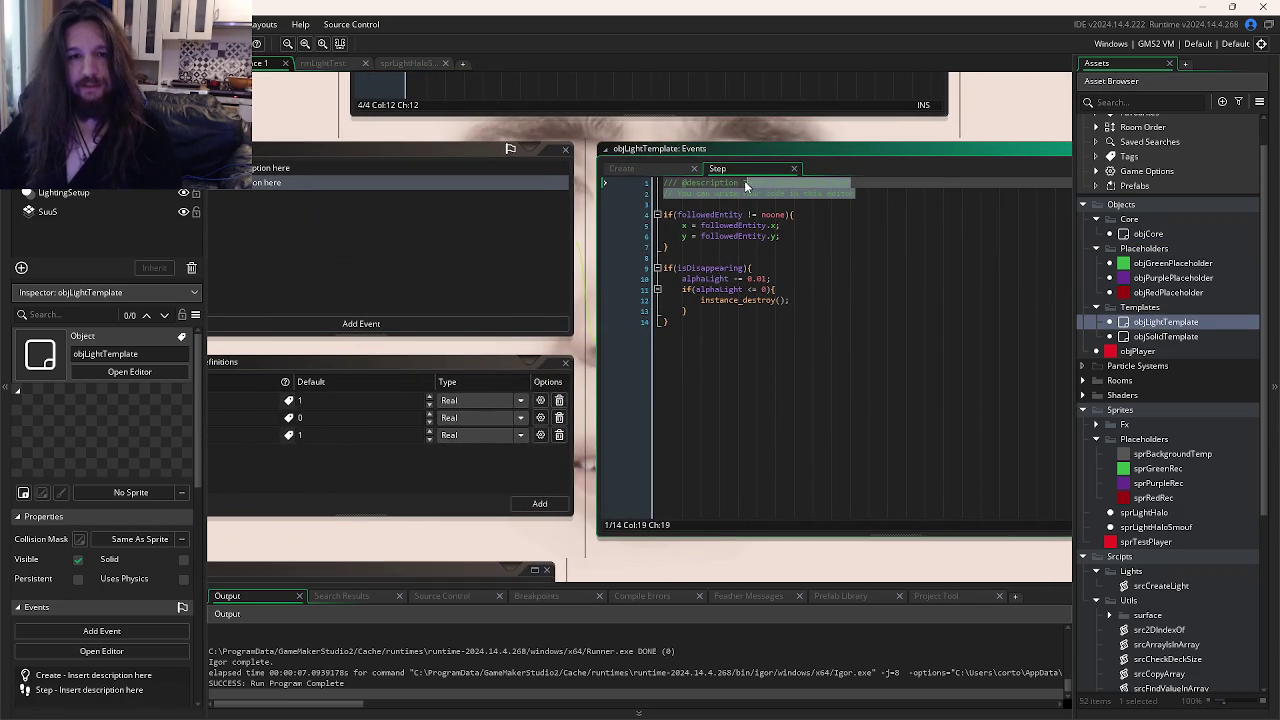
type("D")
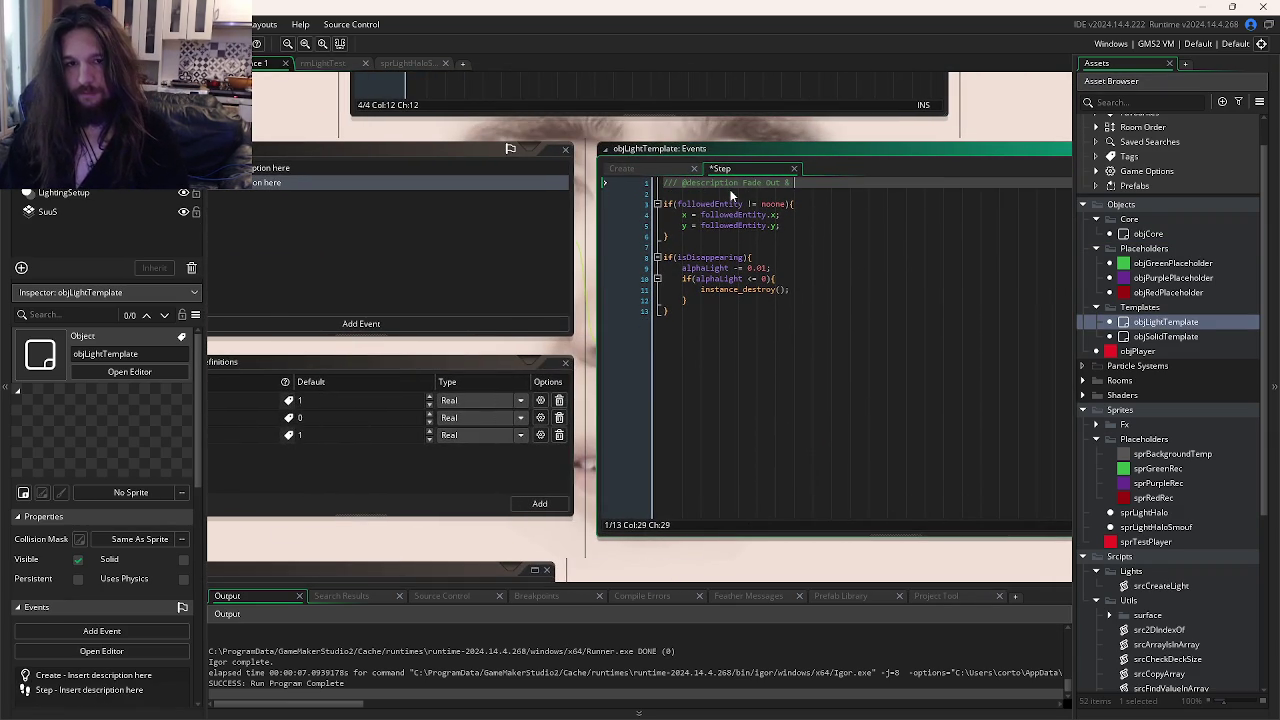
type("Entity Foll")
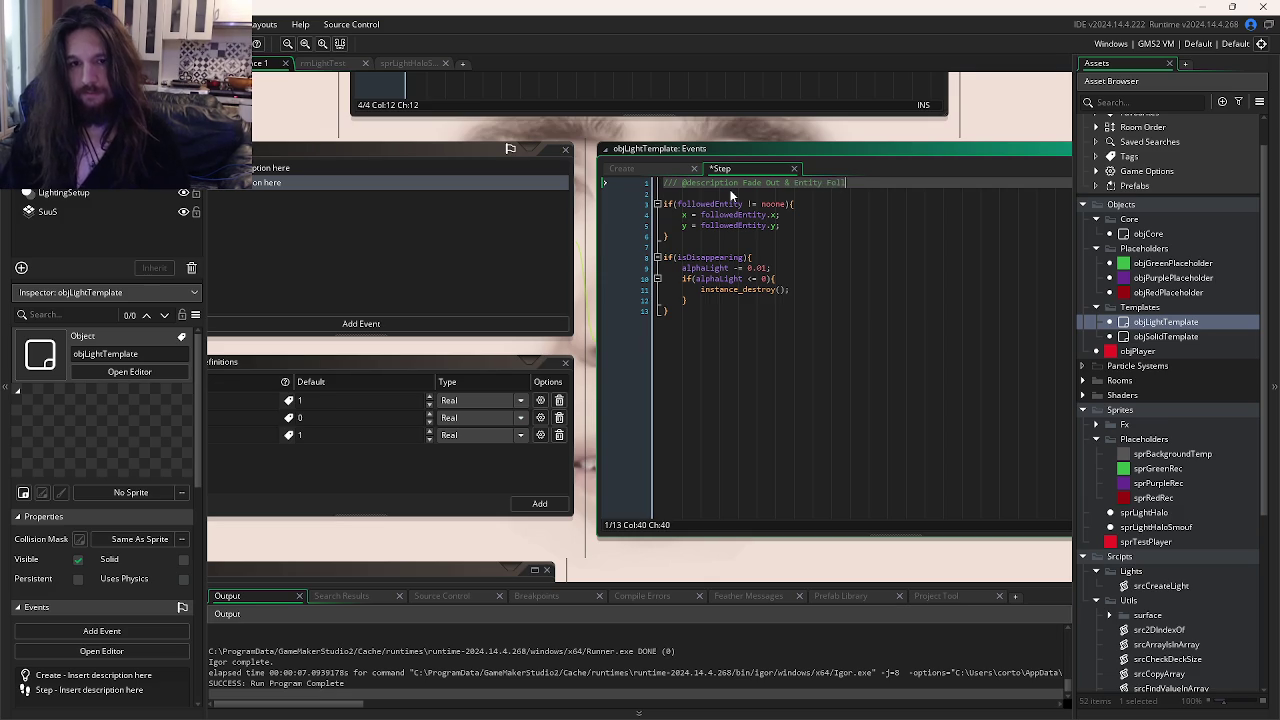
left_click(460, 170)
left_click_drag(848, 196, 612, 186)
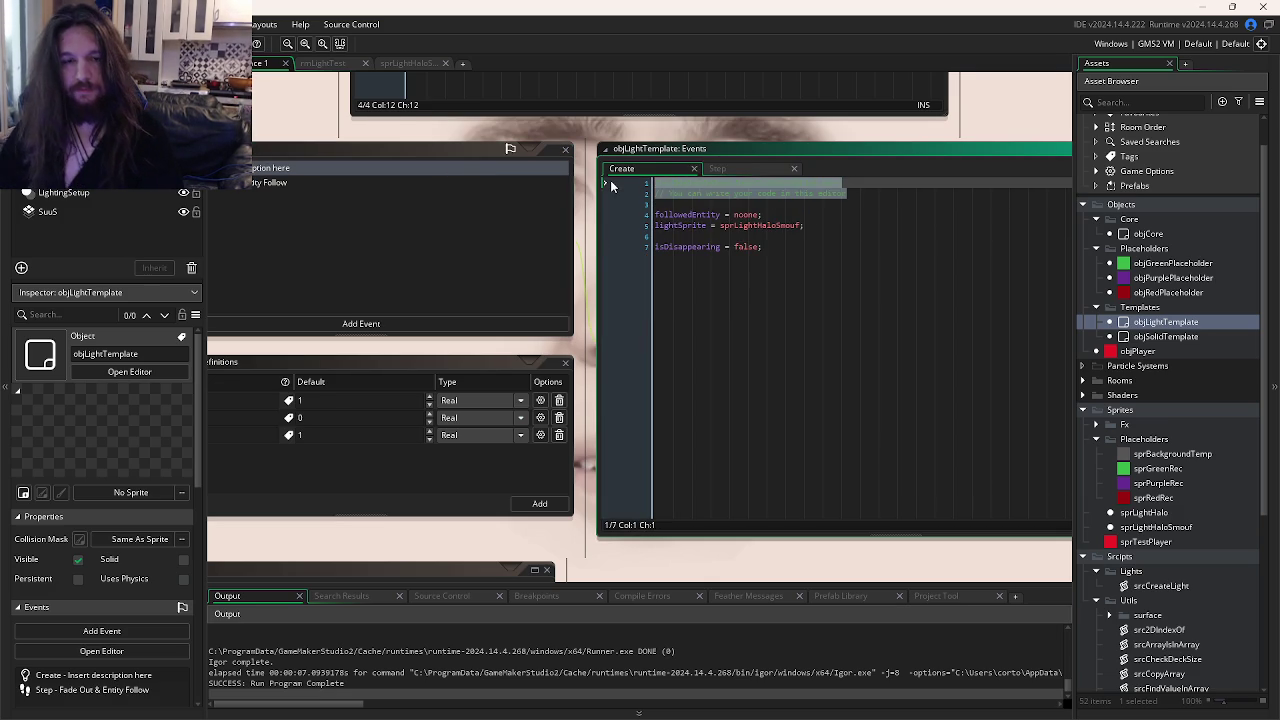
key("Delete")
key("Delete")
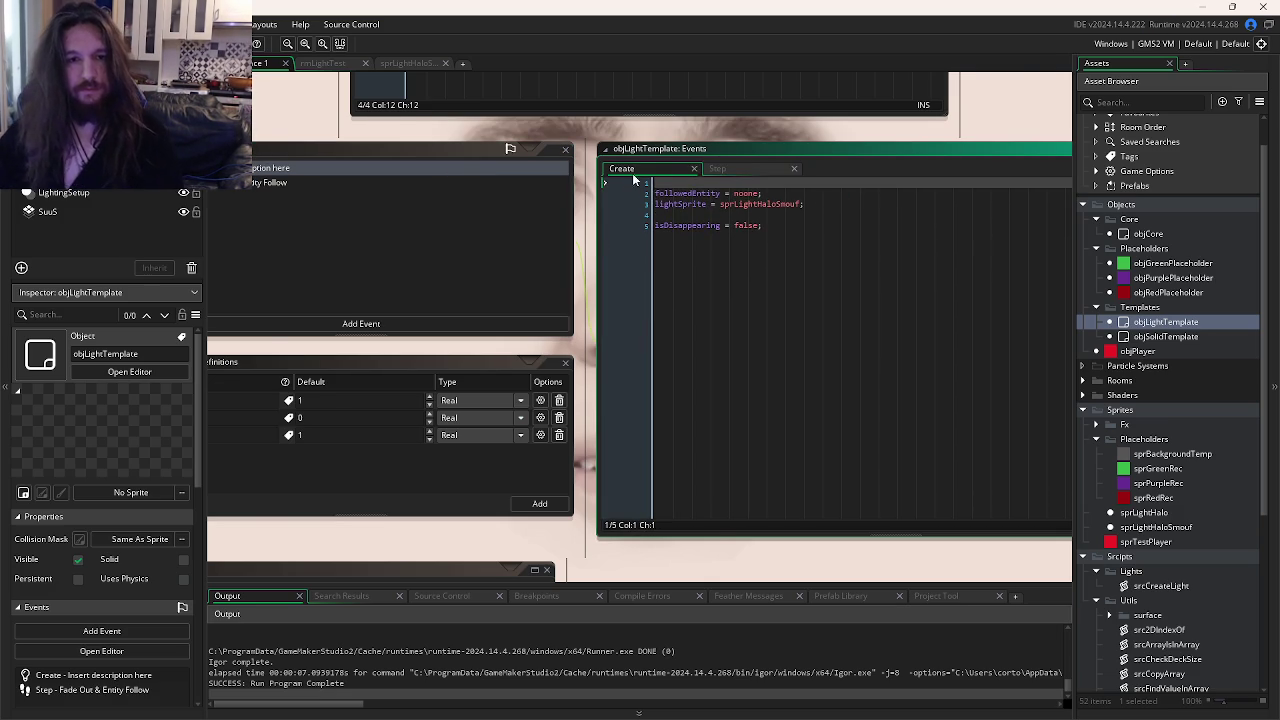
key("ctrl+z")
key("ctrl+z")
mouse_move(975, 212)
left_mouse_down()
mouse_move(912, 188)
mouse_move(857, 188)
left_mouse_up()
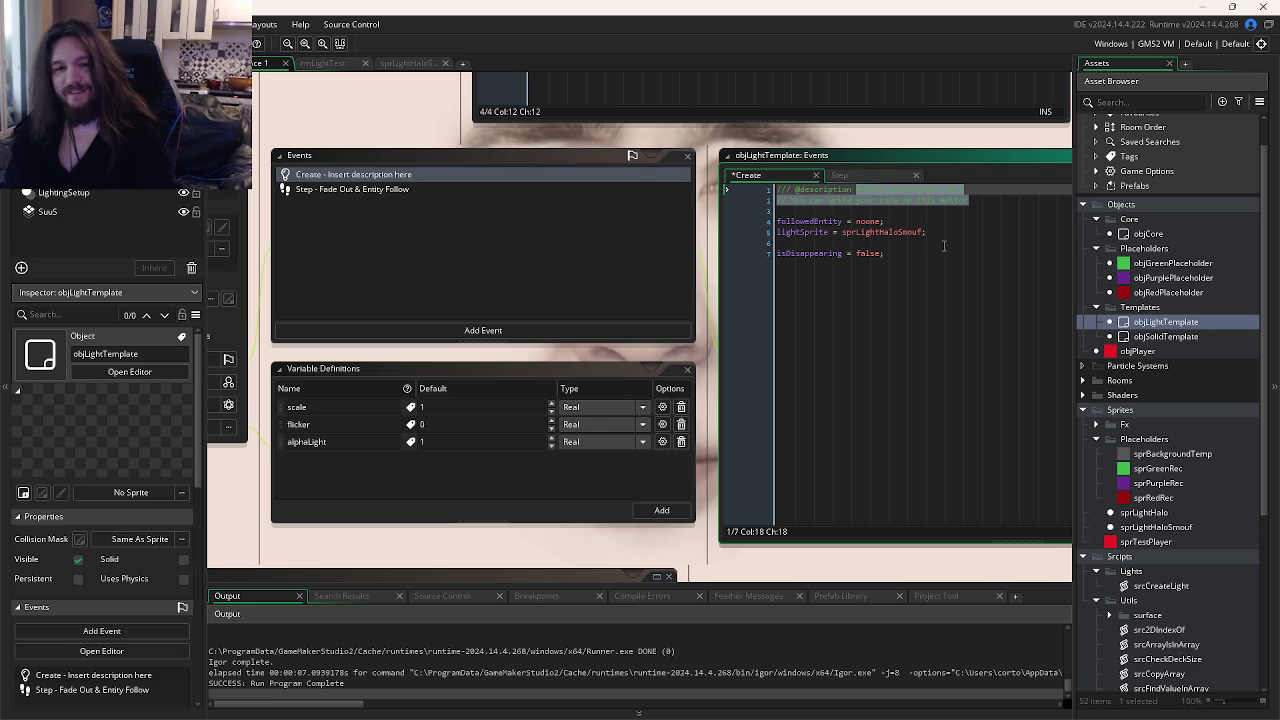
type("Init")
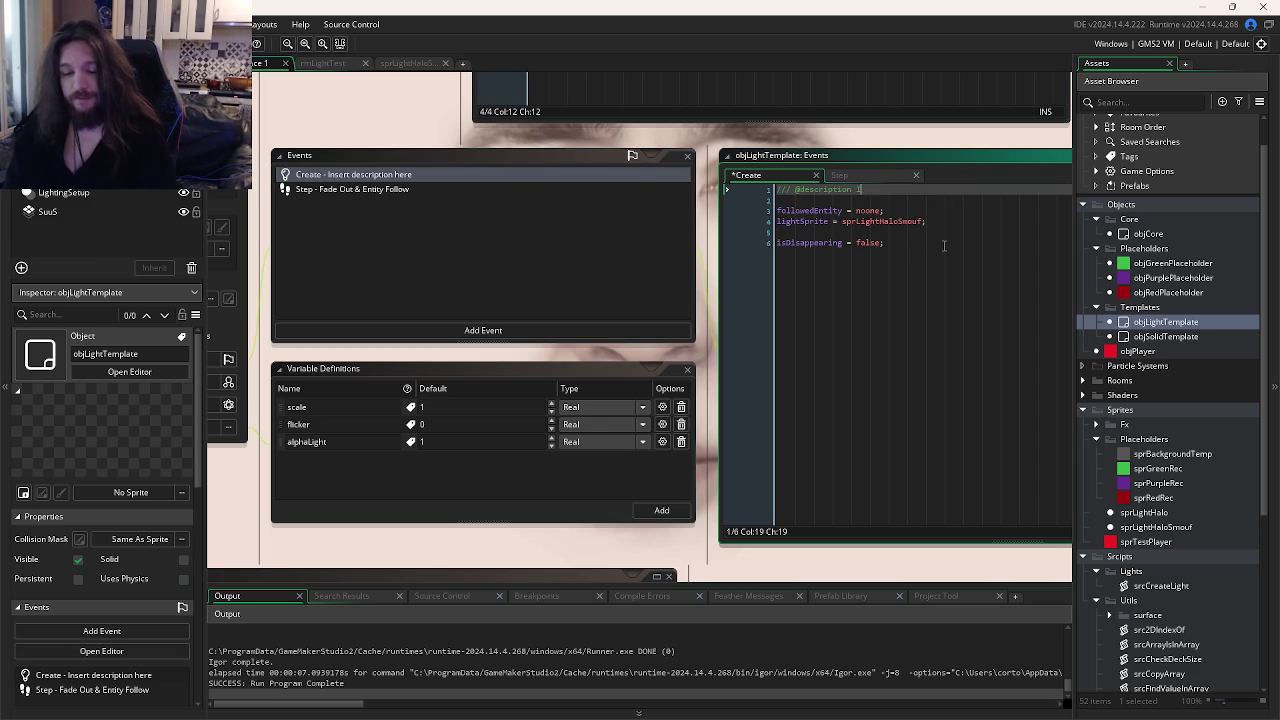
key("BackSpace")
key("BackSpace")
key("BackSpace")
type("Non")
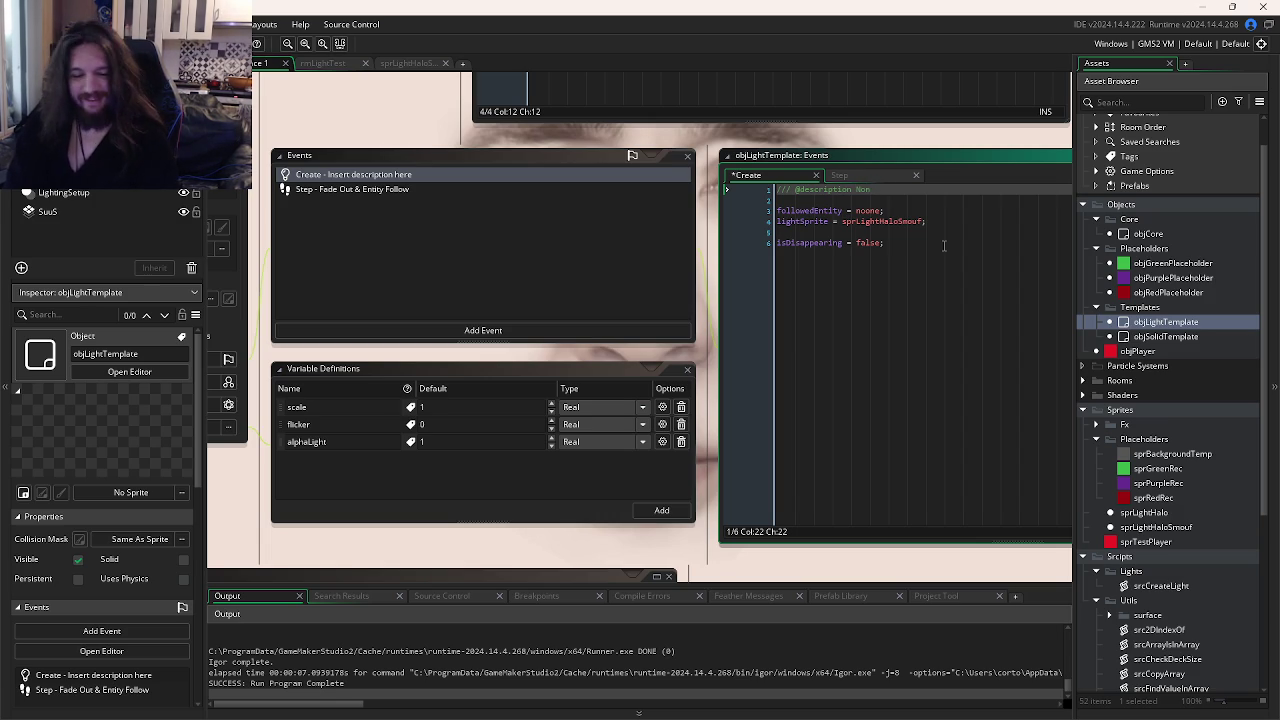
key("BackSpace")
key("BackSpace")
key("BackSpace")
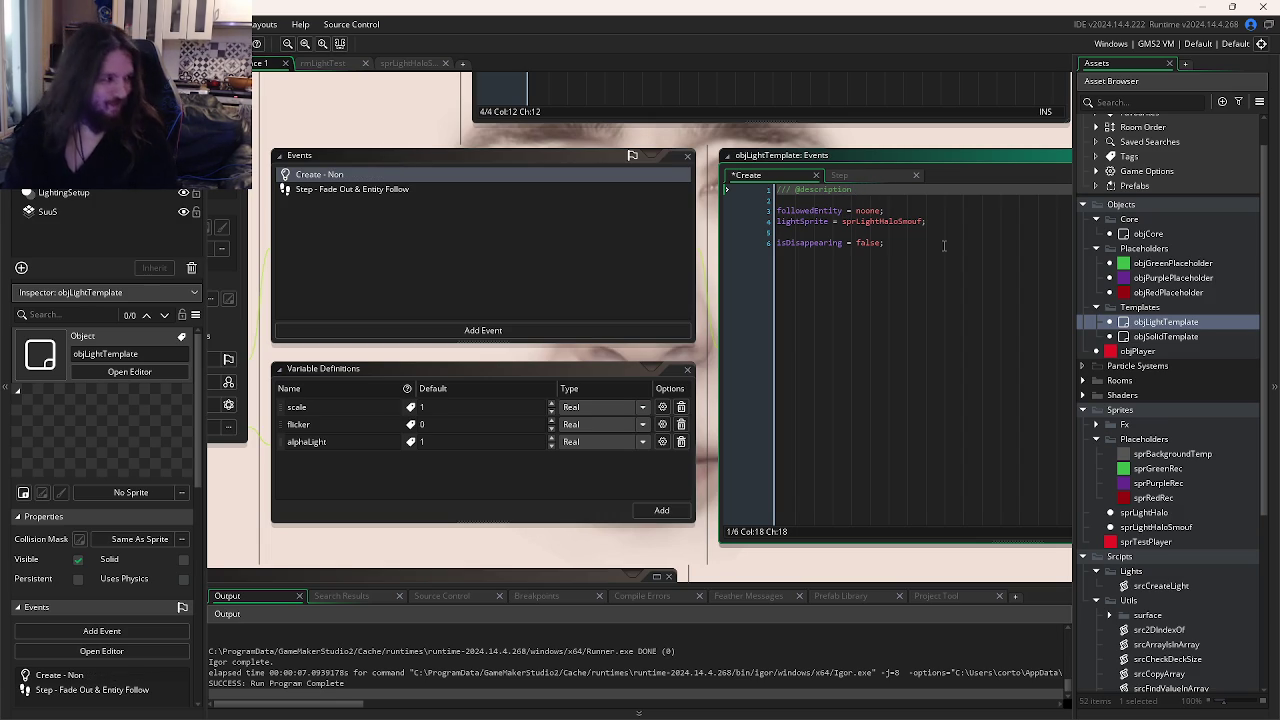
type("Asset")
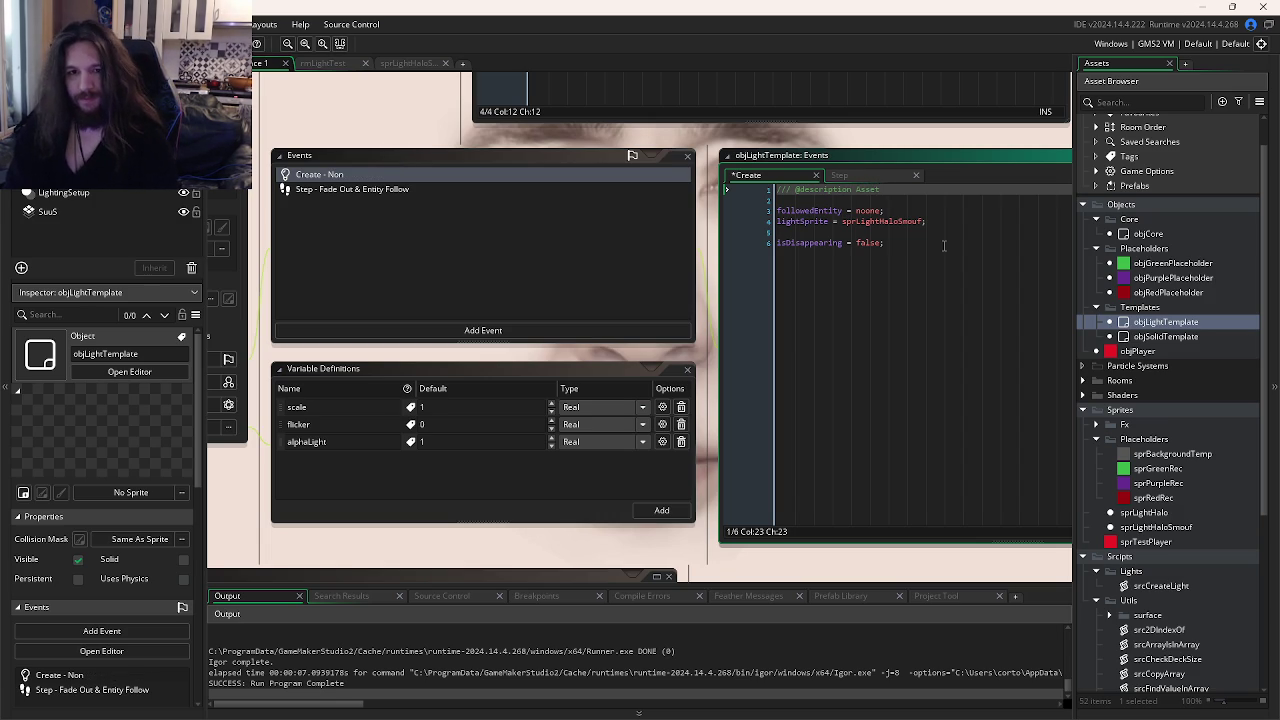
type("s Rel")
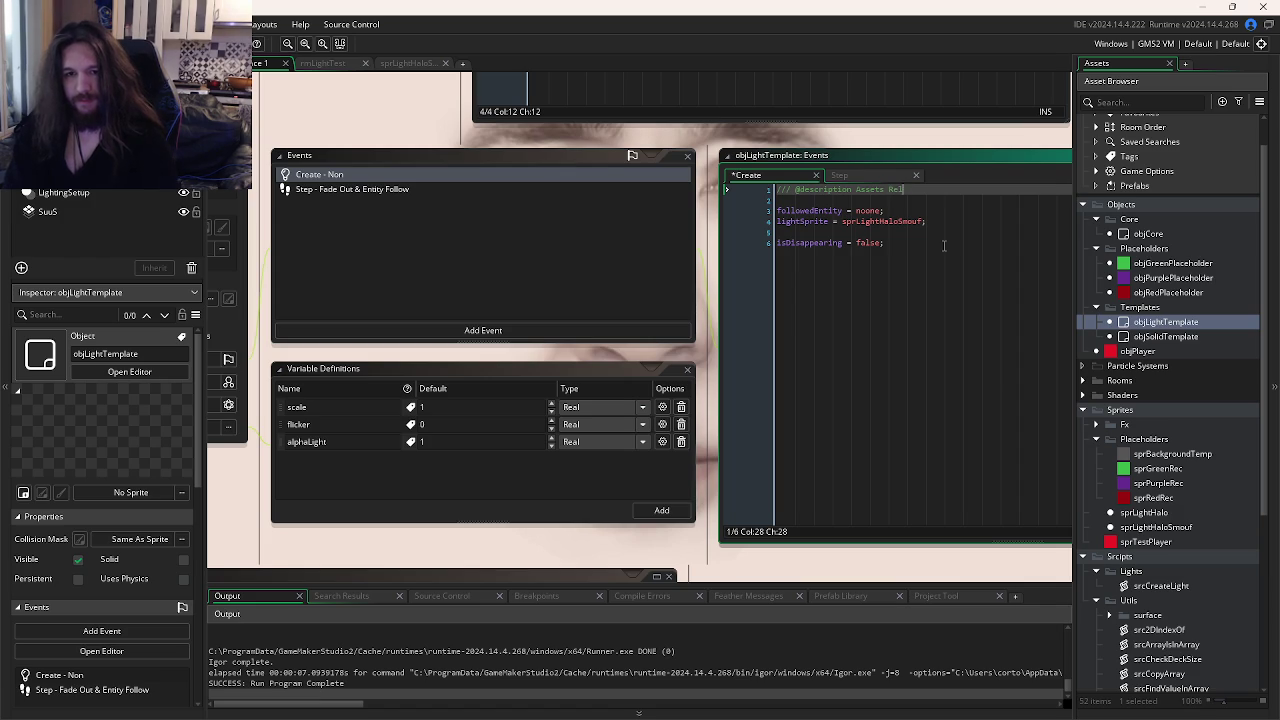
type("ated Variables")
key("ctrl+s")
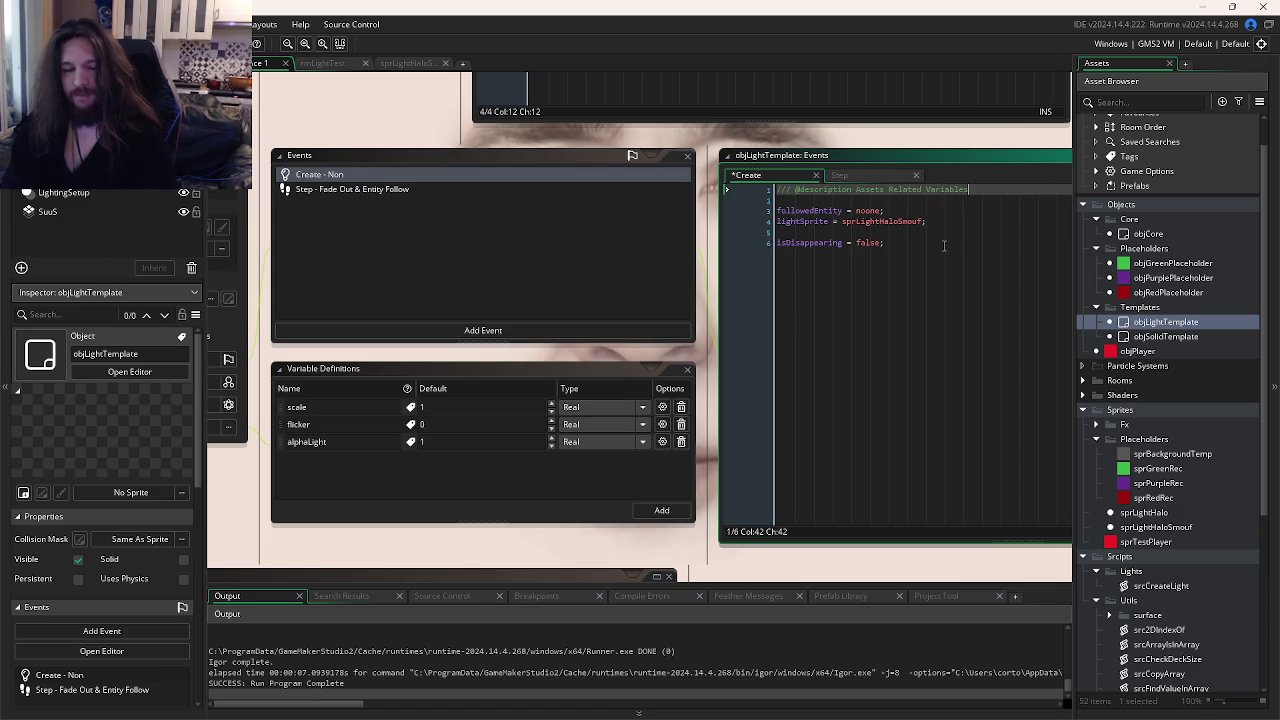
mouse_move(600, 712)
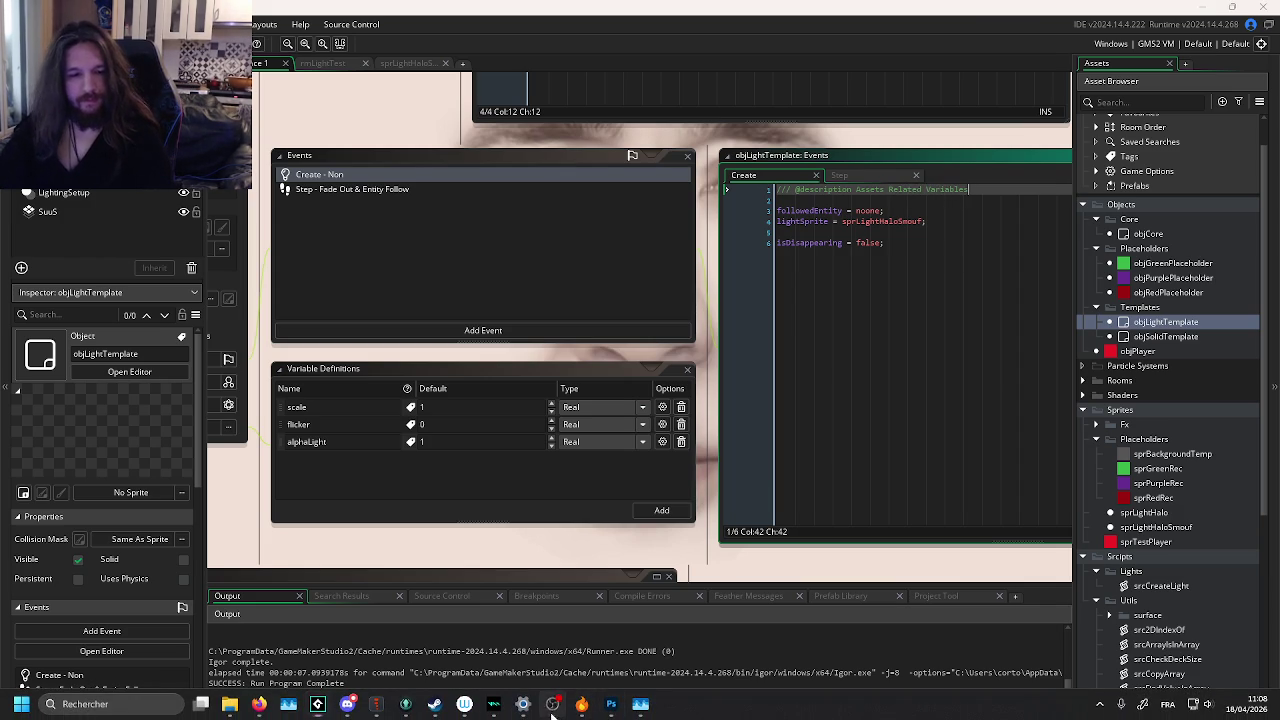
mouse_move(470, 716)
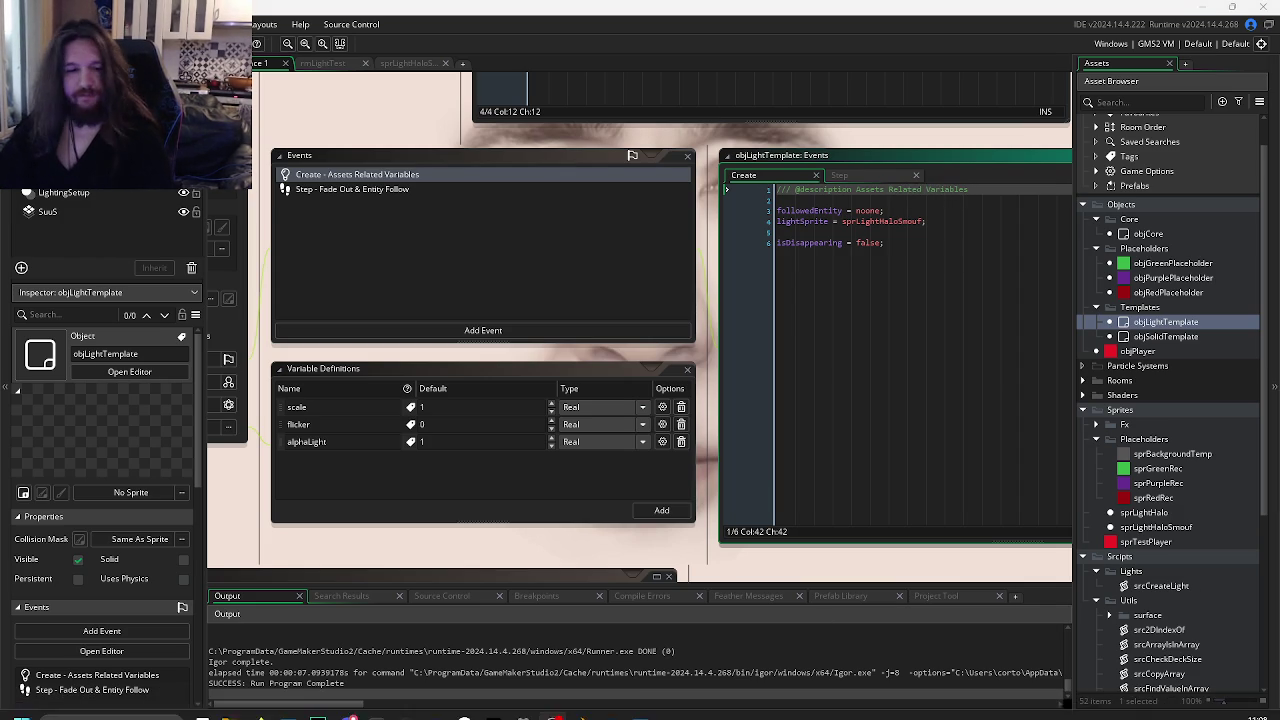
left_click(408, 705)
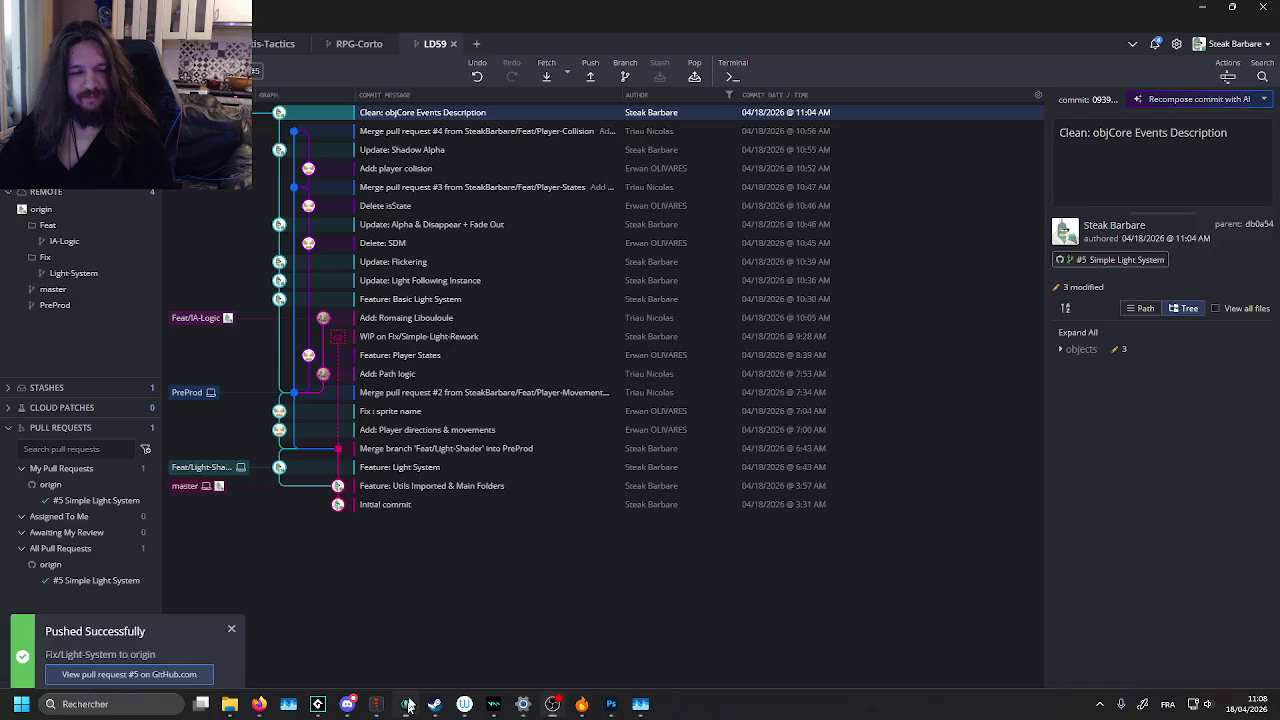
- Open the work-in-progress changes and draft the commit summary 'Clean: objLight'
left_click(750, 112)
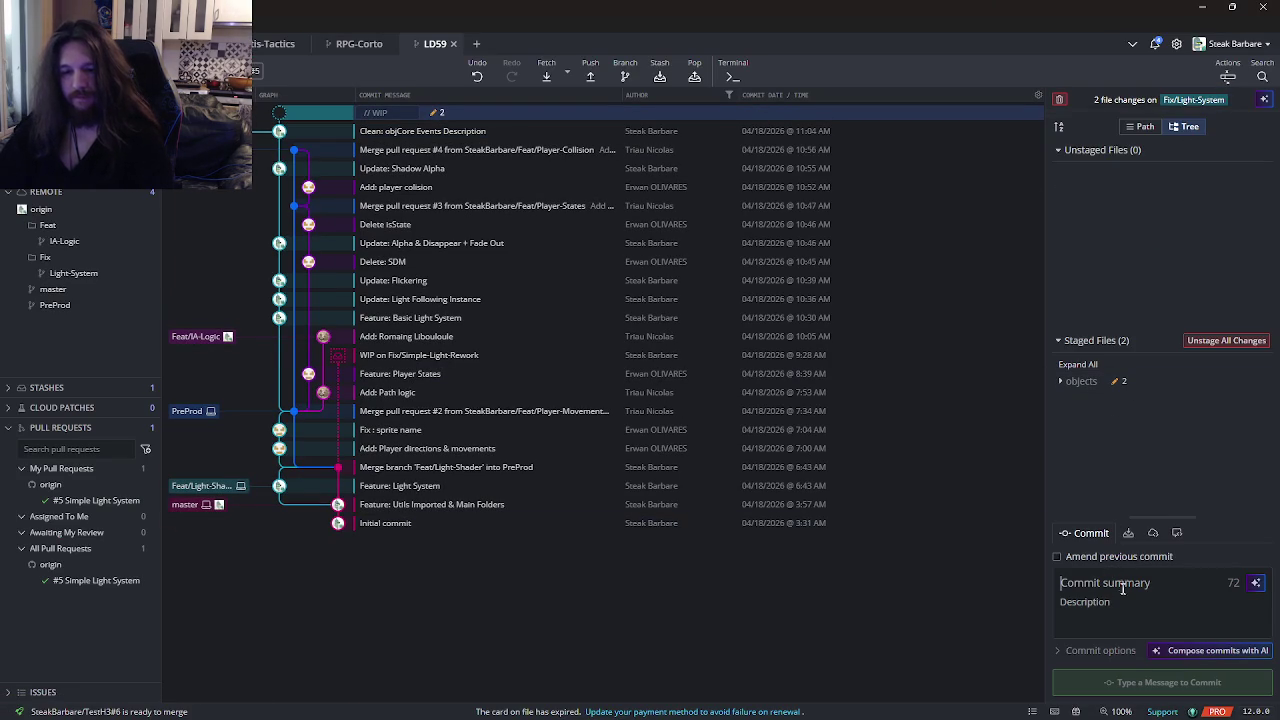
left_click(1109, 581)
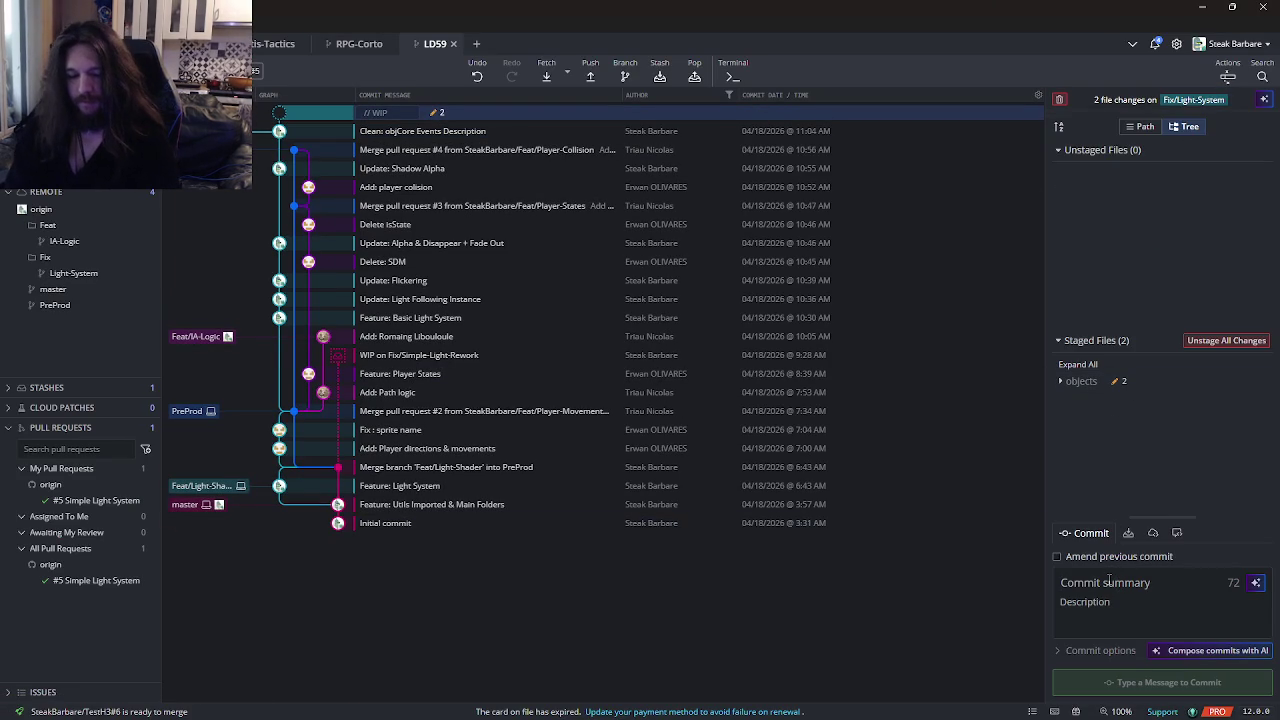
type("Clean:")
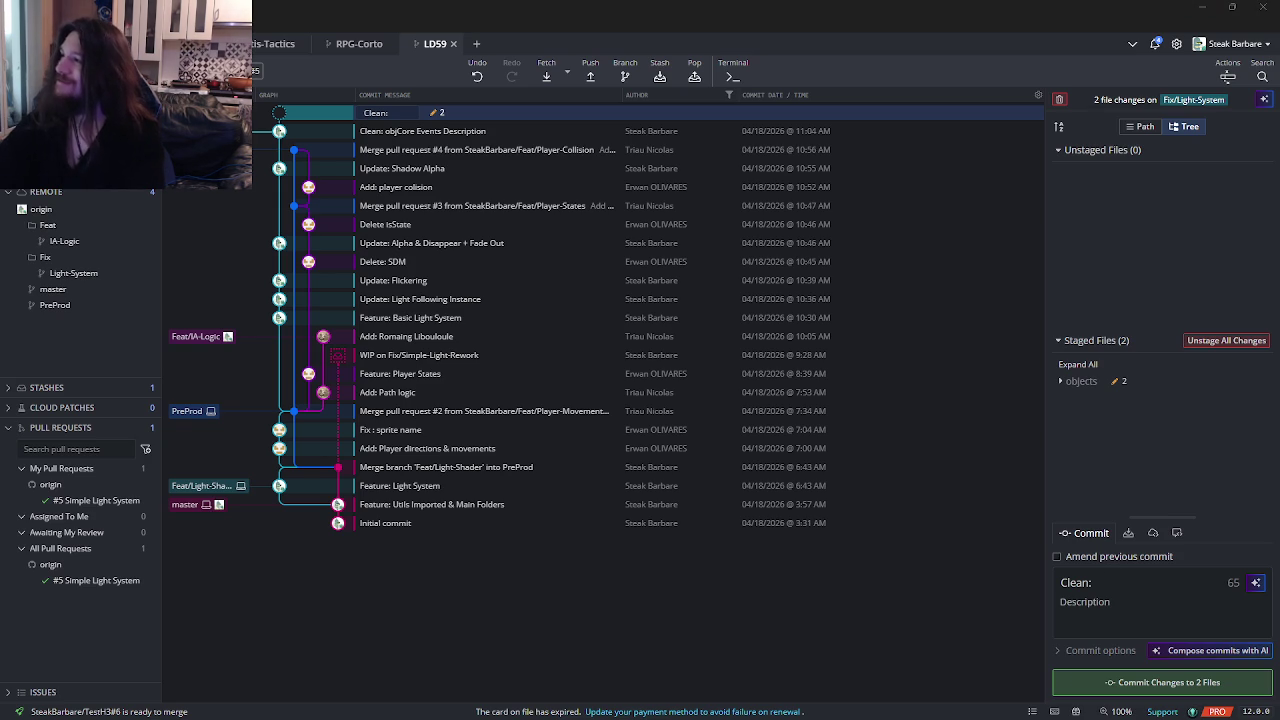
key("alt+Tab")
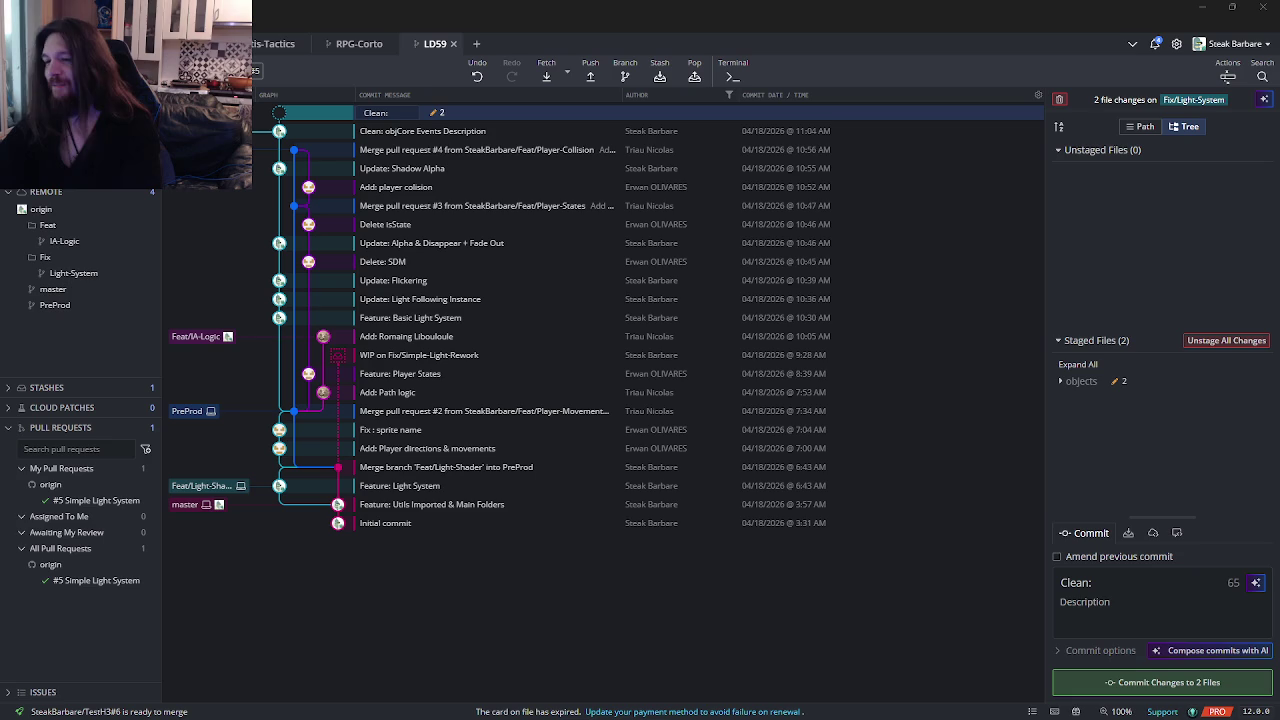
left_click(1138, 578)
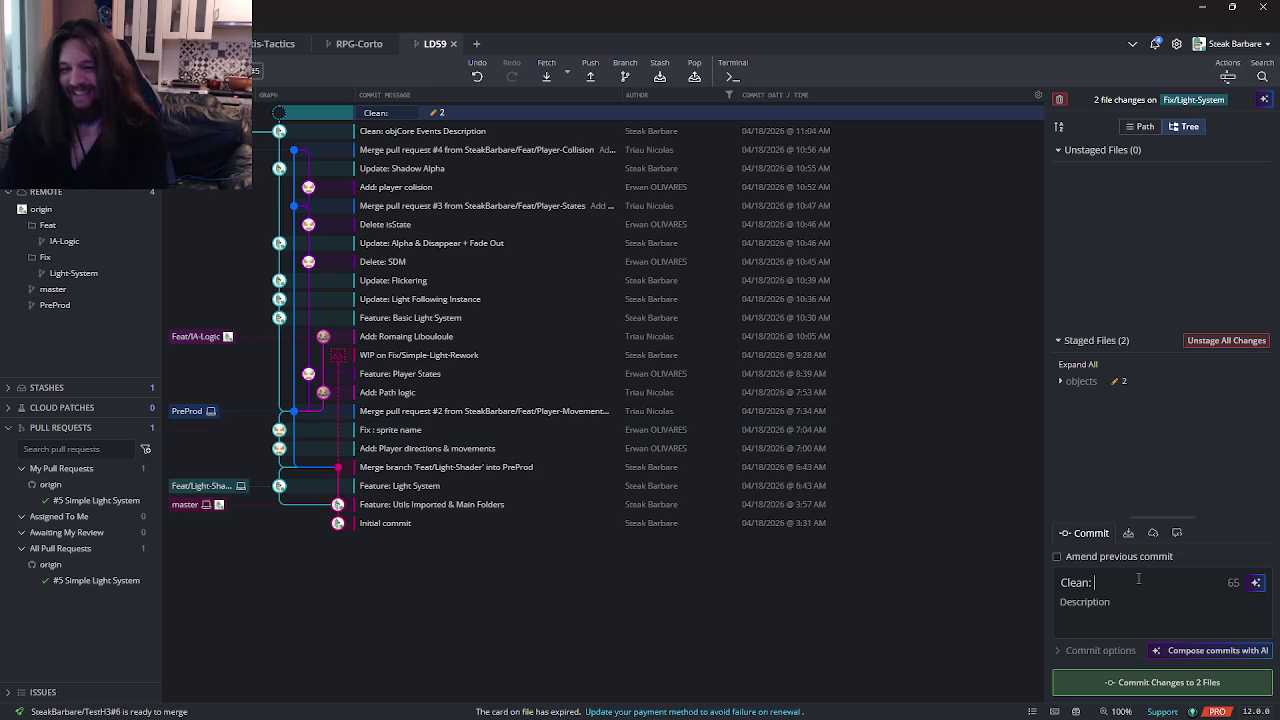
type("Li")
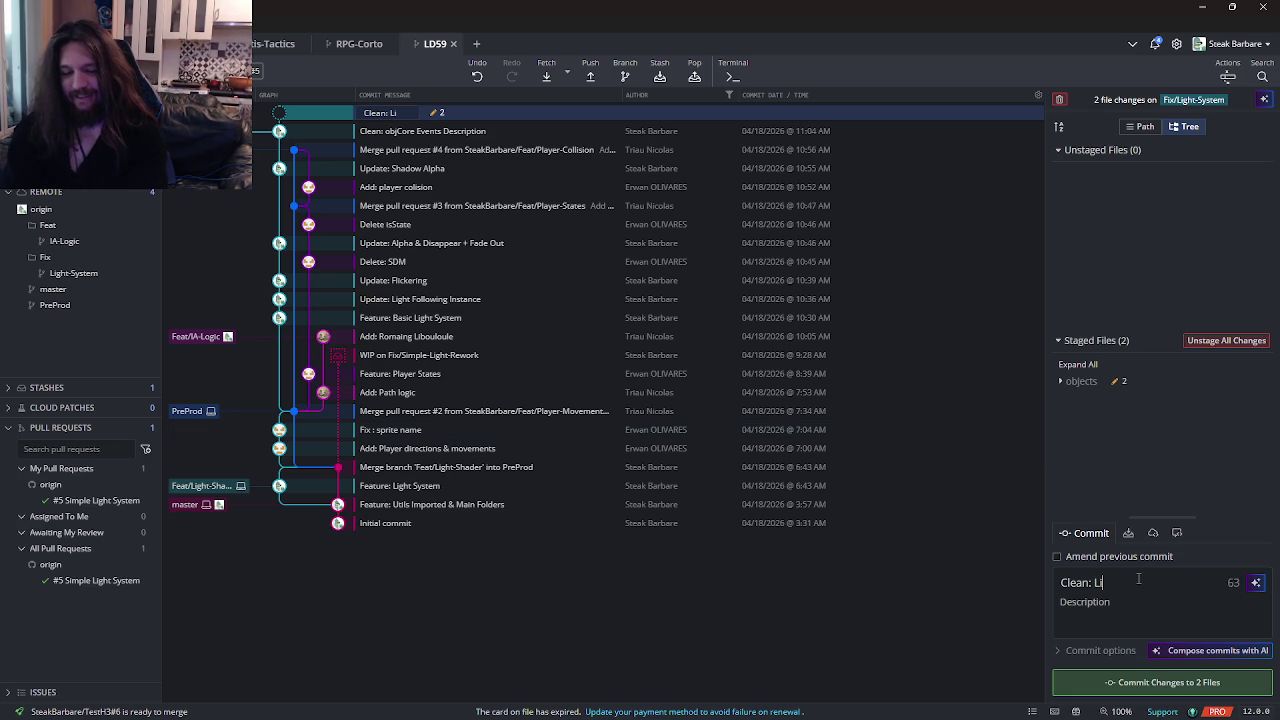
key("BackSpace")
key("BackSpace")
type("objLight")
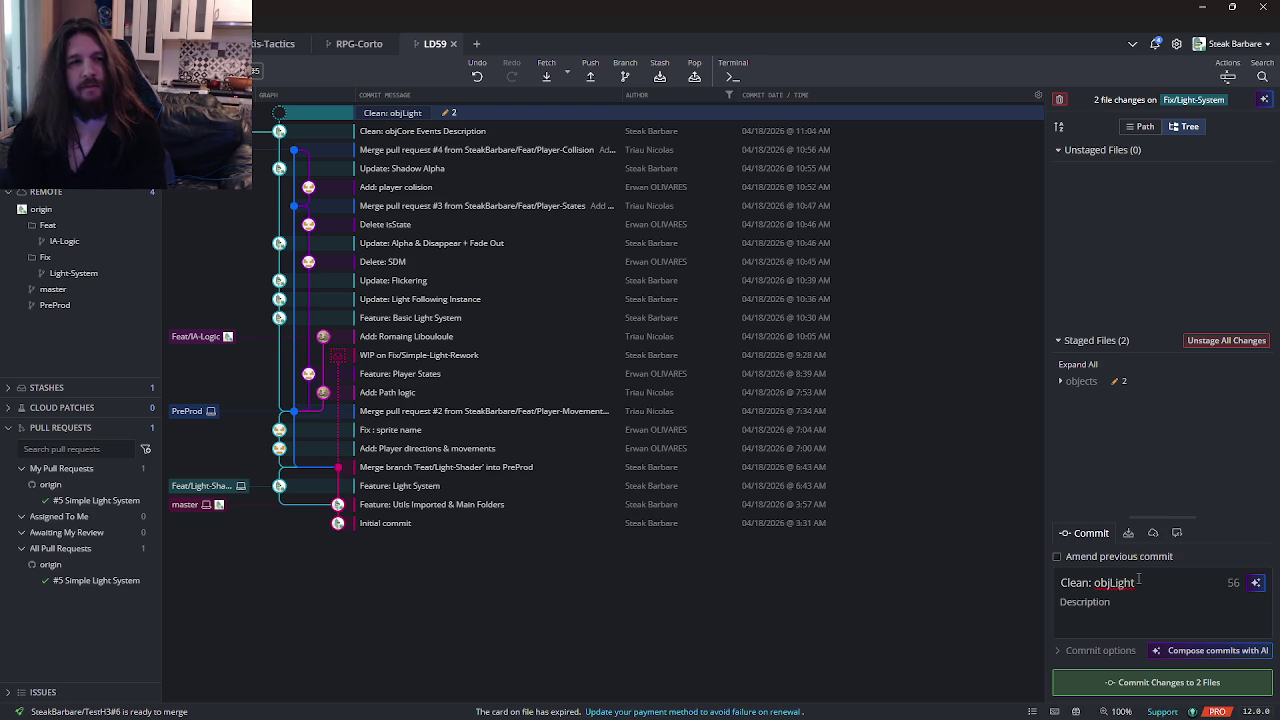
key("super")
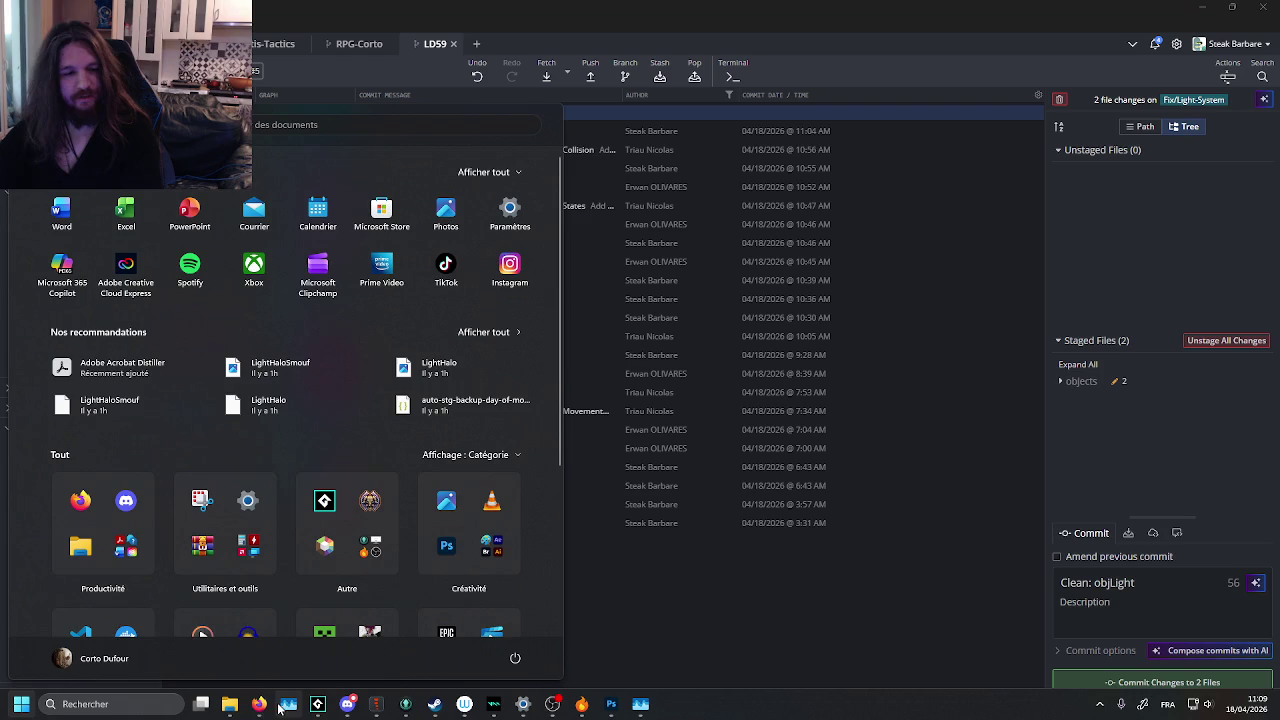
- Start the Watch2Gether room's video in Firefox, then go back to GitKraken
mouse_move(258, 708)
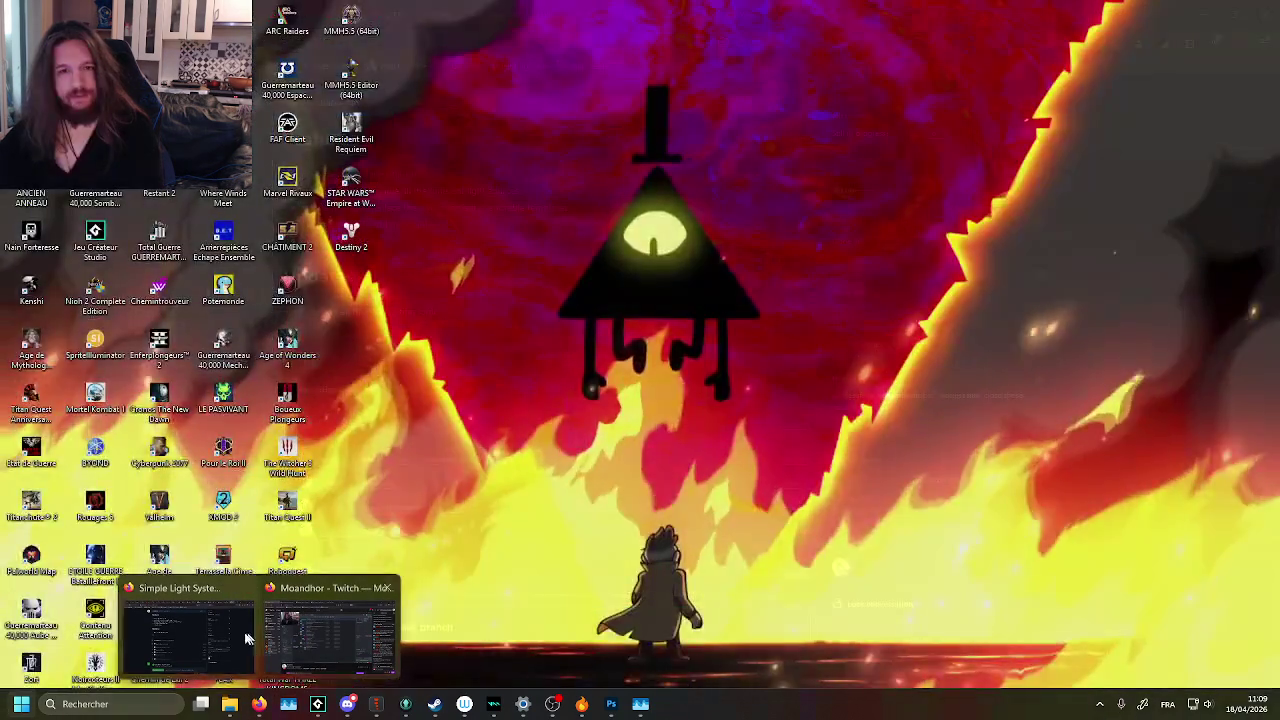
left_click(216, 635)
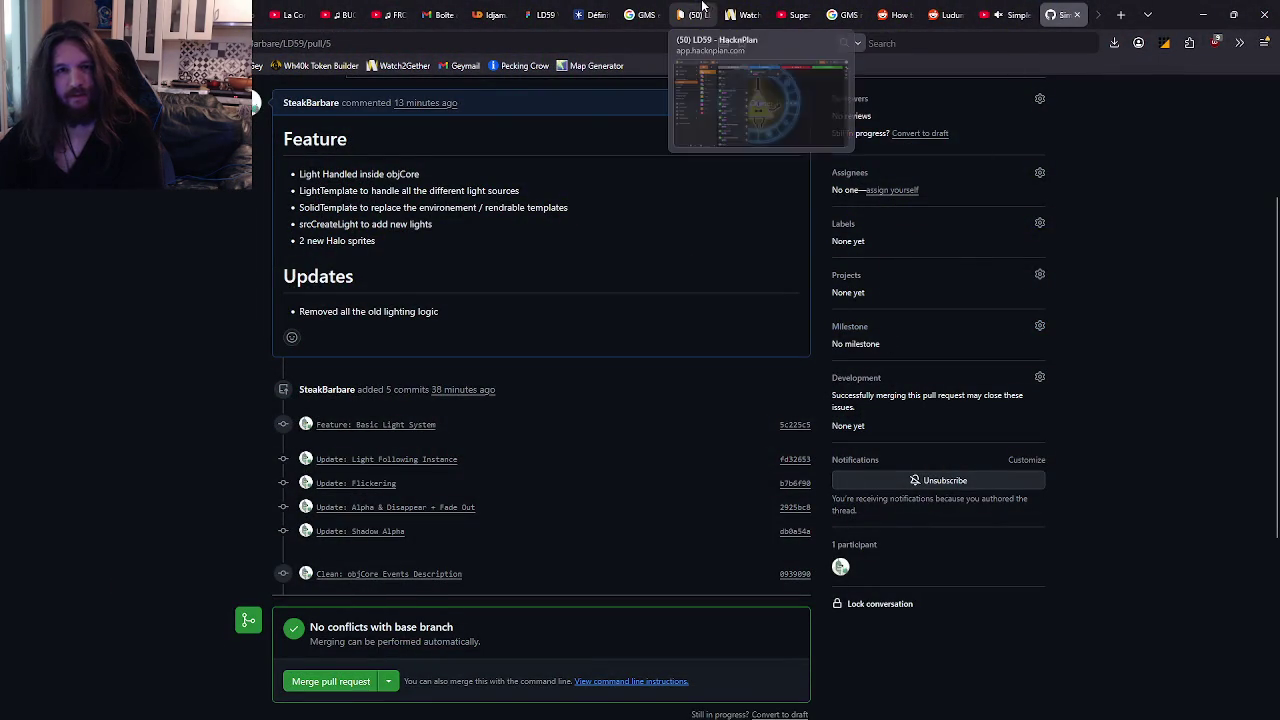
left_click(733, 12)
left_click(153, 585)
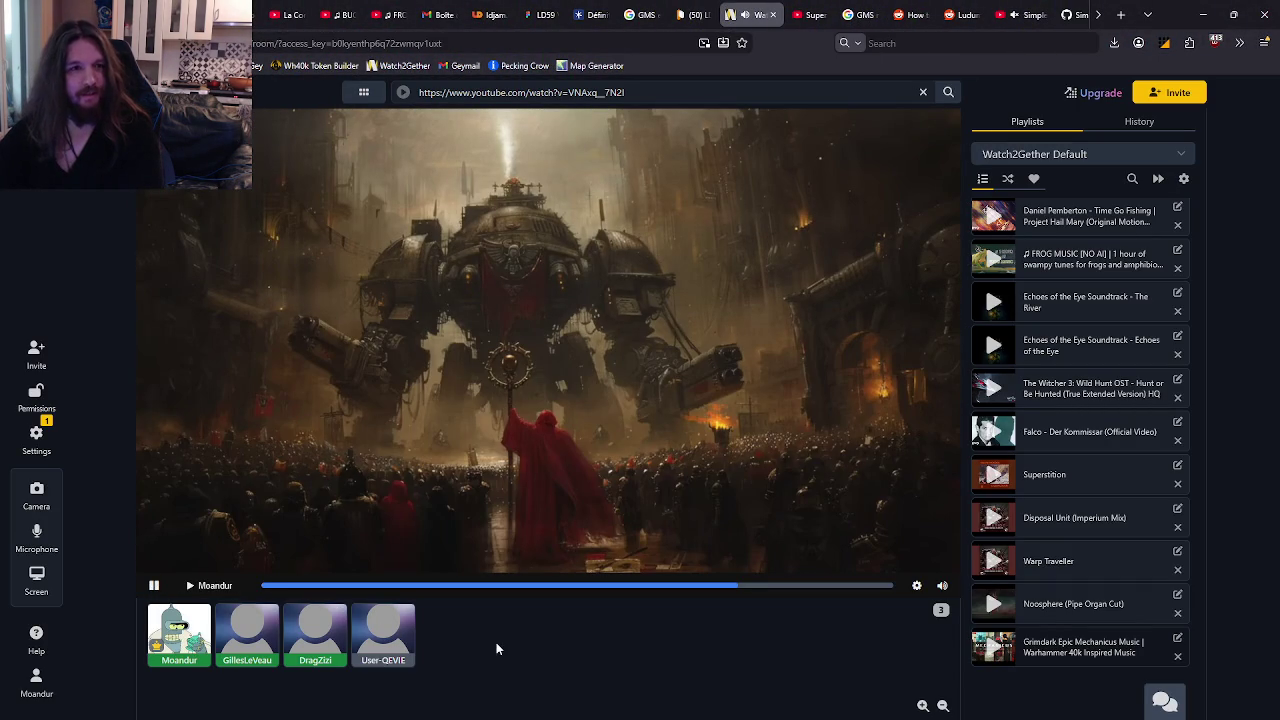
mouse_move(940, 718)
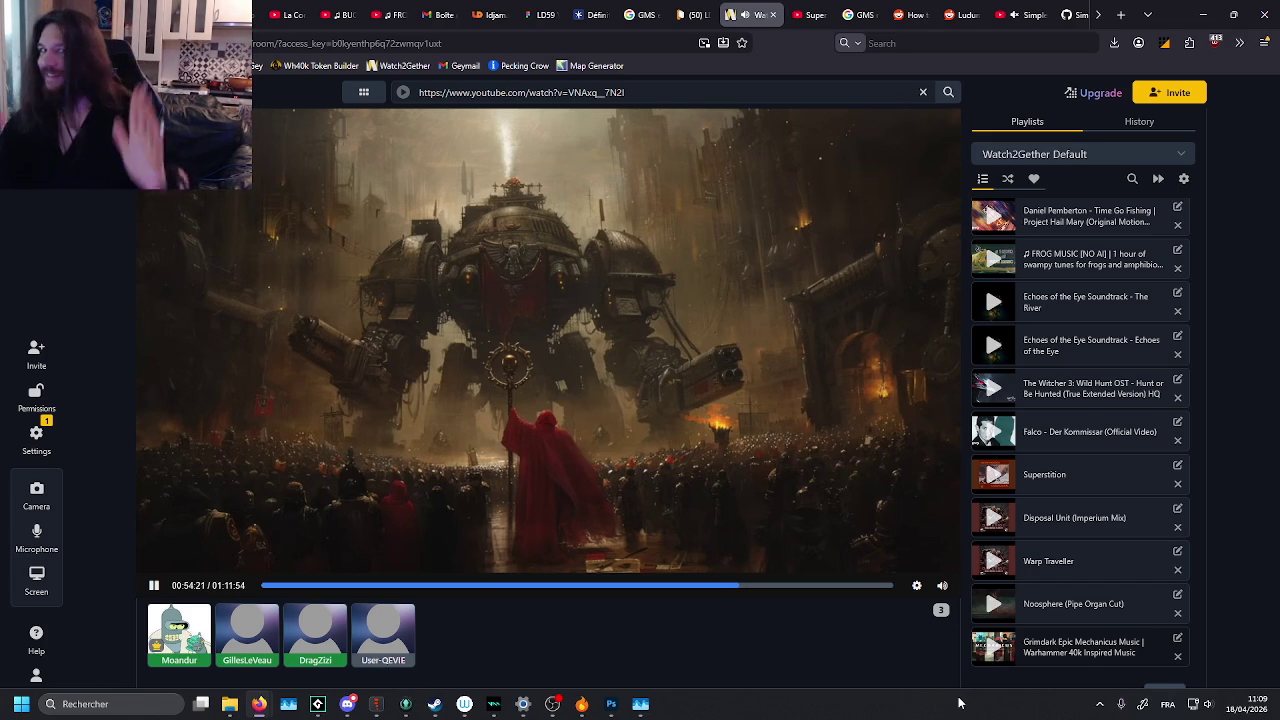
key("alt+Tab")
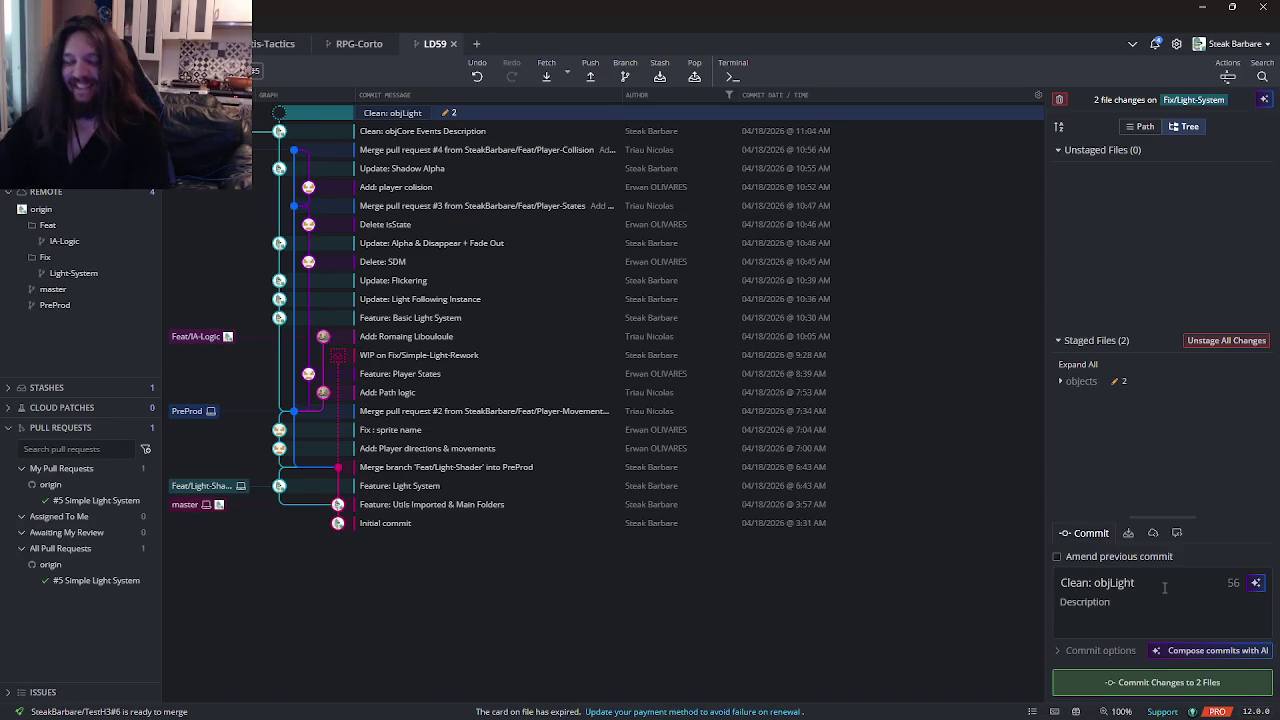
- Complete the summary as 'Clean: objLight Event Description', commit the 2 files, and push to origin
type("Des")
key("BackSpace")
key("BackSpace")
key("BackSpace")
type("Event Description")
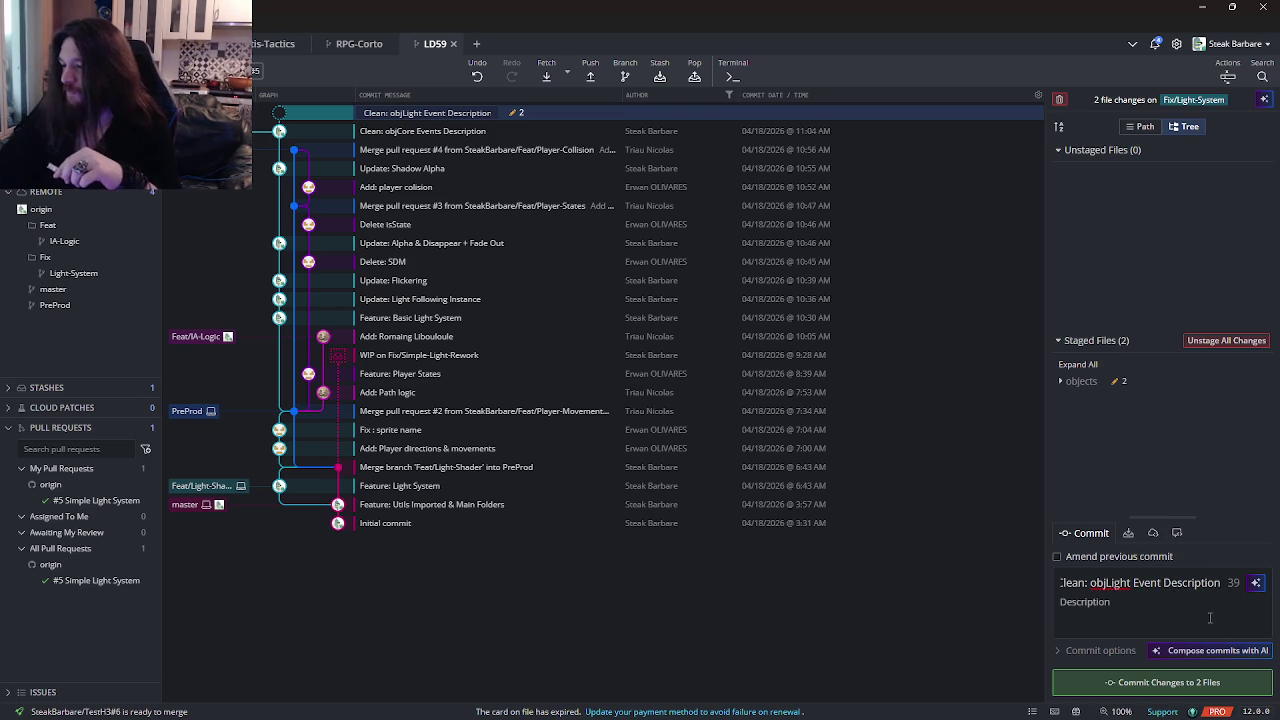
left_click(1162, 682)
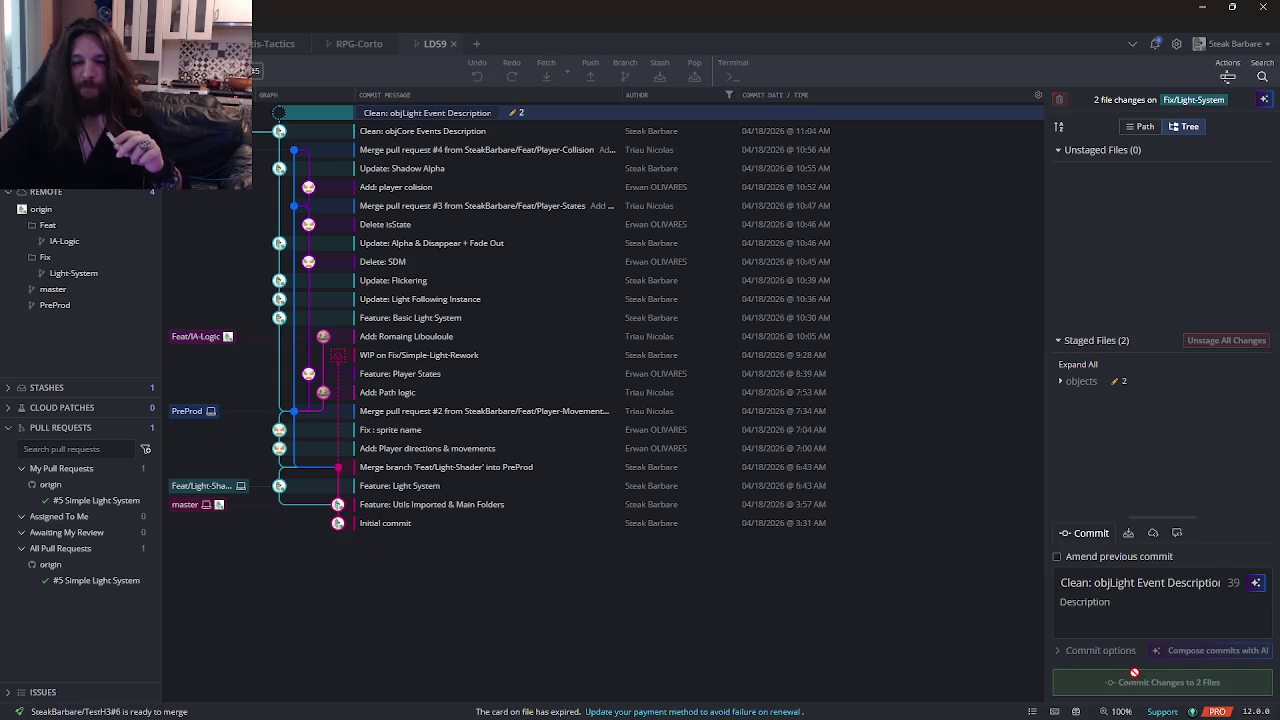
left_click(590, 76)
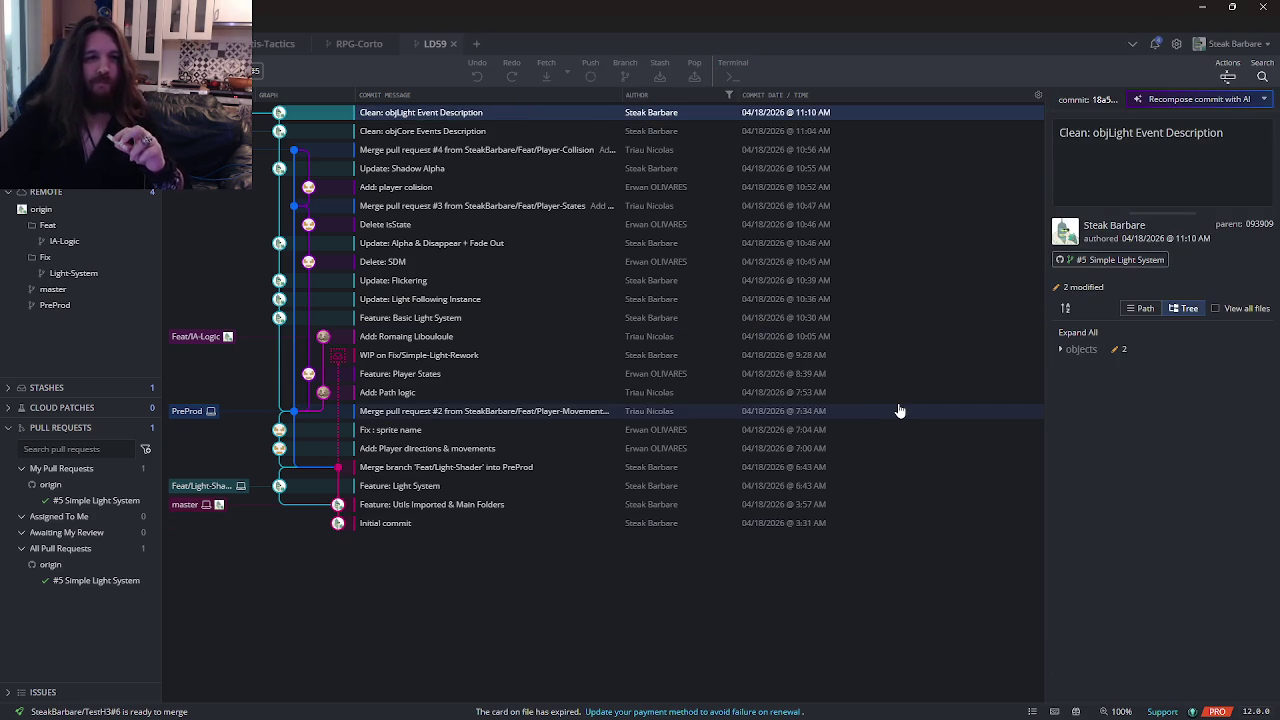